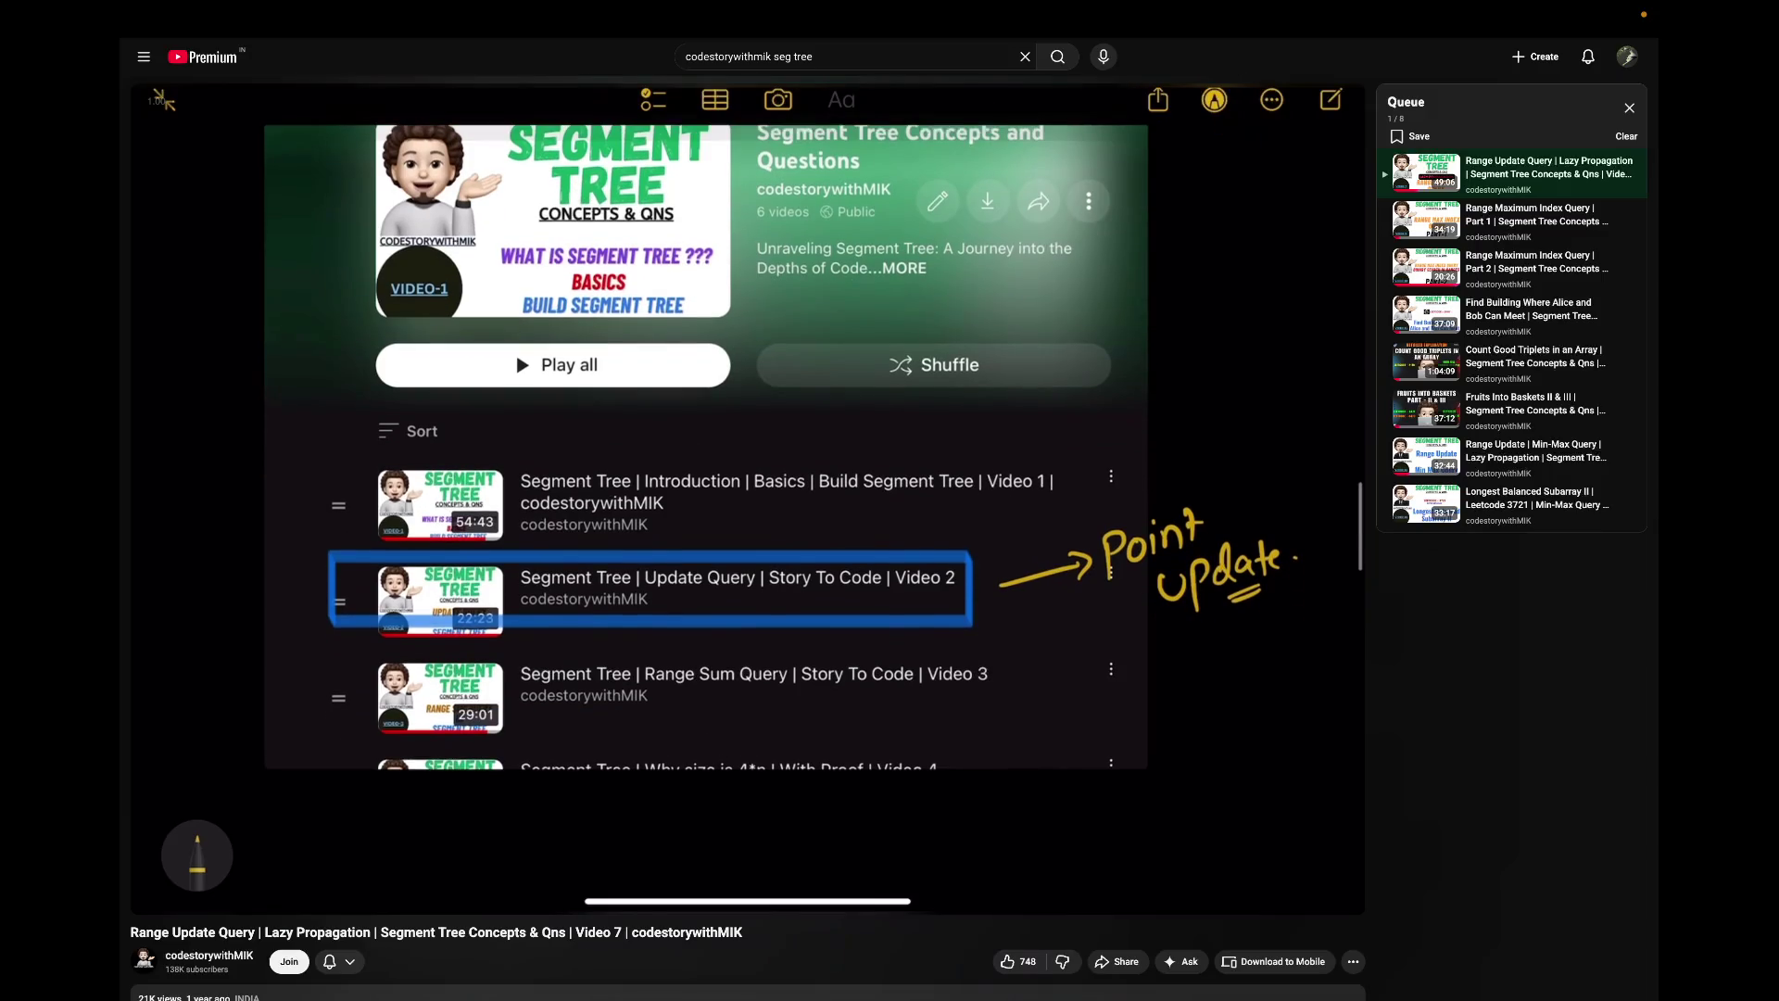
Step: Play the Lazy Propagation video full screen from the point-update recap, briefly pausing and resuming
key(f)
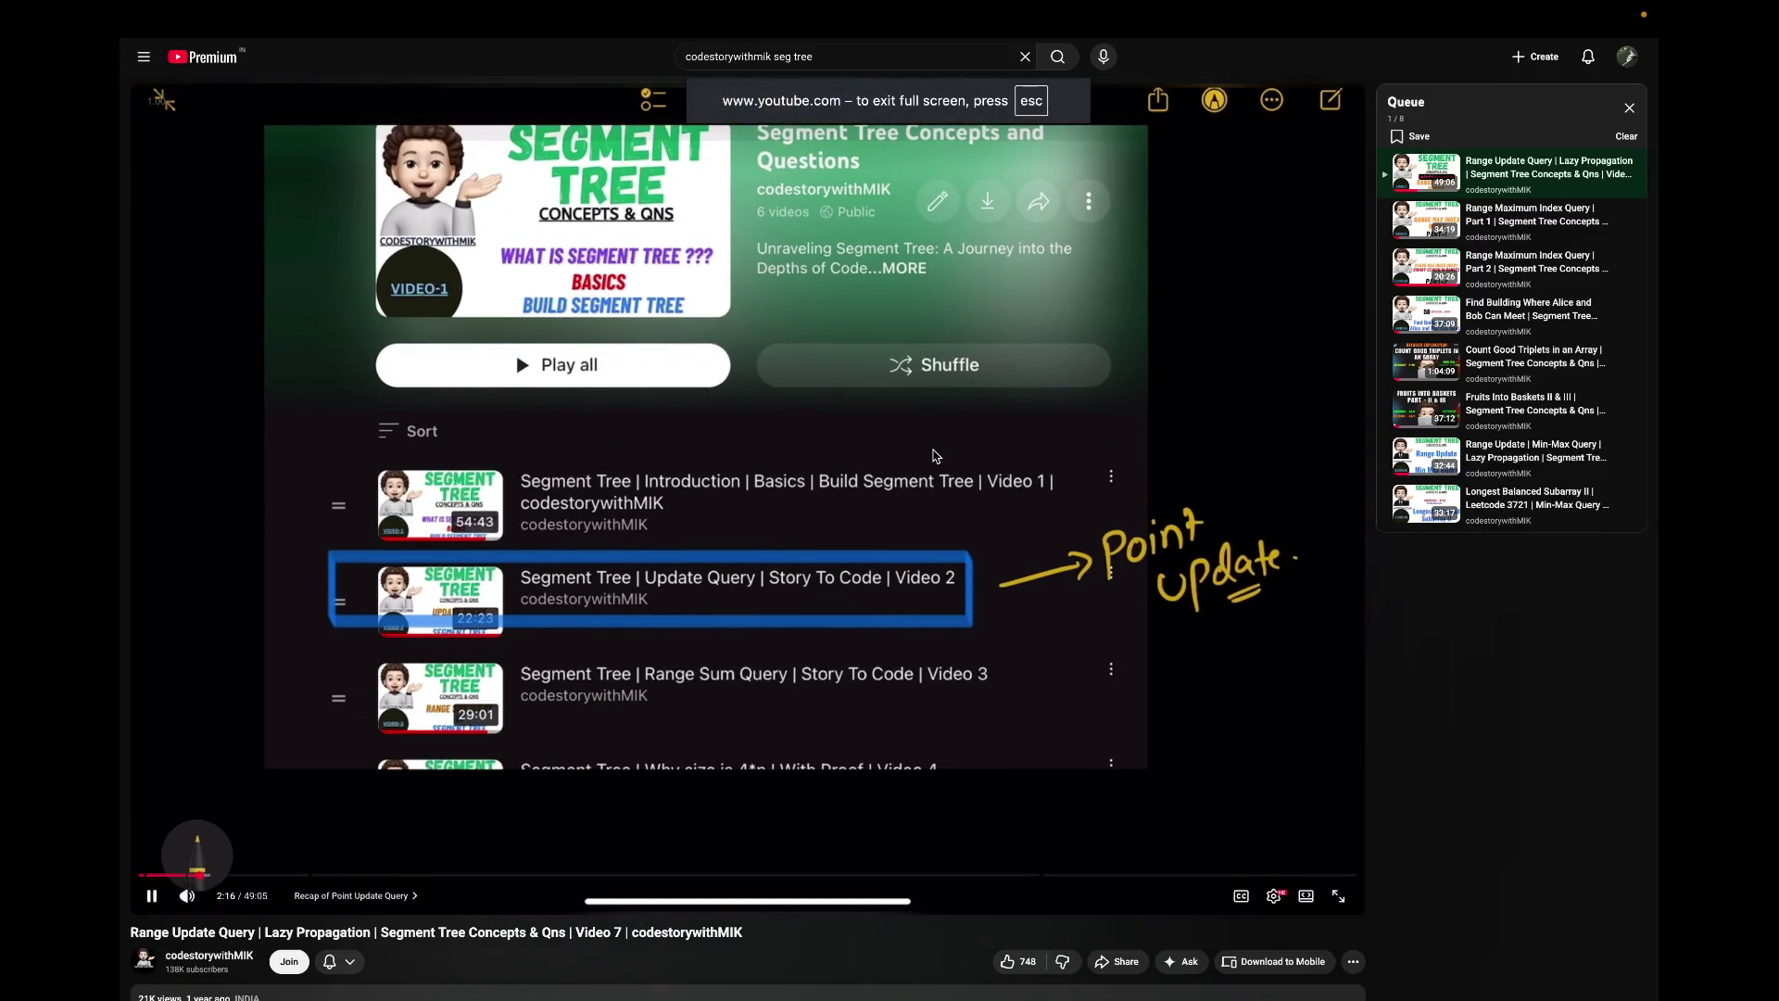
click(933, 456)
click(933, 456)
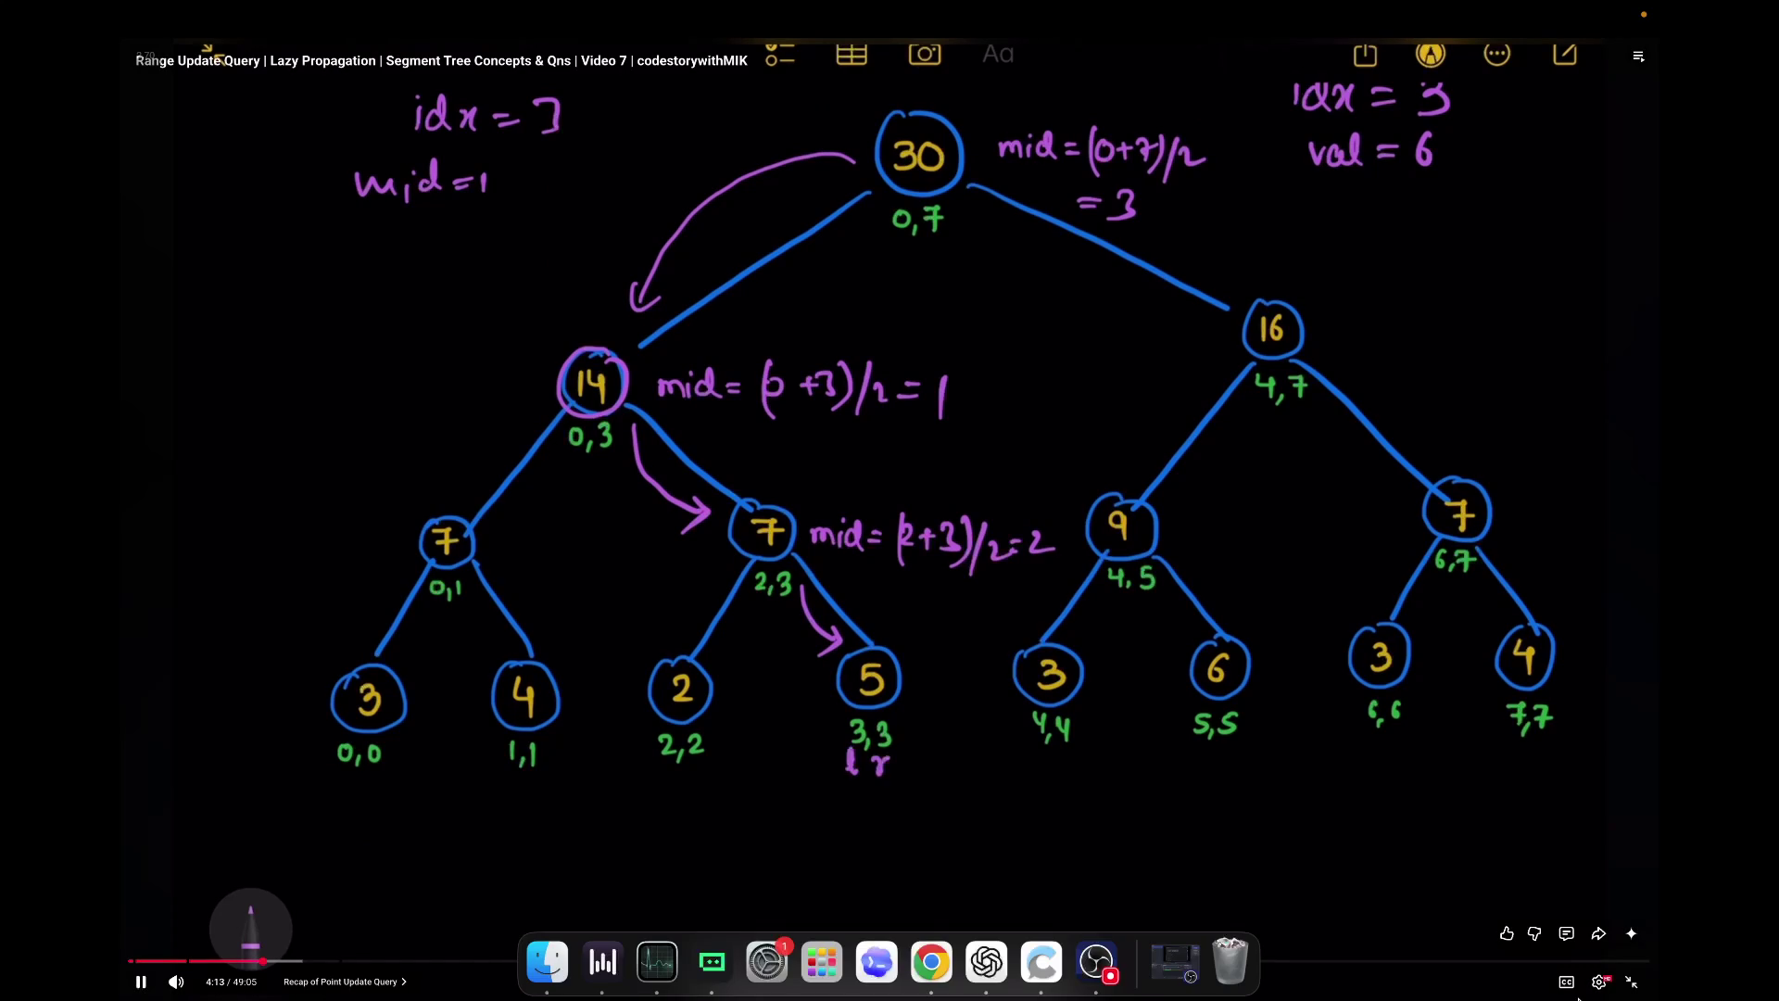
Step: Check the playback settings and skip forward to the range-update-with-lazy-propagation section
click(1601, 983)
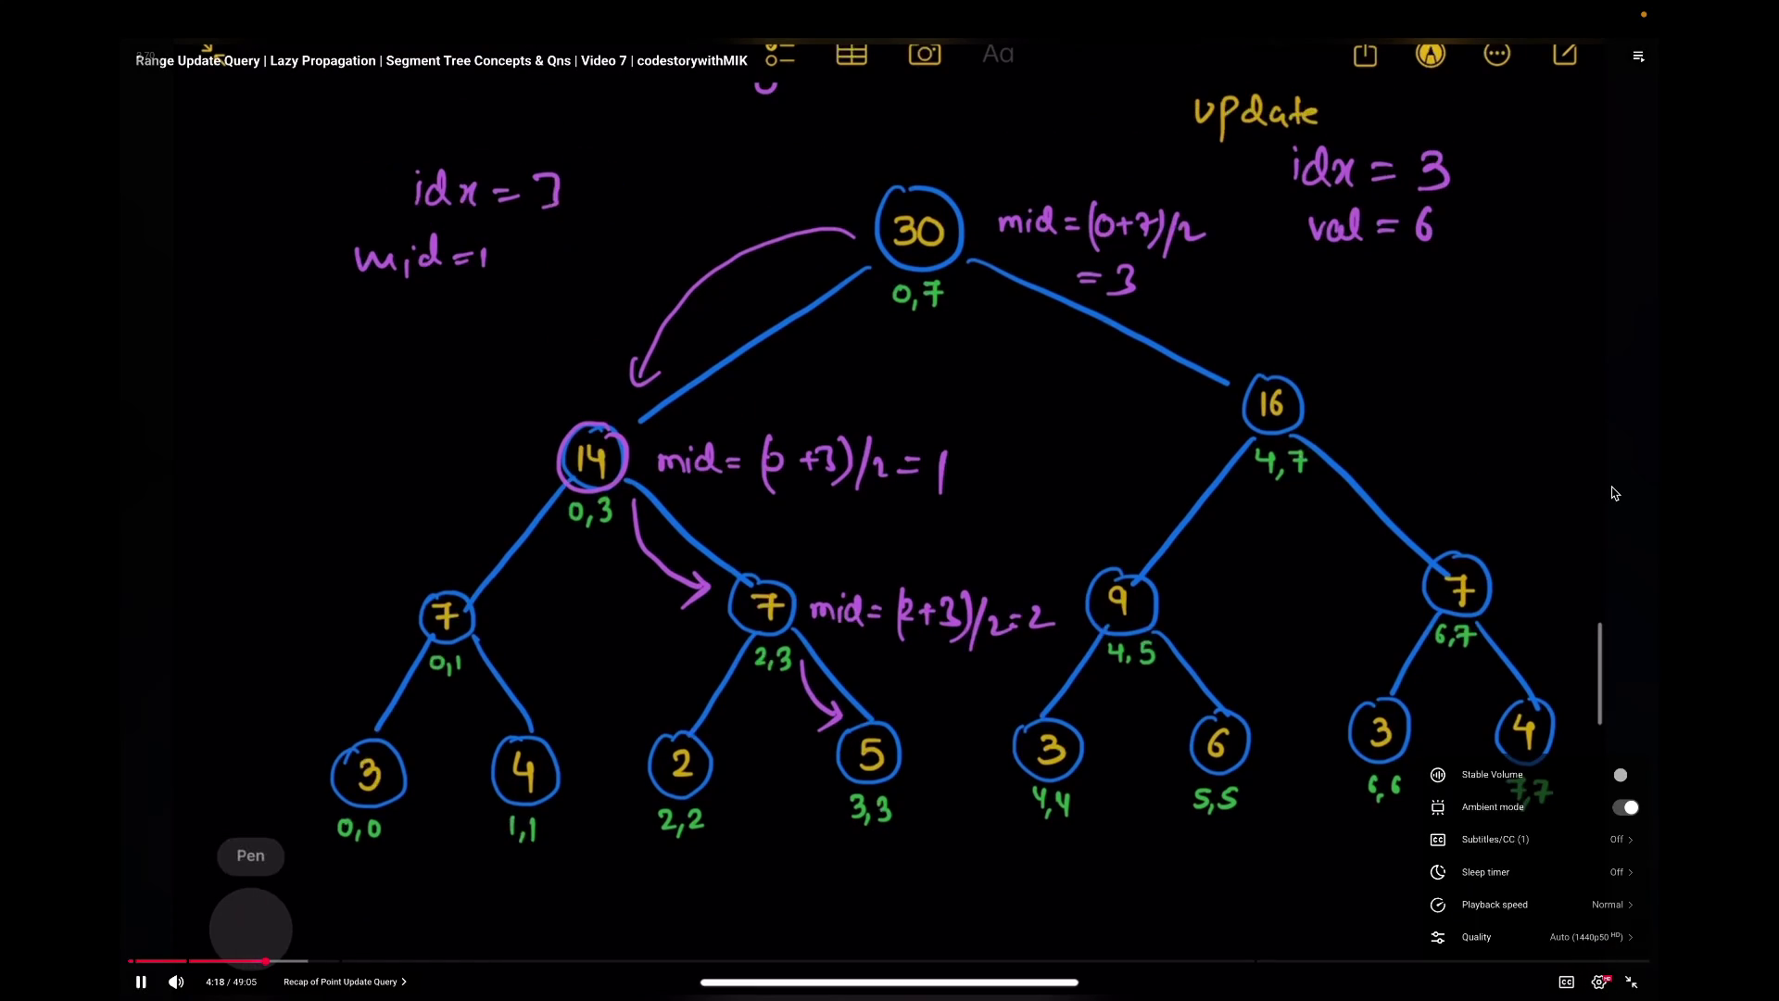
click(1613, 493)
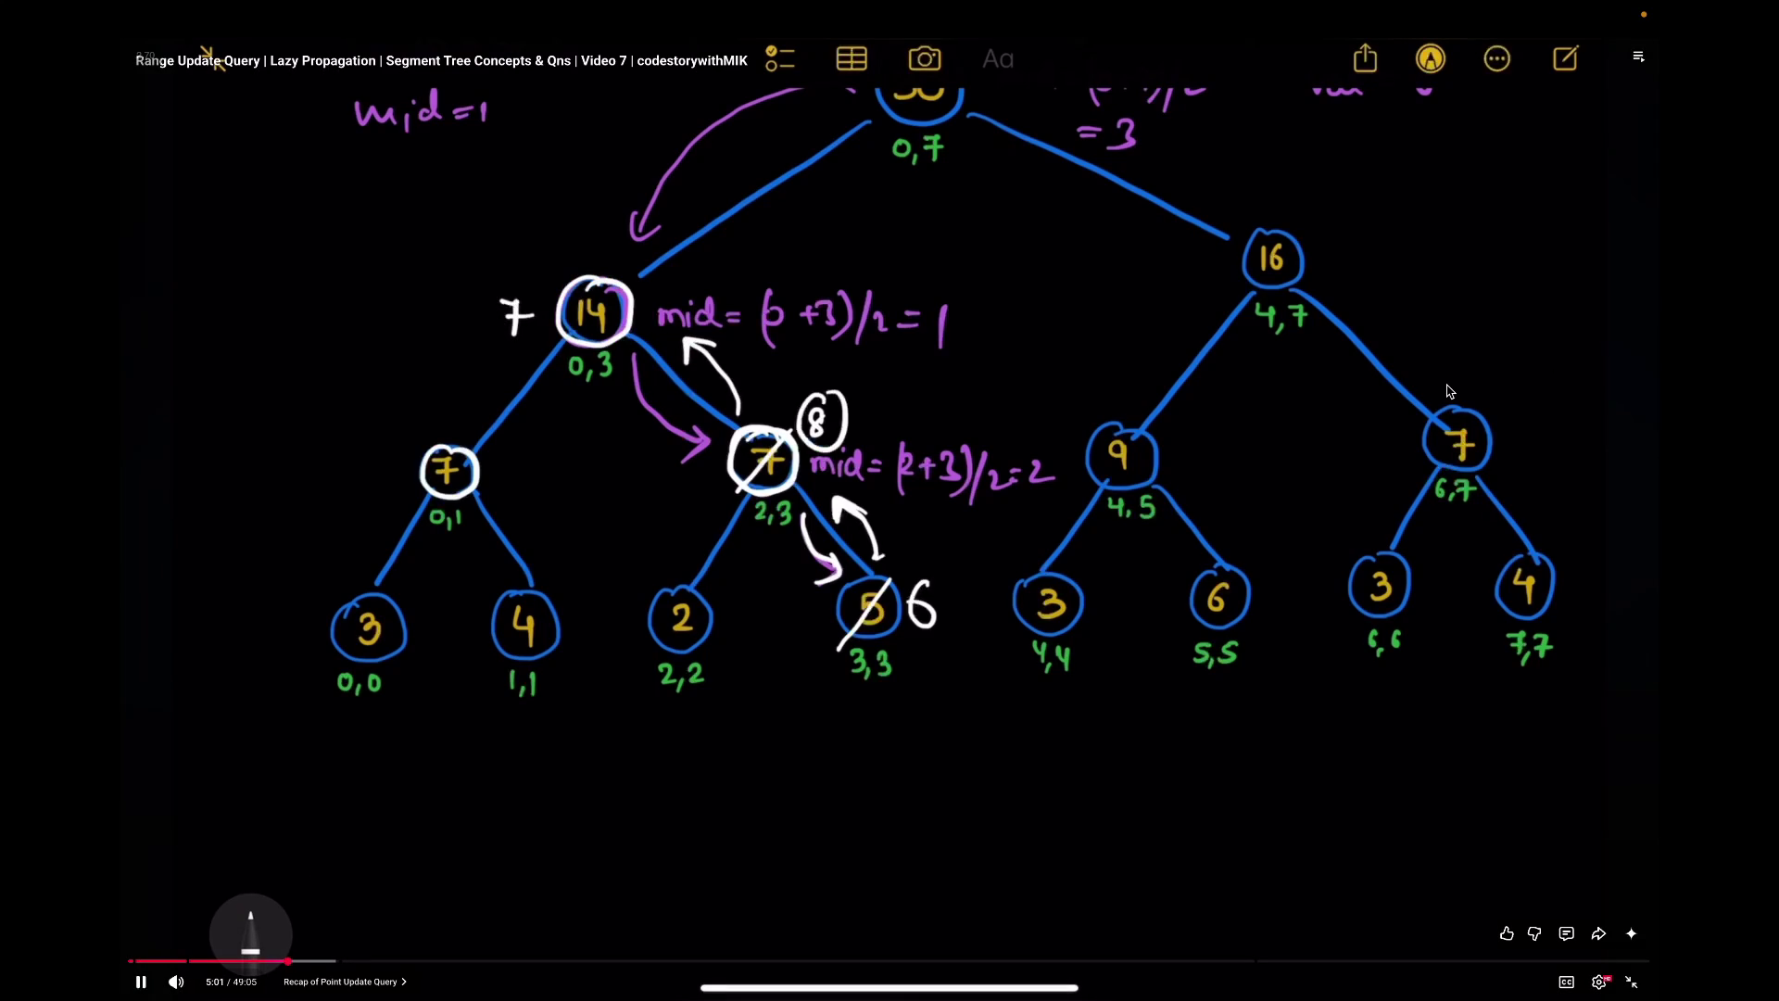
key(Right)
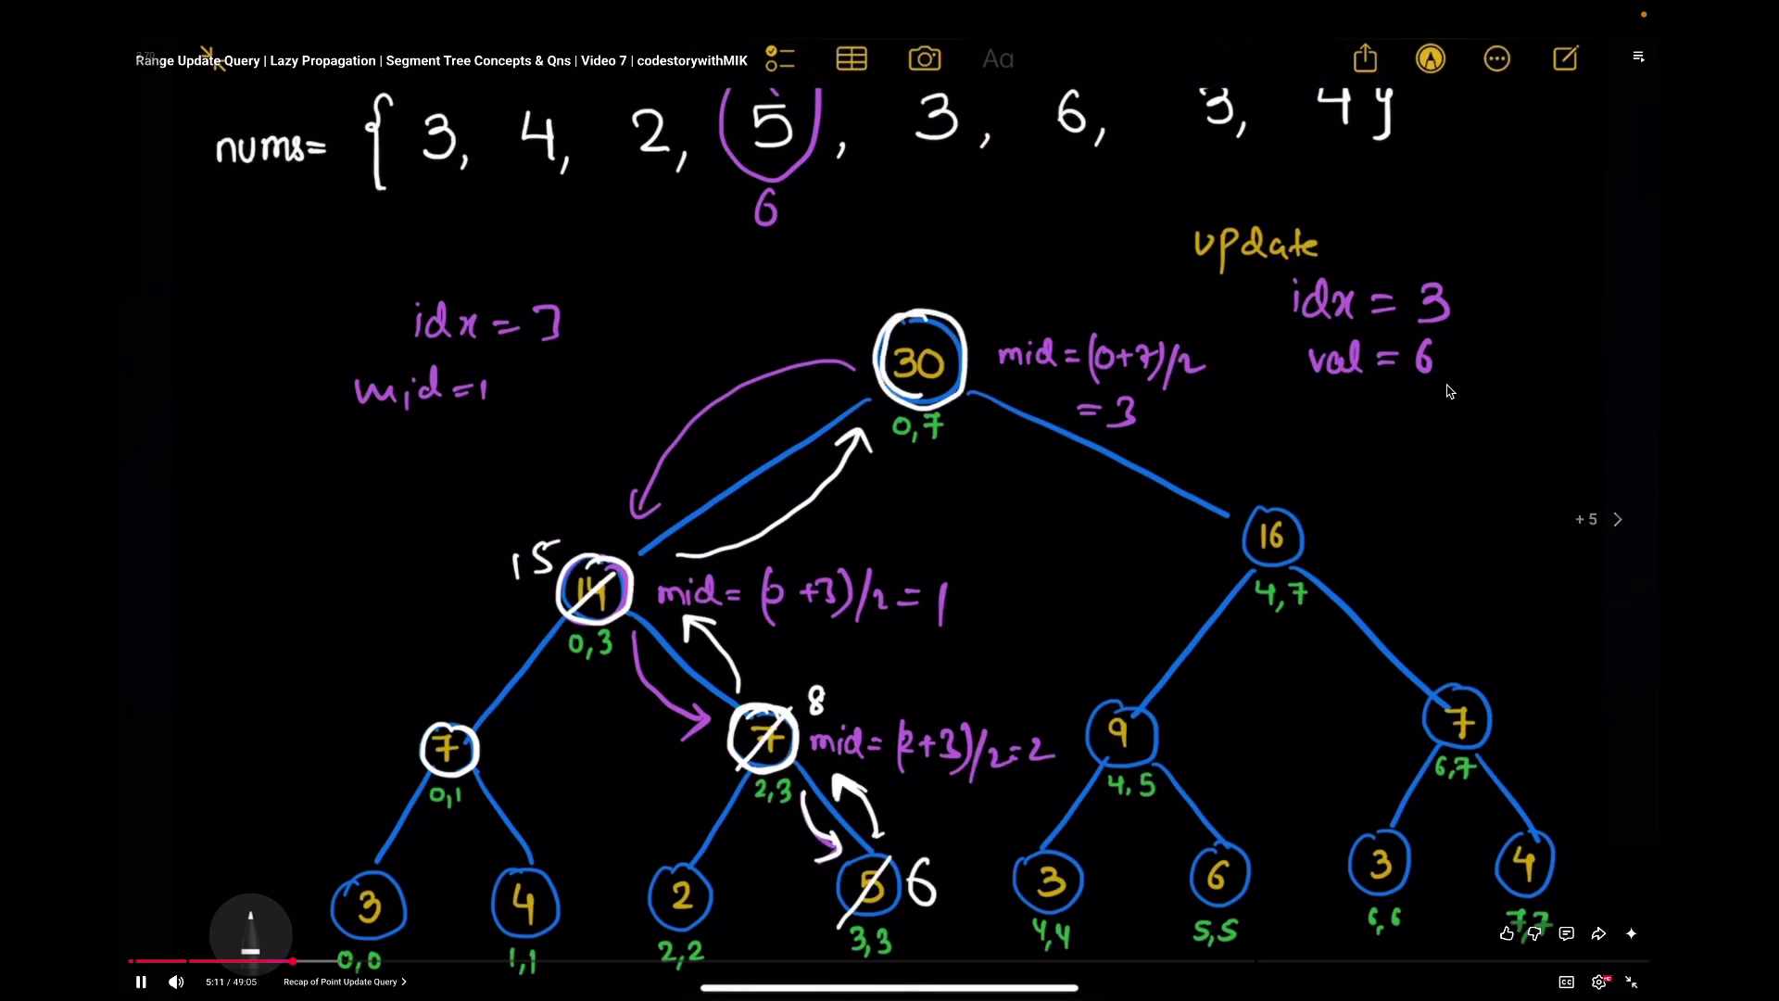
key(Right)
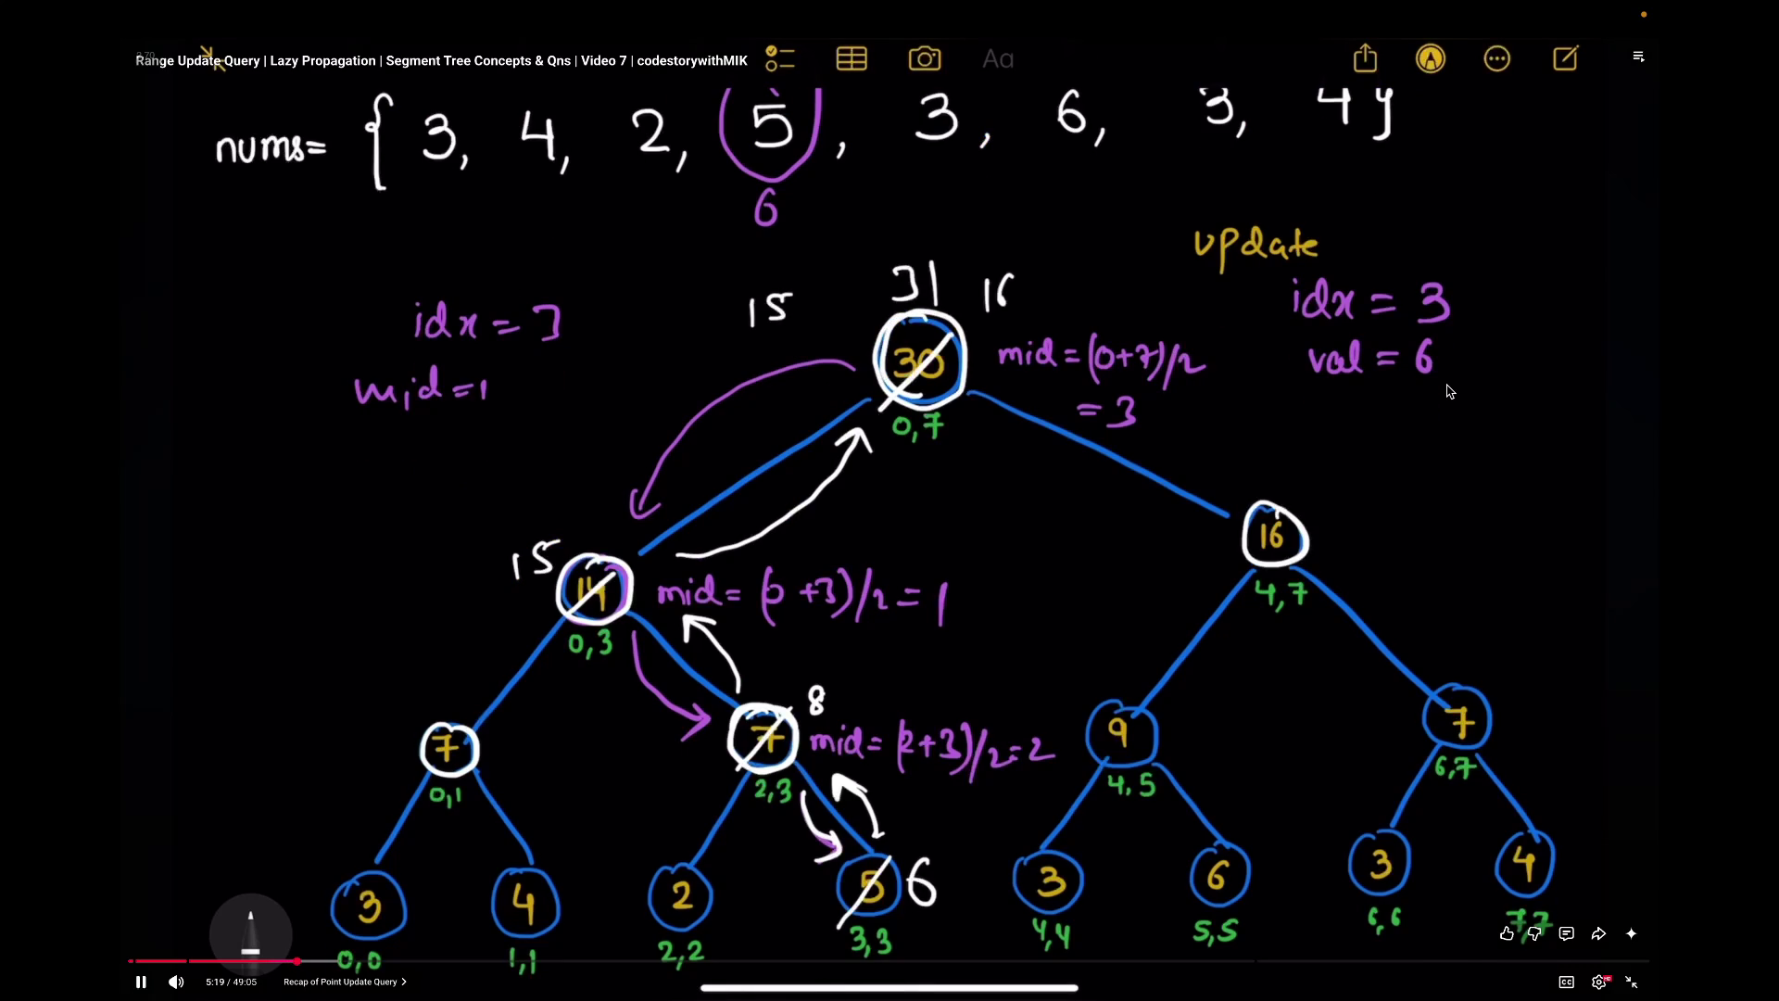
key(Right)
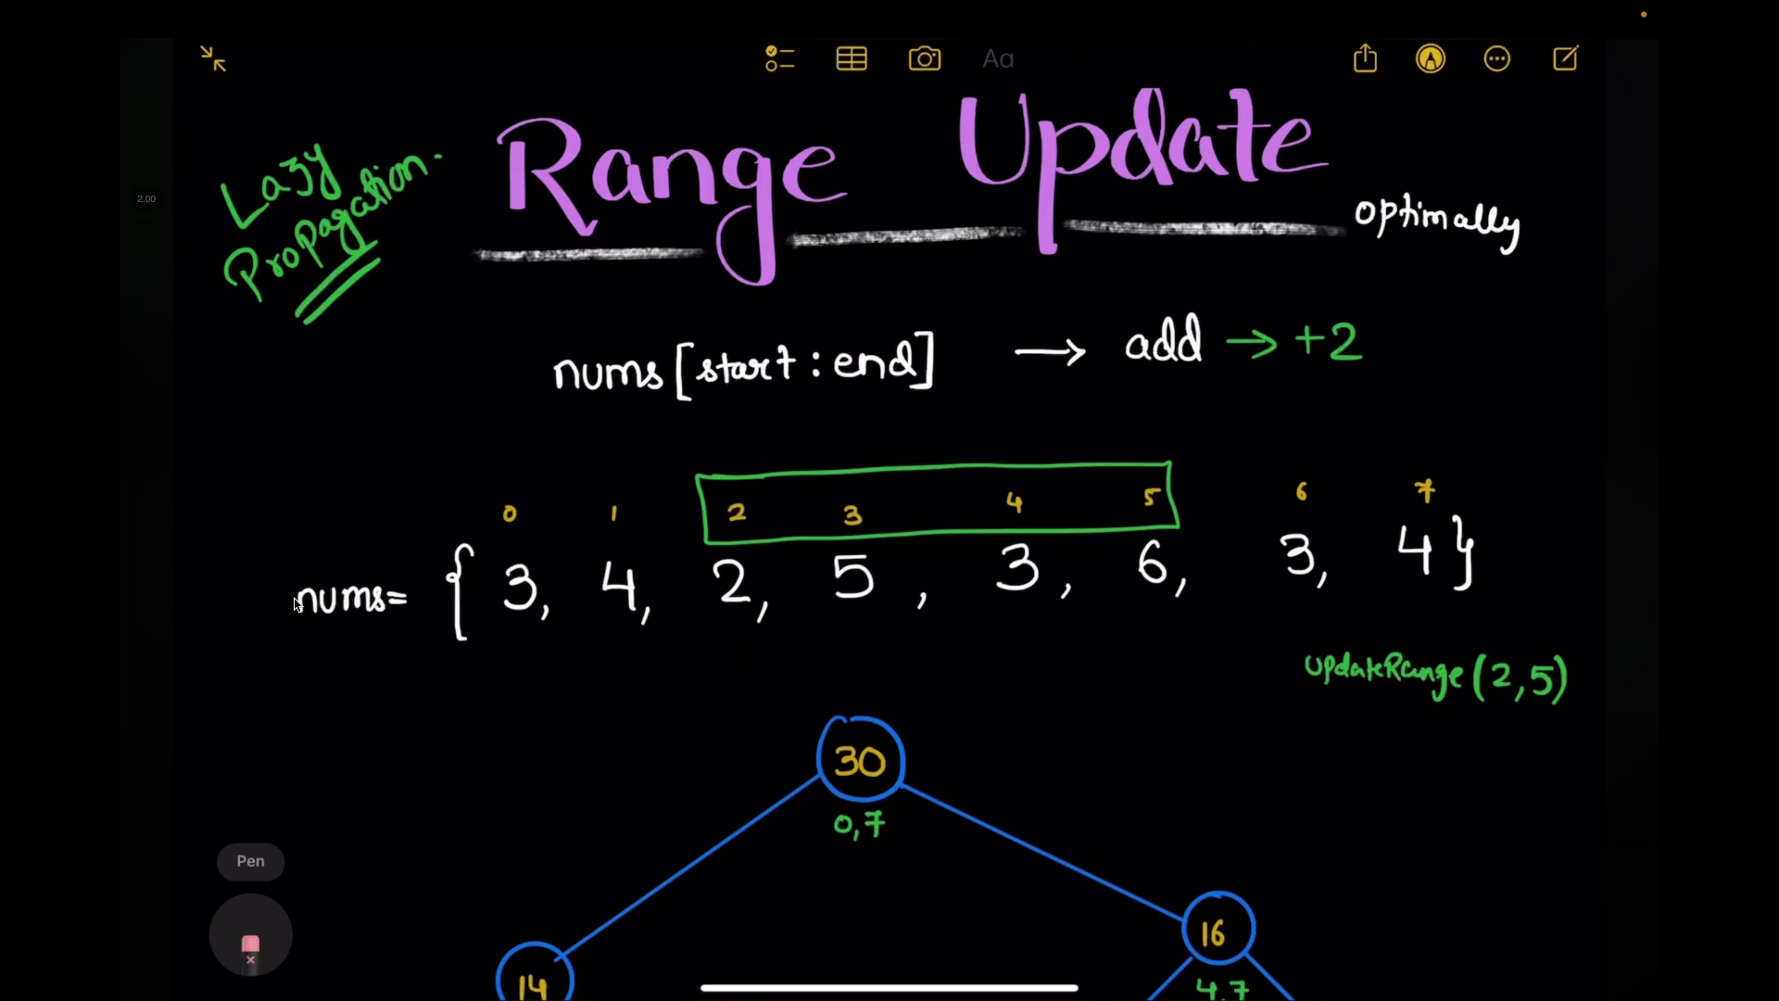
scroll(757, 444, down, 5)
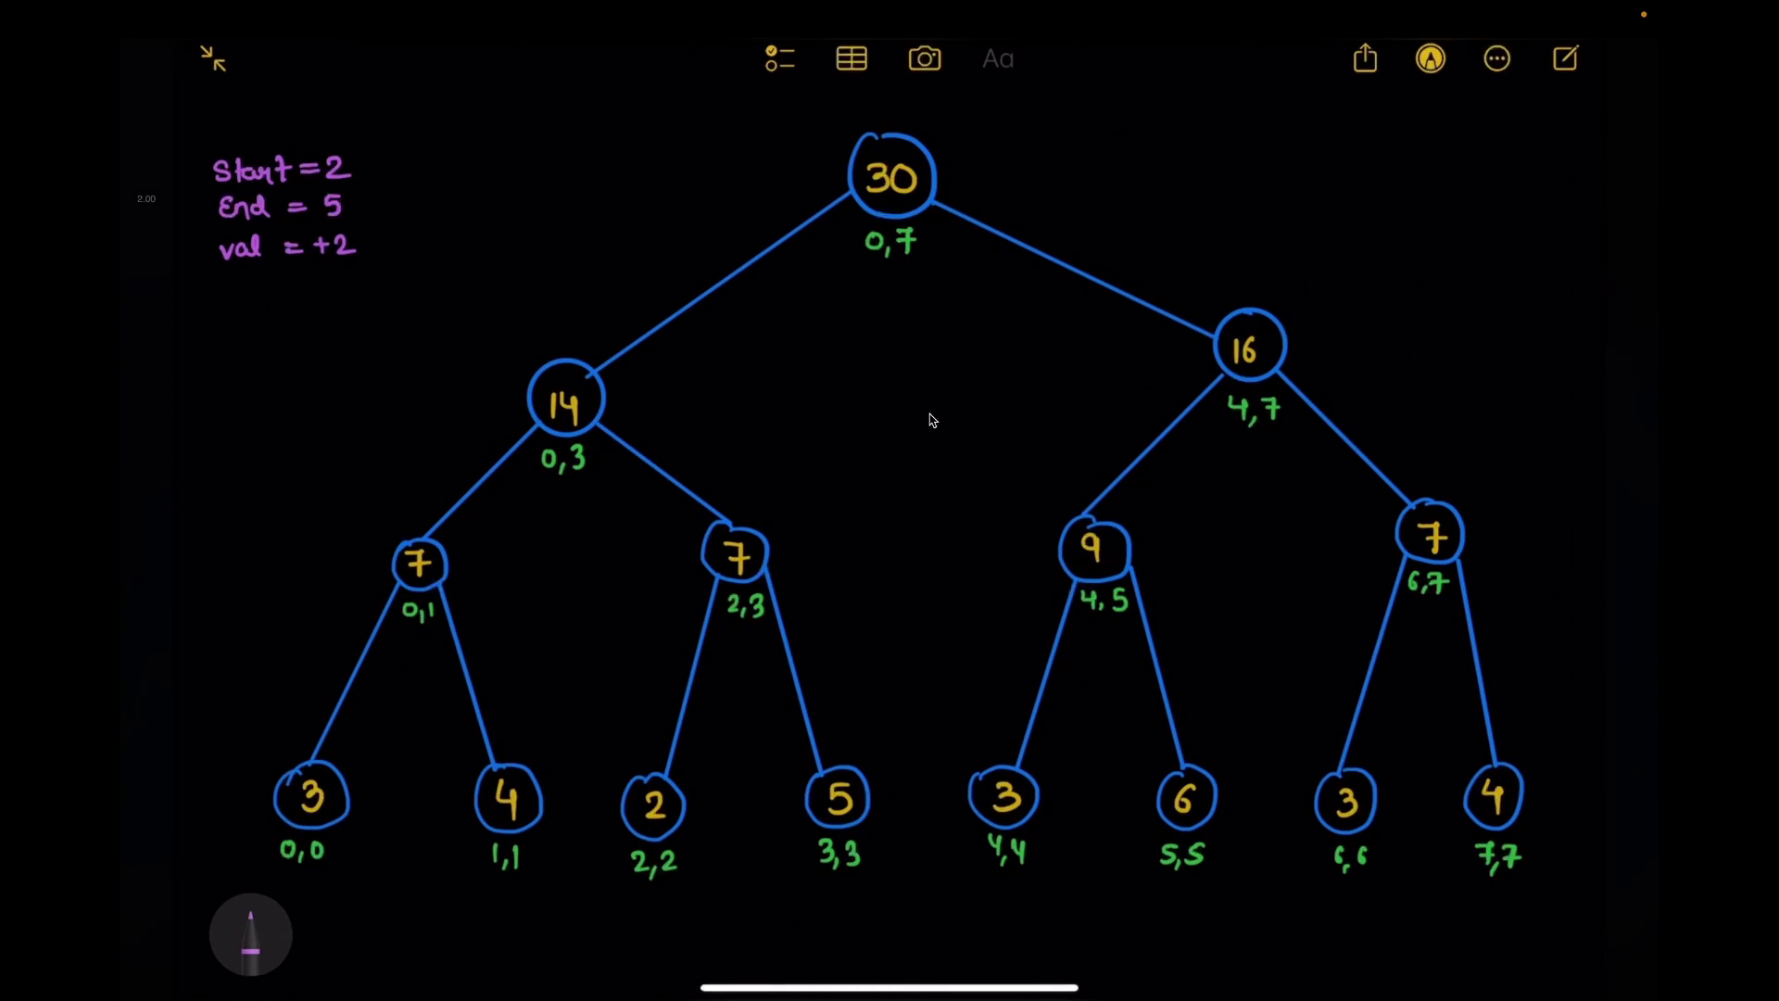
Step: Pause on the full segment tree annotated start=2, end=5, val=+2 and leave the video tab
click(1039, 495)
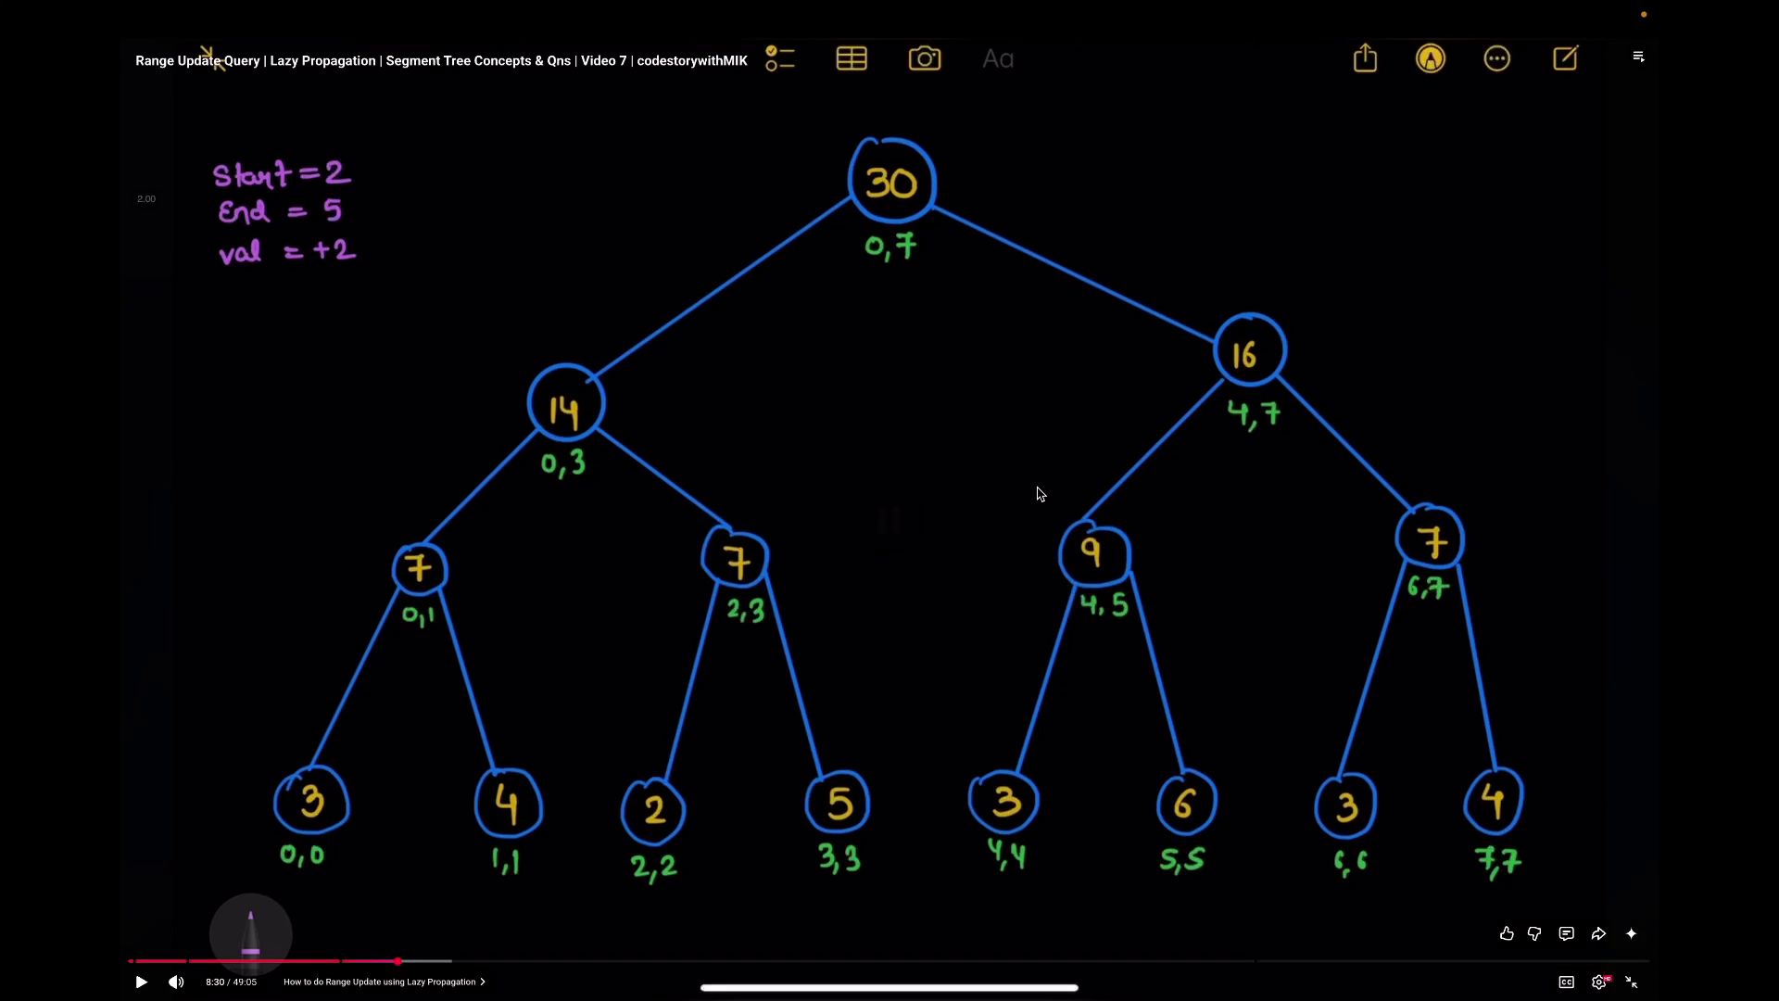
key(super+t)
text(e)
key(Escape)
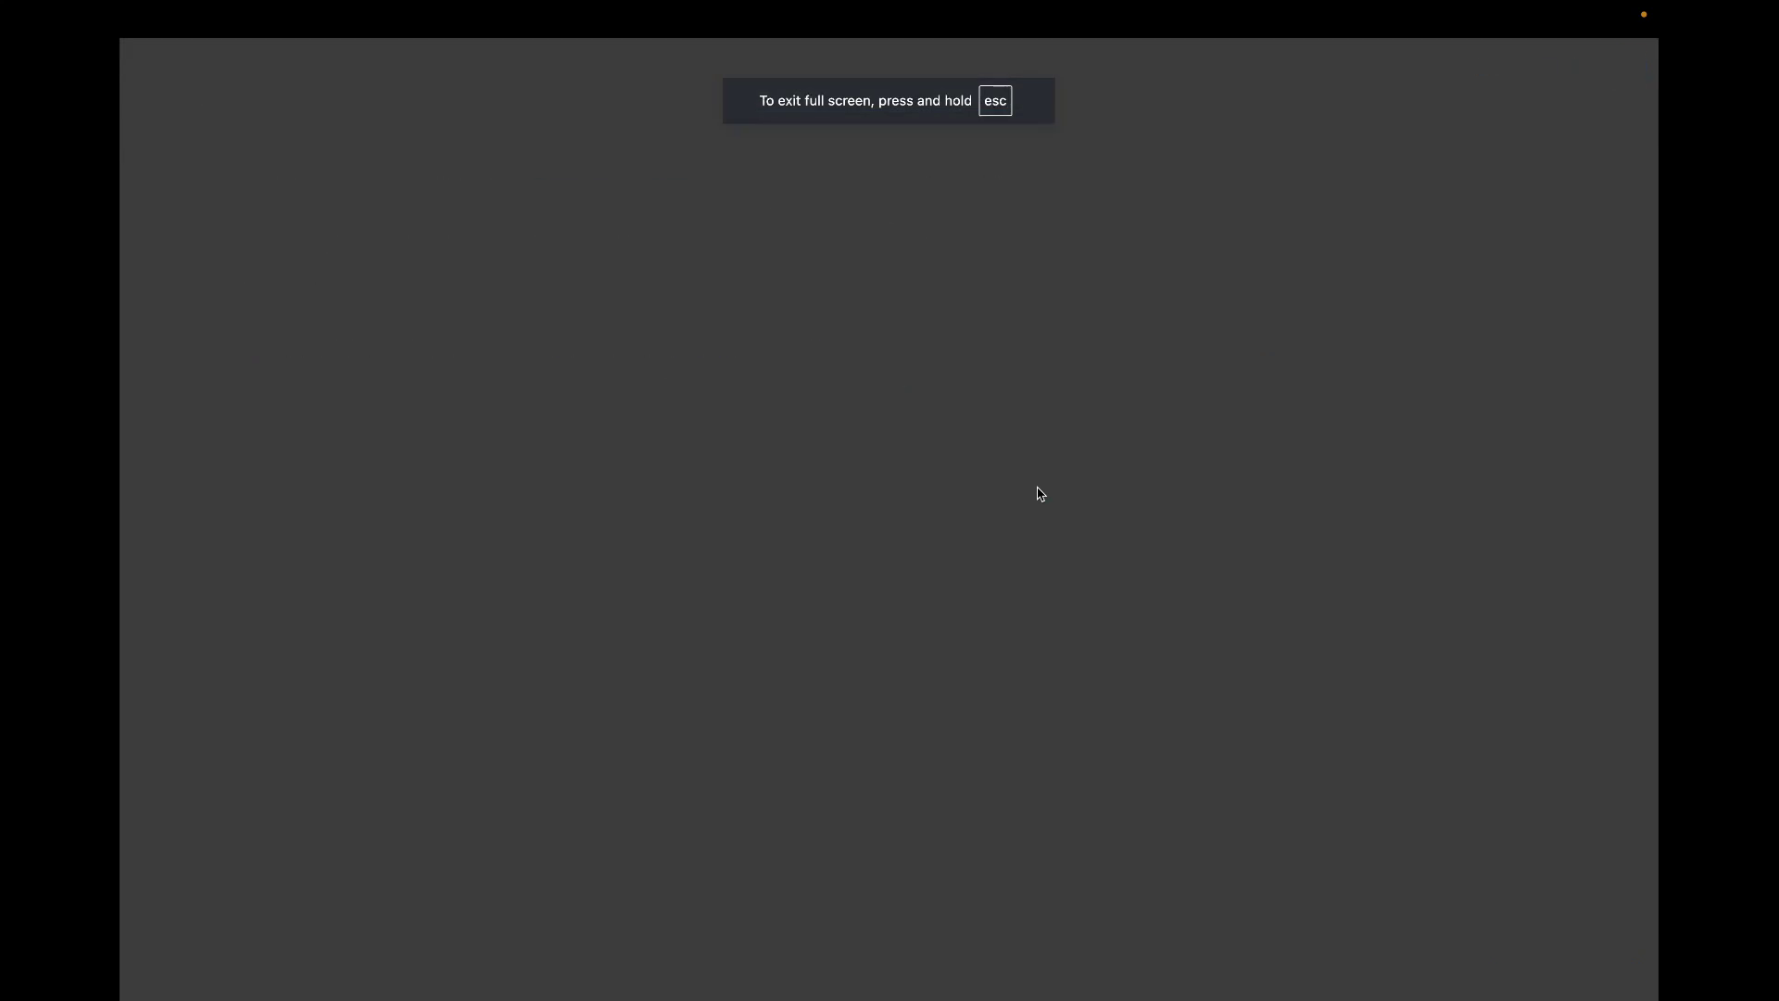
Step: Outline the array 3 4 2 5 3 6 3 4 in green and draw a green line beneath the tree leaves
key(super+w)
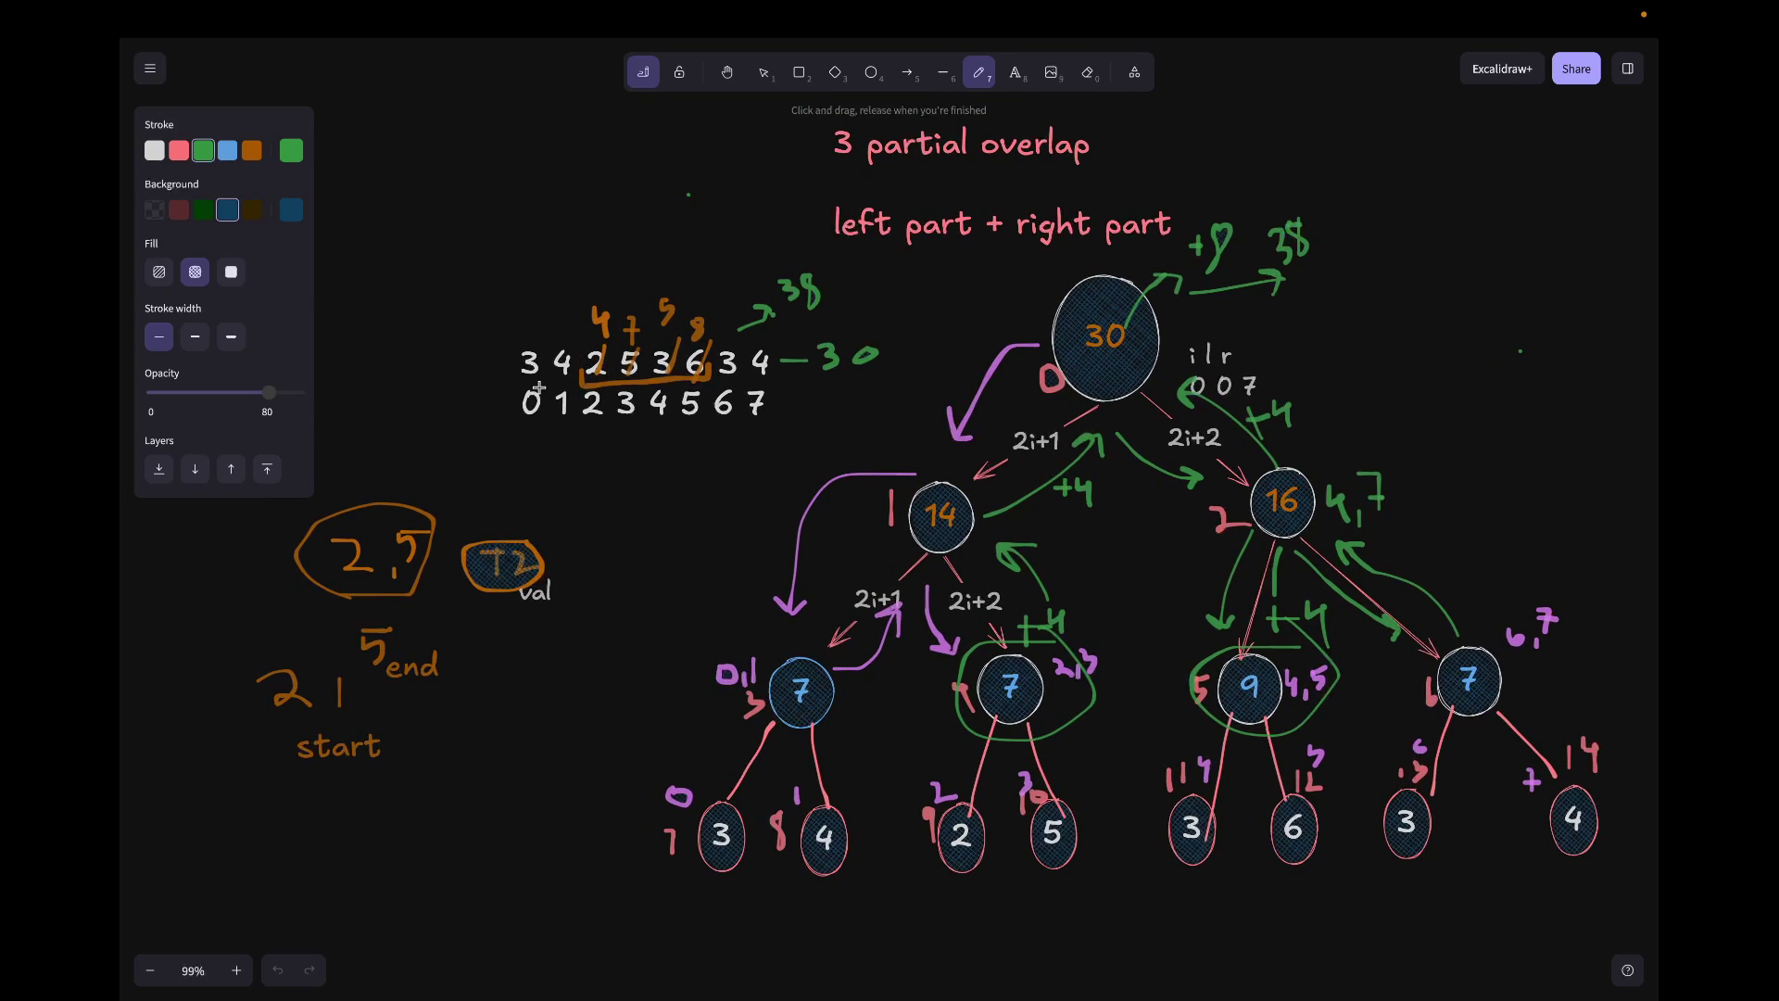
drag(528, 390, 606, 385)
mouse_move(597, 333)
mouse_down()
mouse_move(511, 344)
mouse_move(528, 388)
mouse_up()
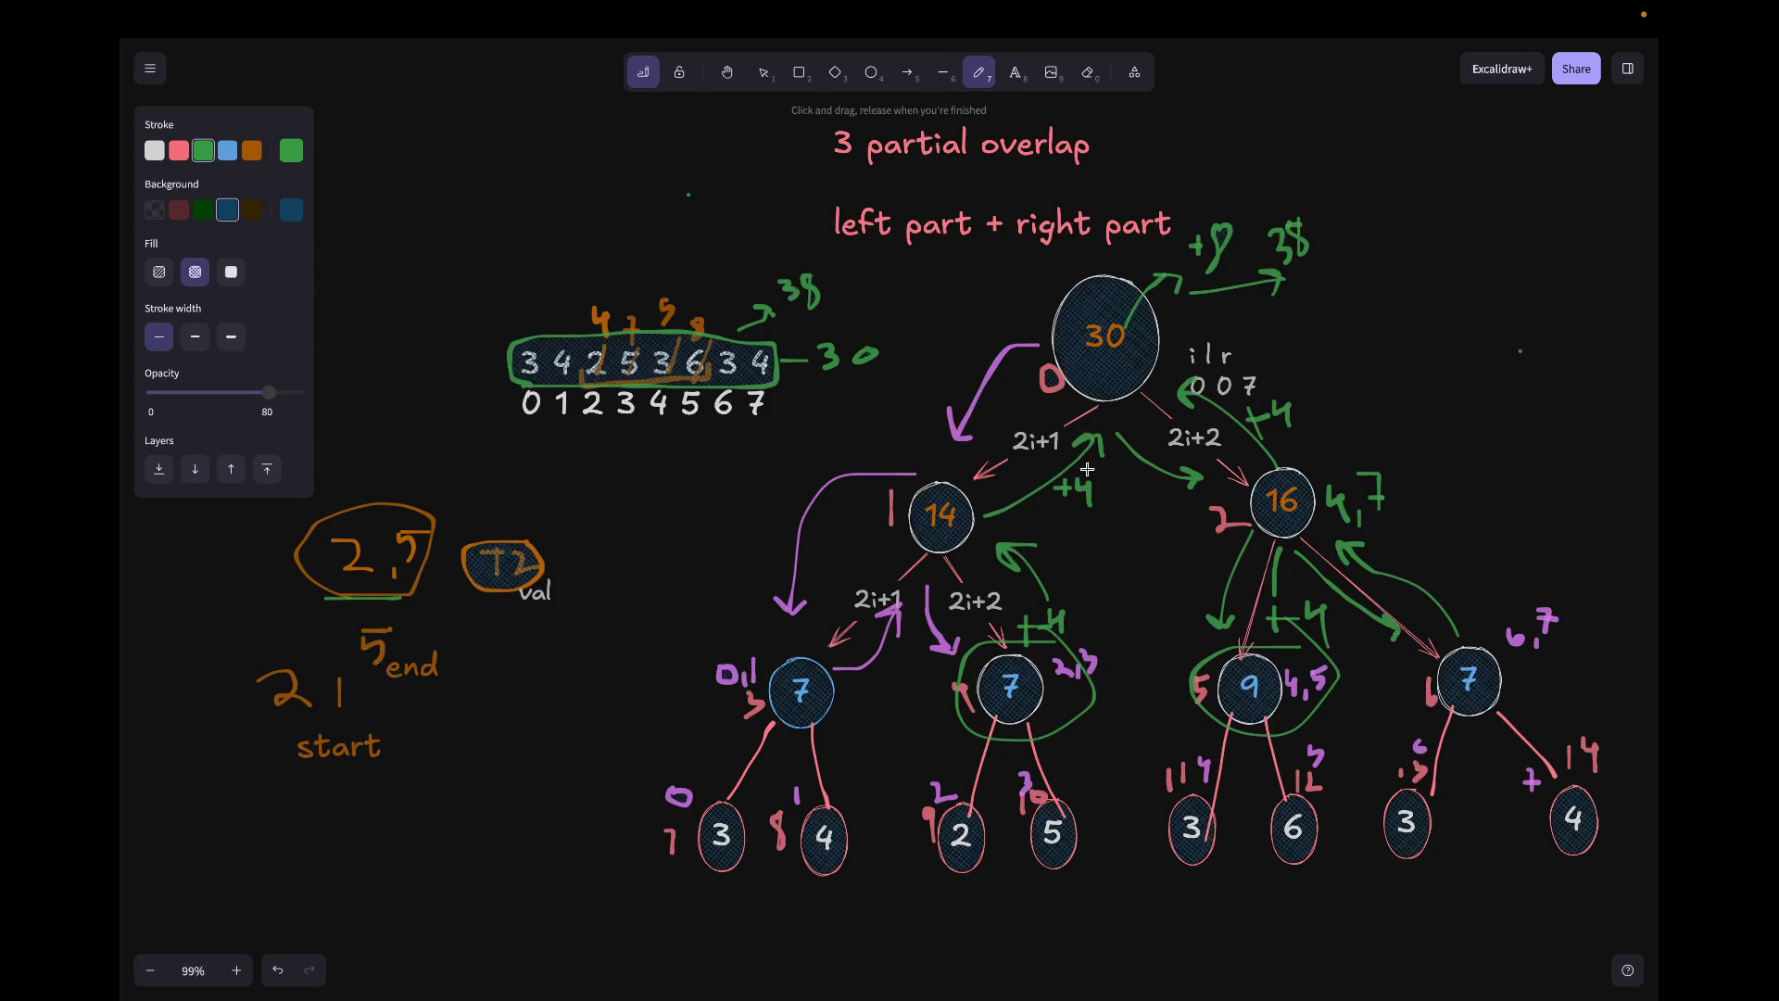
scroll(1202, 568, up, 1)
scroll(1203, 568, right, 3)
scroll(1203, 568, down, 3)
scroll(1201, 568, down, 1)
drag(504, 777, 1472, 772)
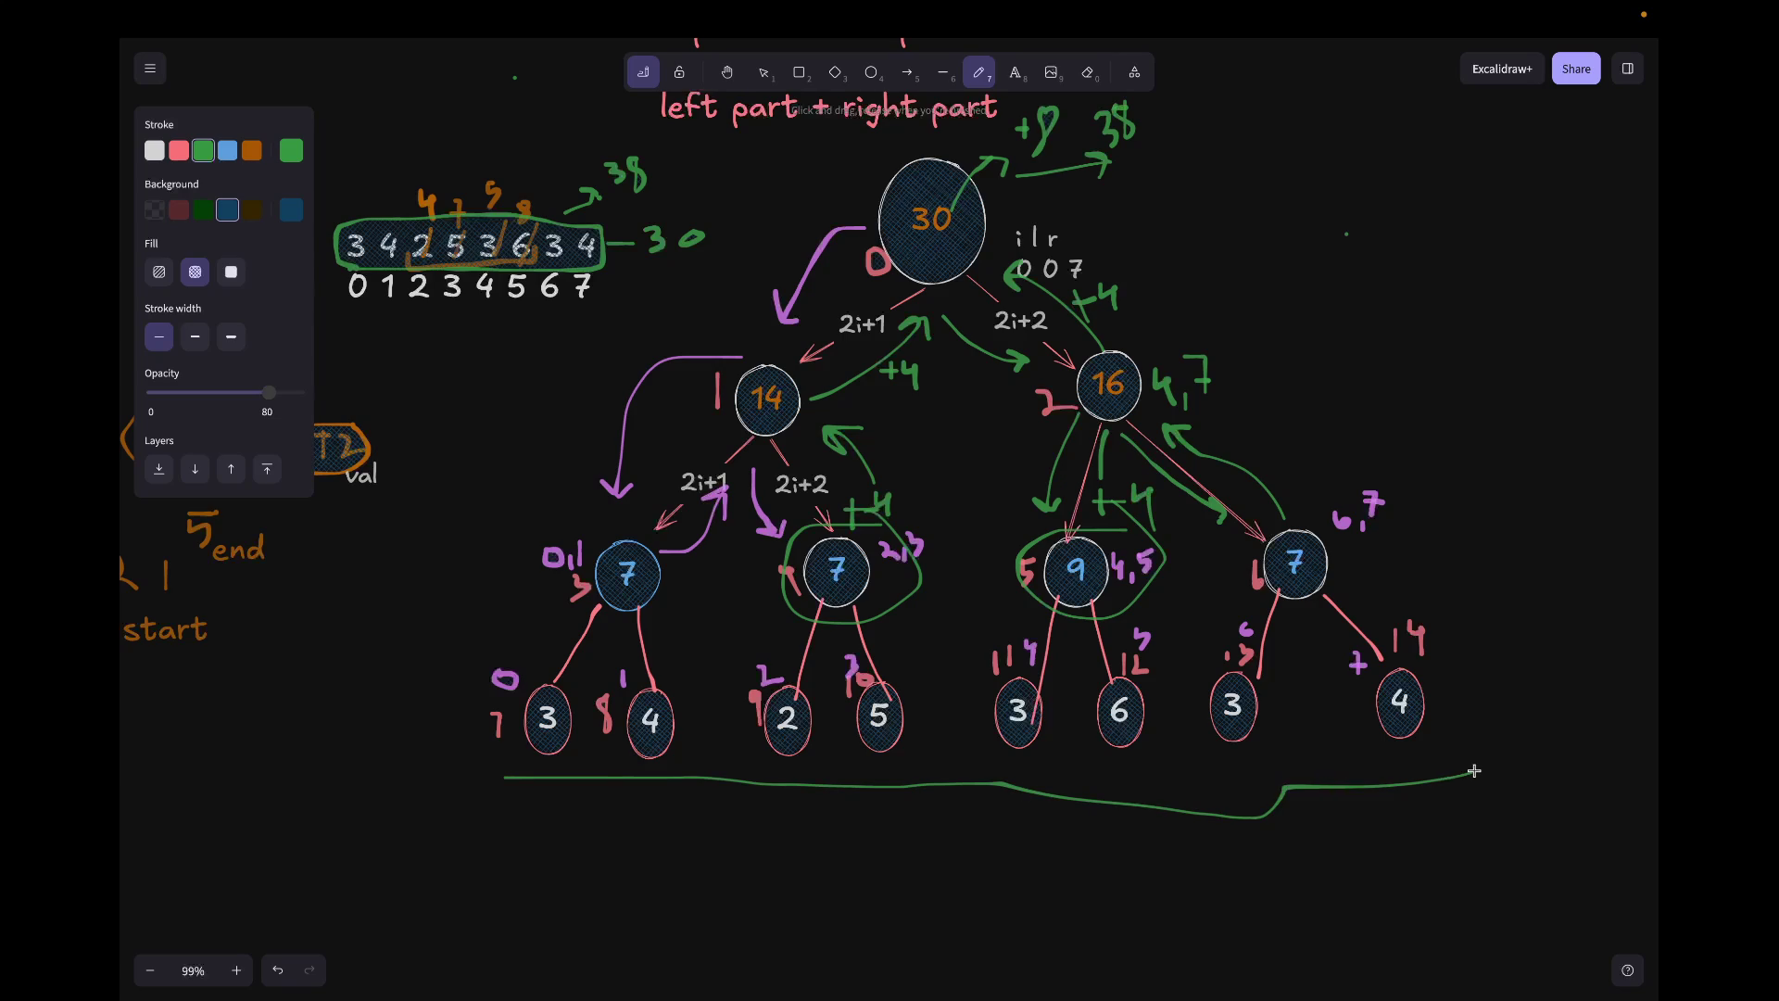
Step: Undo and then restore the green line under the segment tree's leaf row
key(ctrl+z)
key(ctrl+shift+z)
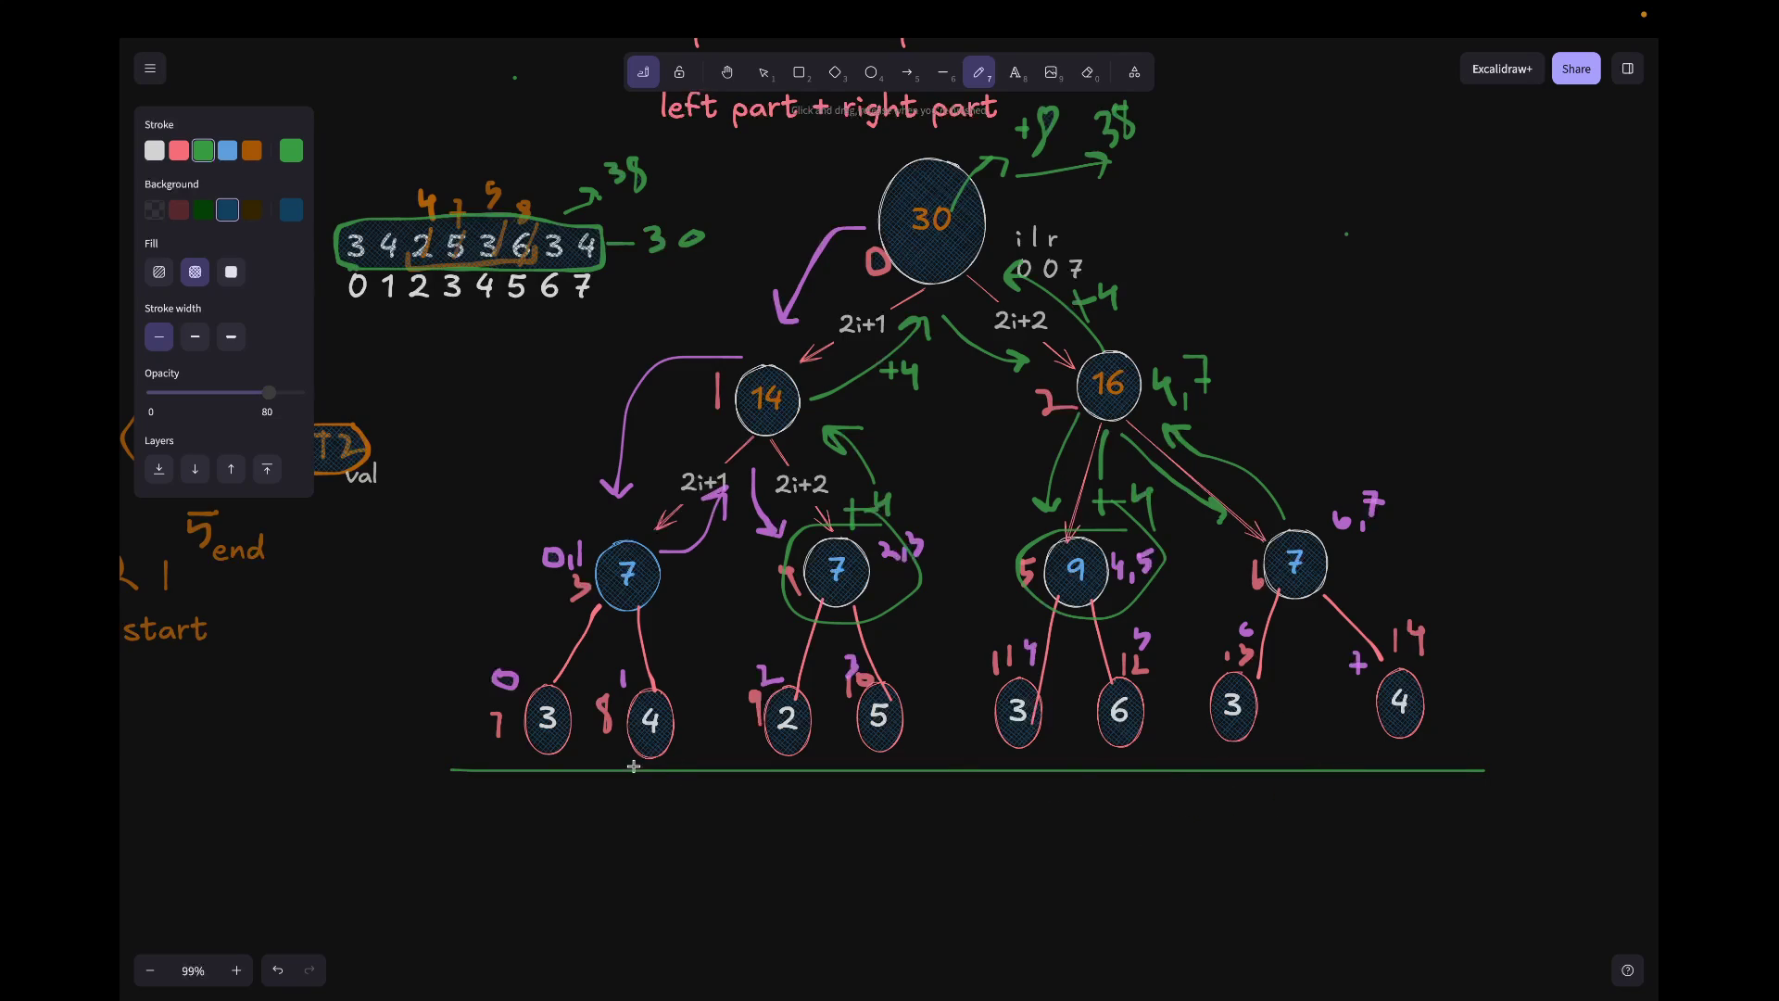
scroll(643, 718, left, 5)
scroll(643, 718, up, 2)
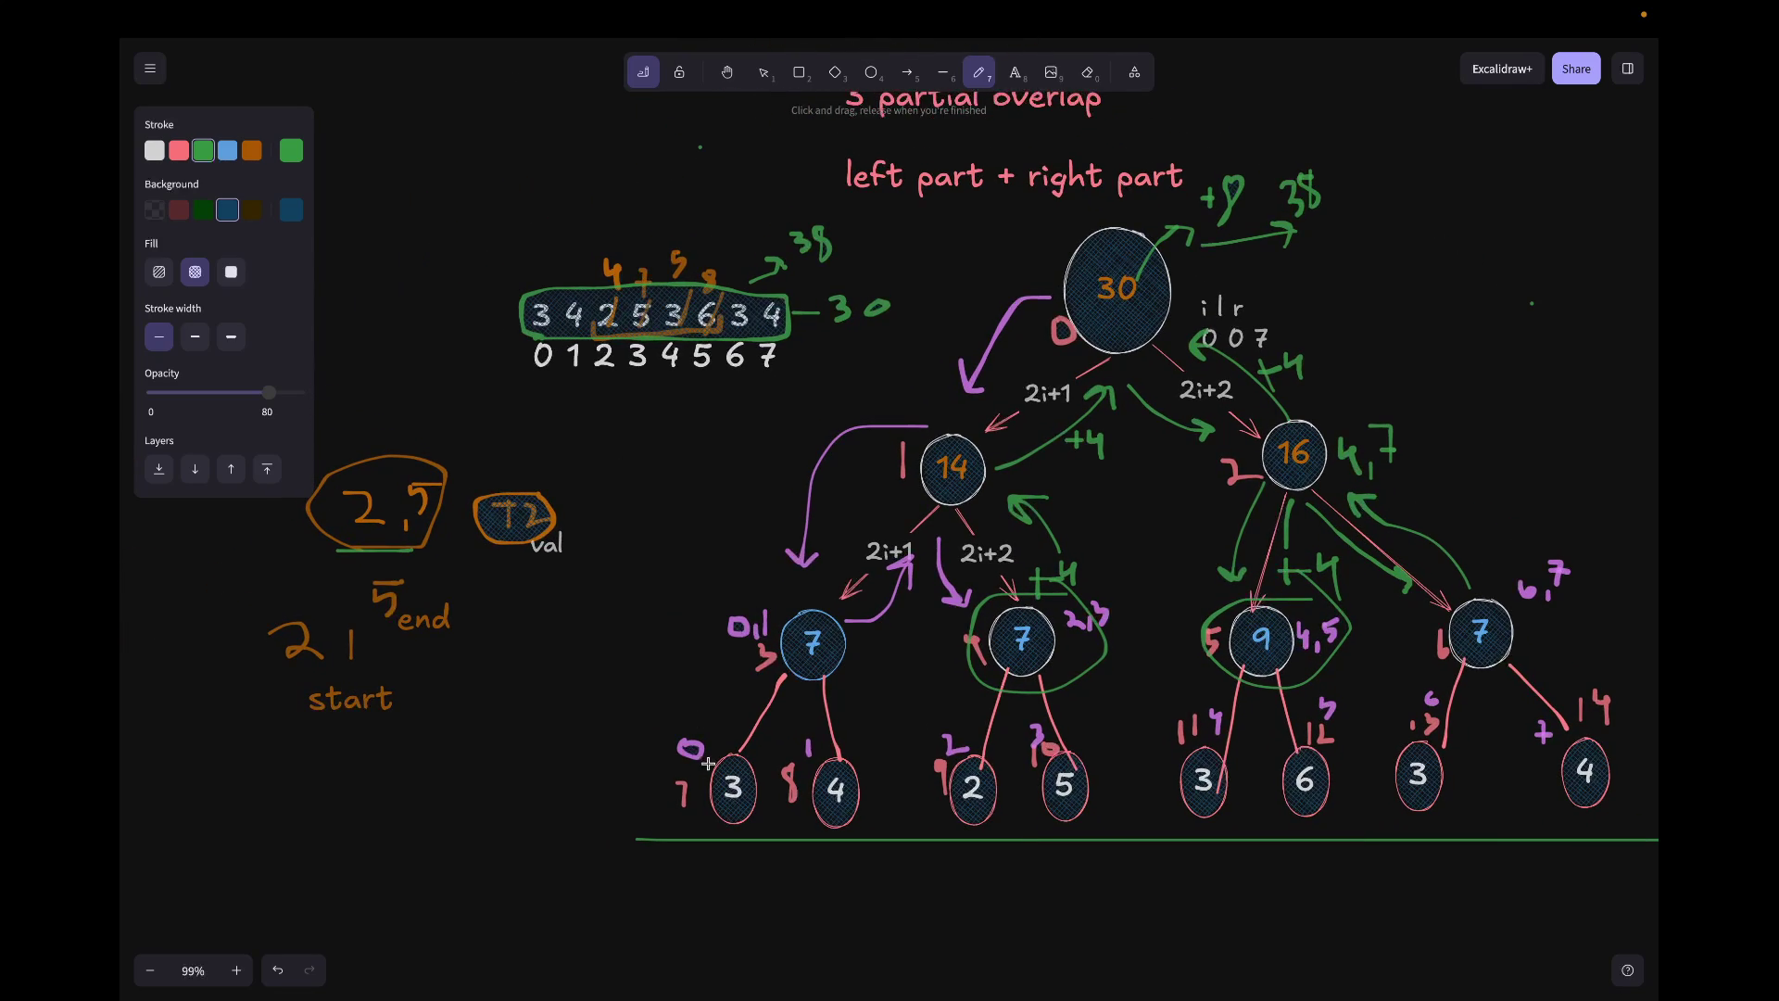
scroll(797, 812, right, 2)
scroll(796, 811, down, 1)
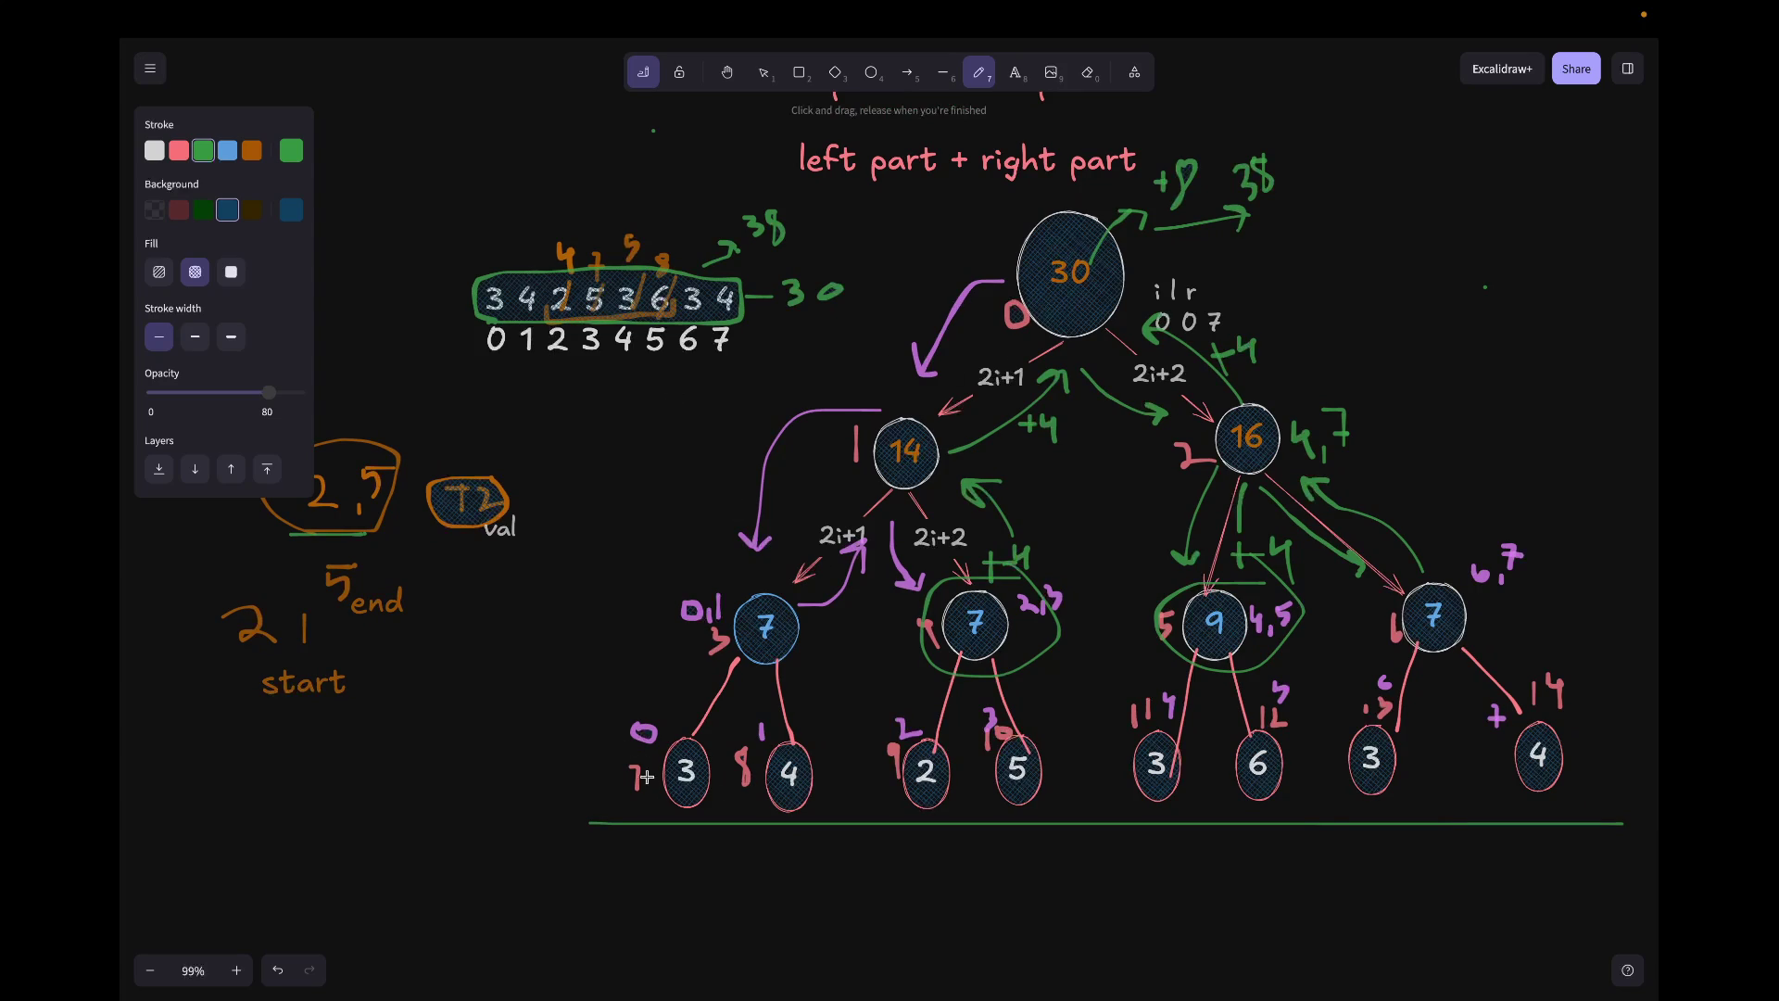
scroll(807, 803, right, 2)
scroll(807, 802, right, 2)
ctrl+scroll(807, 802, down, 5)
scroll(806, 802, up, 3)
scroll(806, 804, up, 1)
scroll(807, 803, down, 1)
scroll(807, 803, down, 3)
scroll(821, 792, down, 1)
ctrl+scroll(846, 776, down, 5)
ctrl+scroll(847, 775, up, 5)
scroll(846, 777, up, 2)
scroll(847, 776, up, 2)
scroll(847, 776, up, 2)
scroll(847, 775, up, 4)
scroll(806, 834, right, 2)
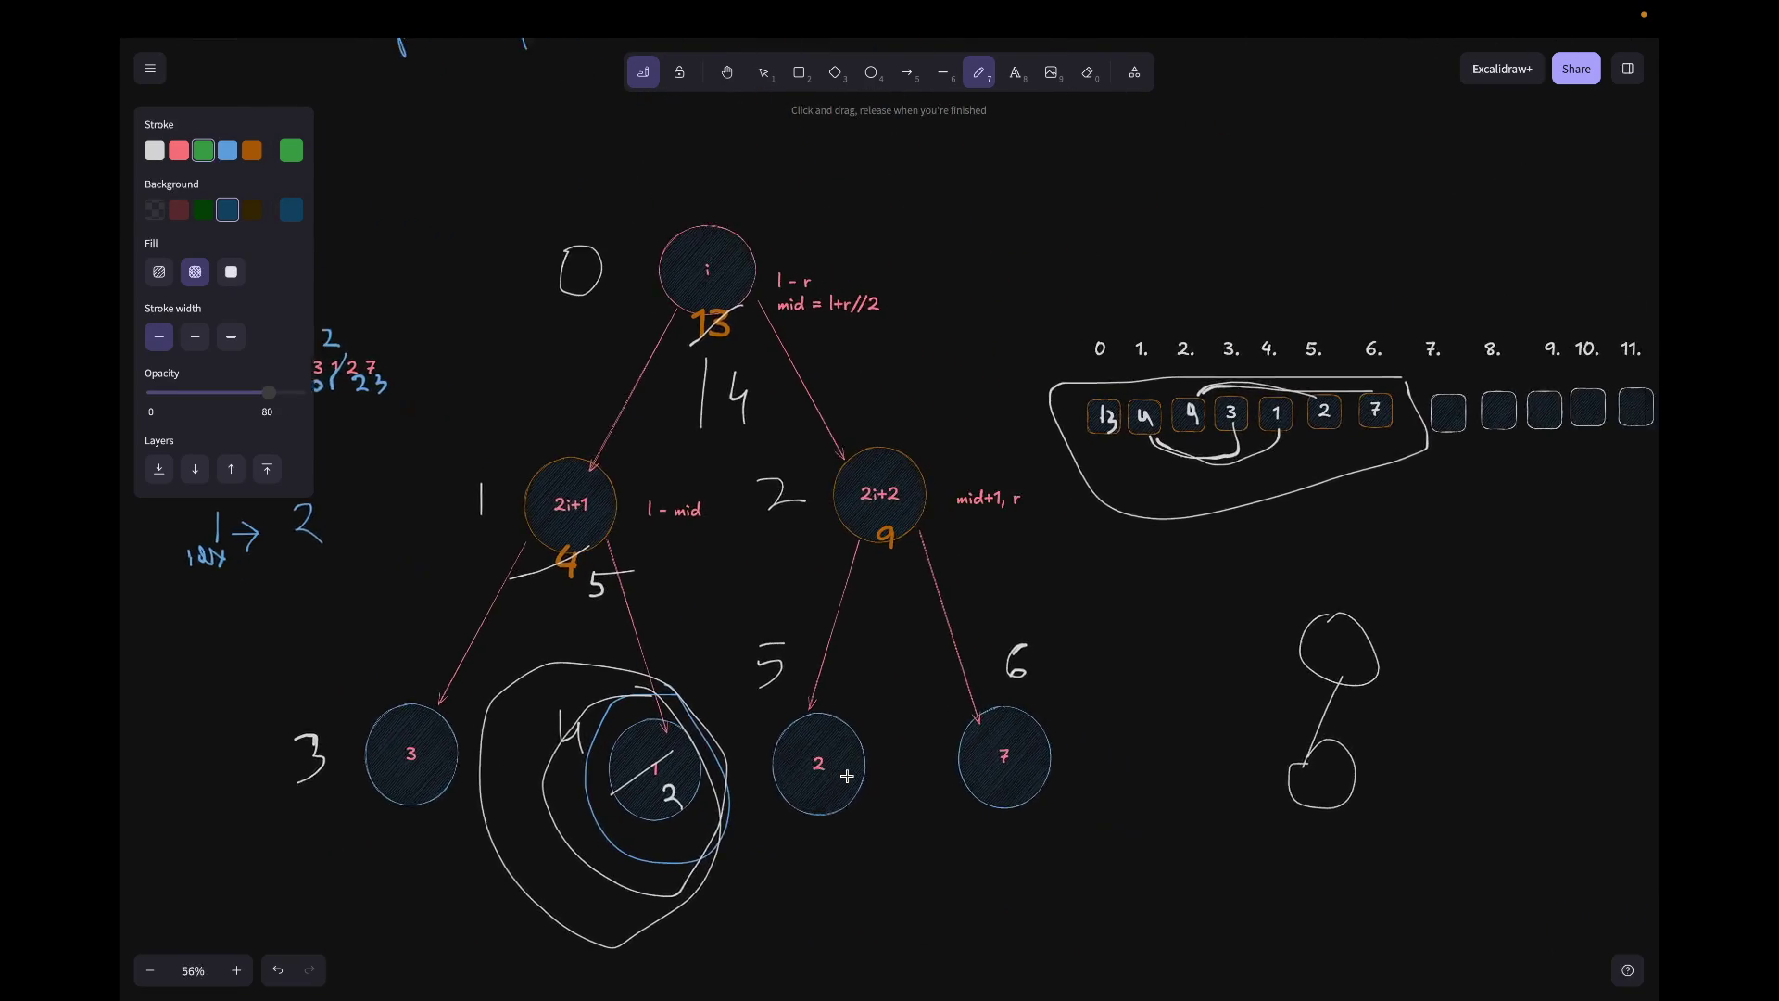
scroll(758, 878, right, 1)
ctrl+scroll(757, 878, down, 5)
ctrl+scroll(758, 878, up, 3)
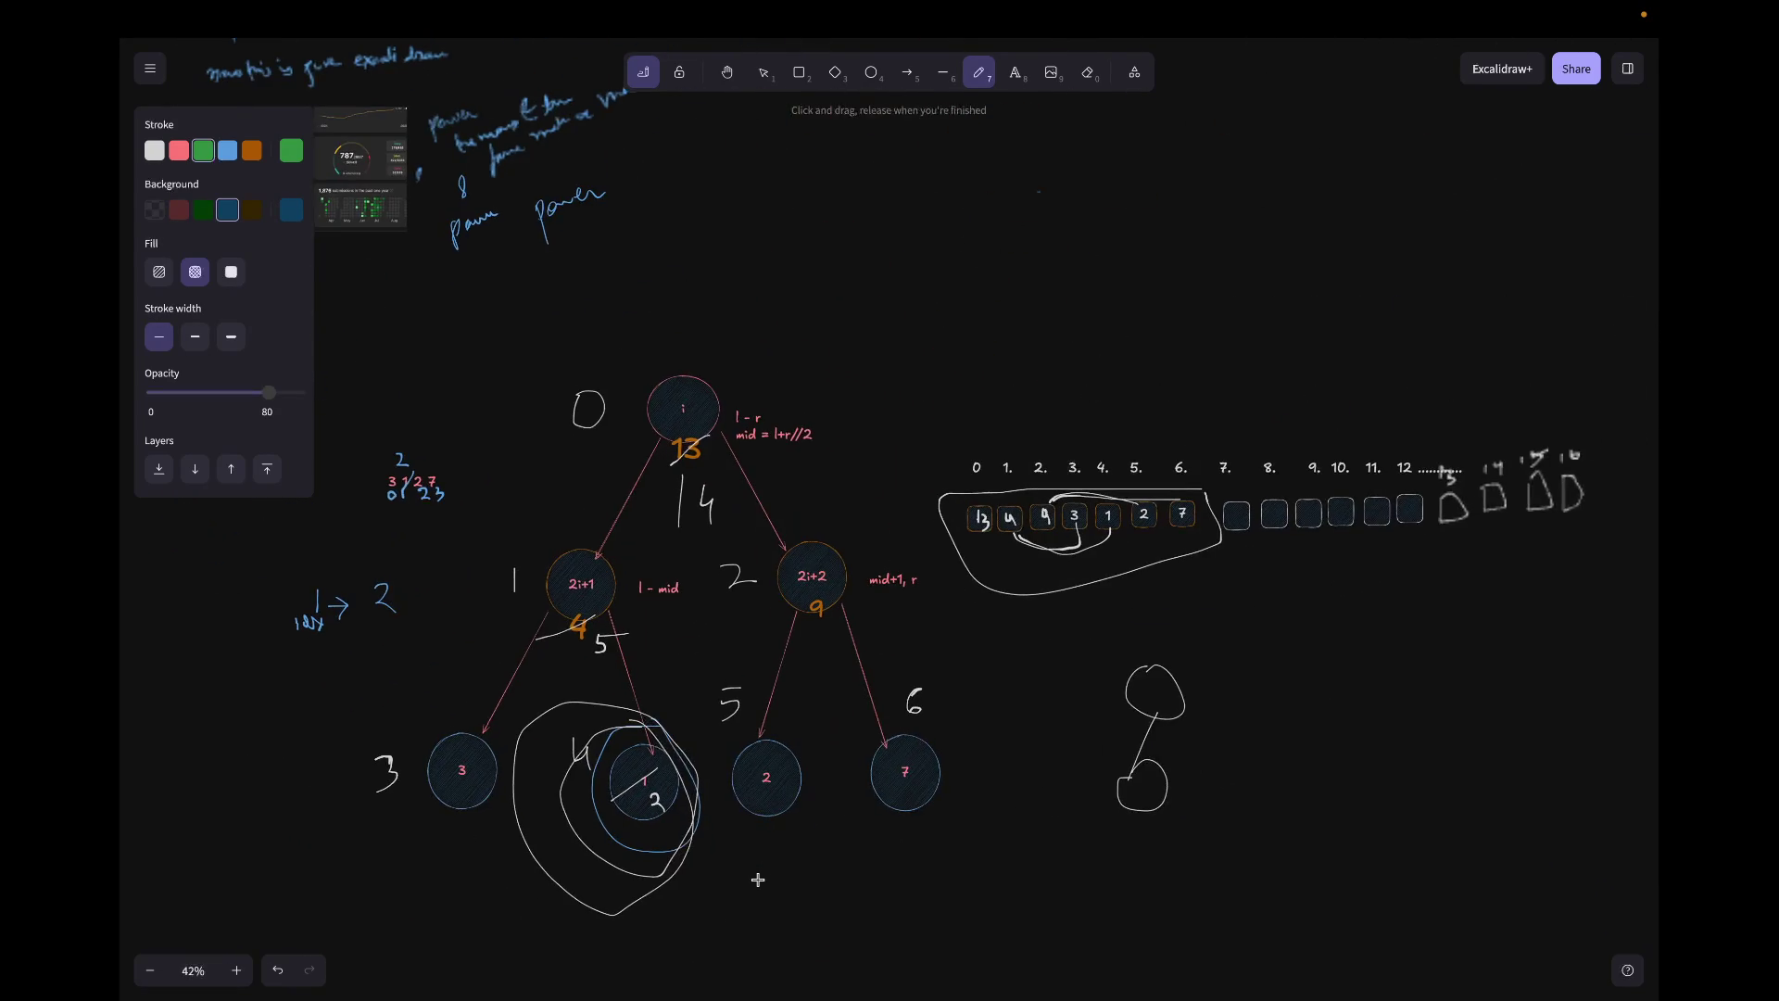
ctrl+scroll(758, 879, up, 1)
ctrl+scroll(758, 880, up, 1)
scroll(758, 879, down, 1)
scroll(758, 878, right, 1)
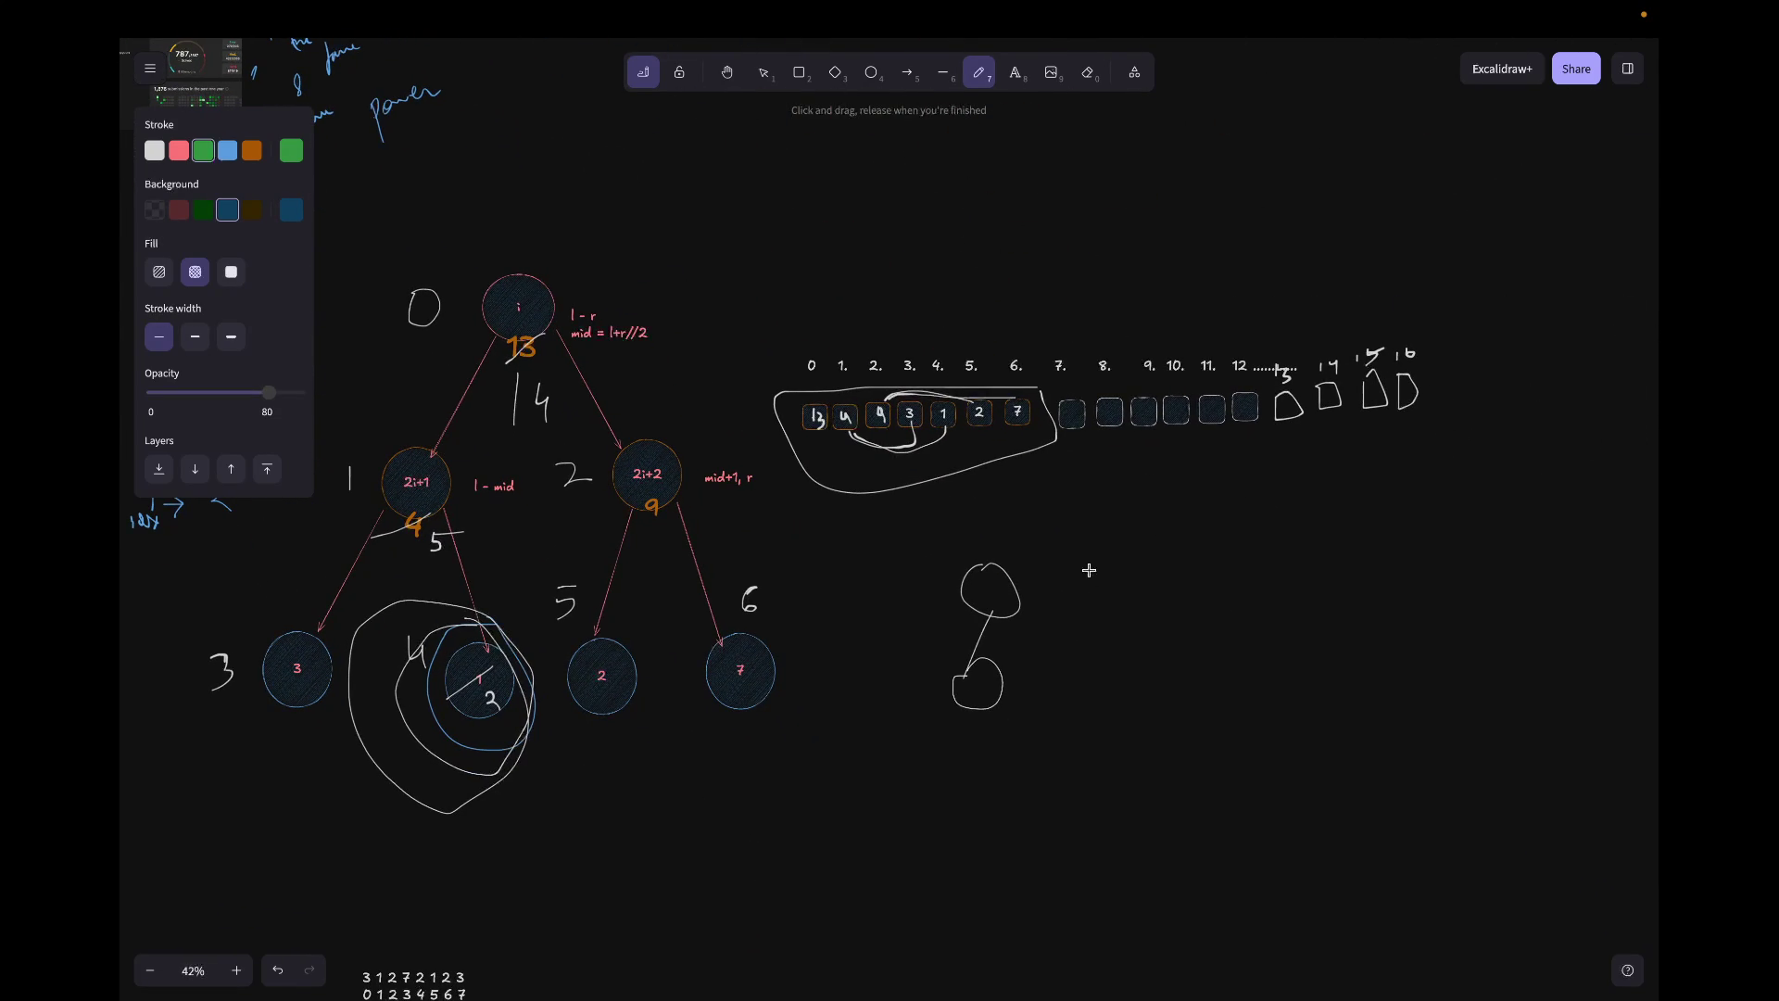
scroll(1106, 583, down, 2)
scroll(1107, 583, down, 8)
scroll(1107, 583, up, 5)
scroll(1107, 583, down, 1)
scroll(1107, 583, left, 1)
ctrl+scroll(1106, 583, up, 5)
scroll(1108, 583, left, 2)
scroll(1106, 582, left, 2)
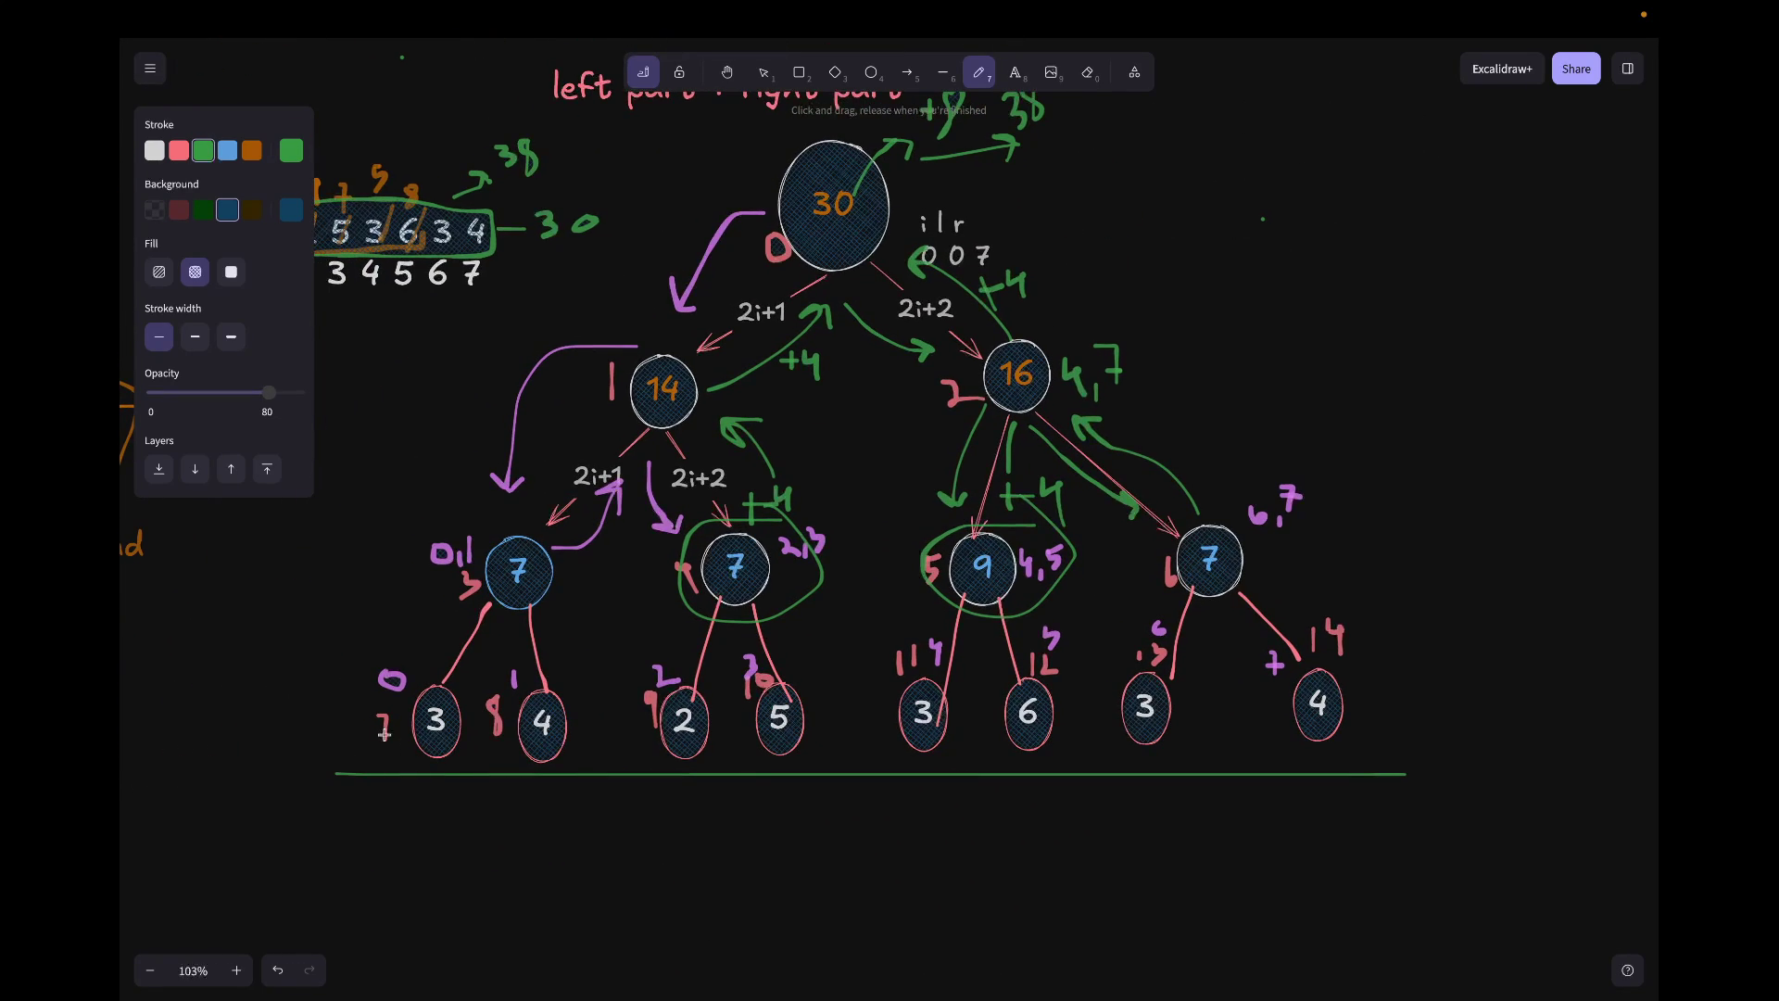
ctrl+scroll(588, 756, down, 2)
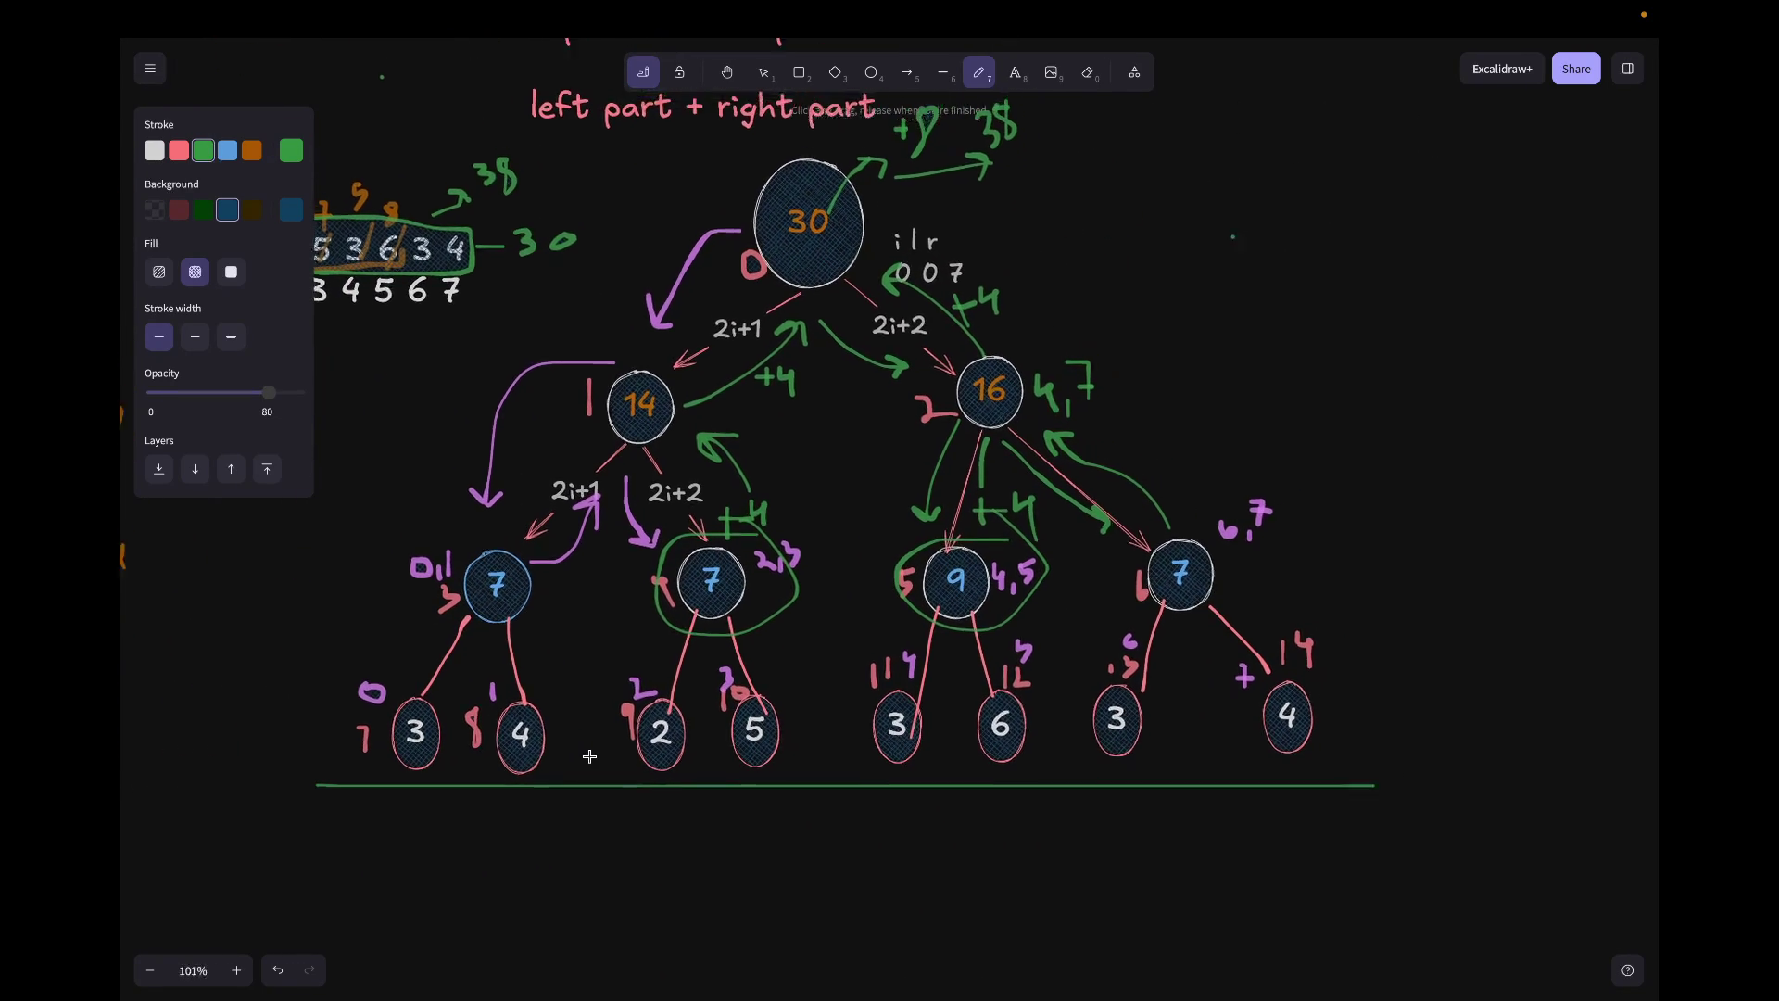
ctrl+scroll(588, 756, down, 4)
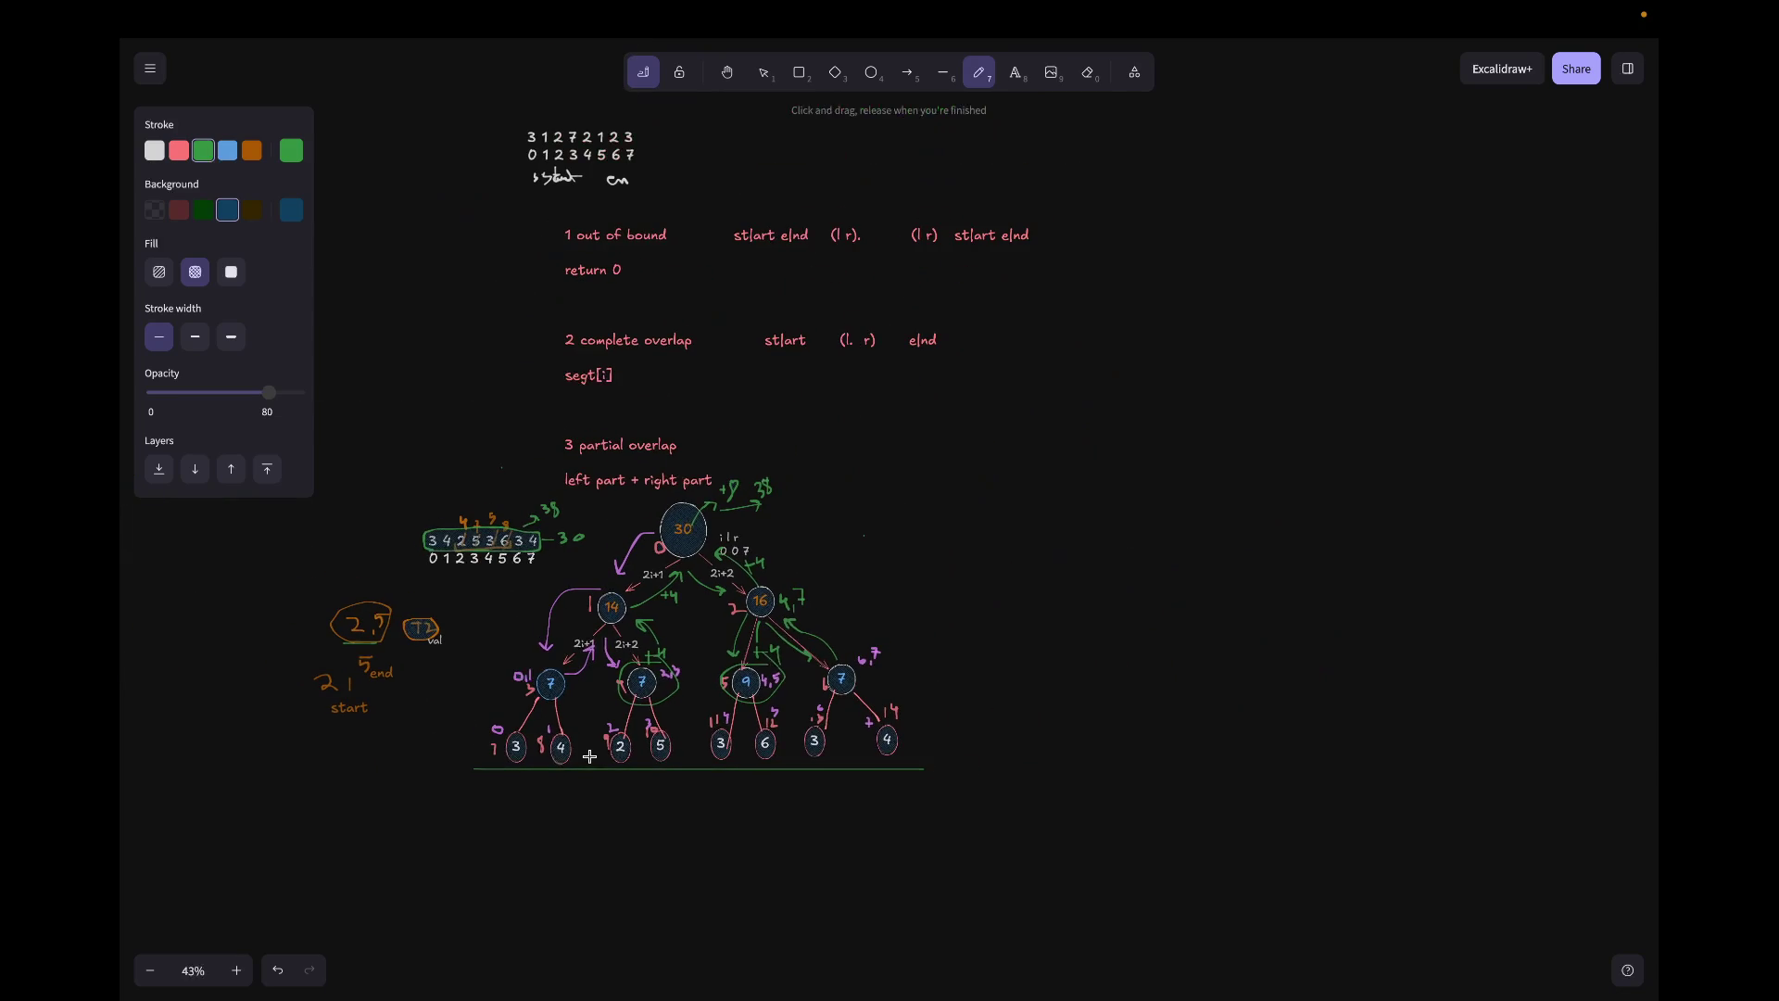
Step: Draw a white-outlined rounded box right of the tree and duplicate it into a diagonal stack
click(799, 72)
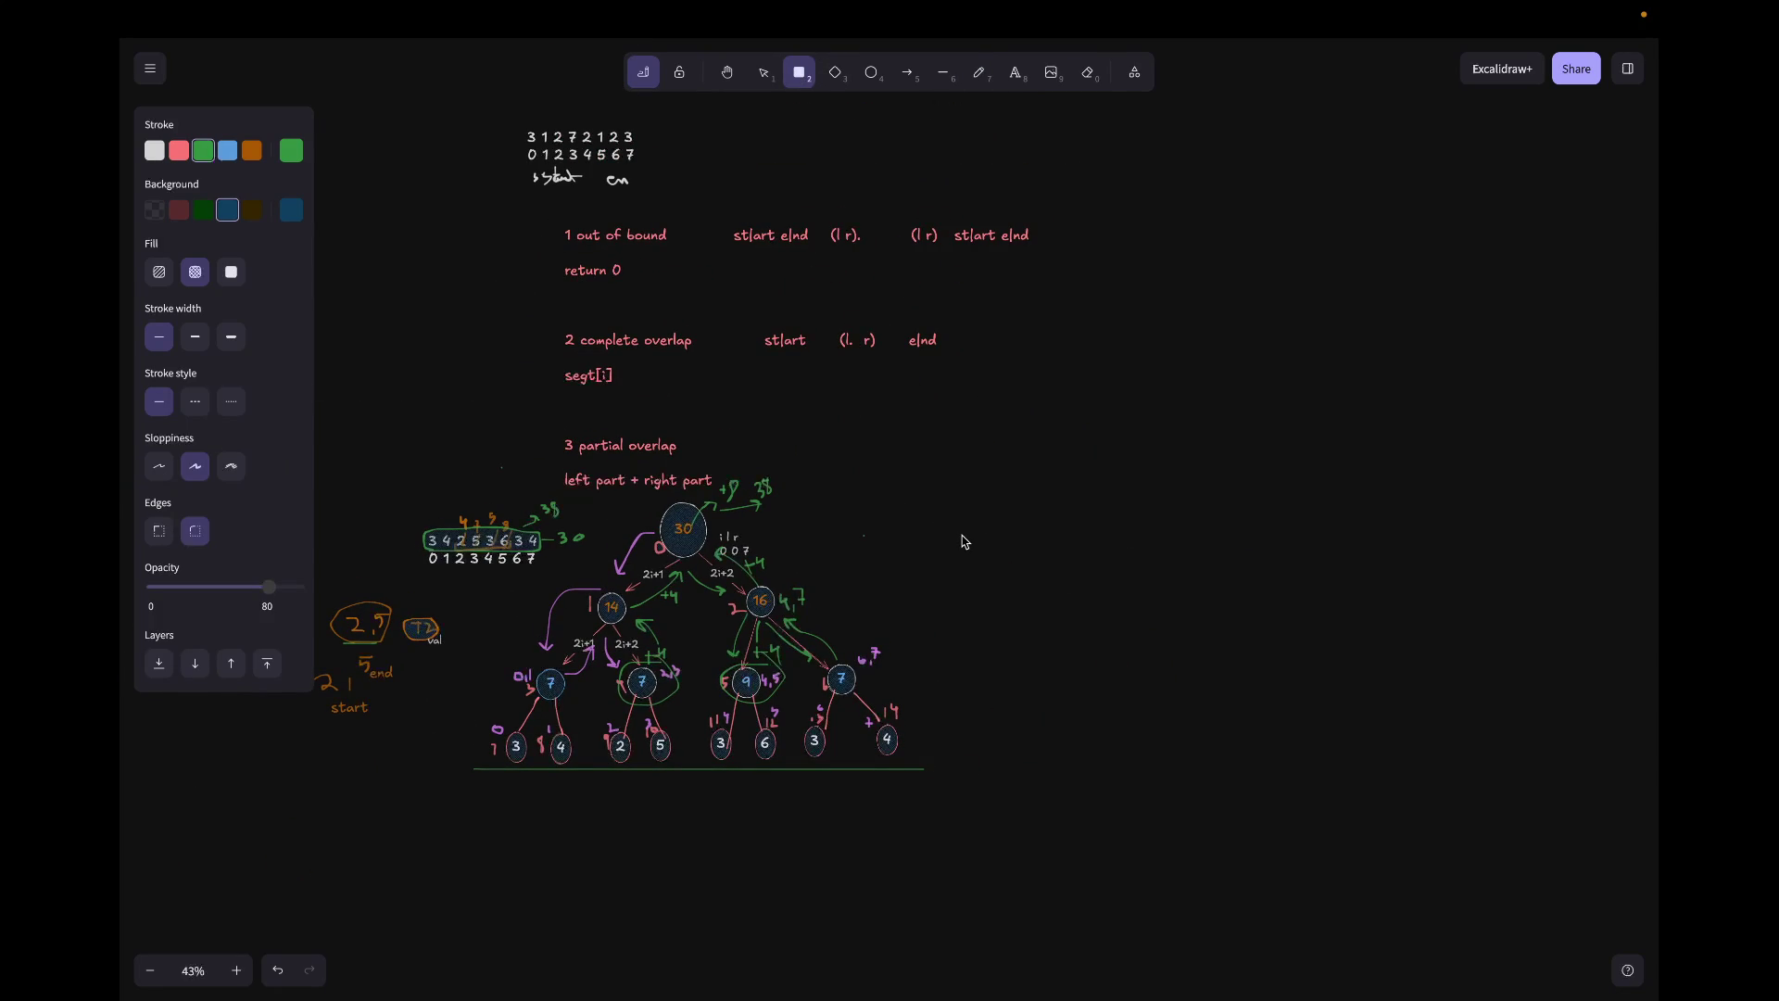
click(155, 150)
drag(1084, 613, 1089, 626)
key(ctrl+d)
key(ctrl+d)
key(ctrl+d)
key(ctrl+d)
key(ctrl+d)
key(ctrl+d)
key(ctrl+d)
key(ctrl+d)
key(ctrl+d)
key(ctrl+d)
key(ctrl+d)
key(ctrl+d)
key(ctrl+d)
key(ctrl+d)
key(ctrl+d)
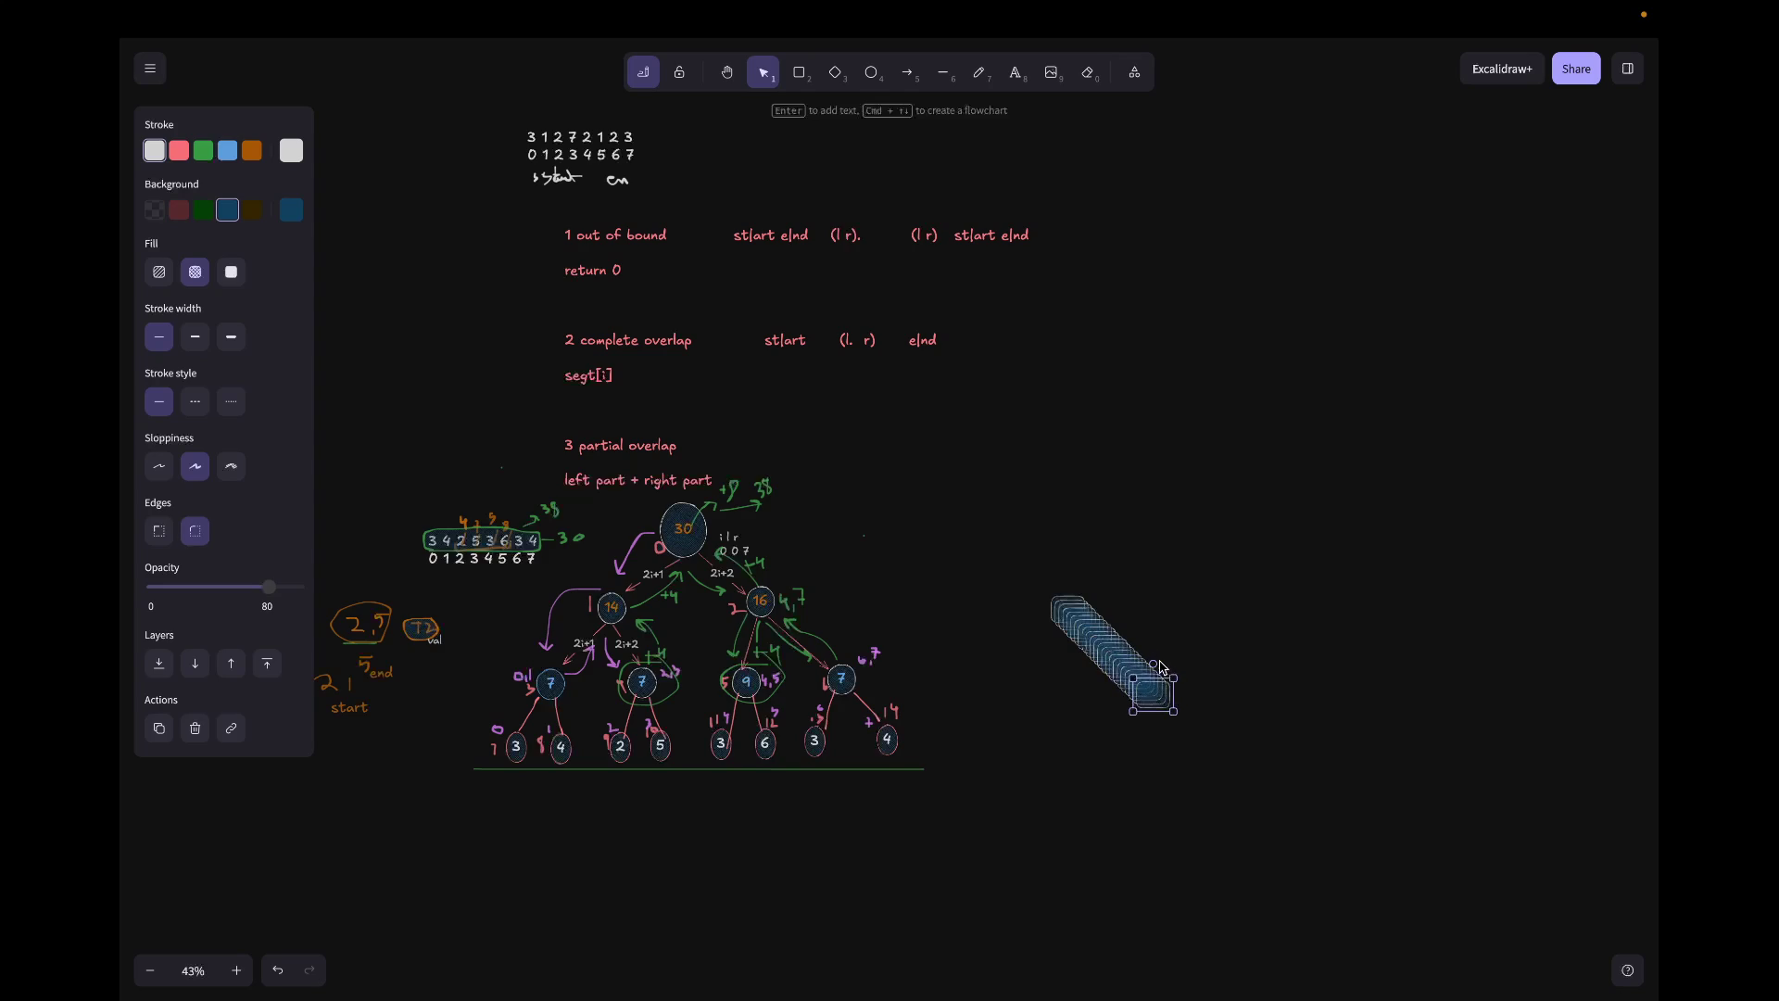
scroll(1161, 669, right, 3)
scroll(1161, 669, down, 1)
Step: Pull five box copies out of the stack into a horizontal row
drag(937, 627, 1045, 536)
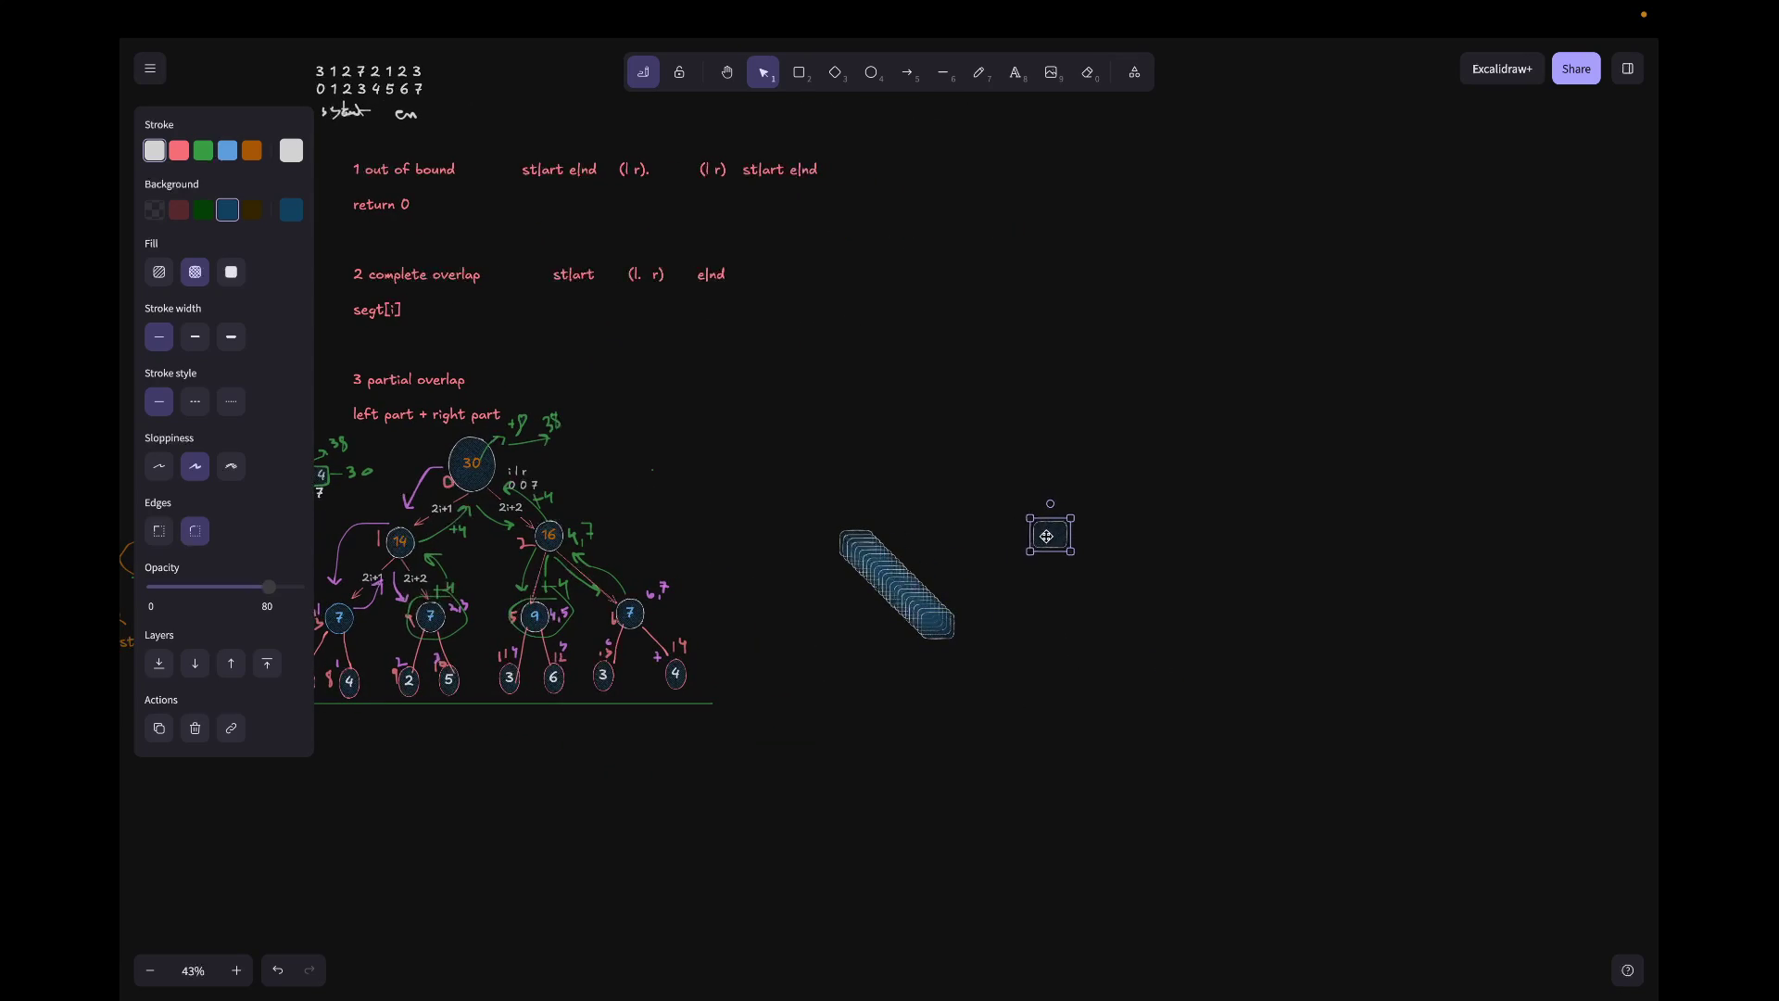
drag(944, 624, 1087, 537)
mouse_move(932, 625)
mouse_down()
mouse_move(1086, 613)
mouse_move(1150, 537)
mouse_up()
drag(946, 625, 1178, 547)
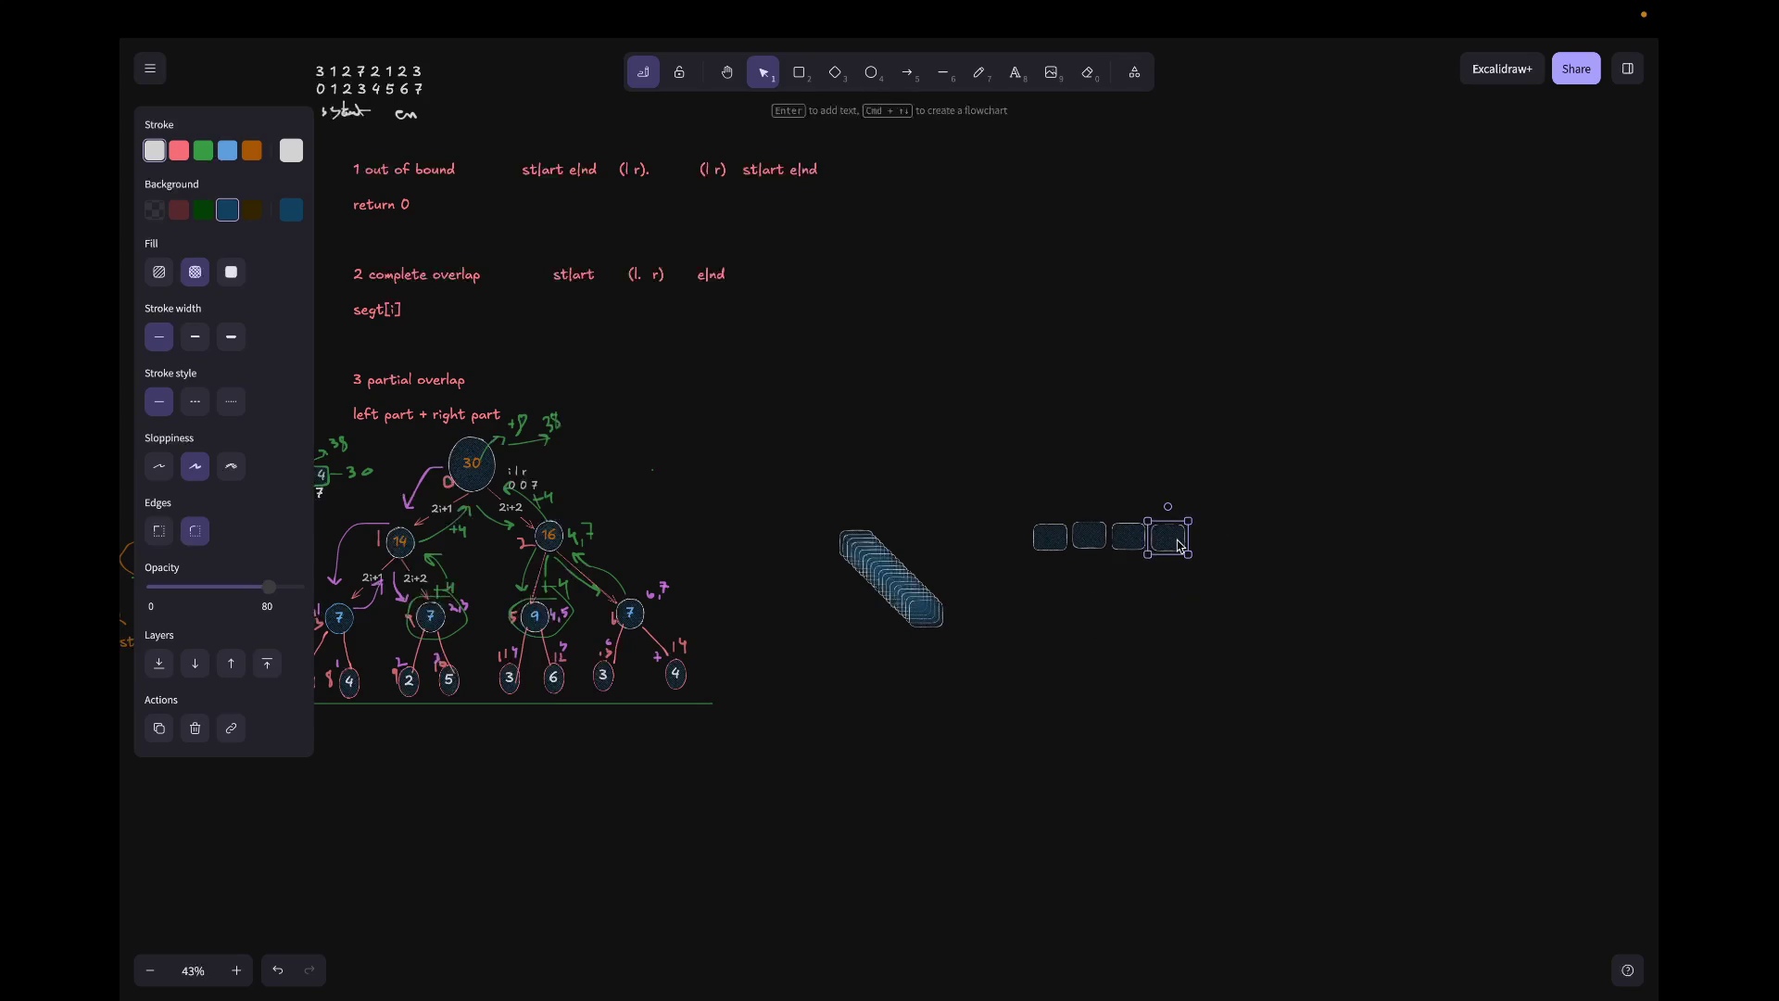
drag(916, 613, 1204, 540)
scroll(1248, 654, up, 2)
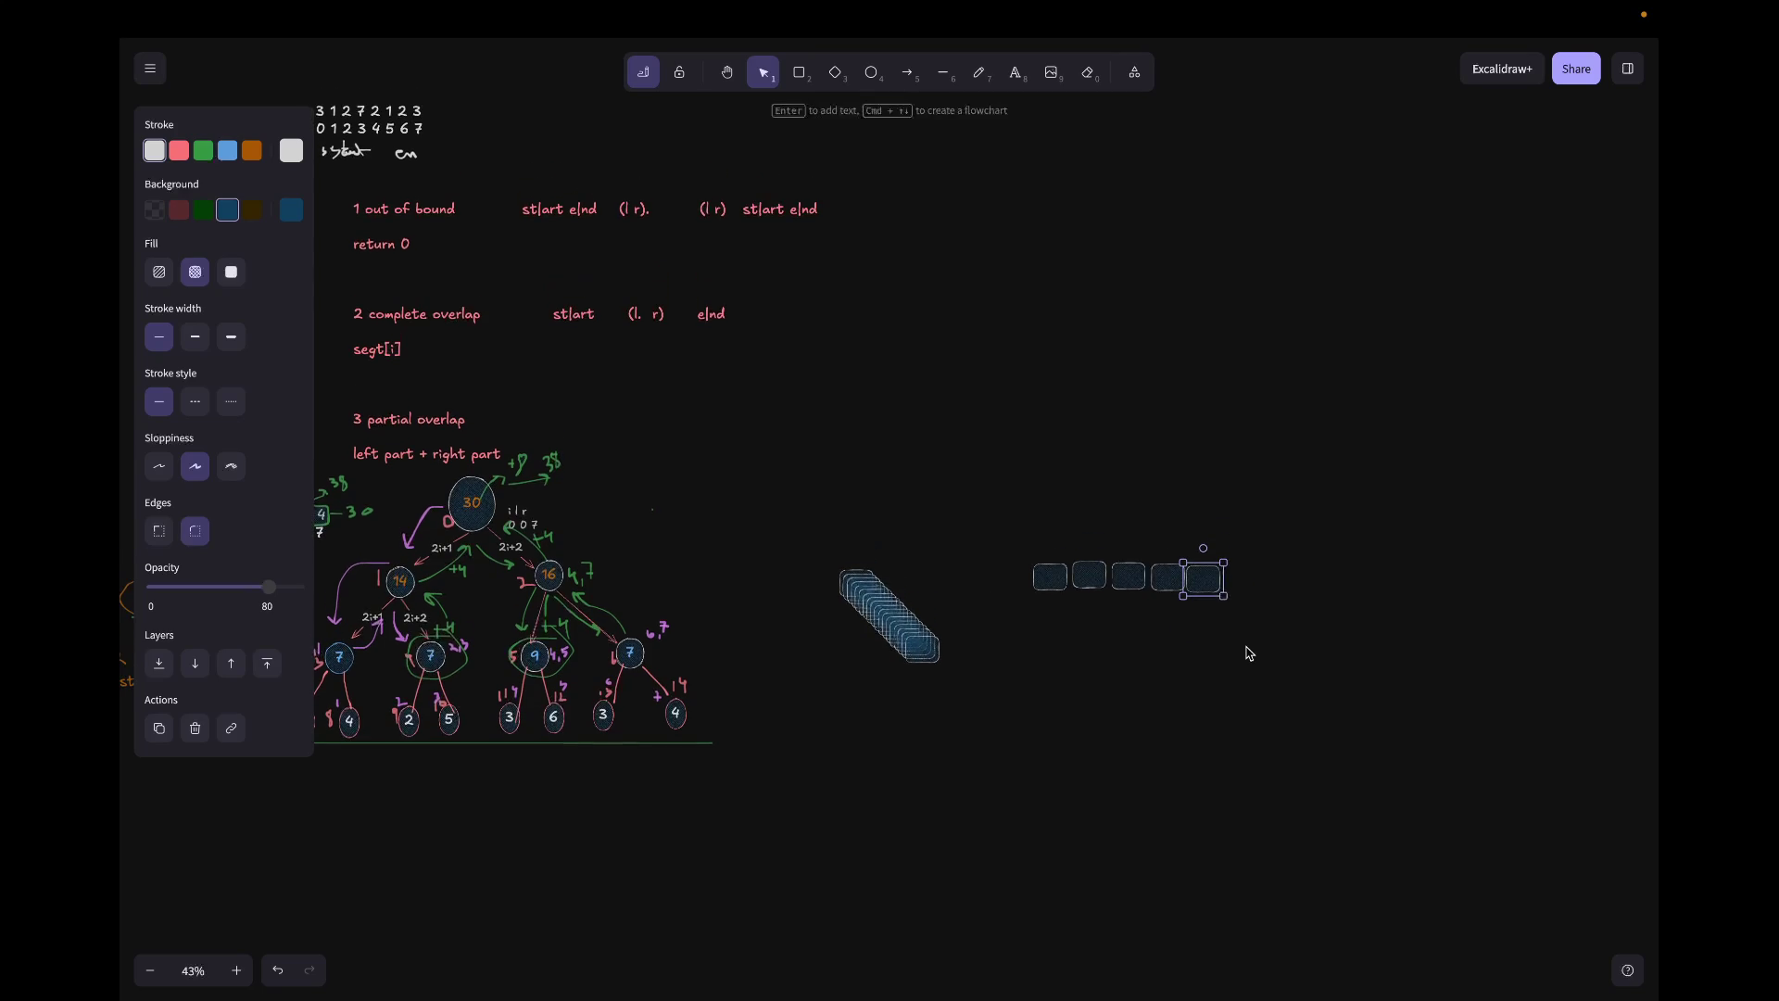
scroll(1249, 654, up, 1)
scroll(1248, 654, up, 1)
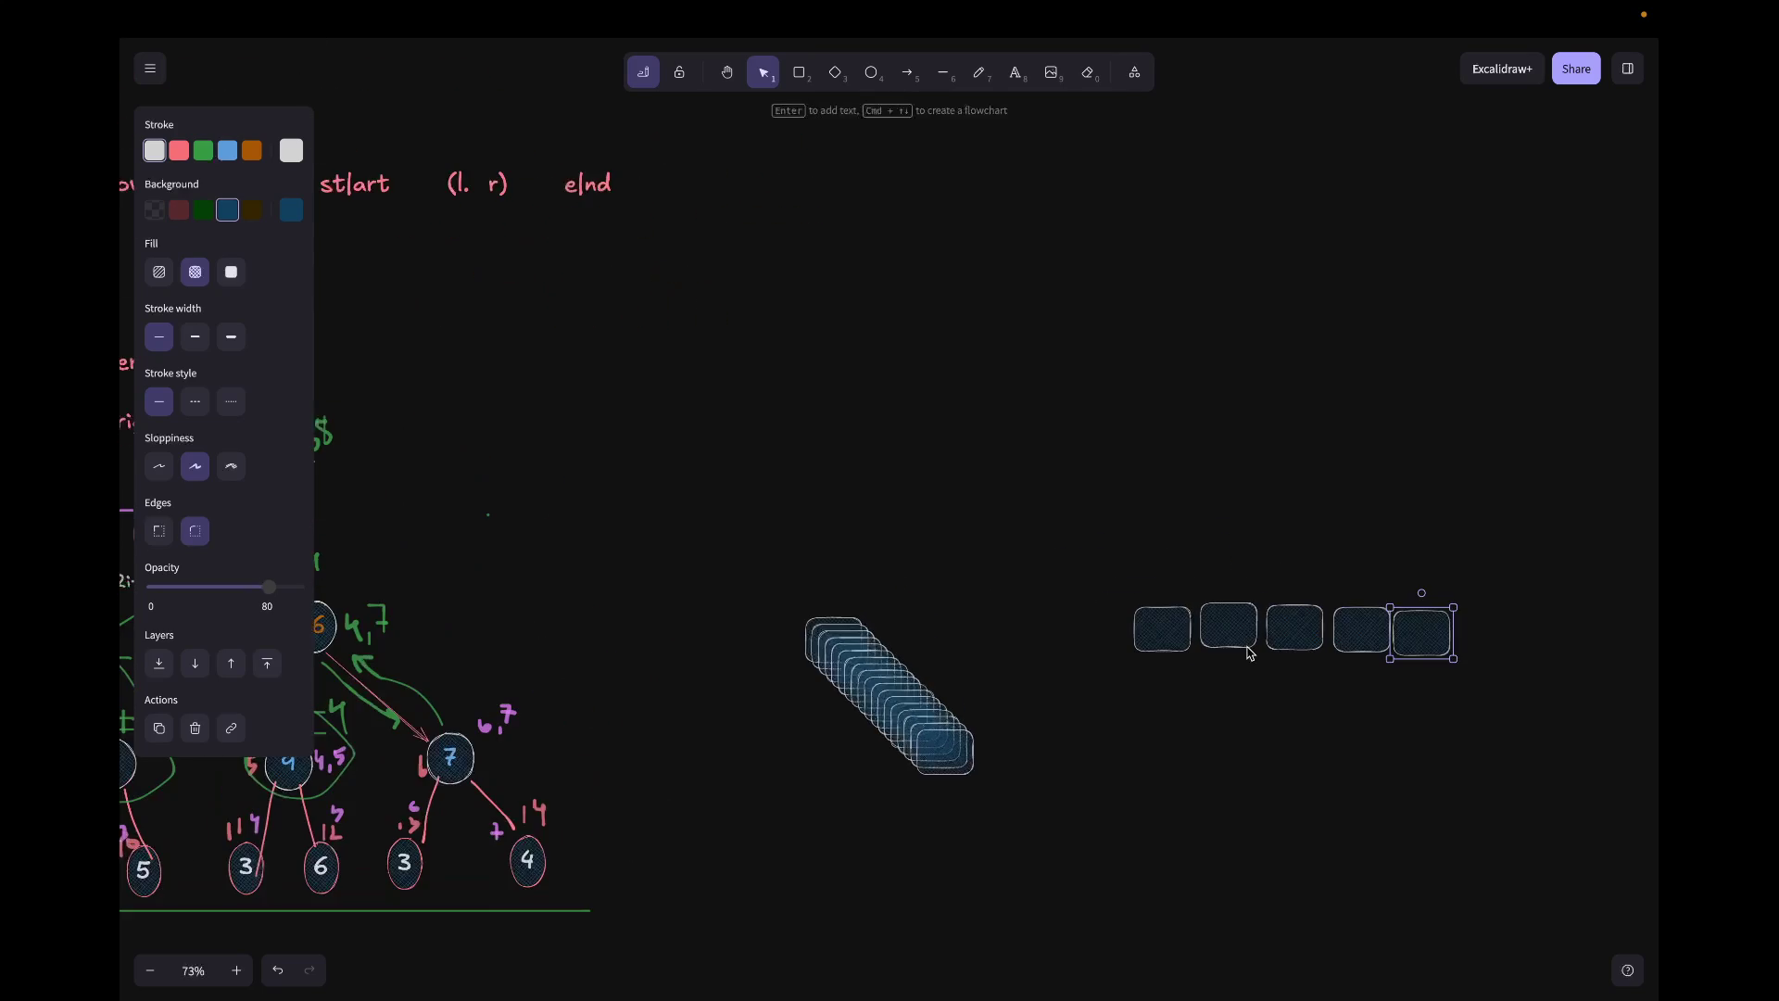
scroll(1248, 653, up, 1)
scroll(1250, 653, up, 1)
scroll(1250, 653, left, 1)
scroll(1249, 653, down, 1)
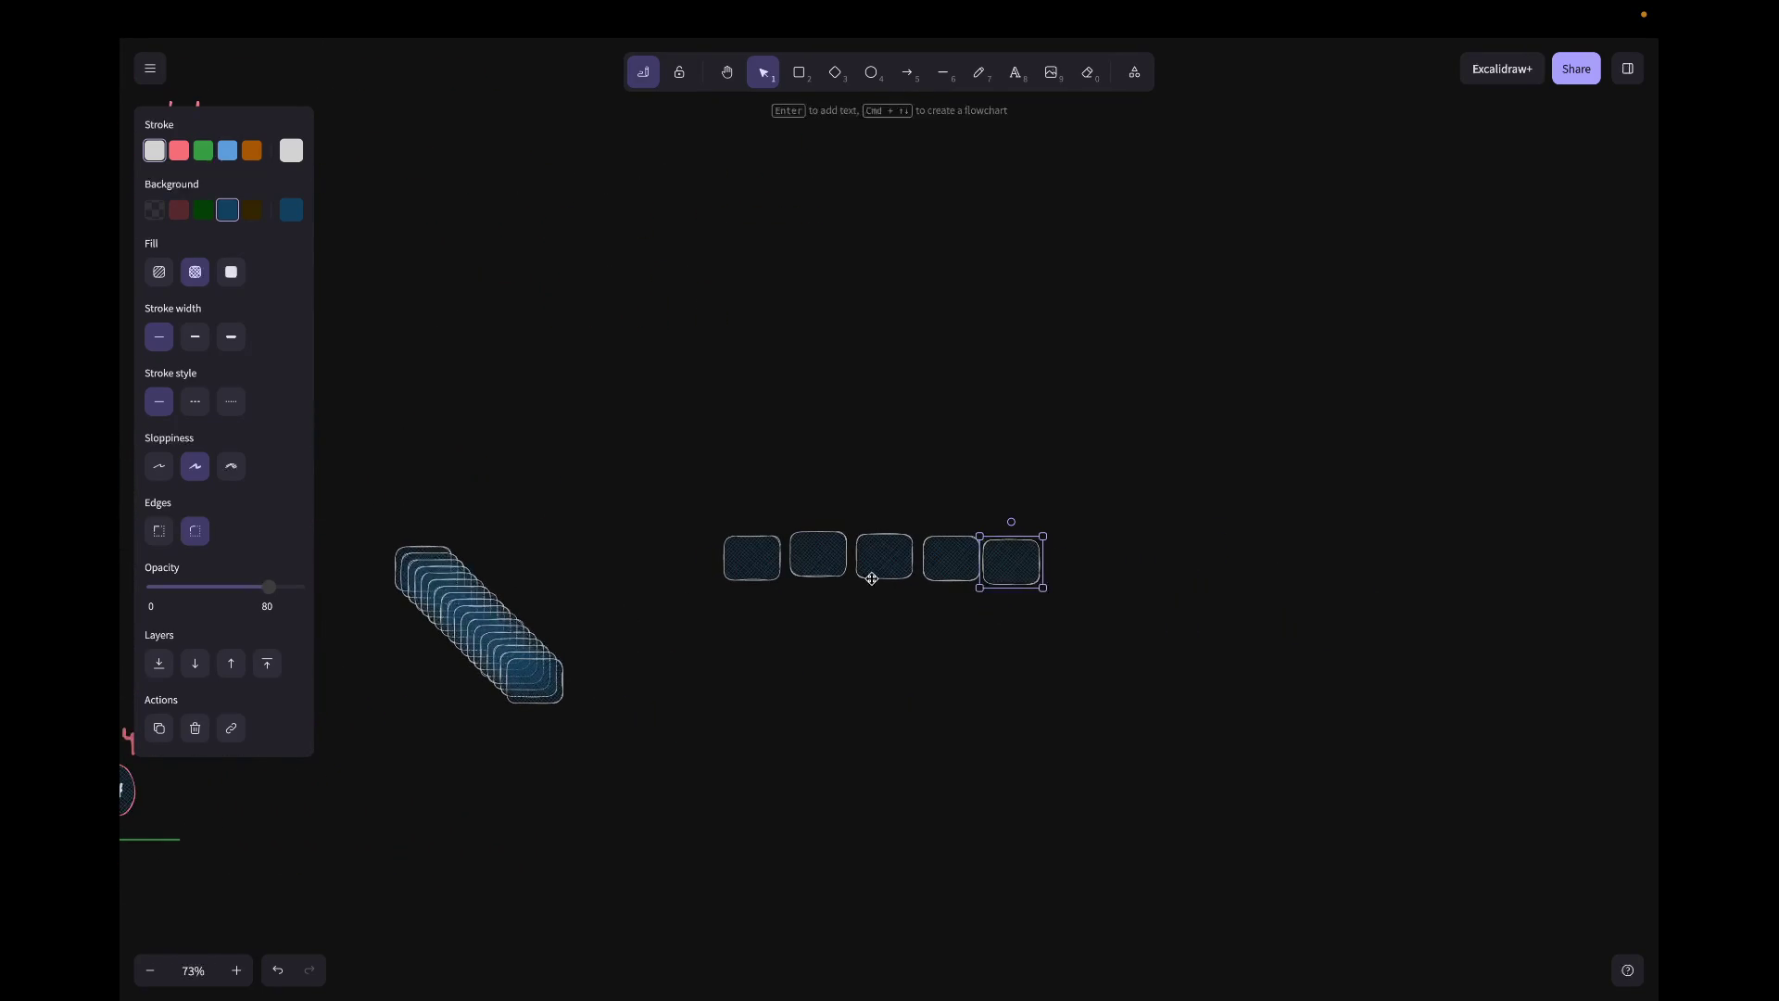
Step: Move stacked boxes to both ends of the row until it holds nine aligned cells
drag(523, 692, 670, 573)
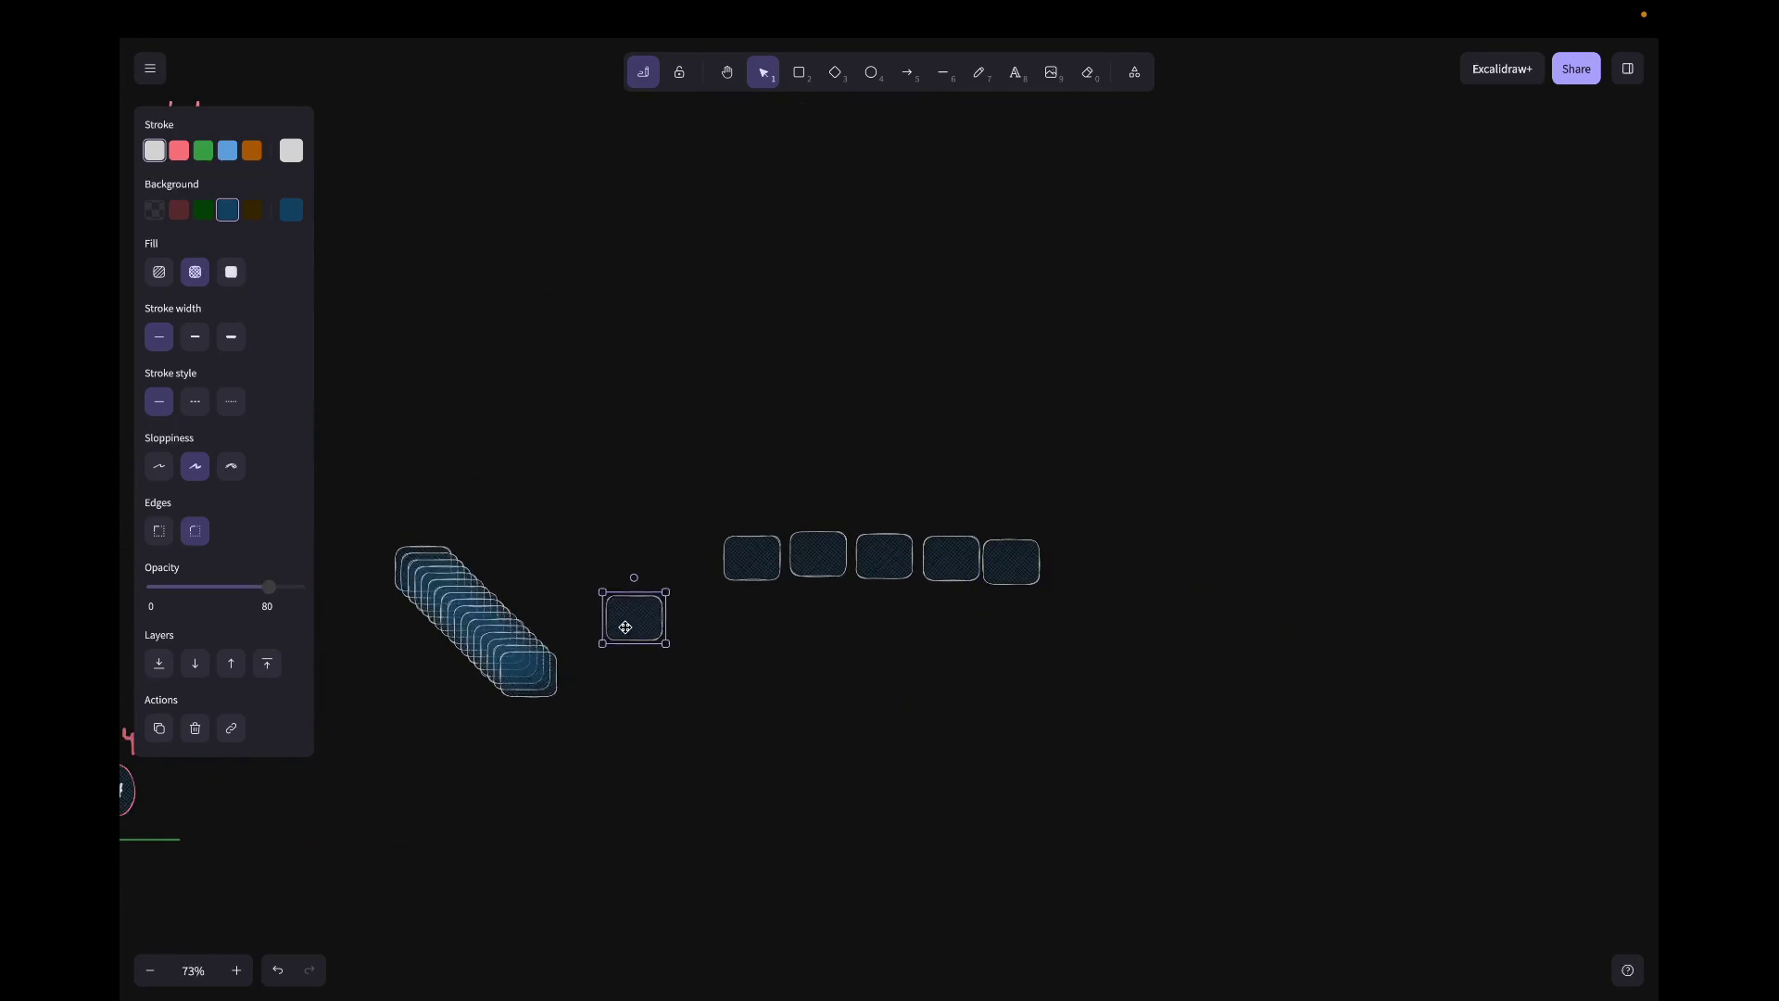
drag(540, 668, 1088, 560)
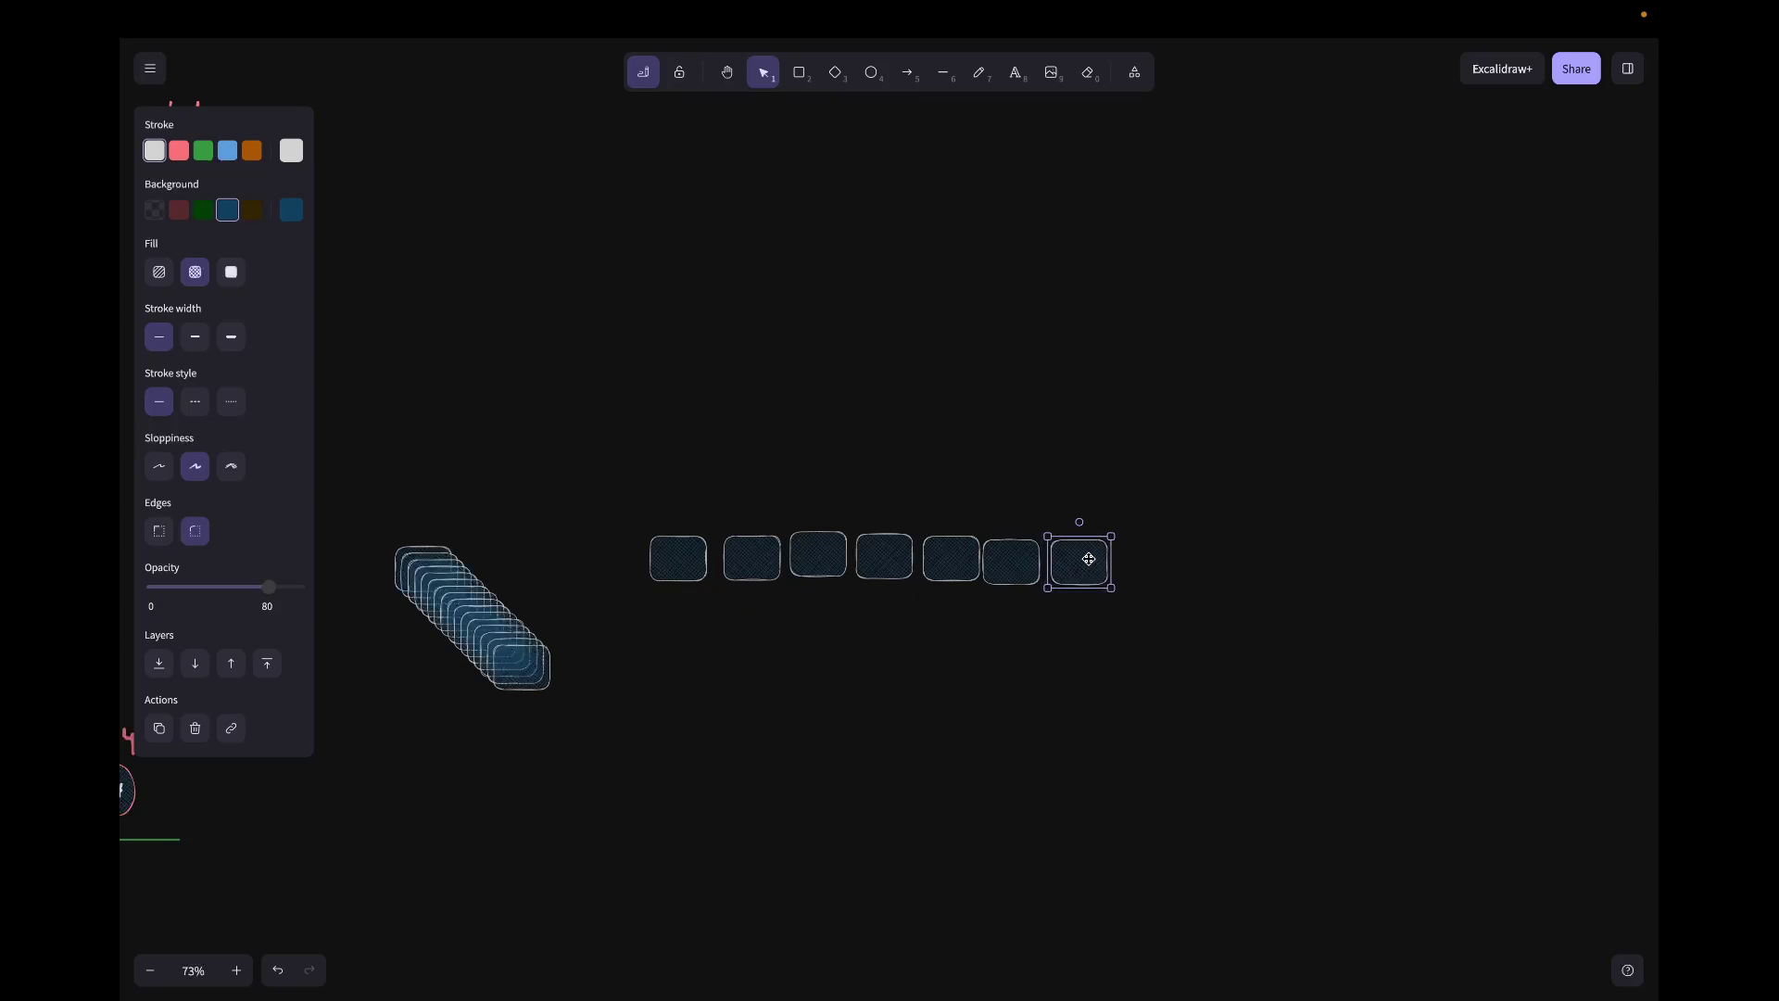
click(827, 559)
drag(826, 558, 828, 564)
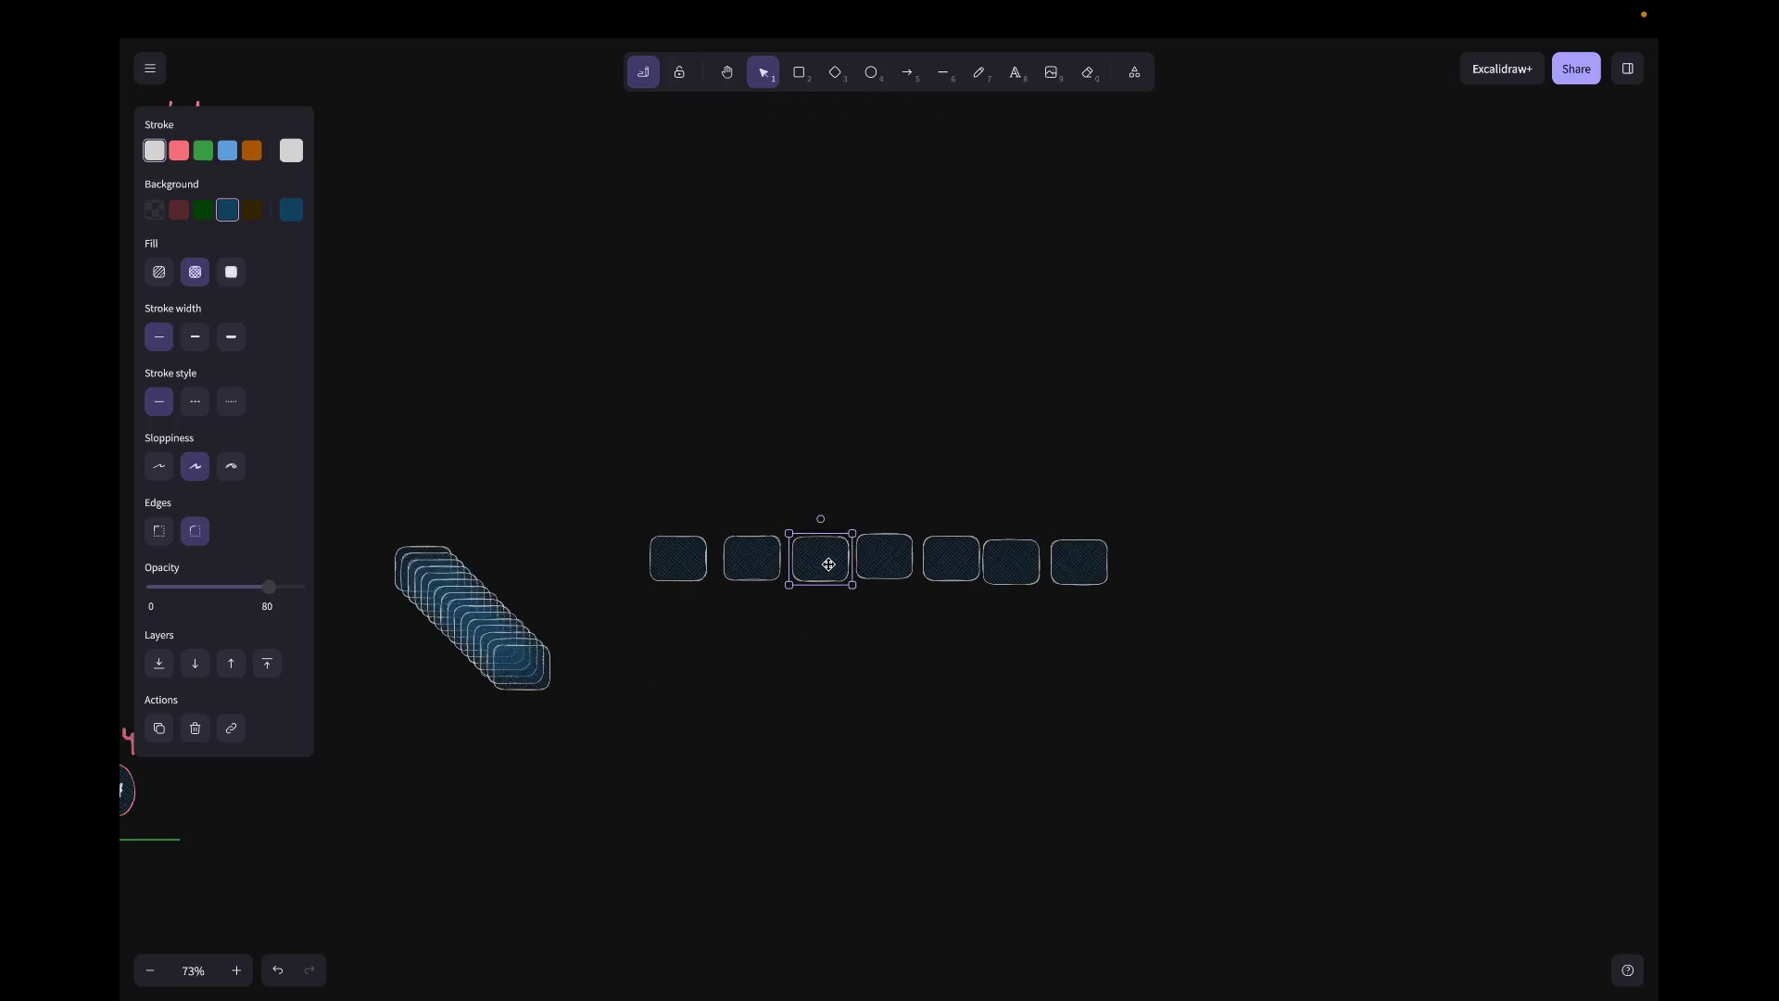
drag(536, 662, 622, 558)
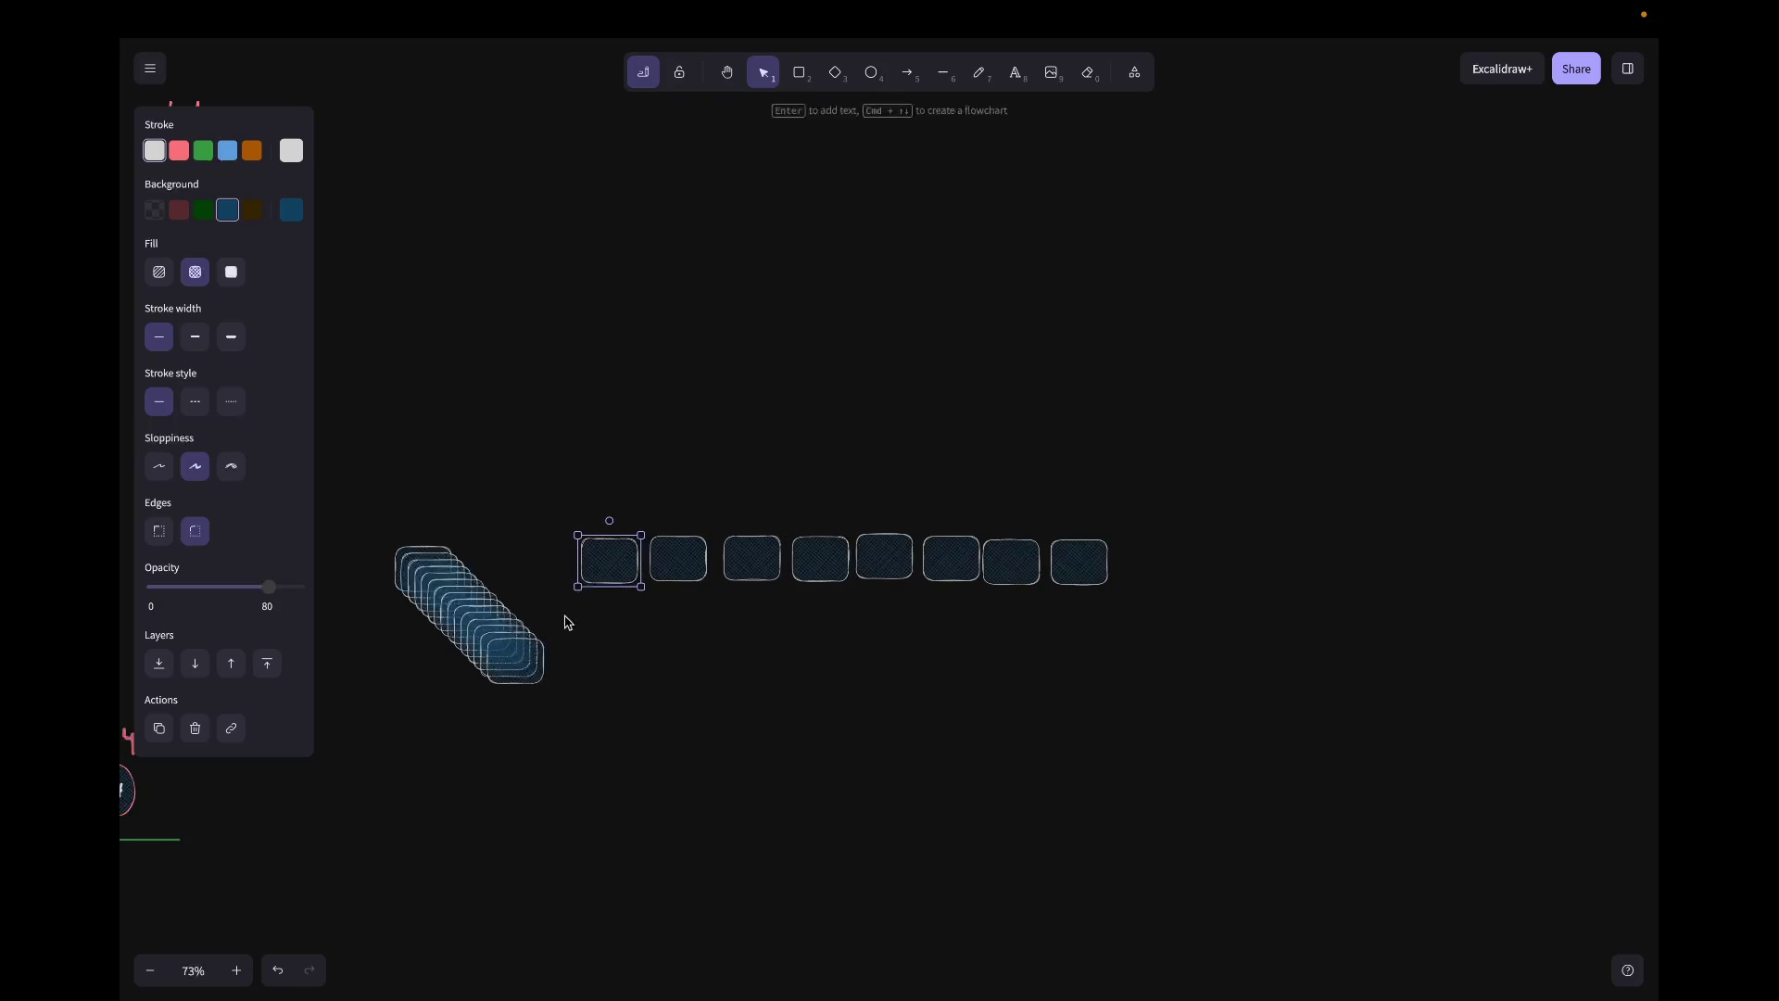
mouse_move(522, 651)
mouse_down()
mouse_move(1069, 593)
mouse_move(1177, 564)
mouse_move(1154, 554)
mouse_up()
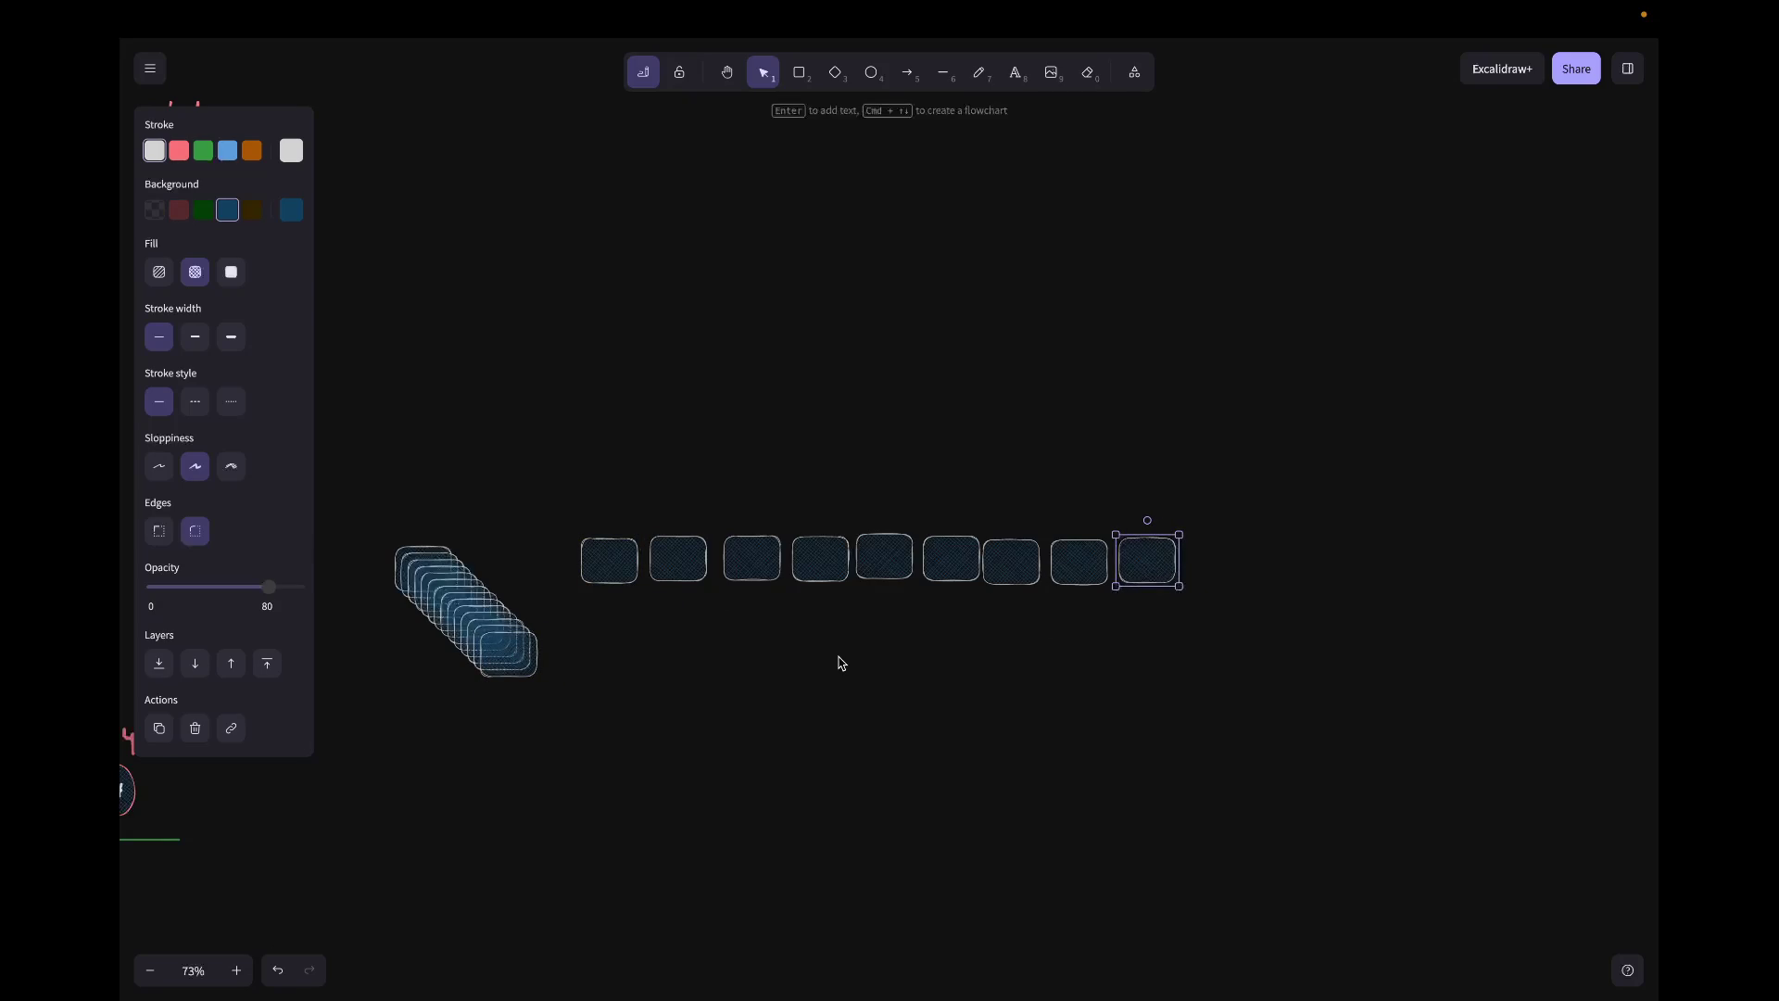
click(843, 723)
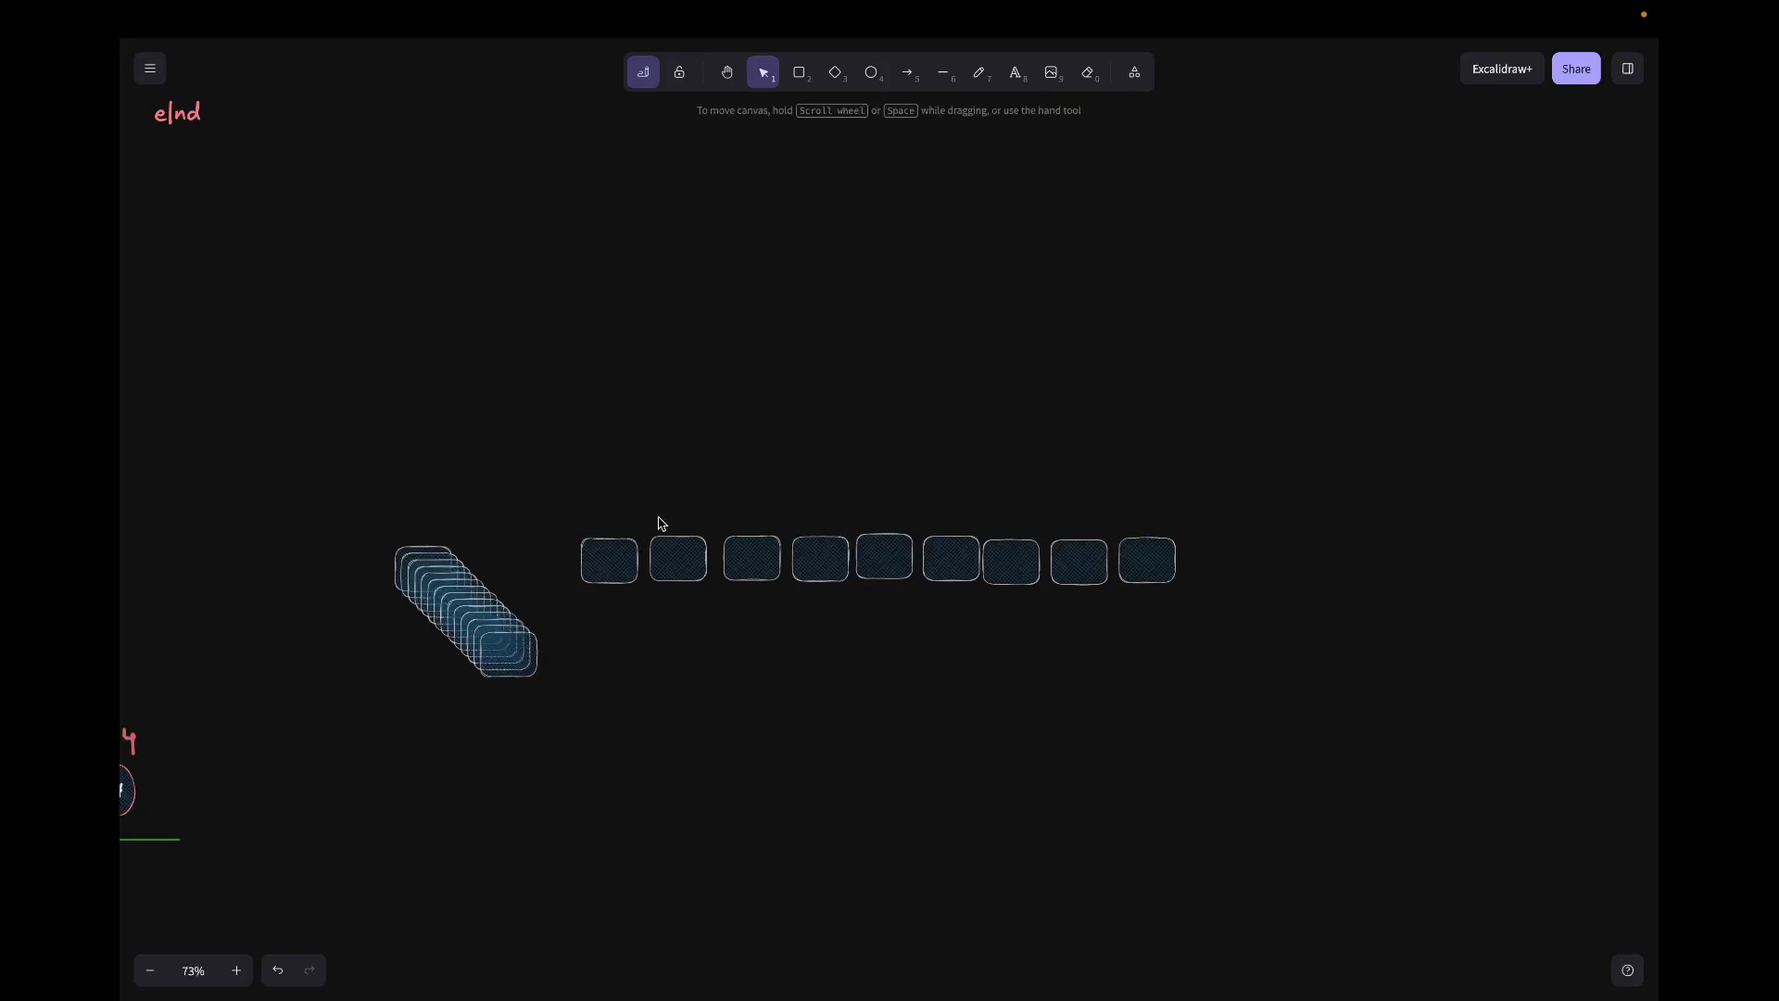
Step: Duplicate the nine-box row rightward to extend it into one long line
mouse_move(579, 473)
mouse_down()
mouse_move(976, 668)
mouse_move(1354, 668)
mouse_move(1239, 667)
mouse_up()
drag(948, 562, 1545, 558)
click(1482, 684)
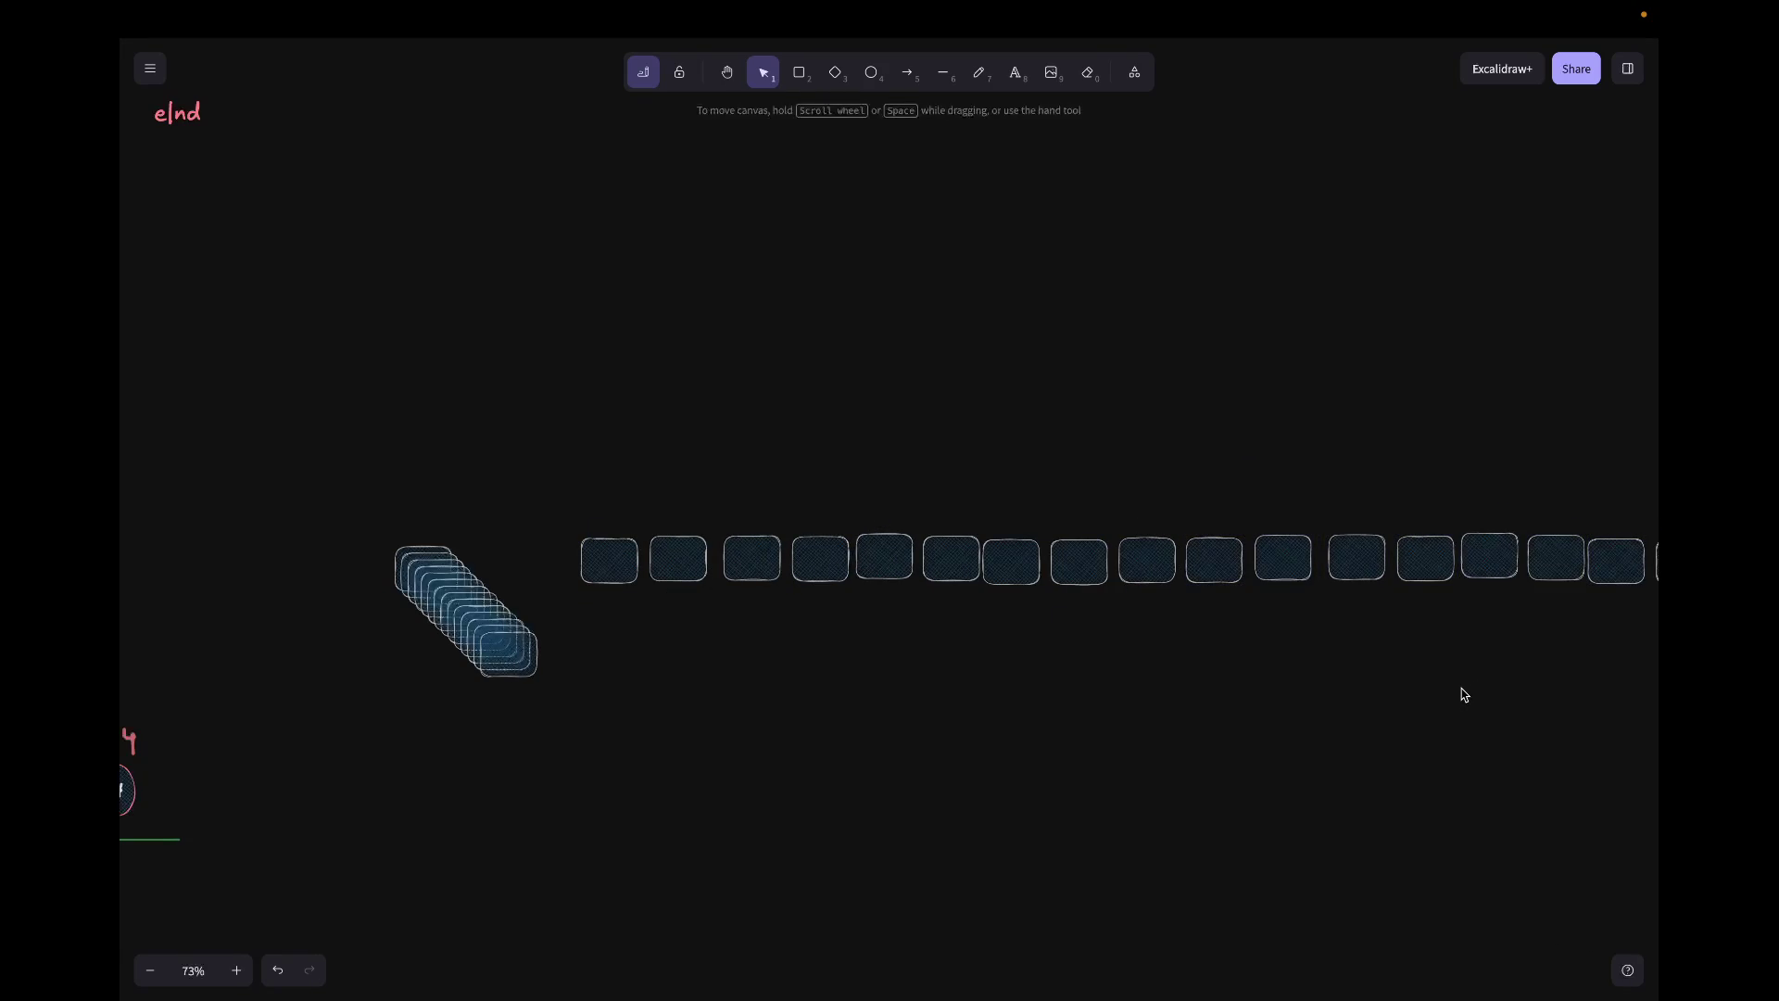
scroll(1463, 694, right, 2)
scroll(1459, 695, right, 1)
scroll(1446, 695, right, 5)
scroll(1496, 682, left, 4)
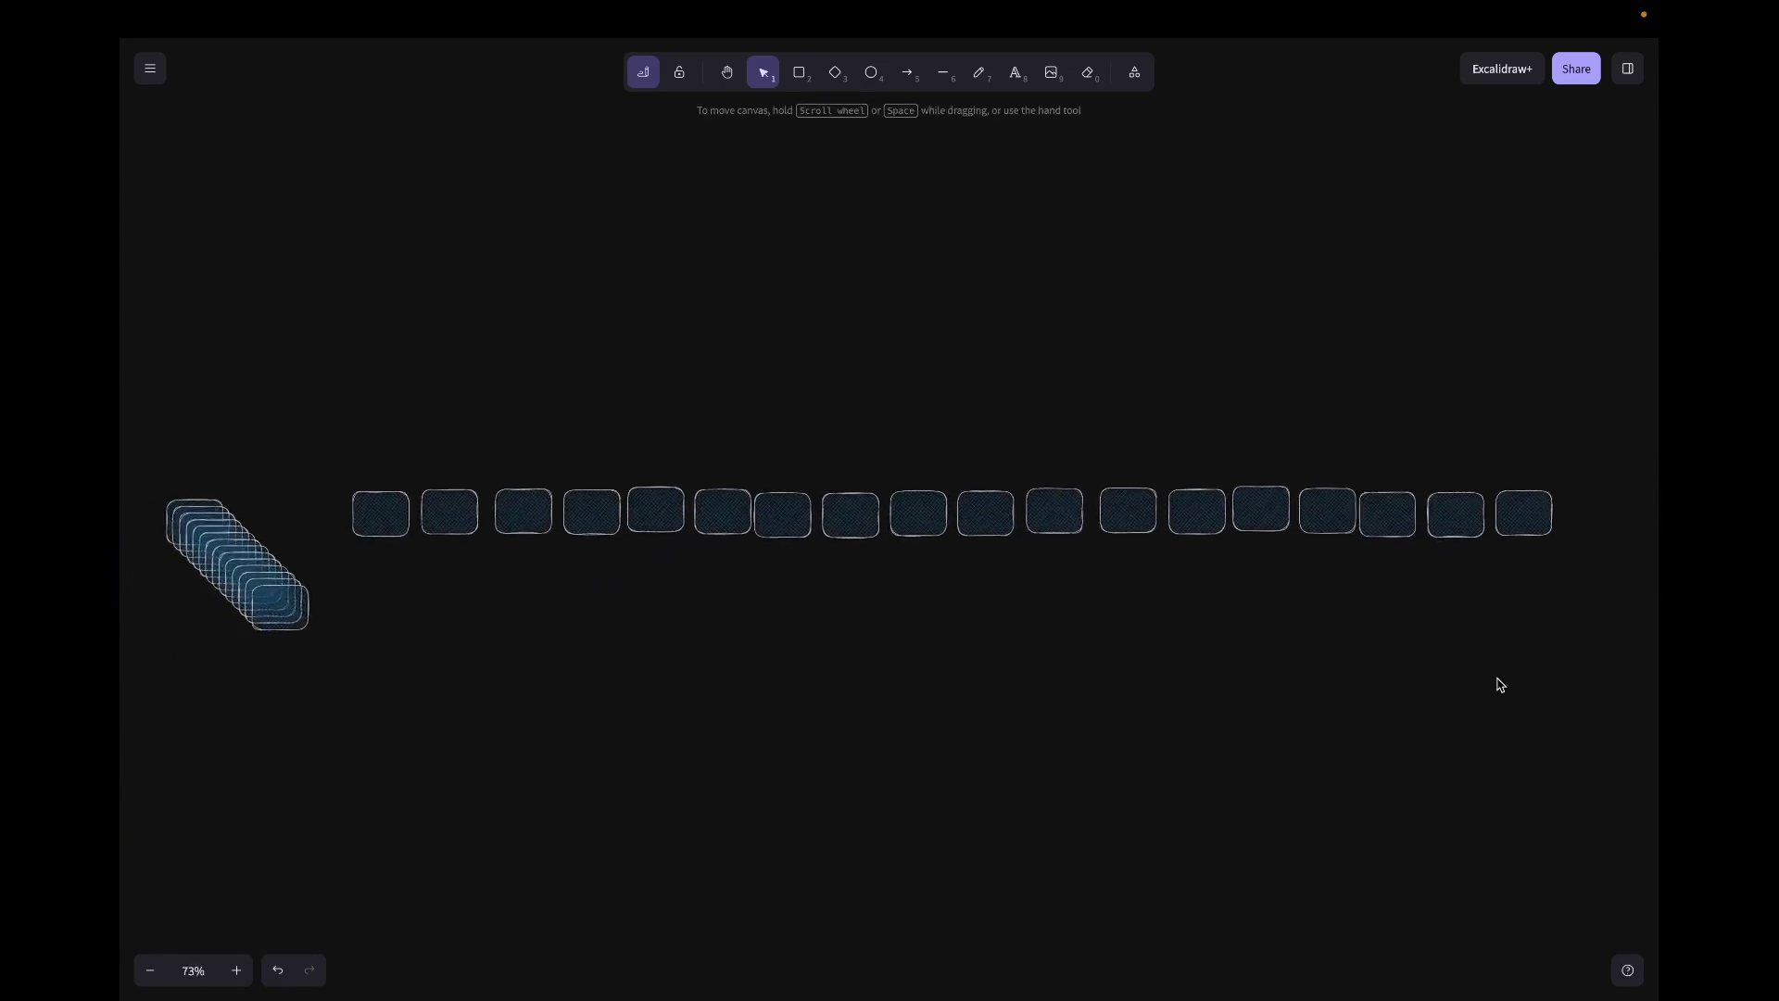
scroll(830, 614, left, 2)
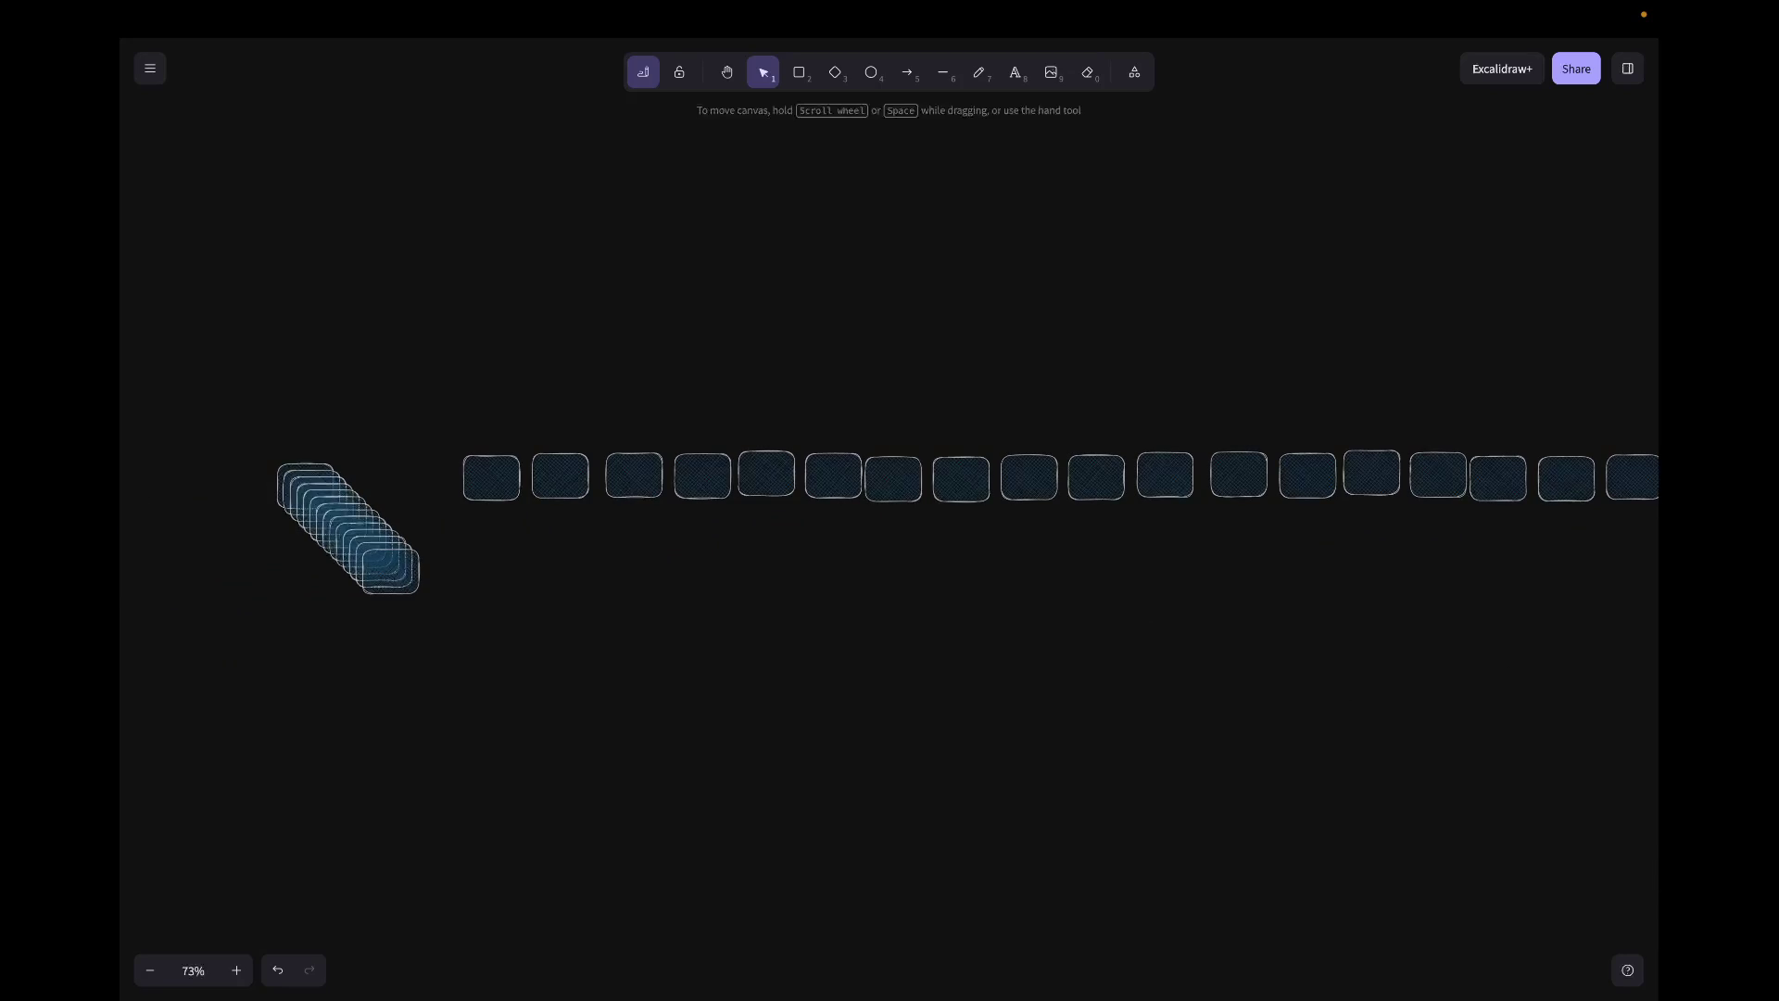
Step: Pull the remaining boxes out of the diagonal stack toward the row's left end
mouse_move(389, 563)
mouse_down()
mouse_move(408, 465)
mouse_move(424, 480)
mouse_up()
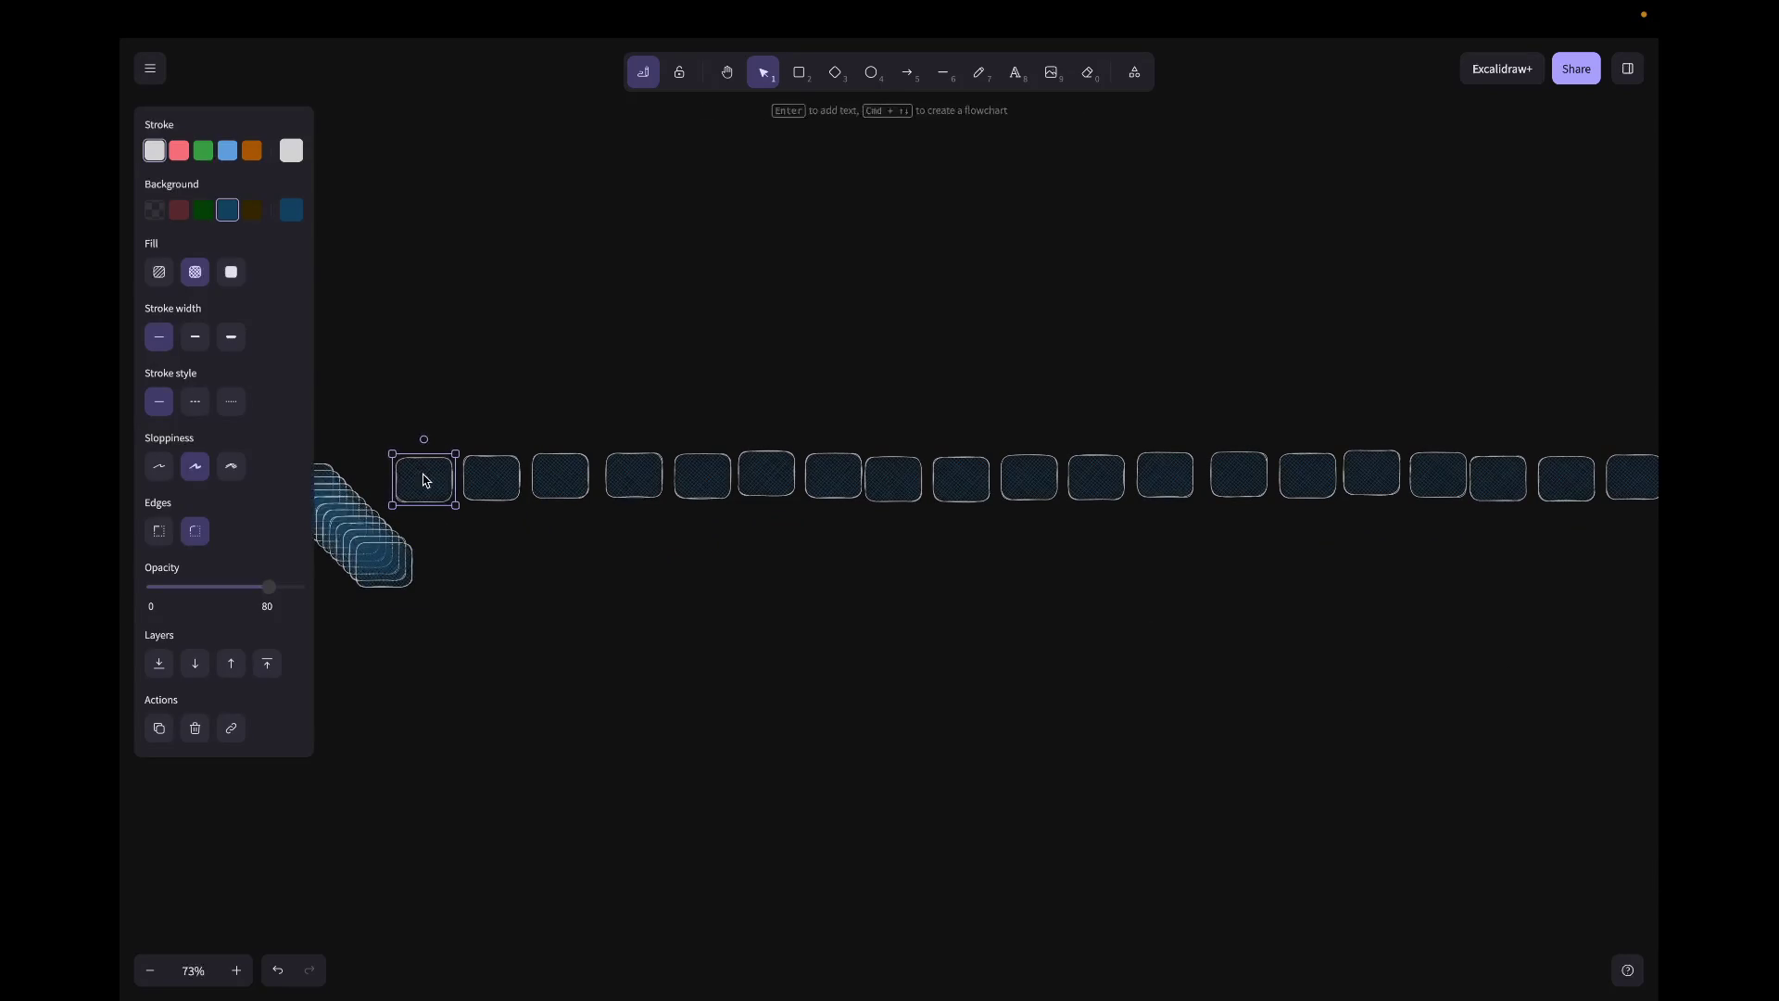
click(423, 586)
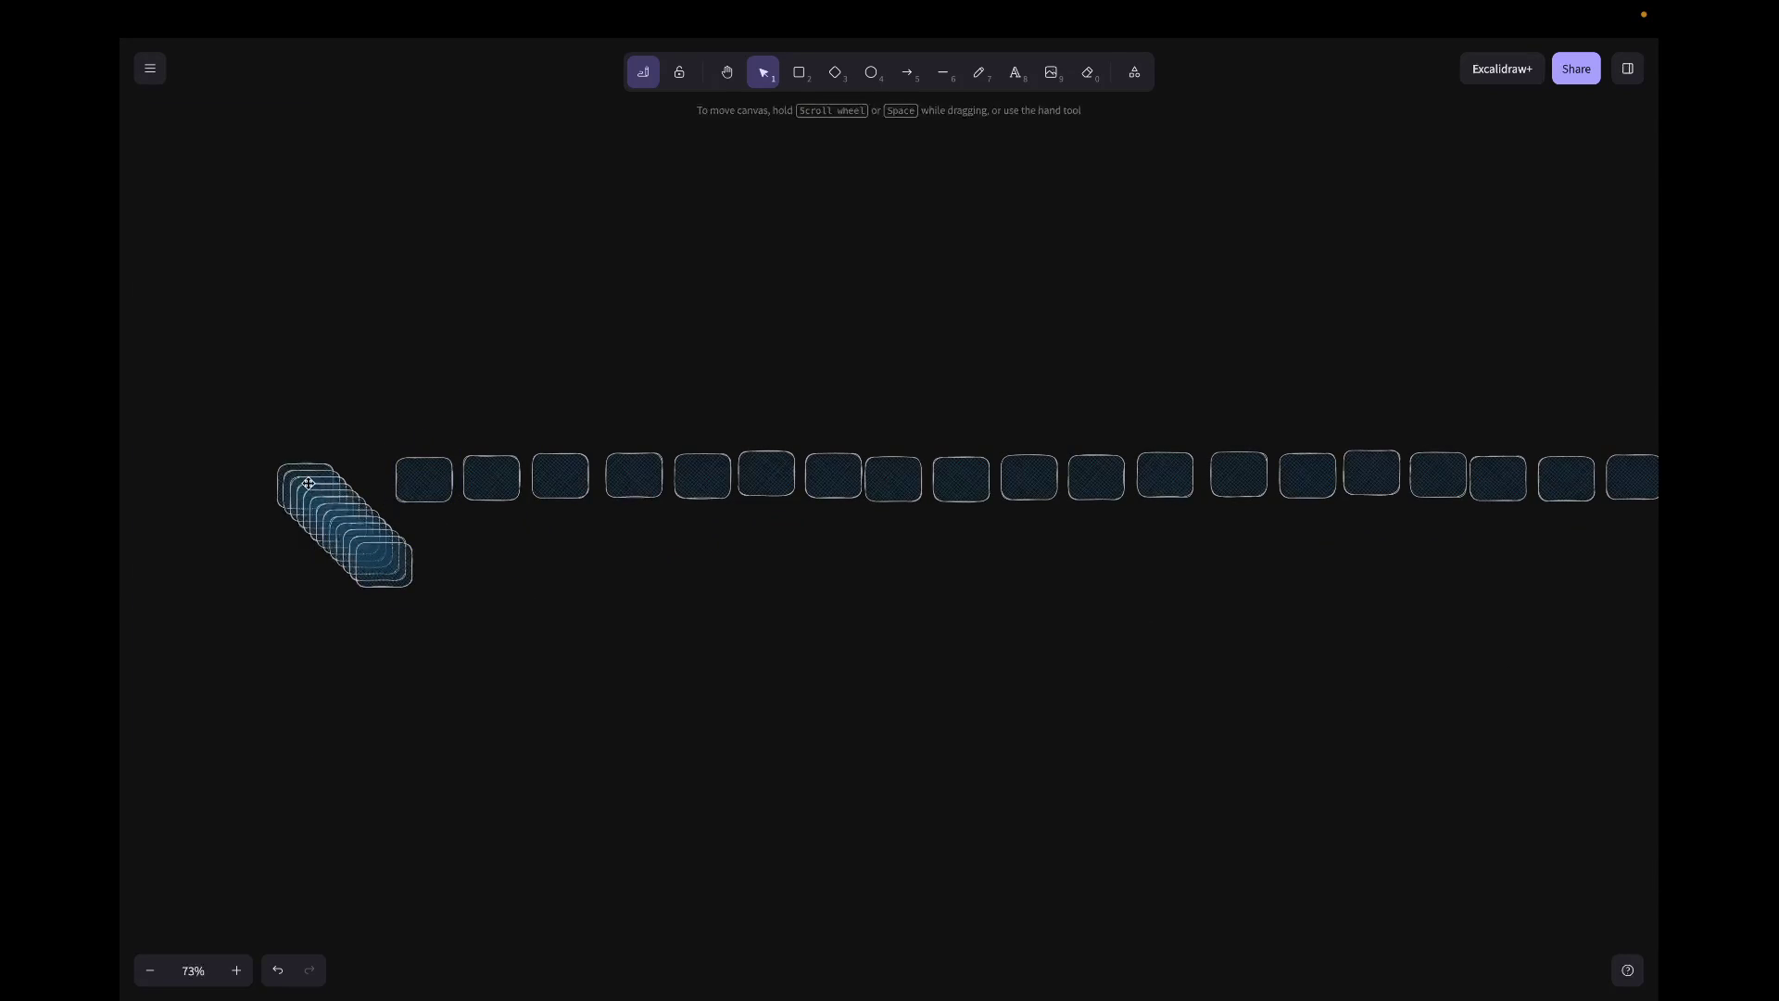
drag(308, 483, 375, 653)
drag(334, 505, 429, 686)
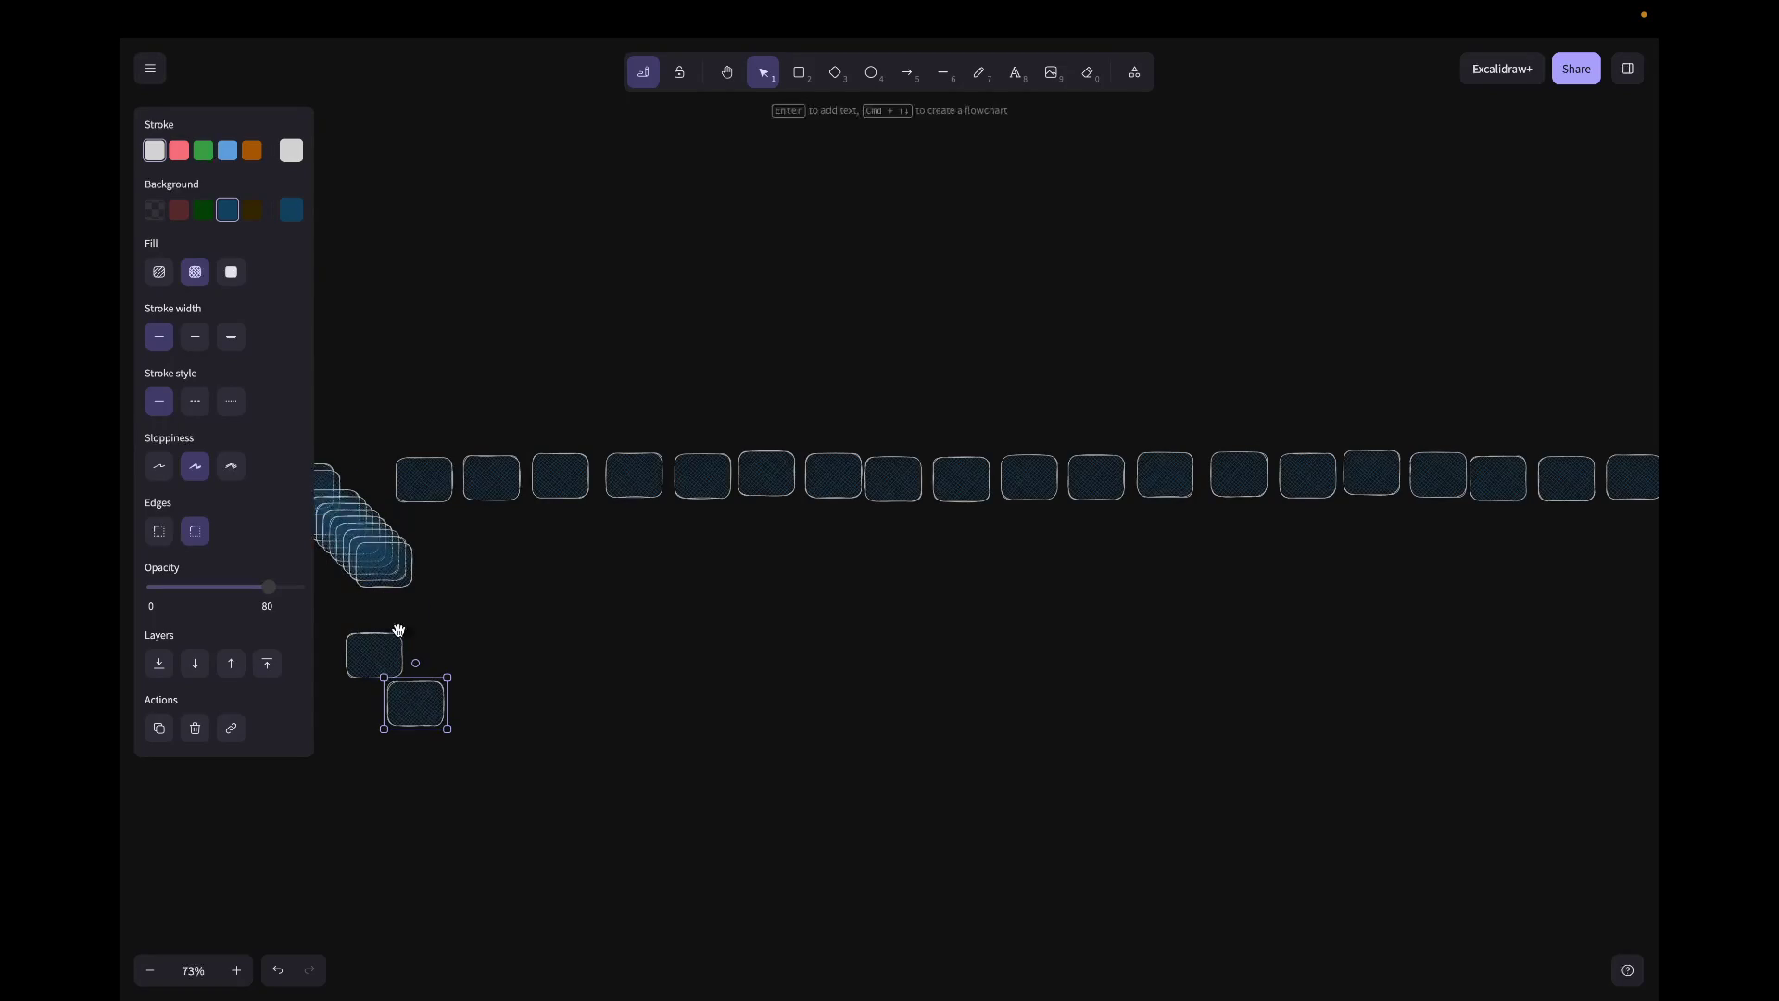
click(416, 564)
drag(478, 613, 331, 522)
click(331, 521)
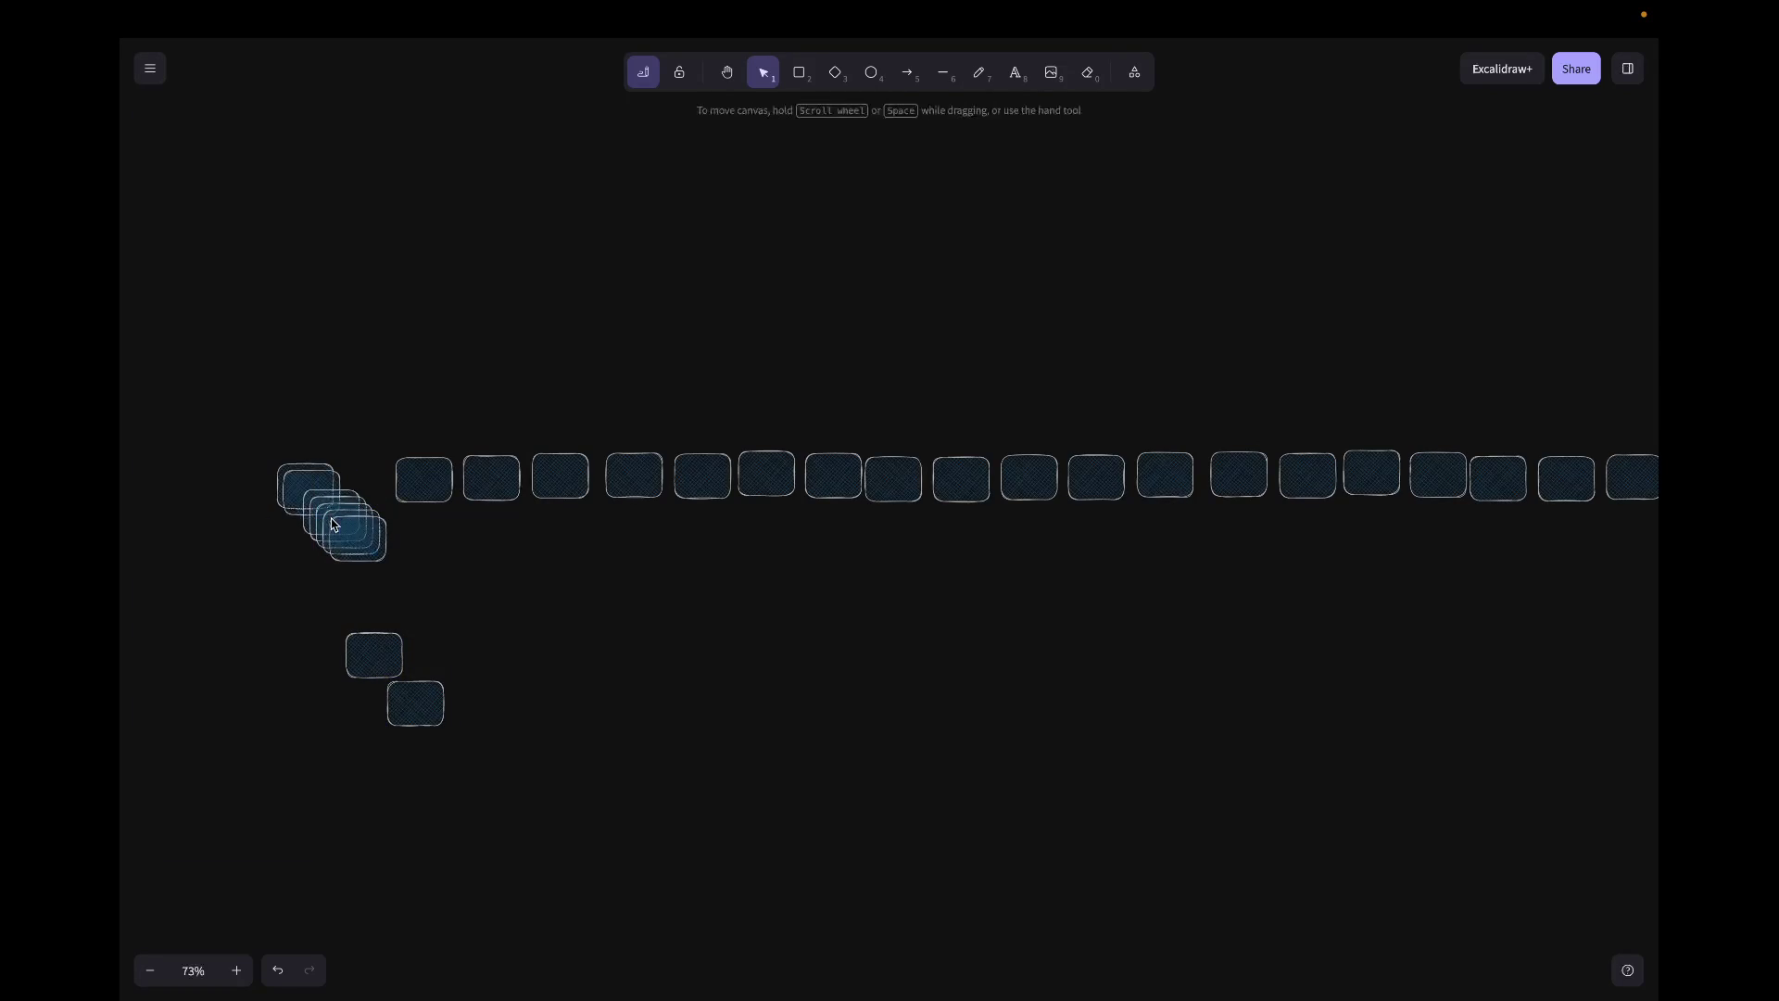
drag(402, 581, 320, 498)
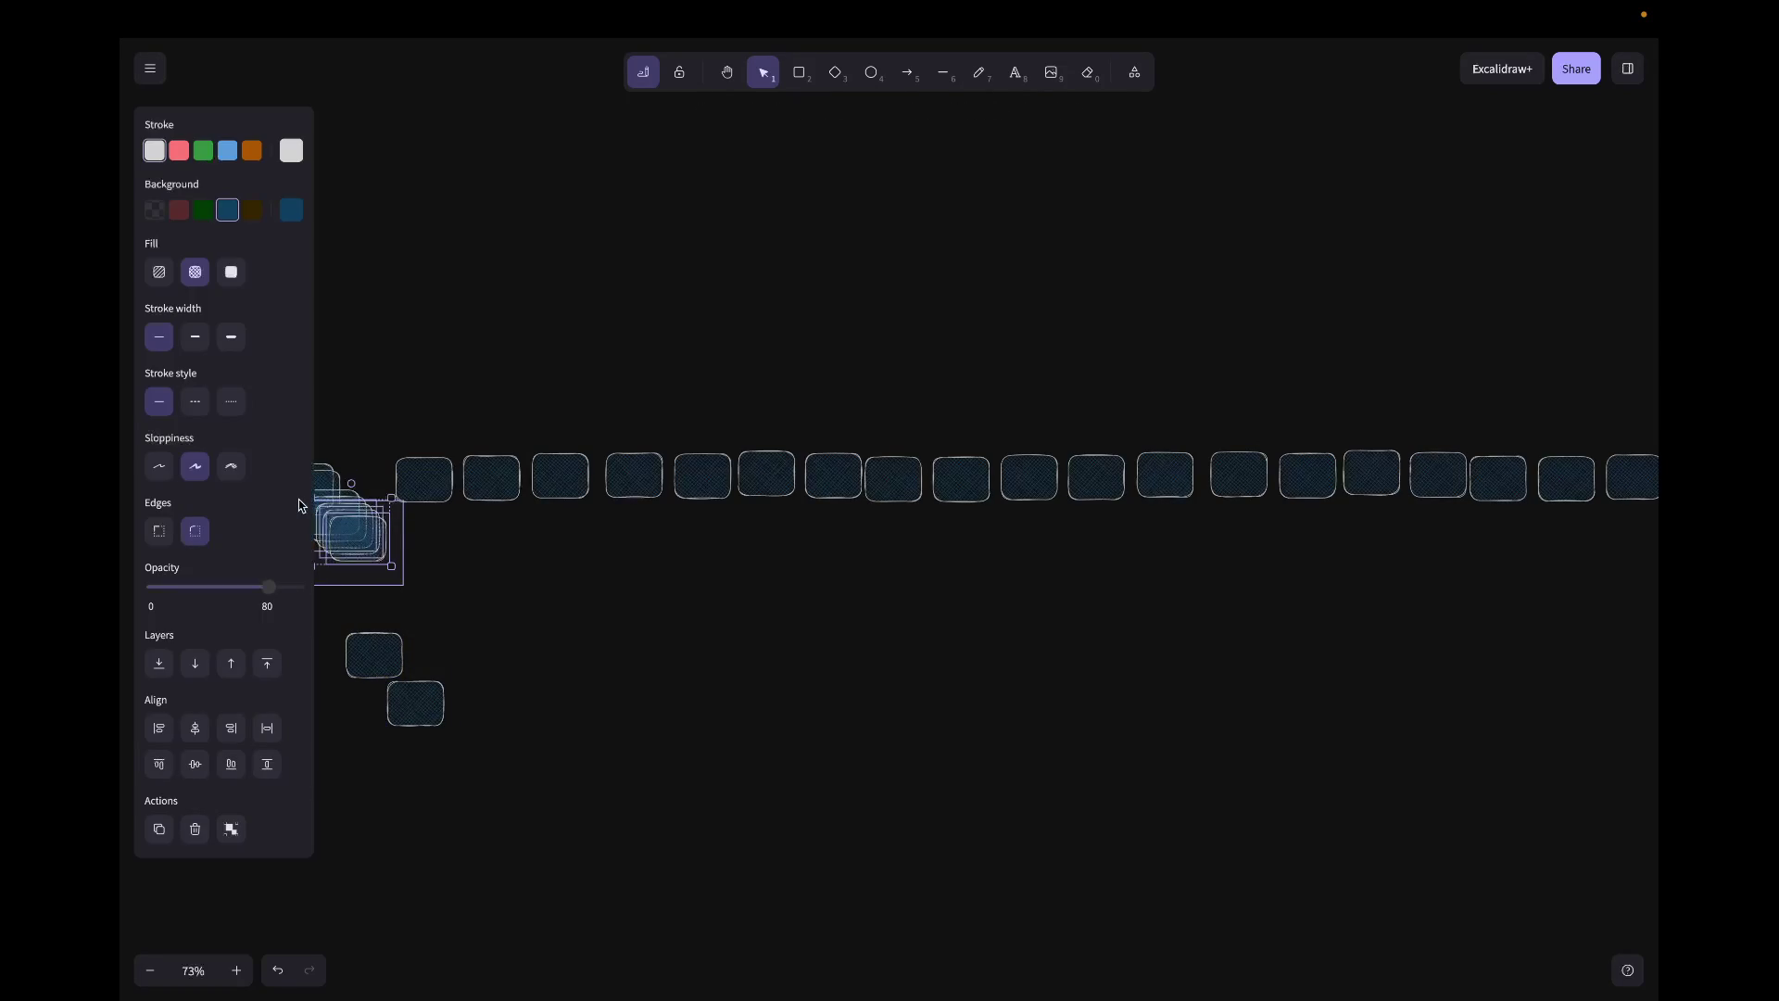
click(299, 504)
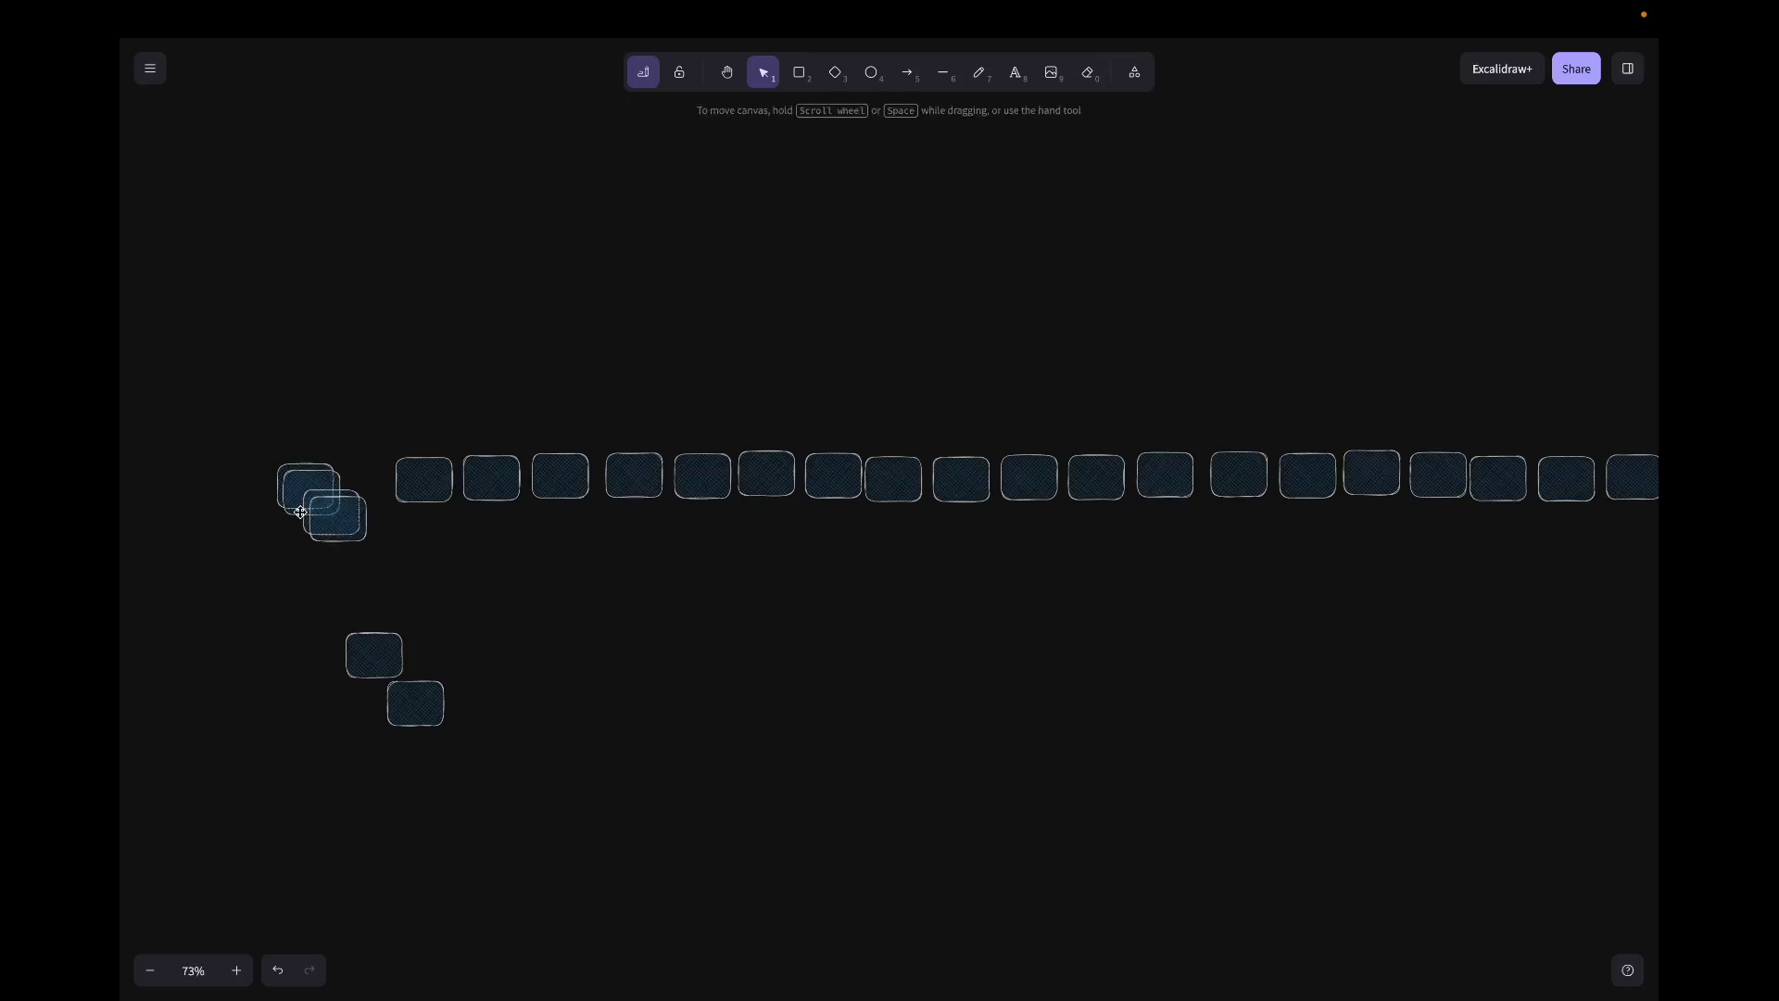
click(294, 501)
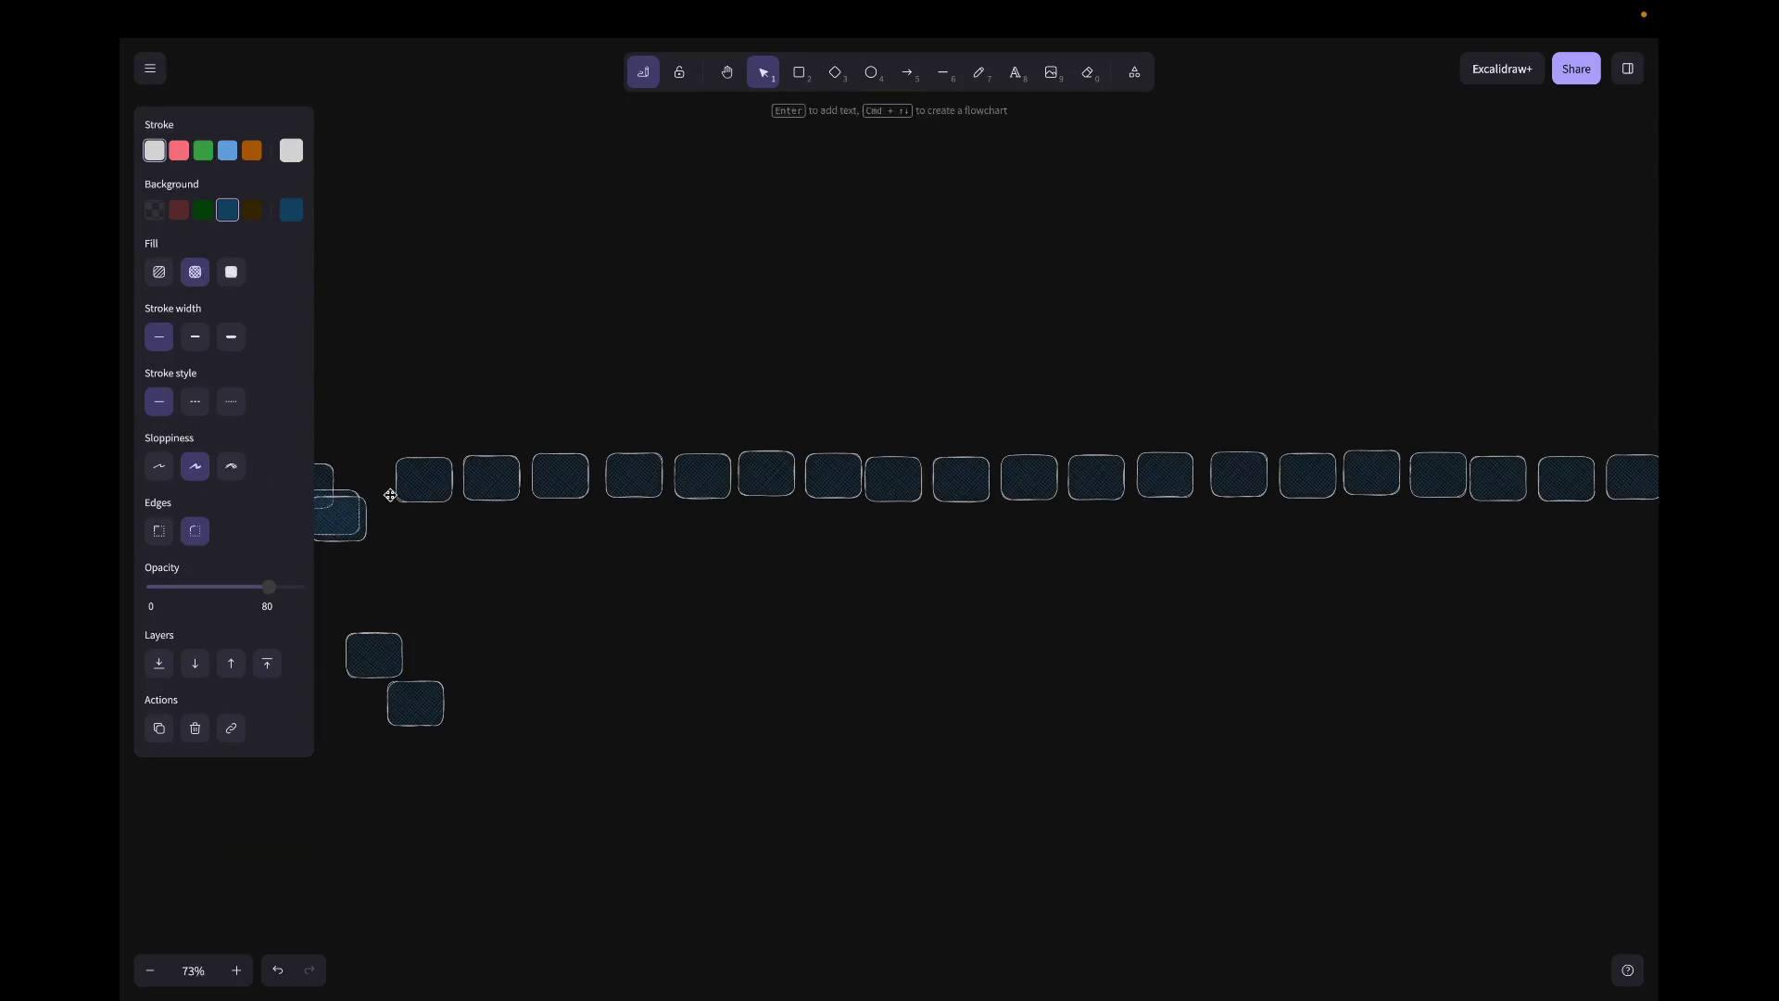
mouse_move(354, 515)
mouse_down()
mouse_move(375, 480)
mouse_move(332, 560)
mouse_up()
click(343, 532)
click(564, 601)
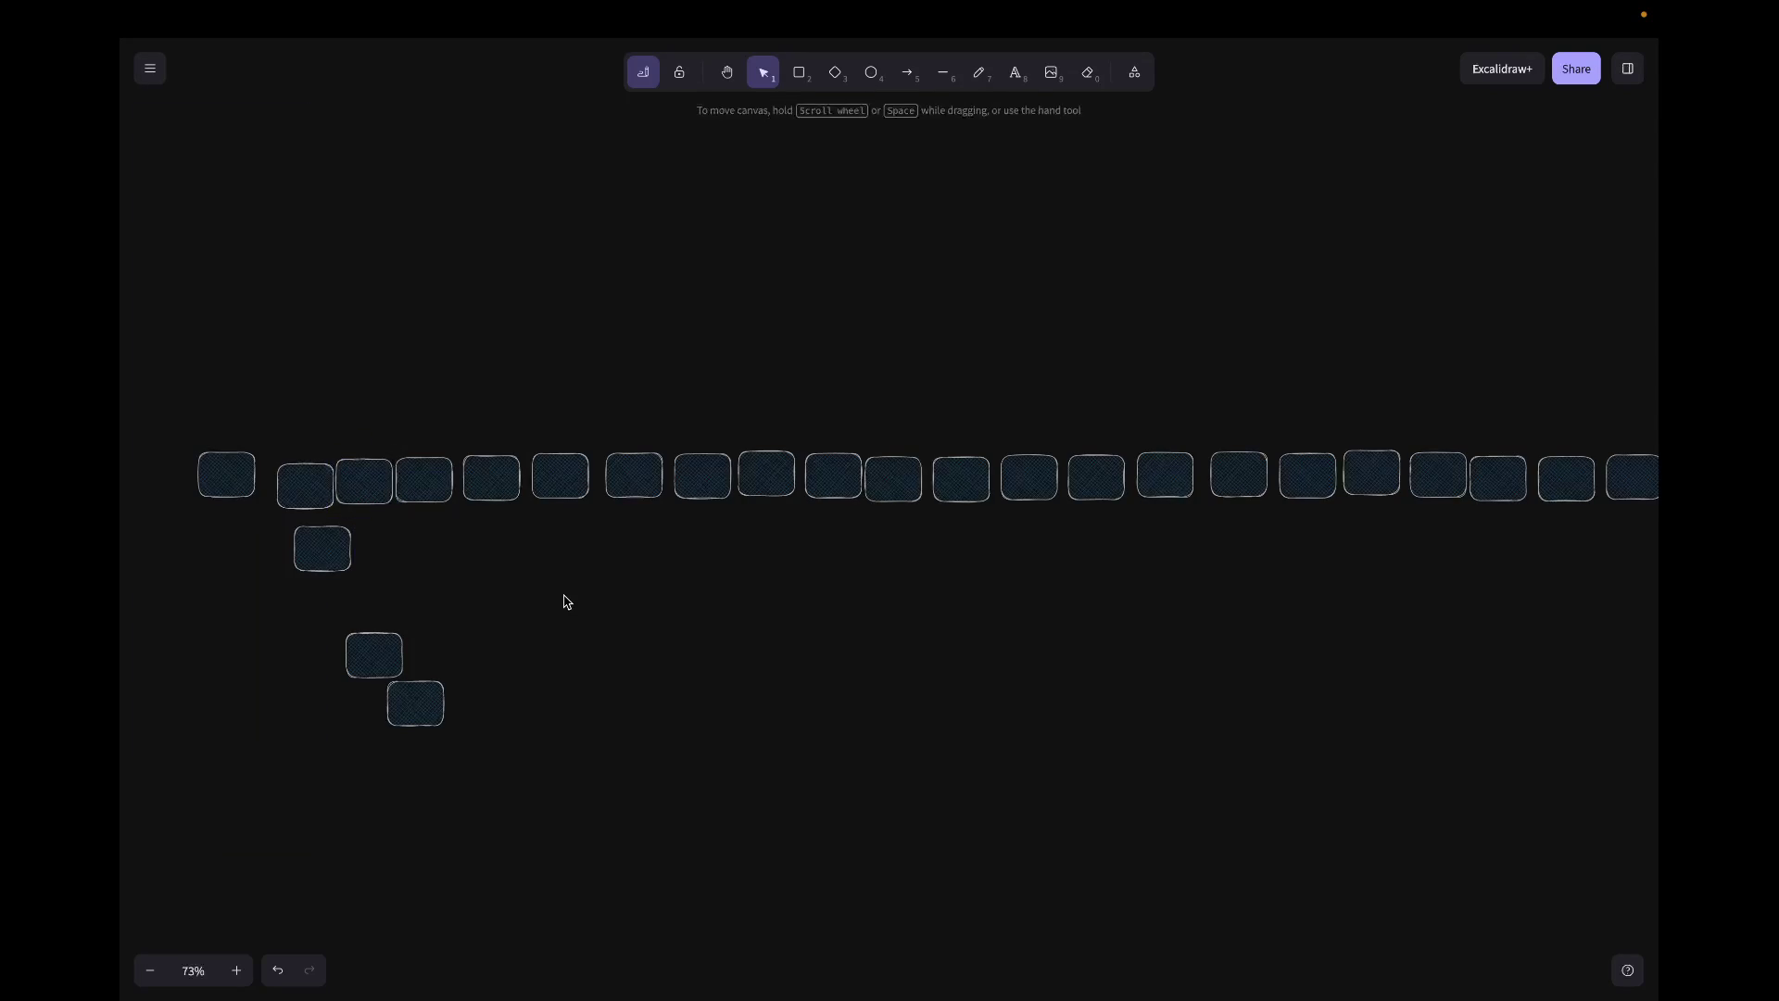
scroll(562, 601, left, 5)
scroll(563, 583, up, 2)
Step: Align the last boxes at the row's left end and delete the two leftover boxes below
click(555, 560)
drag(556, 559, 560, 559)
drag(608, 617, 469, 553)
click(632, 711)
drag(643, 681, 800, 913)
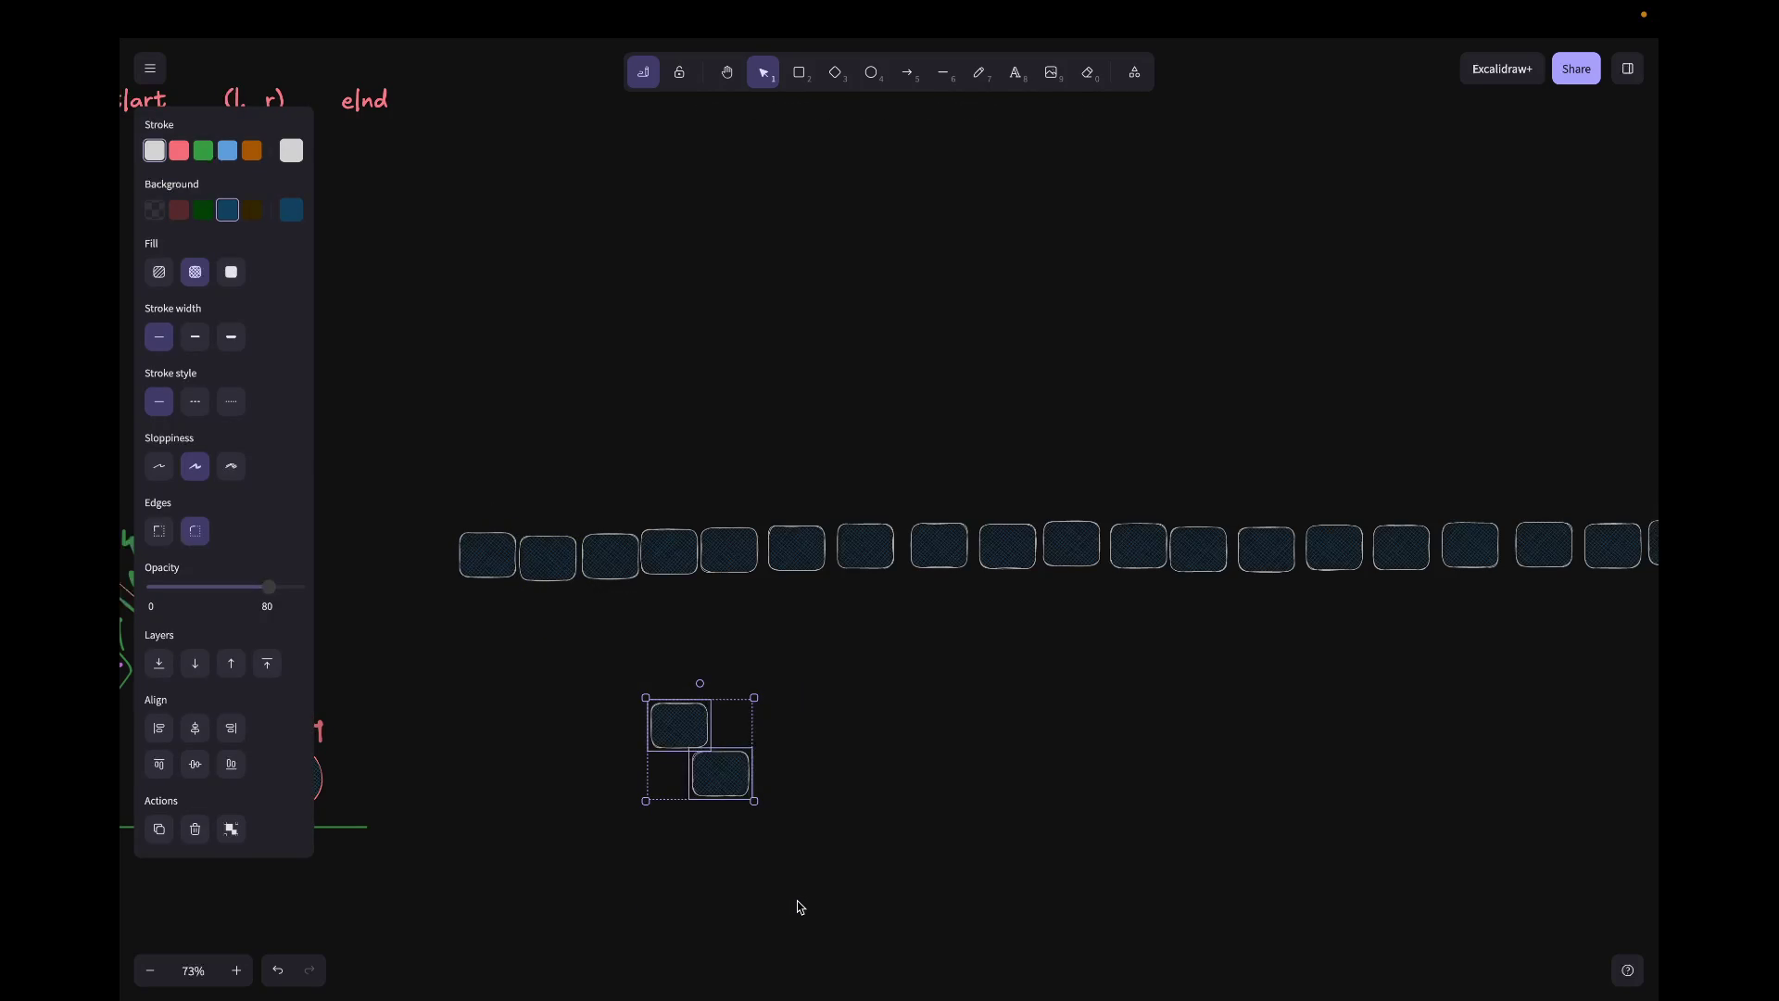
key(Delete)
key(p)
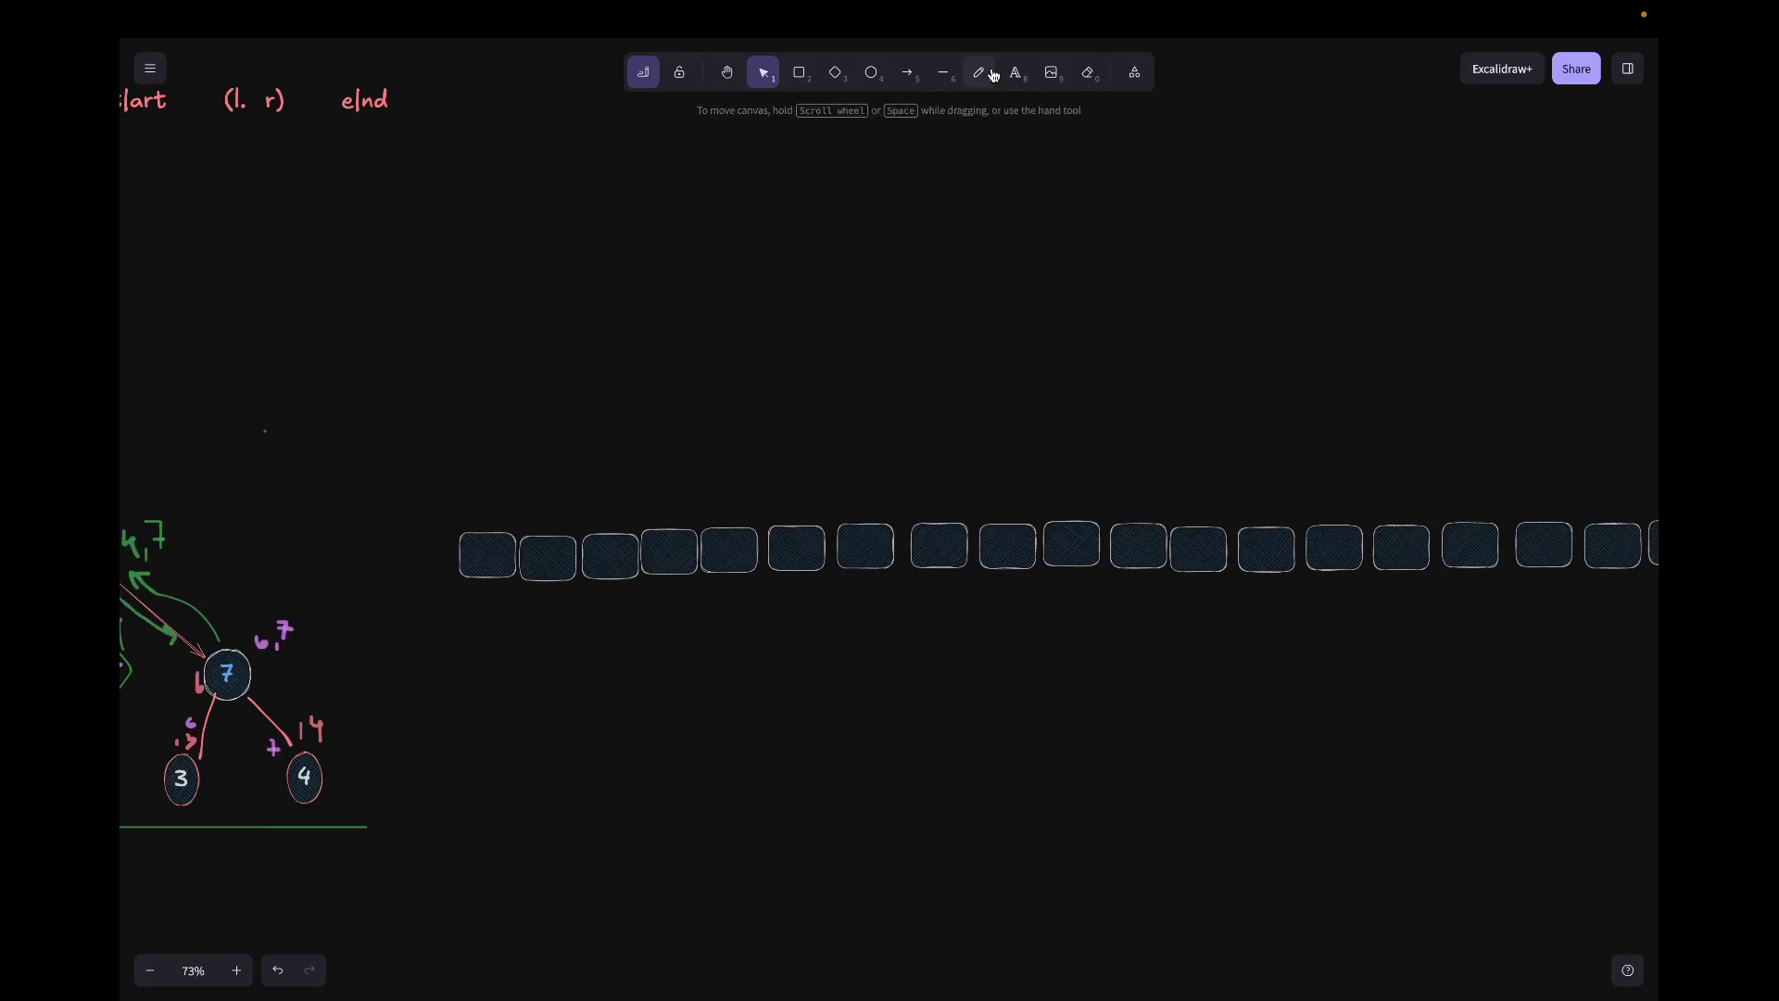
Step: Handwrite index numbers 0 through about 19 beneath the row of boxes
mouse_move(488, 609)
mouse_down()
mouse_move(479, 622)
mouse_move(858, 611)
mouse_up()
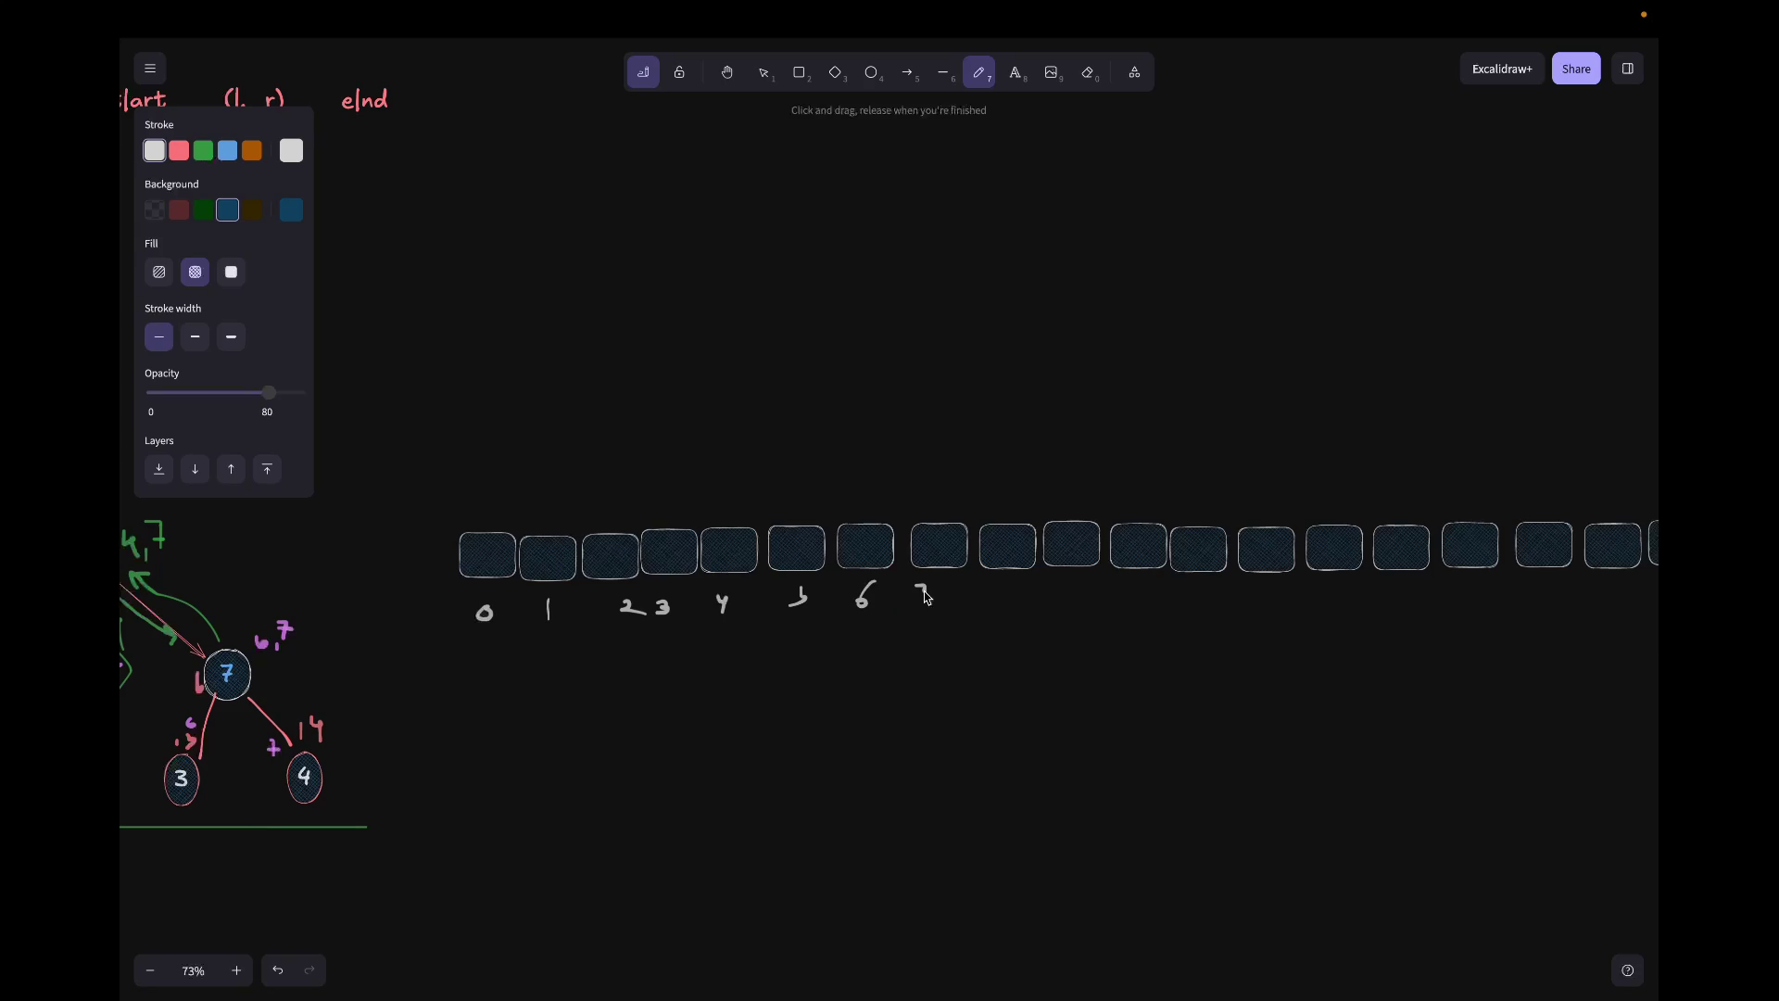
drag(1001, 585, 1003, 597)
drag(1267, 583, 1269, 605)
drag(1387, 584, 1387, 602)
scroll(1401, 621, right, 2)
scroll(1334, 627, right, 3)
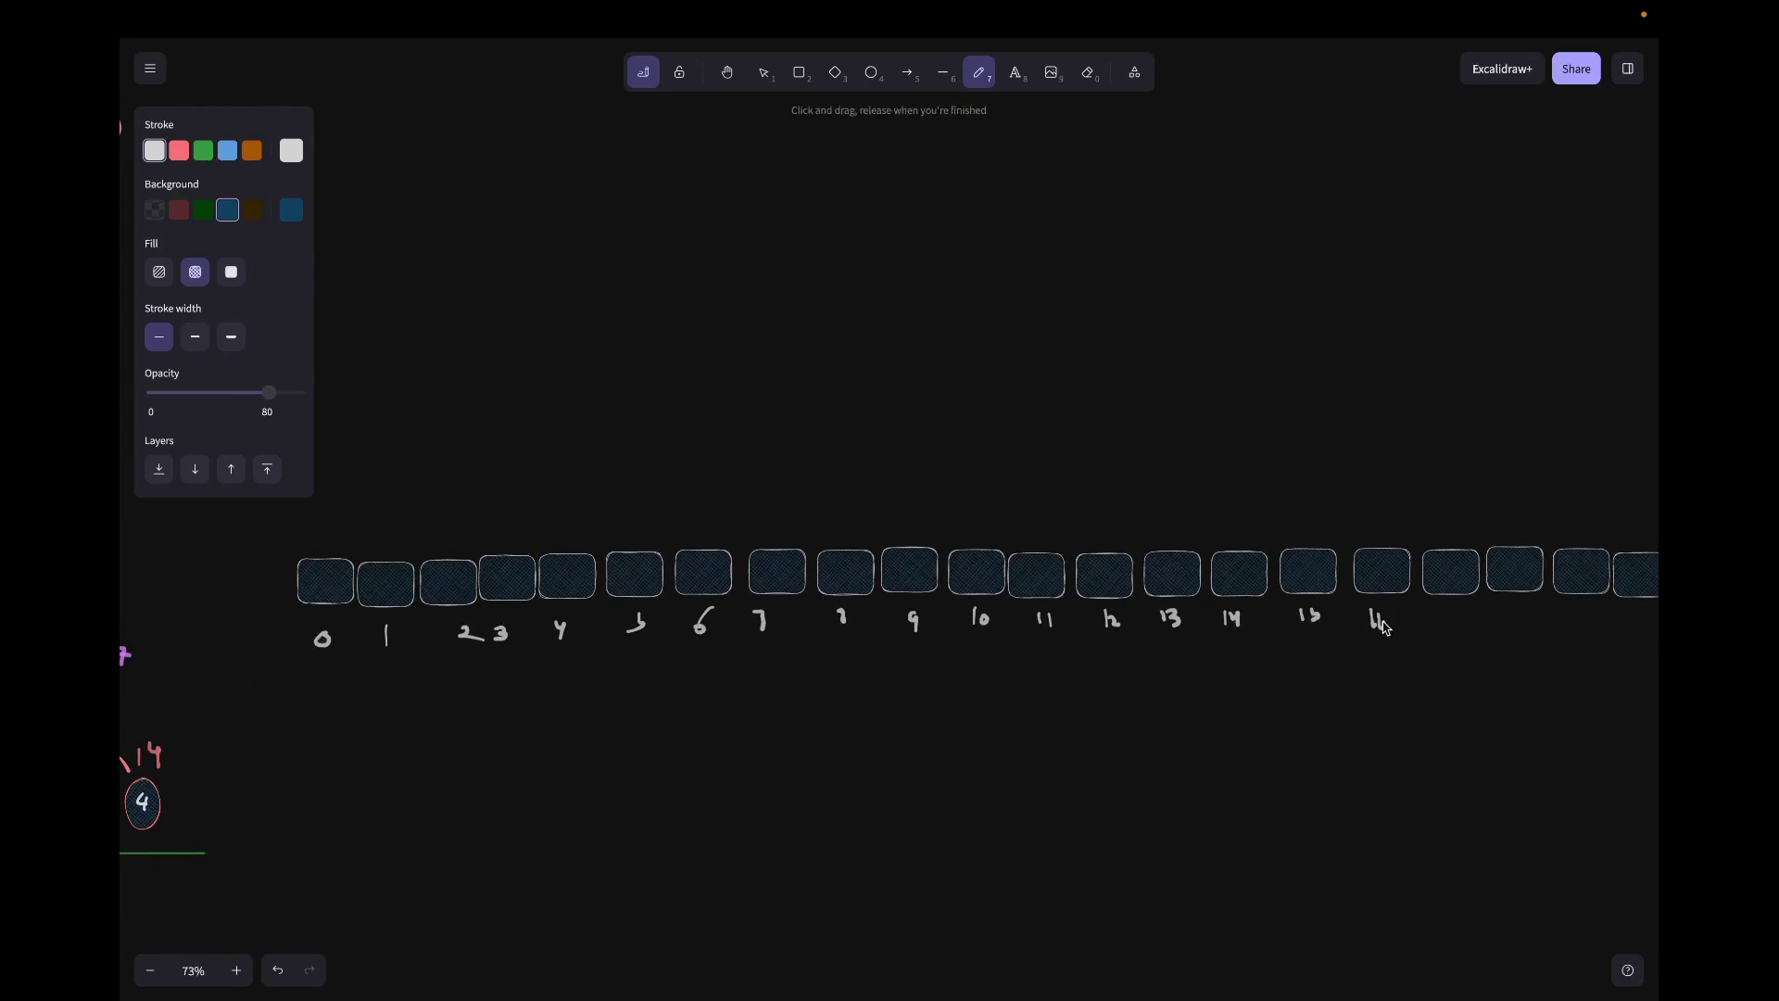
scroll(1383, 626, right, 3)
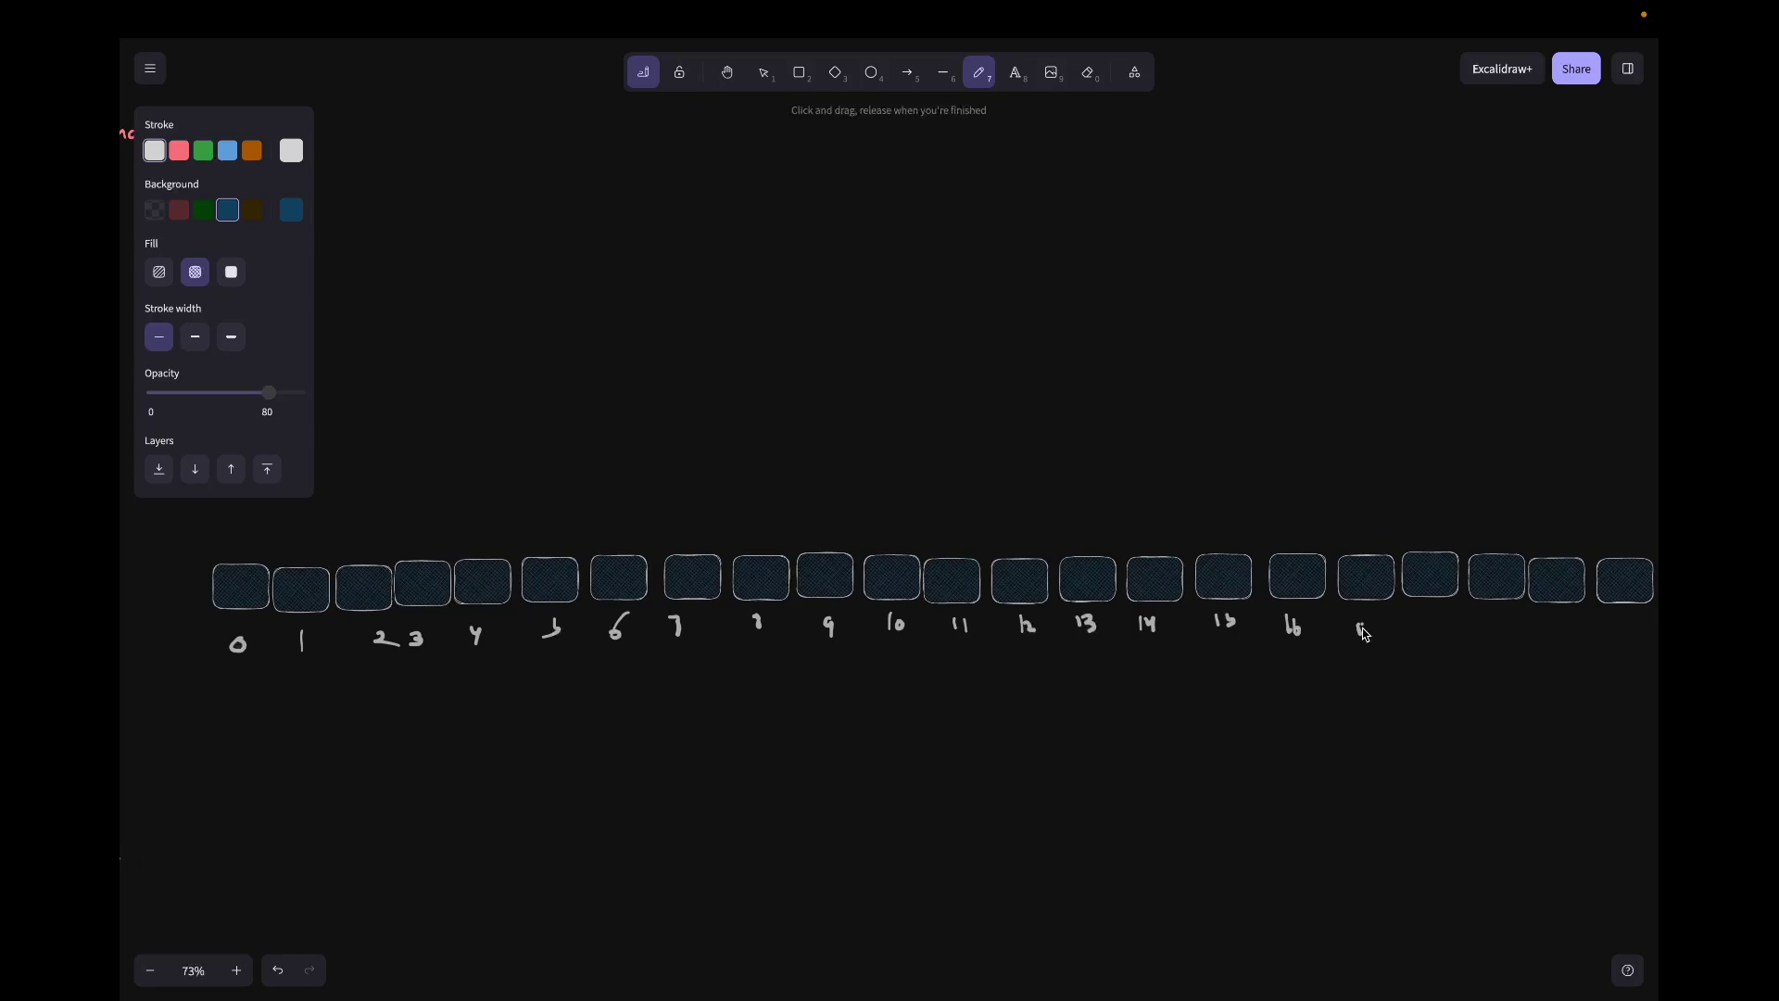
drag(1428, 606, 1425, 621)
scroll(1437, 620, right, 3)
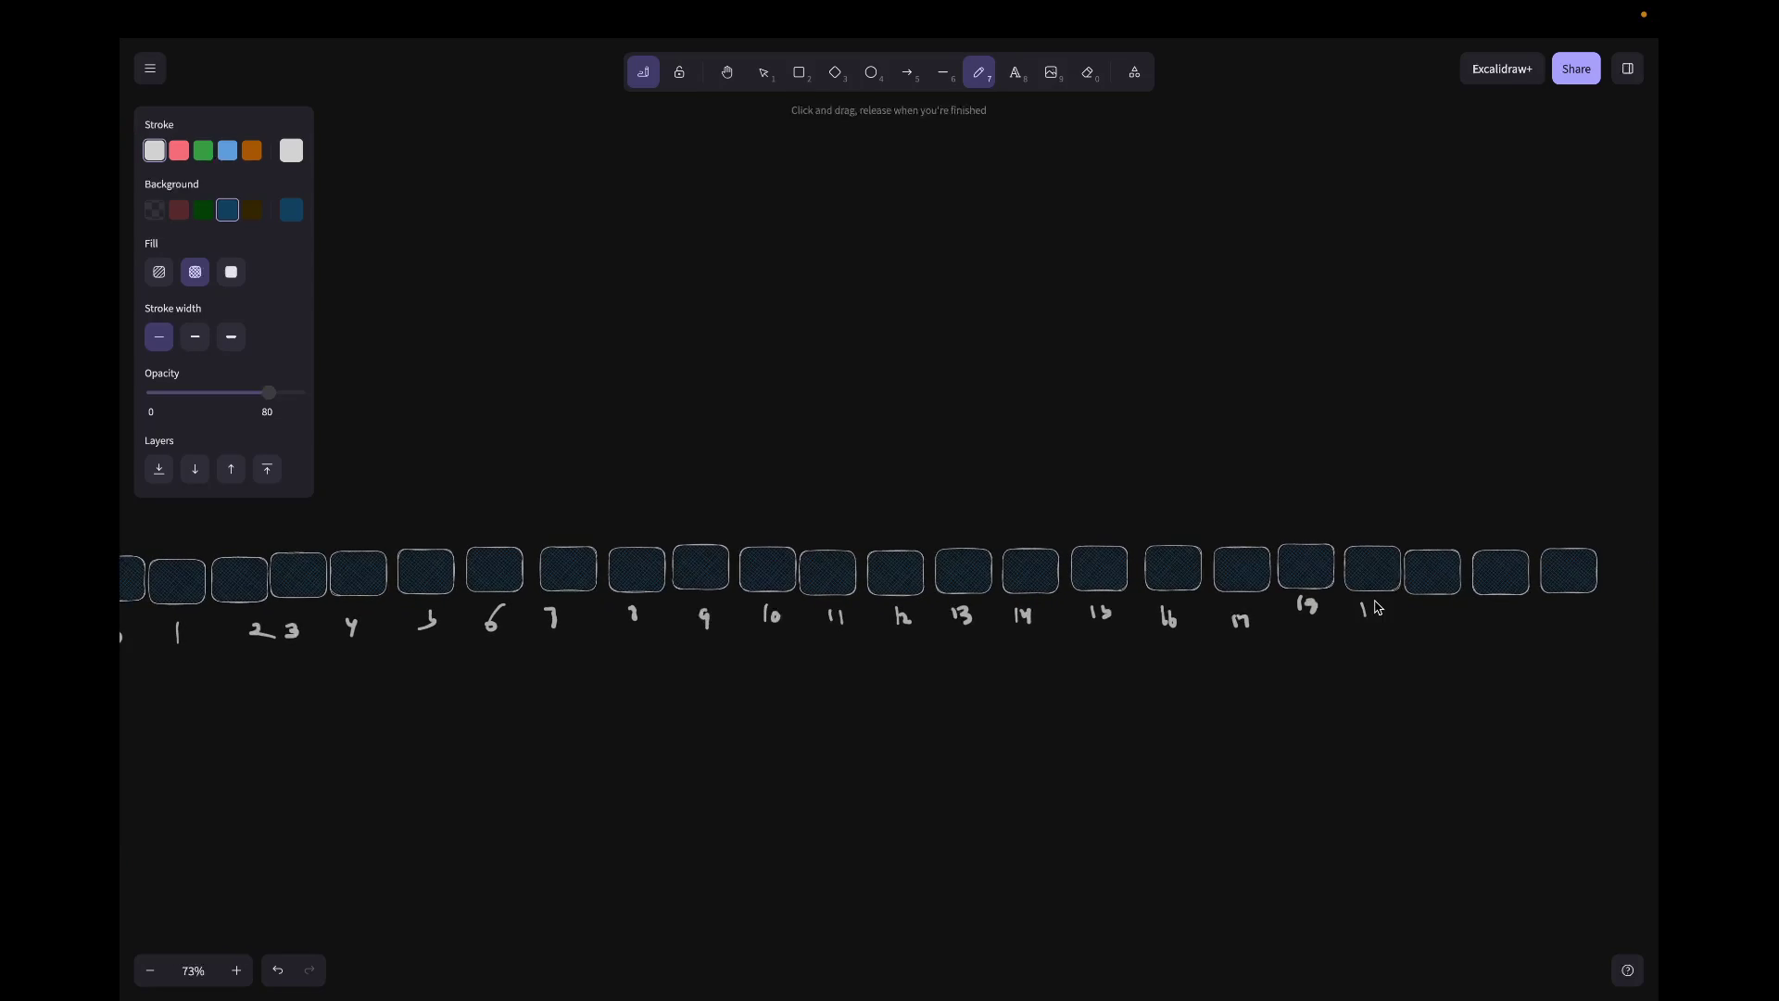
scroll(1375, 612, down, 3)
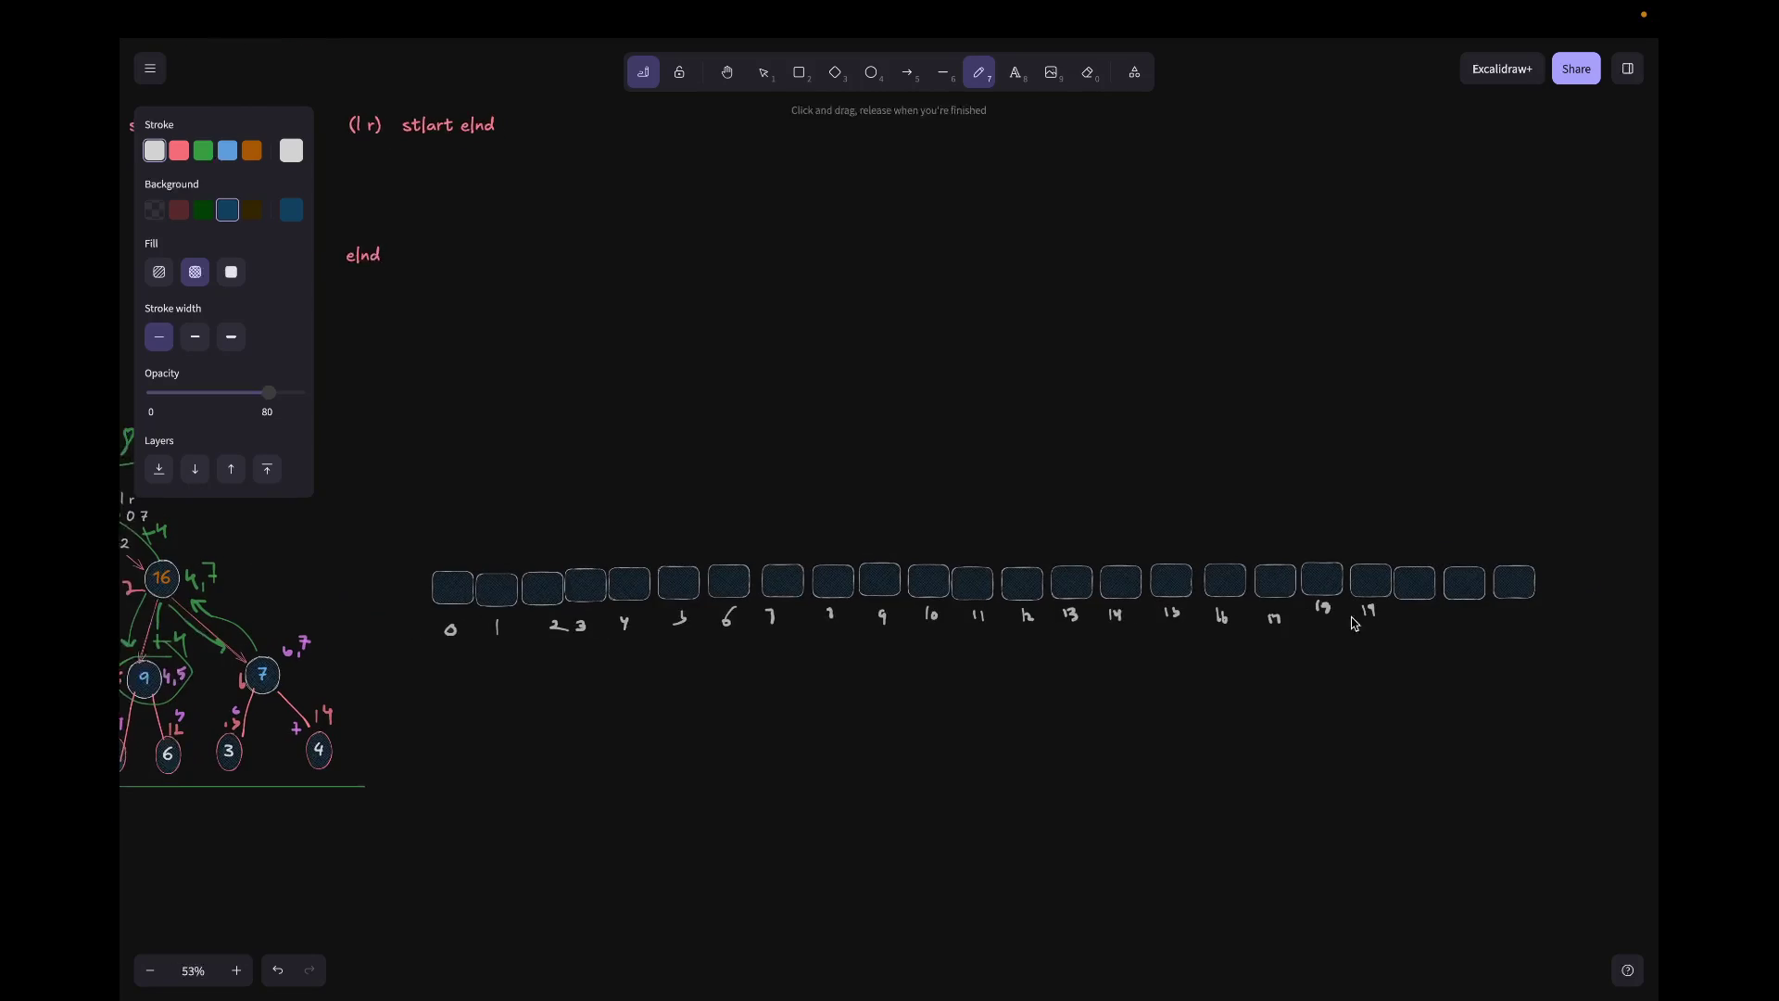
Step: Duplicate the numbered box row and place the copy above the original
drag(374, 521, 602, 725)
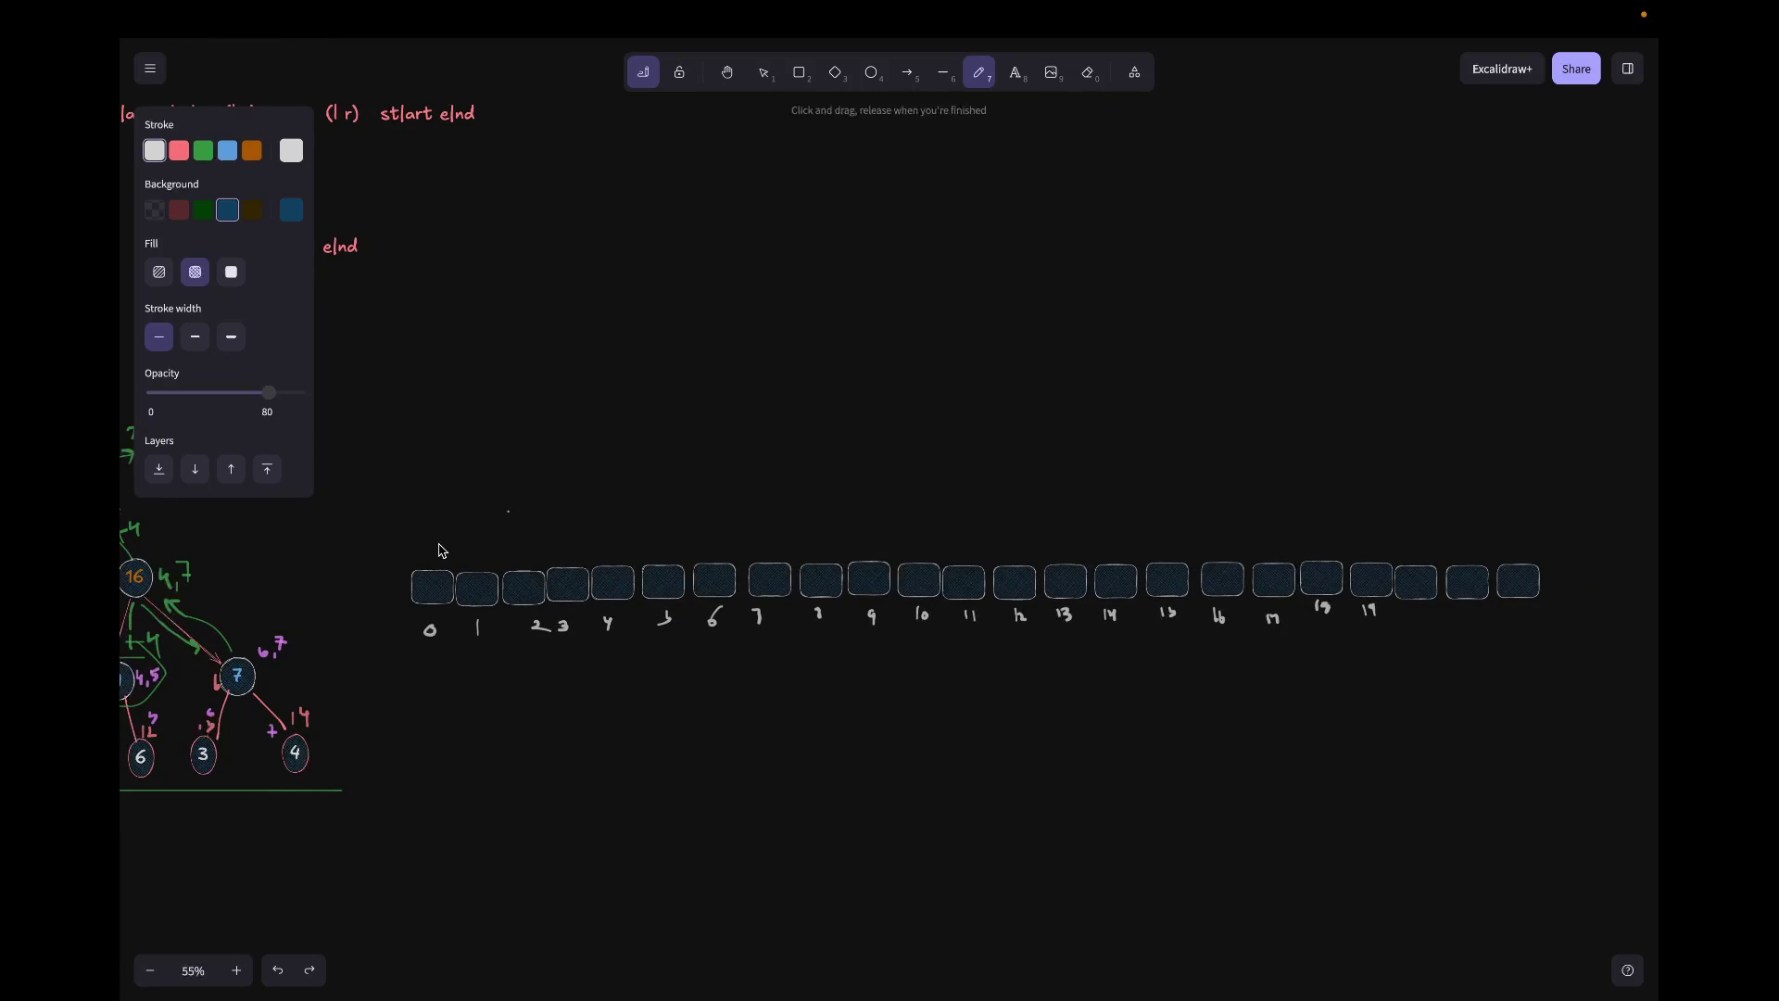
click(765, 75)
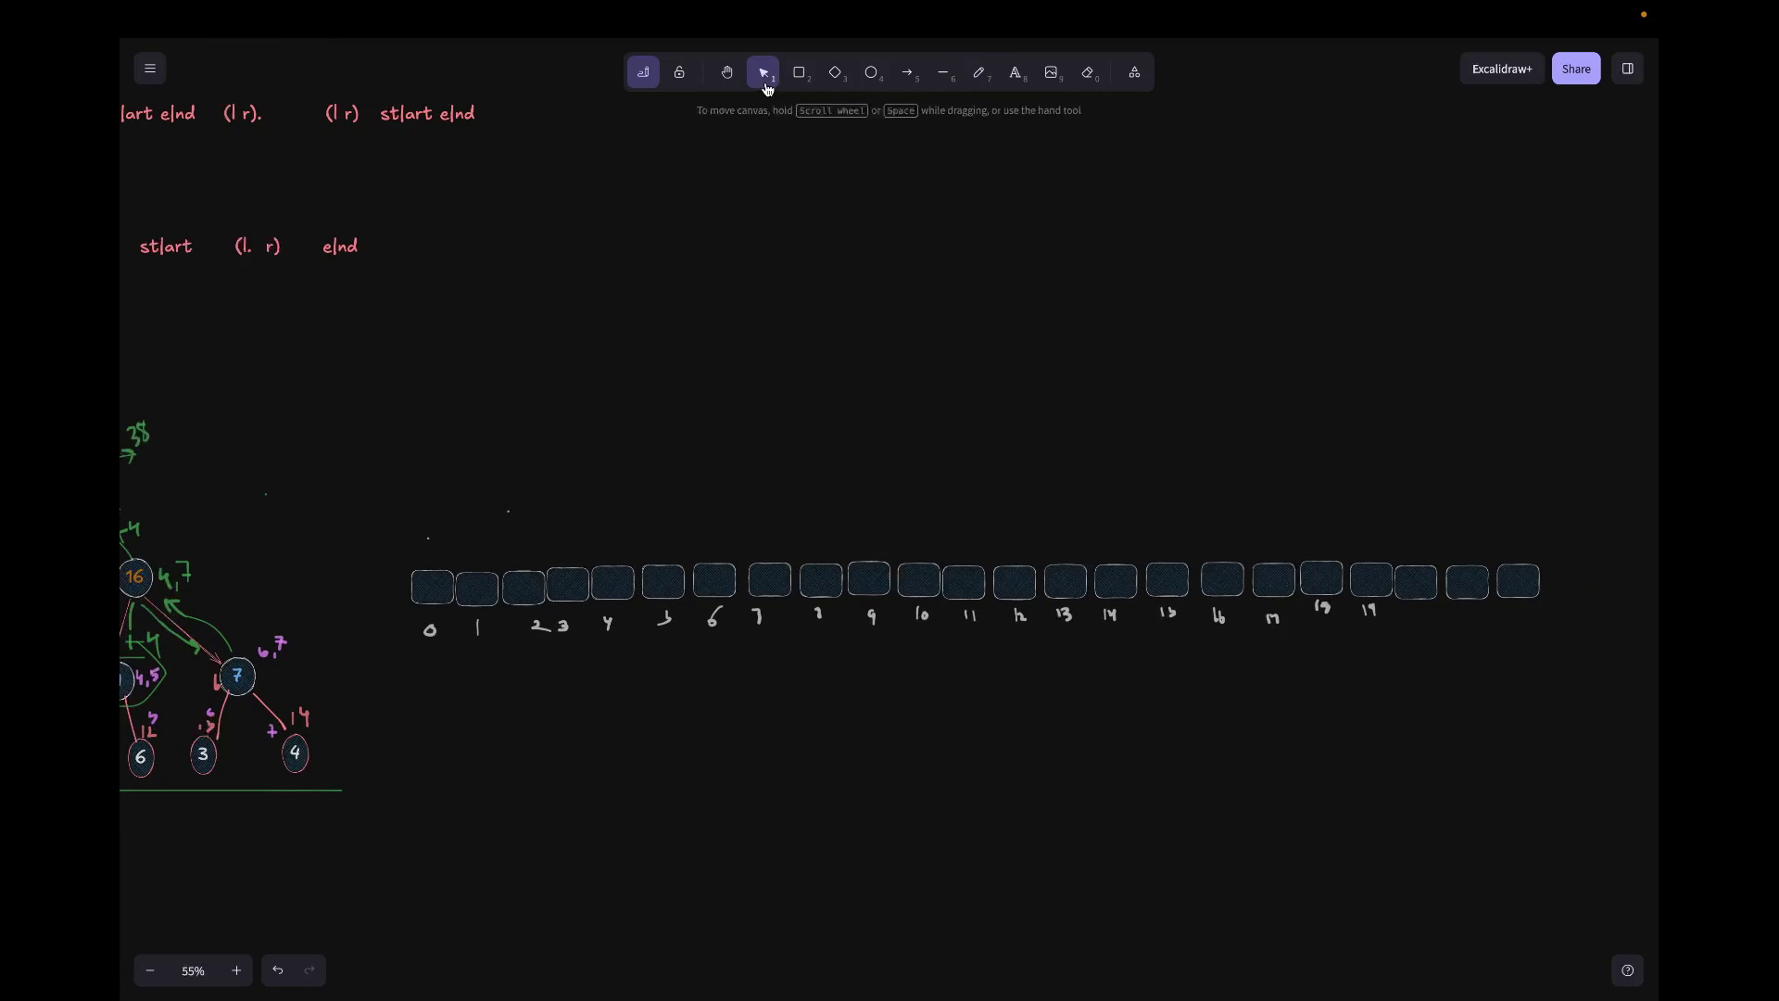
drag(406, 561, 1551, 697)
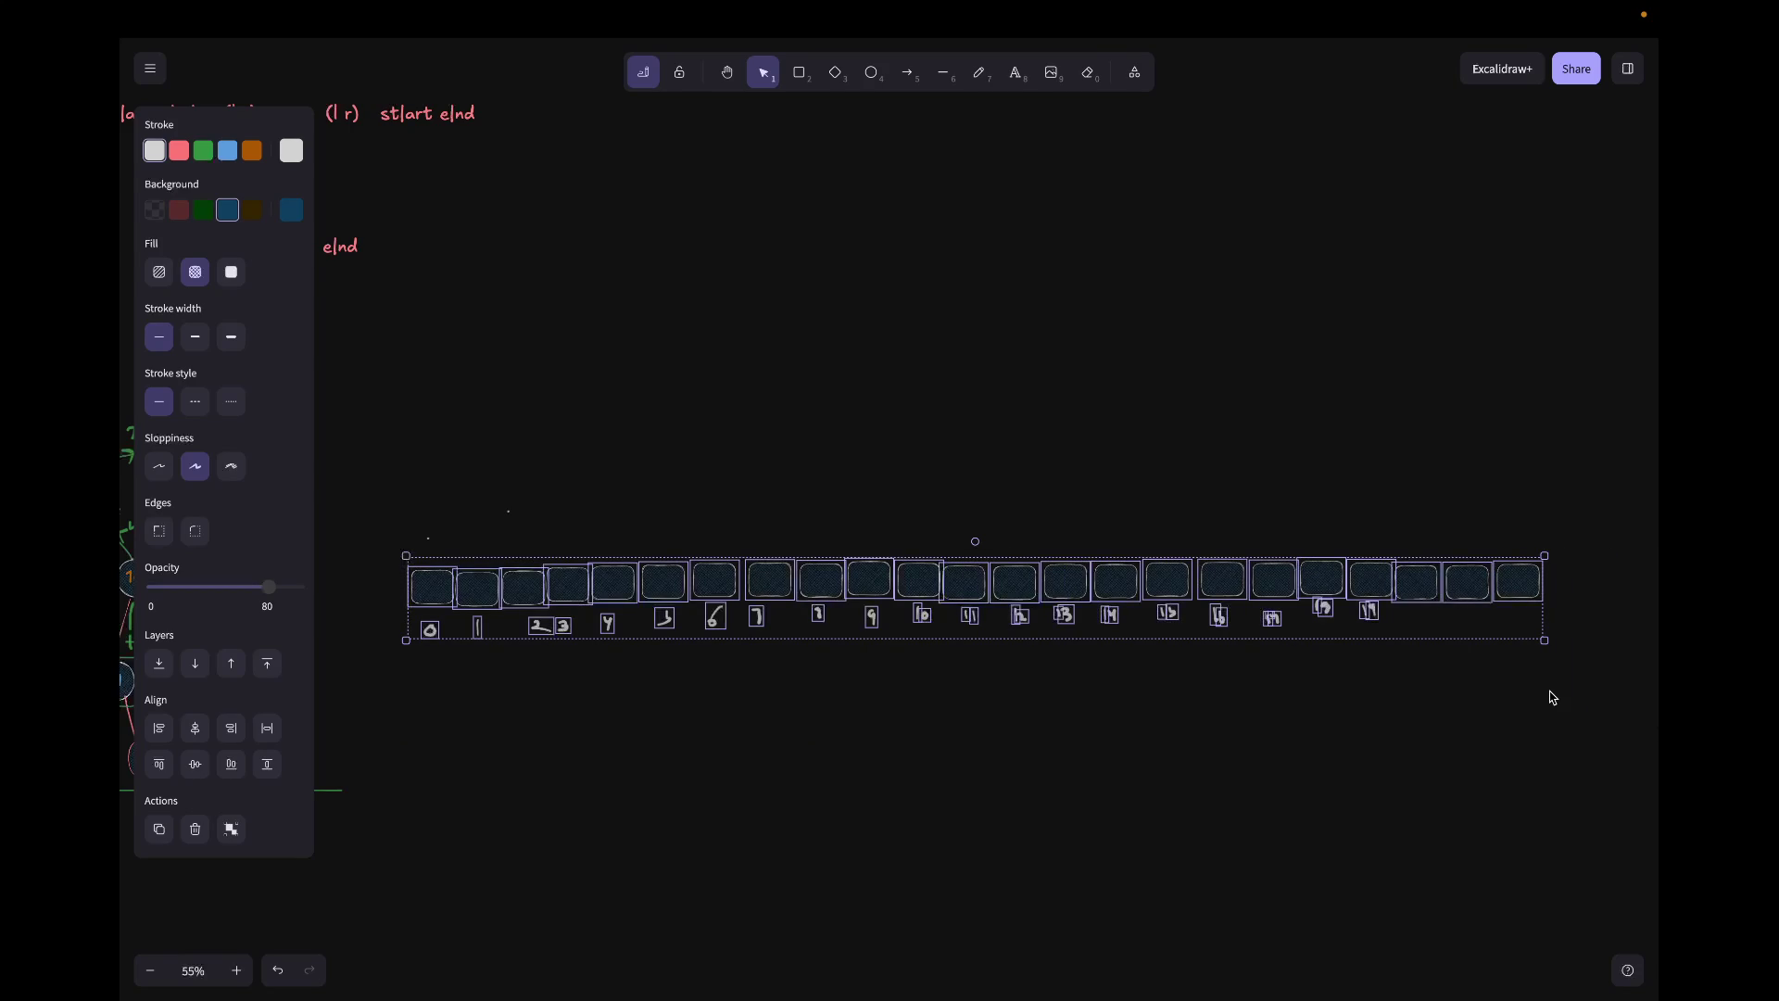
key(ctrl+d)
drag(1005, 598, 990, 481)
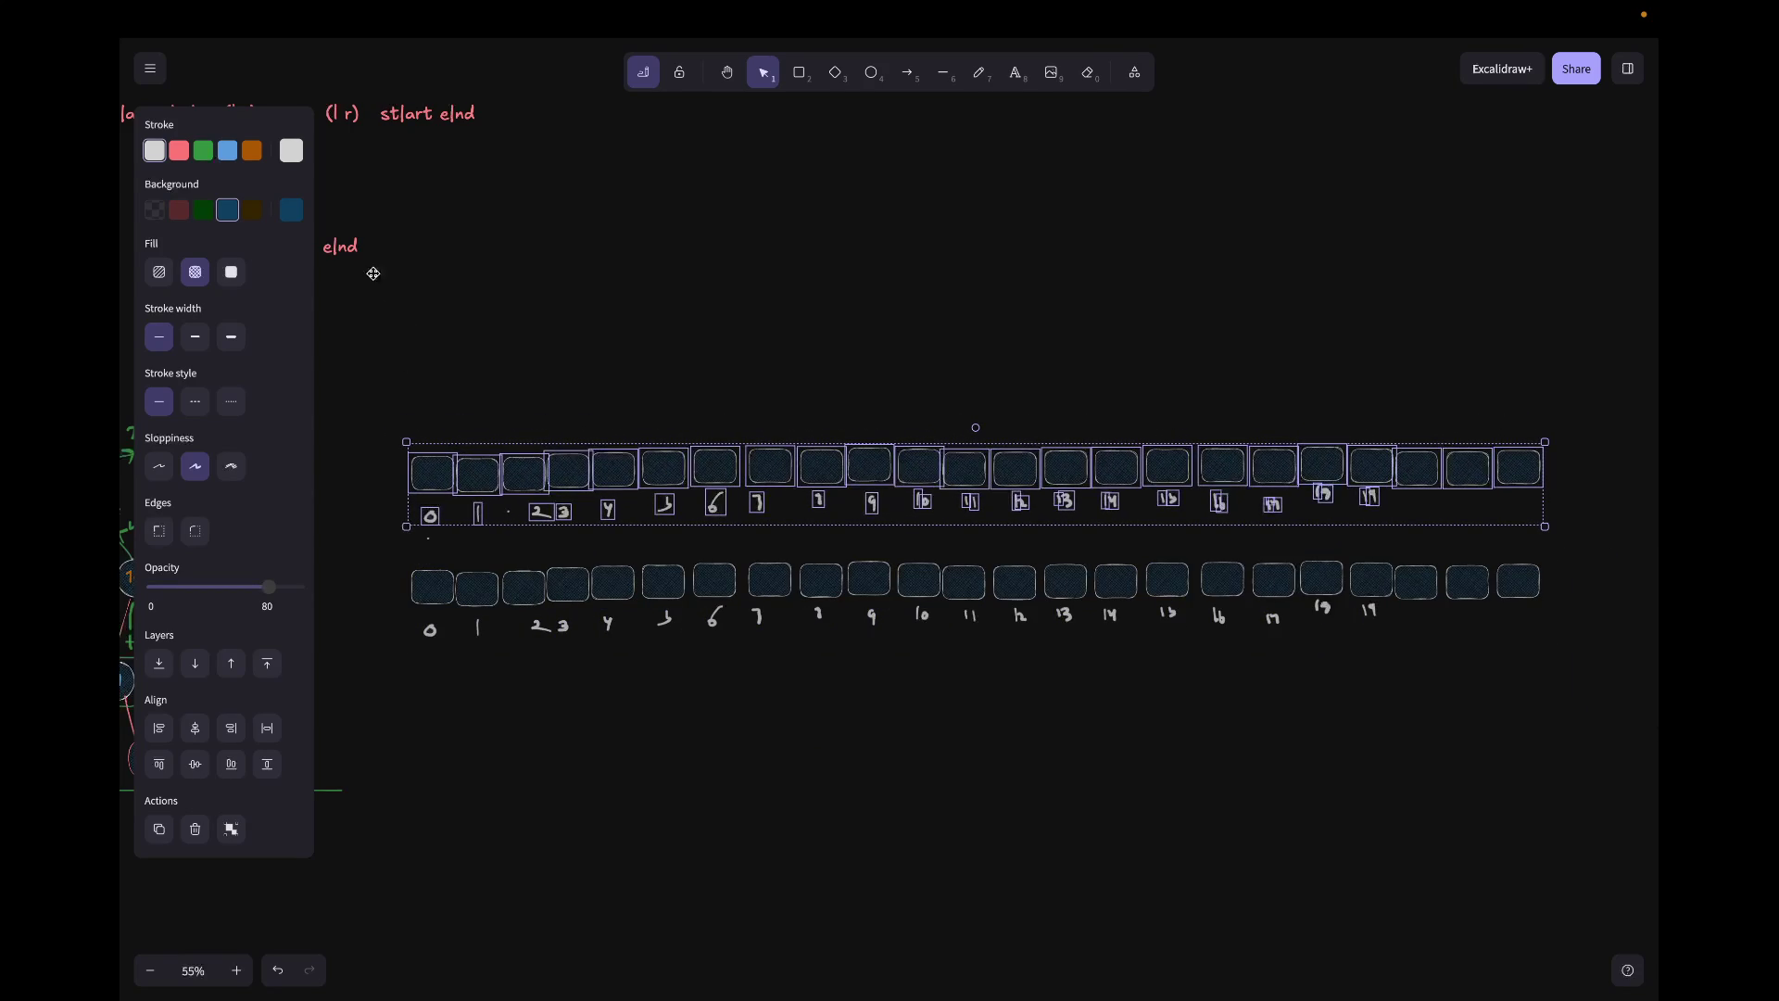
Step: Keep the copied numbers white and fill the copied boxes dark green
click(252, 152)
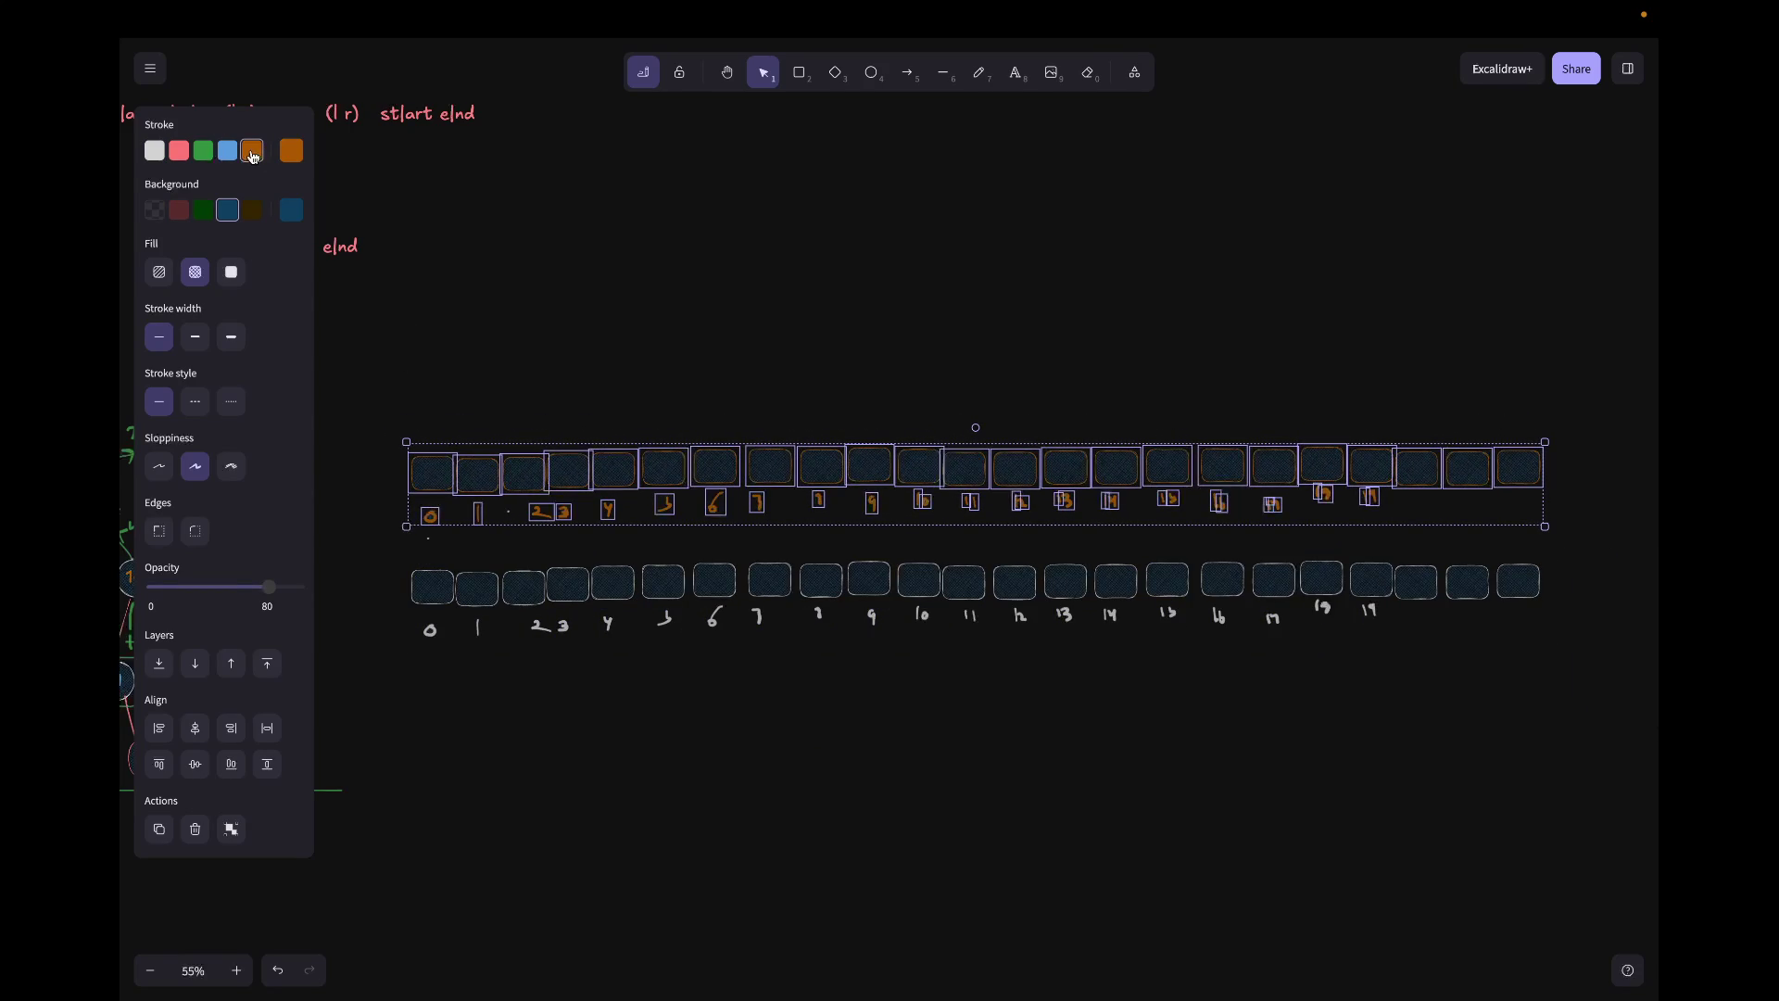
click(179, 154)
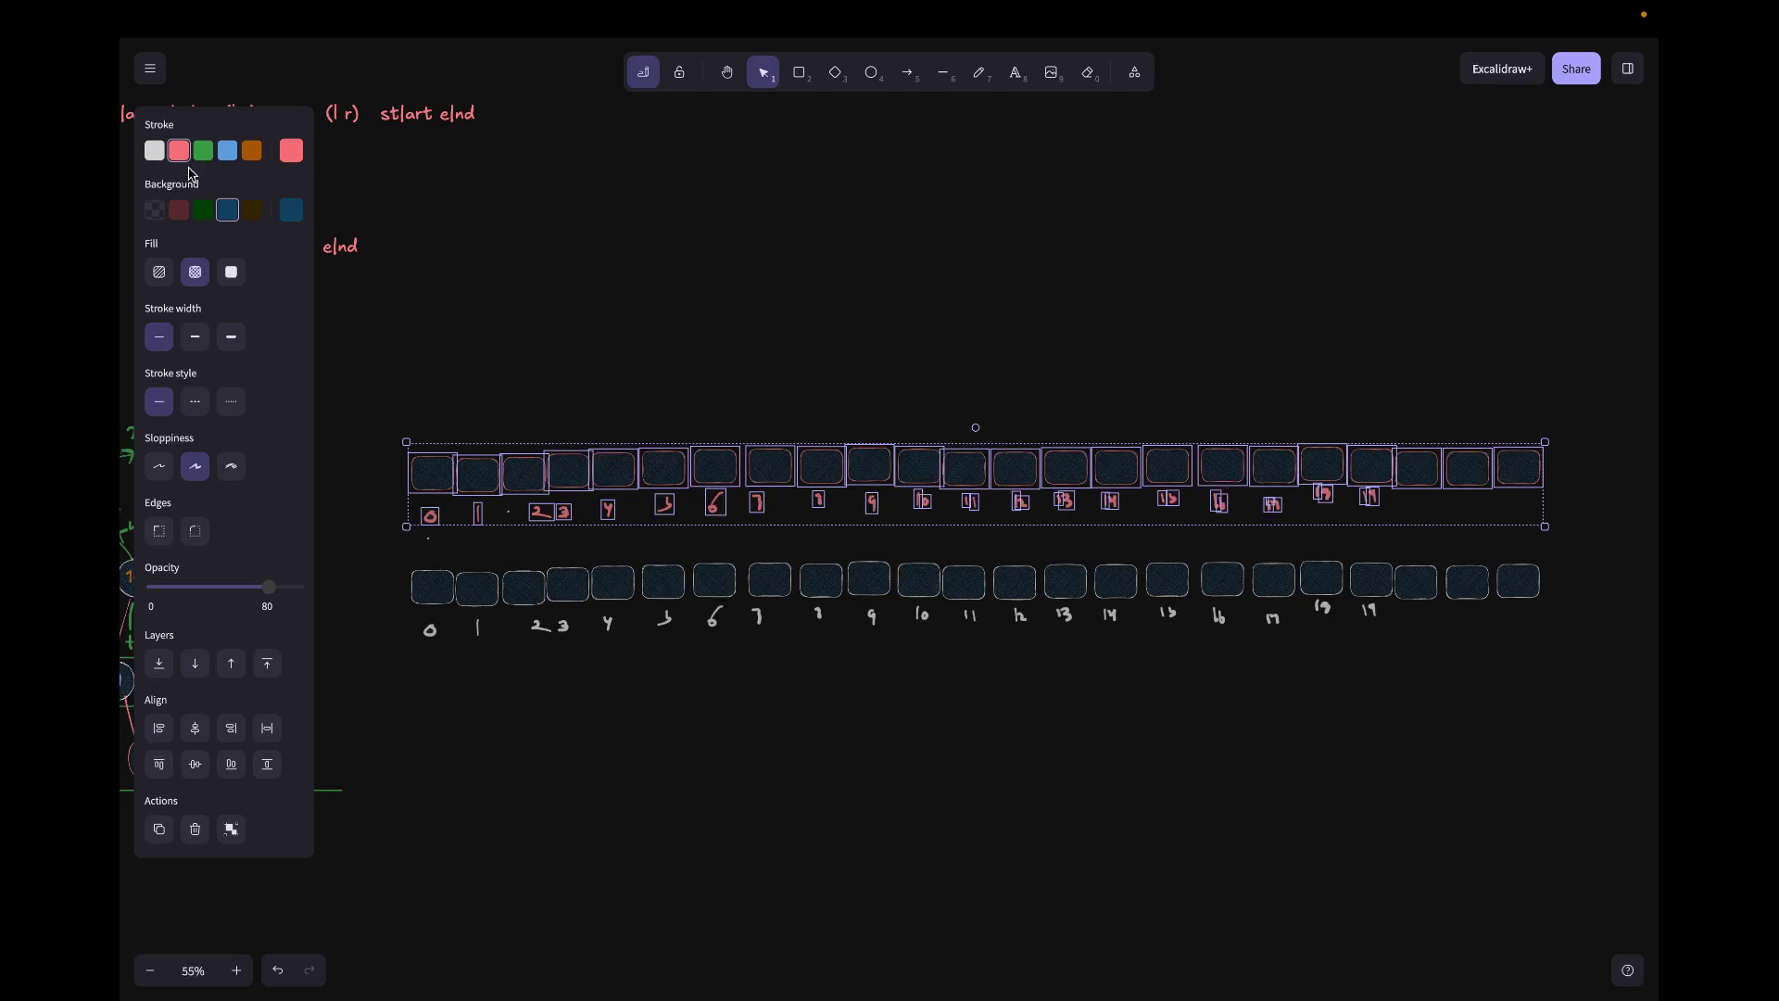
click(155, 151)
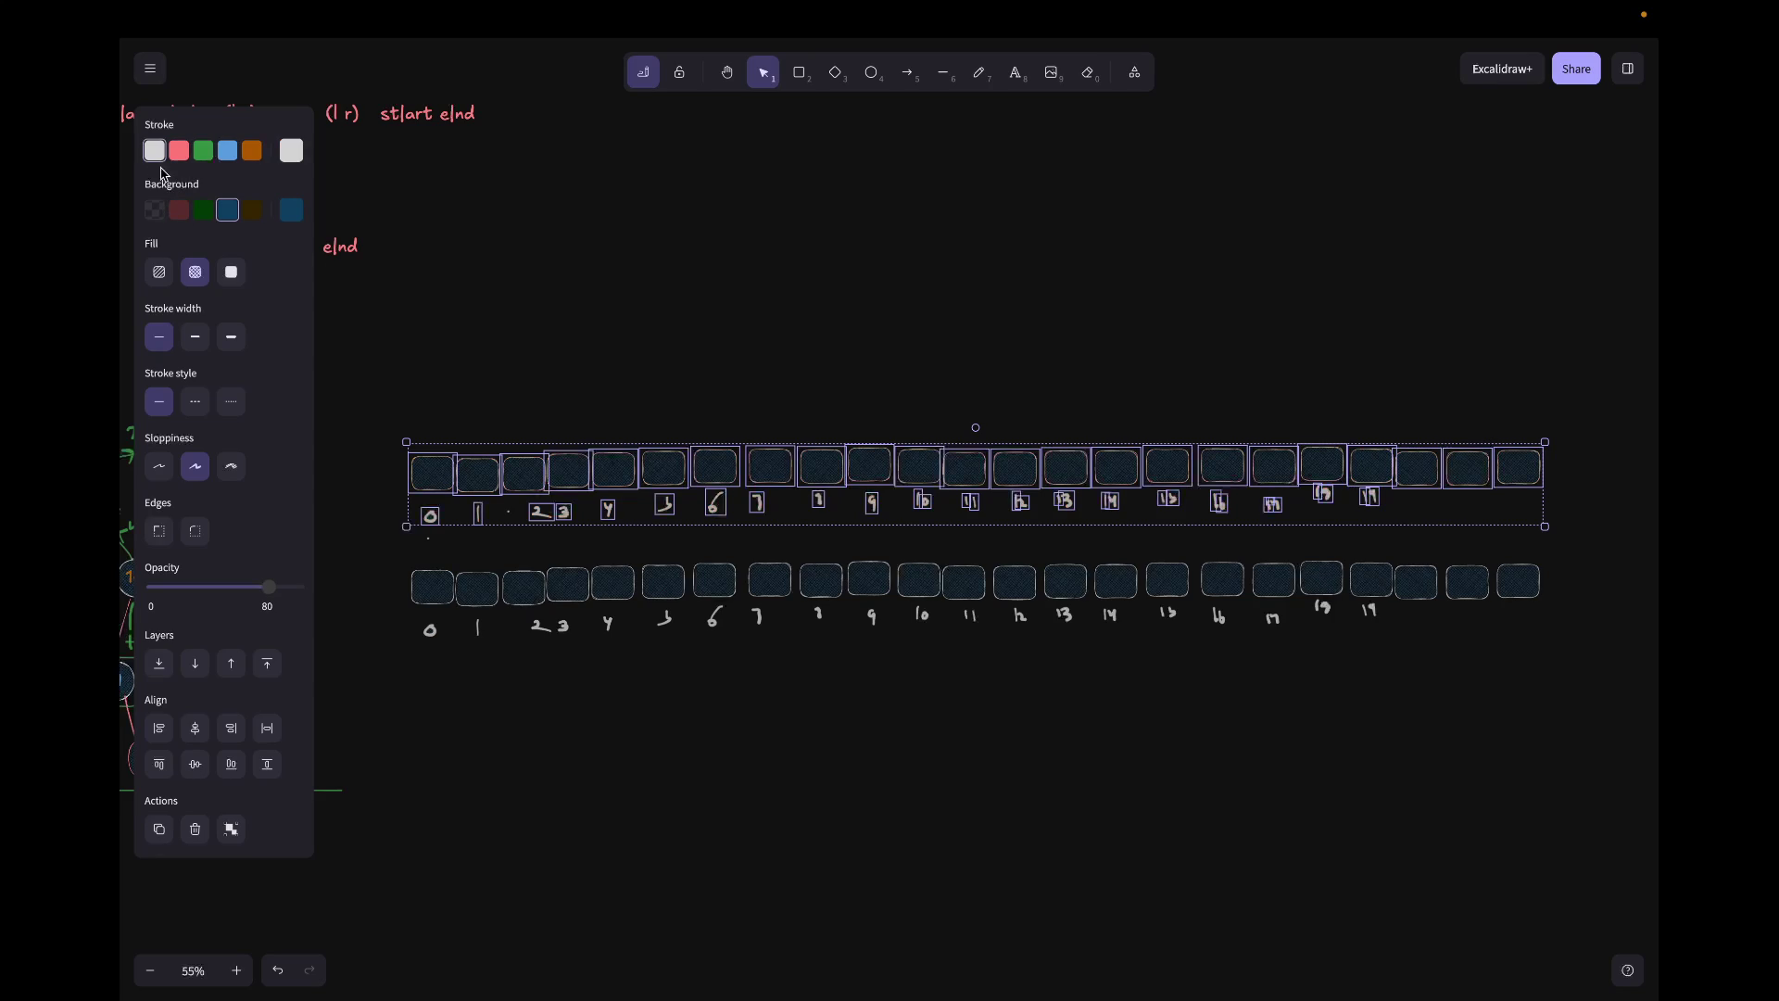
click(181, 210)
click(205, 211)
click(549, 654)
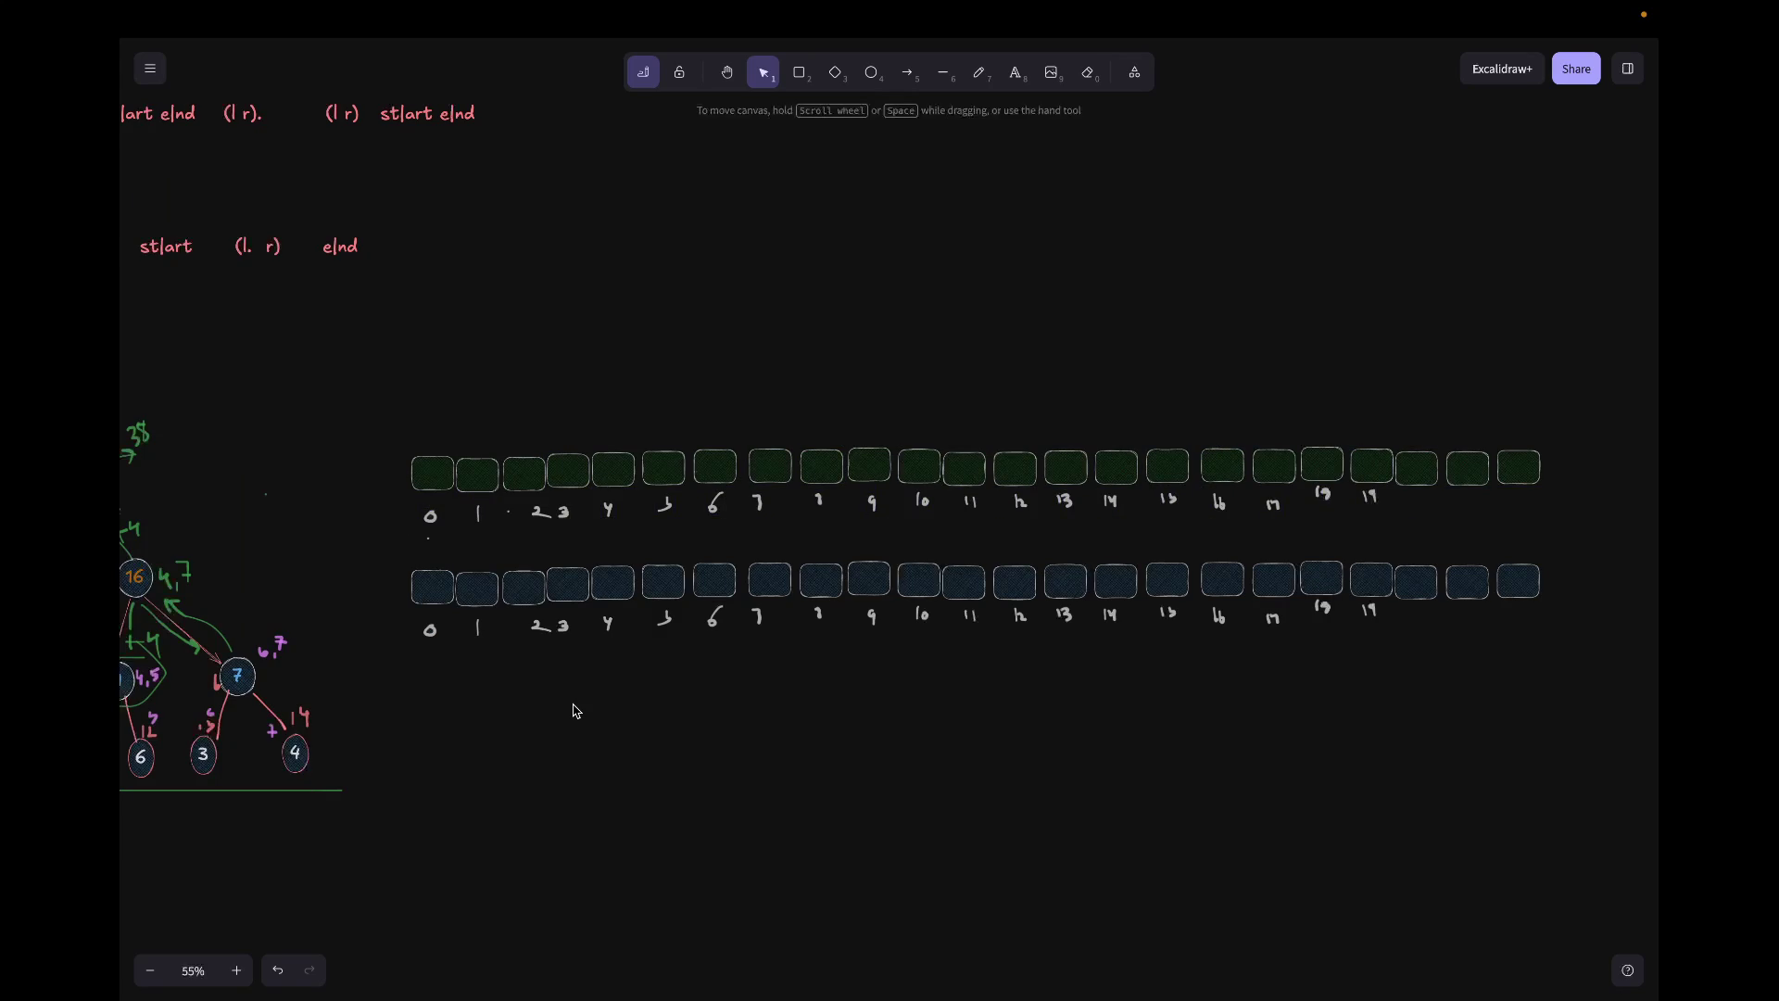
scroll(573, 711, left, 1)
scroll(573, 711, down, 3)
scroll(573, 710, down, 5)
scroll(573, 710, up, 5)
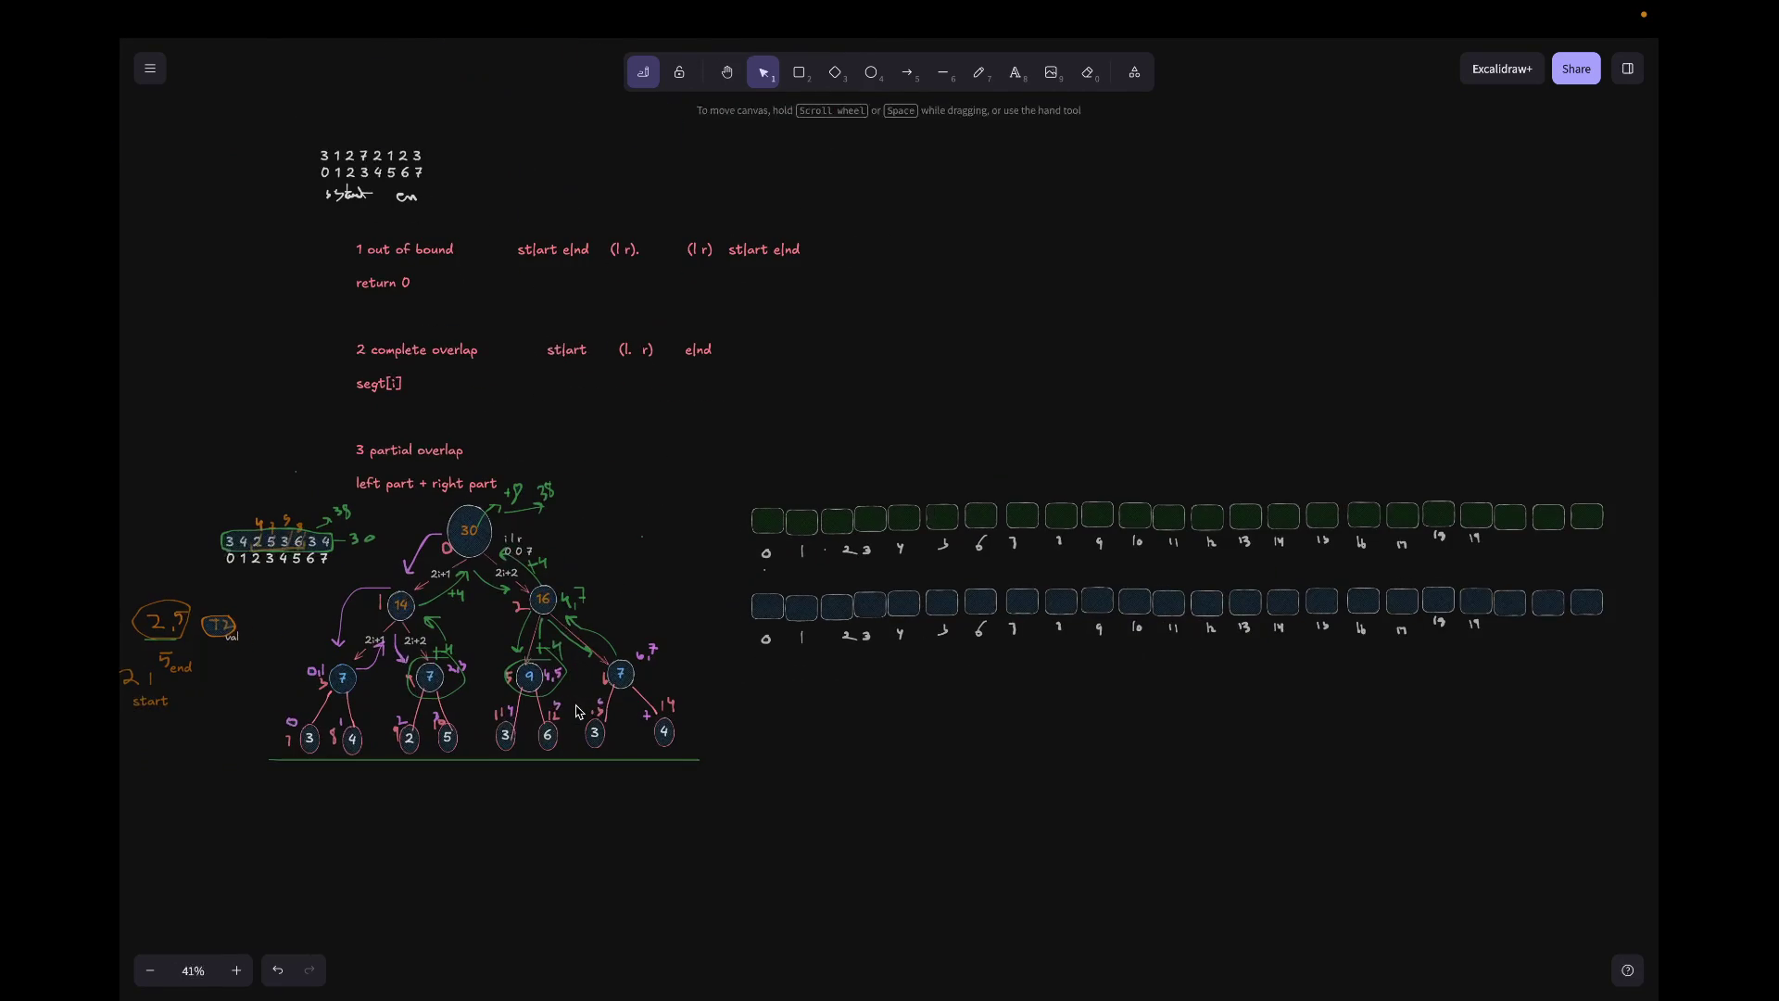
scroll(488, 845, right, 2)
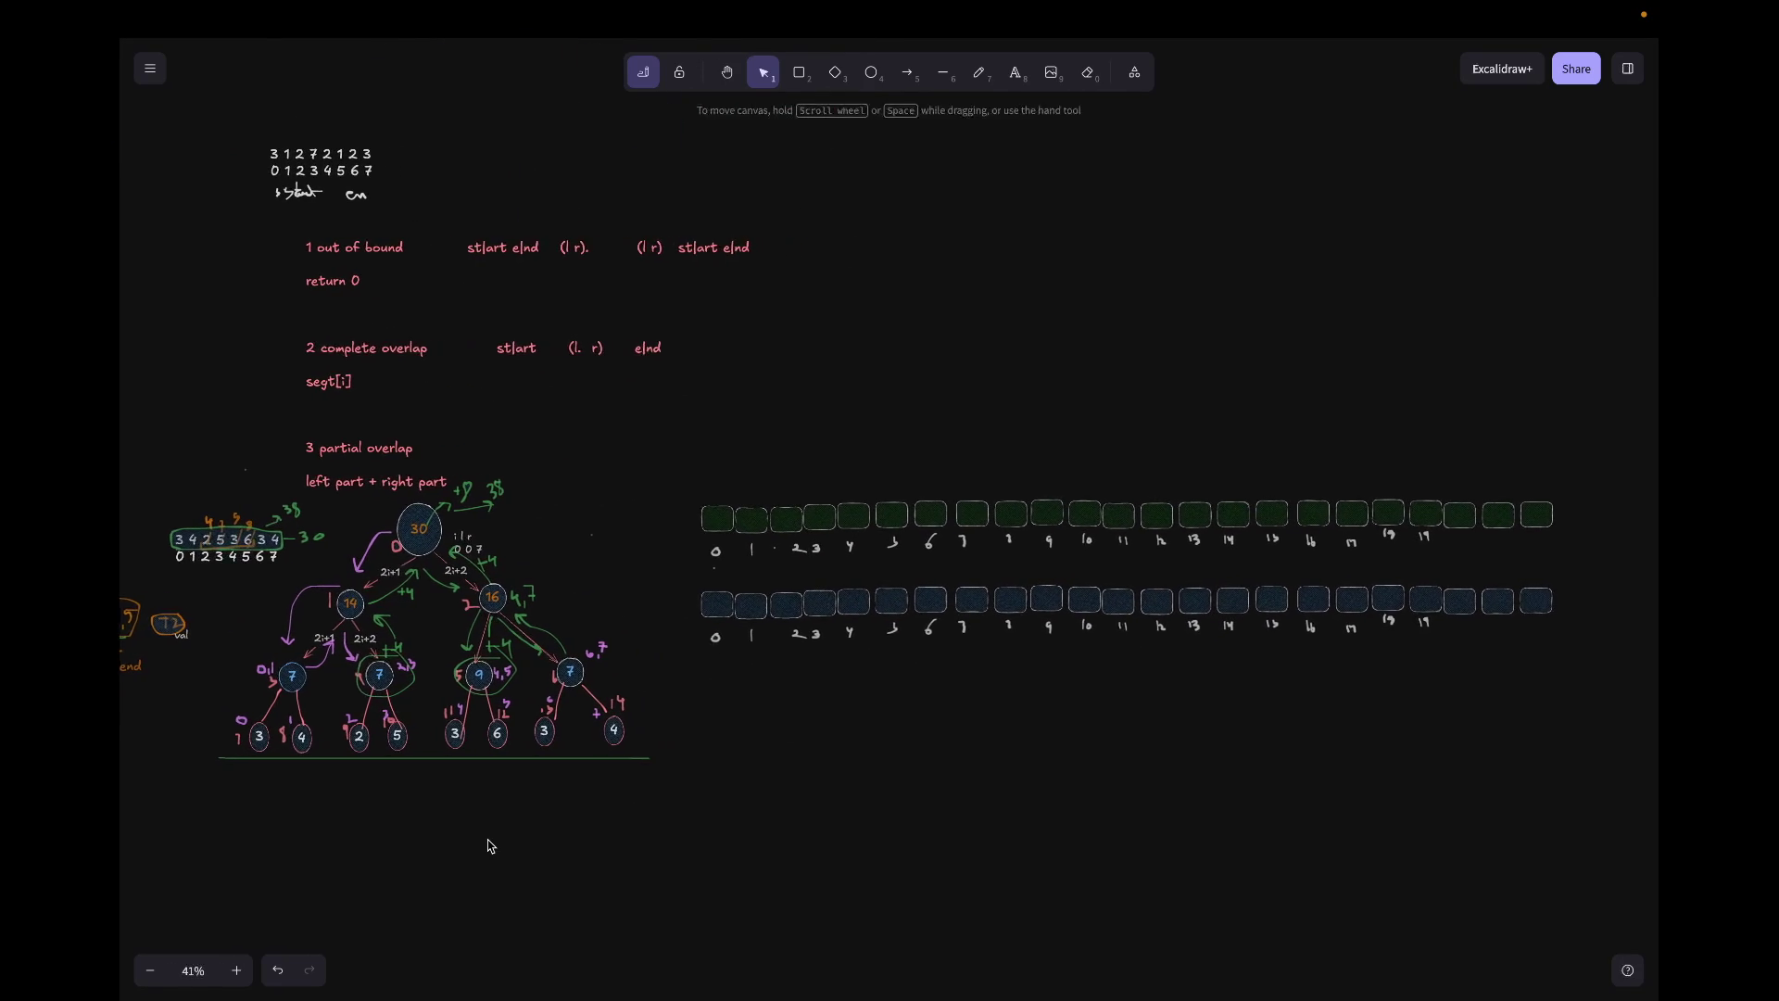
scroll(488, 845, right, 1)
Step: Shrink both rows of index boxes and move them left toward the segment tree
click(707, 499)
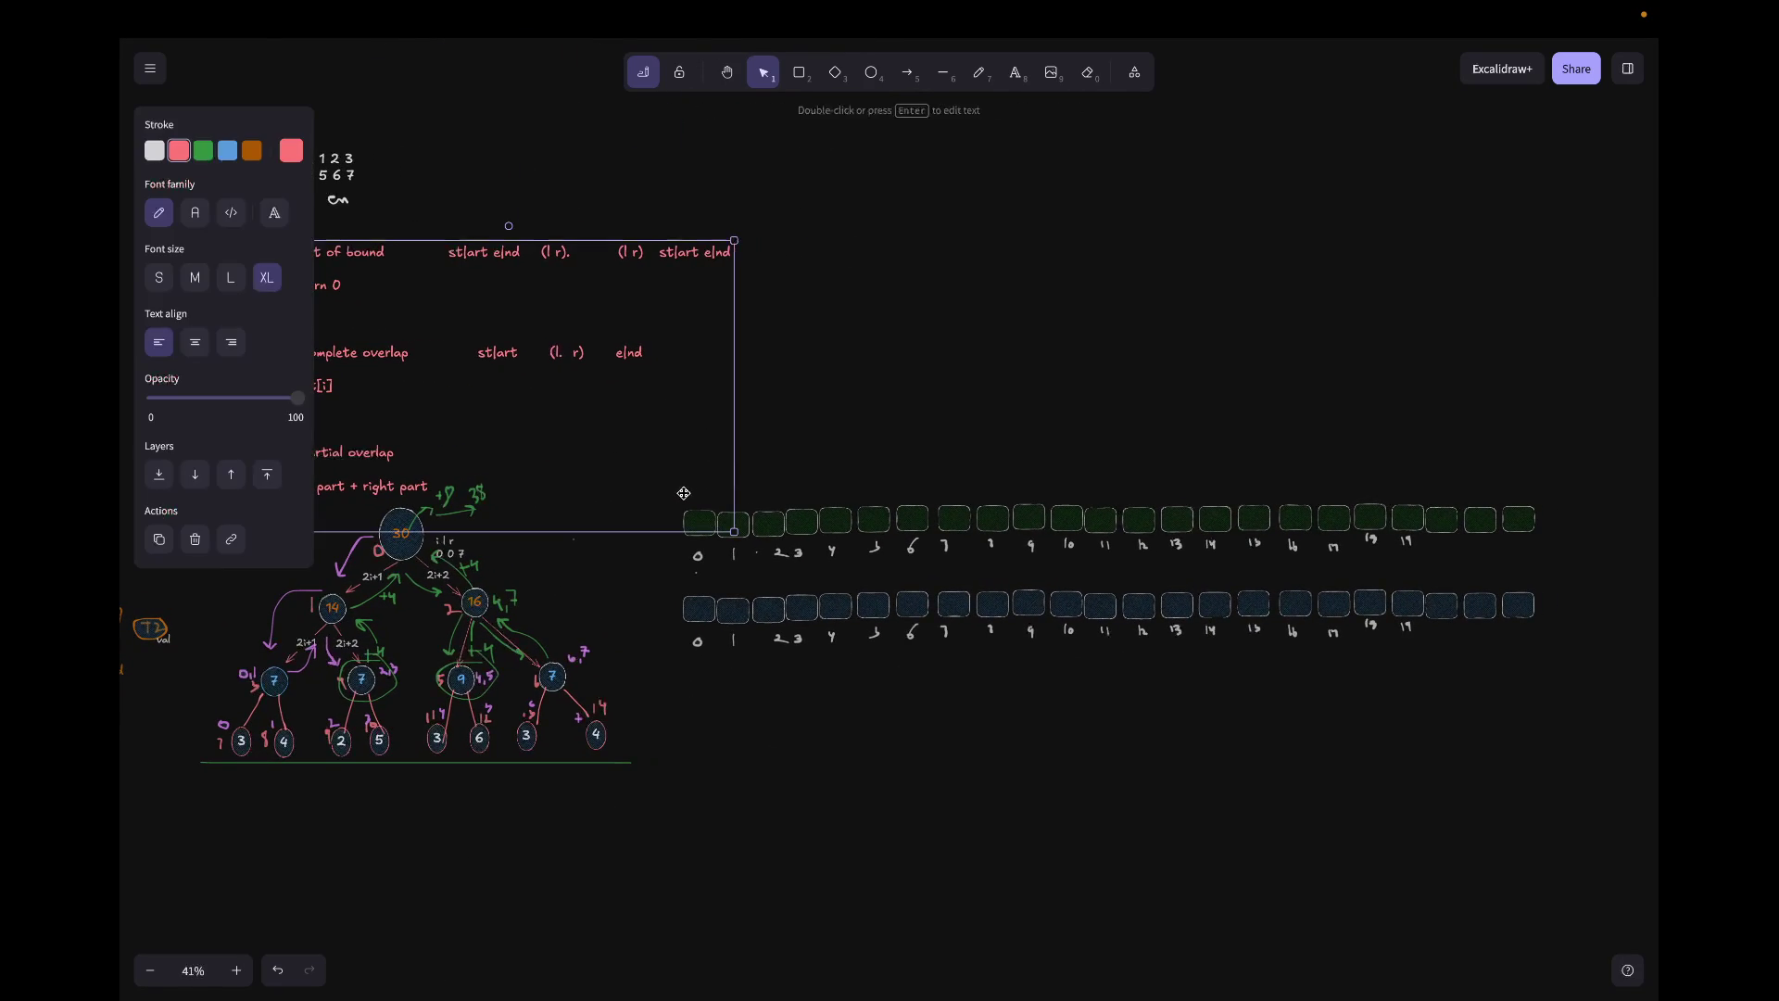
click(903, 480)
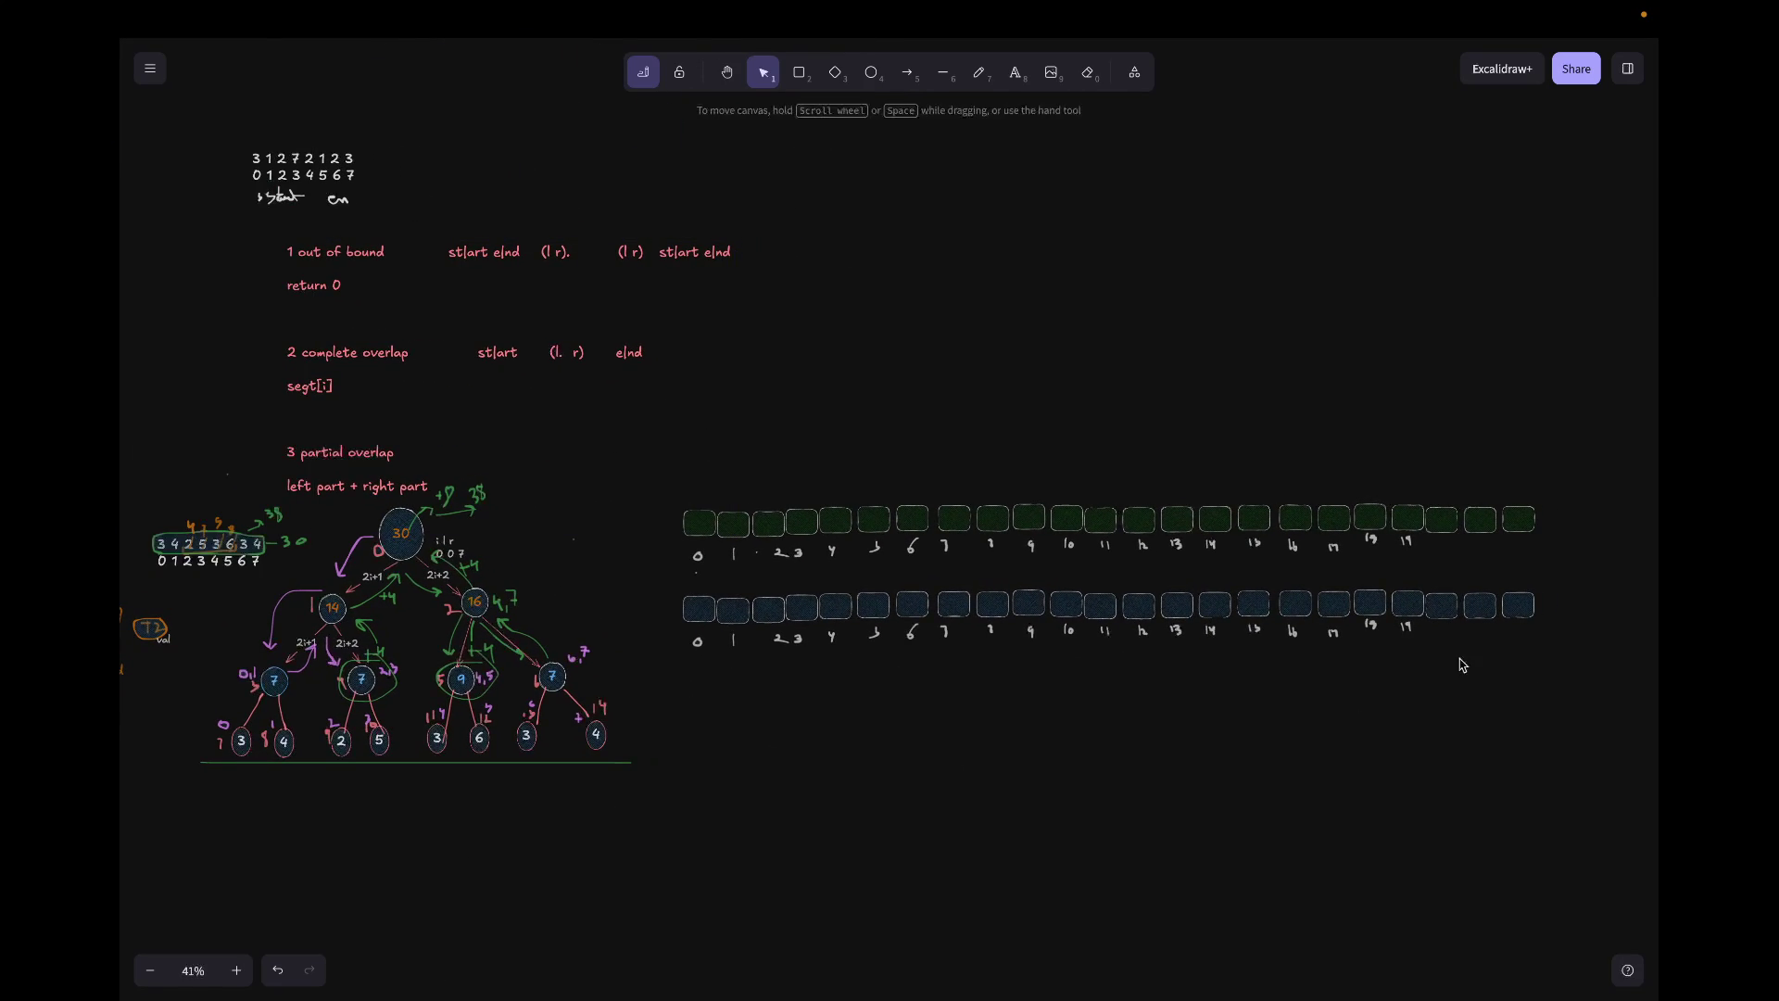
drag(1602, 654, 611, 434)
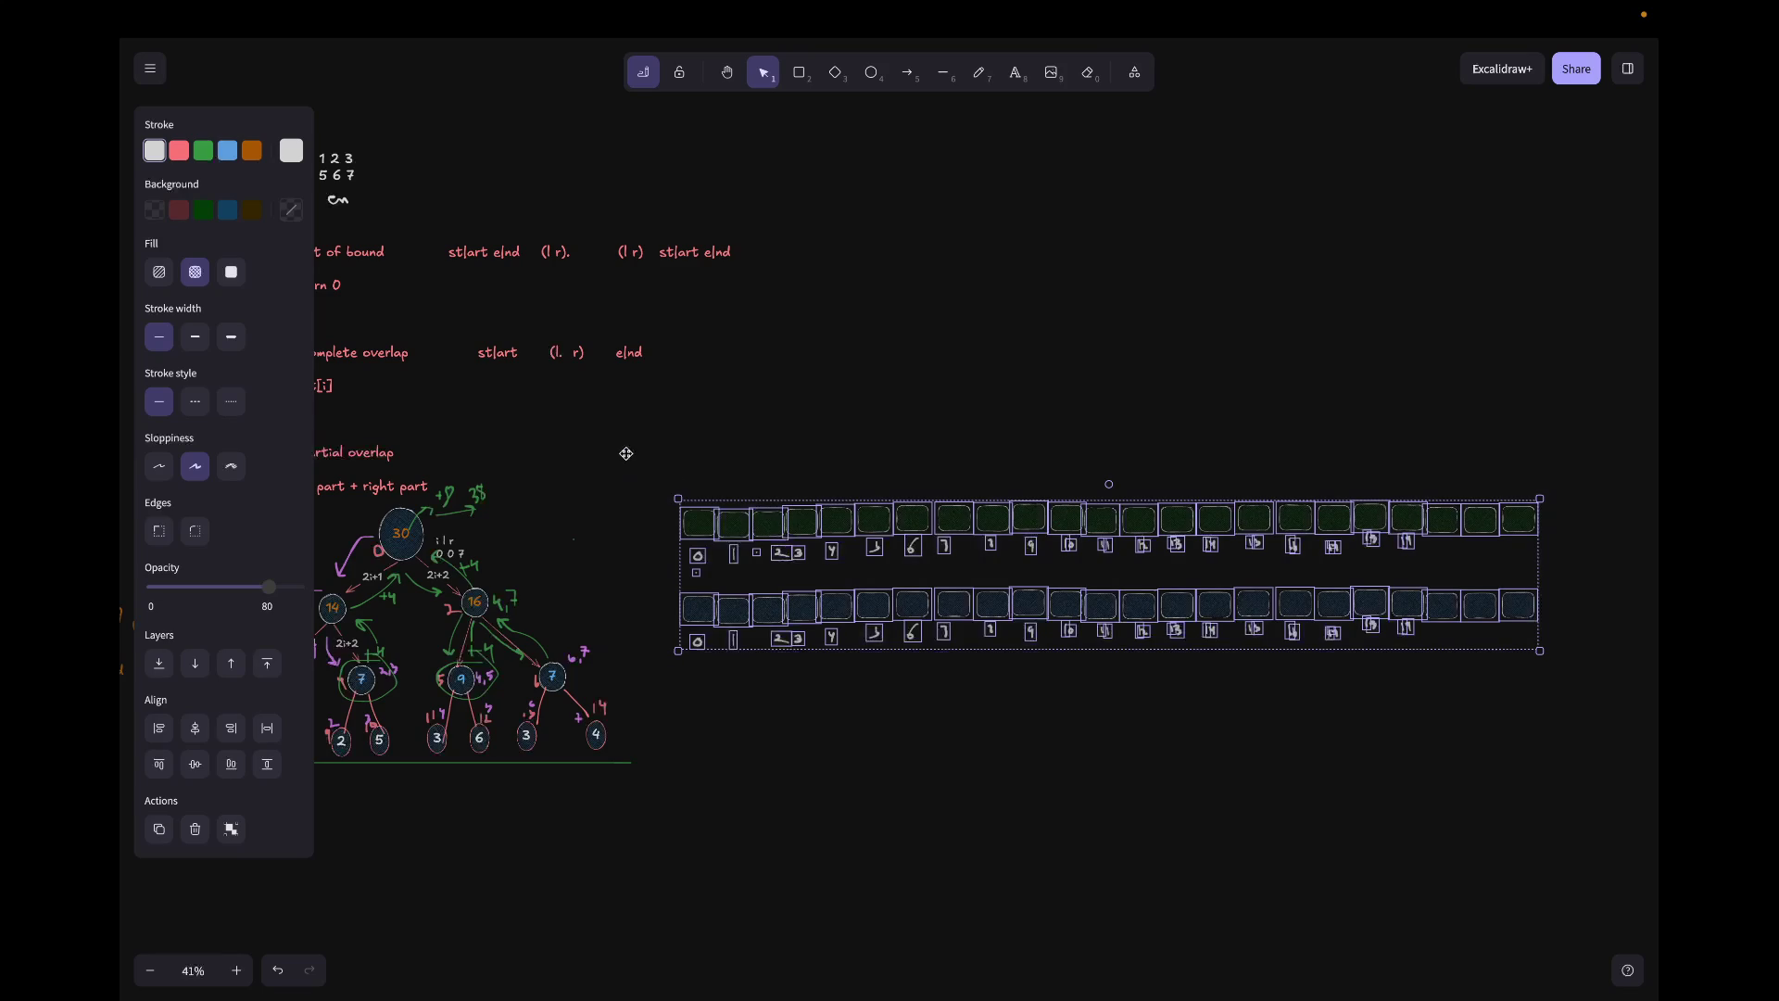
mouse_move(679, 498)
mouse_down()
mouse_move(862, 514)
mouse_move(865, 488)
mouse_up()
drag(995, 558, 771, 556)
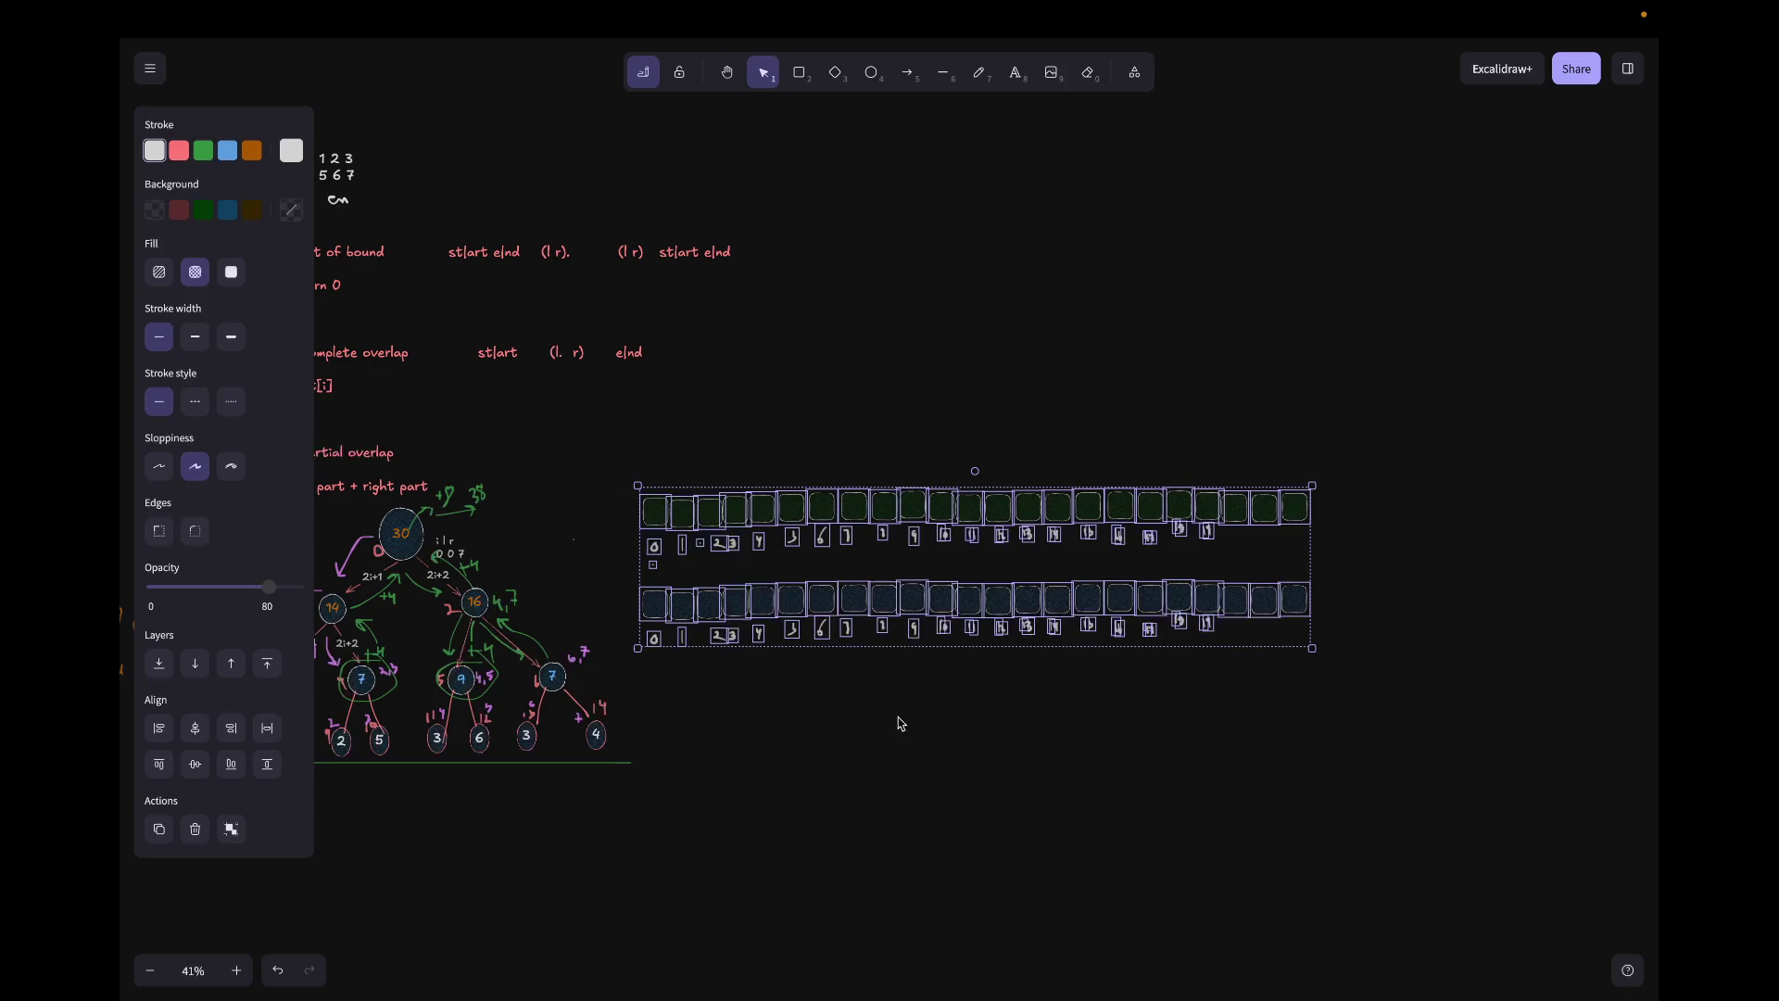
click(894, 724)
scroll(898, 740, left, 2)
scroll(898, 741, left, 2)
scroll(898, 742, down, 1)
scroll(899, 741, left, 2)
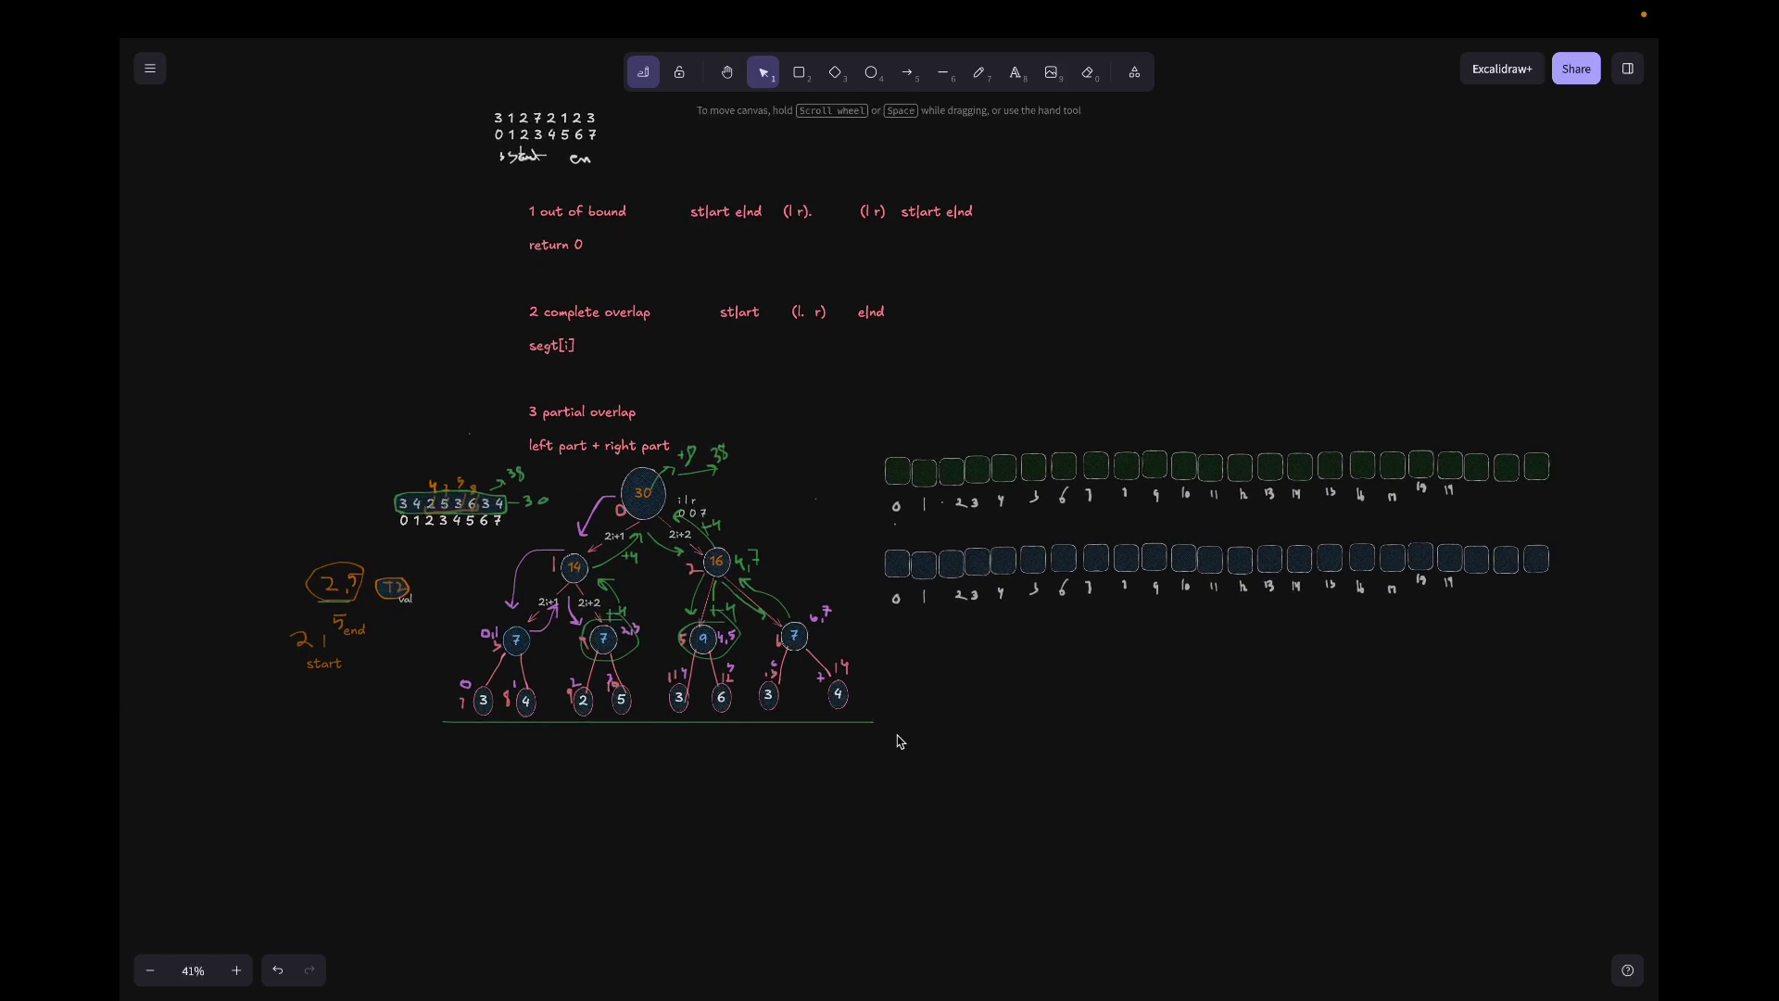
scroll(897, 740, left, 2)
ctrl+scroll(898, 742, up, 2)
ctrl+scroll(897, 740, up, 1)
ctrl+scroll(899, 741, up, 1)
scroll(598, 594, left, 1)
scroll(597, 594, left, 1)
scroll(598, 594, left, 1)
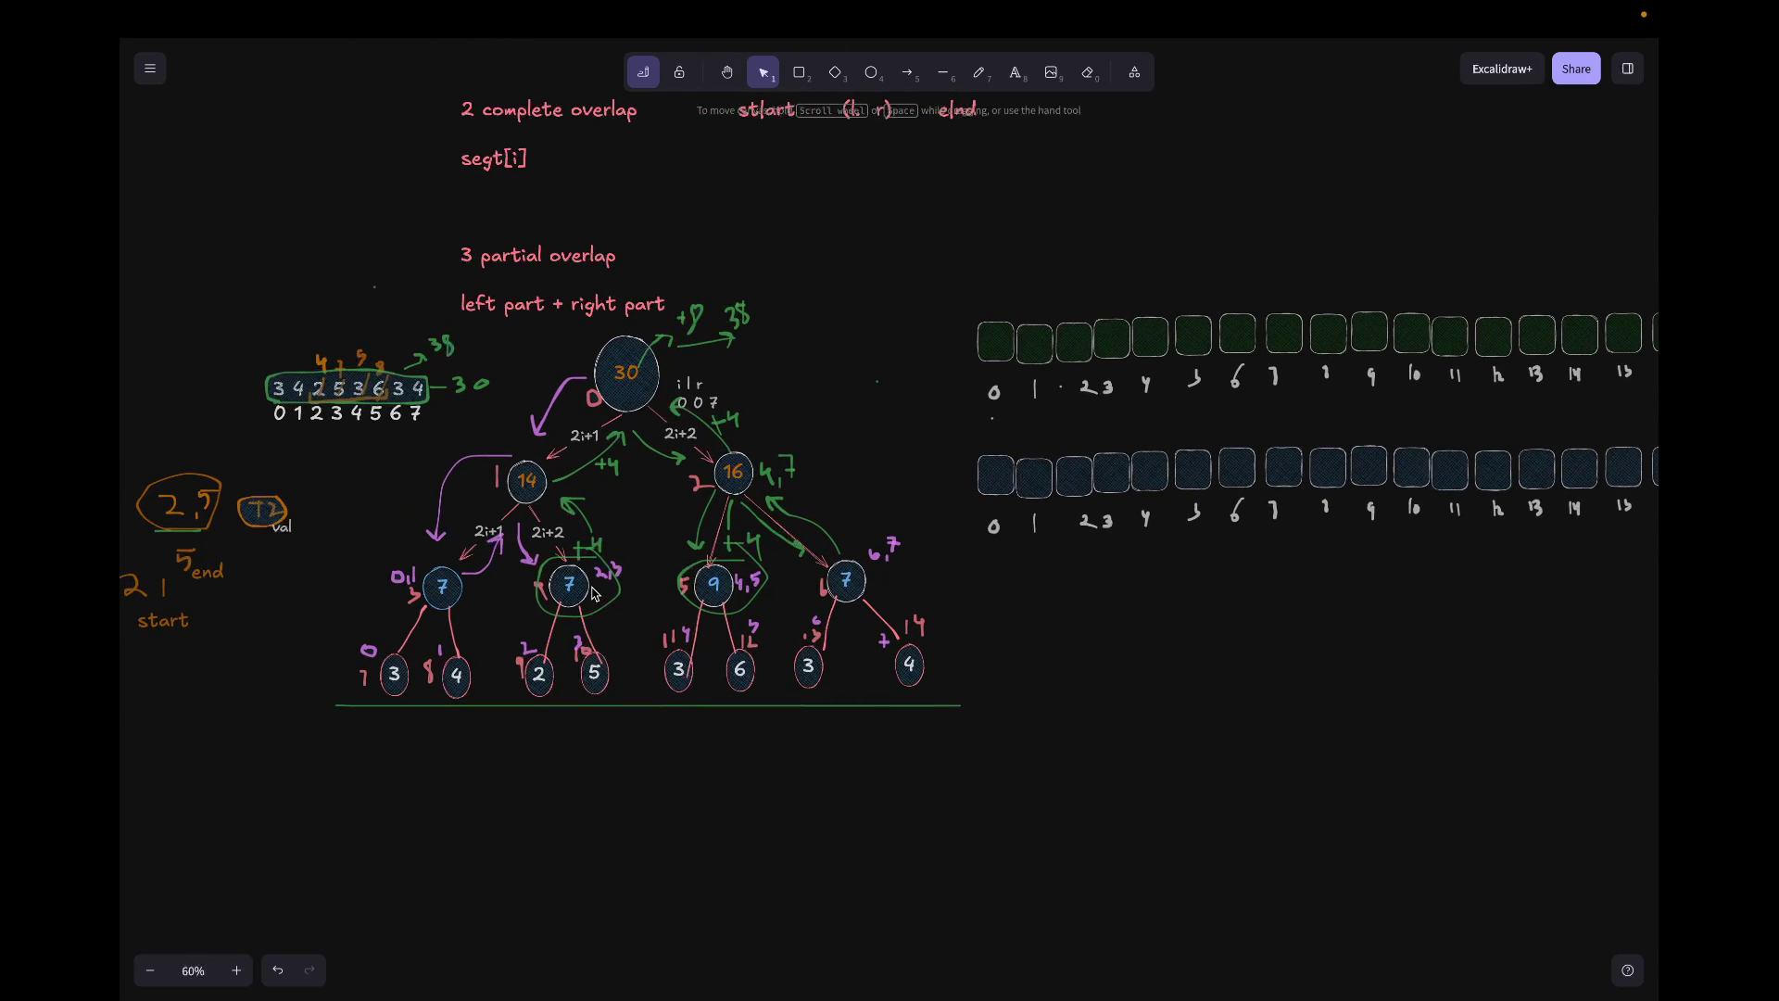
scroll(594, 594, right, 1)
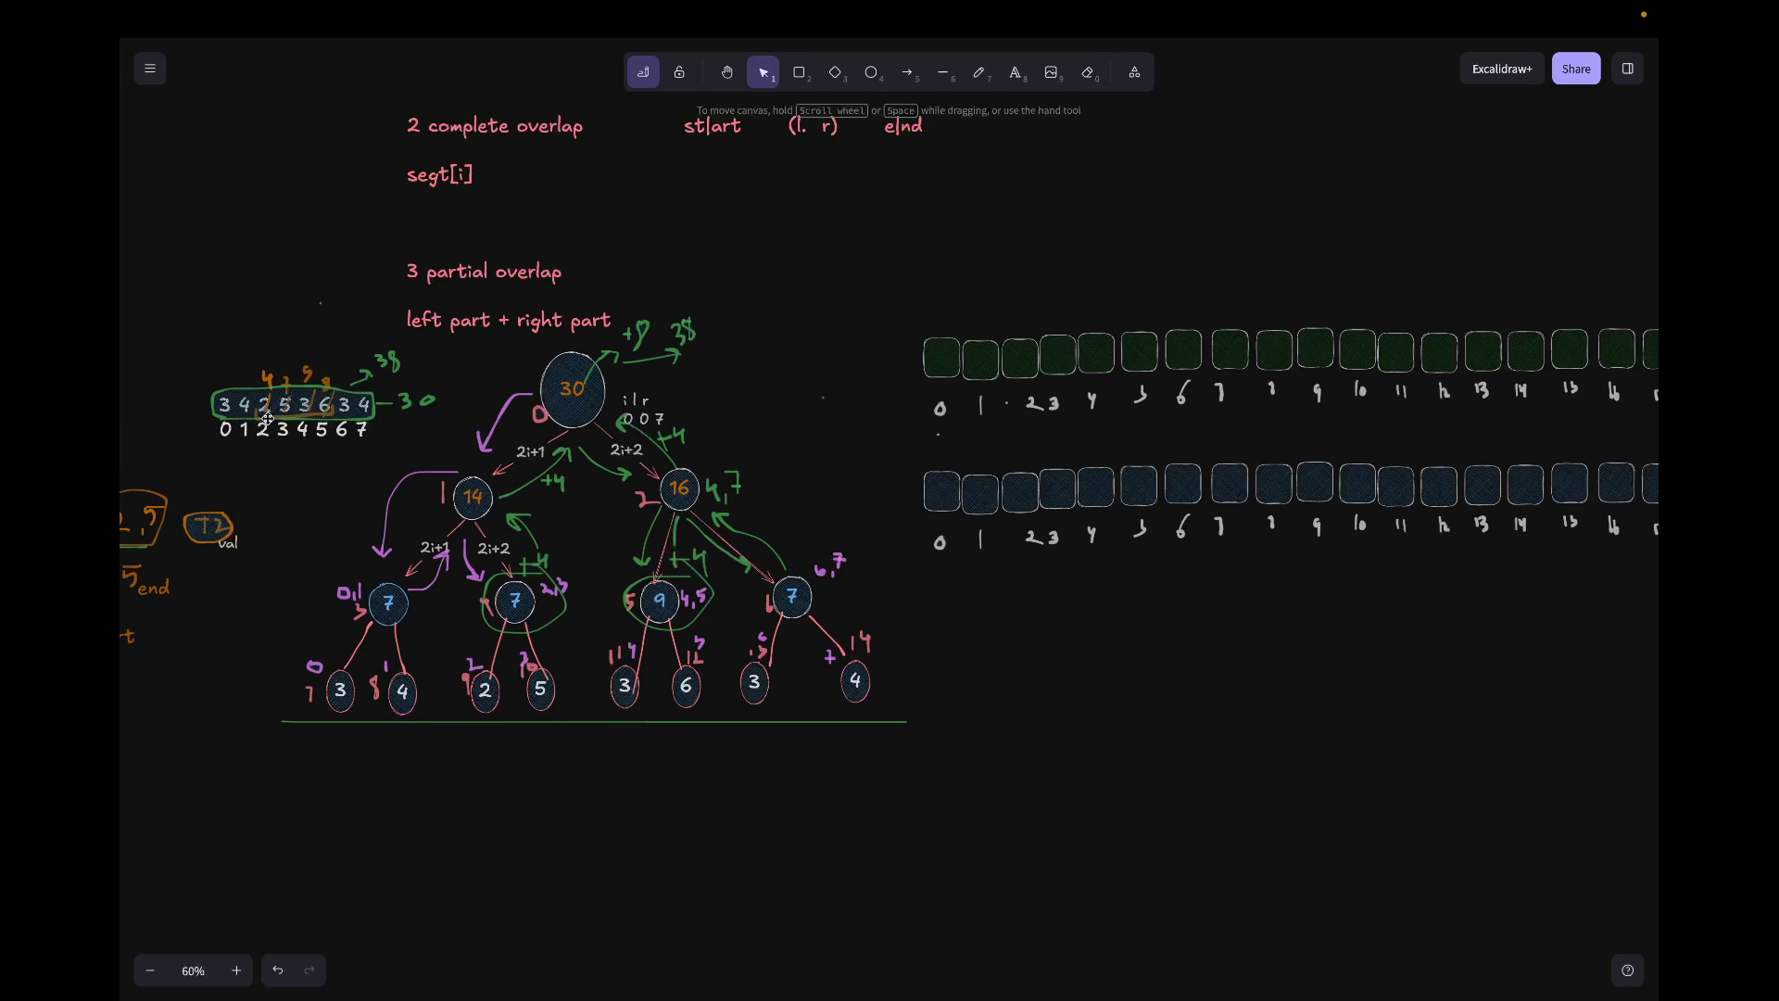
scroll(275, 420, right, 2)
scroll(930, 290, right, 2)
scroll(929, 290, up, 1)
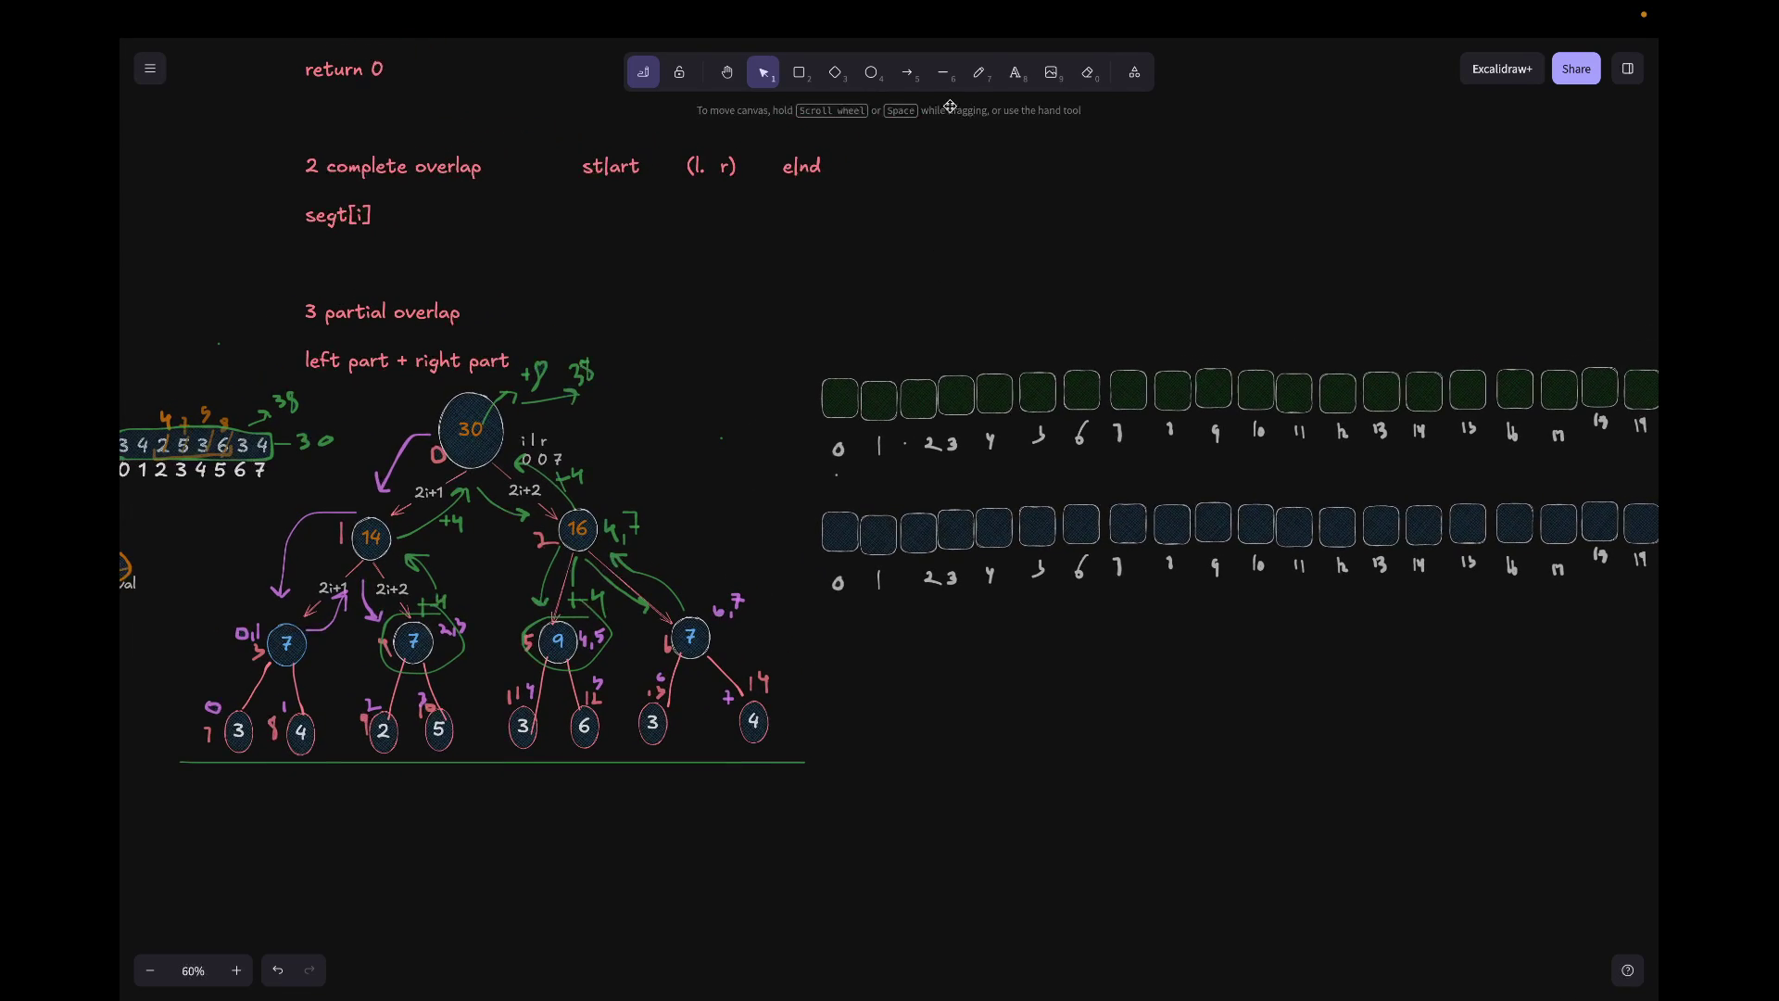
Step: Pick the freehand pen and switch back to the lazy propagation video tab
click(978, 73)
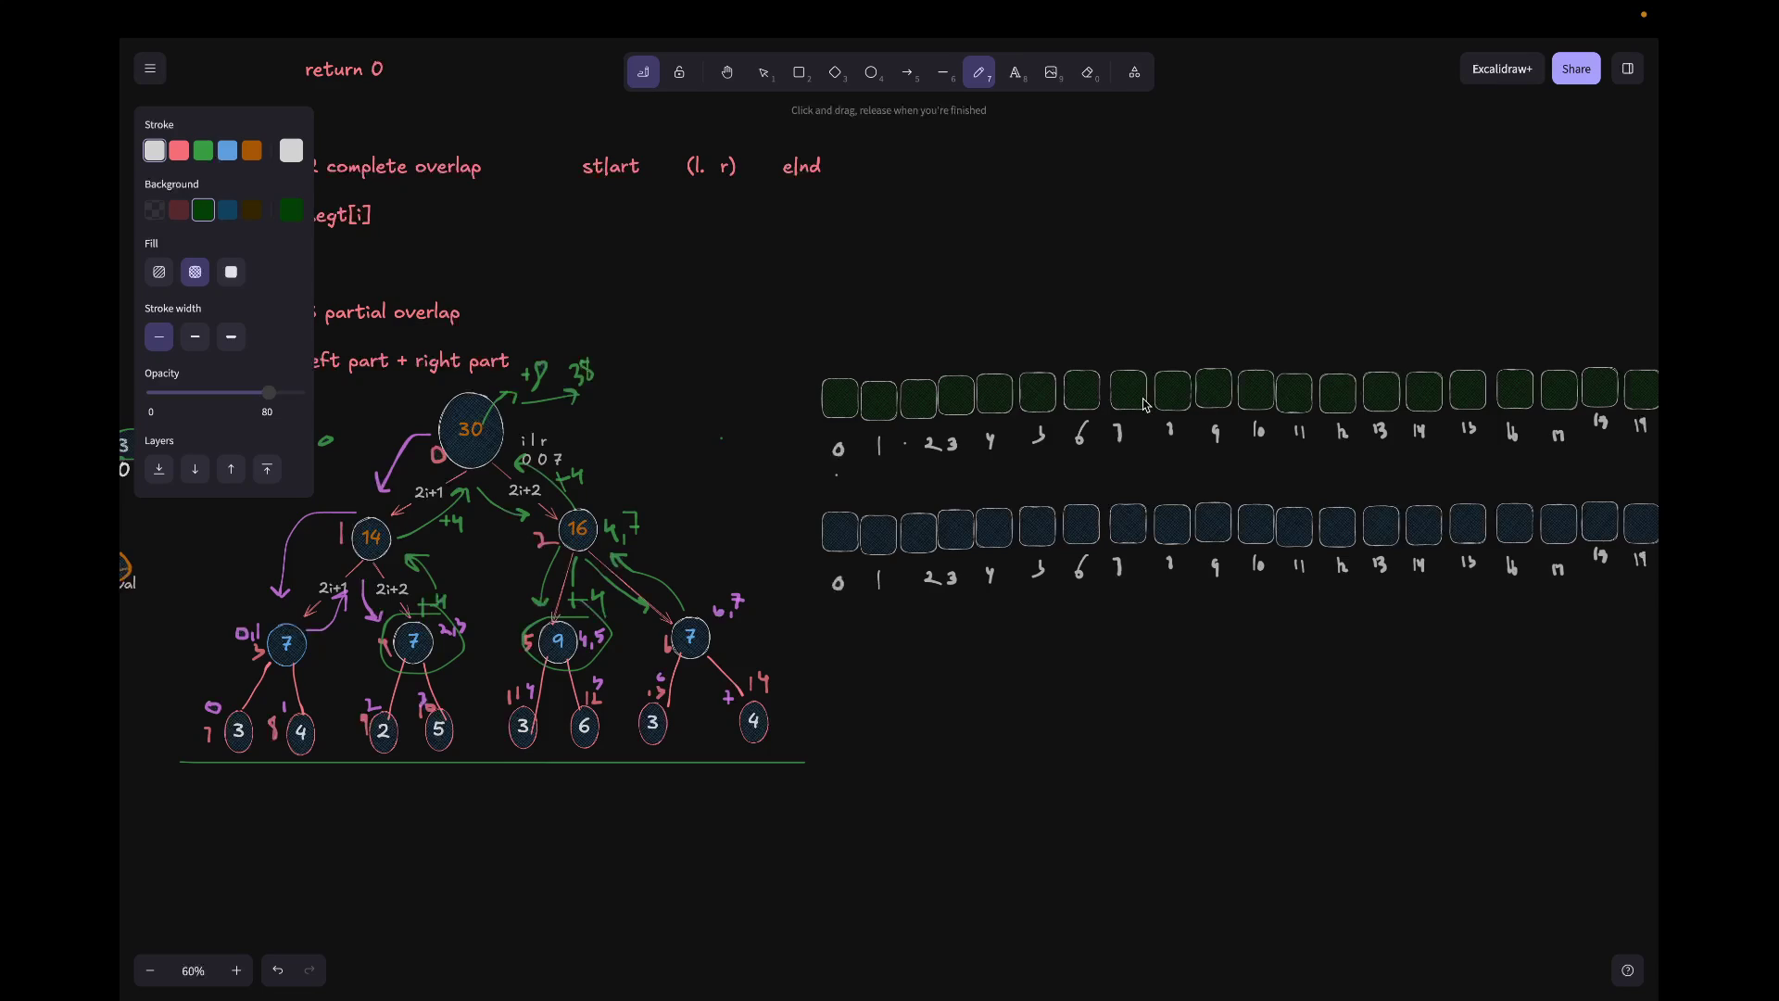
key(ctrl+Left)
key(ctrl+Right)
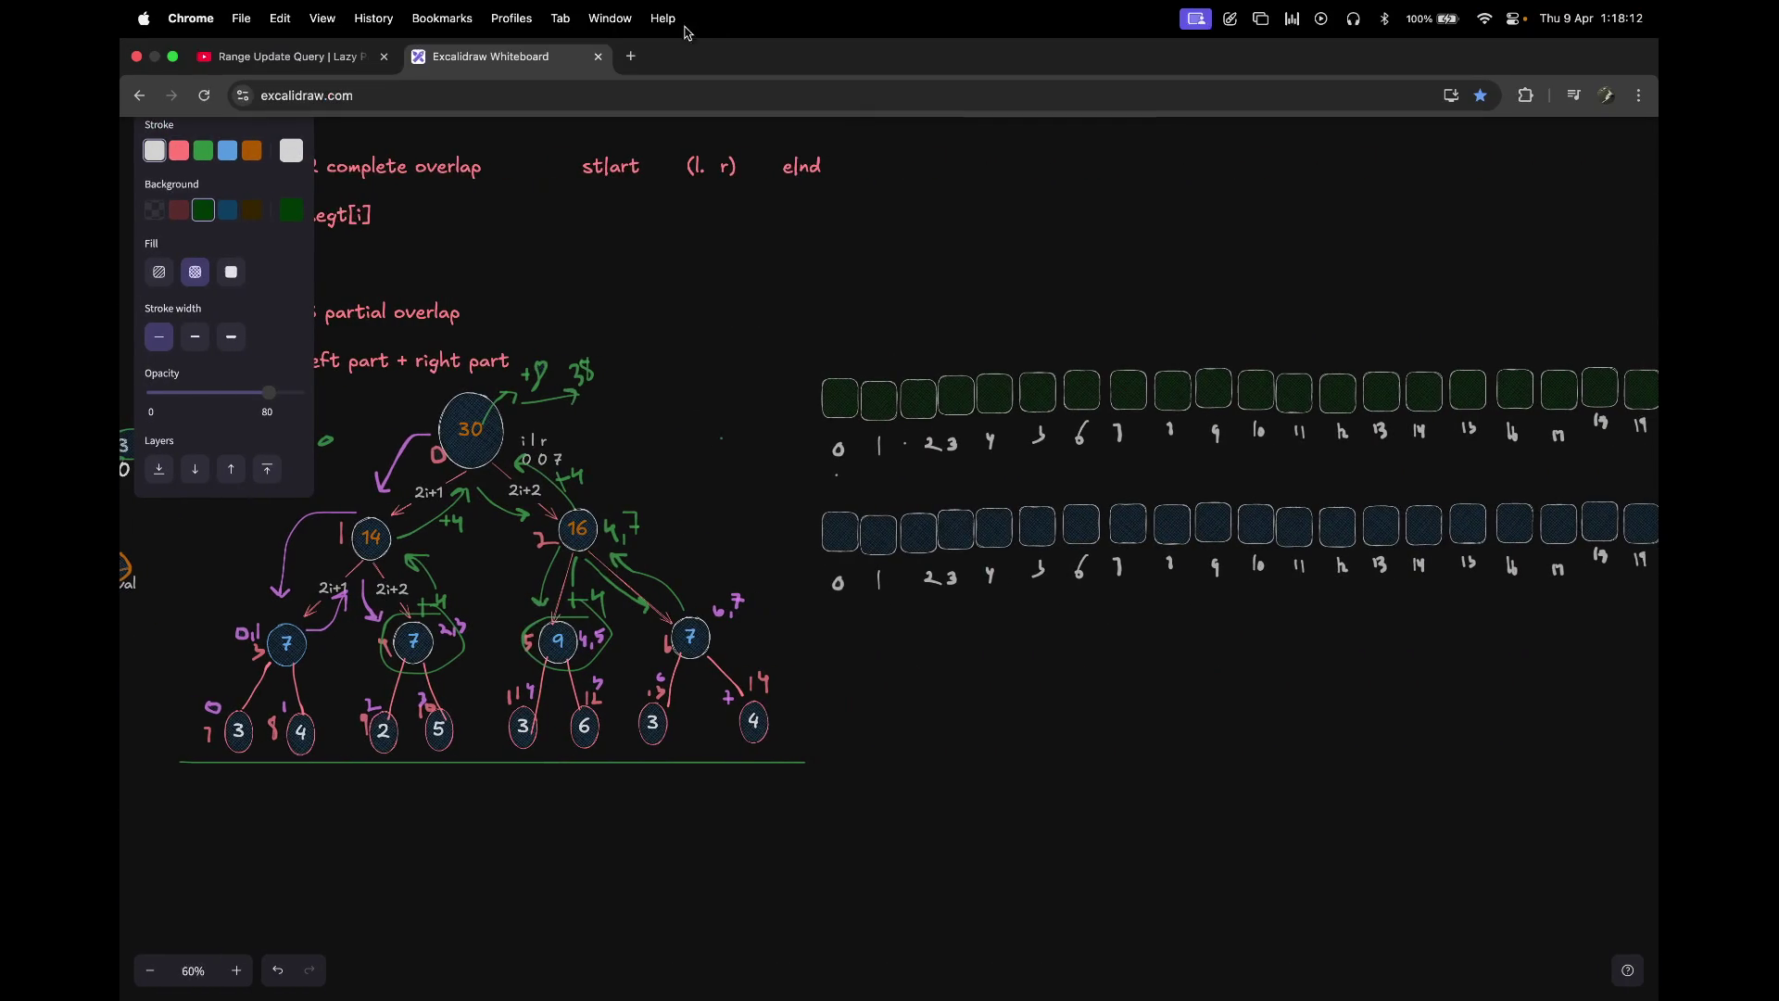
click(369, 56)
Step: Start the lazy propagation range-update video and expand the player to full screen
click(587, 343)
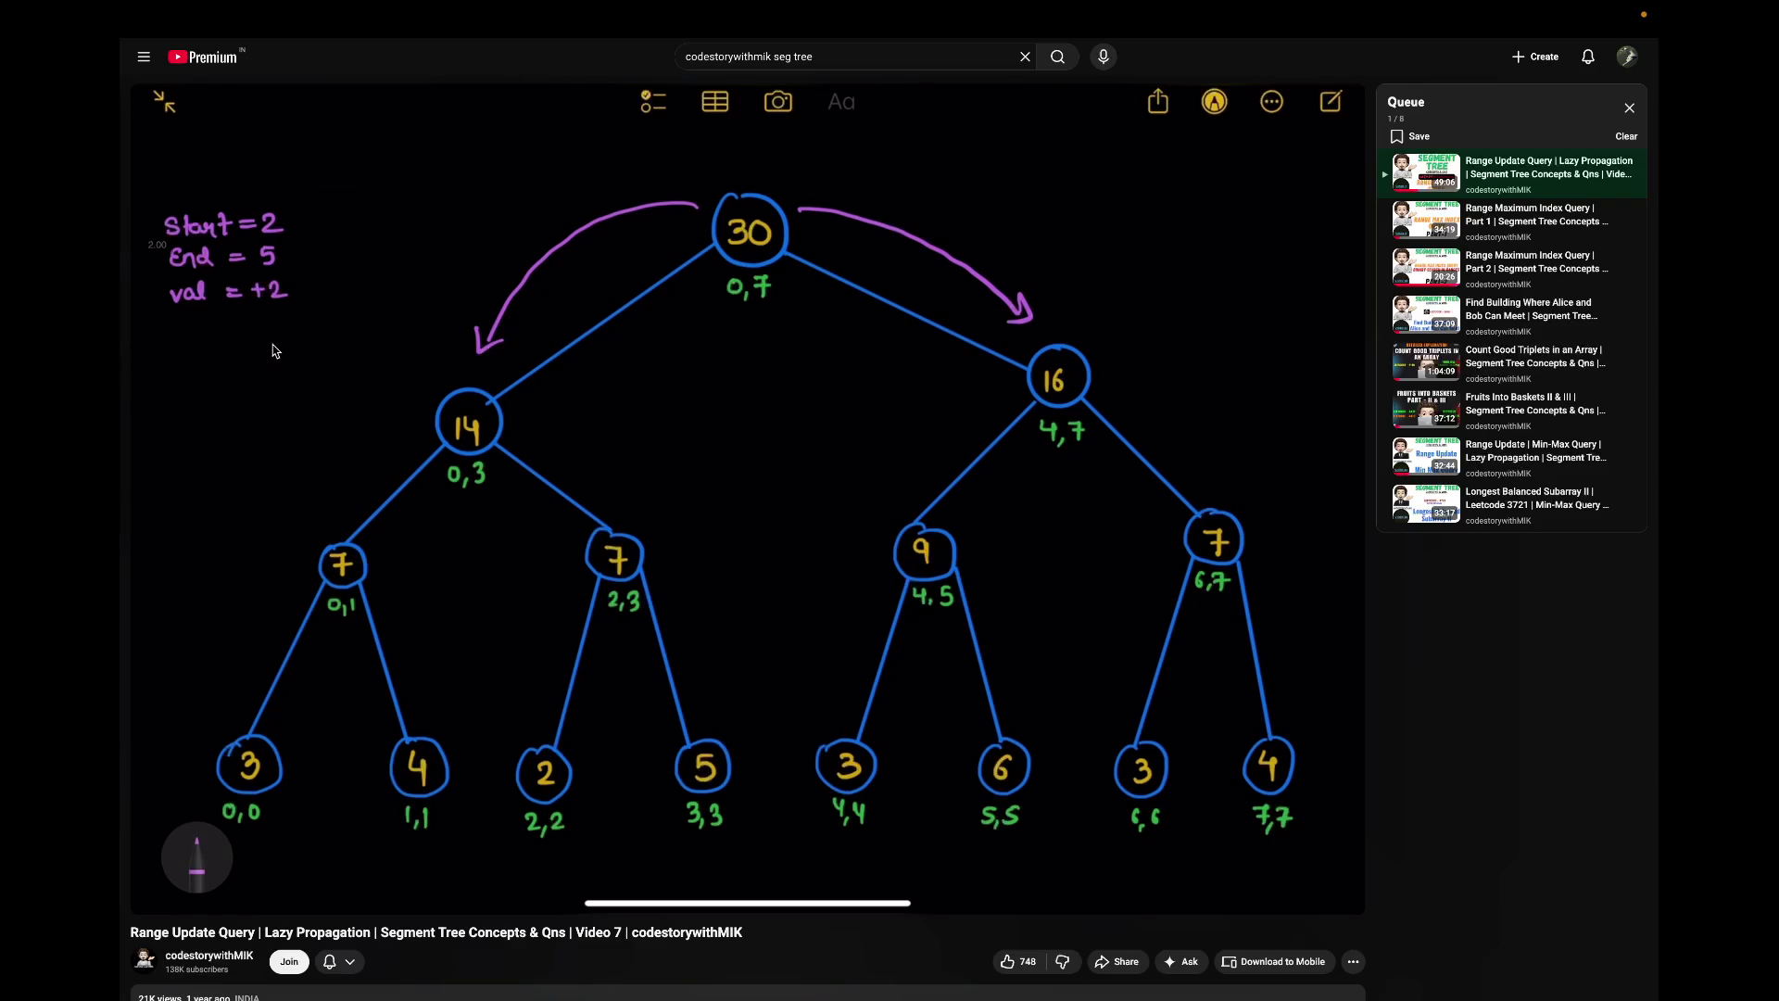
double_click(388, 498)
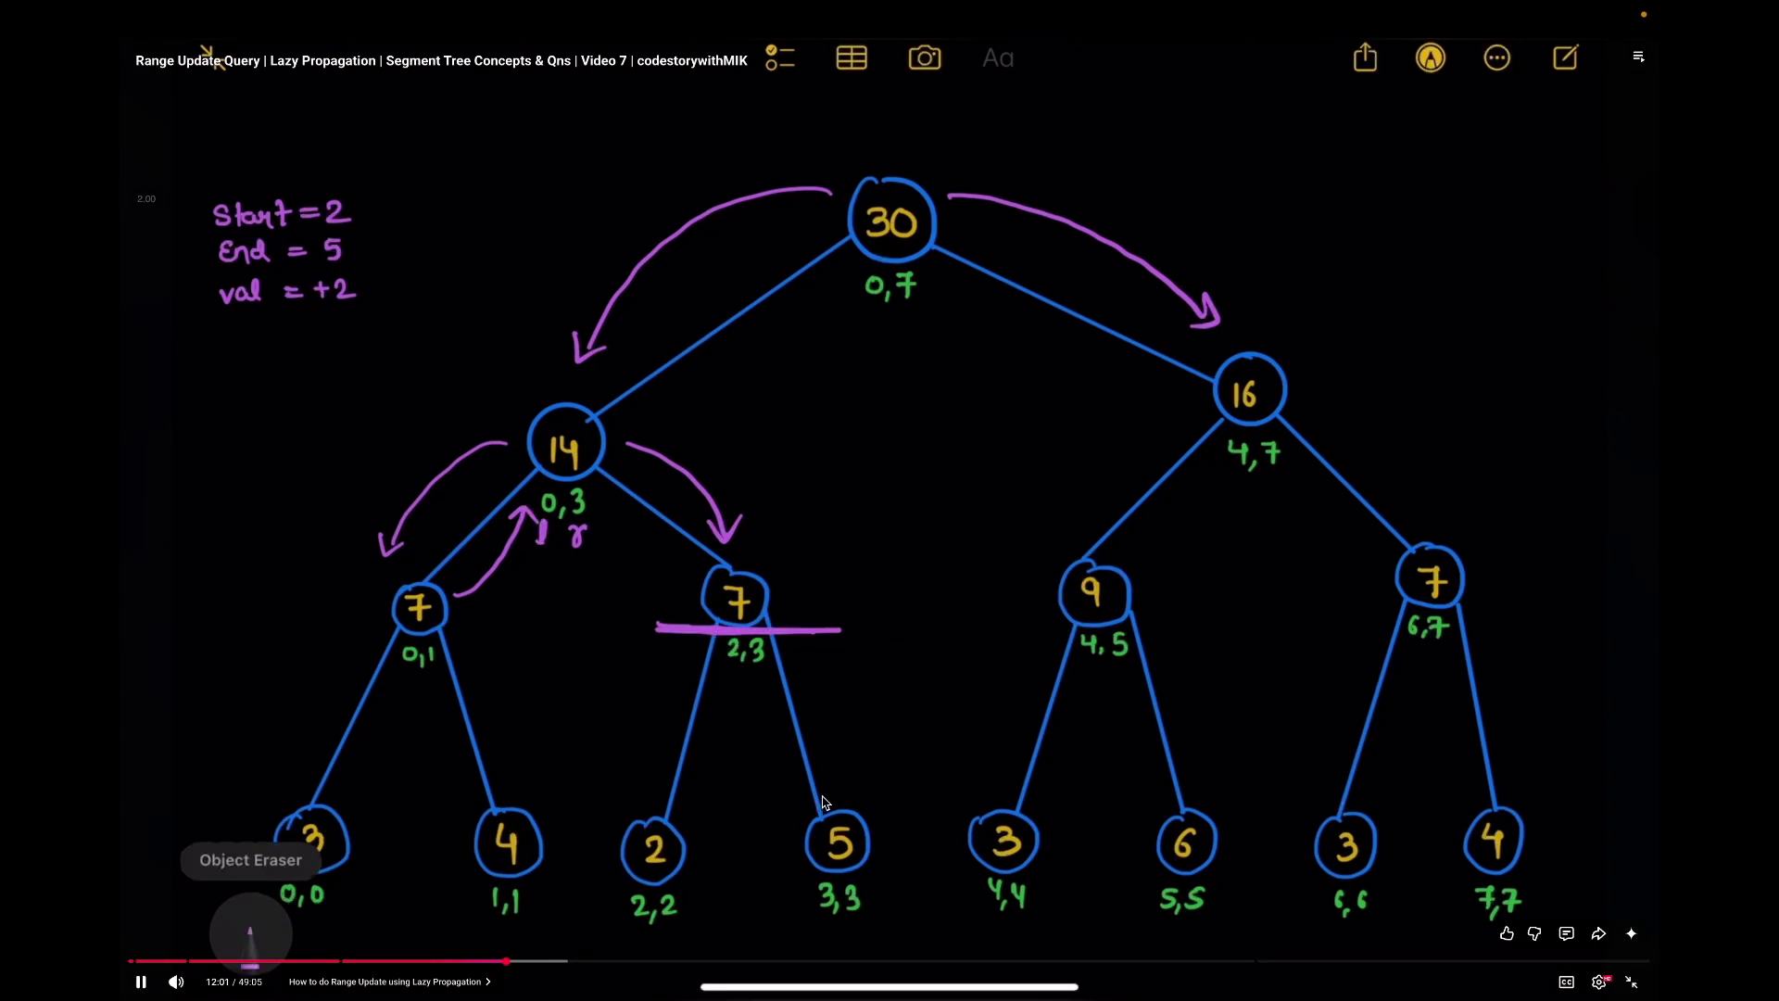
Step: Mute the video briefly with M, then turn the sound back on
key(m)
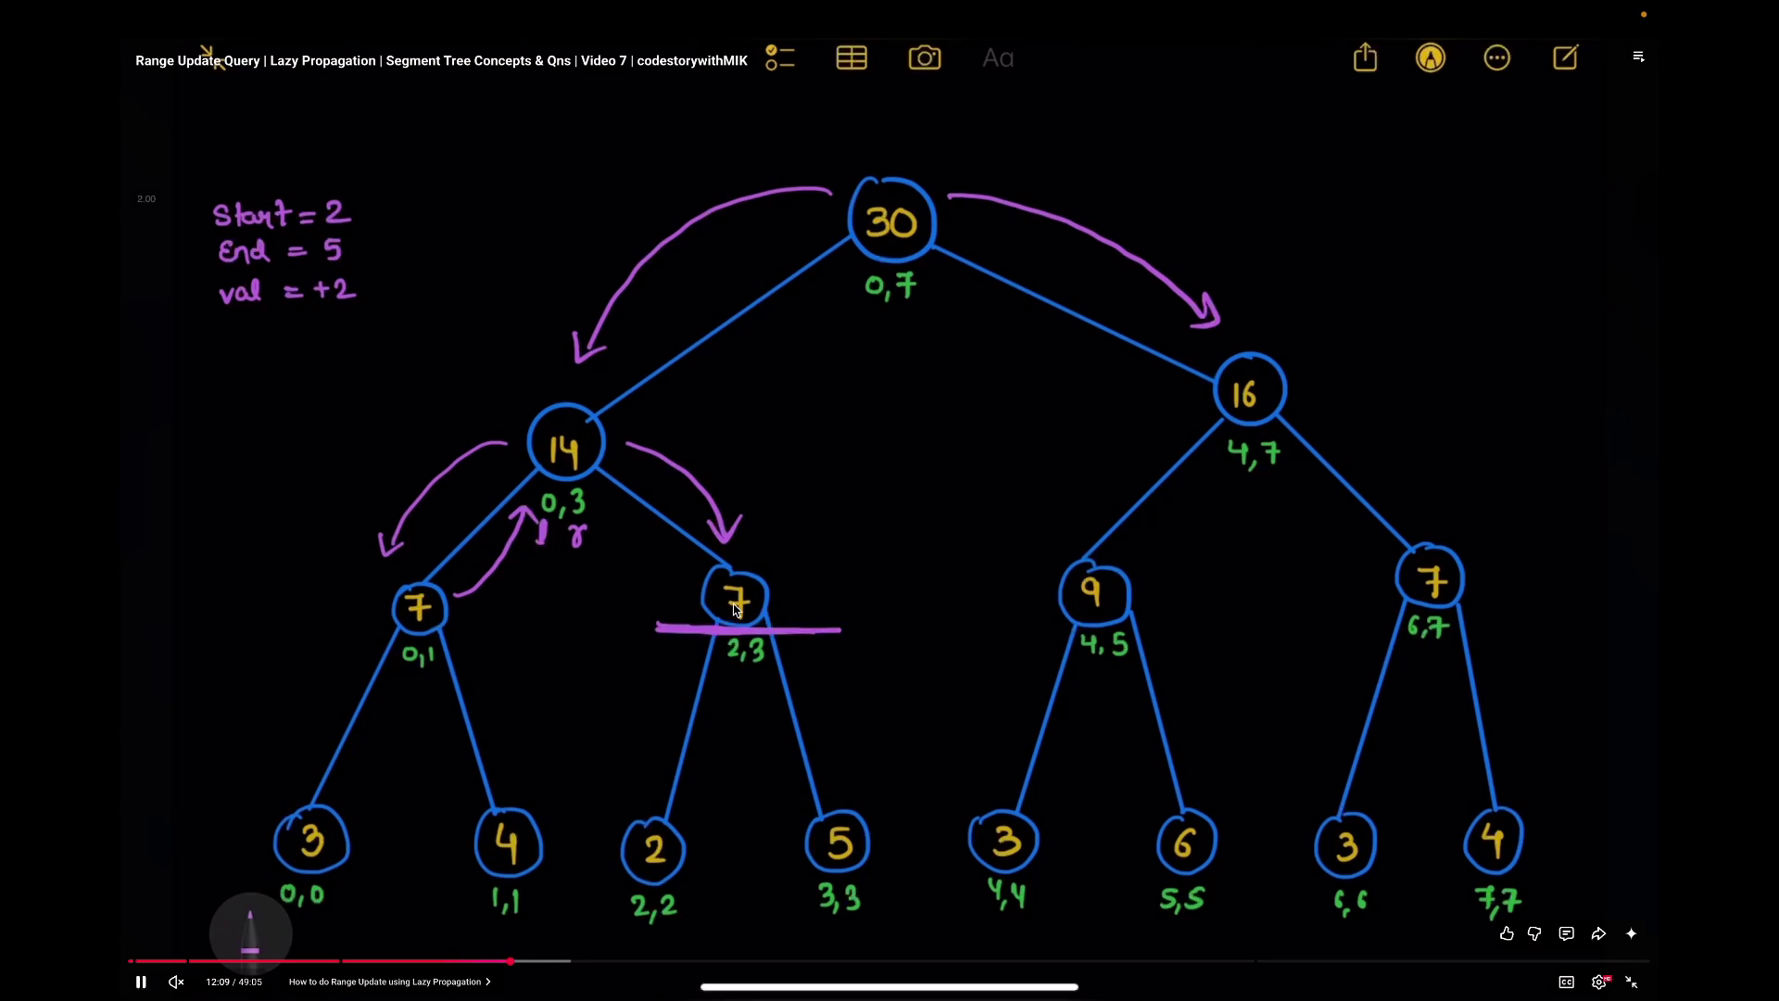
key(m)
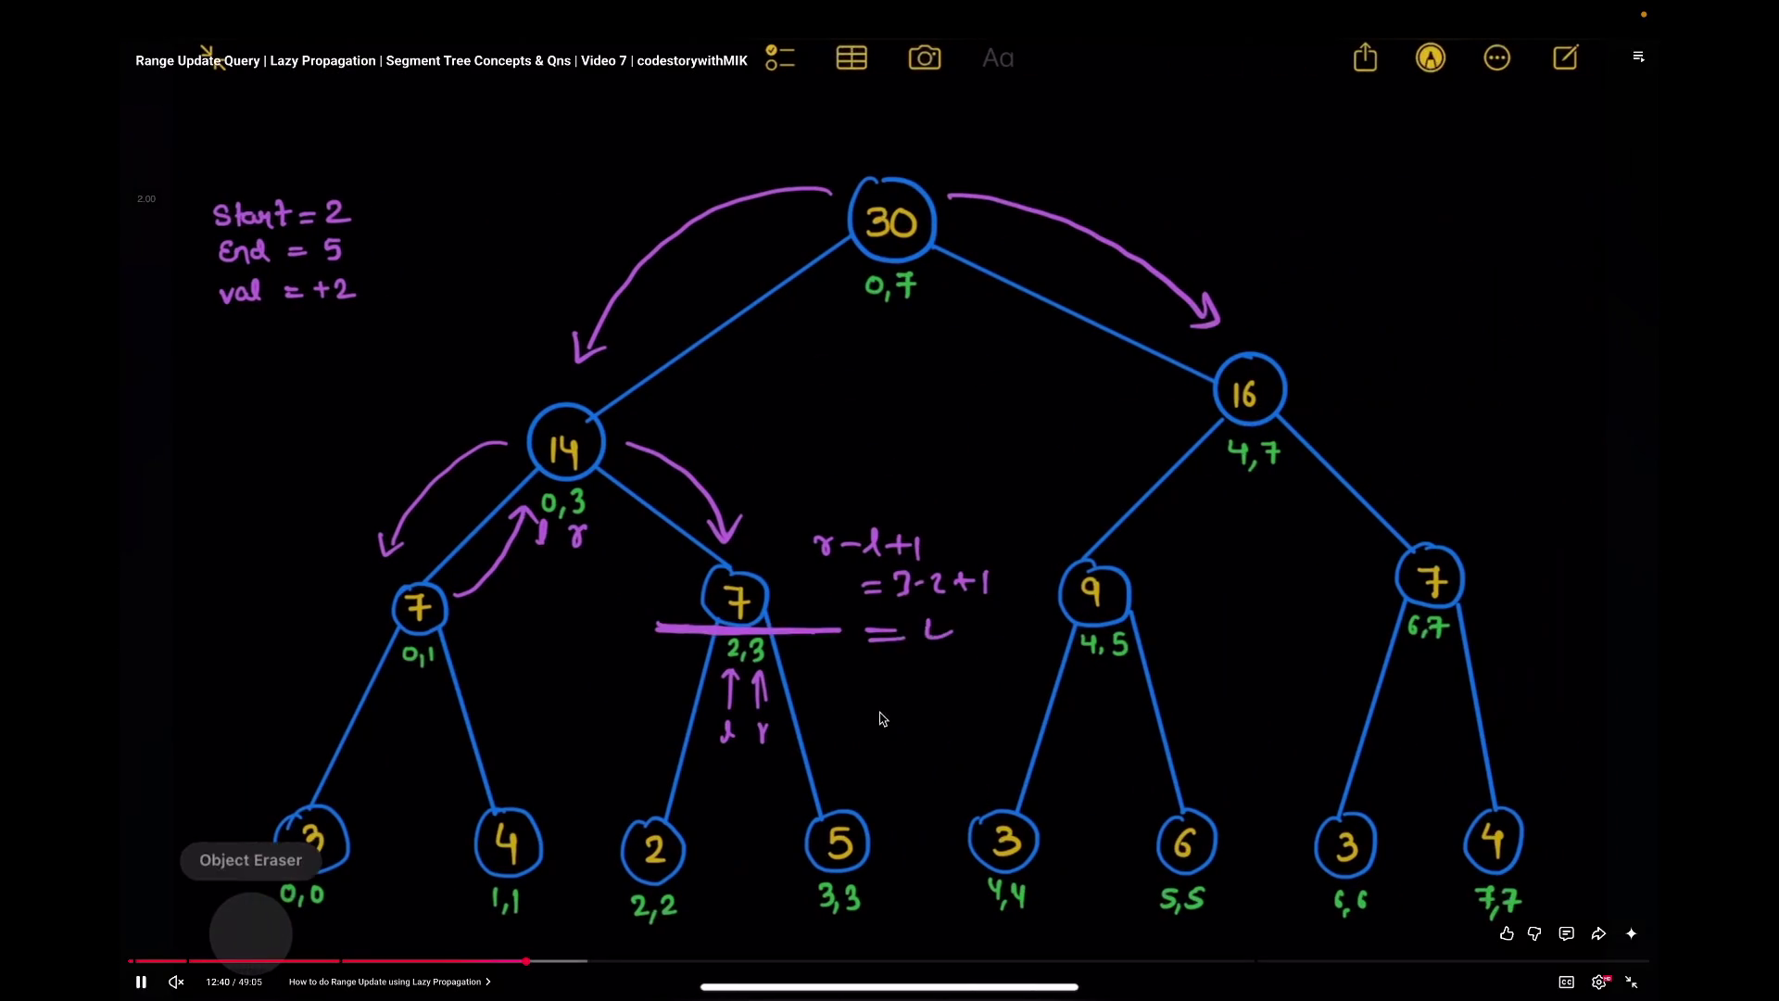
Step: Pause the video and flip to the TRAE desktop to read updateRange, then return to the video
click(880, 718)
key(ctrl+Left)
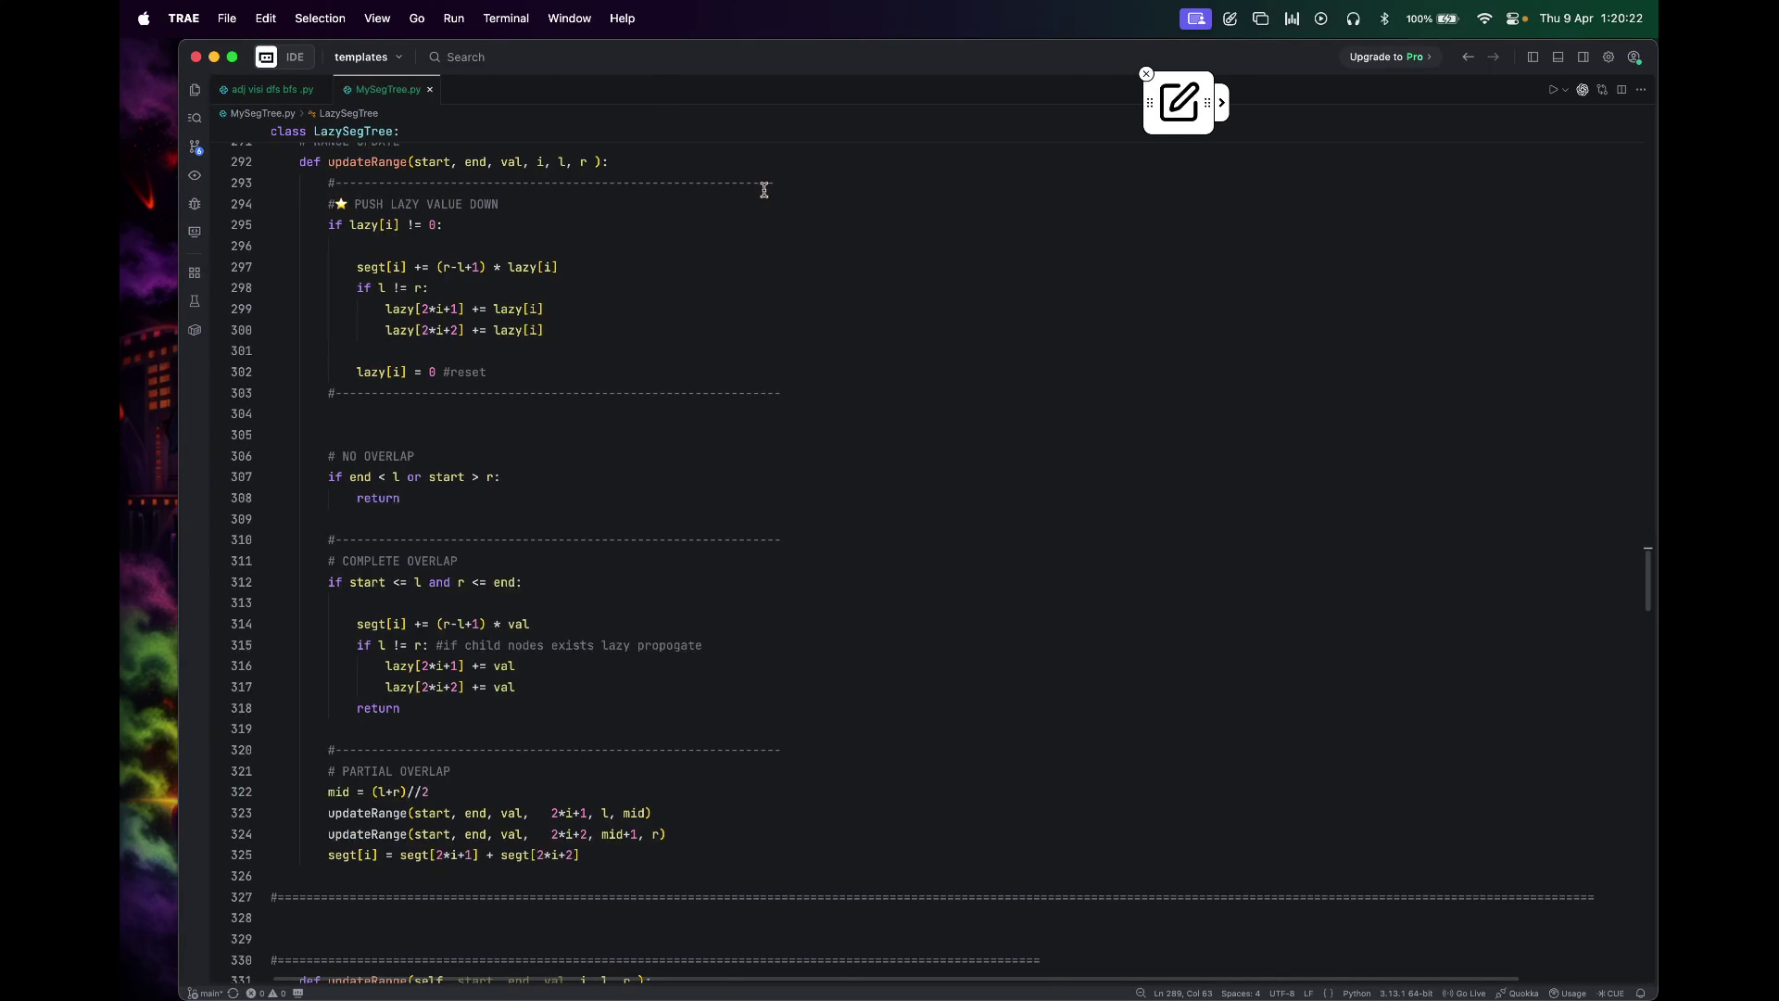
key(ctrl+Right)
key(ctrl+Left)
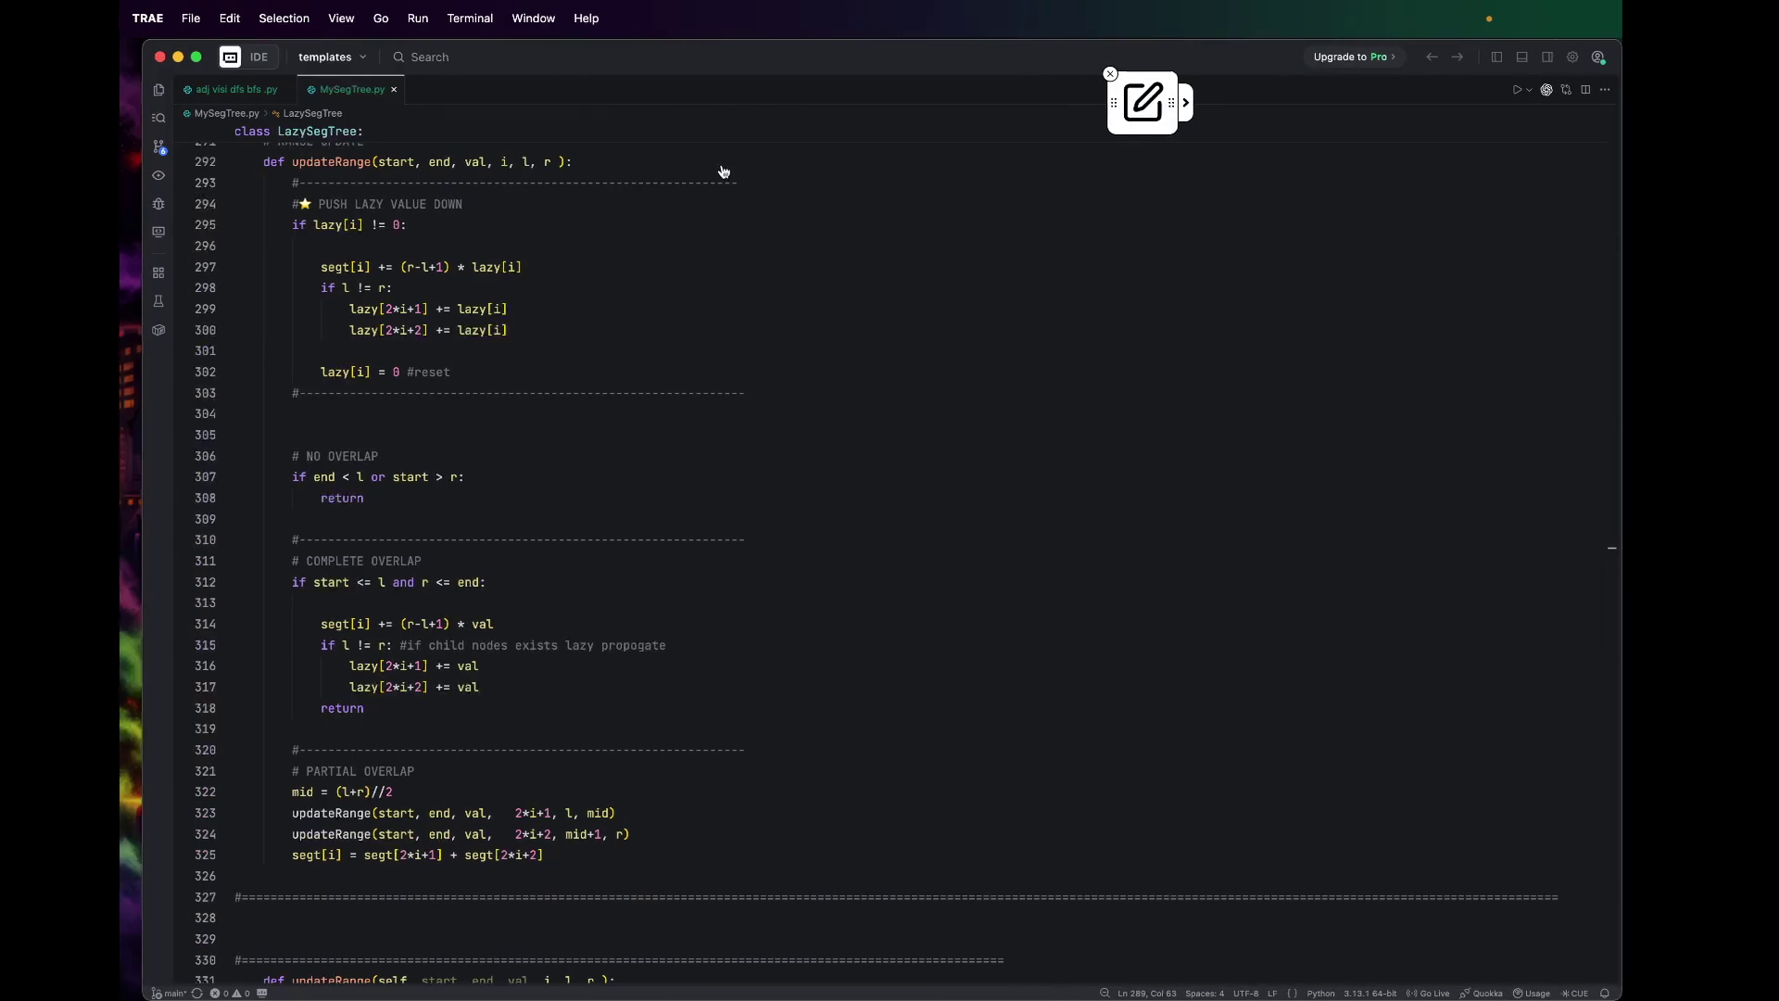
key(ctrl+Right)
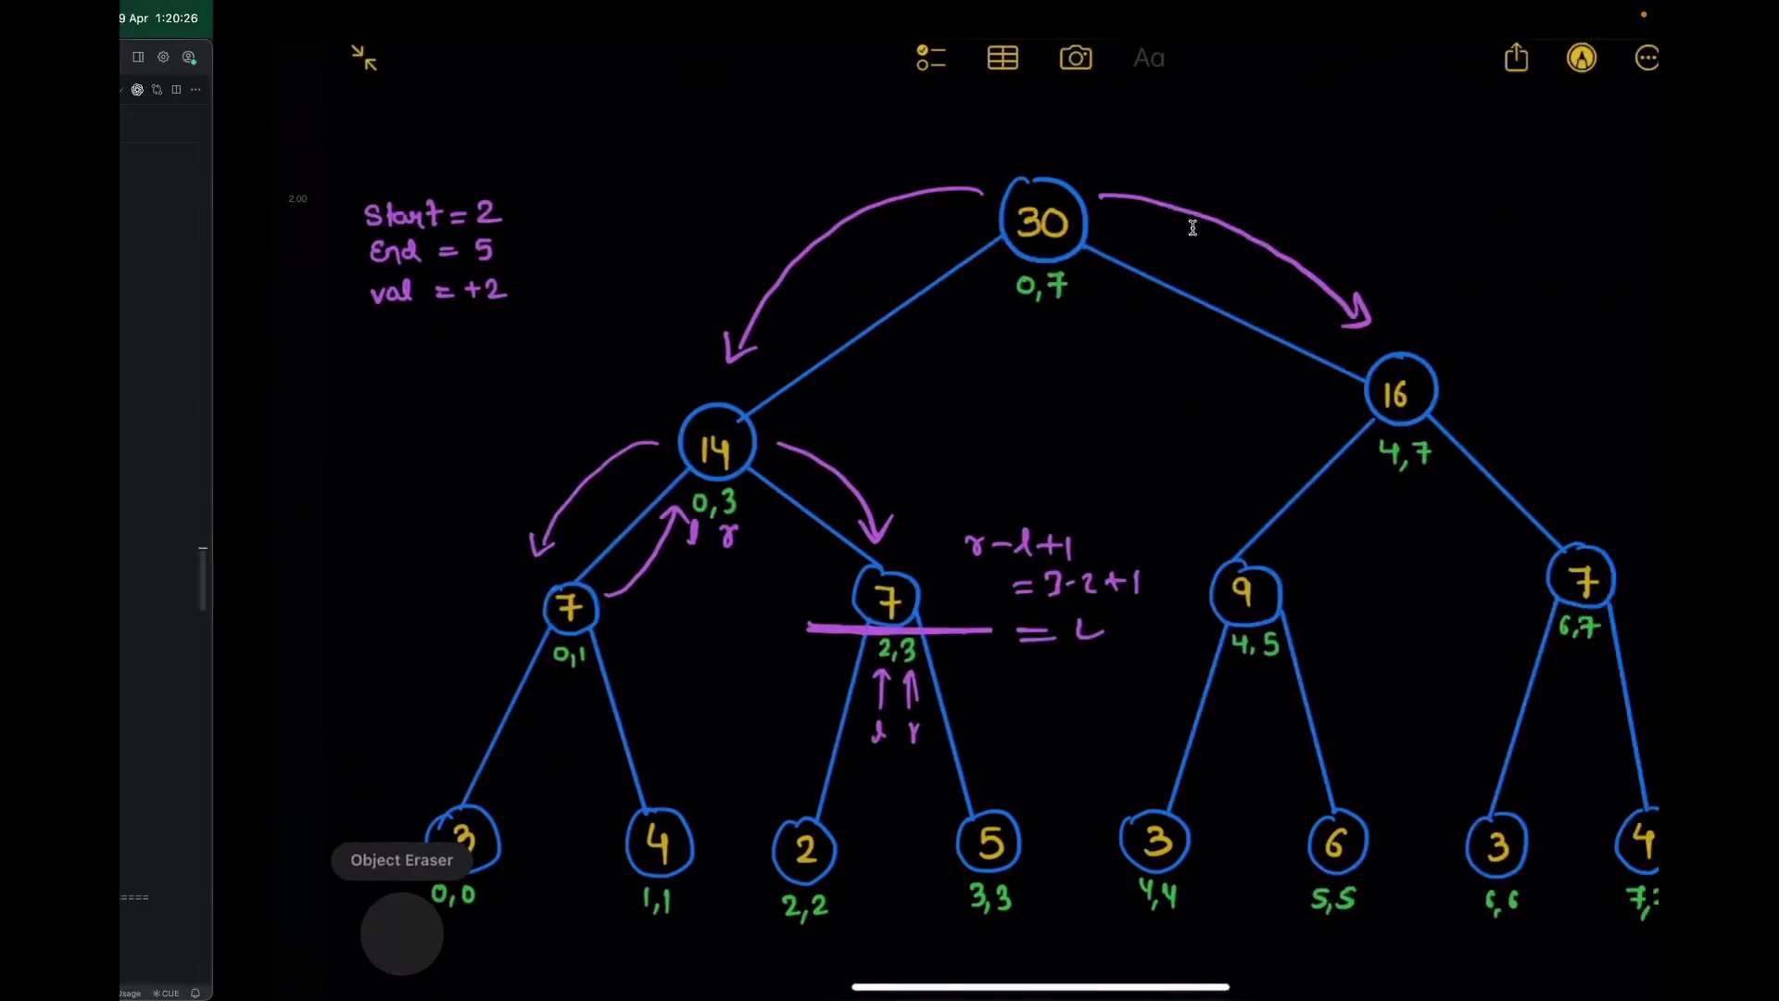
click(1230, 19)
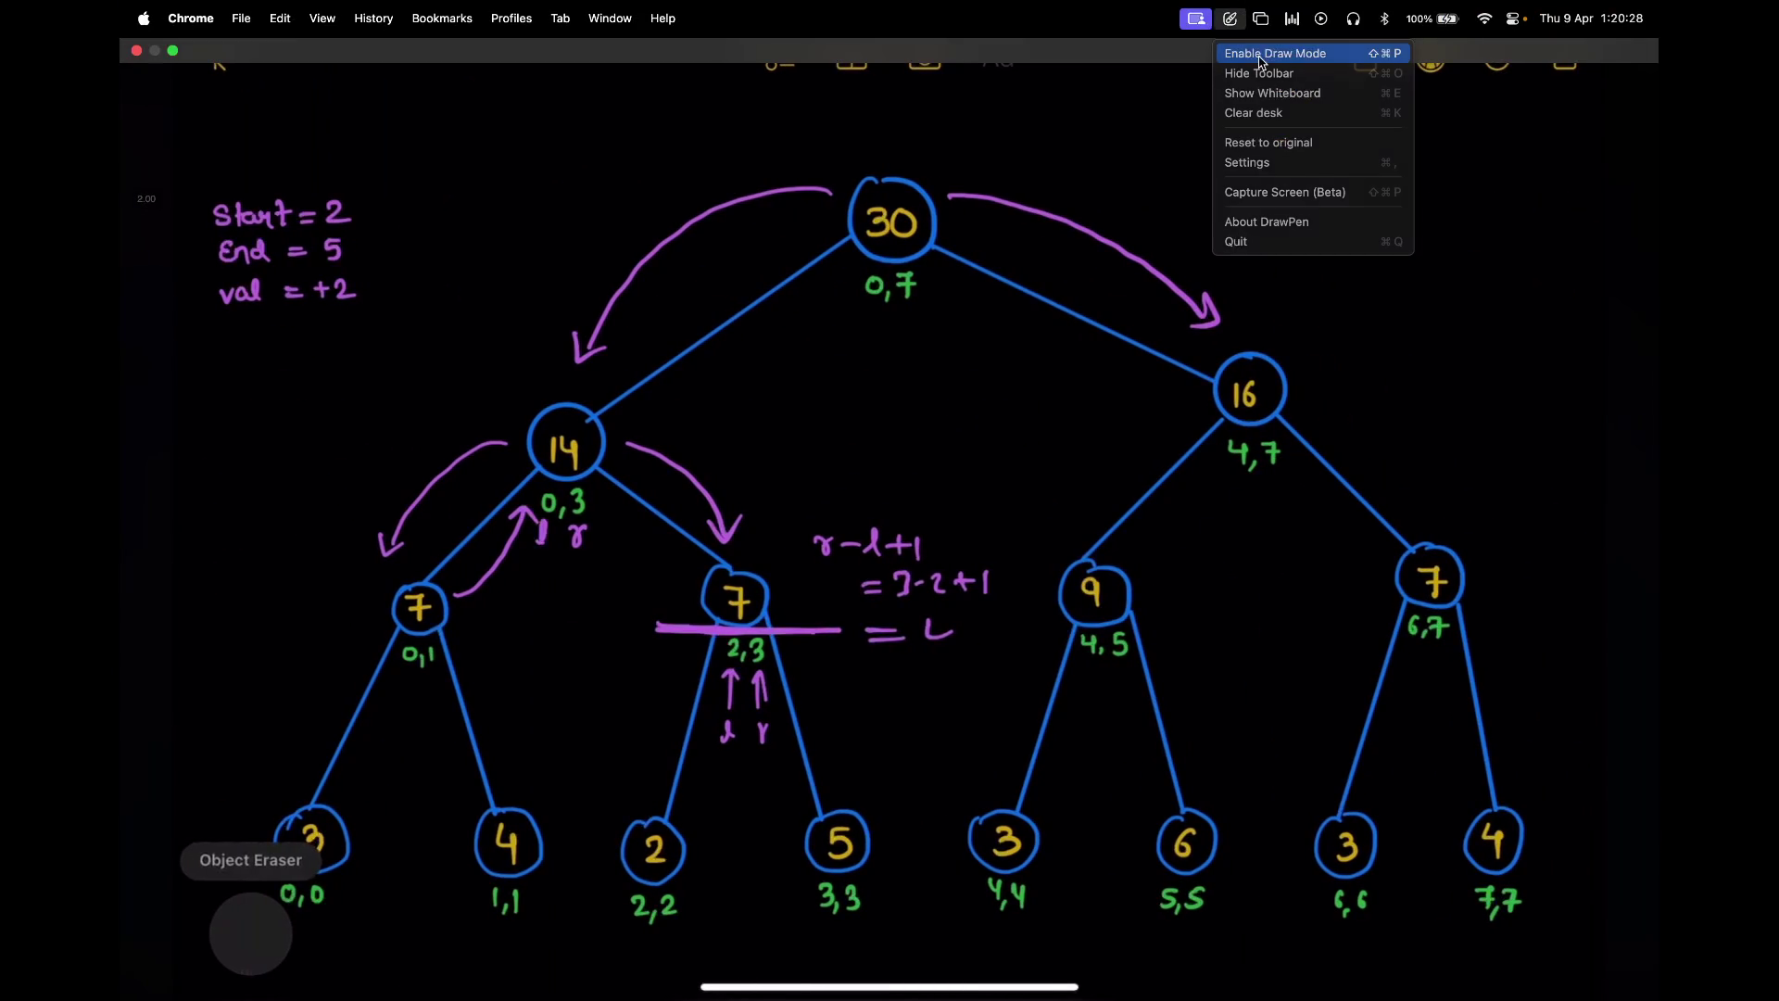
Step: Close the DrawPen menu, resume playback and leave both the player's and Chrome's full screen
click(1262, 54)
key(ctrl+Right)
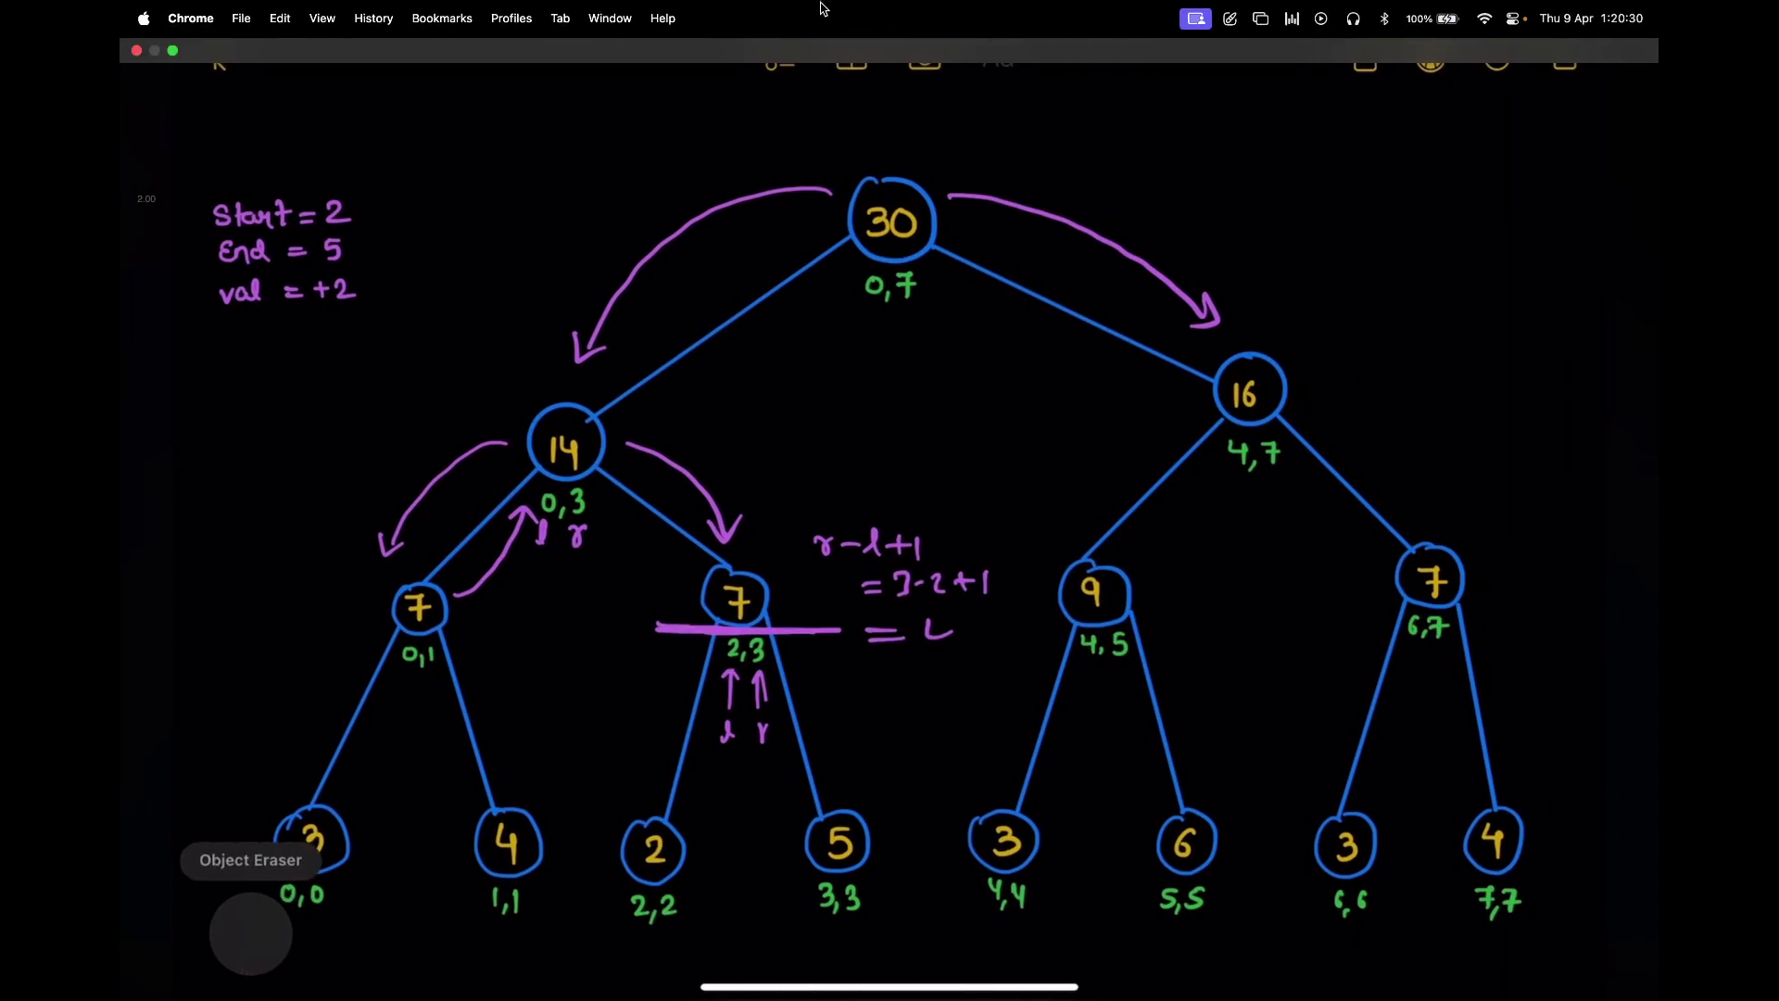
click(731, 148)
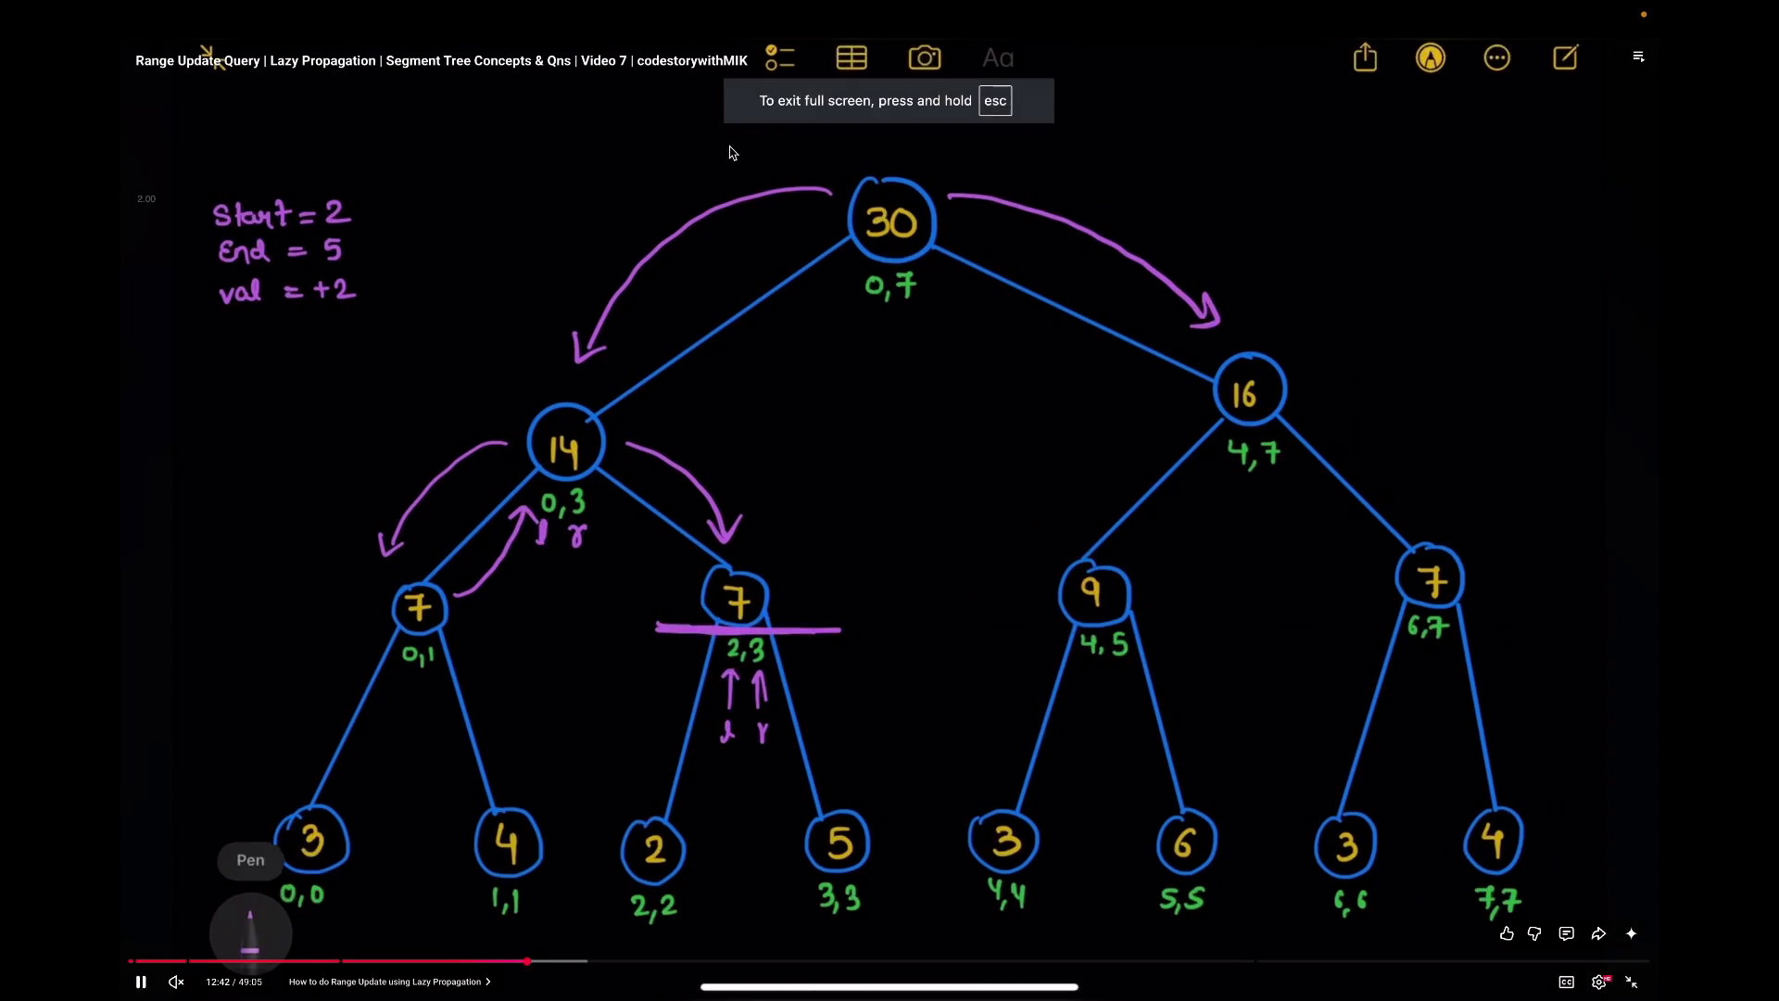
key(Escape)
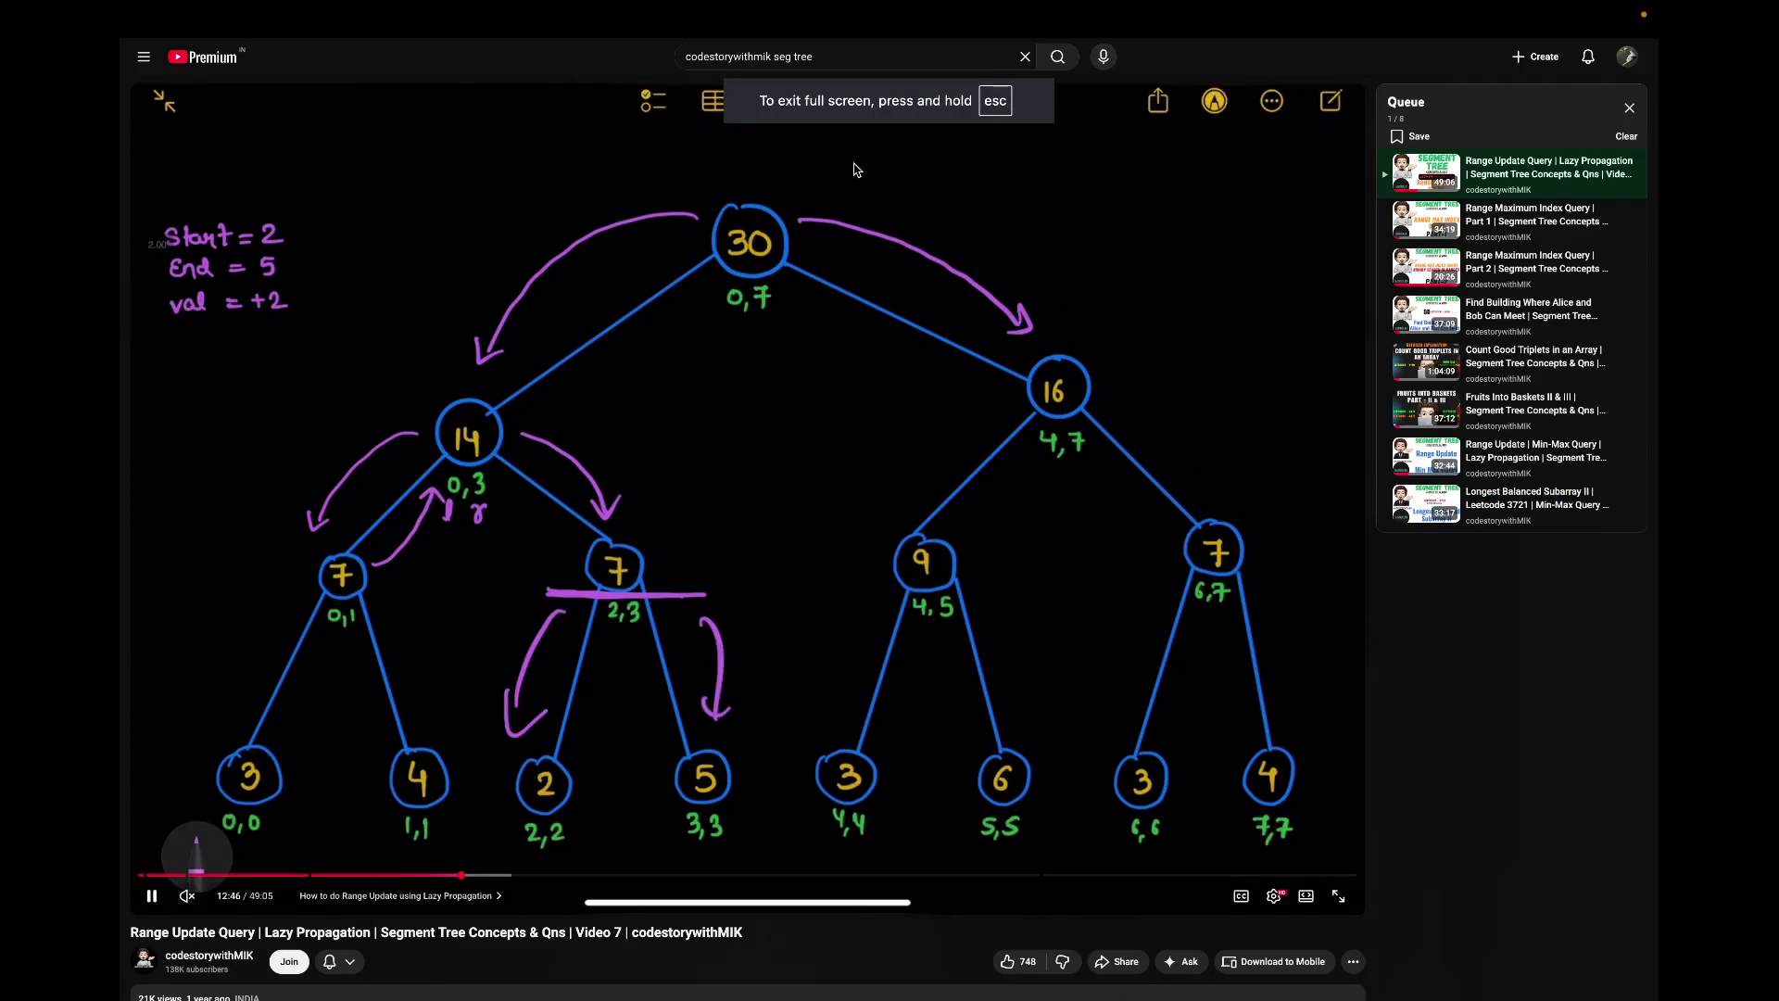
key(ctrl+Right)
key(ctrl+Left)
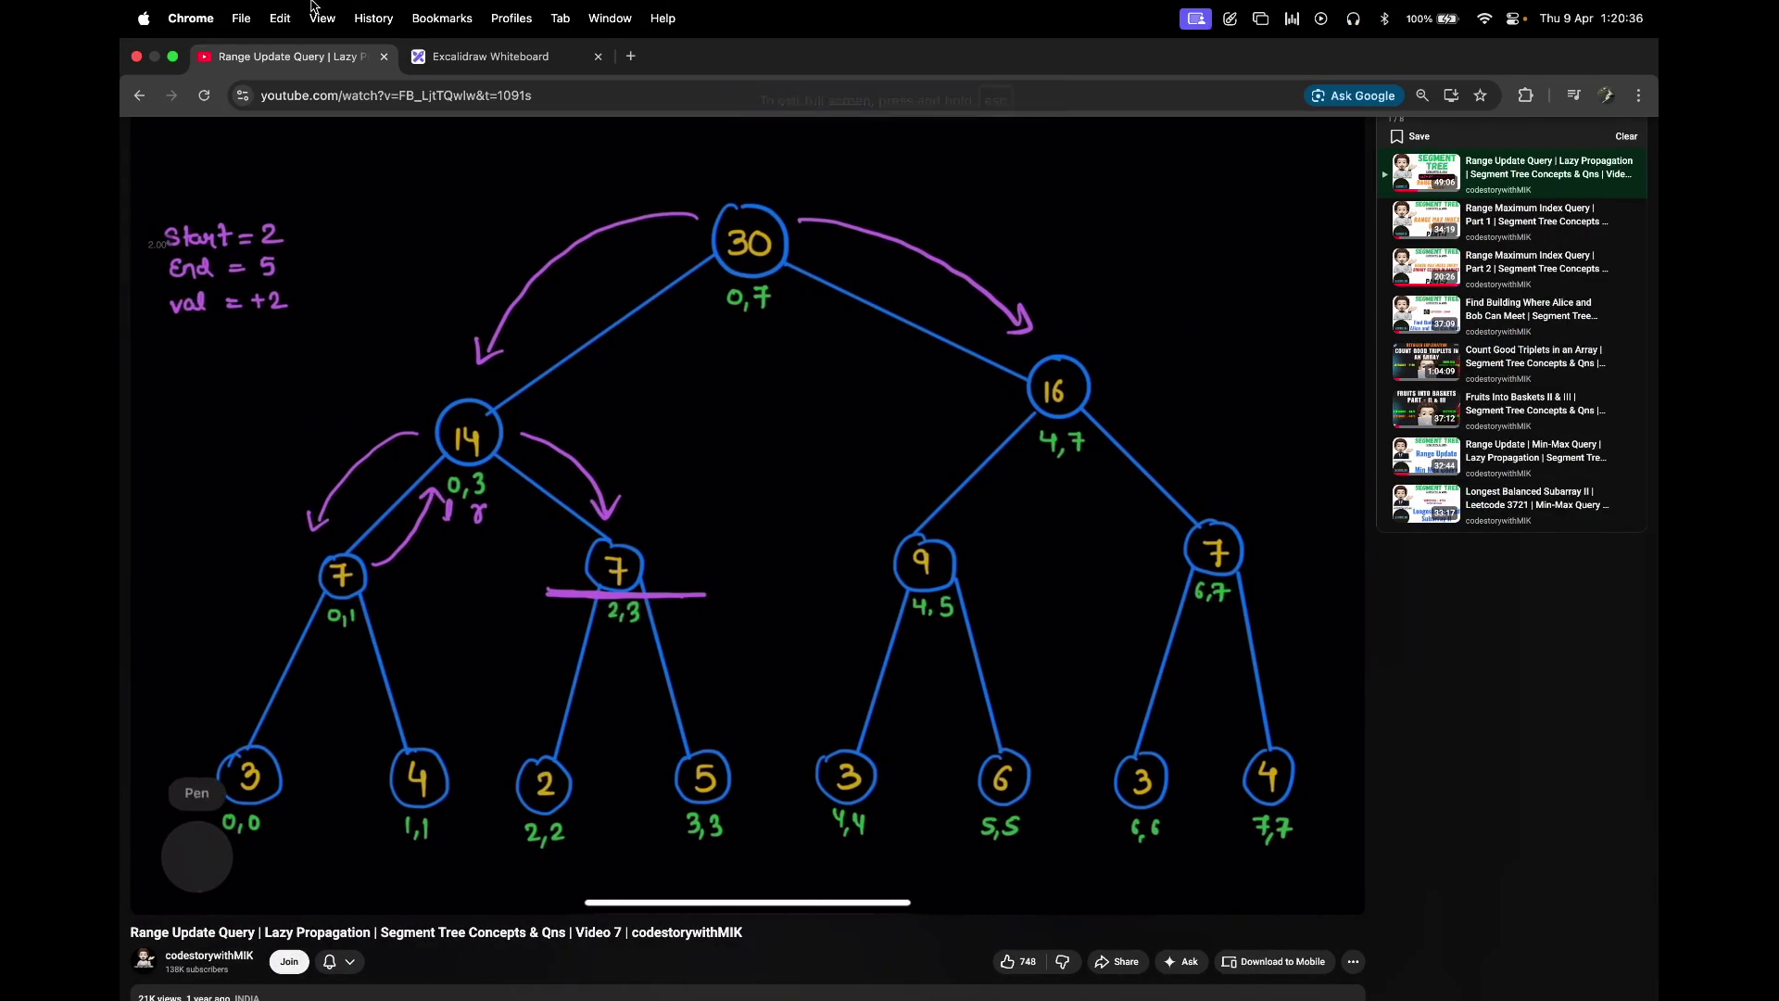
click(173, 58)
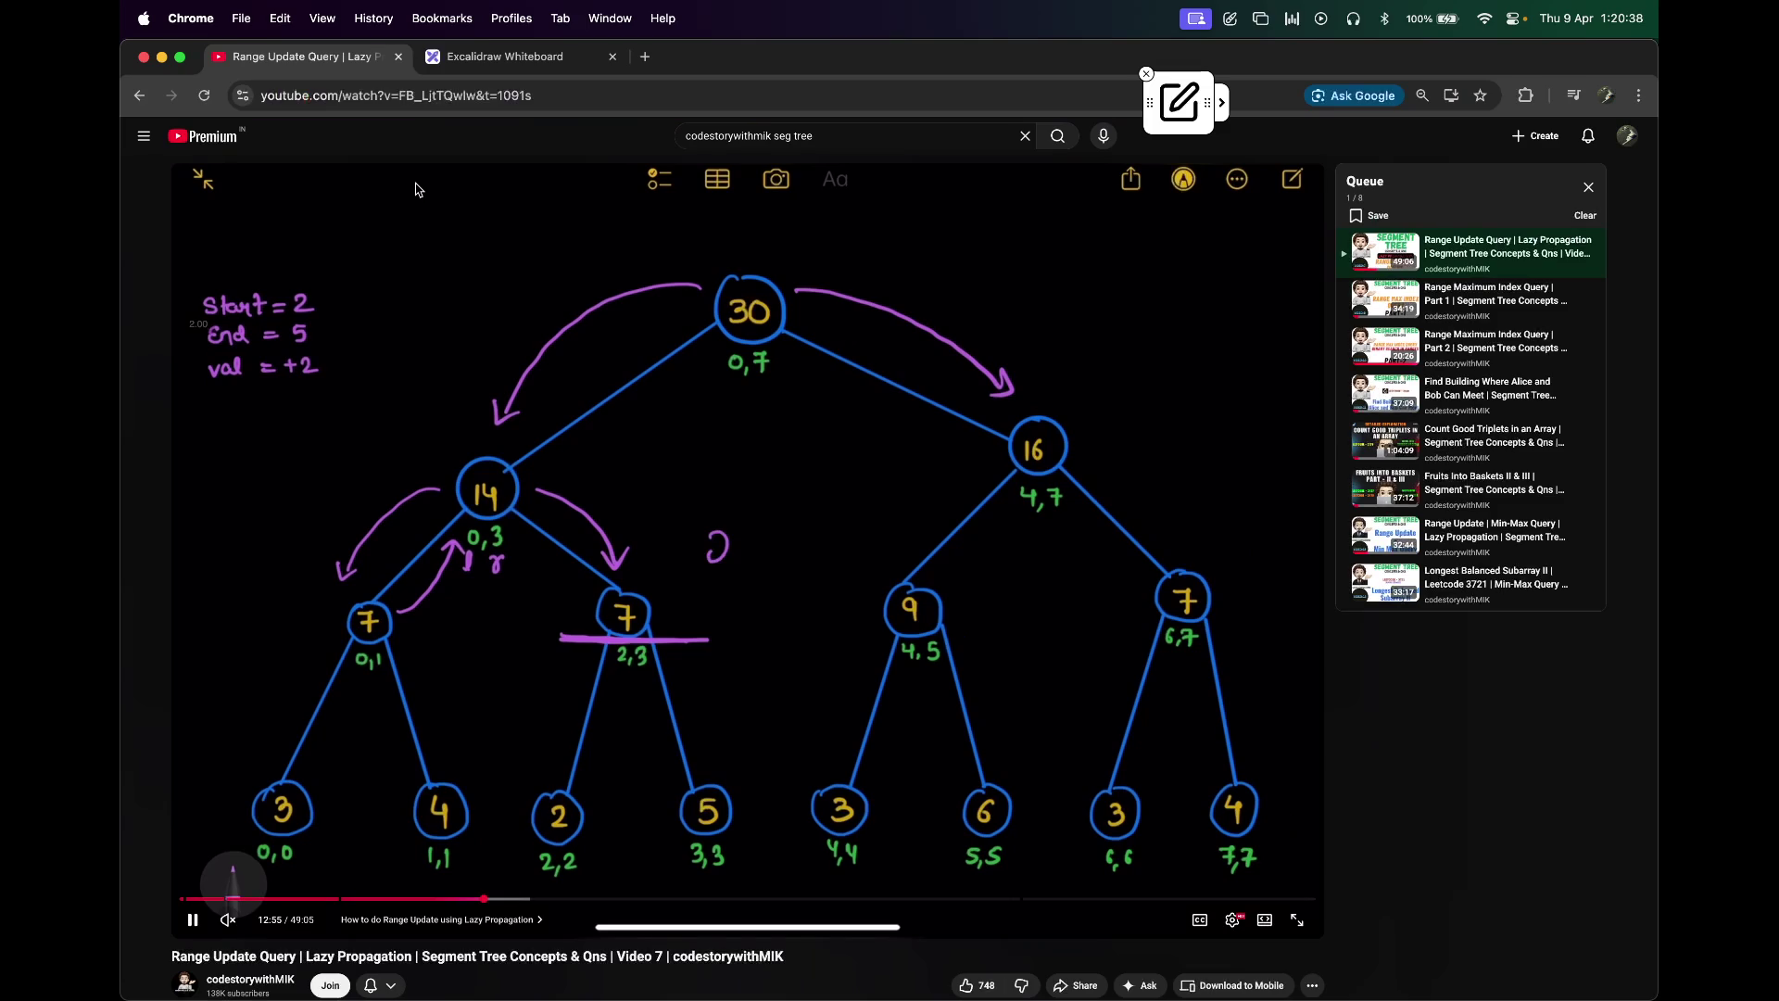
Step: Put the player back in full screen, keep it playing, unmute and raise the system volume
double_click(662, 594)
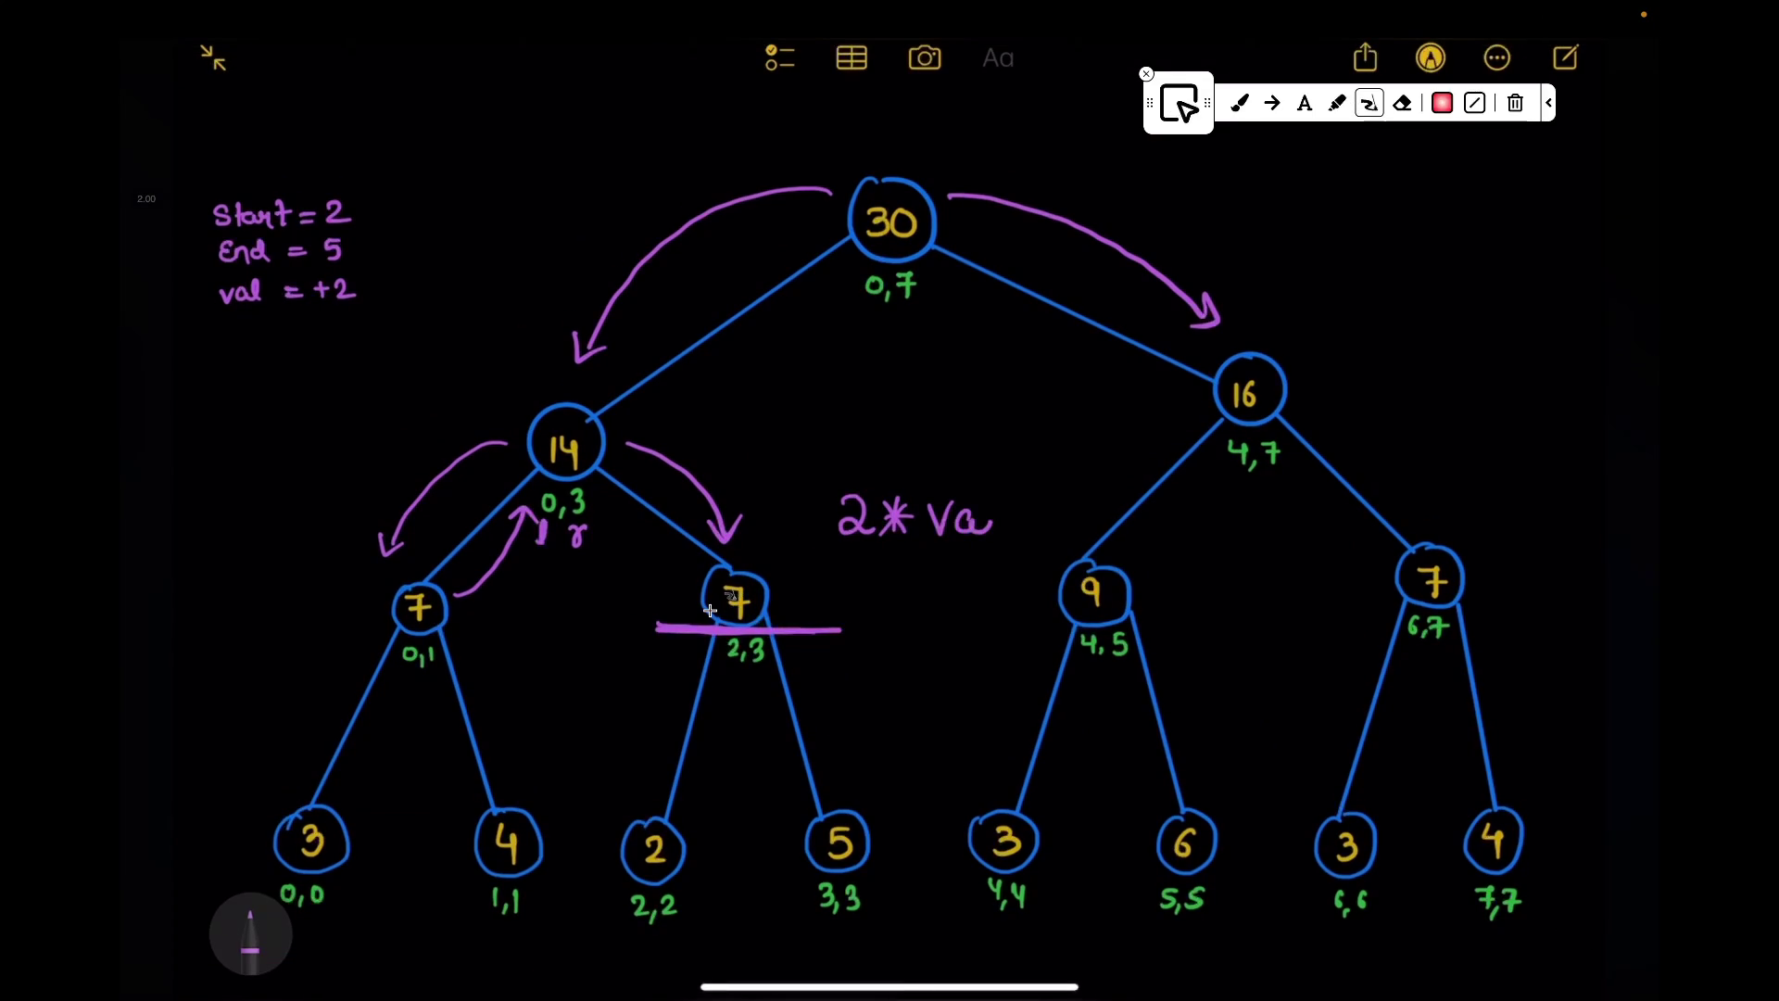
click(863, 635)
click(862, 635)
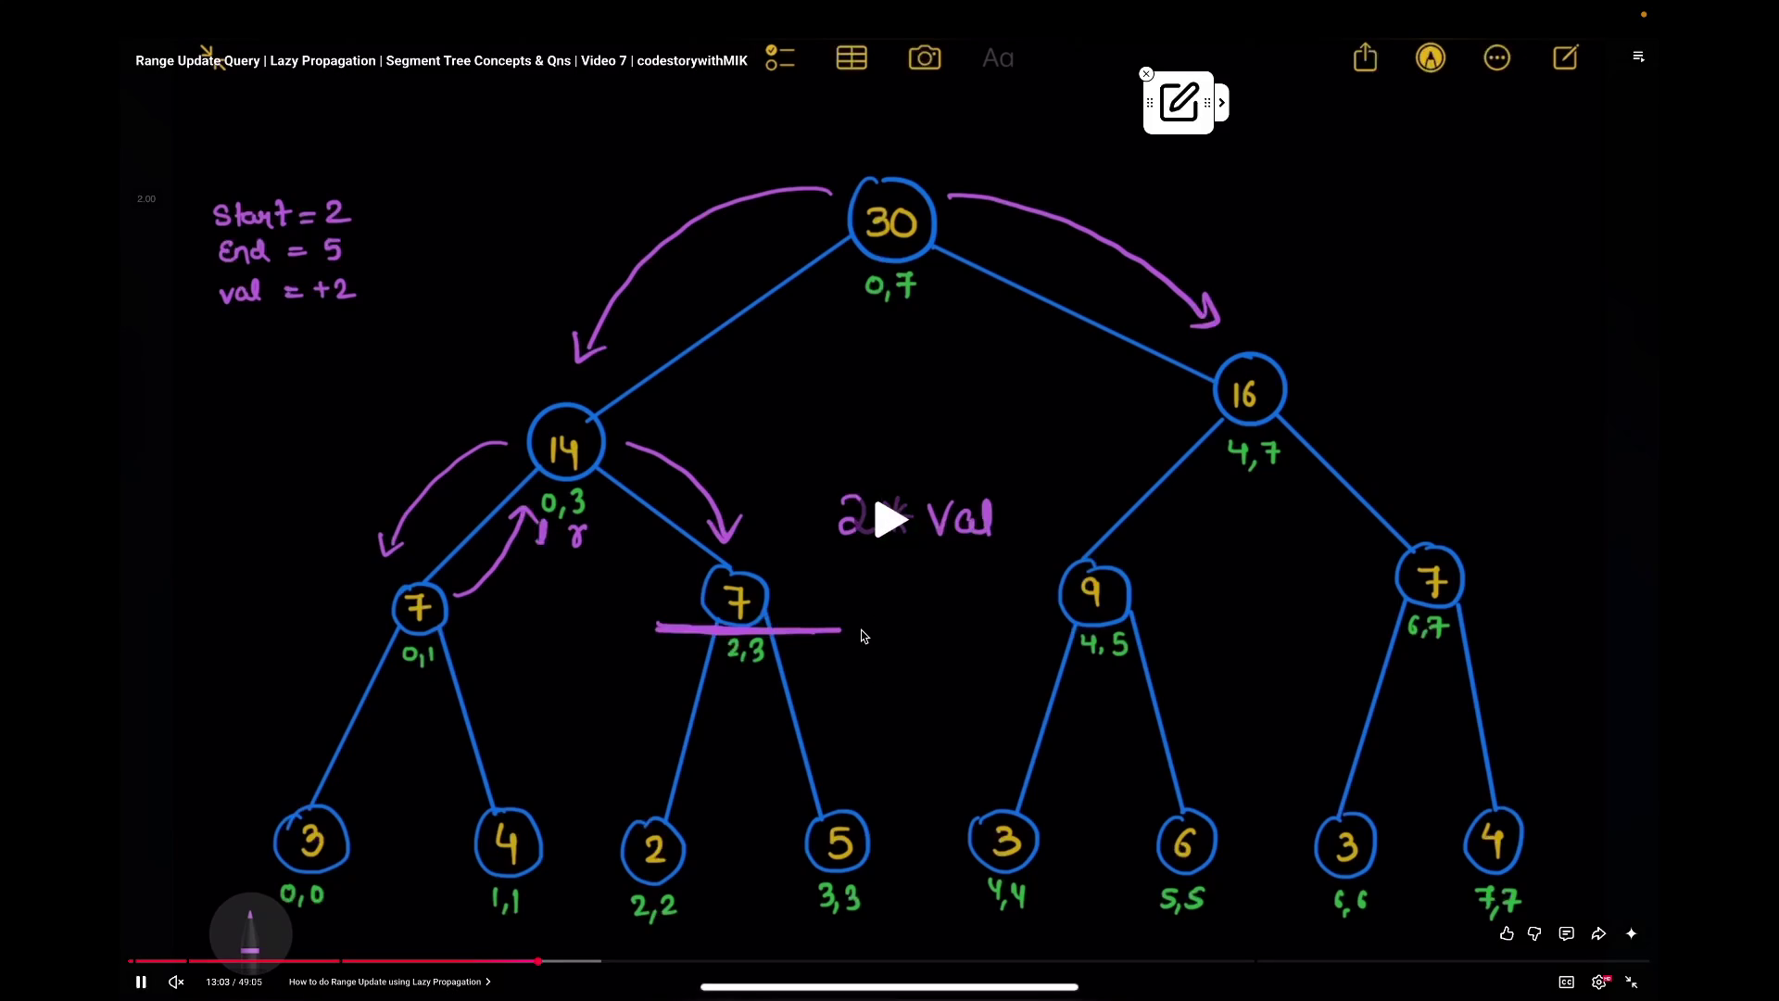
key(m)
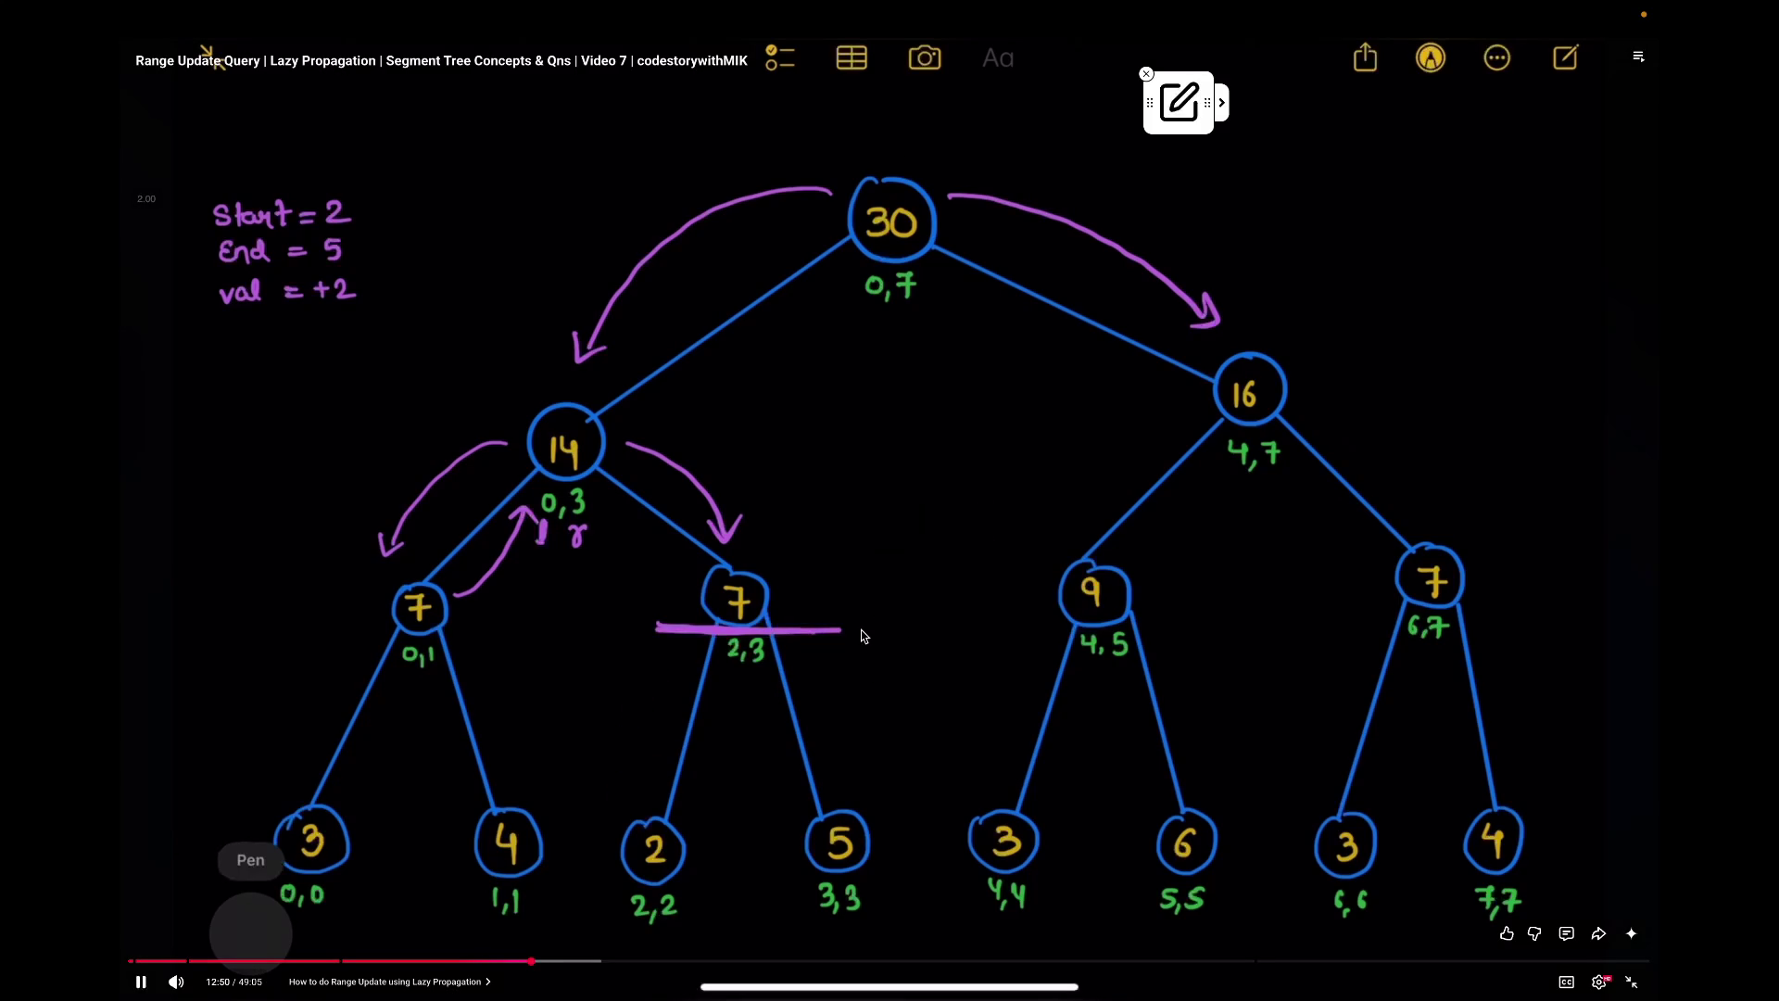
key(XF86AudioRaiseVolume)
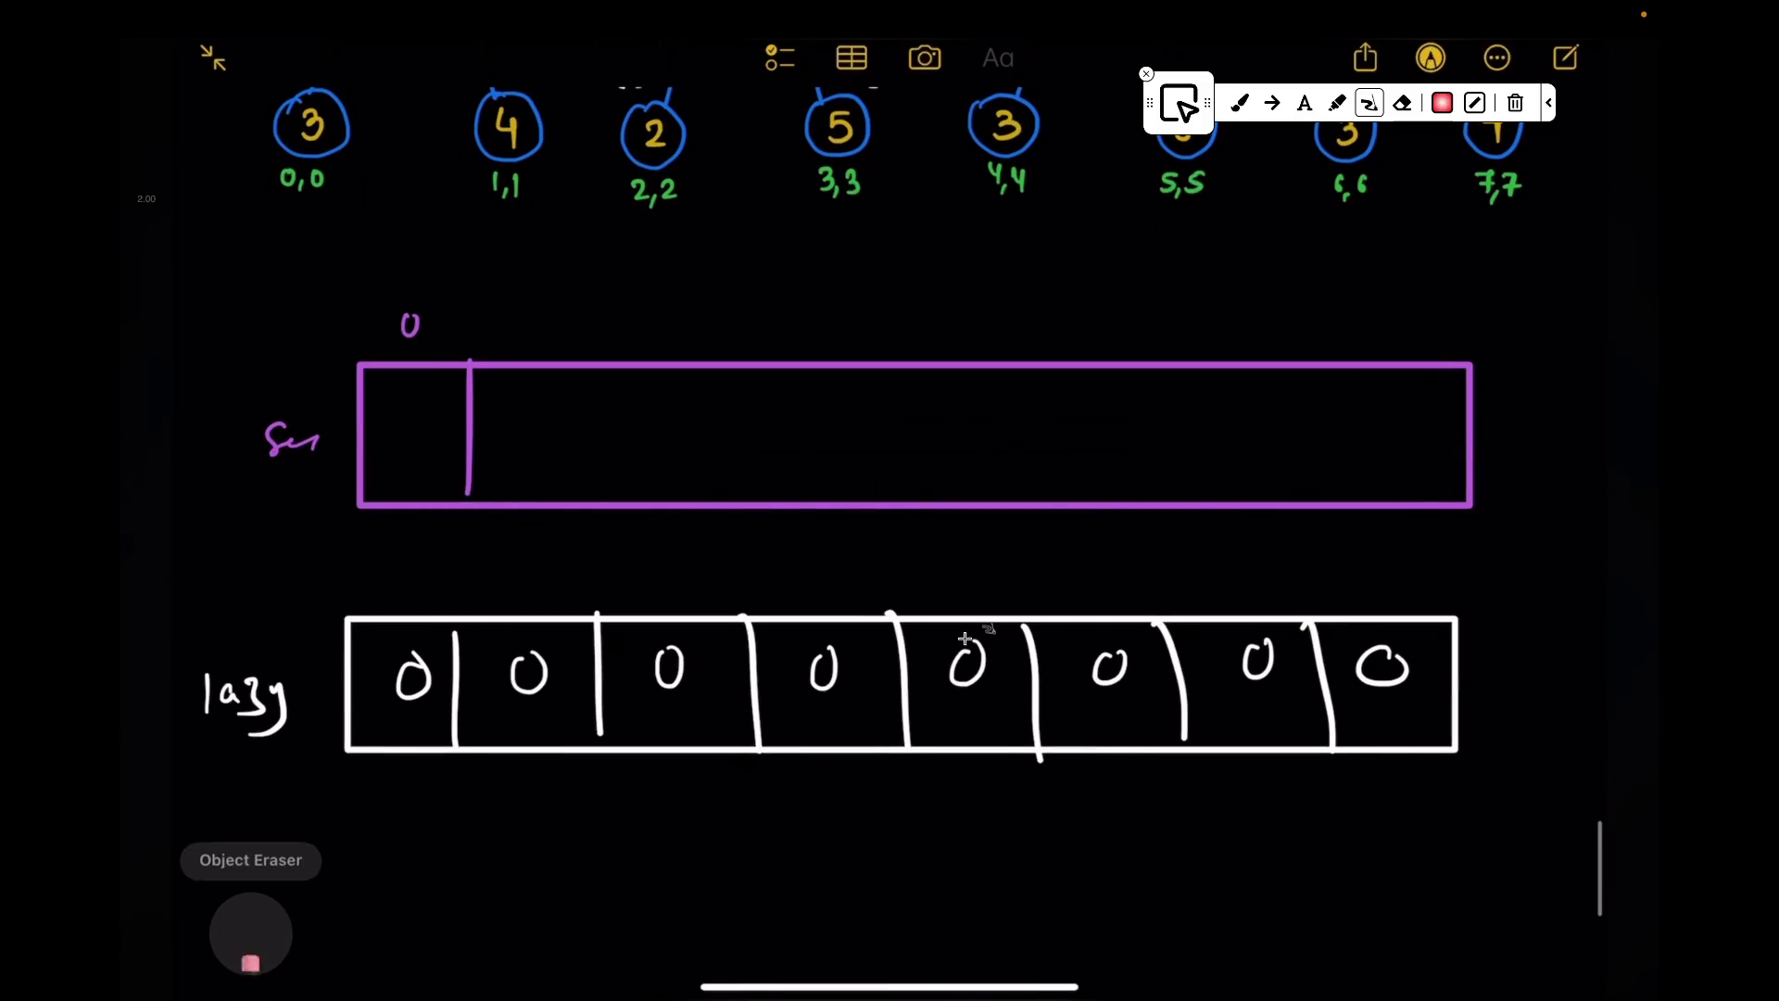
scroll(932, 667, up, 3)
scroll(942, 561, up, 2)
Step: Sketch a red DrawPen mark beside node 2 and then clear it away
click(317, 918)
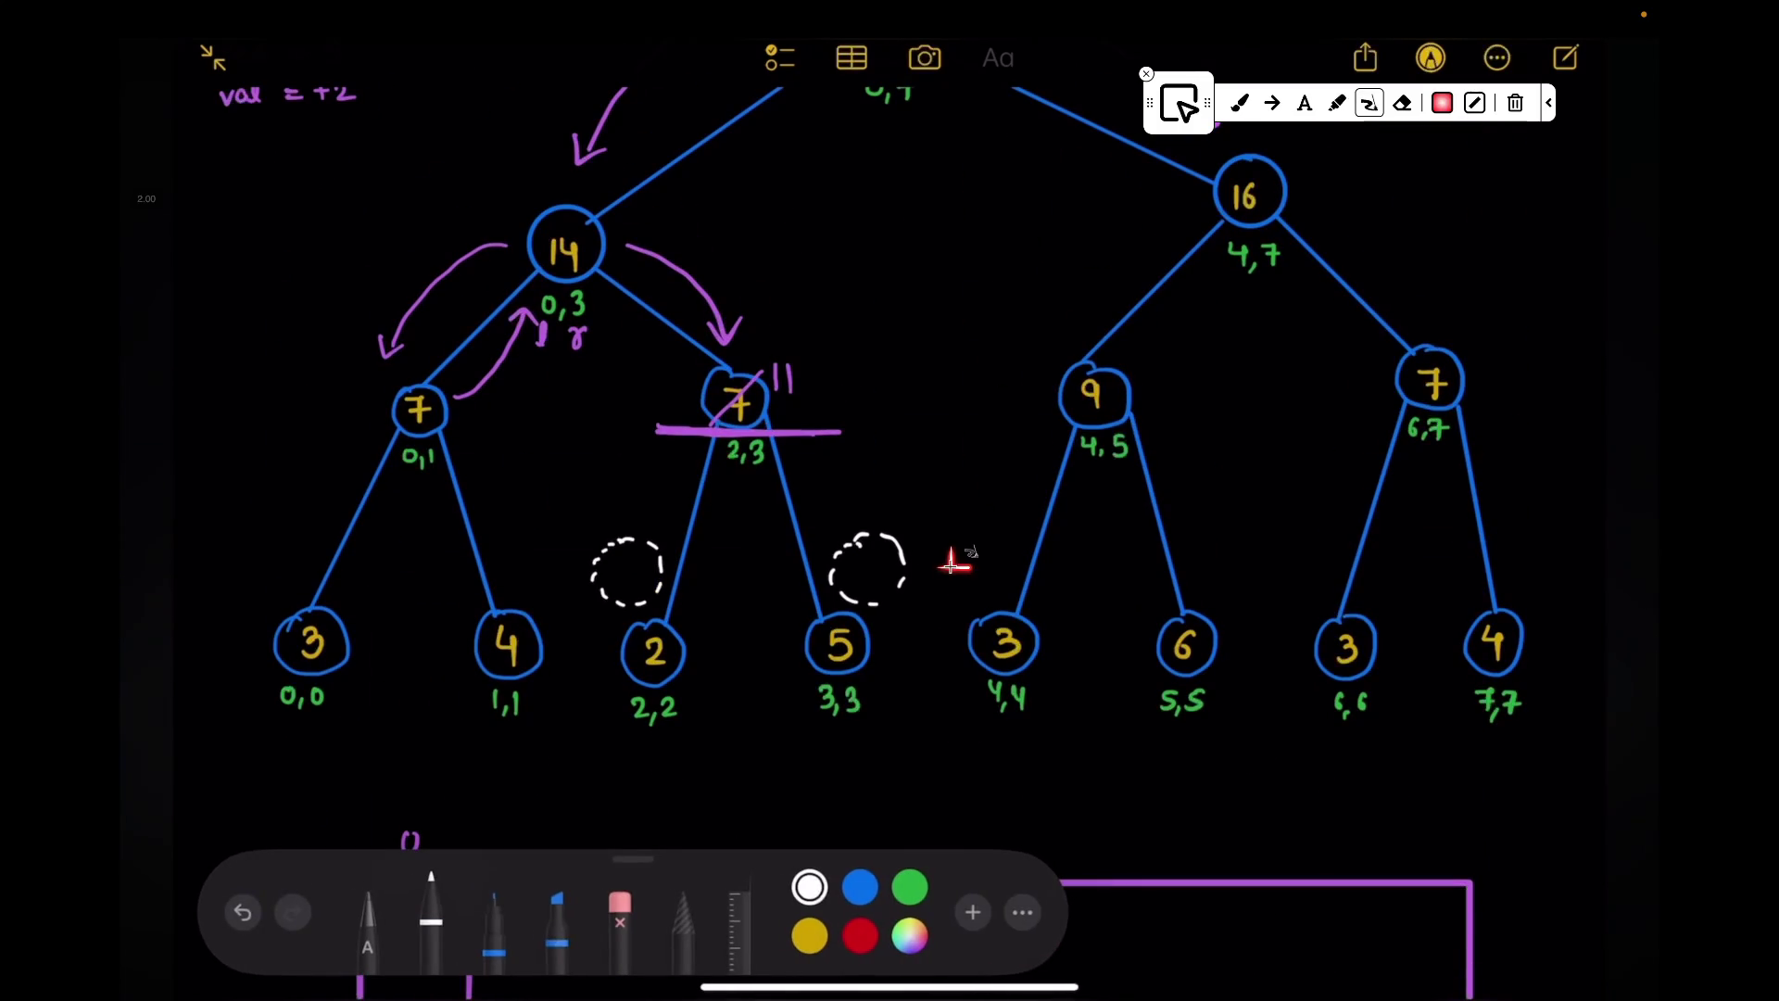
click(910, 936)
click(659, 672)
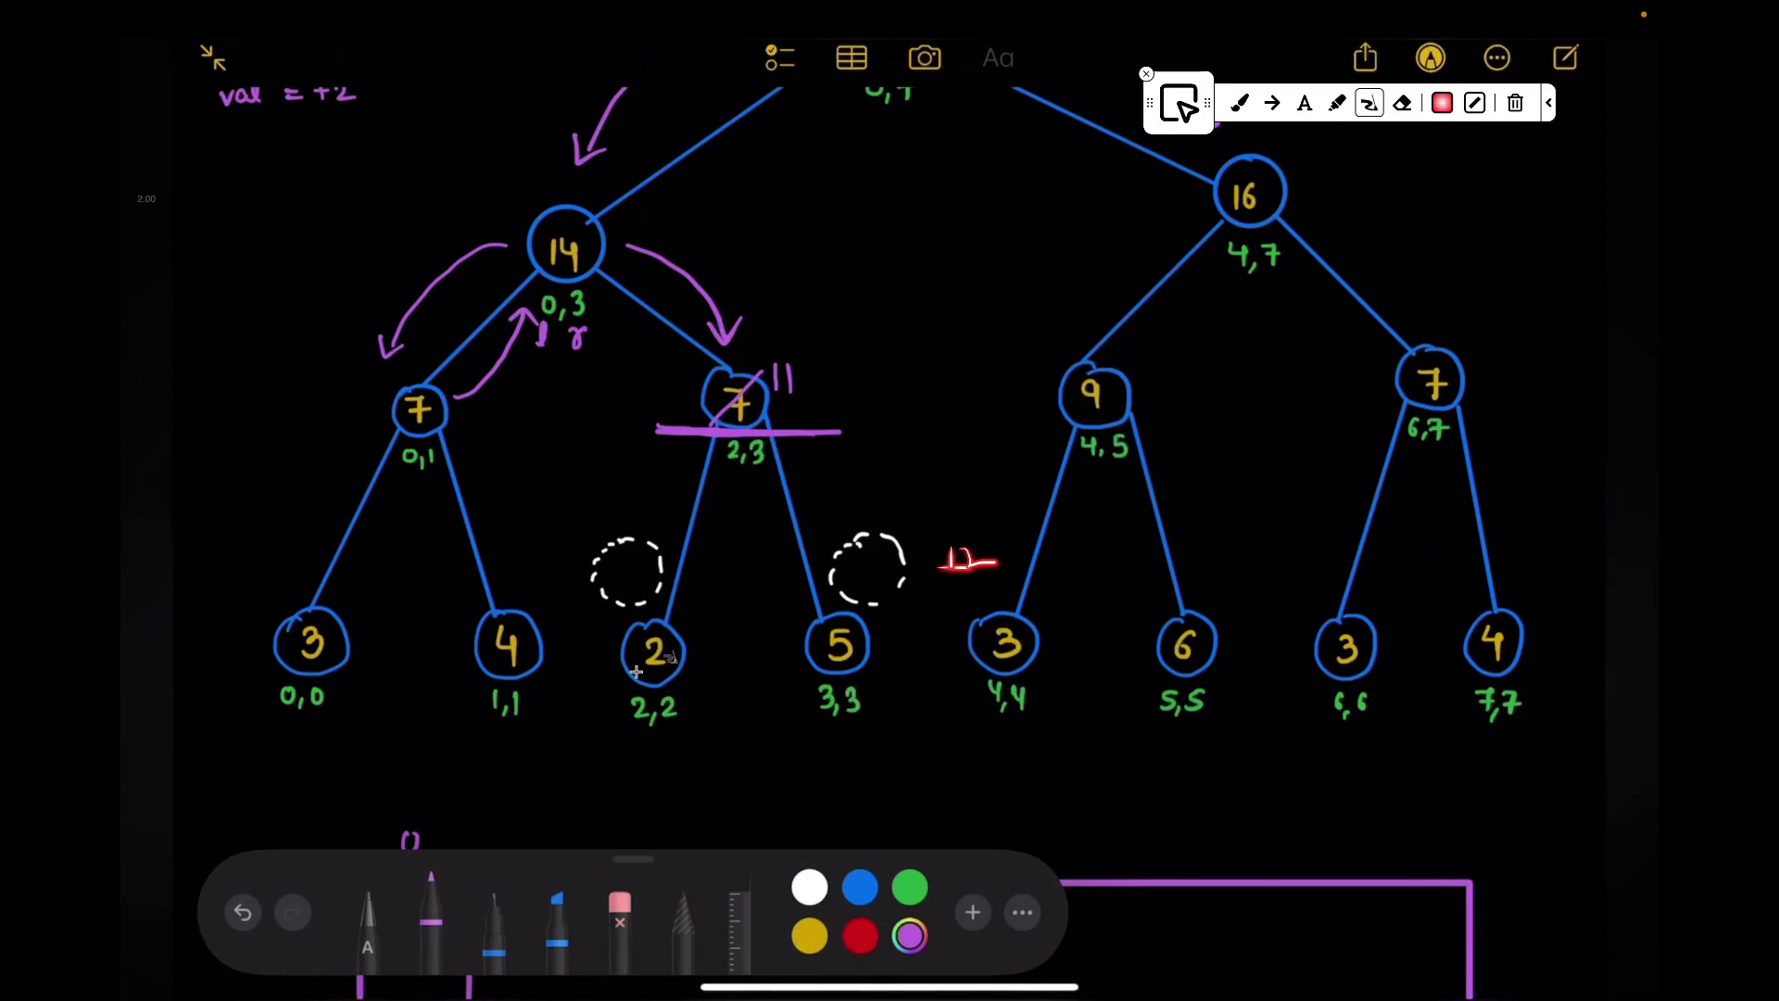
mouse_move(594, 564)
mouse_down()
mouse_move(663, 561)
mouse_move(637, 606)
mouse_move(675, 568)
mouse_up()
click(981, 560)
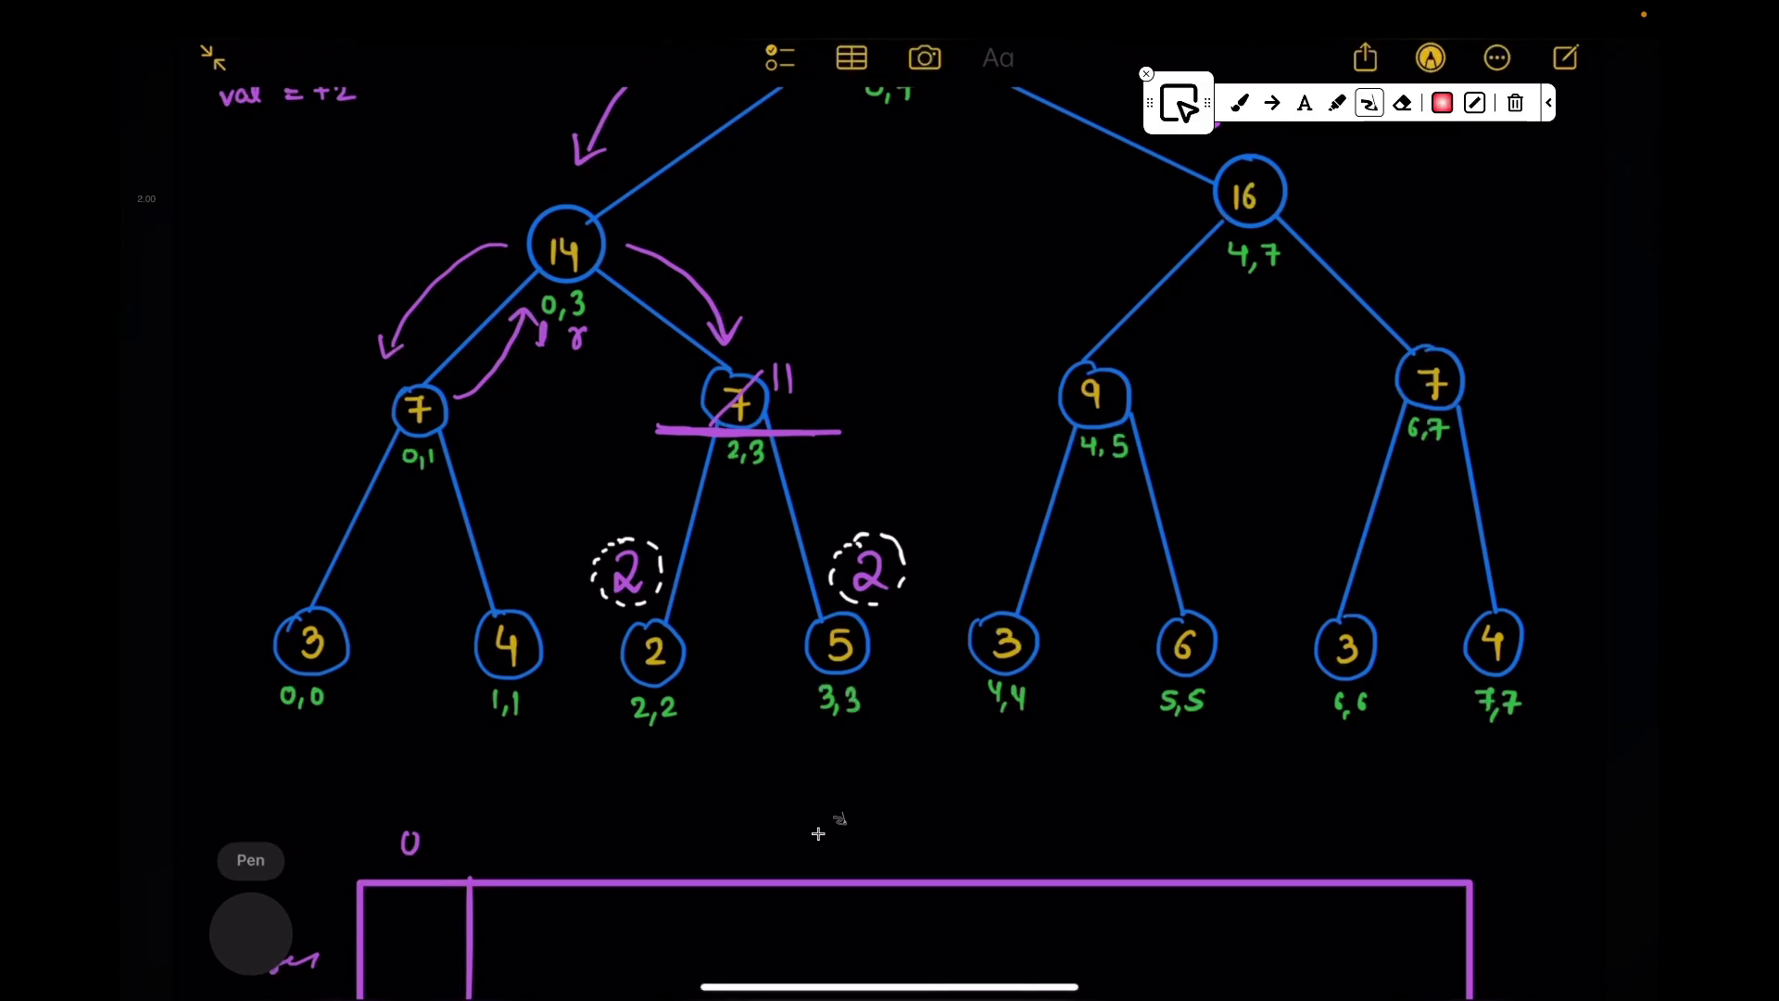
scroll(818, 832, up, 2)
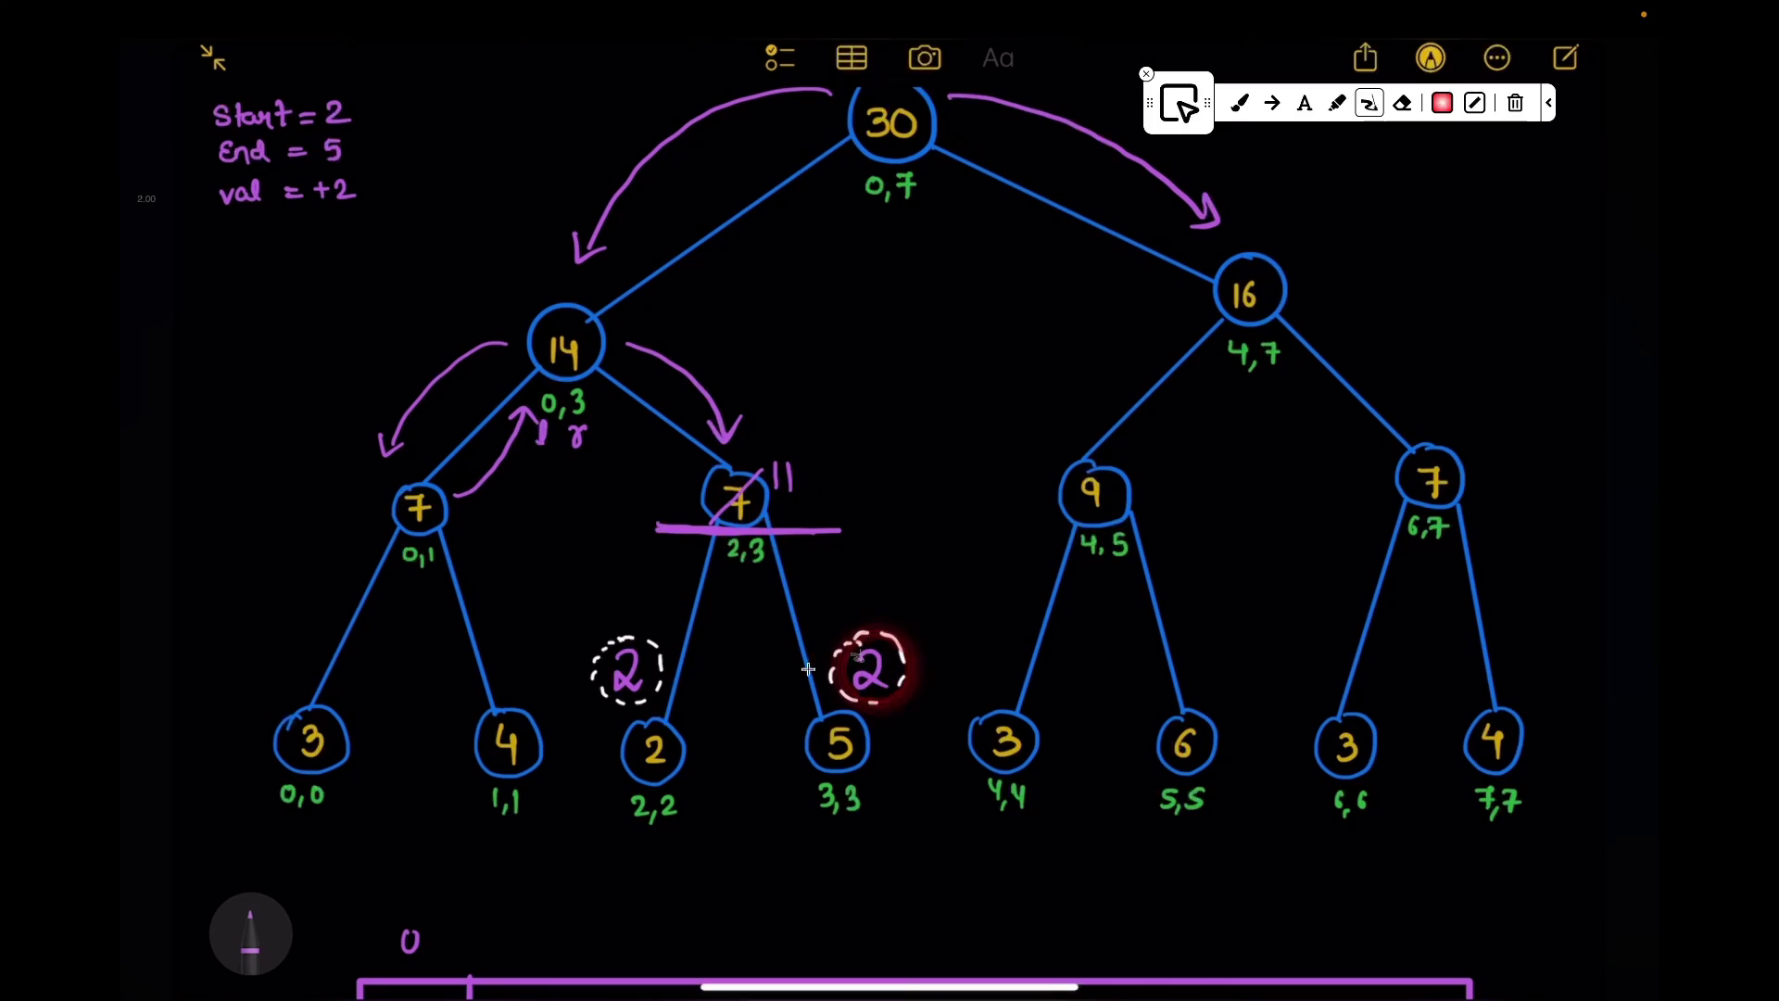
Step: Write i=0 under the root, the 2i+1 child-index formula beside node 7, and 9 above the lazy array
drag(721, 702, 692, 725)
key(ctrl+z)
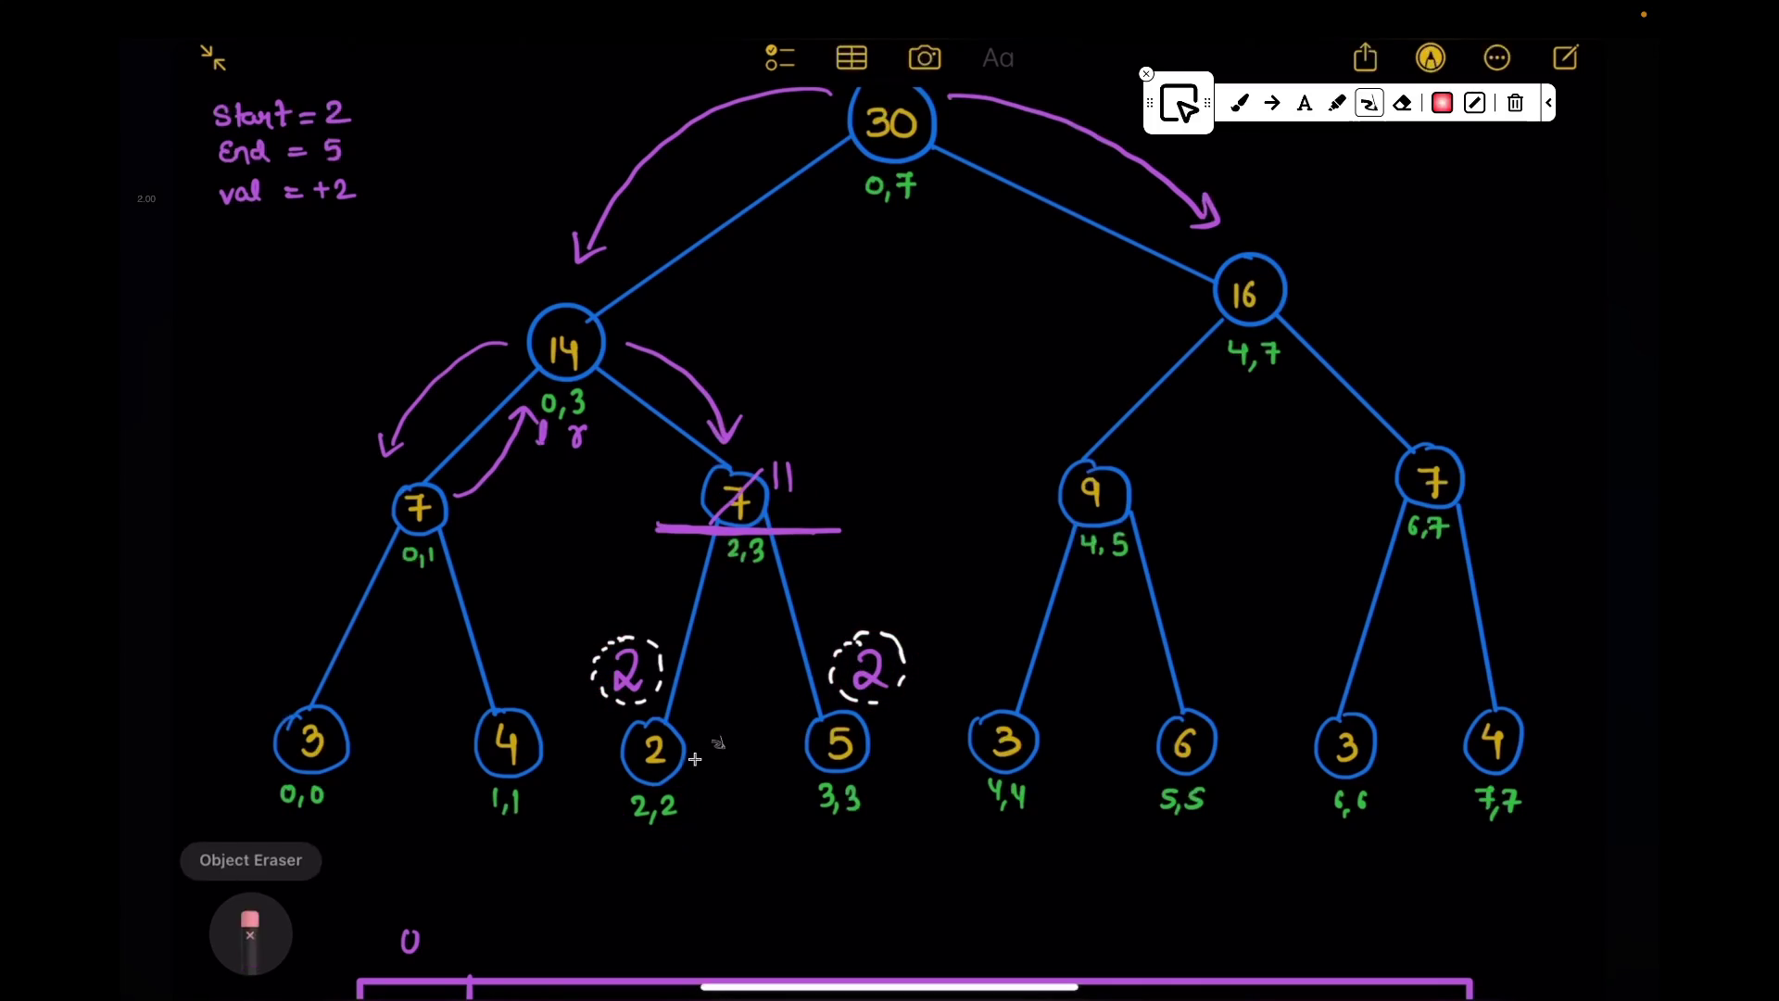
scroll(695, 750, up, 2)
drag(857, 333, 889, 348)
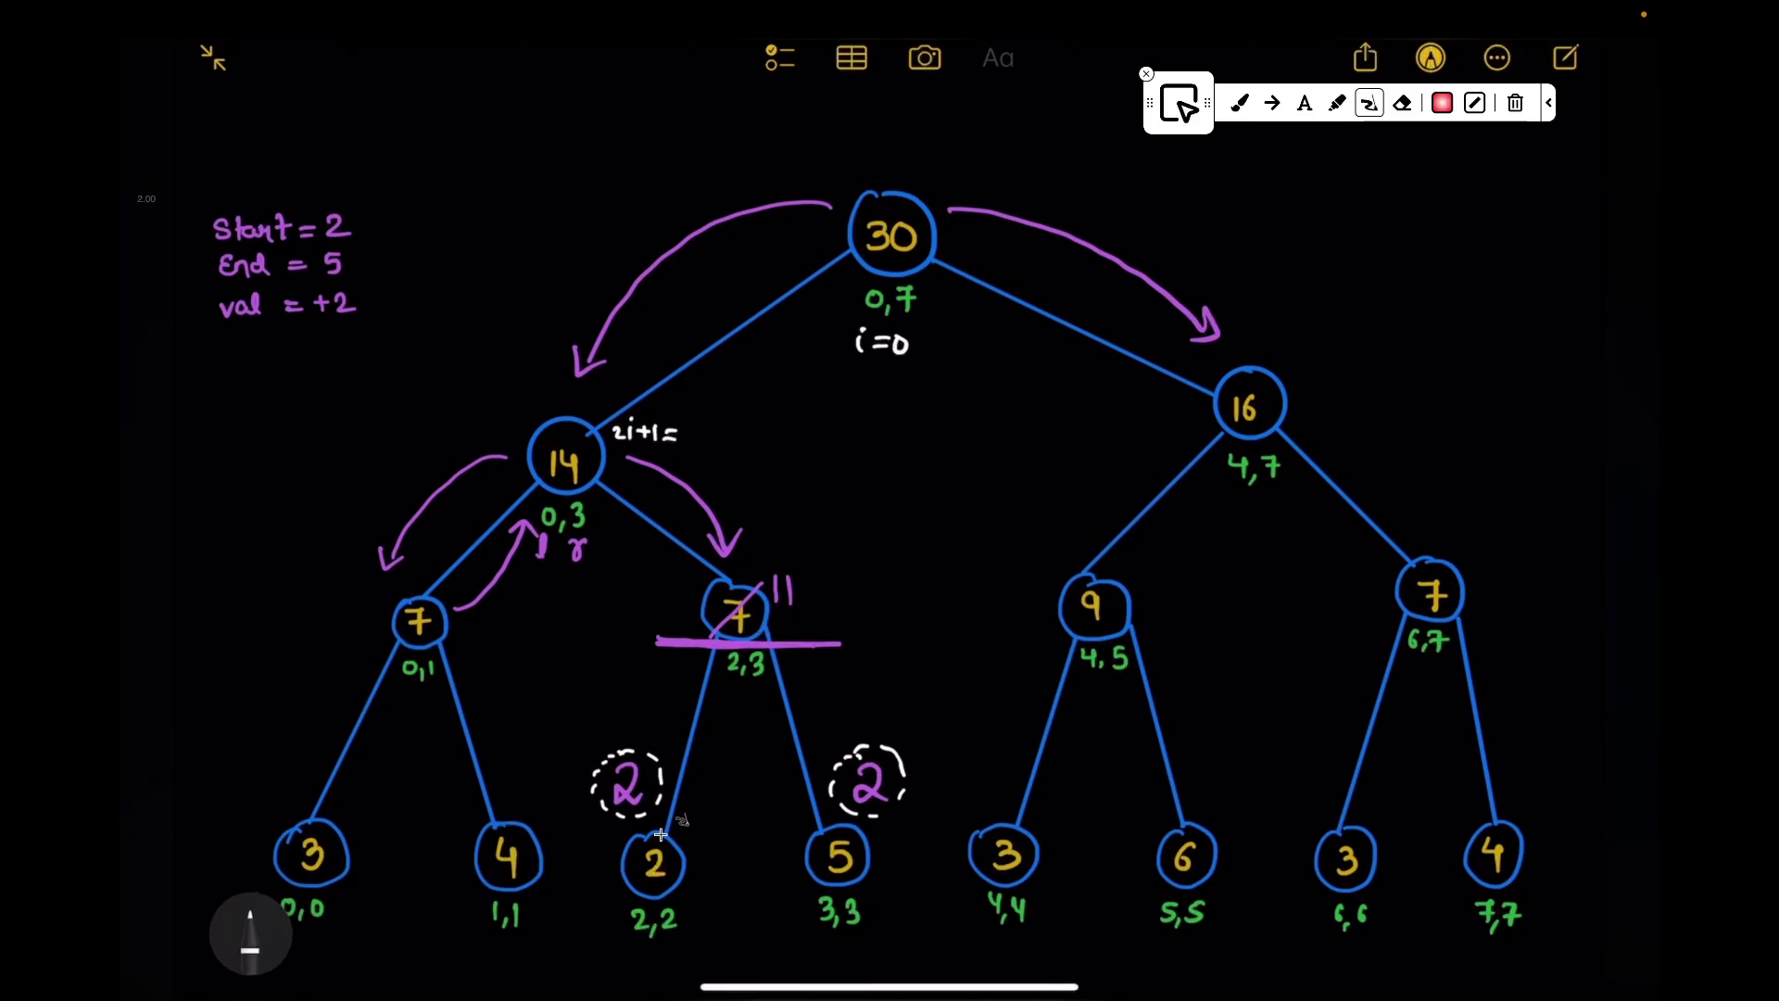
scroll(617, 501, down, 2)
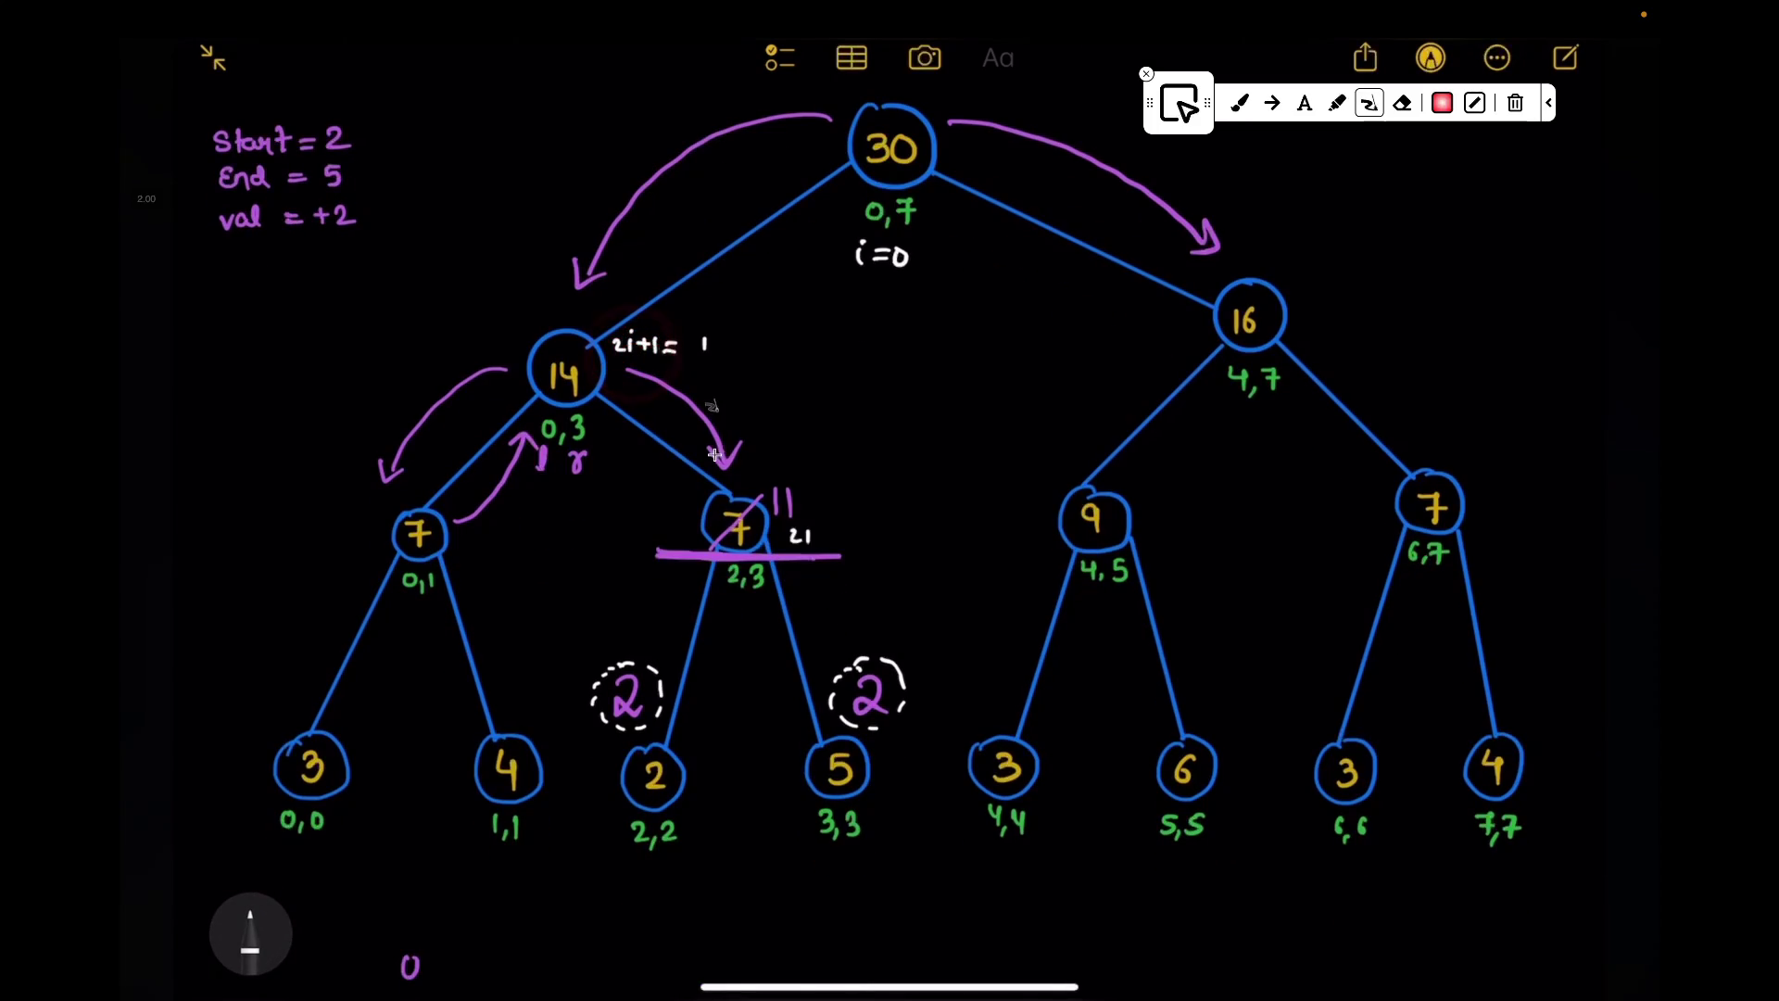
drag(795, 525, 884, 549)
drag(713, 326, 709, 328)
mouse_move(780, 540)
mouse_down()
mouse_move(876, 540)
mouse_move(817, 534)
mouse_up()
scroll(780, 541, down, 5)
scroll(781, 541, up, 3)
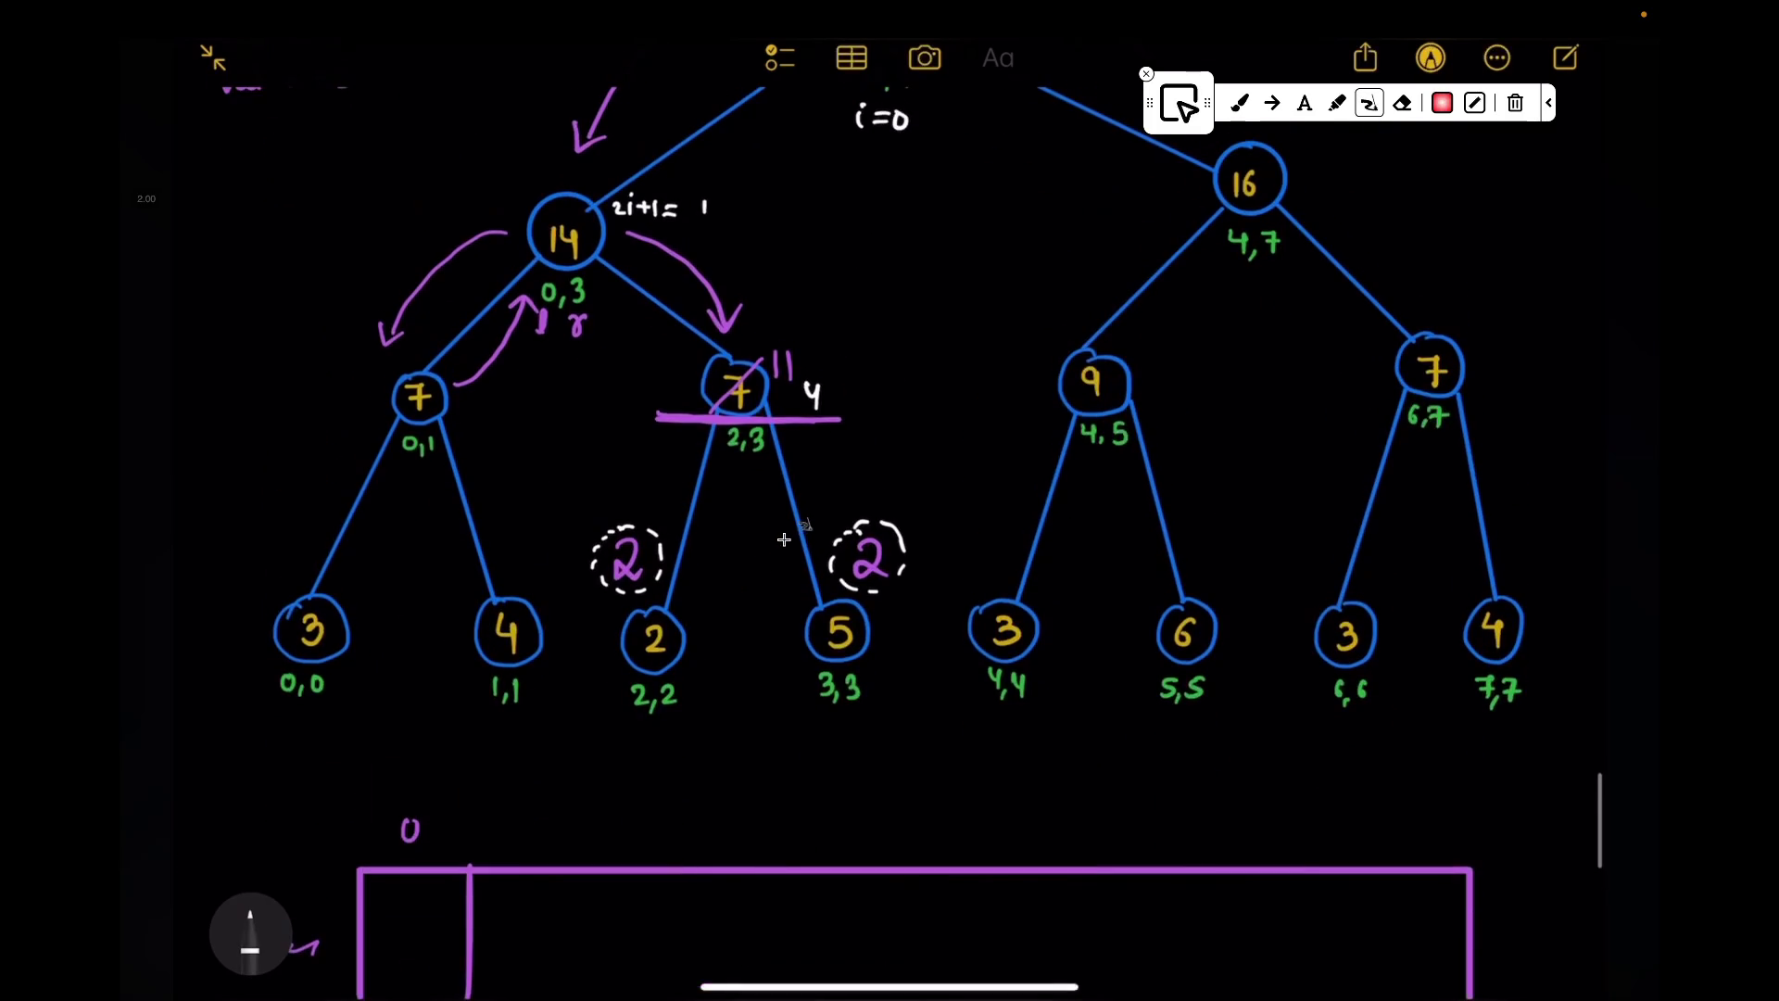
scroll(781, 541, up, 1)
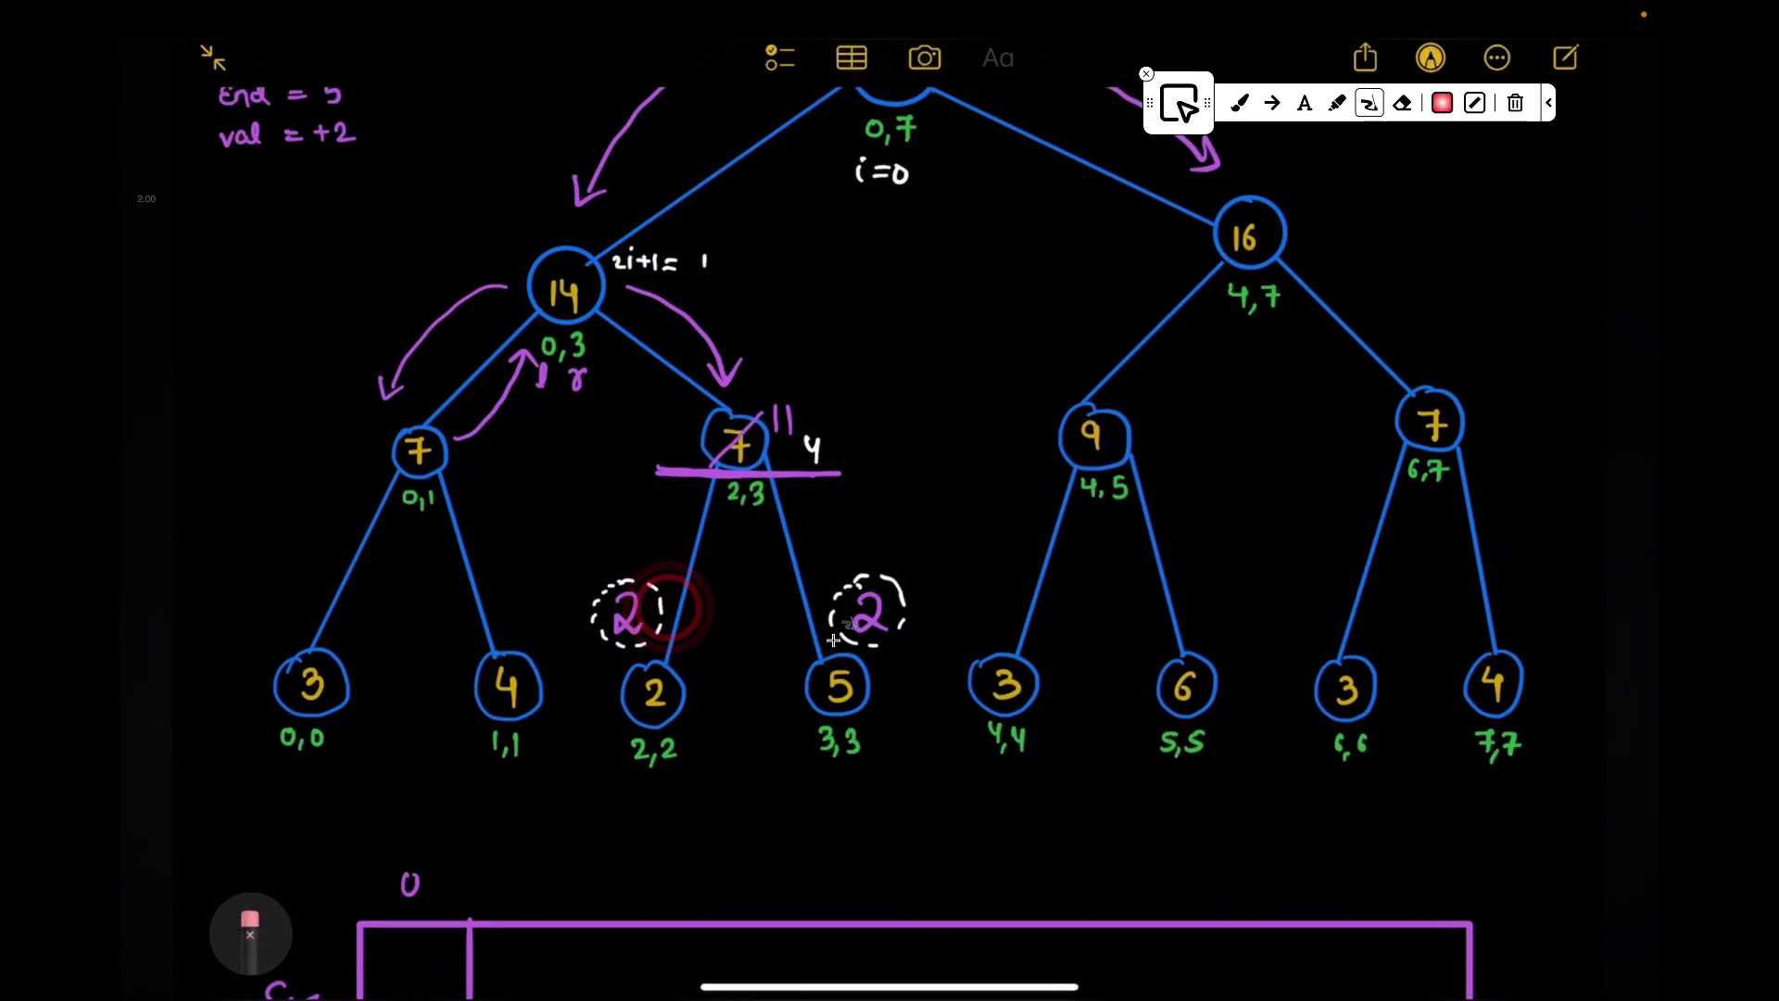
drag(601, 675, 597, 696)
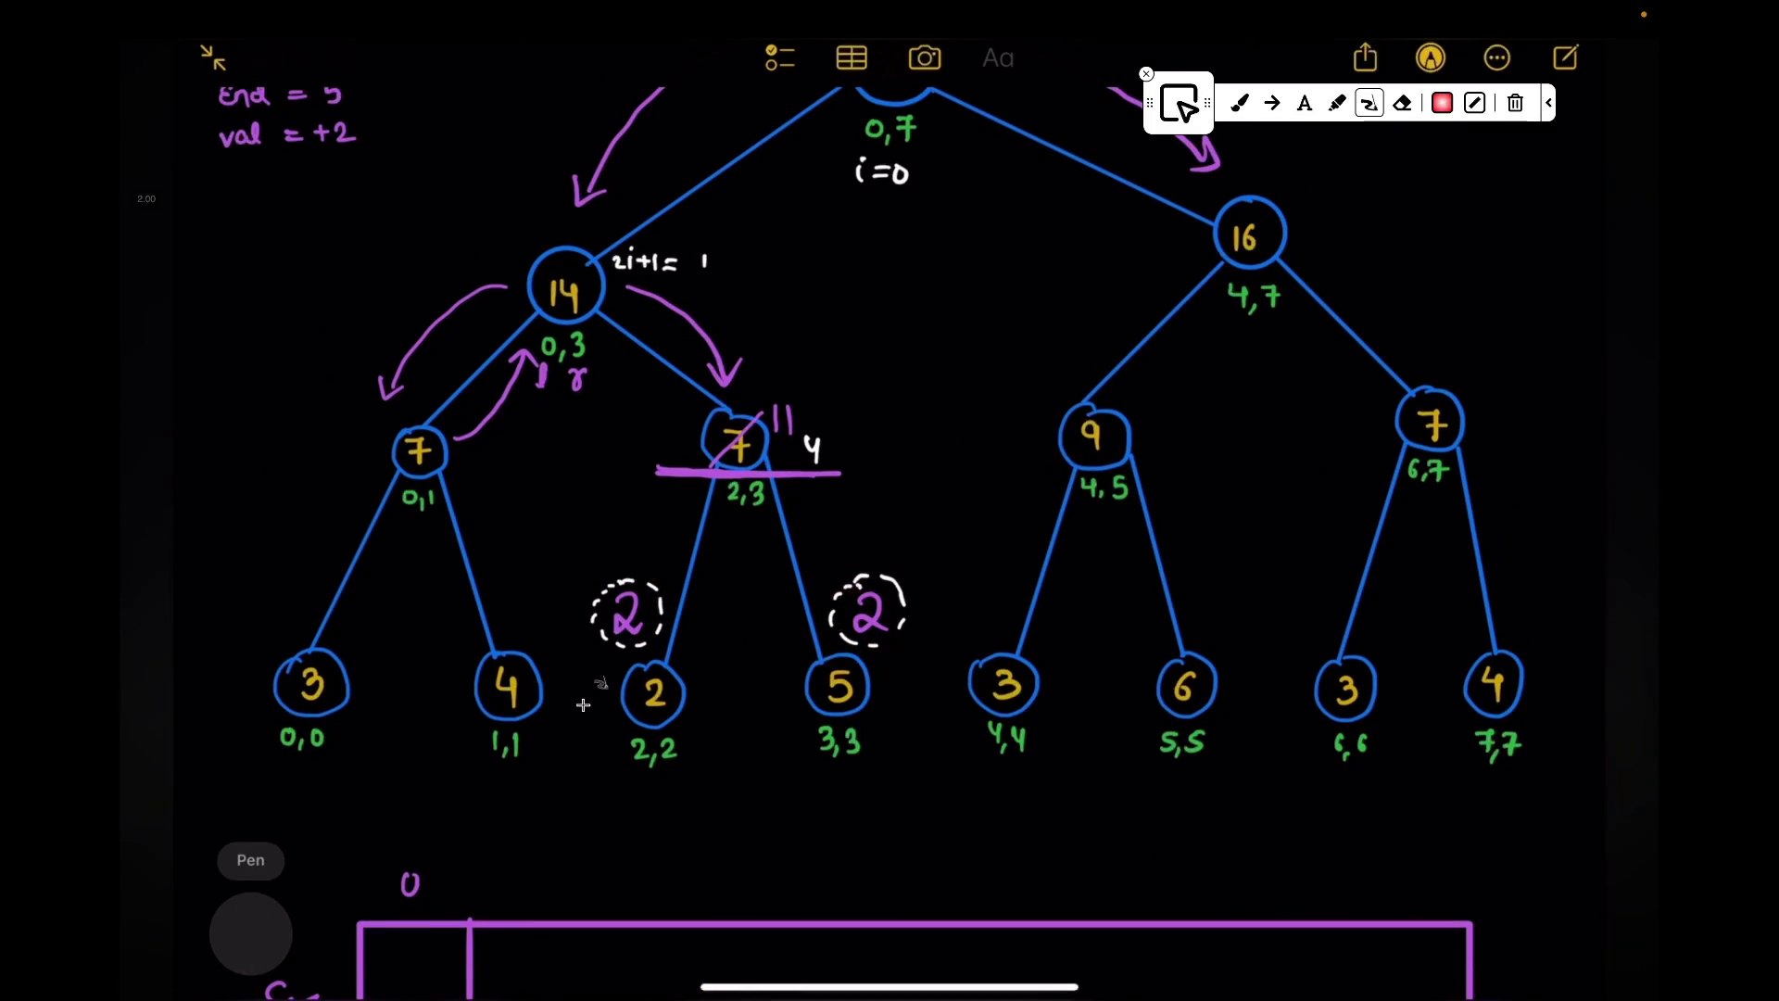
scroll(633, 633, down, 5)
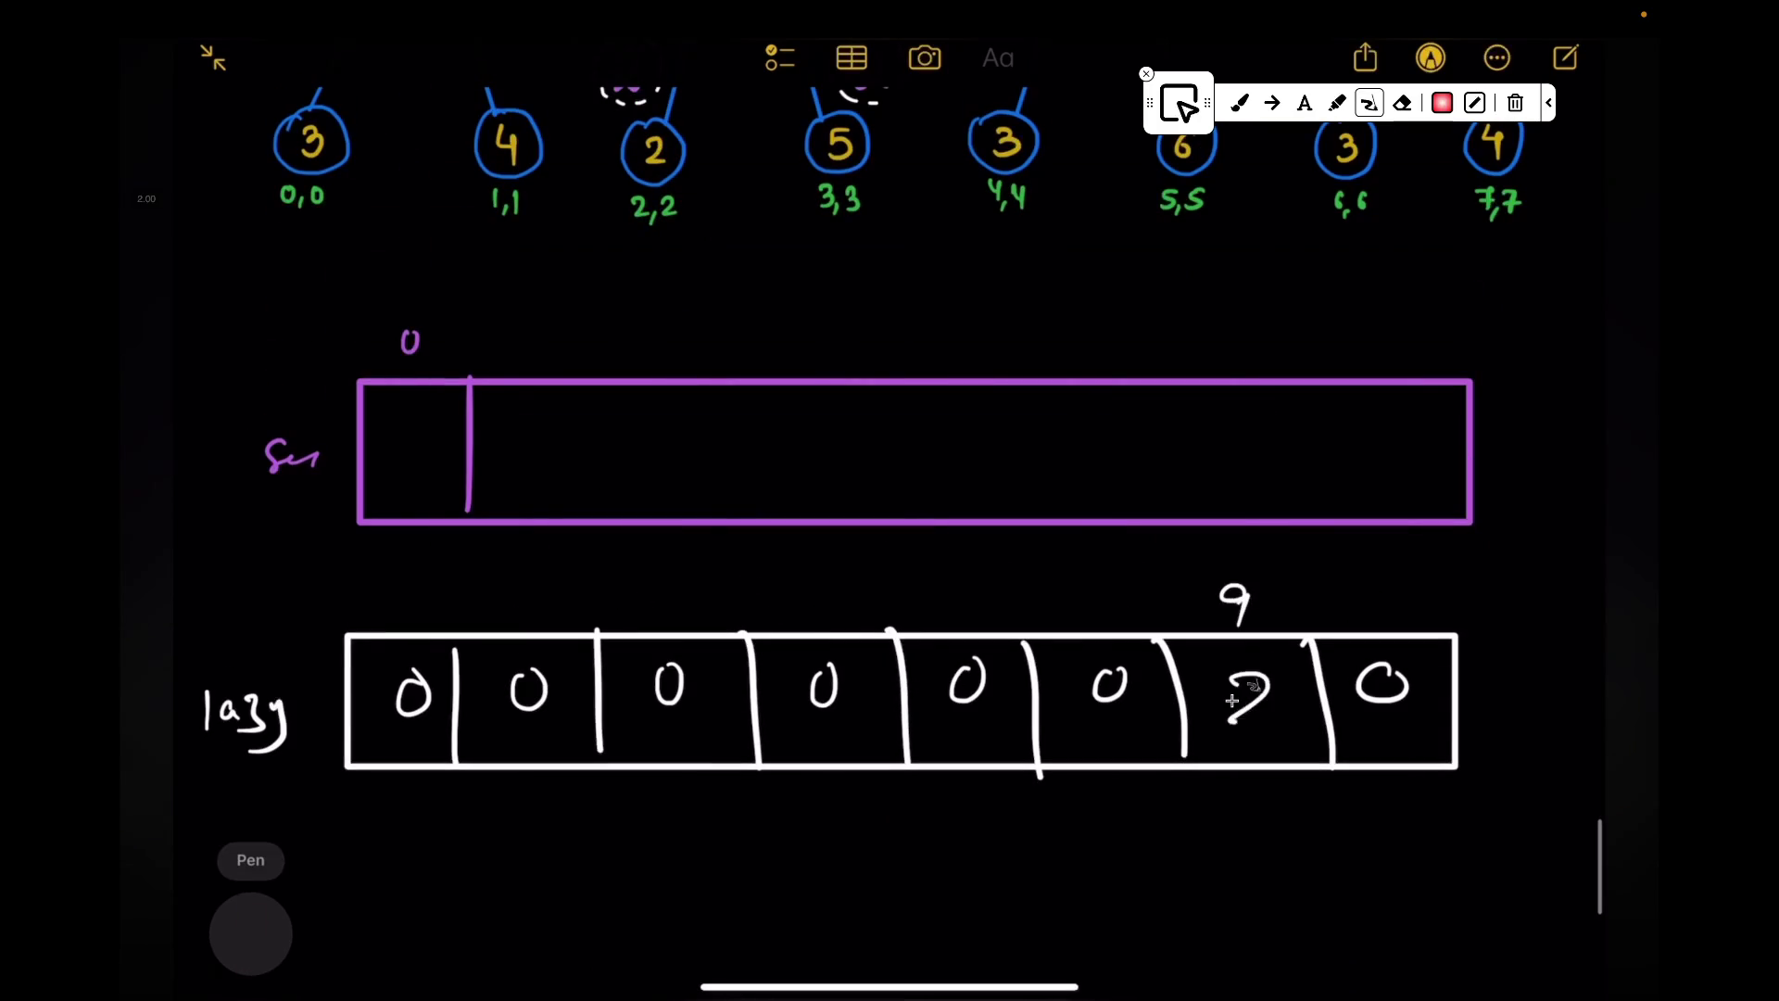
scroll(1078, 722, up, 4)
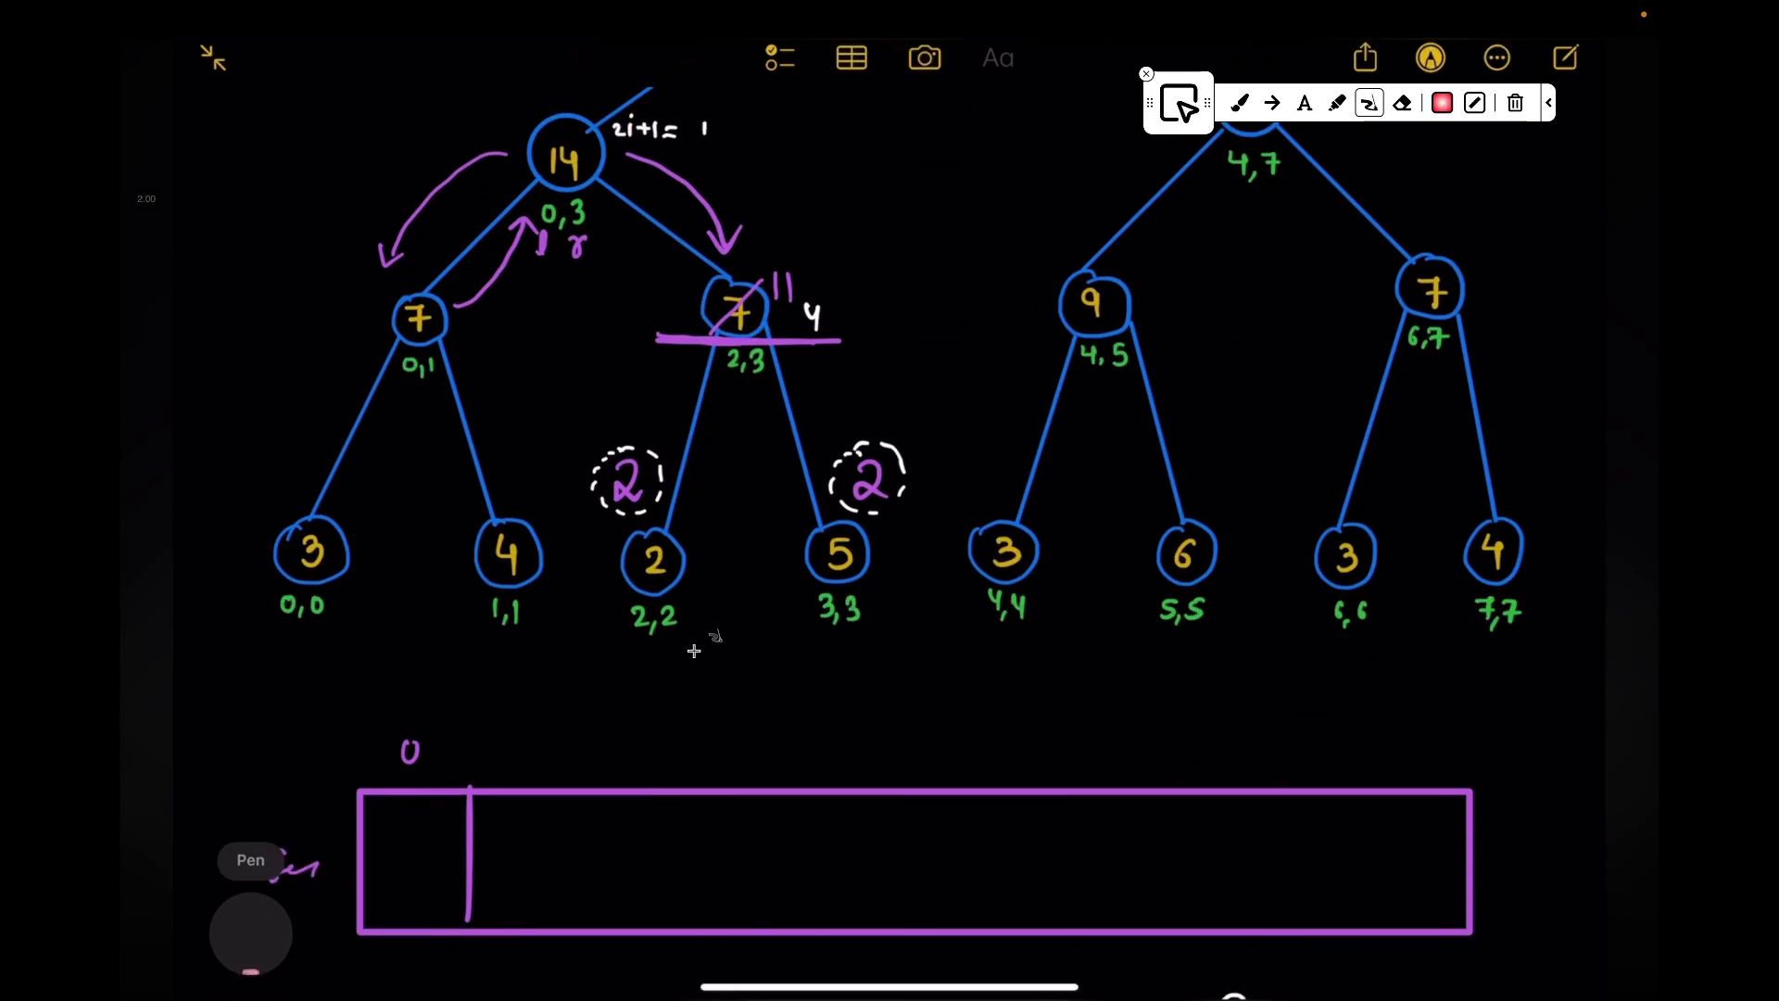
scroll(693, 650, down, 4)
drag(1360, 523, 1404, 550)
mouse_move(1368, 611)
mouse_down()
mouse_move(1398, 609)
mouse_move(1412, 647)
mouse_up()
scroll(695, 648, up, 2)
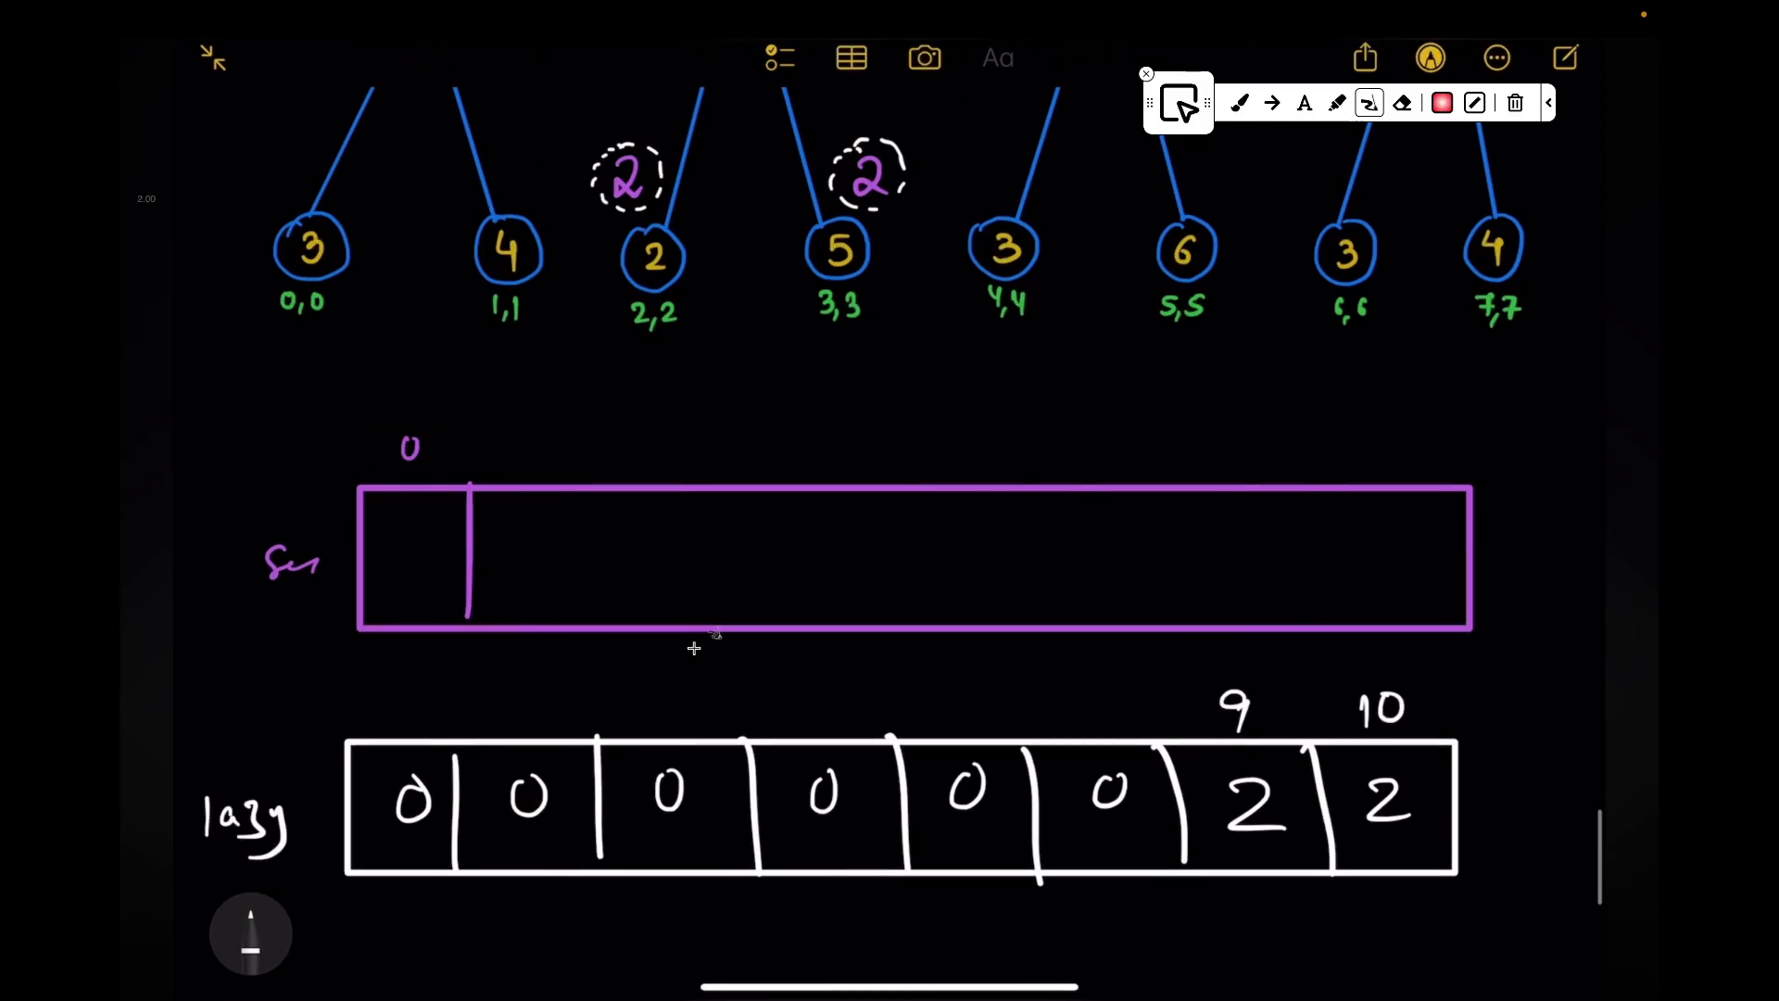
drag(1311, 479, 1308, 628)
drag(1203, 486, 1200, 628)
drag(1022, 480, 1014, 633)
drag(576, 497, 573, 632)
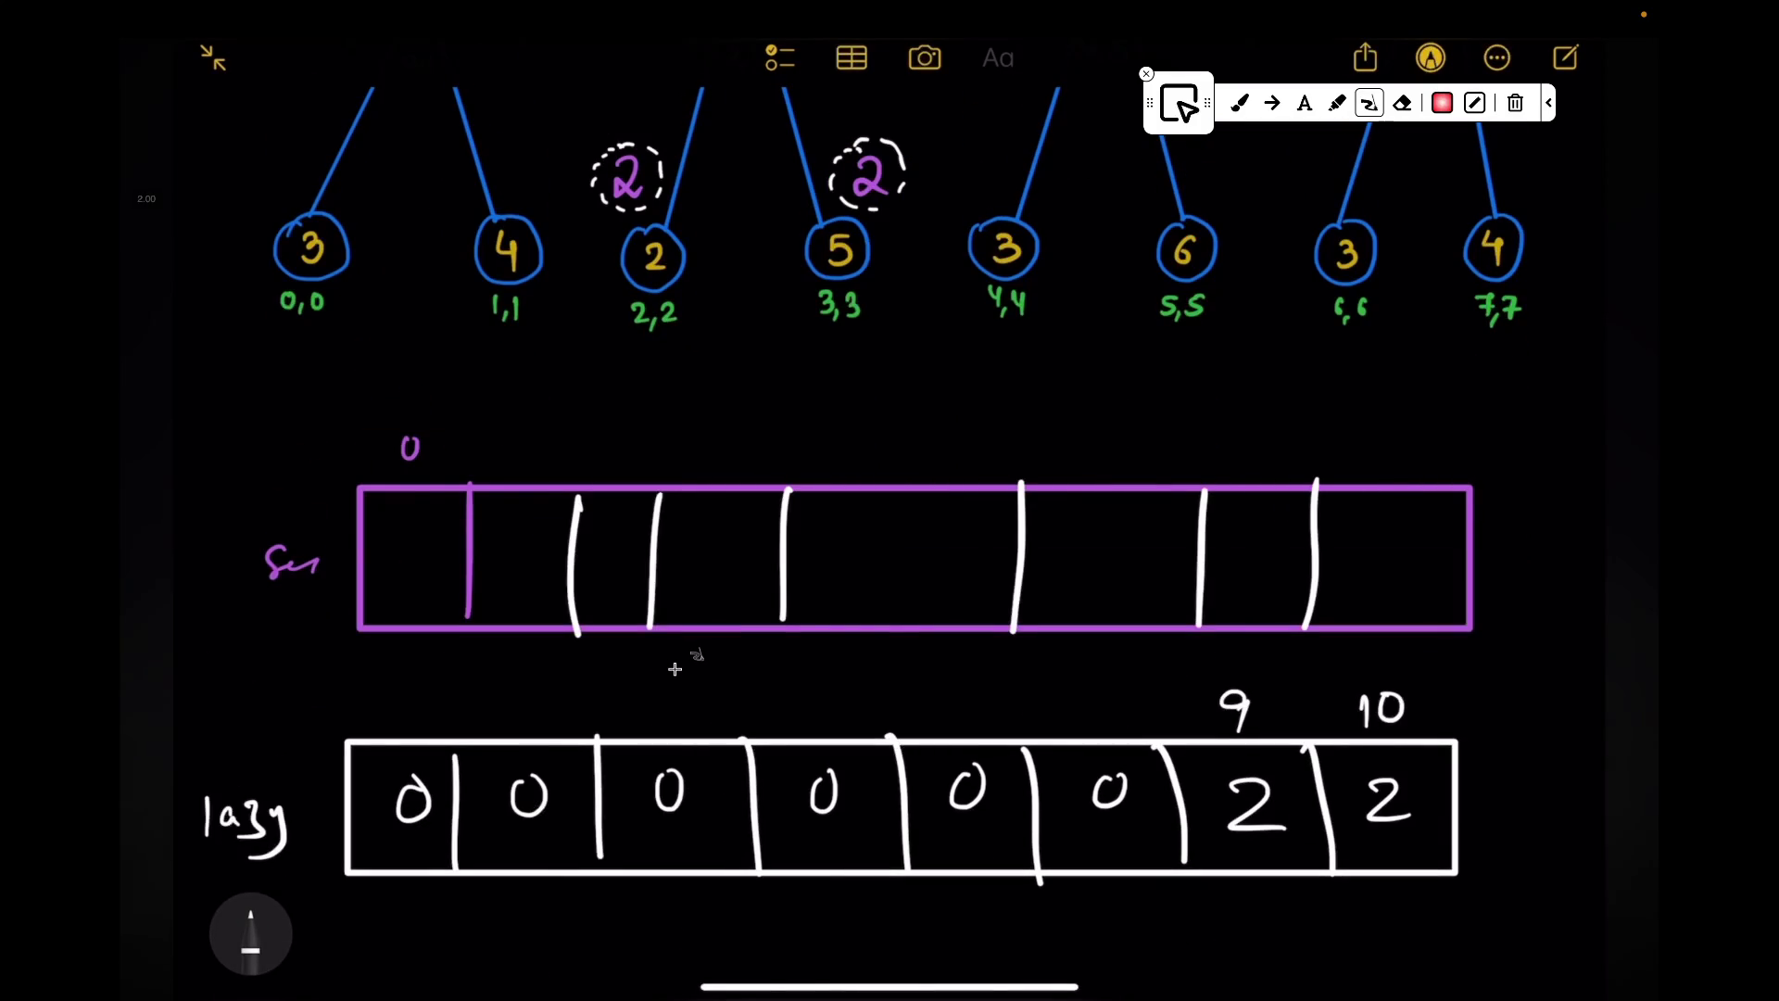
scroll(674, 668, up, 3)
scroll(675, 669, up, 1)
drag(834, 591, 877, 598)
Step: Undo the circle on node 5, erase the check marks by 9 and 10, circle the lazy 2s and erase the circles
key(ctrl+z)
scroll(675, 669, down, 3)
drag(1240, 536, 1285, 576)
drag(1376, 537, 1343, 590)
drag(1377, 538, 1413, 536)
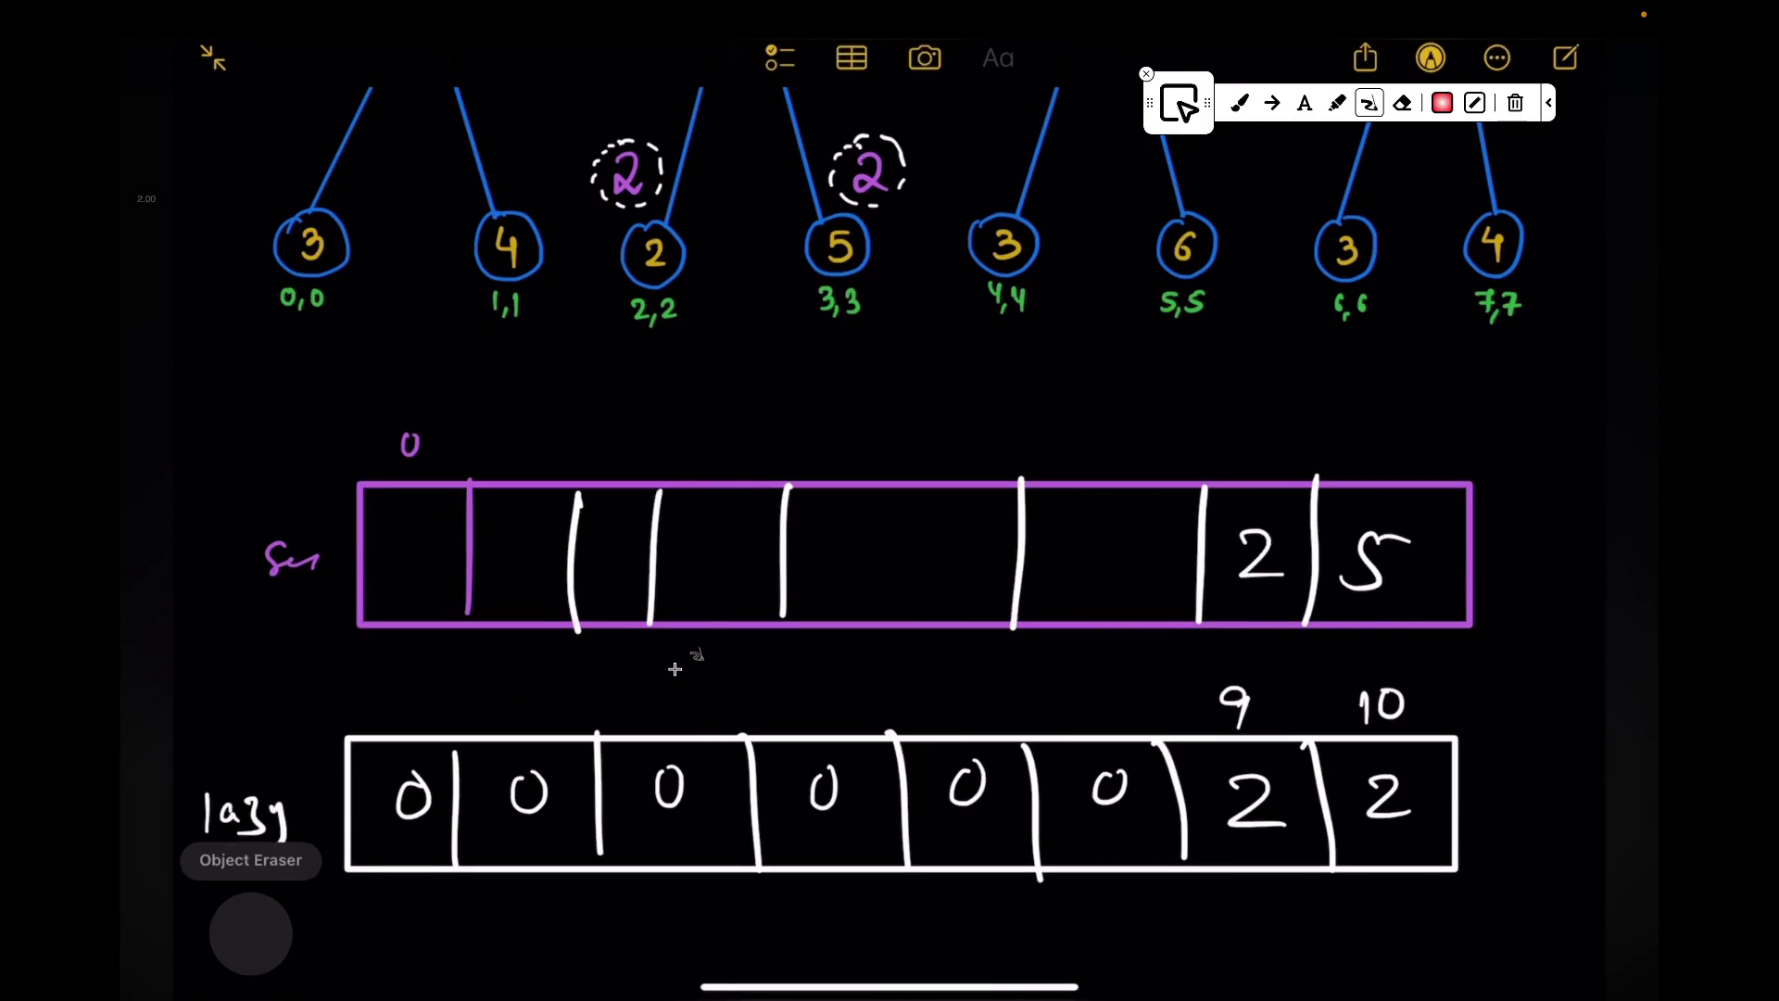
scroll(675, 669, up, 3)
drag(1269, 681, 1254, 713)
drag(1374, 693, 1399, 723)
scroll(675, 669, down, 2)
scroll(674, 669, down, 2)
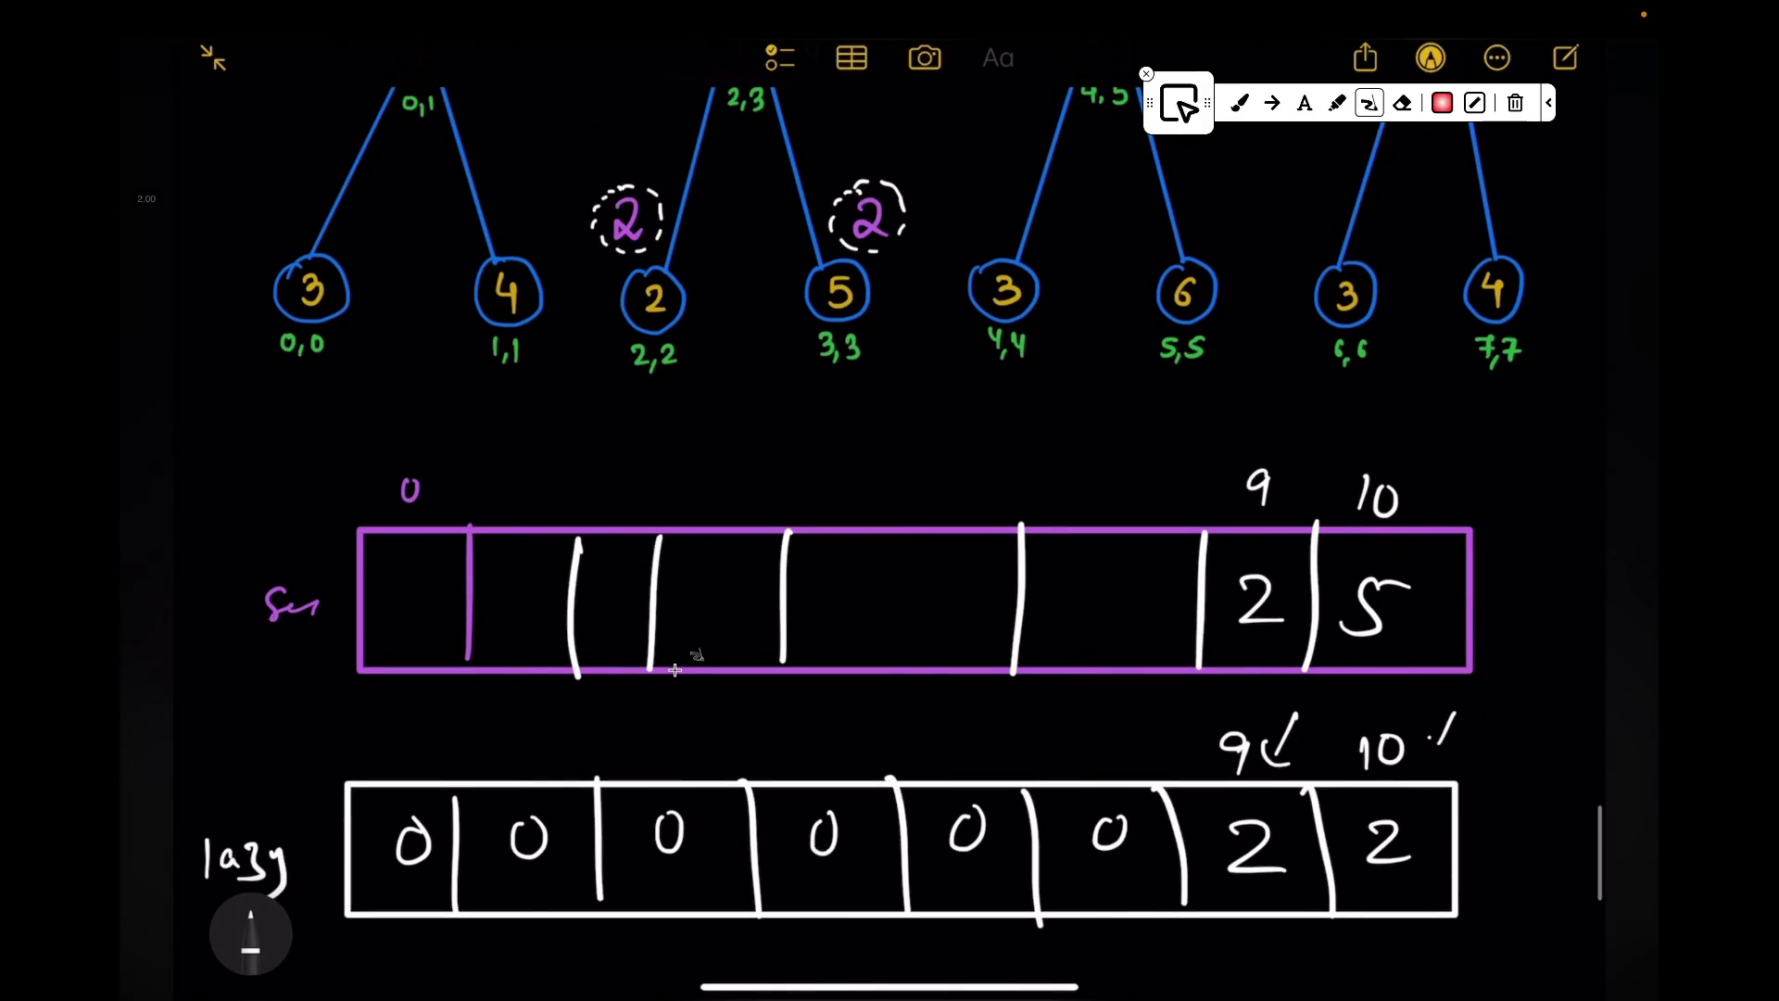
drag(1269, 734, 1290, 758)
drag(1437, 724, 1451, 751)
drag(1258, 803, 1248, 801)
drag(1390, 803, 1418, 851)
drag(1290, 829, 1278, 851)
Step: Draw arrows under seg values 2 and 5, erase them, and return to drawing strokes
drag(1209, 682, 1245, 629)
drag(1336, 711, 1377, 641)
click(1356, 675)
click(1227, 653)
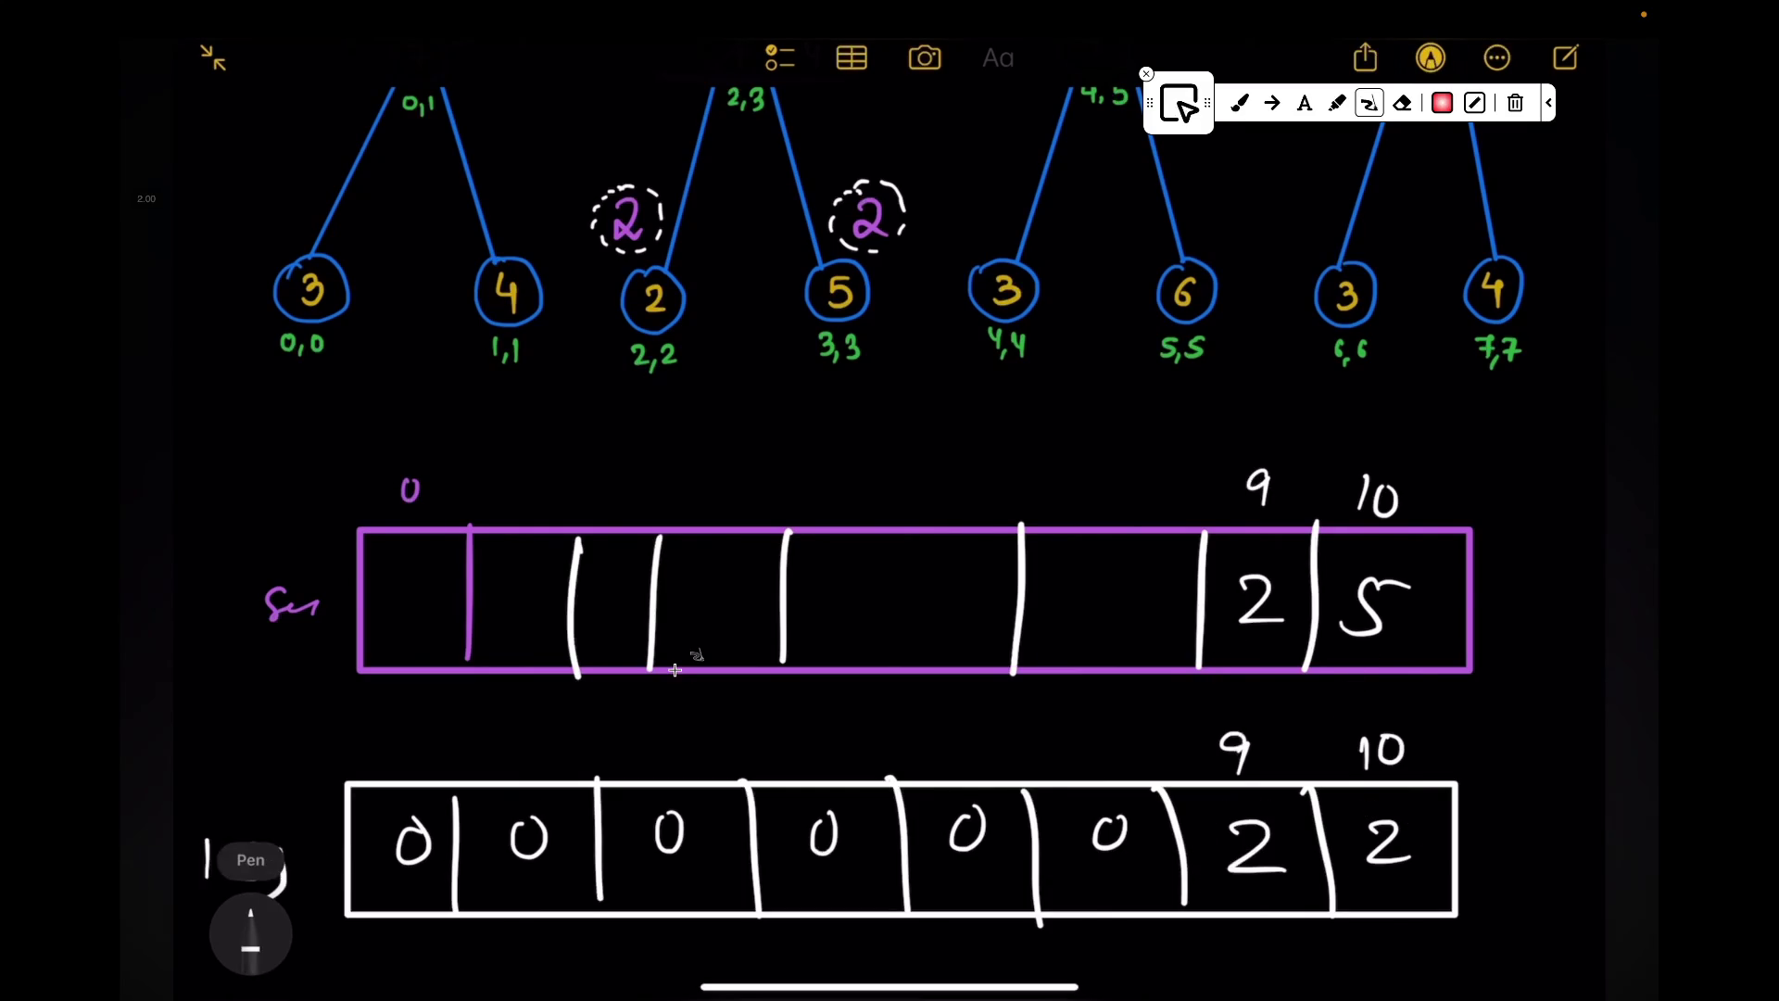
scroll(675, 669, up, 5)
click(251, 932)
Step: In purple ink draw an arrow from node 7 up to 14, then erase the 4 and i=0 index notes
click(910, 936)
click(675, 668)
drag(688, 608, 601, 511)
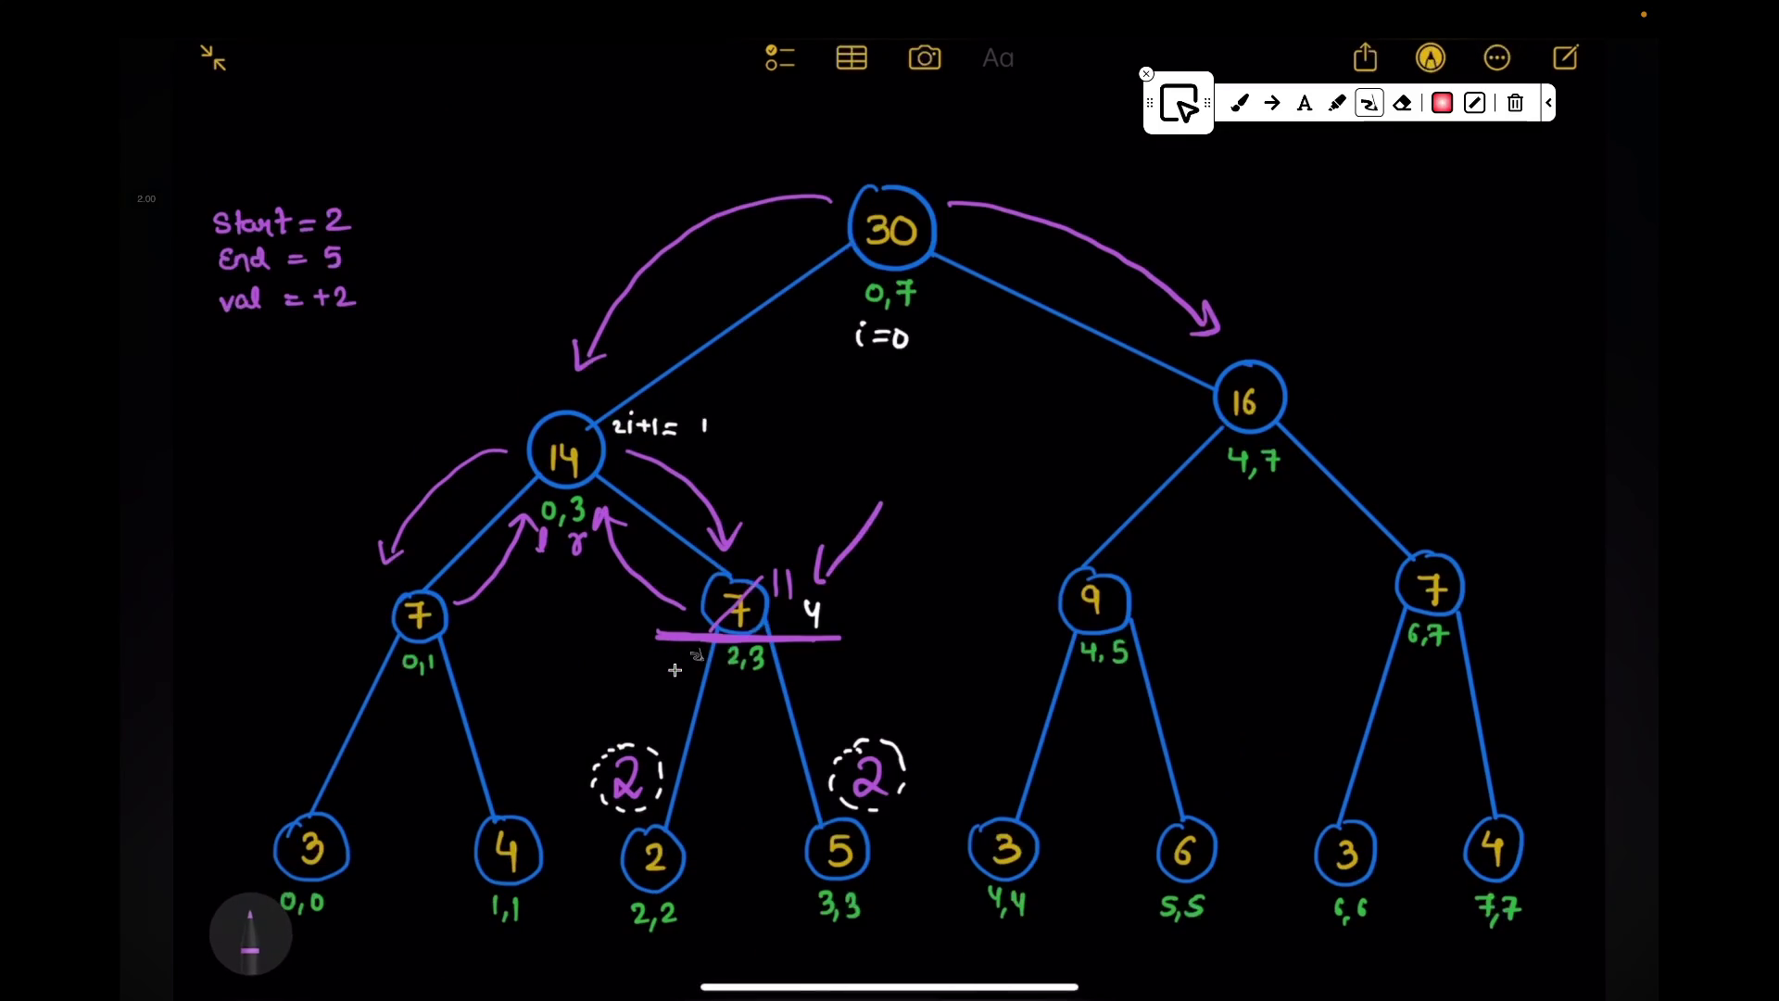
click(851, 539)
click(813, 612)
click(883, 336)
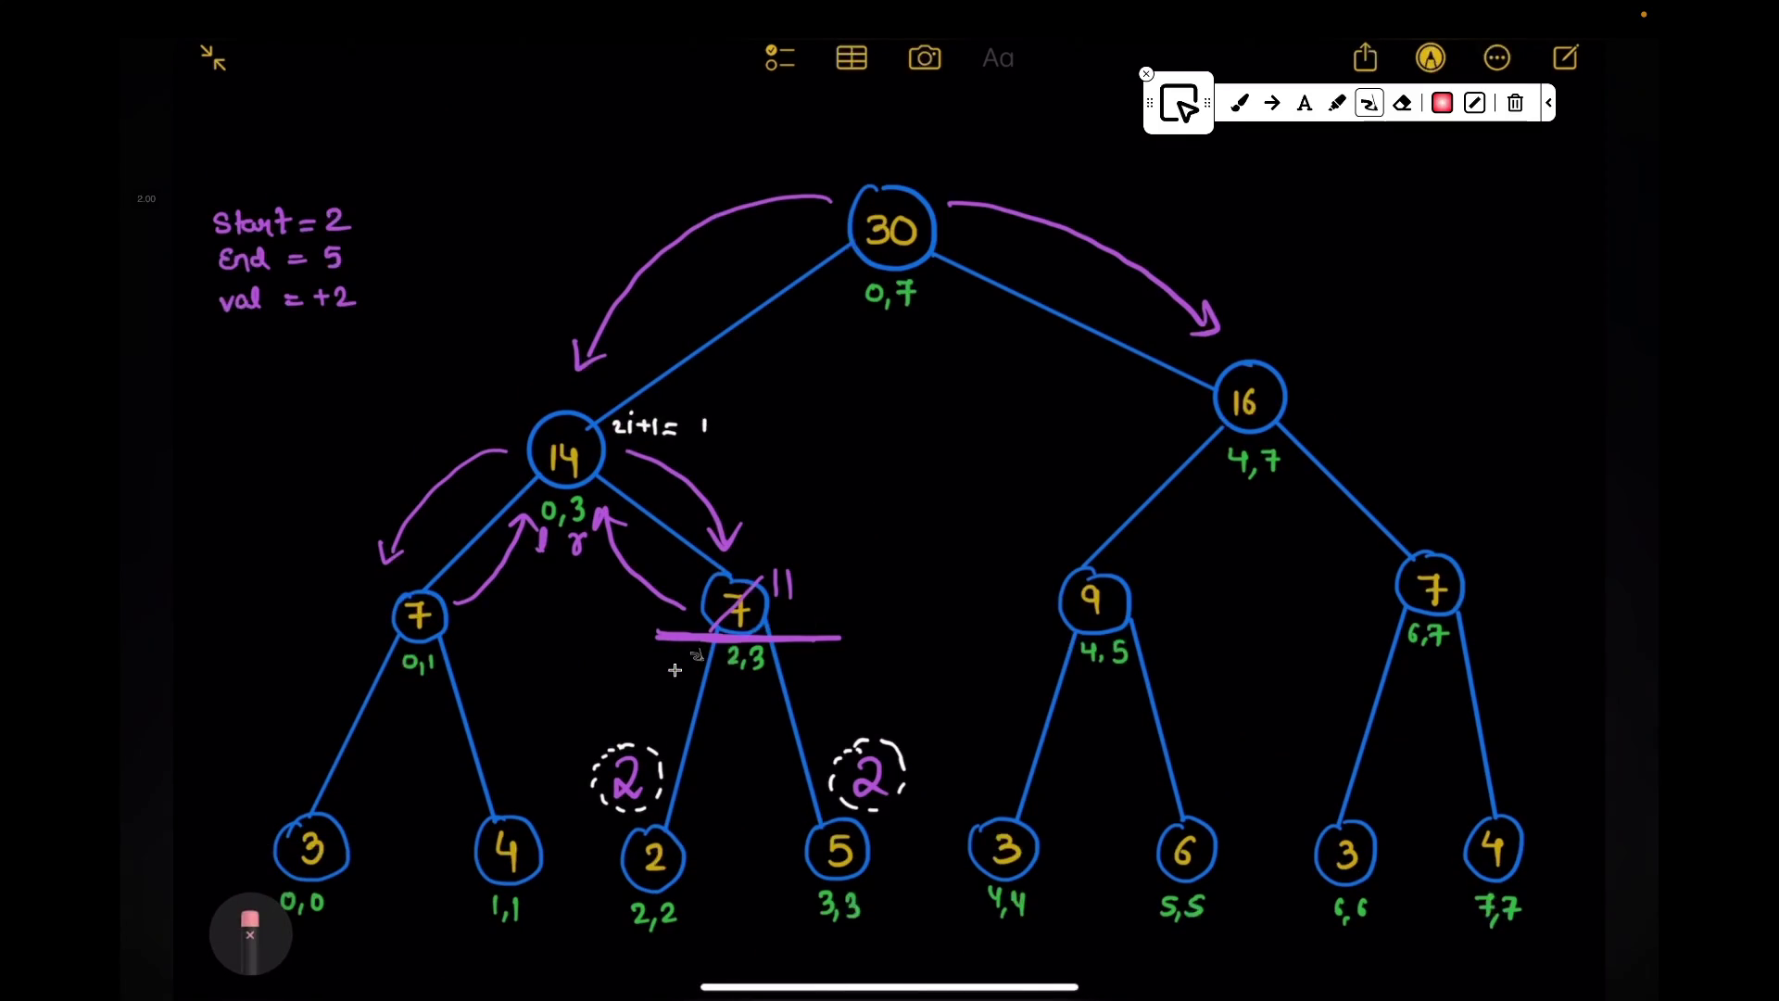
click(251, 932)
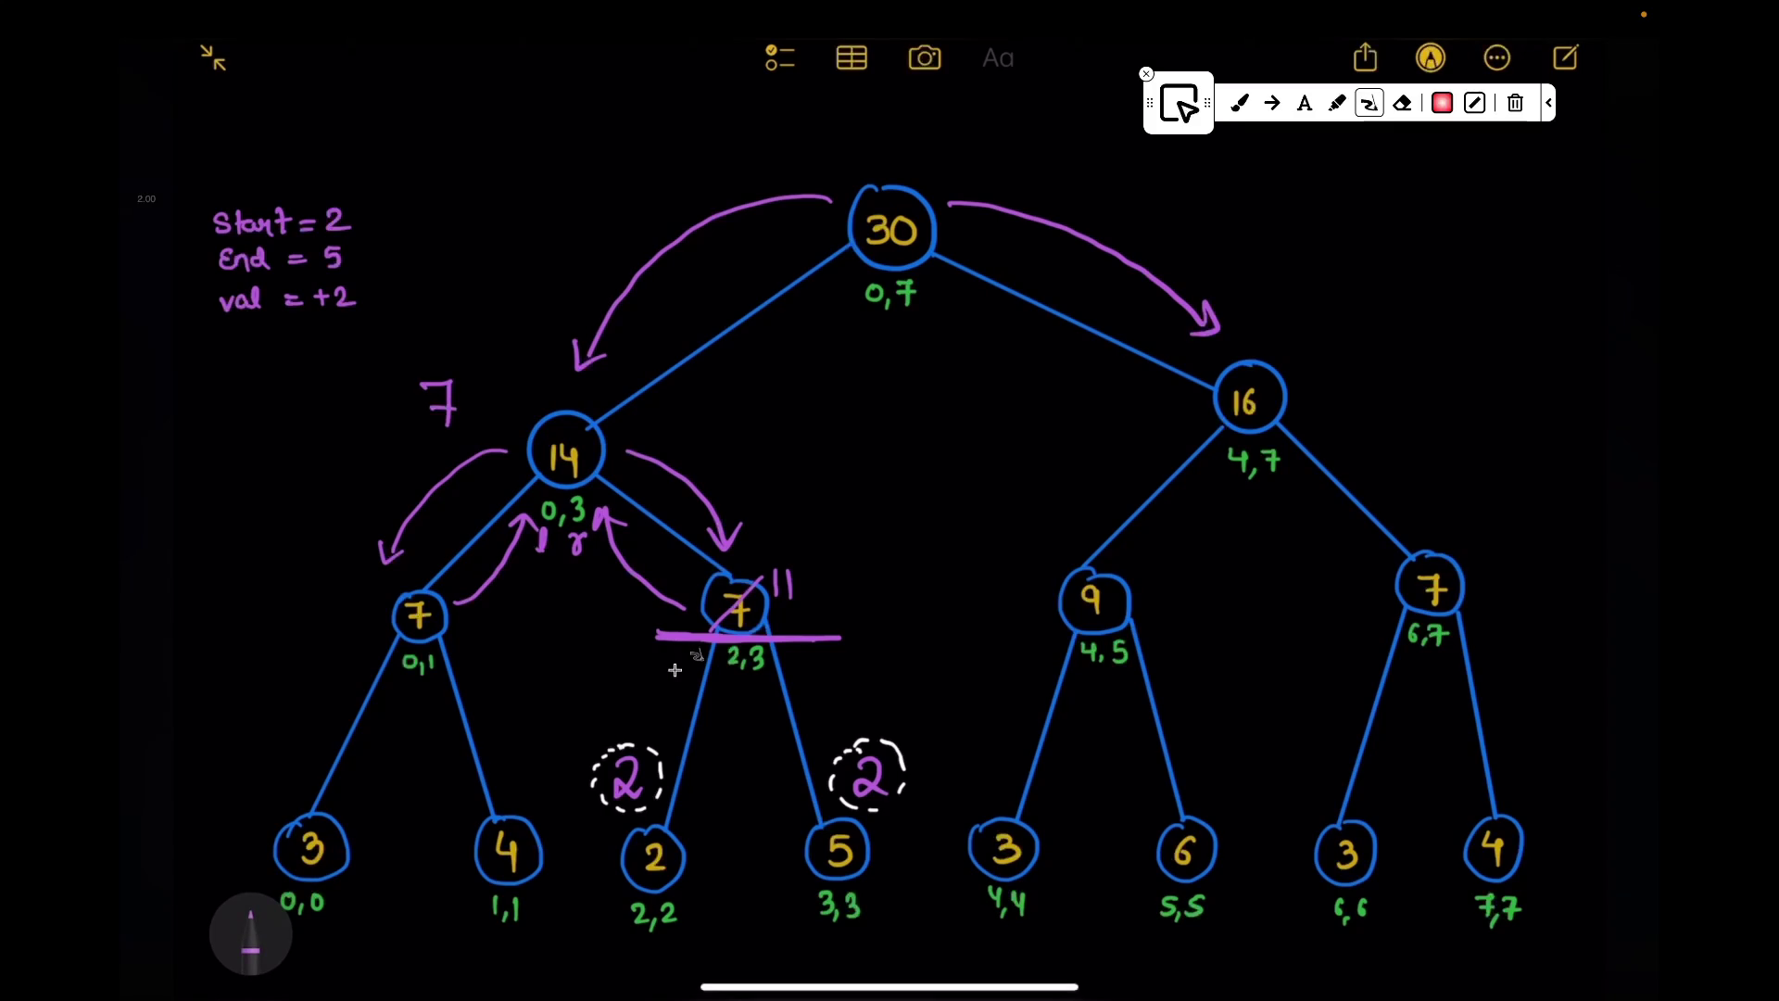
Step: Erase the purple 7, strike through node 14's old value and draw an arrow from the root toward node 16
click(440, 403)
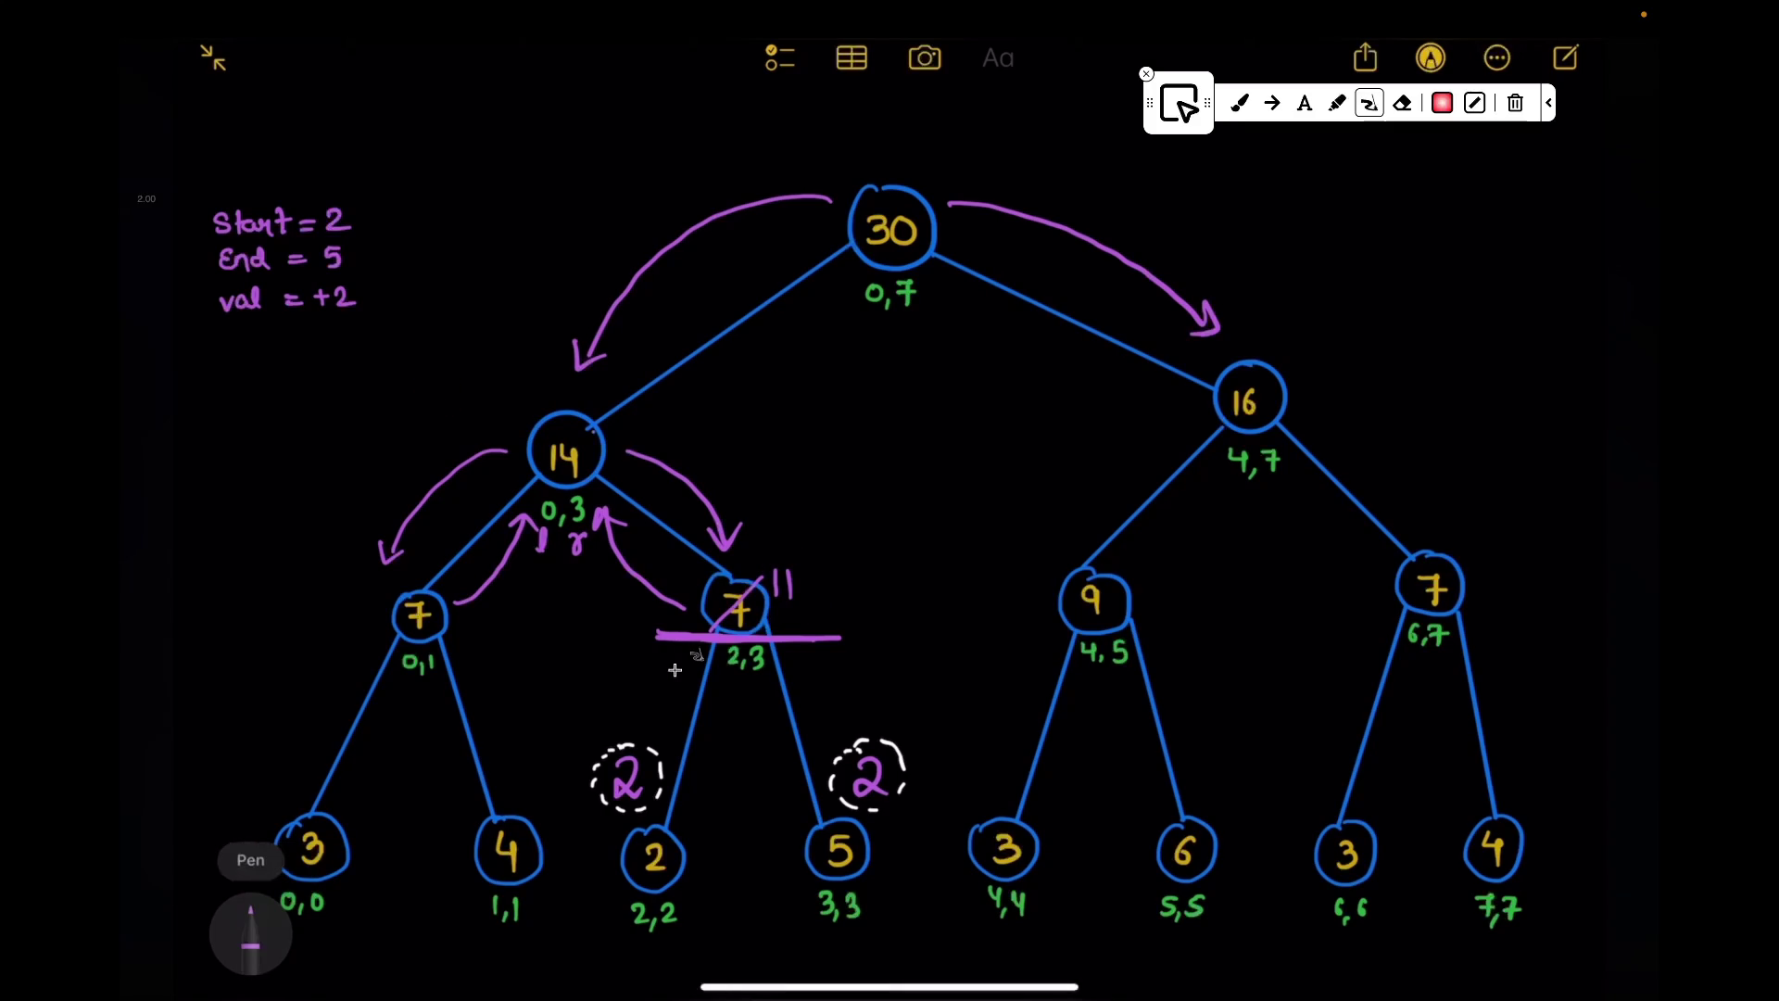
drag(535, 481, 596, 430)
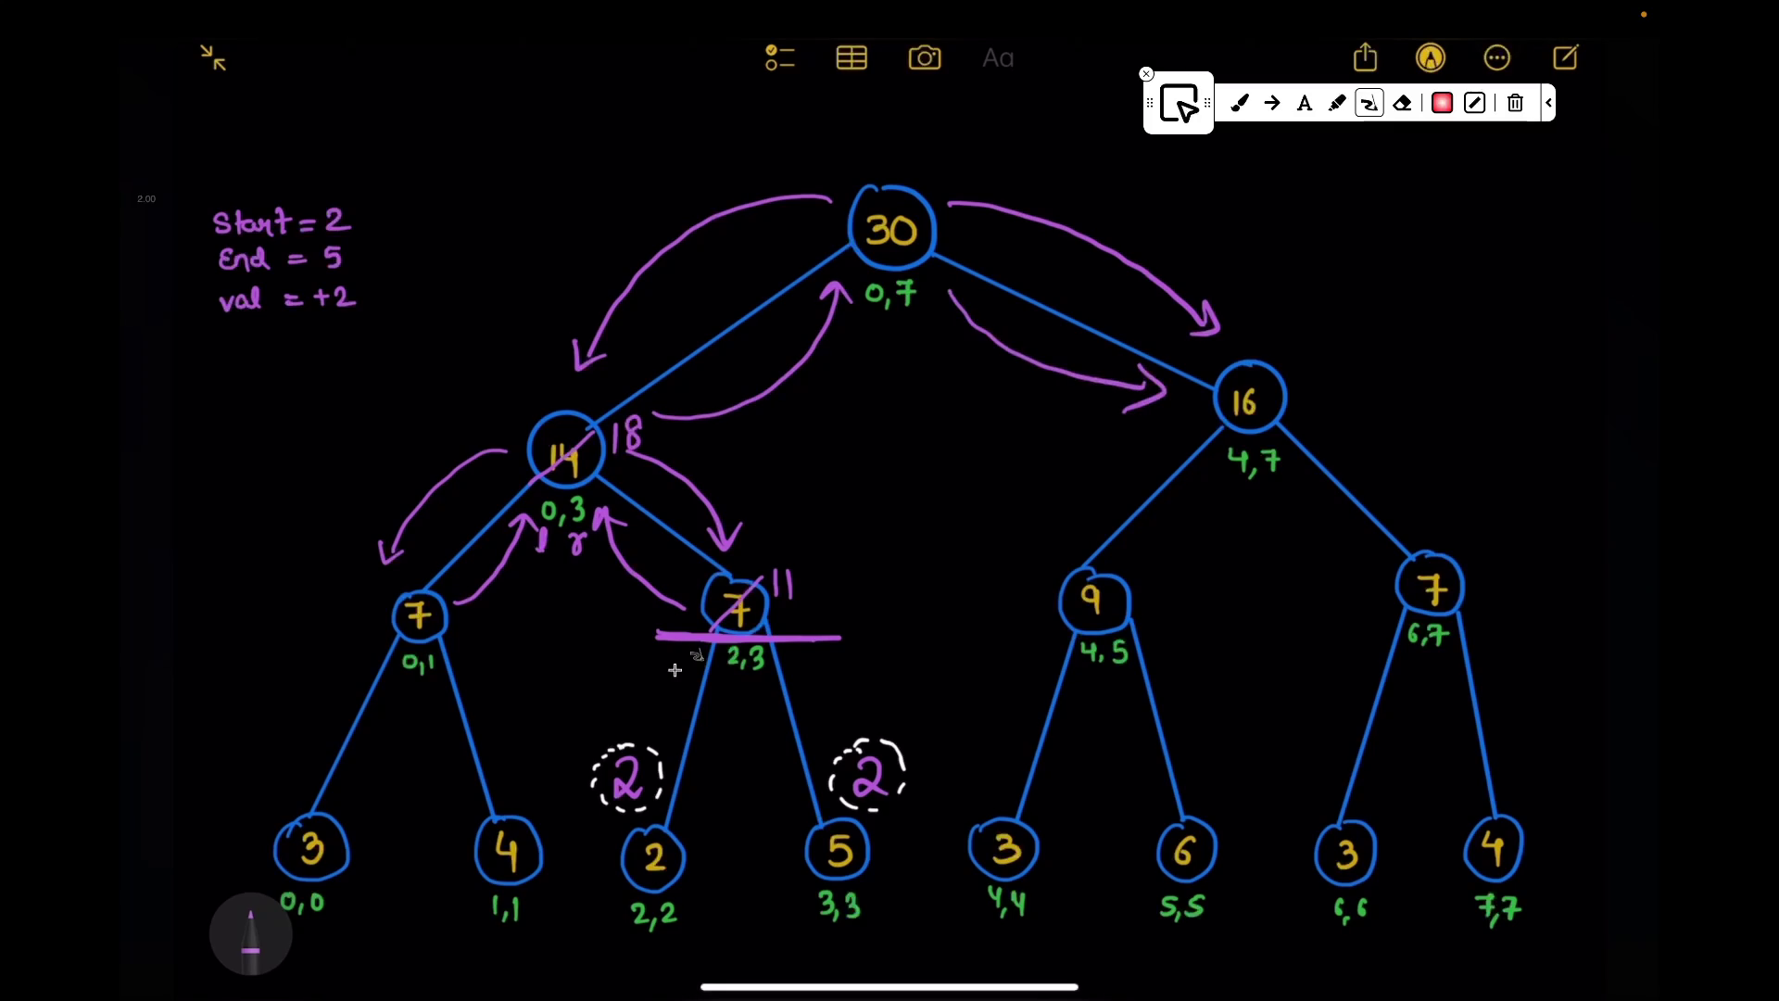
click(1057, 366)
click(1085, 265)
mouse_move(970, 219)
mouse_down()
mouse_move(1192, 330)
mouse_move(1198, 314)
mouse_up()
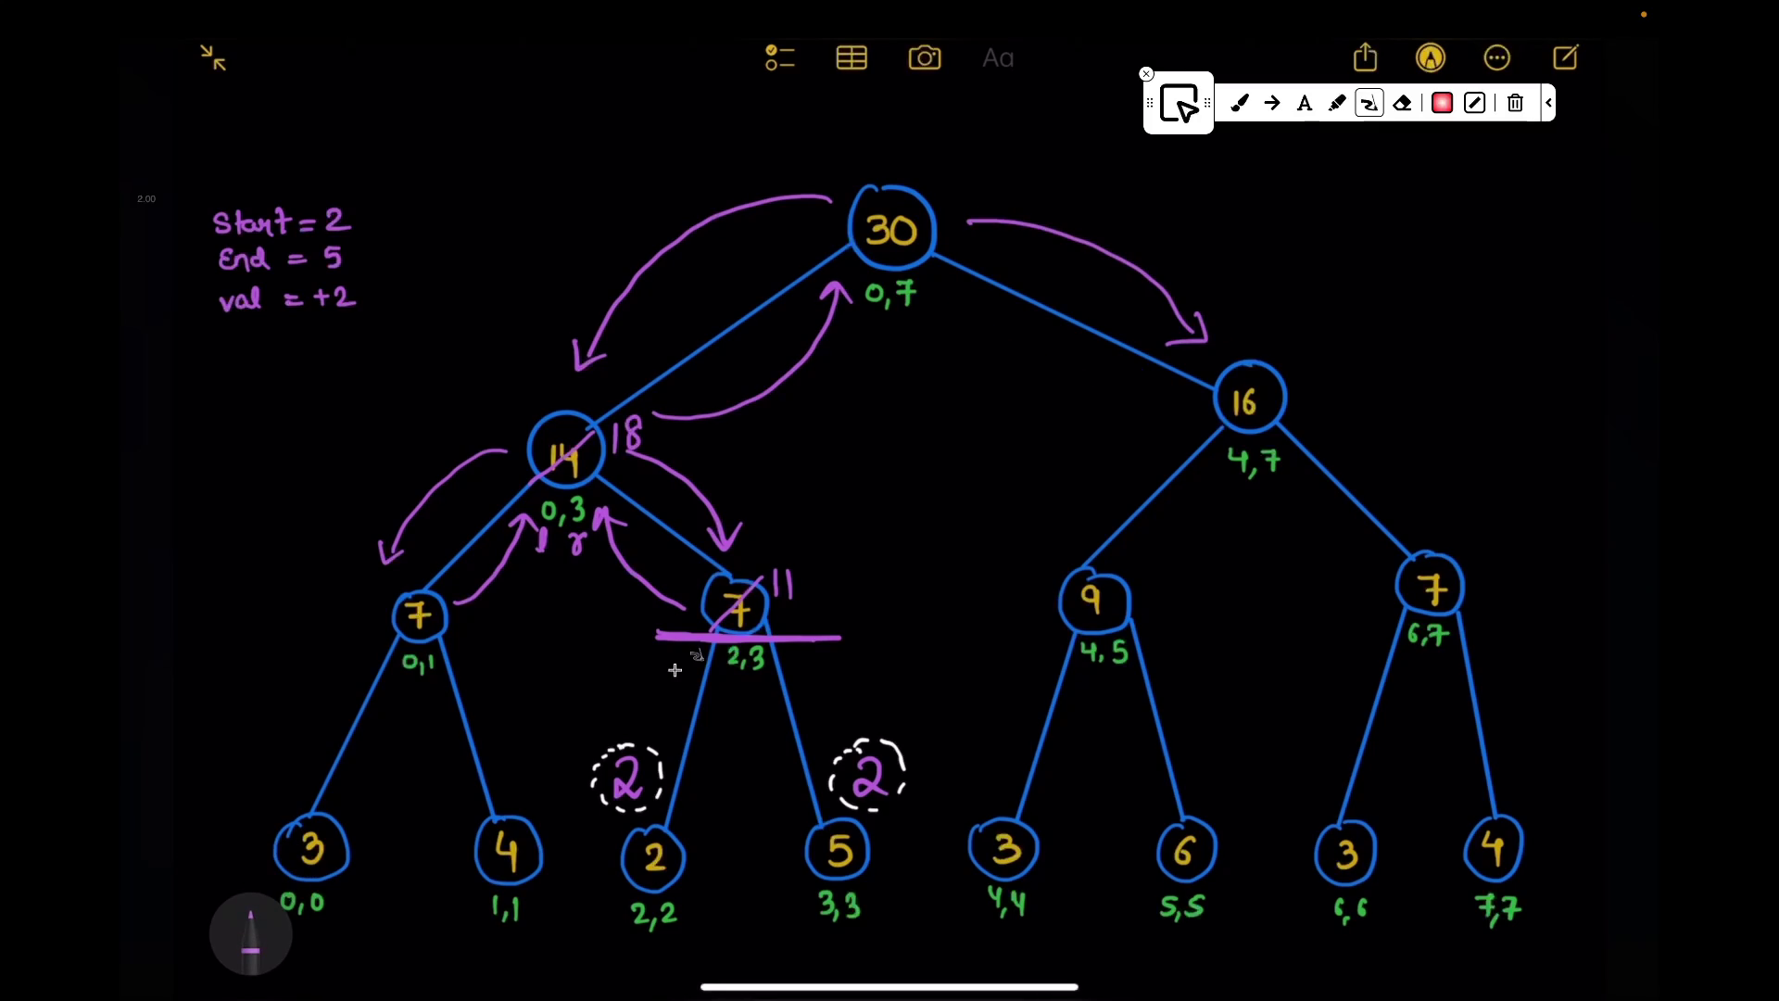
scroll(891, 556, up, 5)
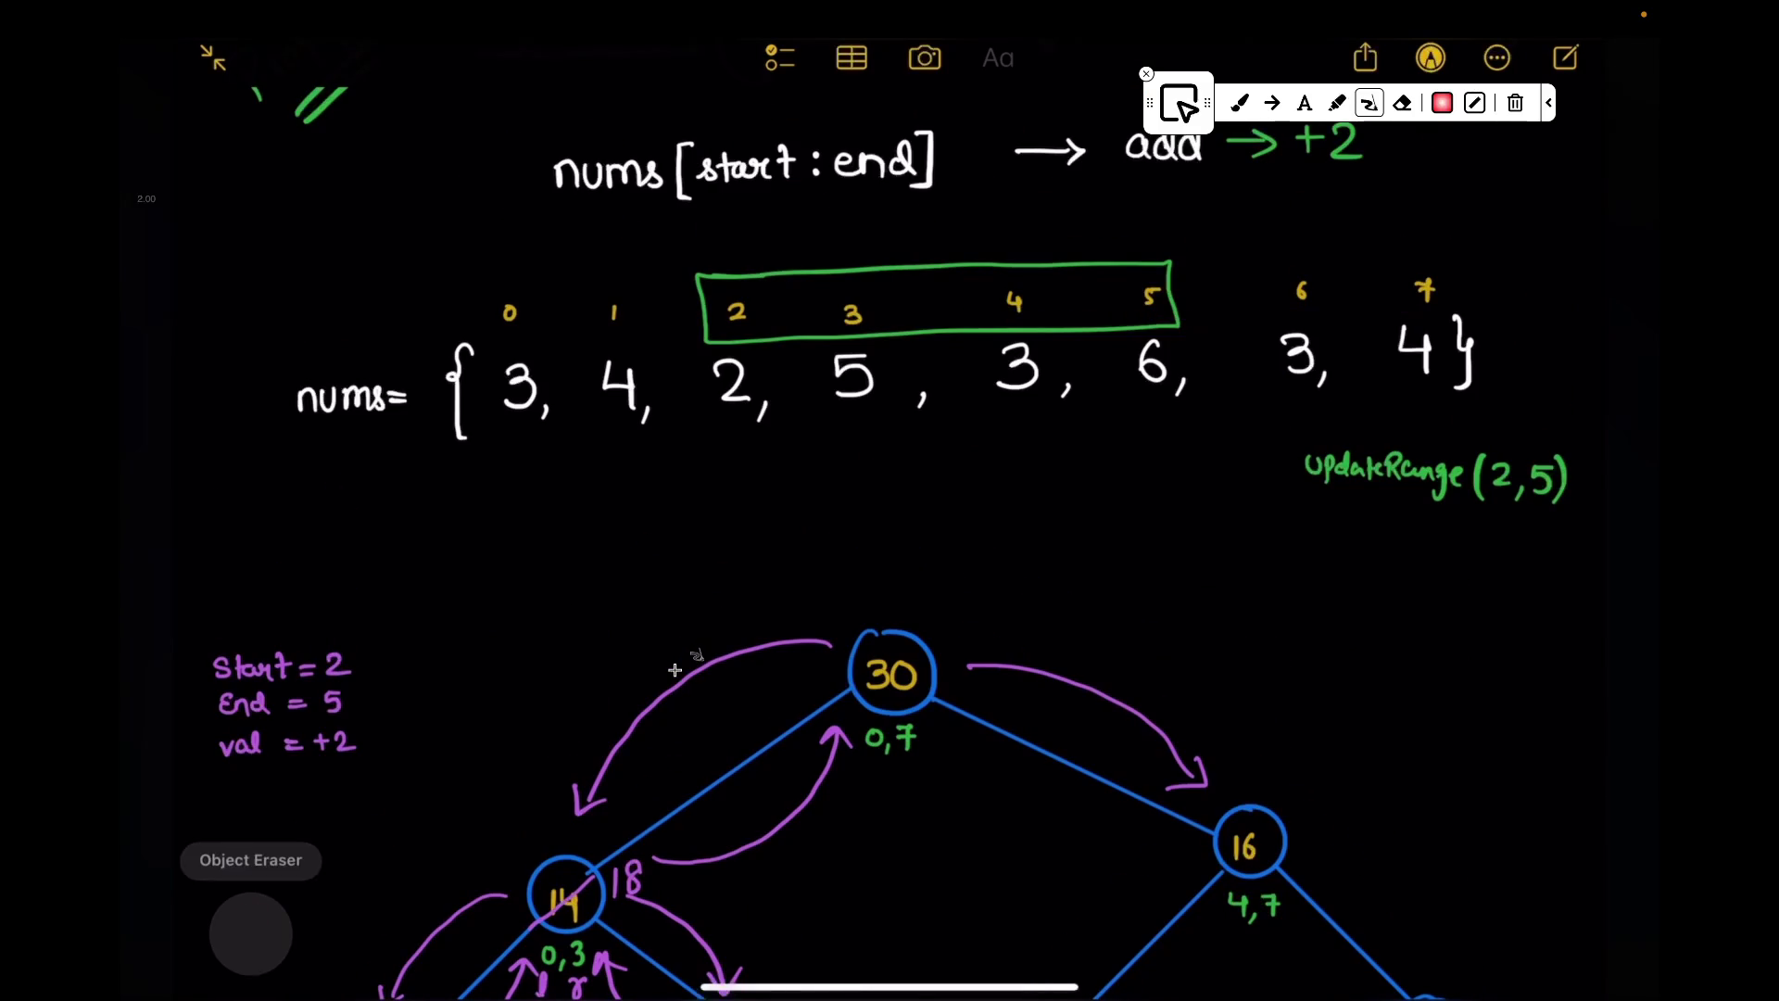
scroll(890, 557, down, 5)
drag(1192, 355, 1064, 487)
drag(1050, 475, 1081, 495)
drag(1315, 367, 1412, 470)
drag(1396, 460, 1431, 481)
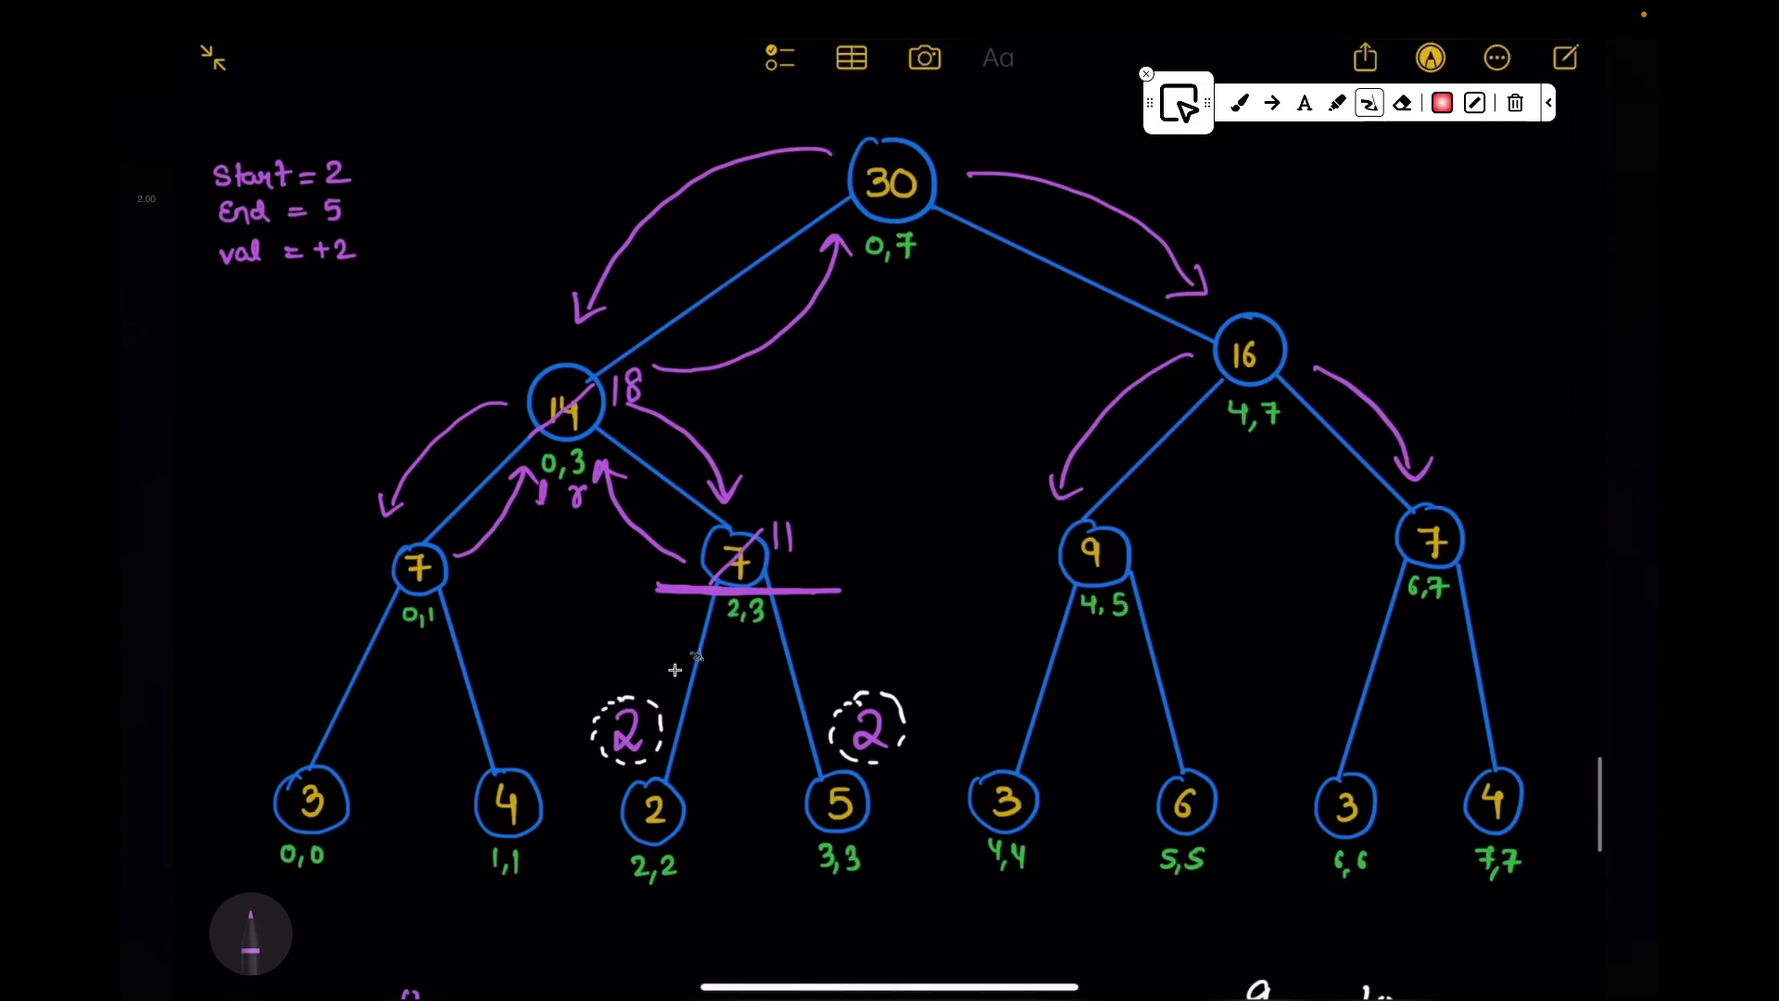
scroll(674, 669, up, 2)
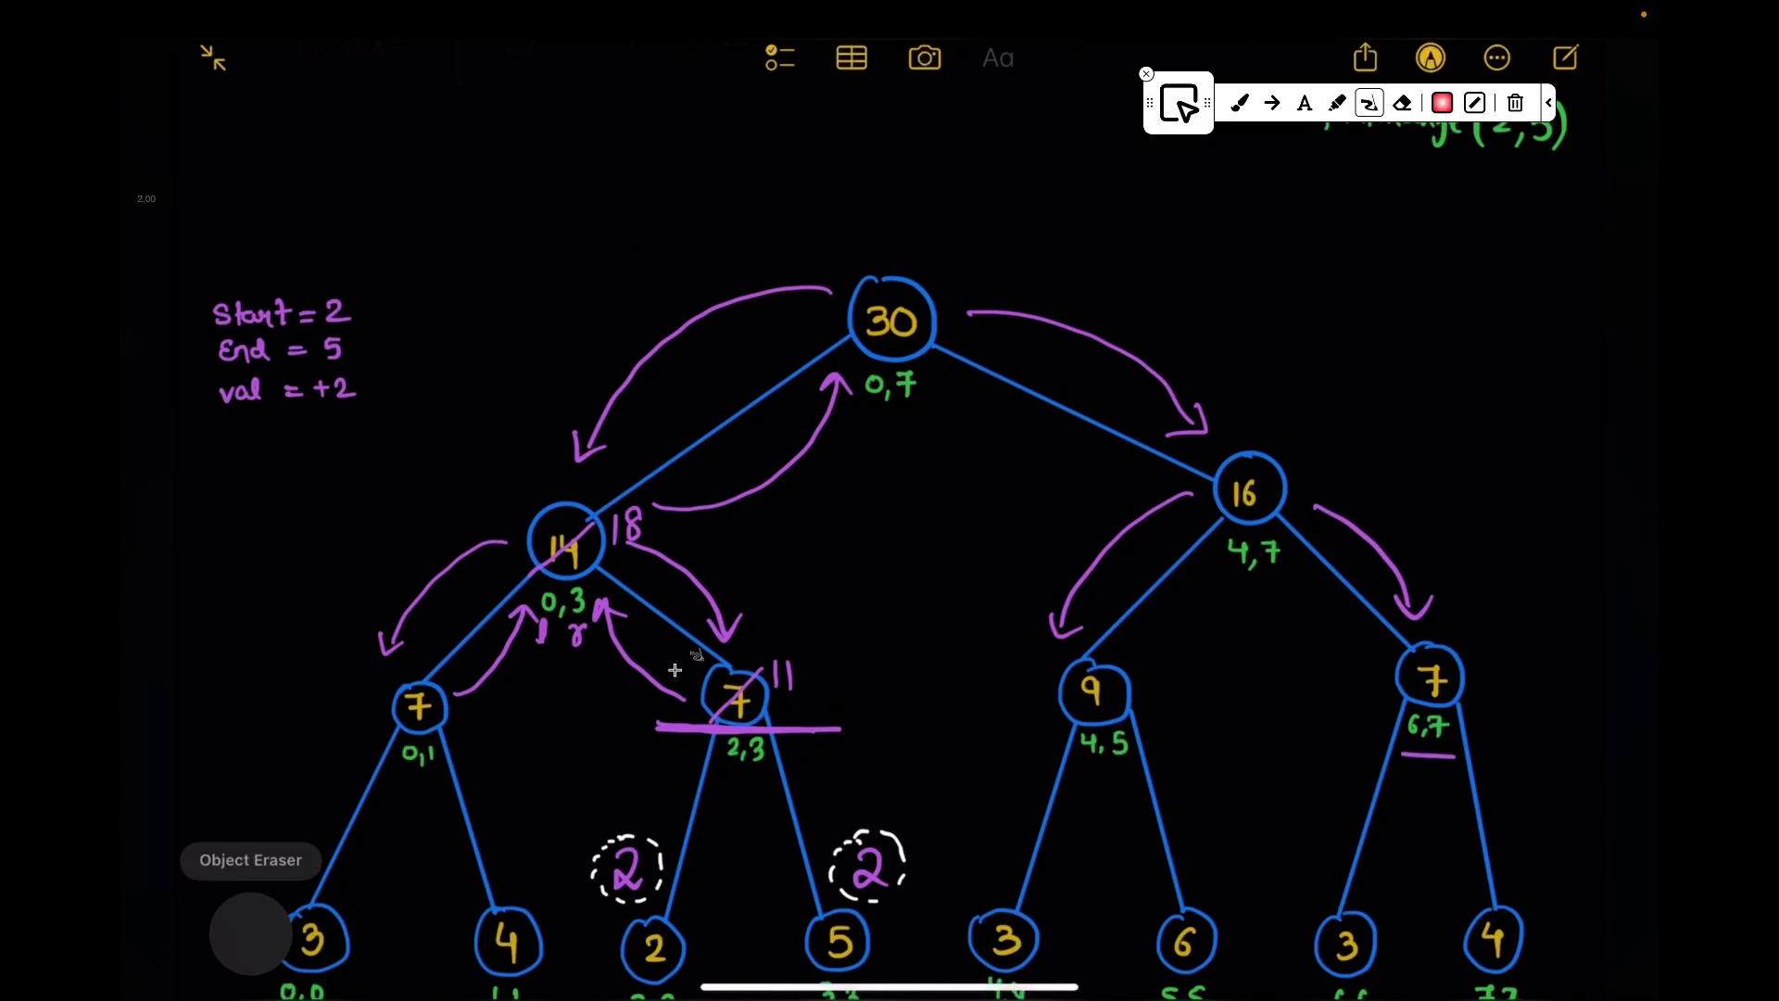
scroll(674, 669, up, 5)
Step: Mark elements 3, 4 in nums and pick purple ink for the recursion arrows
drag(1283, 436, 1448, 448)
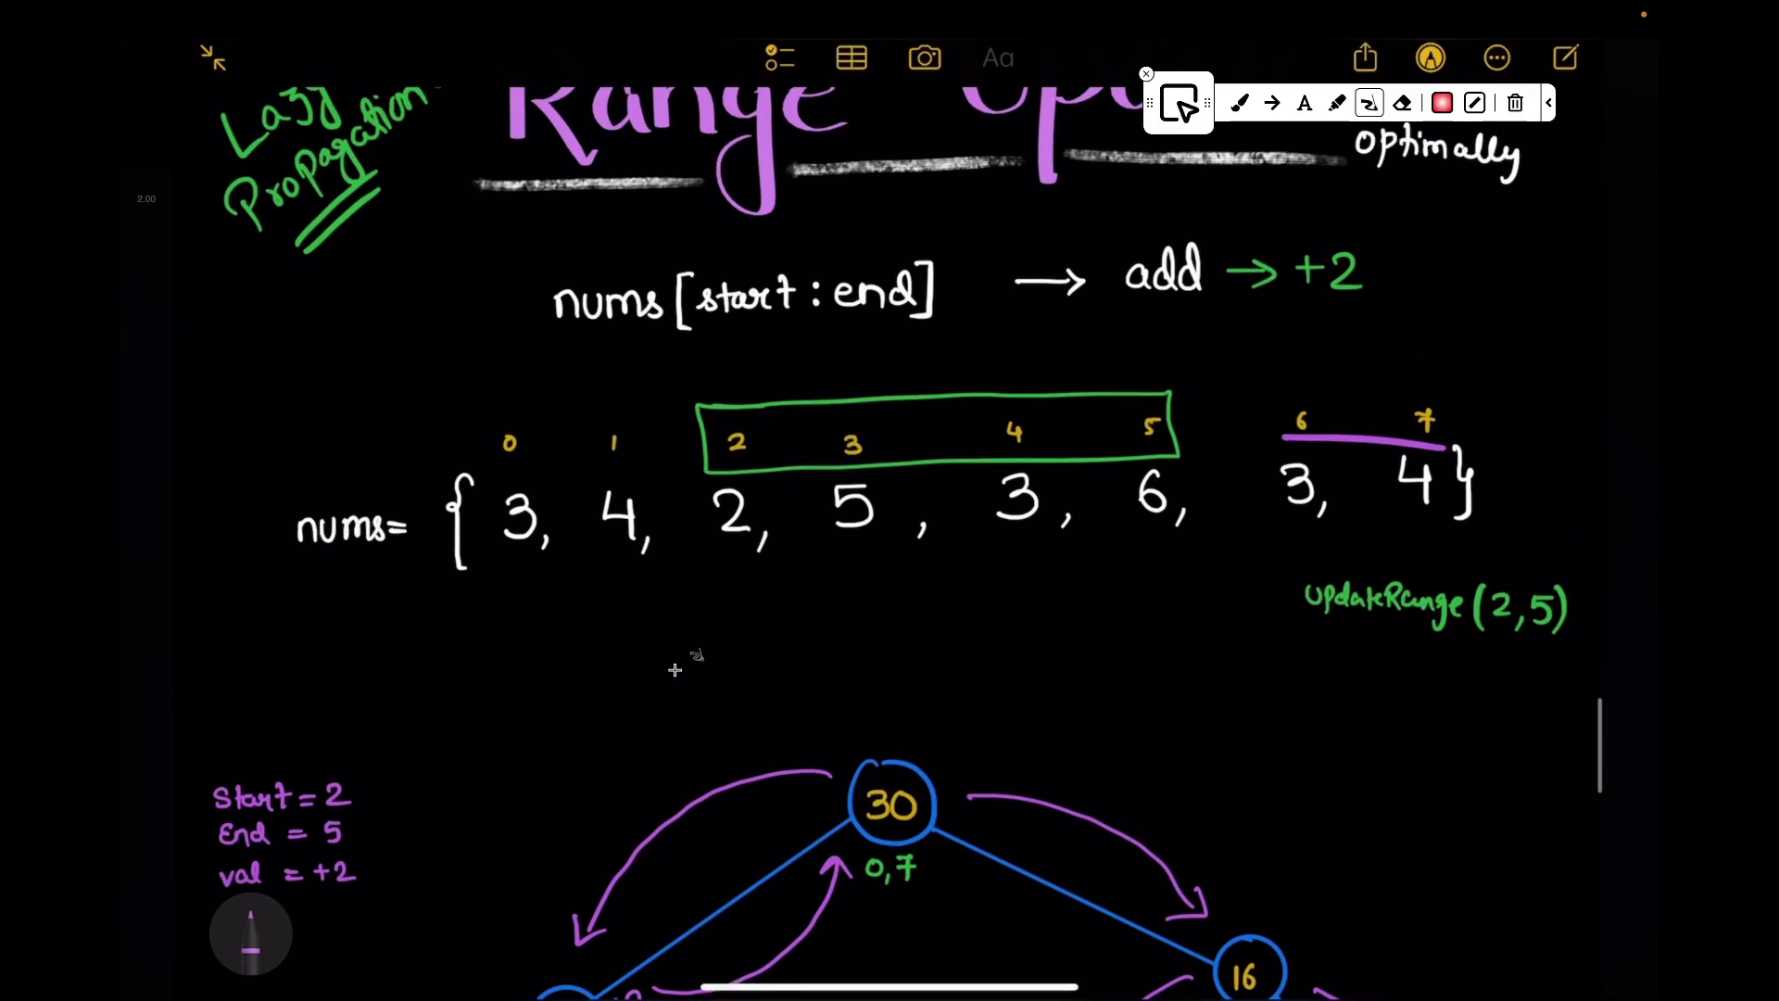
scroll(675, 669, down, 5)
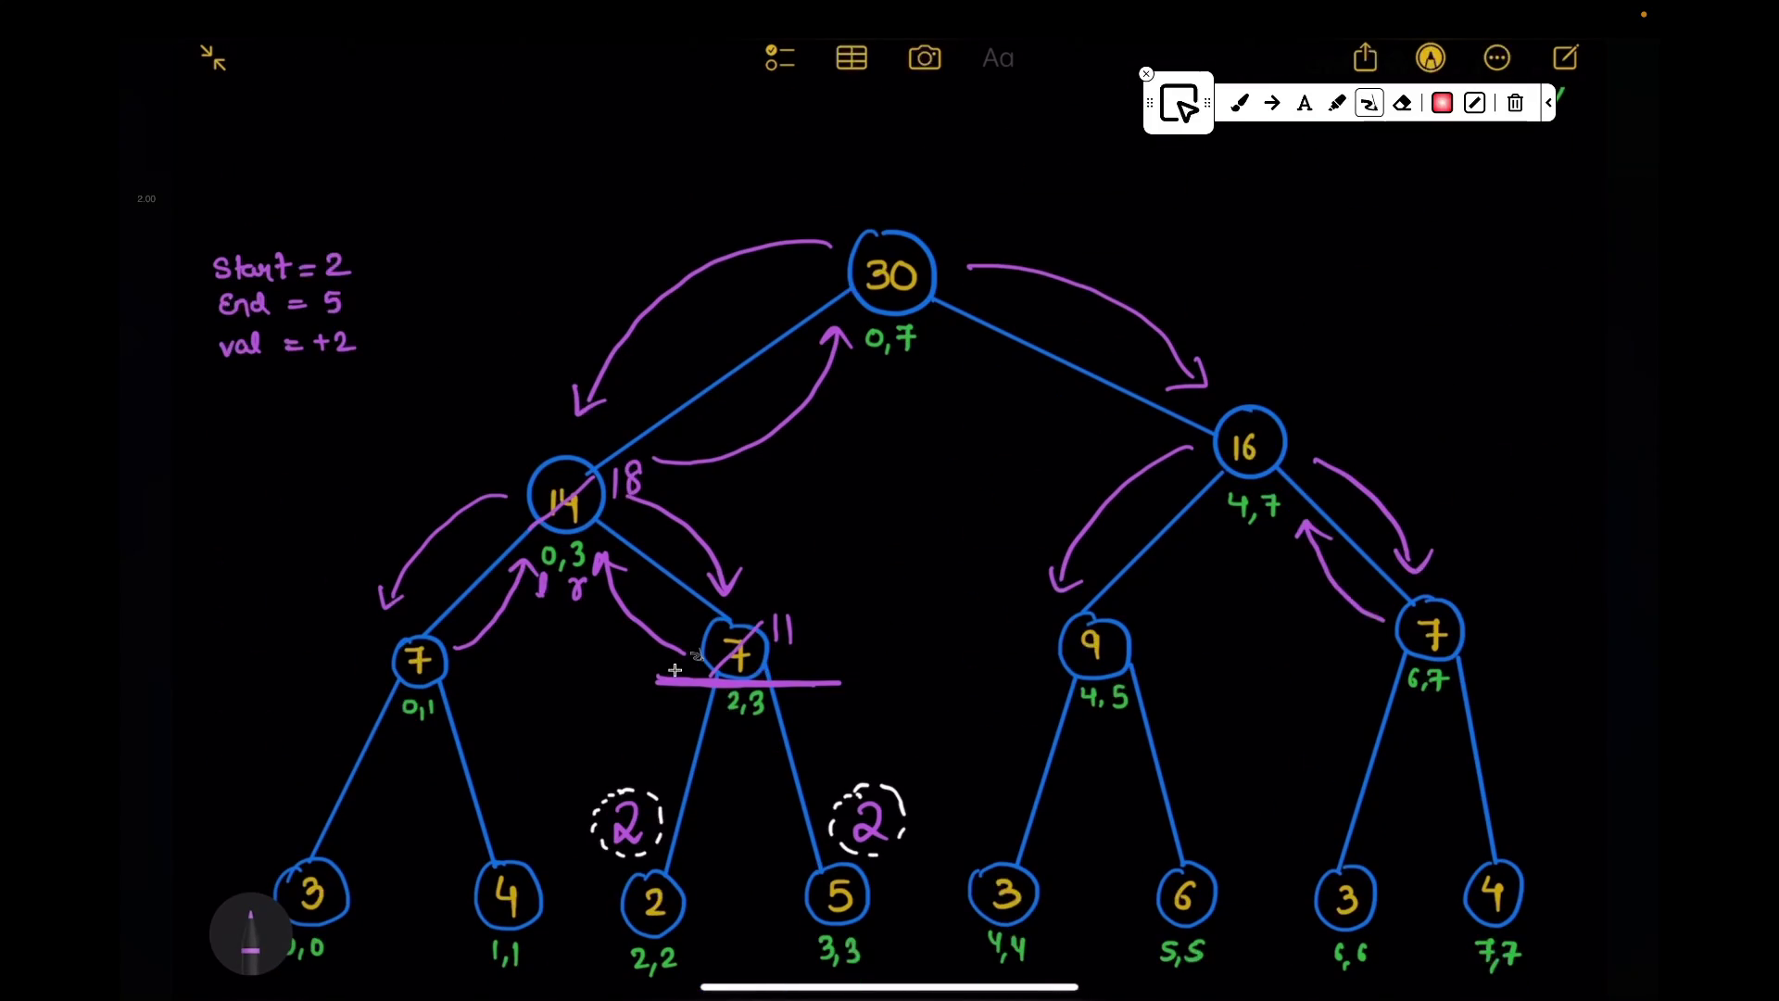
scroll(675, 668, down, 1)
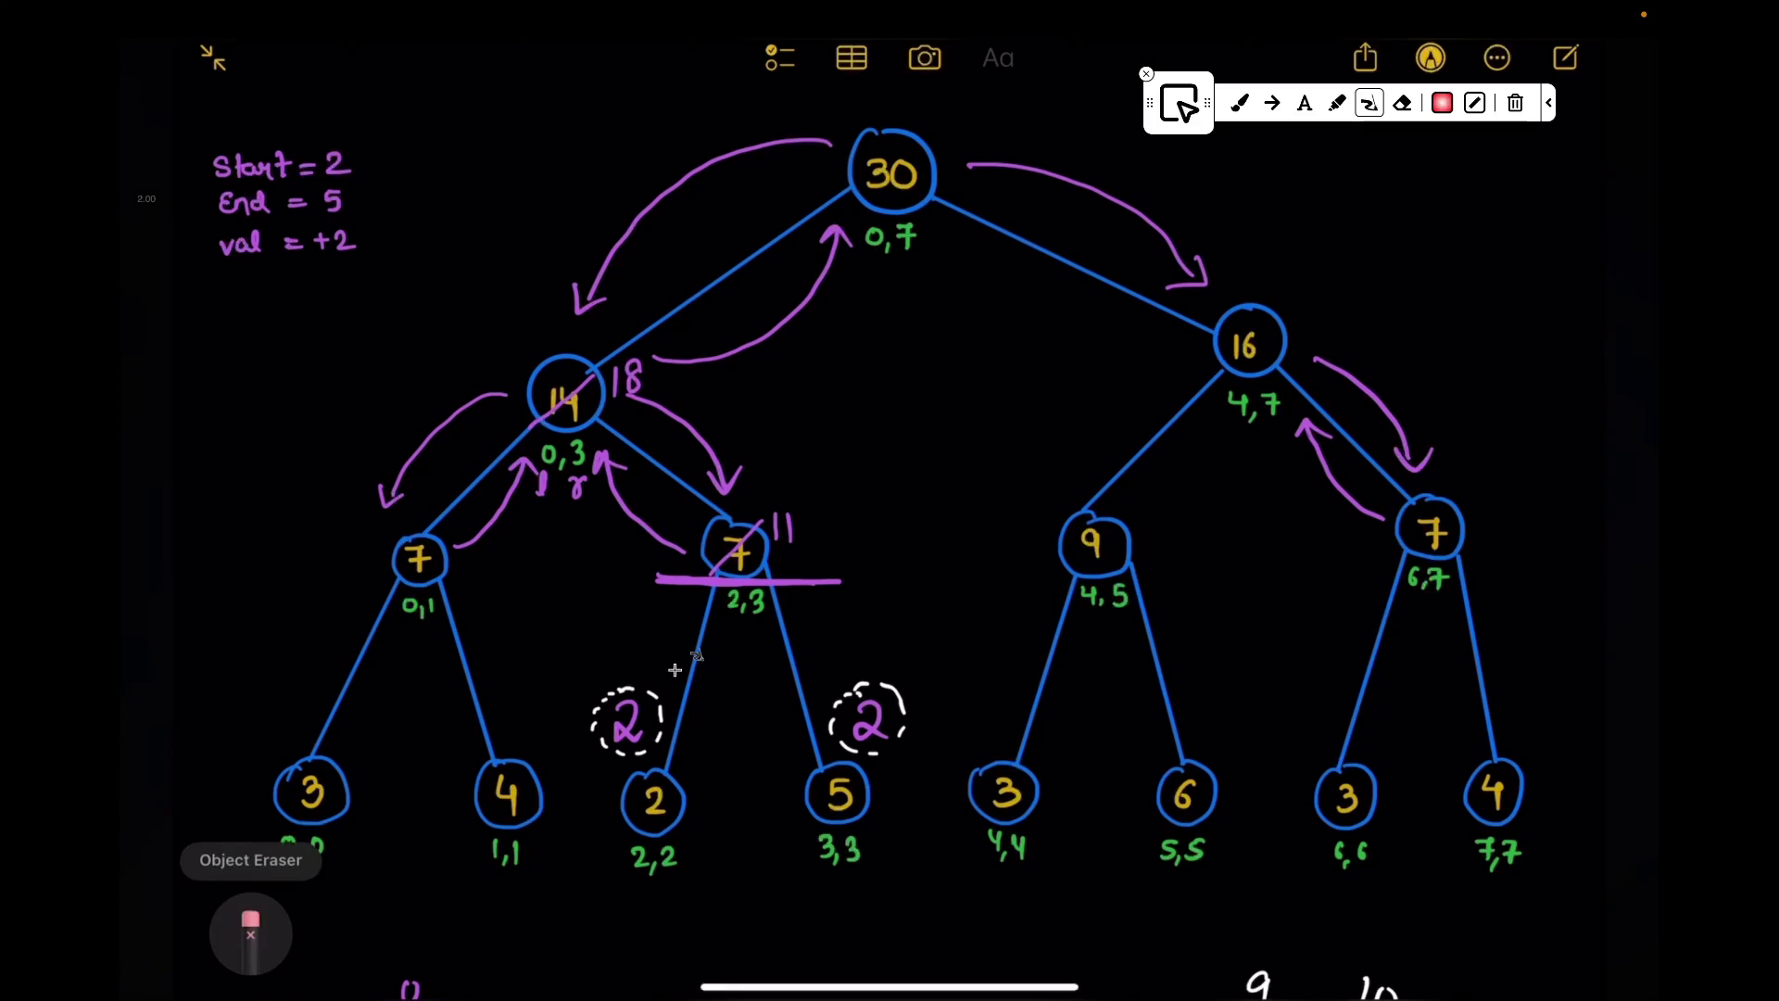
click(824, 513)
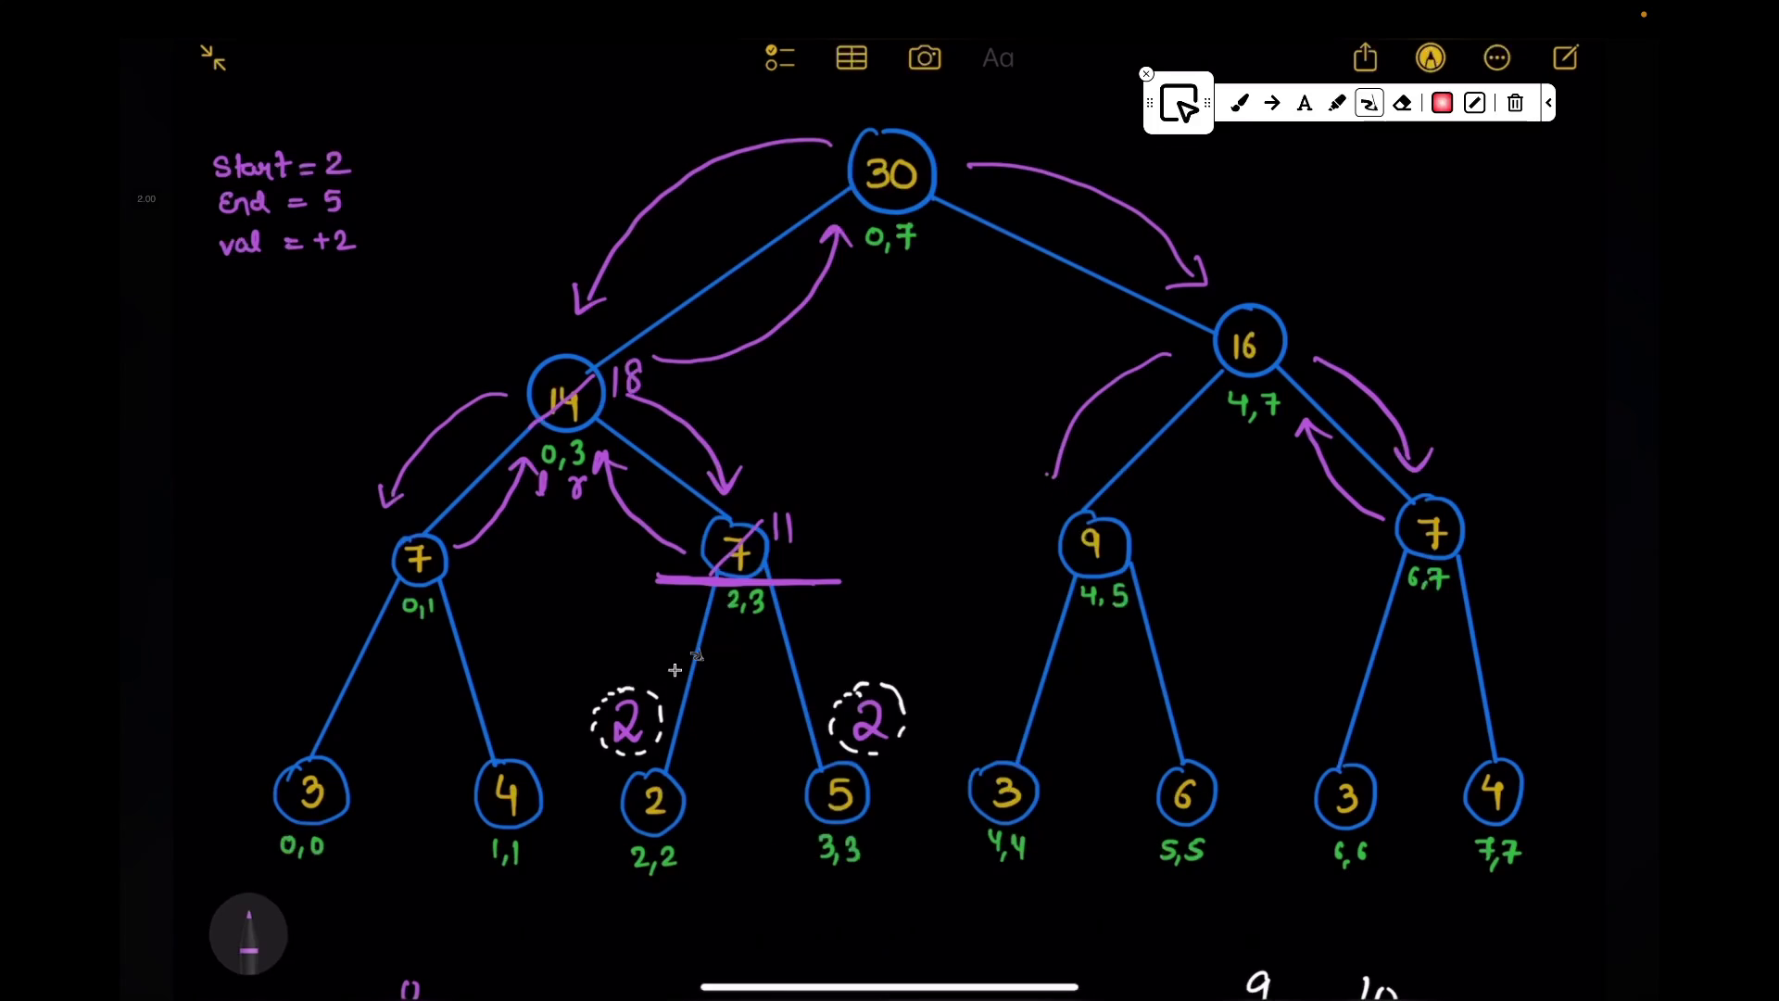
scroll(675, 669, up, 5)
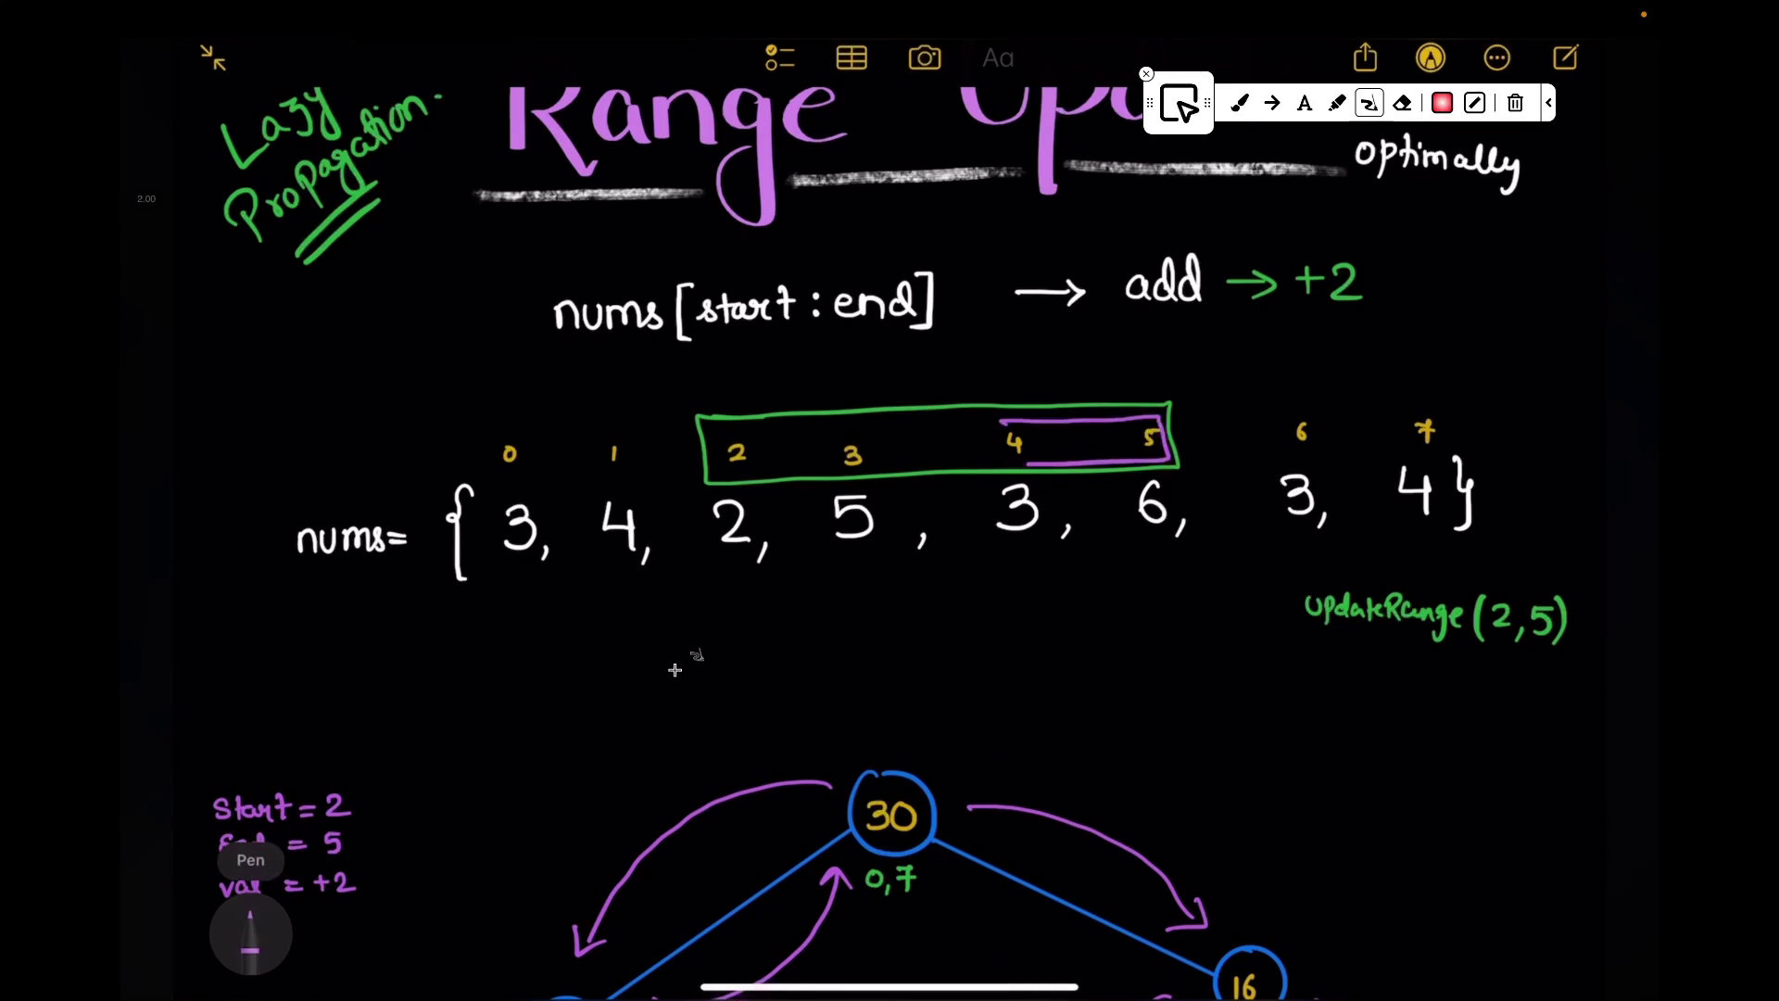
scroll(674, 669, down, 5)
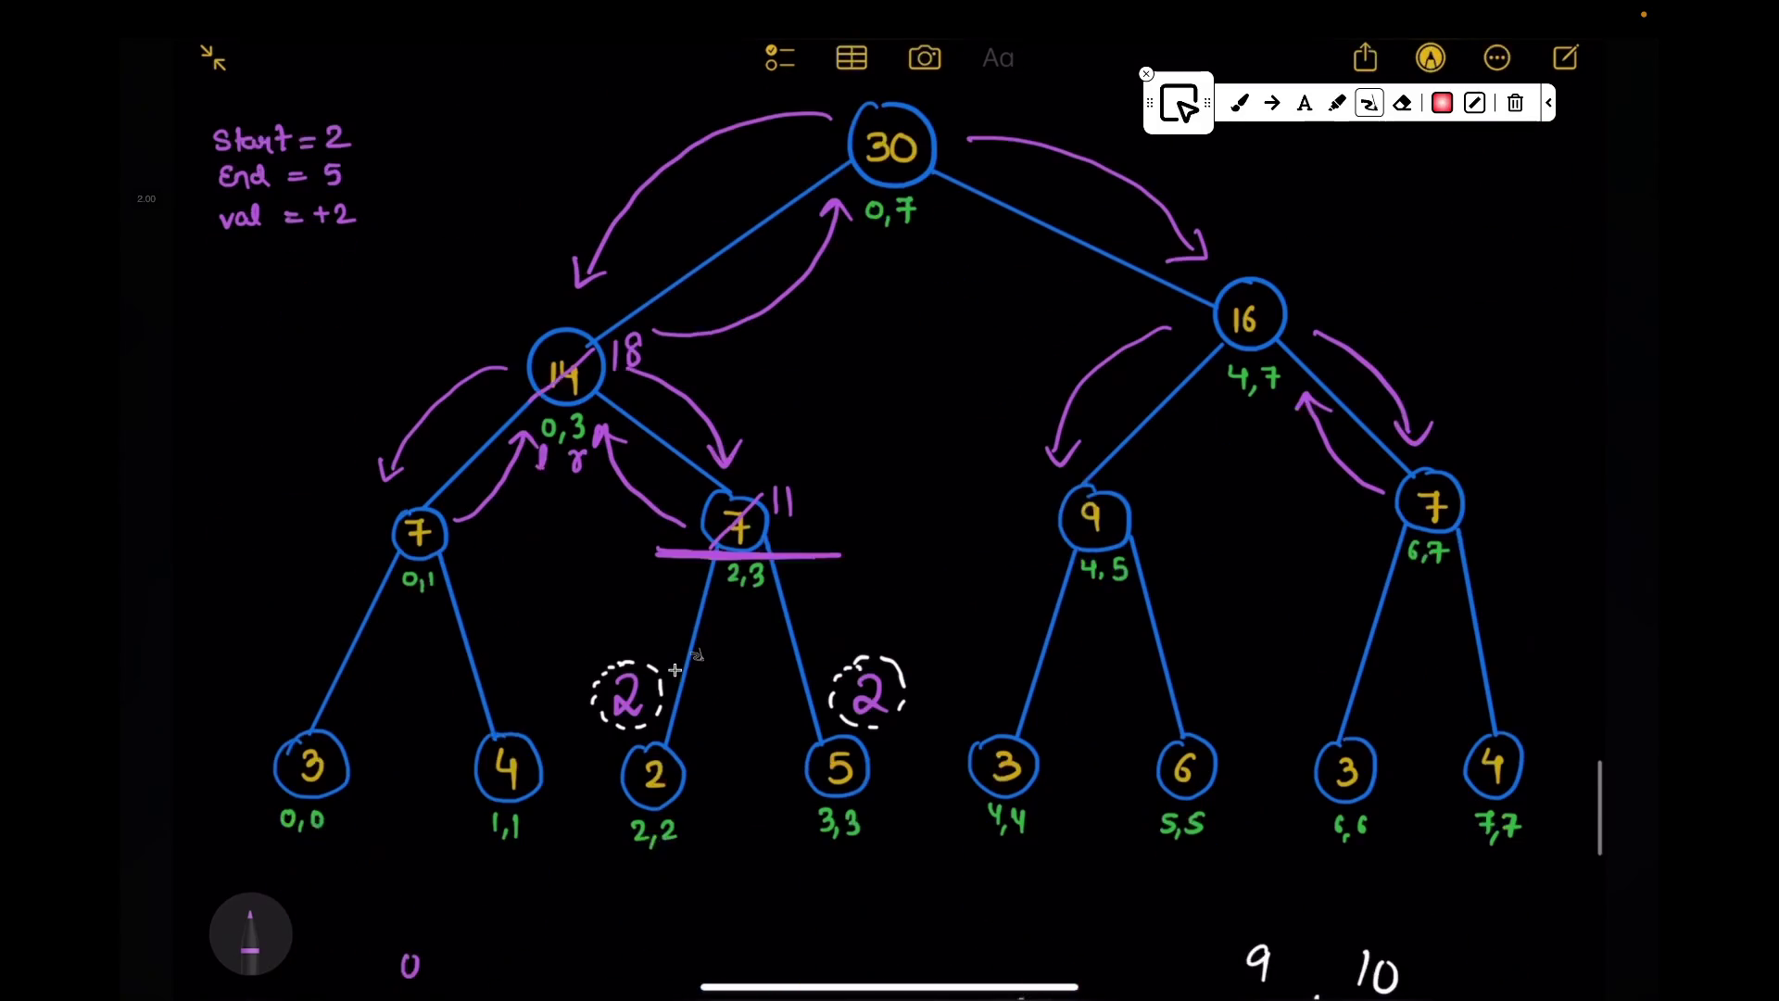
Step: Underline node 9 for range 4,5 and erase the stray arrows and strokes near nodes 9, 6 and the +2
drag(1000, 546, 1193, 545)
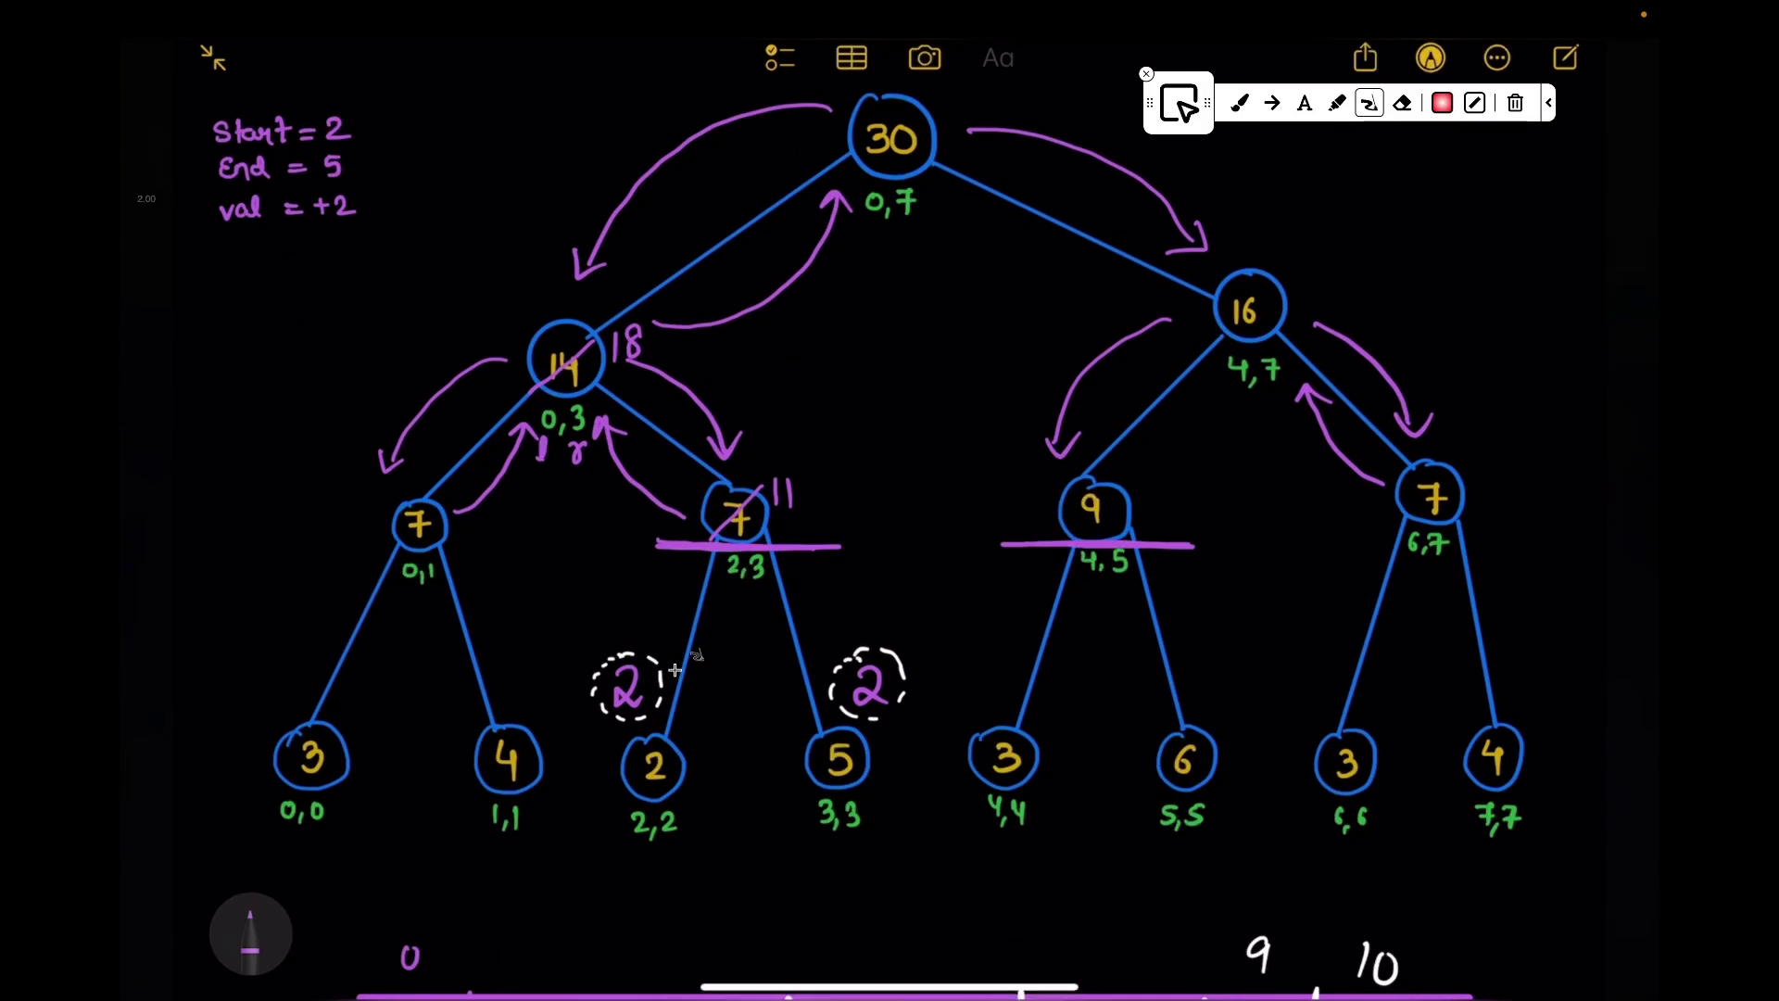
scroll(675, 668, up, 5)
scroll(673, 668, down, 5)
scroll(675, 669, up, 1)
drag(1037, 686, 1004, 798)
drag(1046, 823, 1060, 806)
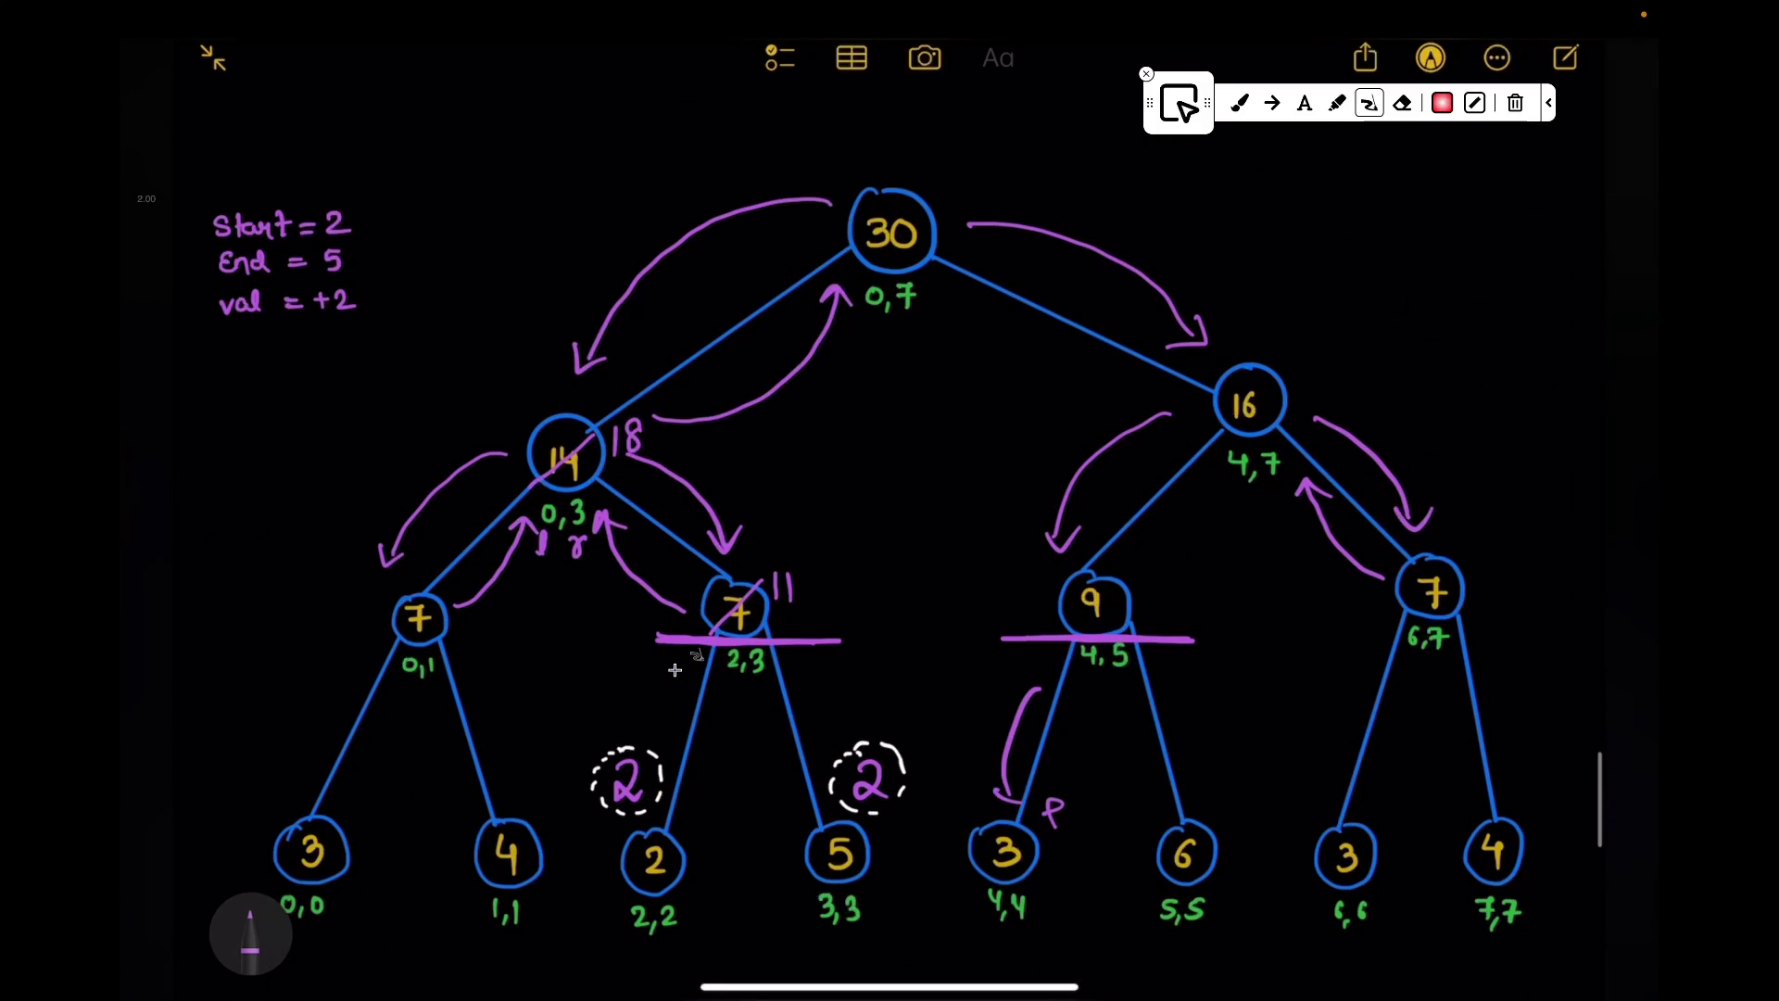
click(250, 932)
click(1182, 591)
click(1184, 724)
click(1231, 797)
click(1078, 736)
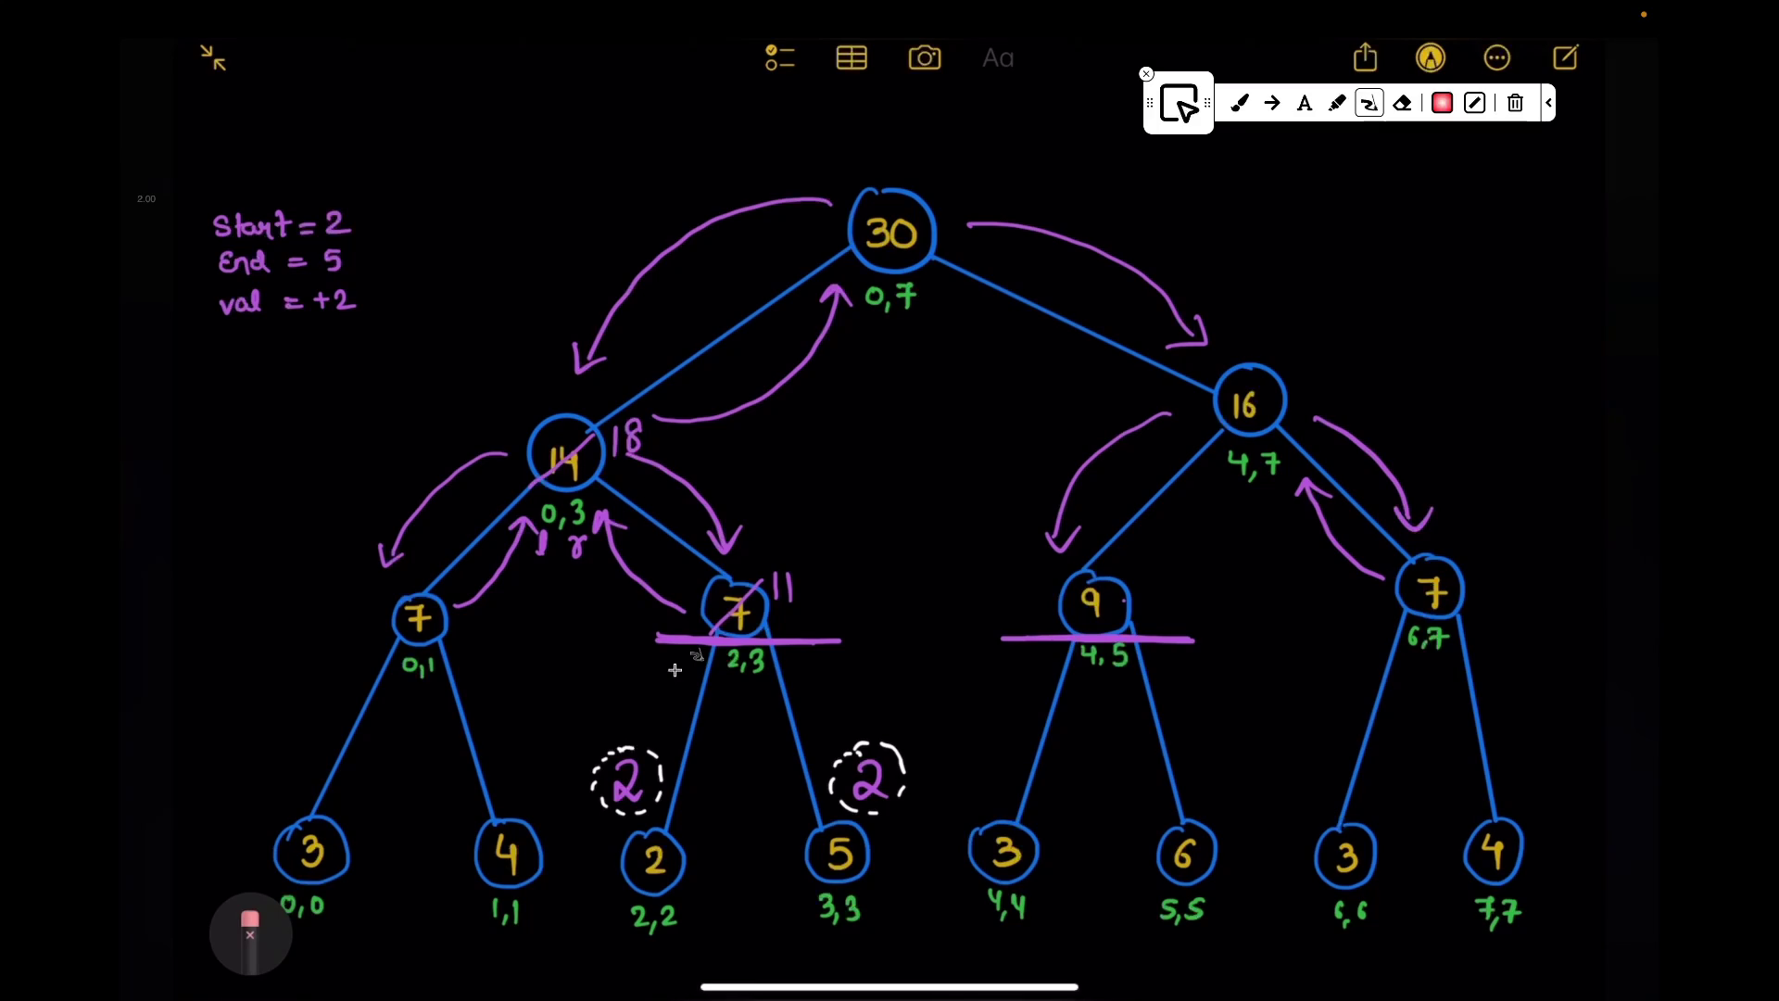
Step: Scratch a range-length calculation beside node 9, then erase it and the arc above the +2
click(251, 931)
drag(1185, 595, 1177, 620)
drag(1200, 608, 1210, 607)
drag(1232, 594, 1226, 612)
click(250, 932)
click(1203, 612)
click(1252, 653)
click(250, 931)
click(250, 931)
click(341, 285)
click(250, 932)
Step: Try a 2 note, a circle and a +4 beside node 9, erasing each in turn
drag(1224, 609, 1243, 637)
mouse_move(1248, 612)
mouse_down()
mouse_move(1268, 633)
mouse_move(1327, 626)
mouse_up()
click(251, 933)
click(251, 931)
mouse_move(1113, 576)
mouse_down()
mouse_move(1090, 575)
mouse_move(1204, 625)
mouse_up()
click(251, 932)
click(1098, 581)
click(250, 932)
click(251, 932)
click(1192, 606)
click(250, 932)
Step: Strike through node 9's old value, write 13 as its new sum and erase the arrow up to node 16
mouse_move(1120, 574)
mouse_down()
mouse_move(1068, 634)
mouse_move(1144, 611)
mouse_up()
drag(1155, 582, 1153, 613)
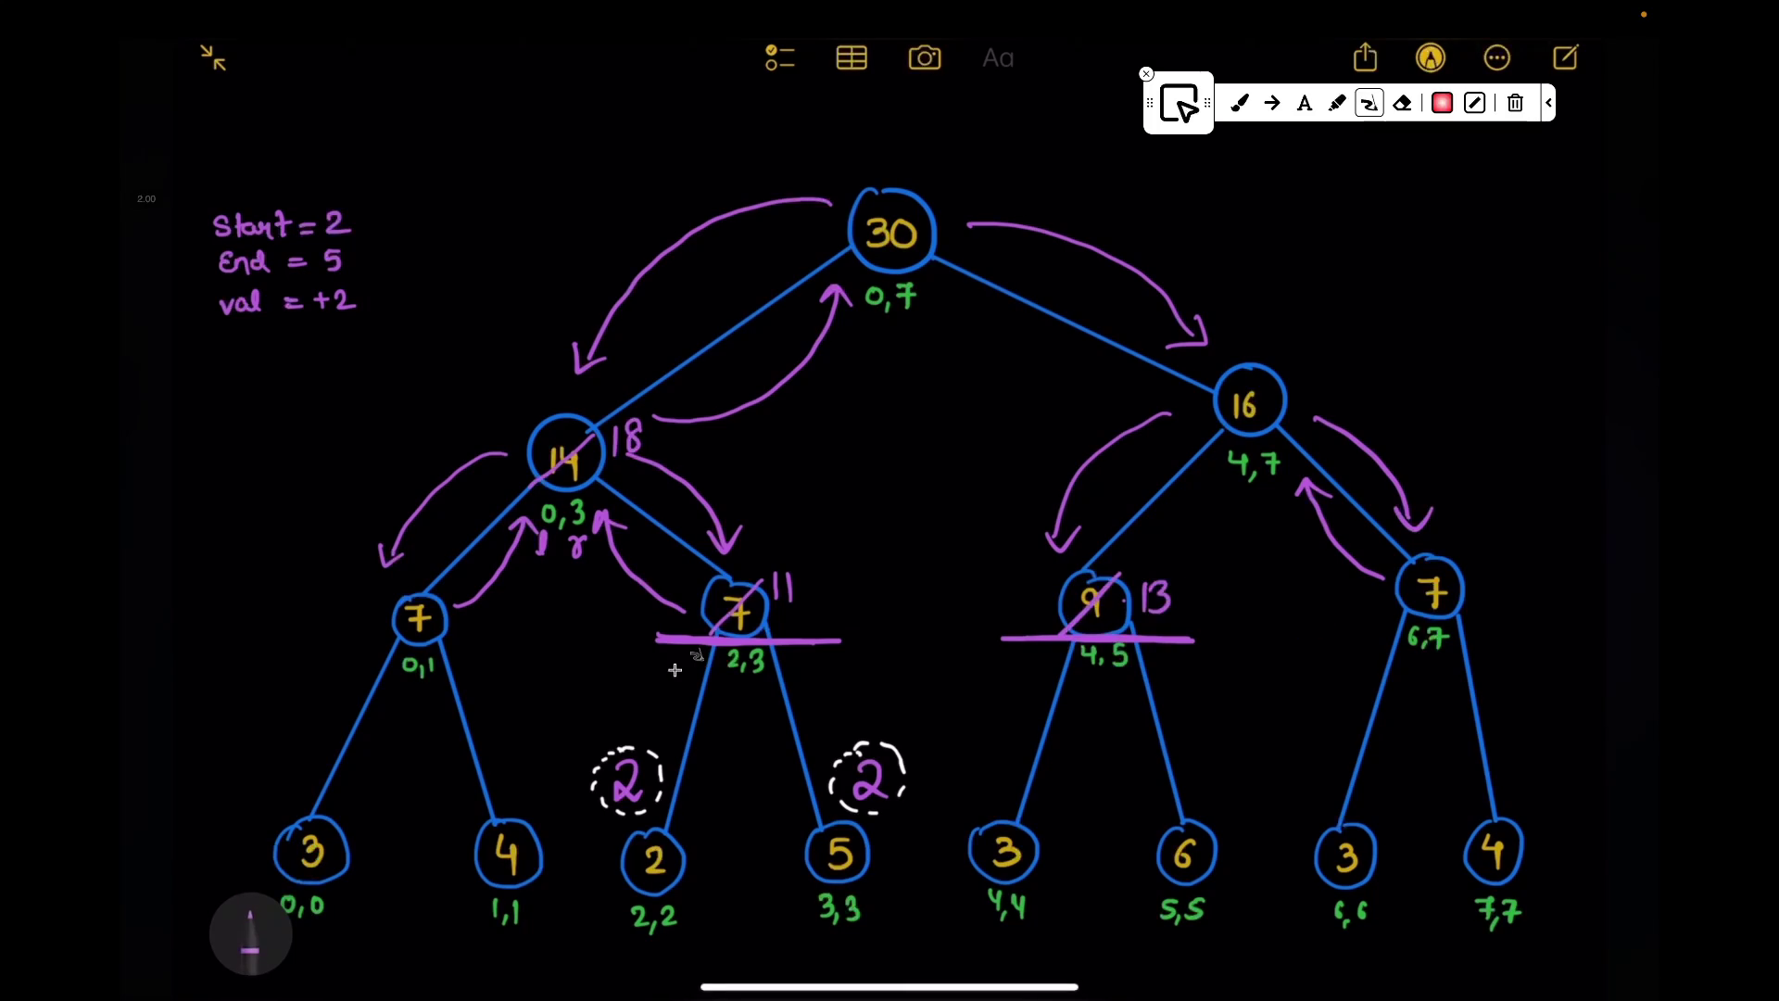
click(250, 933)
click(1175, 517)
click(250, 933)
scroll(901, 560, down, 5)
drag(974, 621, 997, 646)
drag(1226, 623, 1249, 648)
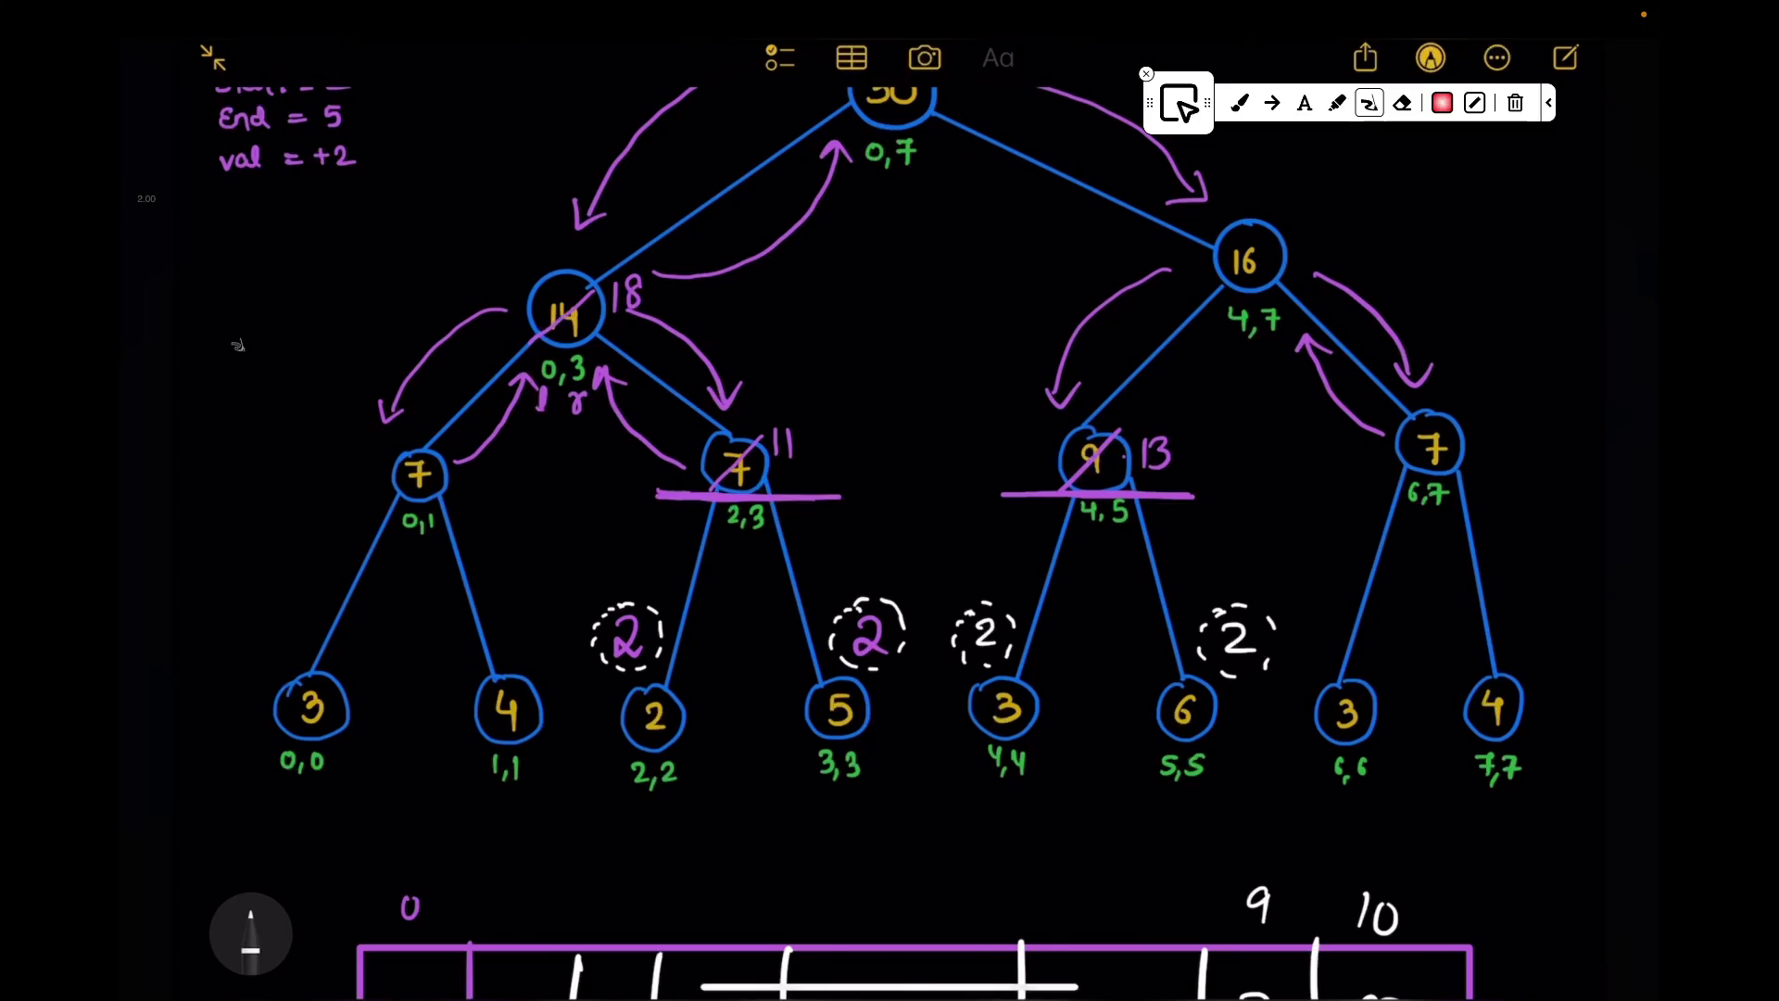
Step: Work out node 16's new sum beside it, cross out the old value and write 20
click(251, 932)
click(910, 934)
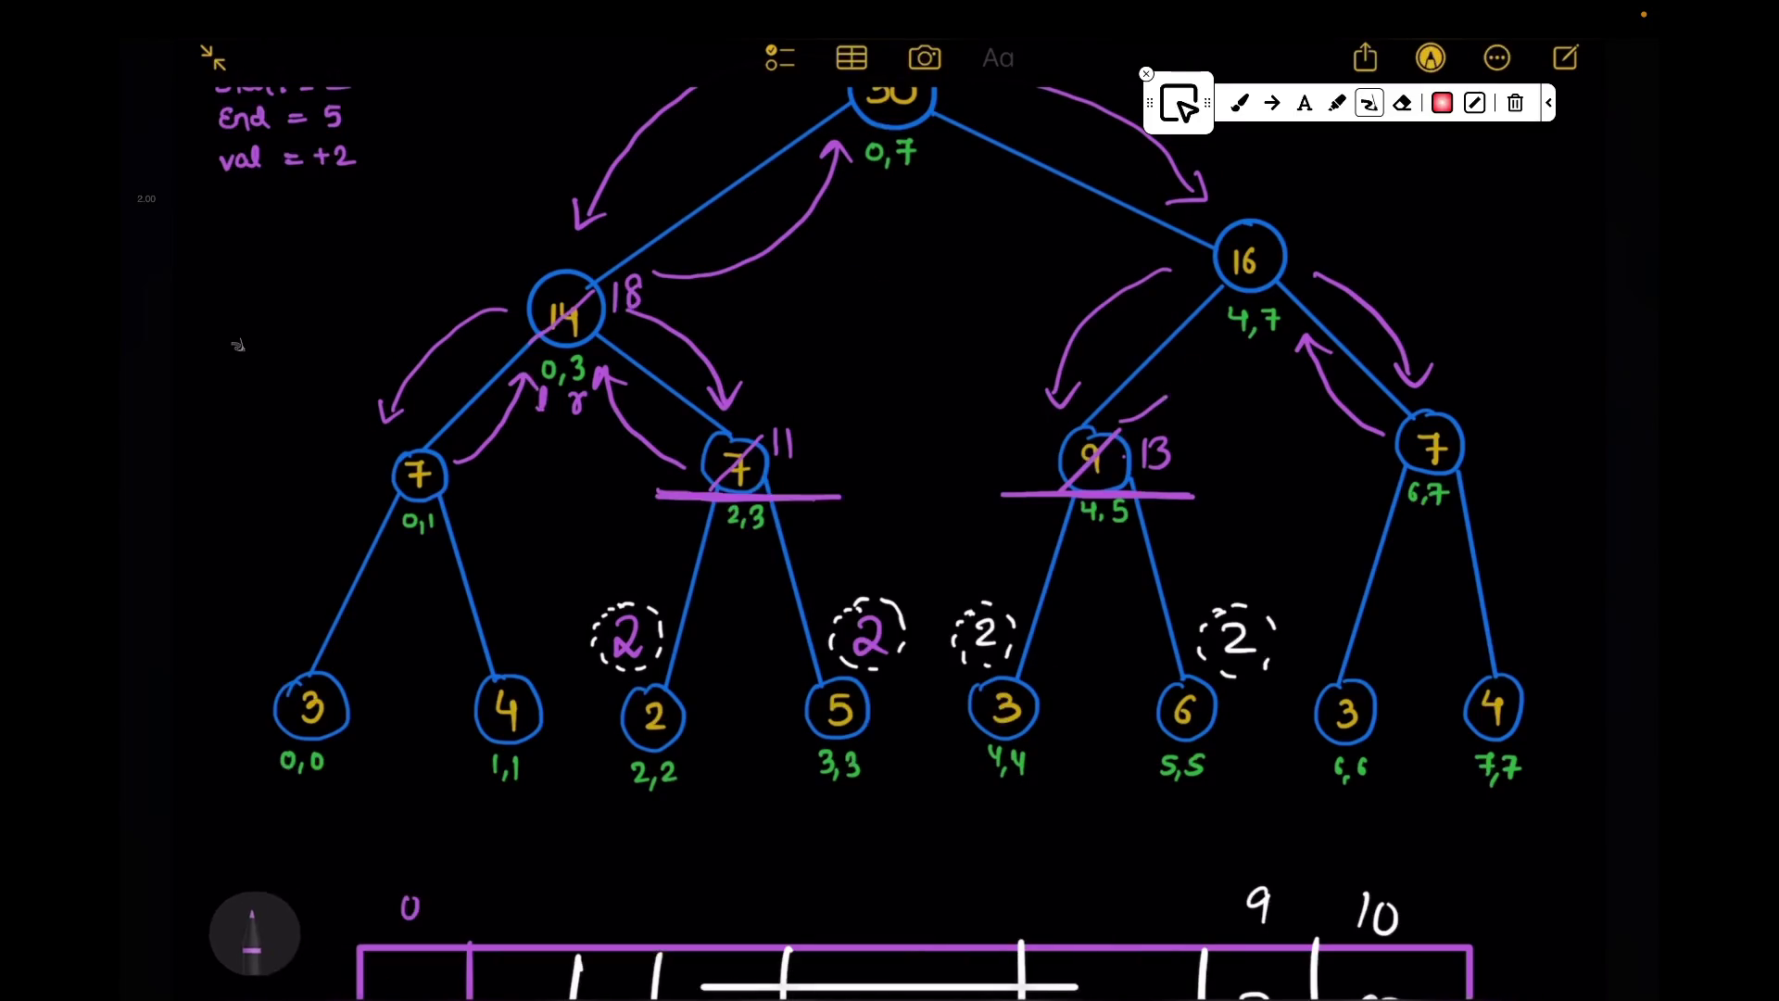
scroll(891, 556, up, 3)
drag(1293, 431, 1369, 494)
key(ctrl+z)
drag(1329, 403, 1330, 445)
mouse_move(1357, 380)
mouse_down()
mouse_move(1361, 448)
mouse_move(1491, 418)
mouse_up()
click(250, 931)
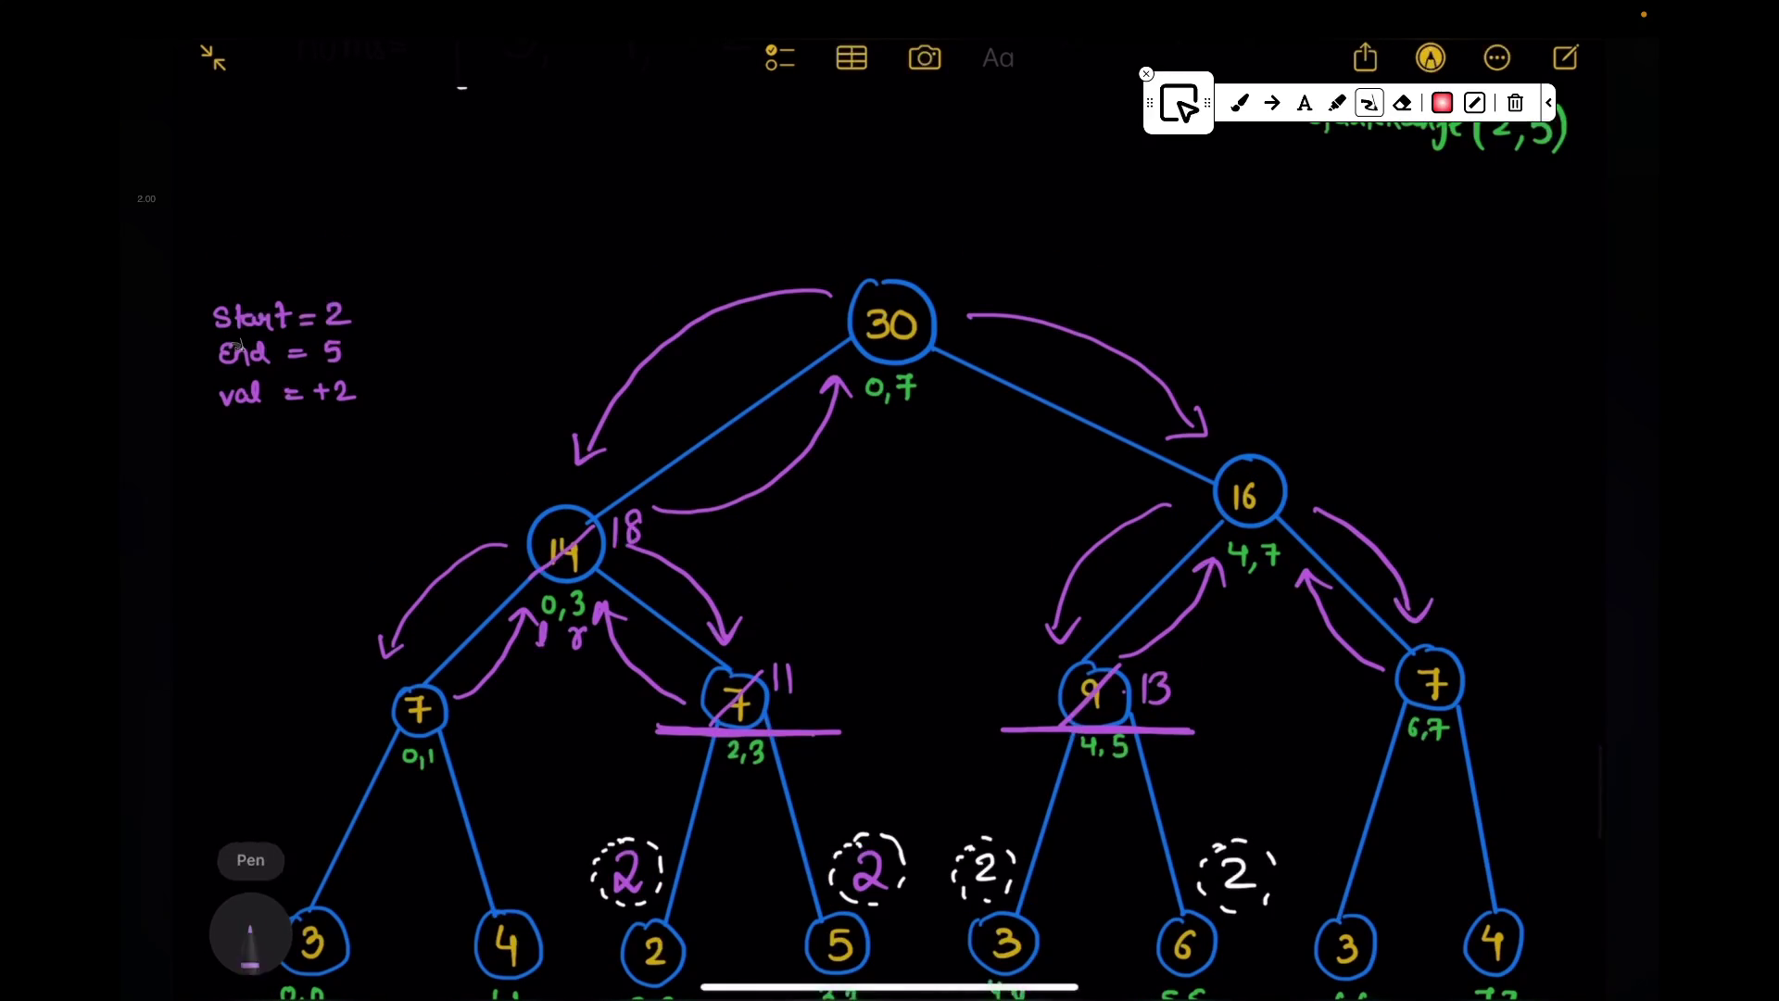
drag(1283, 460, 1218, 528)
drag(1302, 456, 1346, 482)
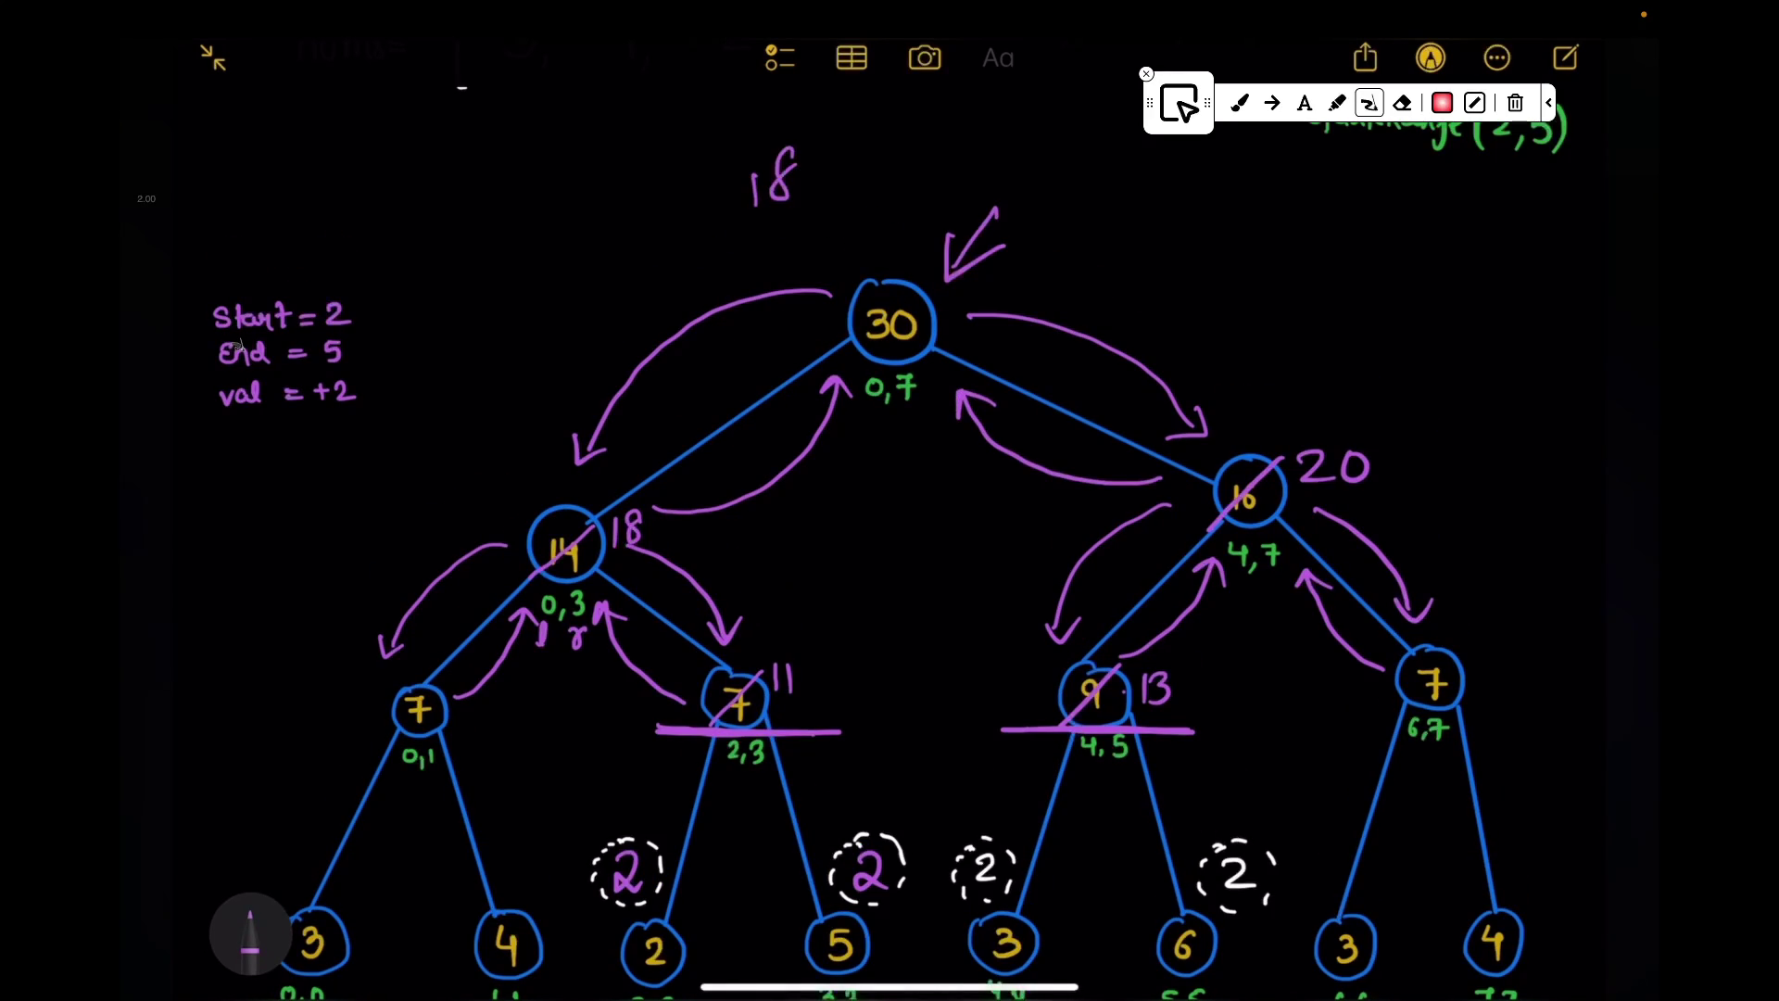
Step: Erase the scratch sum above the root, cross out the old 30 and write 38
click(250, 932)
drag(751, 174, 1084, 173)
mouse_move(994, 210)
mouse_down()
mouse_move(951, 279)
mouse_move(851, 365)
mouse_up()
drag(942, 254, 951, 276)
scroll(240, 347, down, 5)
scroll(239, 348, up, 4)
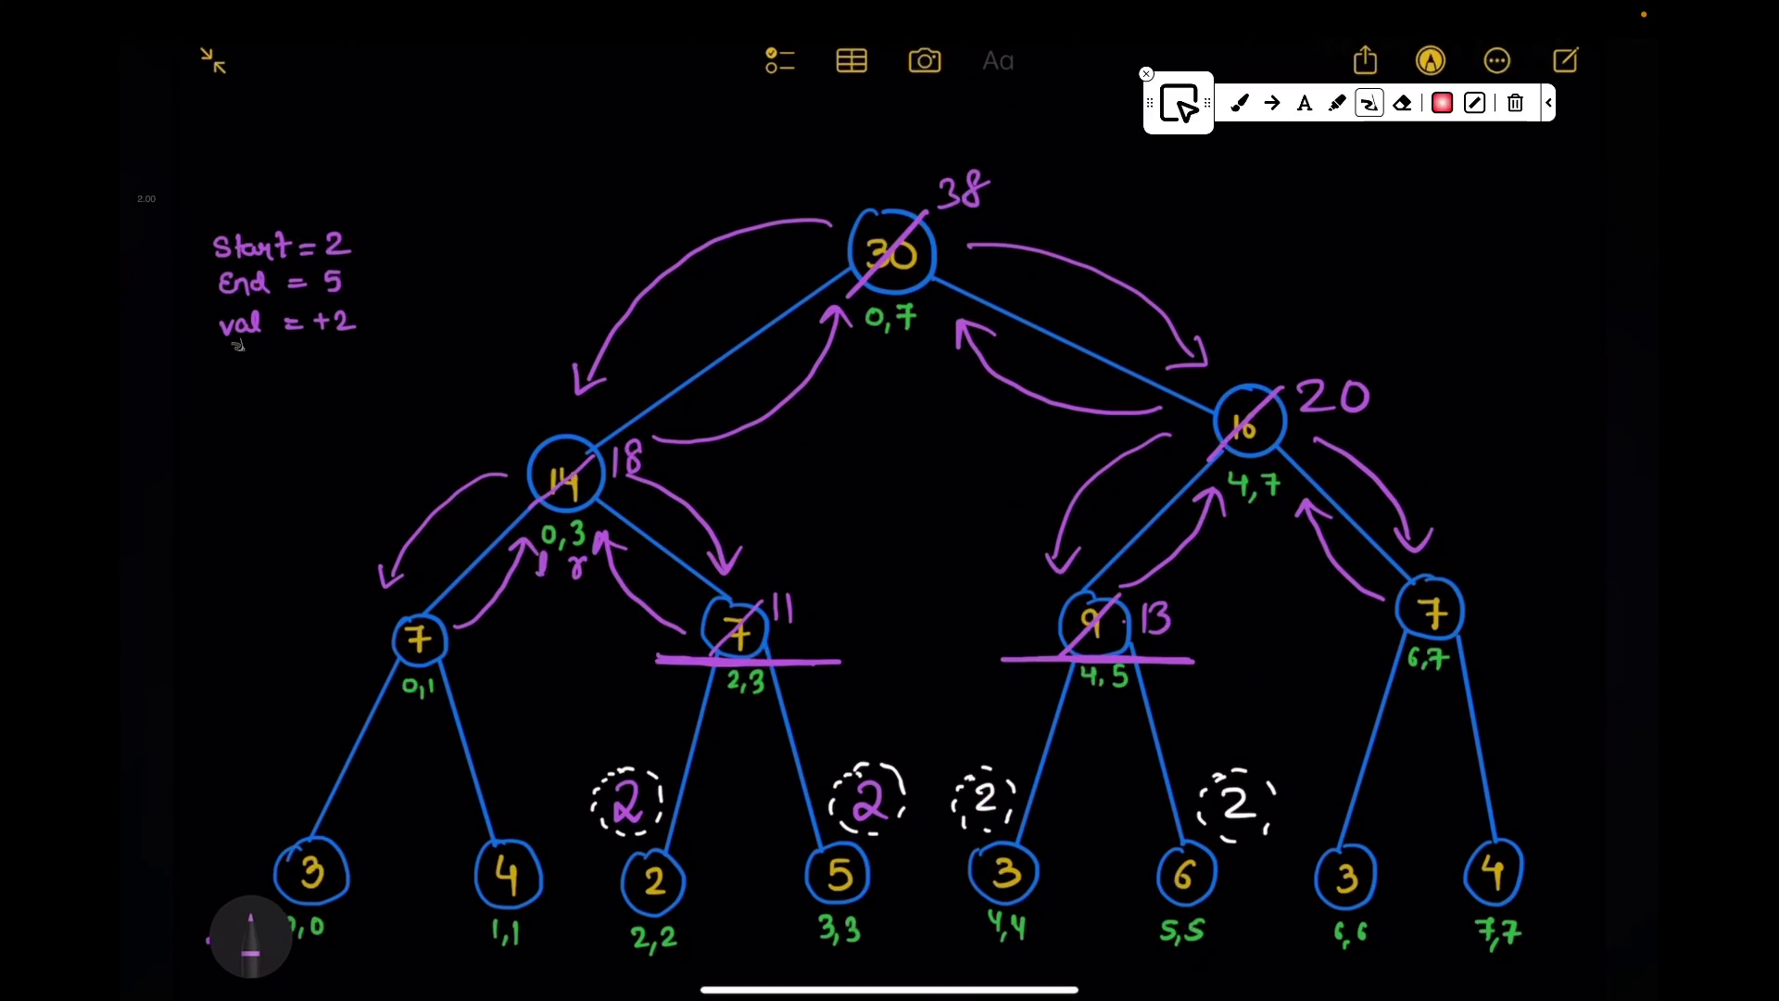
Step: Erase the left-side traversal arrows and marks, clear node 14 and write 18 inside it
click(251, 931)
drag(480, 480, 396, 570)
mouse_move(465, 618)
mouse_down()
mouse_move(581, 563)
mouse_move(751, 660)
mouse_move(758, 640)
mouse_up()
drag(668, 487, 736, 571)
mouse_move(632, 459)
mouse_down()
mouse_move(564, 480)
mouse_move(591, 490)
mouse_up()
drag(654, 439, 834, 313)
drag(584, 382, 827, 223)
mouse_move(965, 188)
mouse_down()
mouse_move(890, 258)
mouse_move(915, 267)
mouse_up()
Step: Write 38 in the root, 13 in node 9 and 20 in node 16, erasing the old values and leftover arrows
click(250, 931)
click(250, 931)
drag(1196, 348, 966, 326)
drag(1161, 431, 1057, 564)
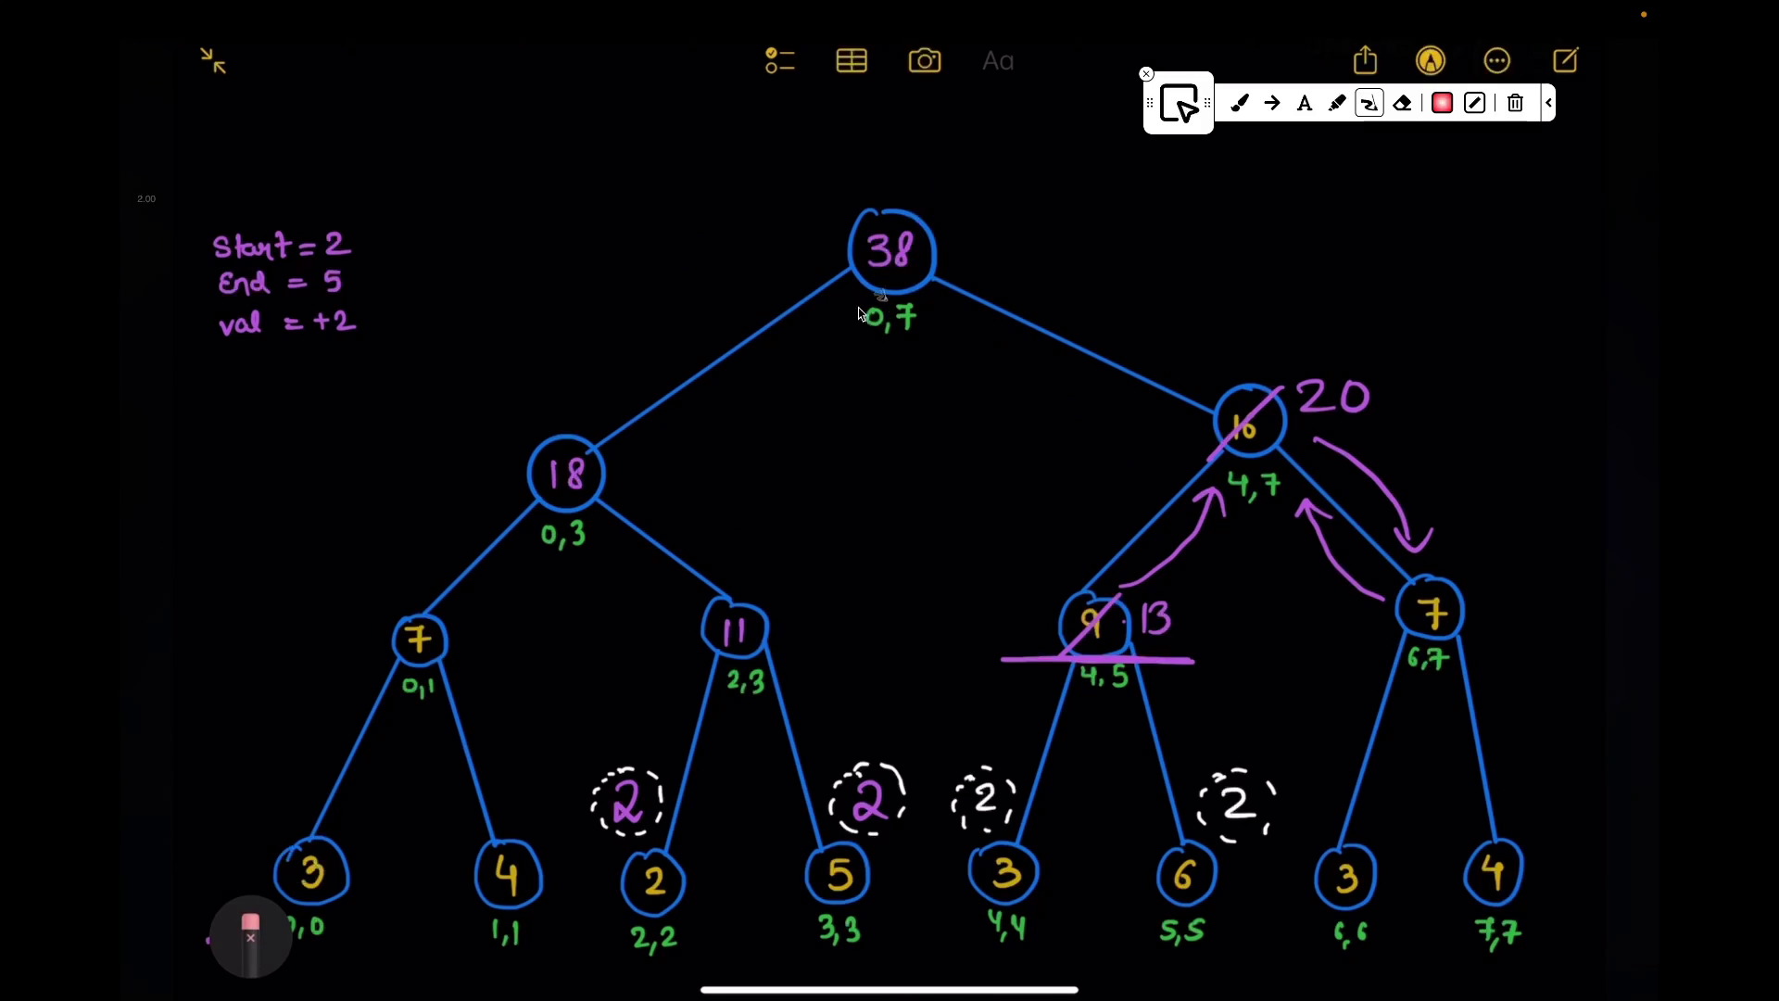
drag(862, 317, 904, 314)
drag(1085, 611, 1112, 642)
mouse_move(1237, 417)
mouse_down()
mouse_move(1355, 397)
mouse_move(1259, 434)
mouse_up()
drag(1151, 567, 1074, 646)
drag(1258, 407, 1276, 437)
mouse_move(1342, 397)
mouse_down()
mouse_move(1424, 544)
mouse_move(1305, 504)
mouse_up()
click(251, 932)
drag(1287, 306, 1227, 473)
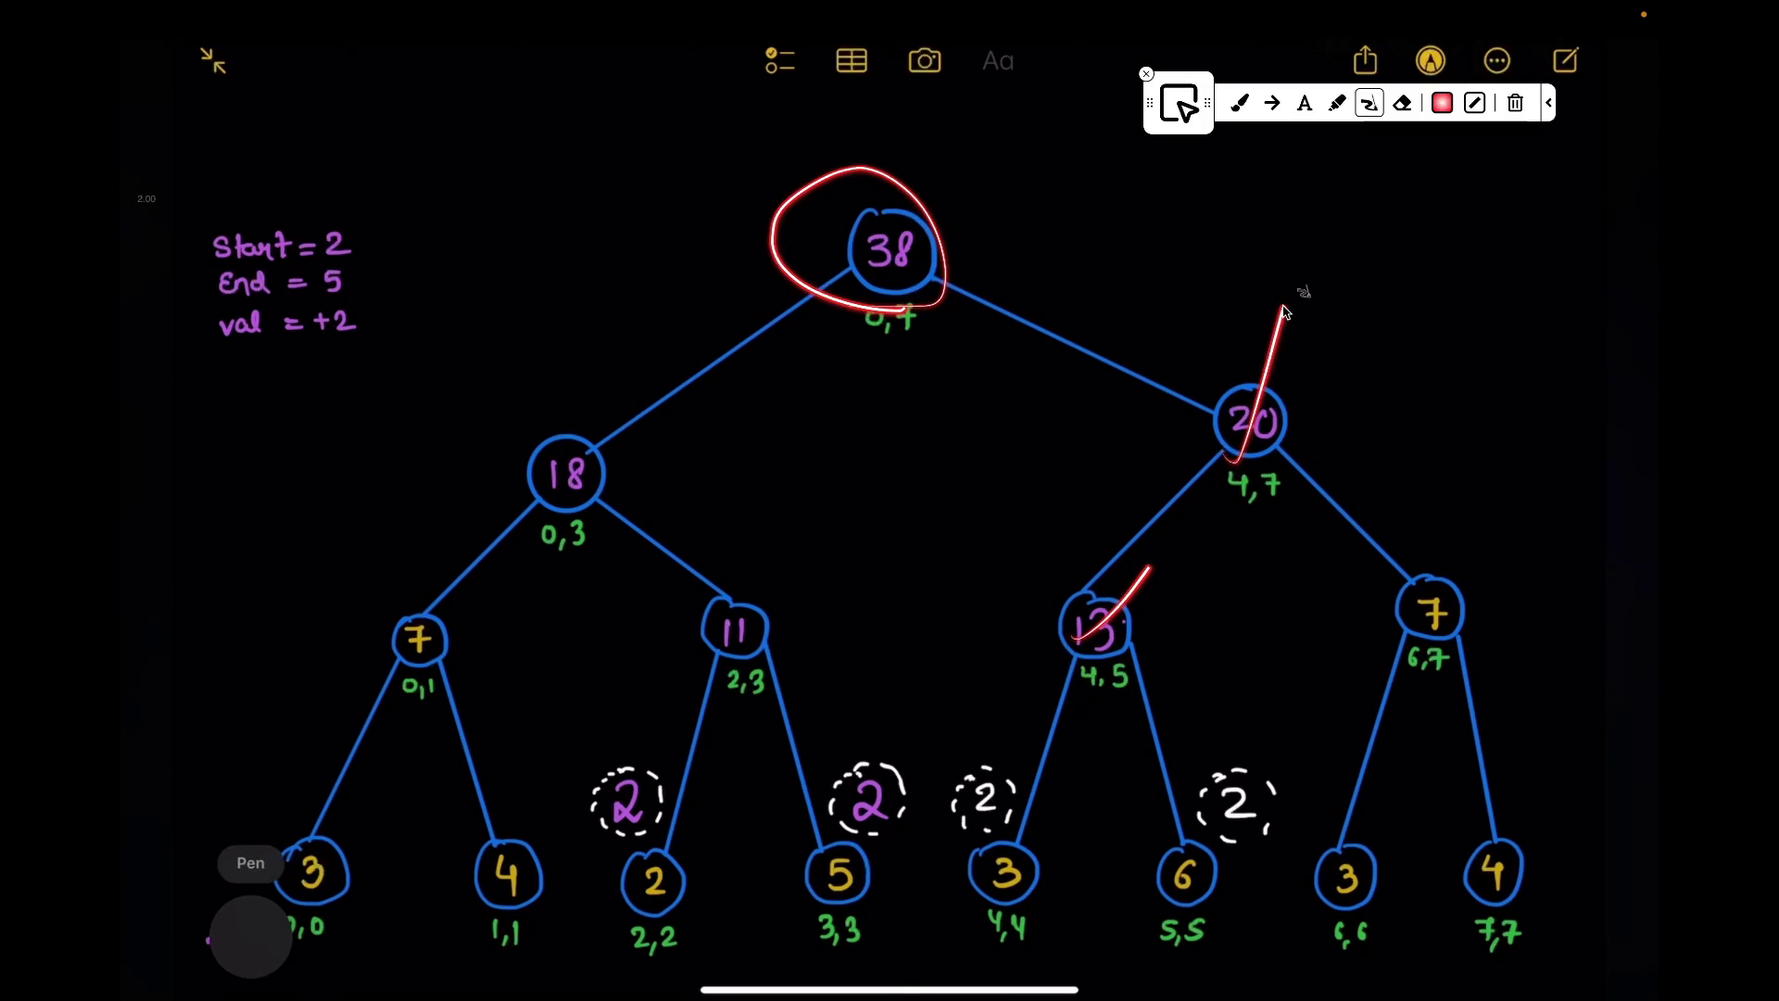
scroll(889, 557, down, 1)
drag(780, 236, 904, 278)
Step: Draw arrows to the two pending 2s, finish the red arc, dash node 18 and box nums indices 2 to 5
click(250, 932)
click(810, 890)
click(250, 932)
drag(625, 642, 626, 682)
drag(883, 633, 884, 678)
mouse_move(757, 596)
mouse_down()
mouse_move(771, 633)
mouse_move(738, 653)
mouse_move(751, 667)
mouse_up()
scroll(778, 613, up, 3)
drag(598, 474, 612, 487)
mouse_move(636, 556)
mouse_down()
mouse_move(695, 550)
mouse_move(695, 568)
mouse_up()
scroll(1124, 637, up, 5)
drag(695, 348, 1213, 415)
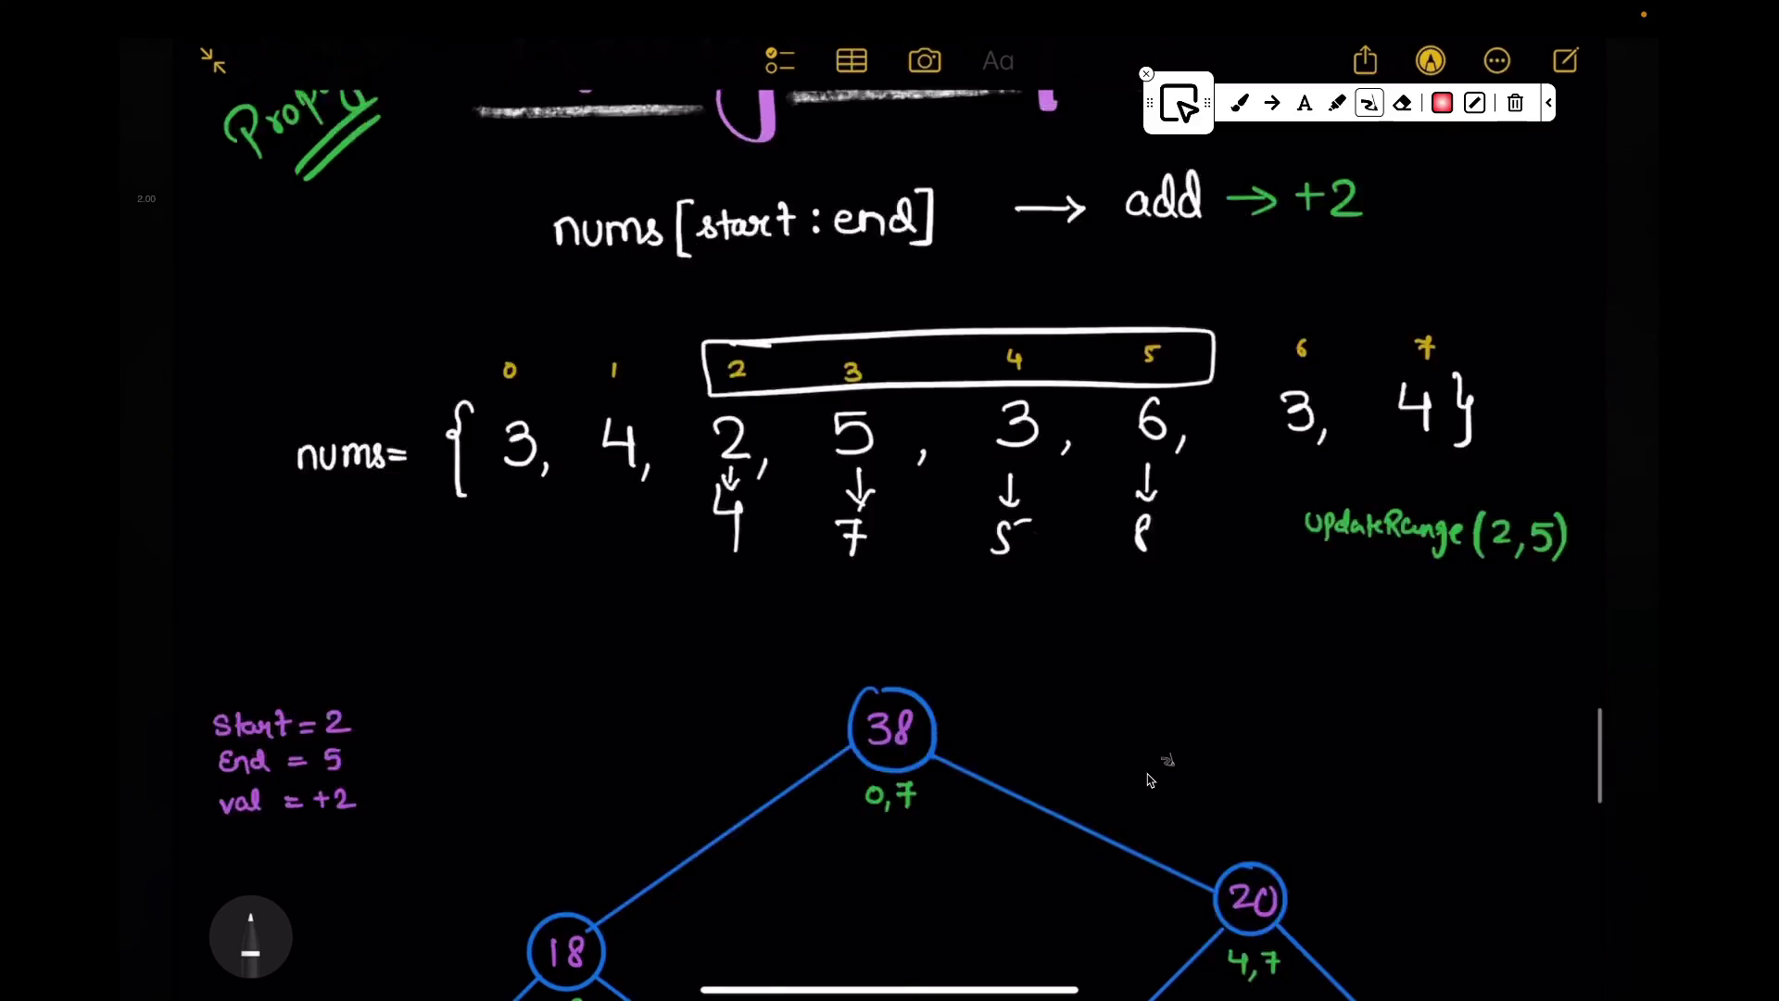
drag(570, 678, 556, 890)
click(480, 778)
scroll(889, 556, up, 1)
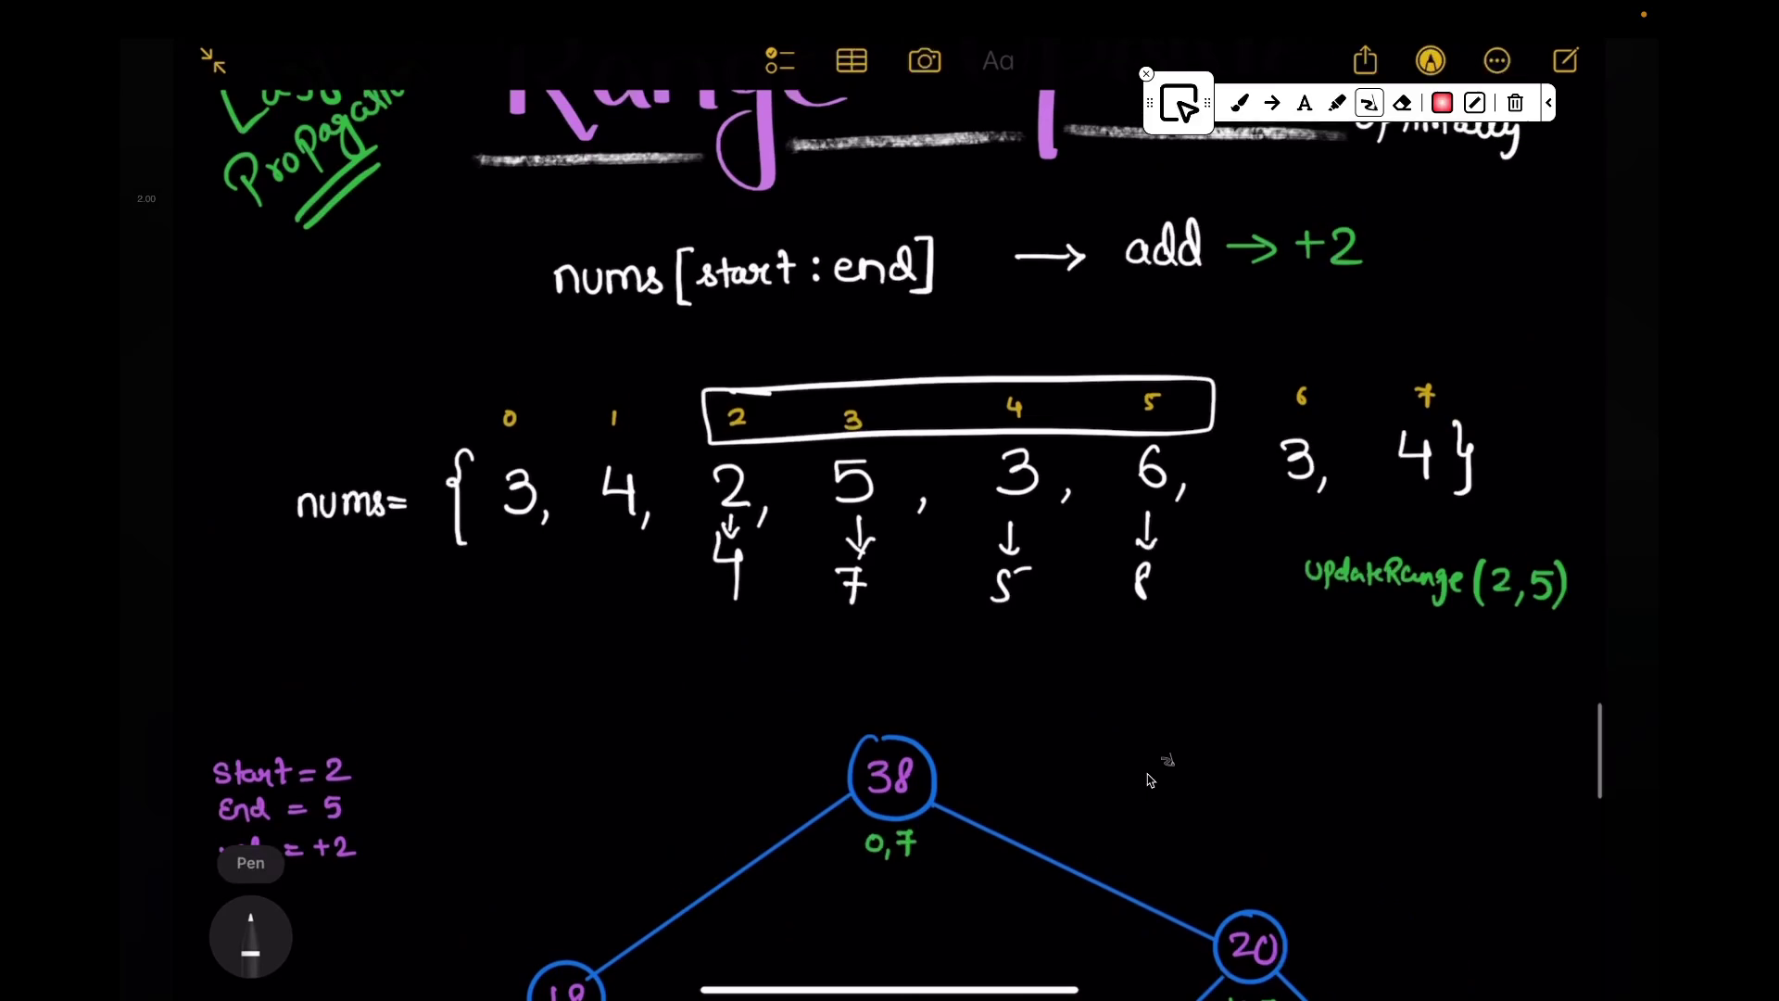
drag(515, 534, 518, 602)
key(ctrl+z)
click(1403, 102)
drag(503, 533, 645, 536)
drag(698, 617, 746, 621)
drag(503, 532, 745, 620)
scroll(890, 557, down, 5)
mouse_move(1090, 691)
mouse_down()
mouse_move(1104, 873)
mouse_move(1064, 684)
mouse_move(1024, 635)
mouse_up()
key(ctrl+z)
scroll(891, 556, up, 6)
mouse_move(1139, 629)
mouse_down()
mouse_move(1128, 729)
mouse_move(1221, 706)
mouse_up()
key(ctrl+z)
key(ctrl+z)
scroll(890, 557, down, 7)
drag(1155, 724, 1223, 721)
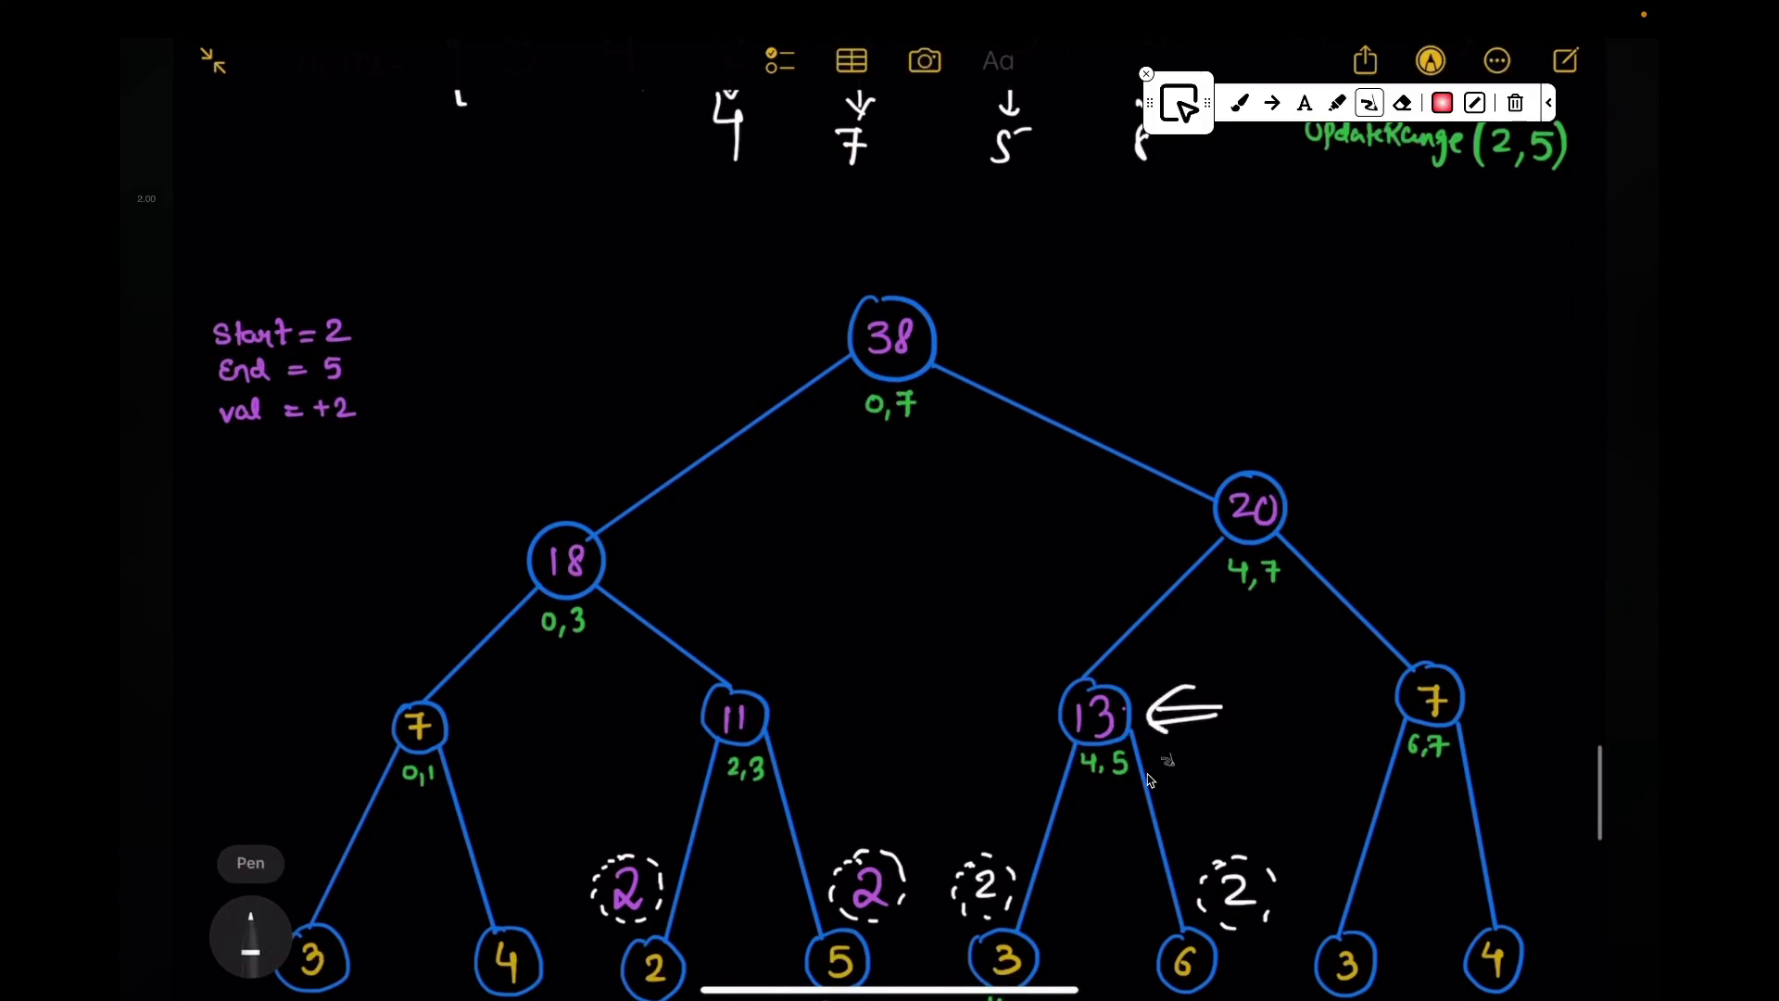
click(1184, 713)
scroll(890, 557, up, 4)
drag(729, 545, 1012, 550)
drag(1143, 517, 1143, 584)
scroll(889, 557, down, 3)
scroll(890, 557, up, 4)
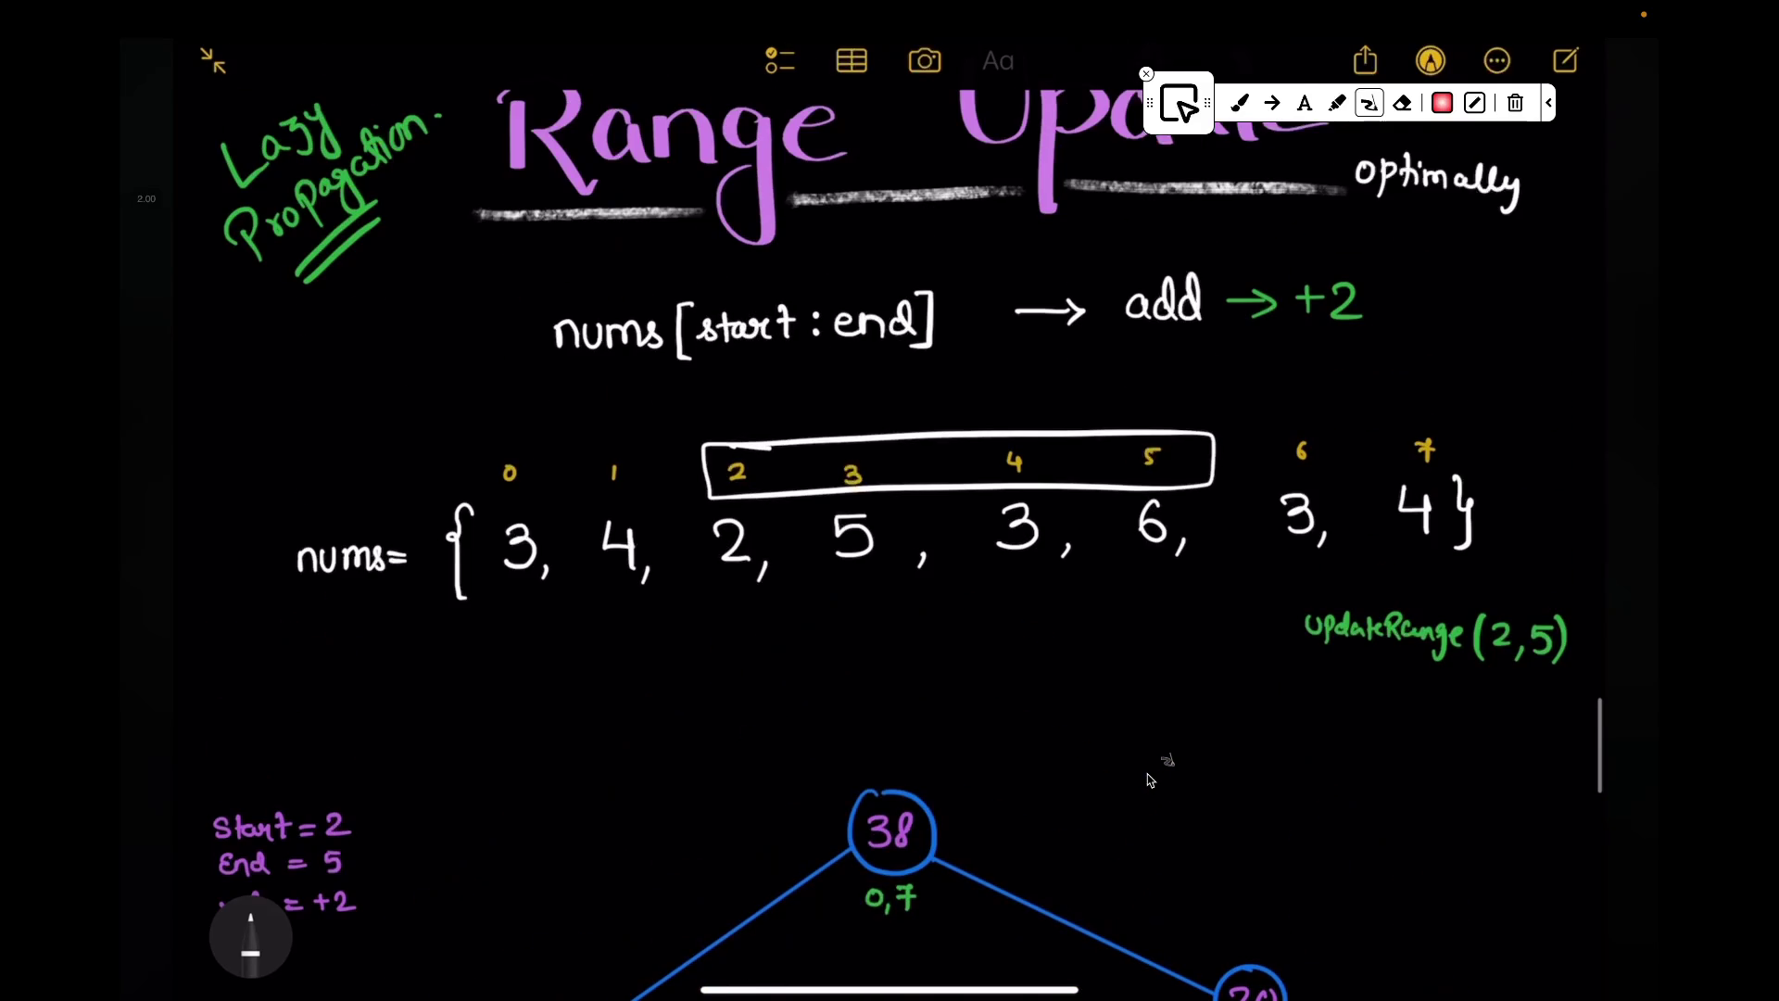
key(ctrl+z)
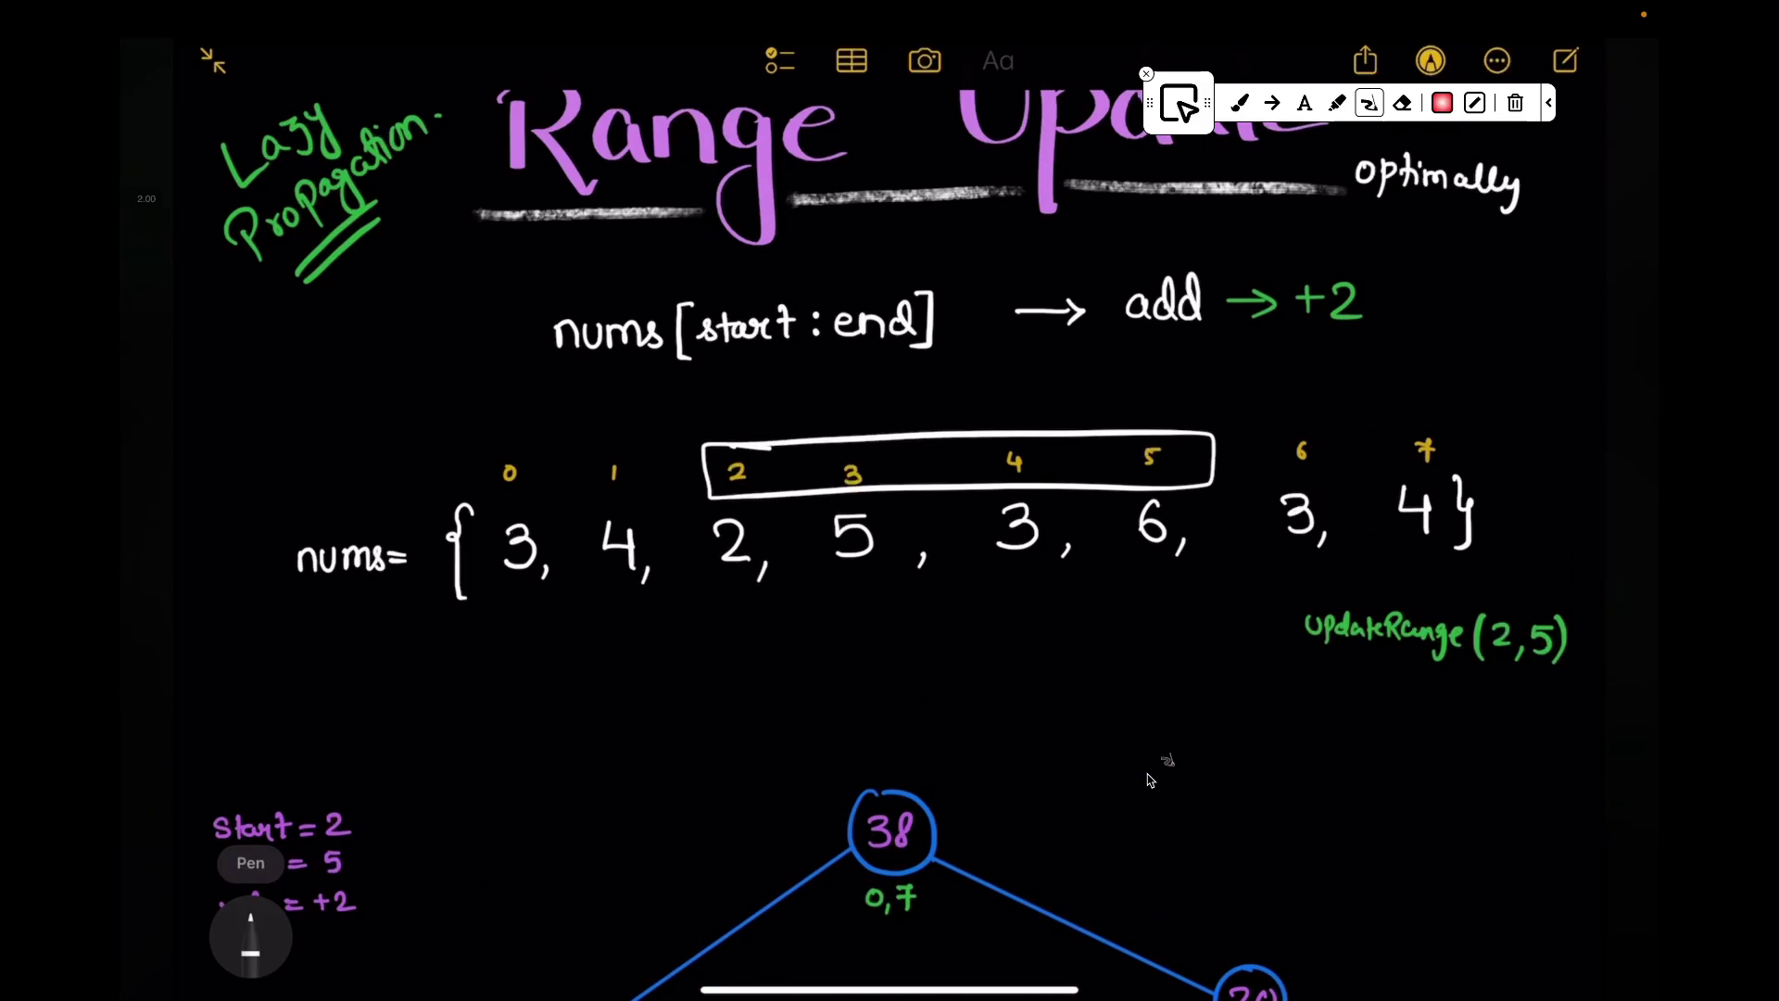
drag(742, 584, 745, 620)
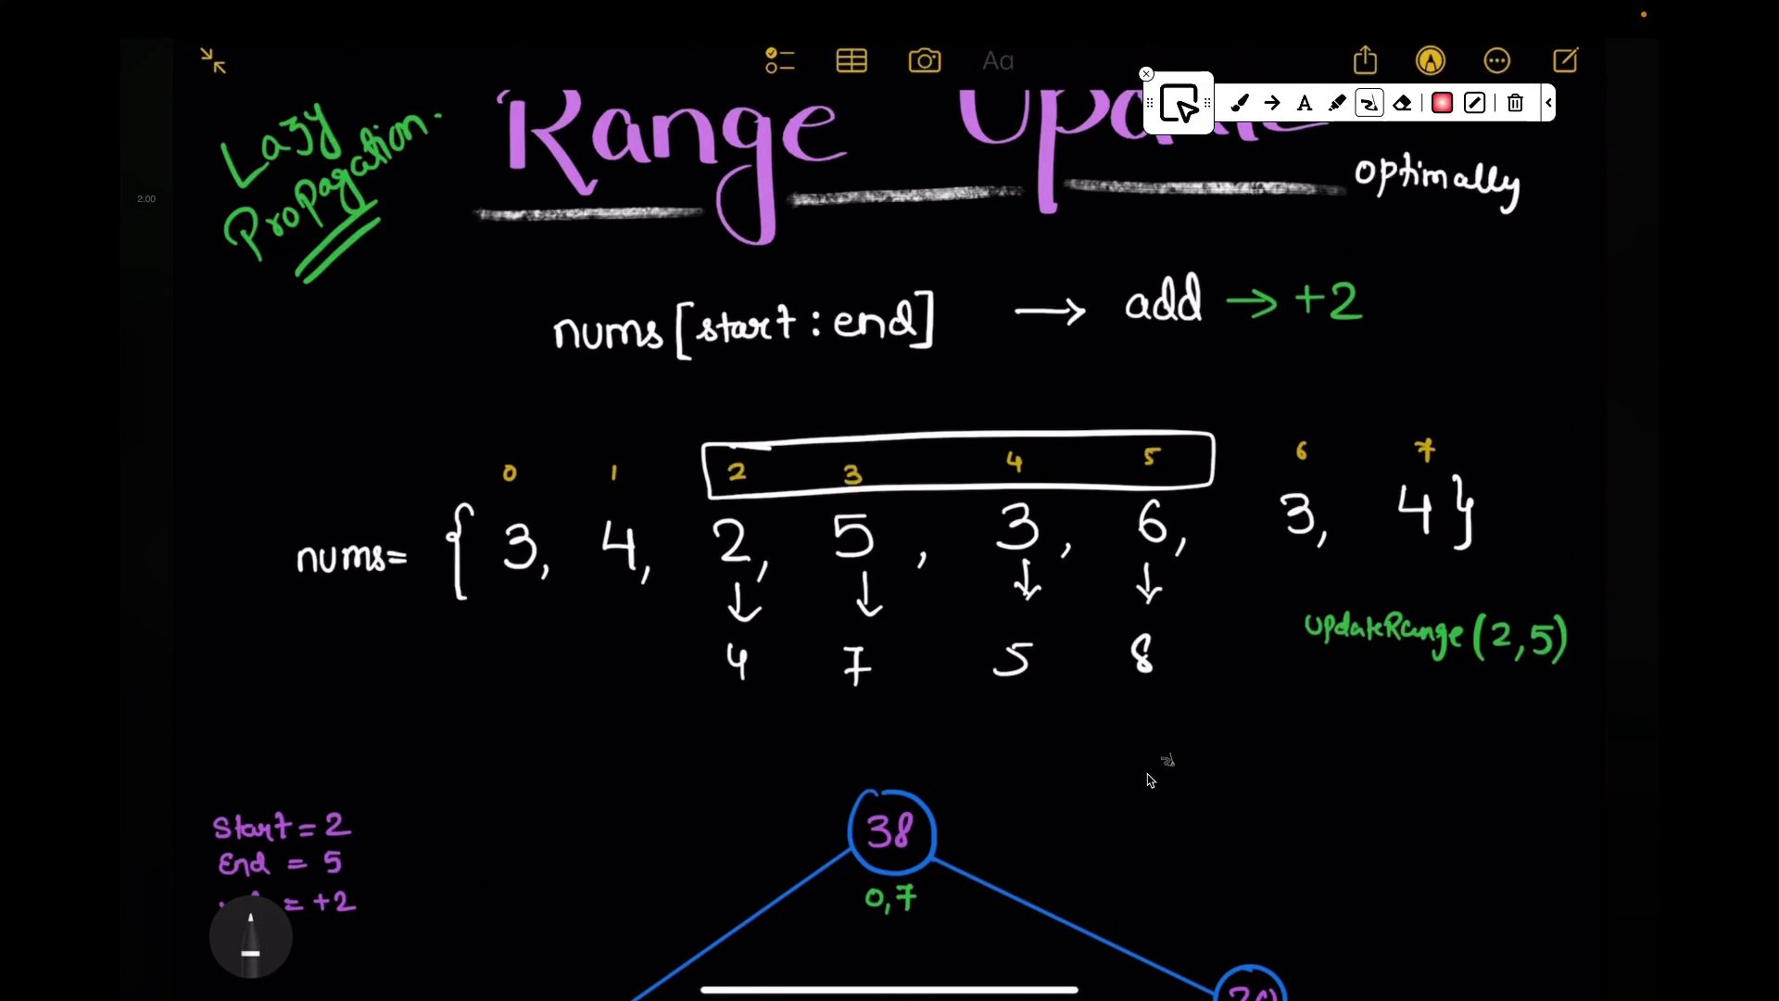
scroll(1148, 780, down, 5)
scroll(1149, 780, down, 2)
key(ctrl+z)
scroll(1148, 781, up, 2)
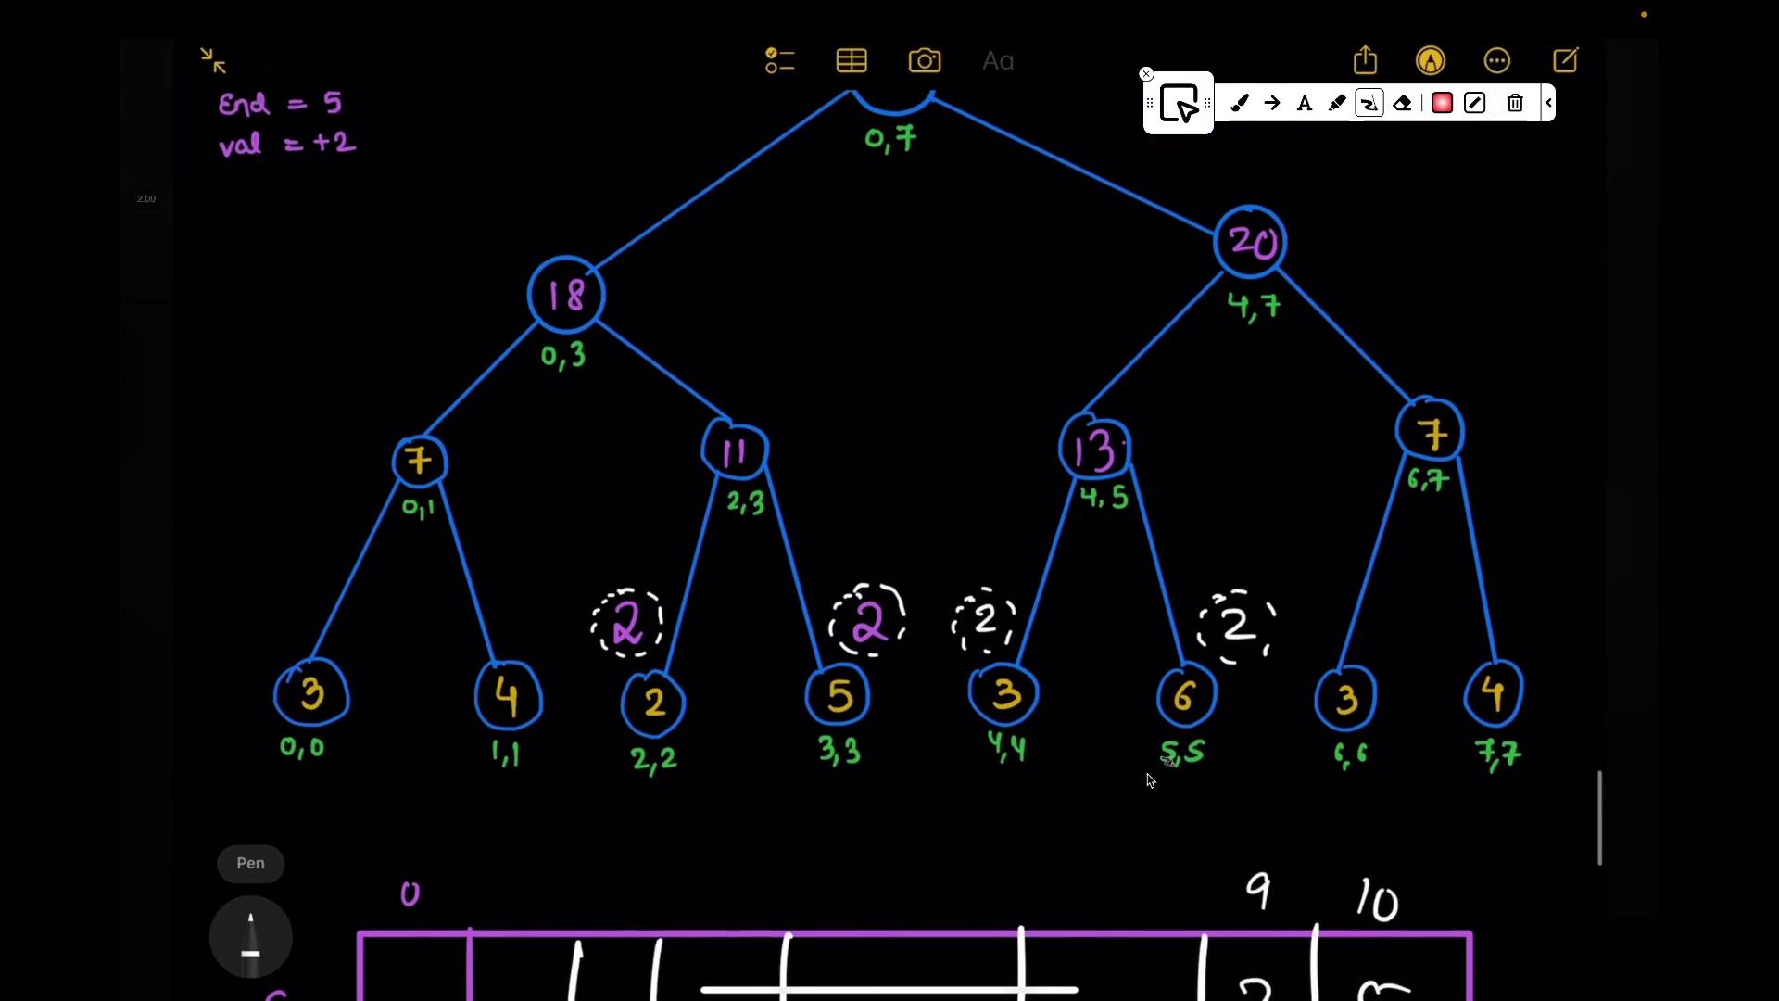
key(ctrl+z)
key(ctrl+z)
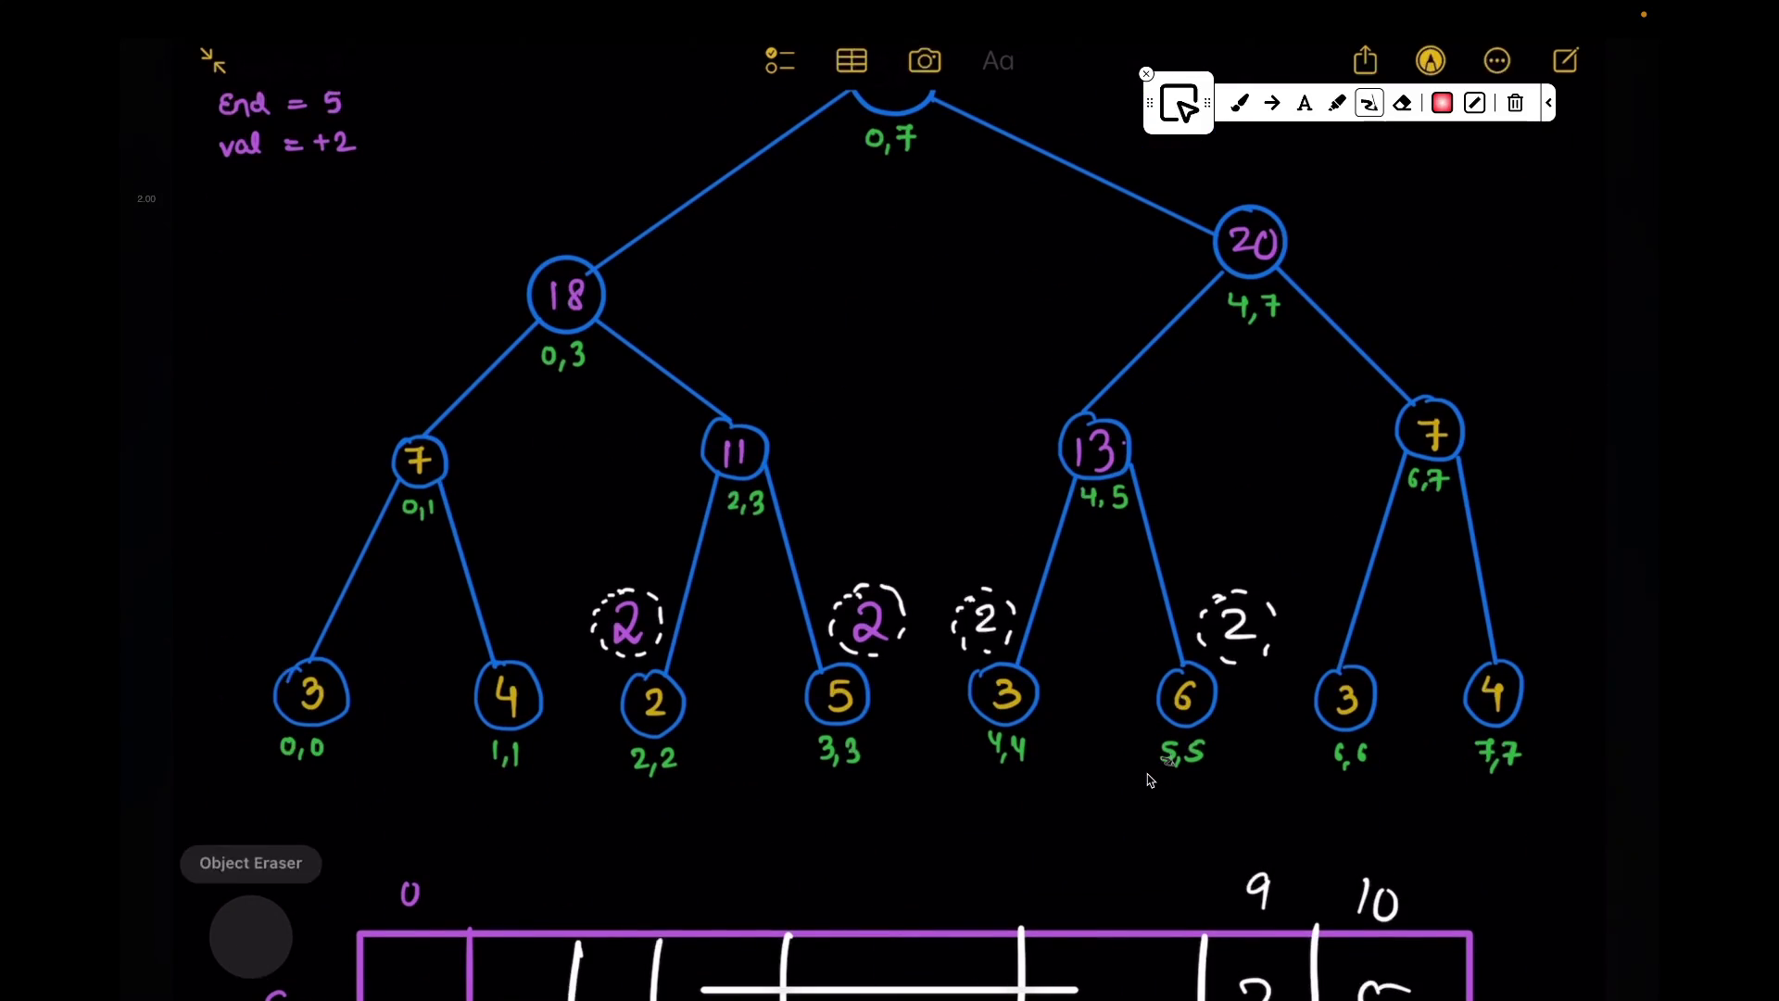
scroll(1148, 780, up, 5)
key(ctrl+z)
key(ctrl+z)
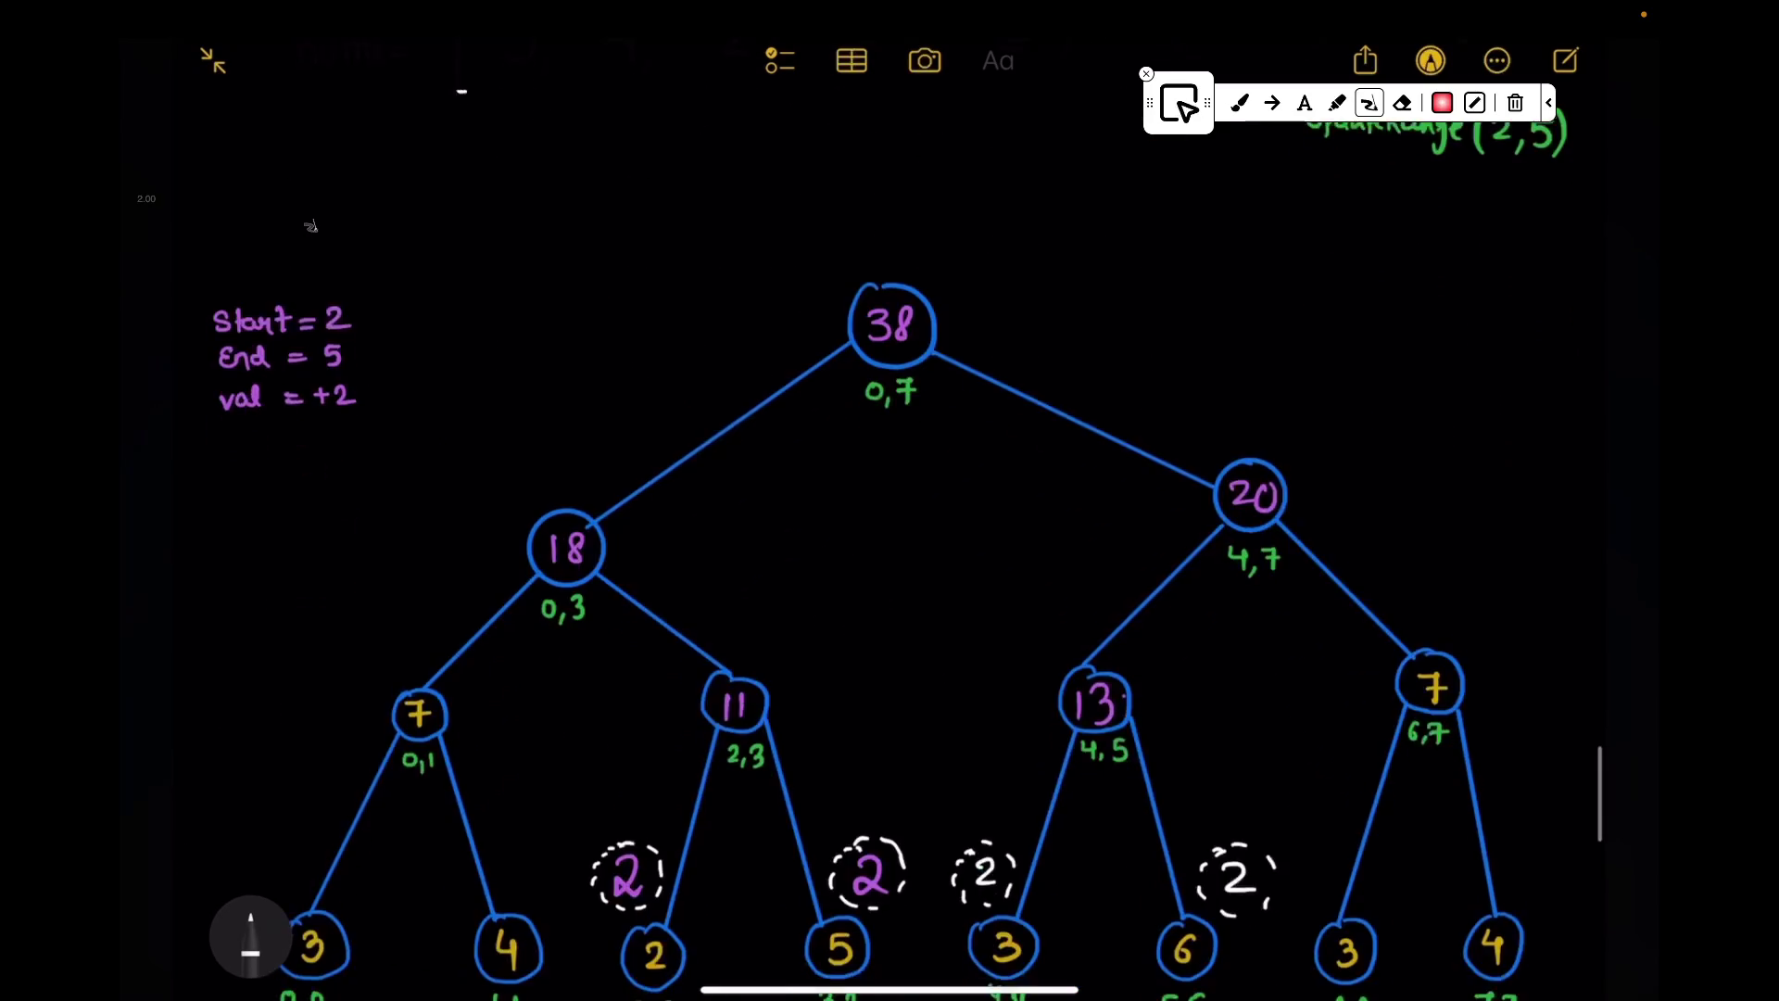
scroll(890, 556, down, 5)
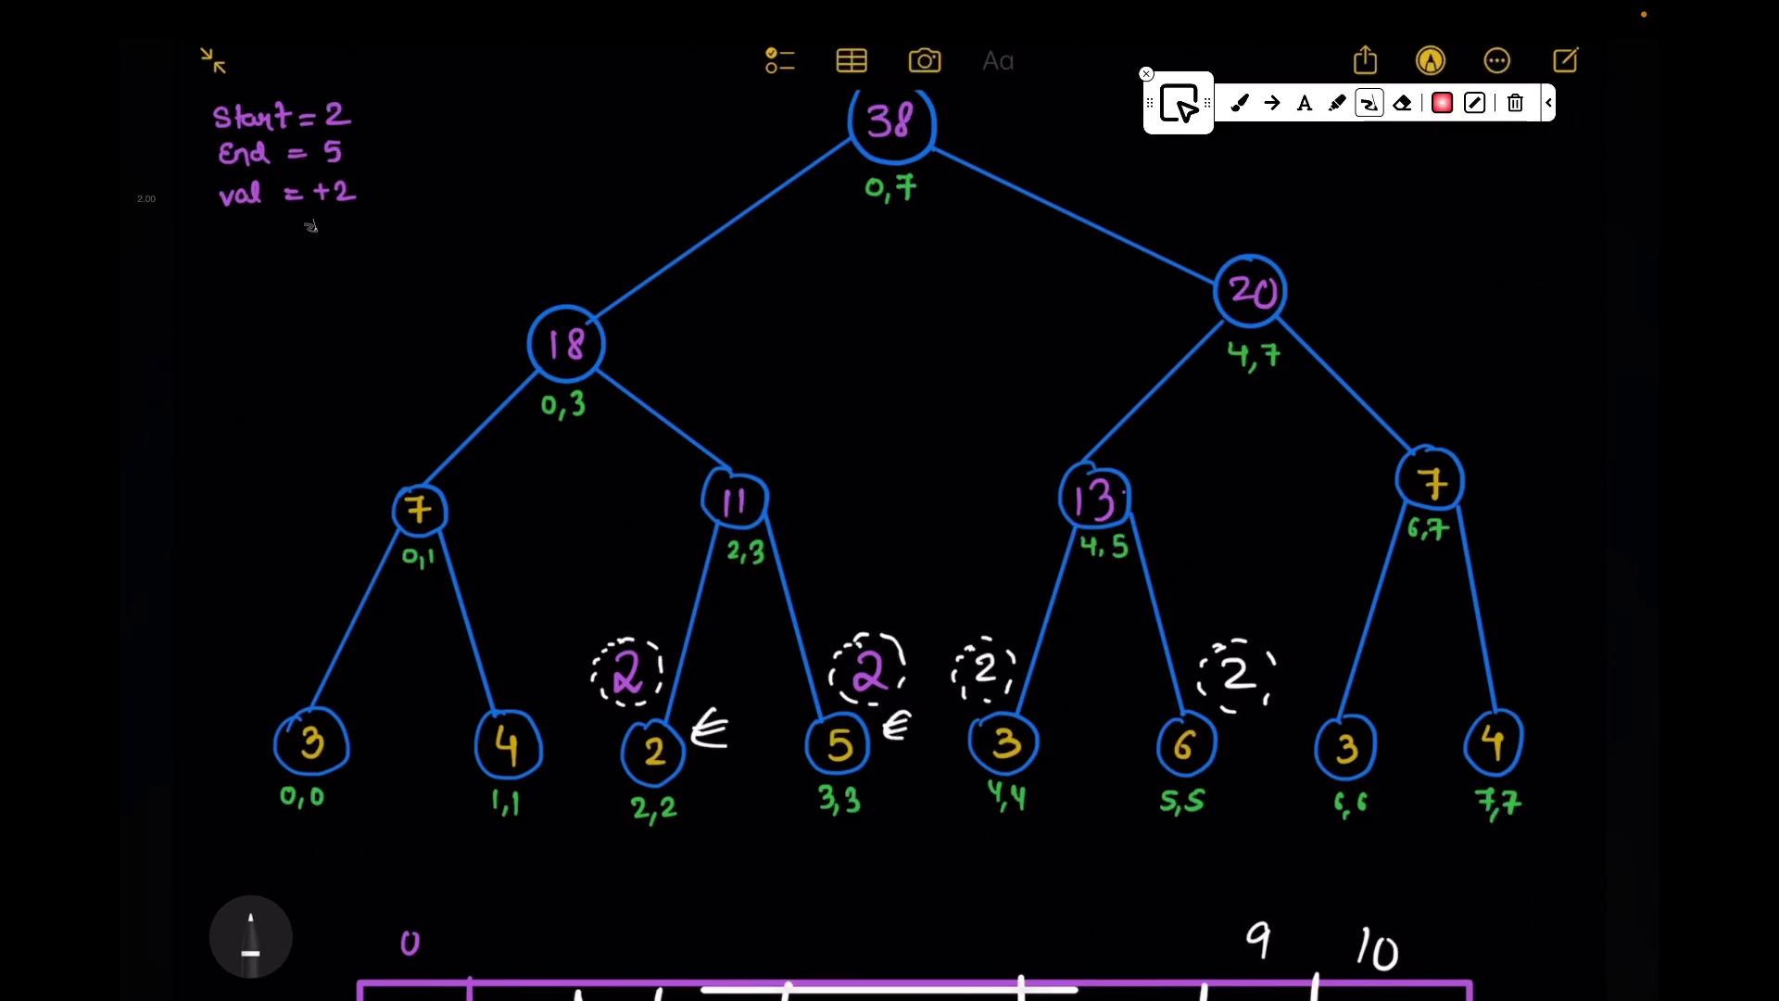
Step: Erase the pointer marks and arrows beside leaves 2 and 5 and leaf 2,2
click(710, 730)
click(897, 724)
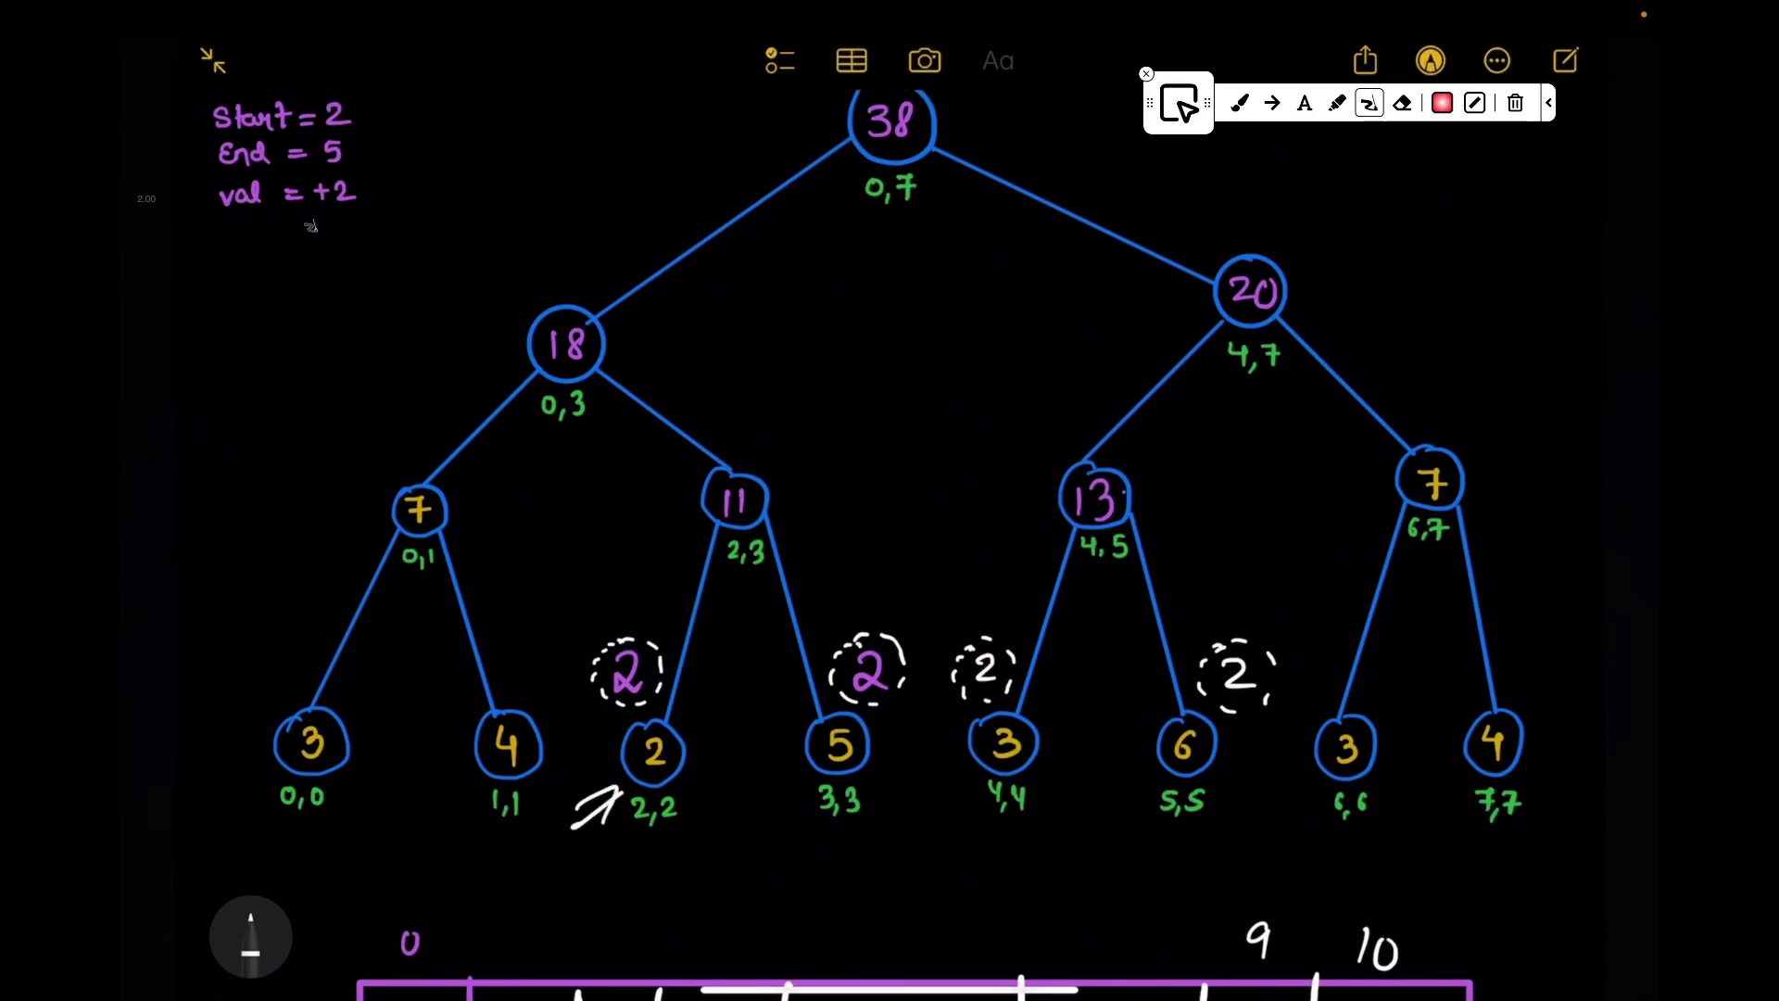
click(598, 806)
drag(948, 818, 968, 782)
click(956, 800)
Step: Circle the dashed lazy 2 above leaf 4,4, sketch it becoming 5, then remove that 5
mouse_move(984, 632)
mouse_down()
mouse_move(1035, 720)
mouse_move(1002, 758)
mouse_up()
click(1002, 654)
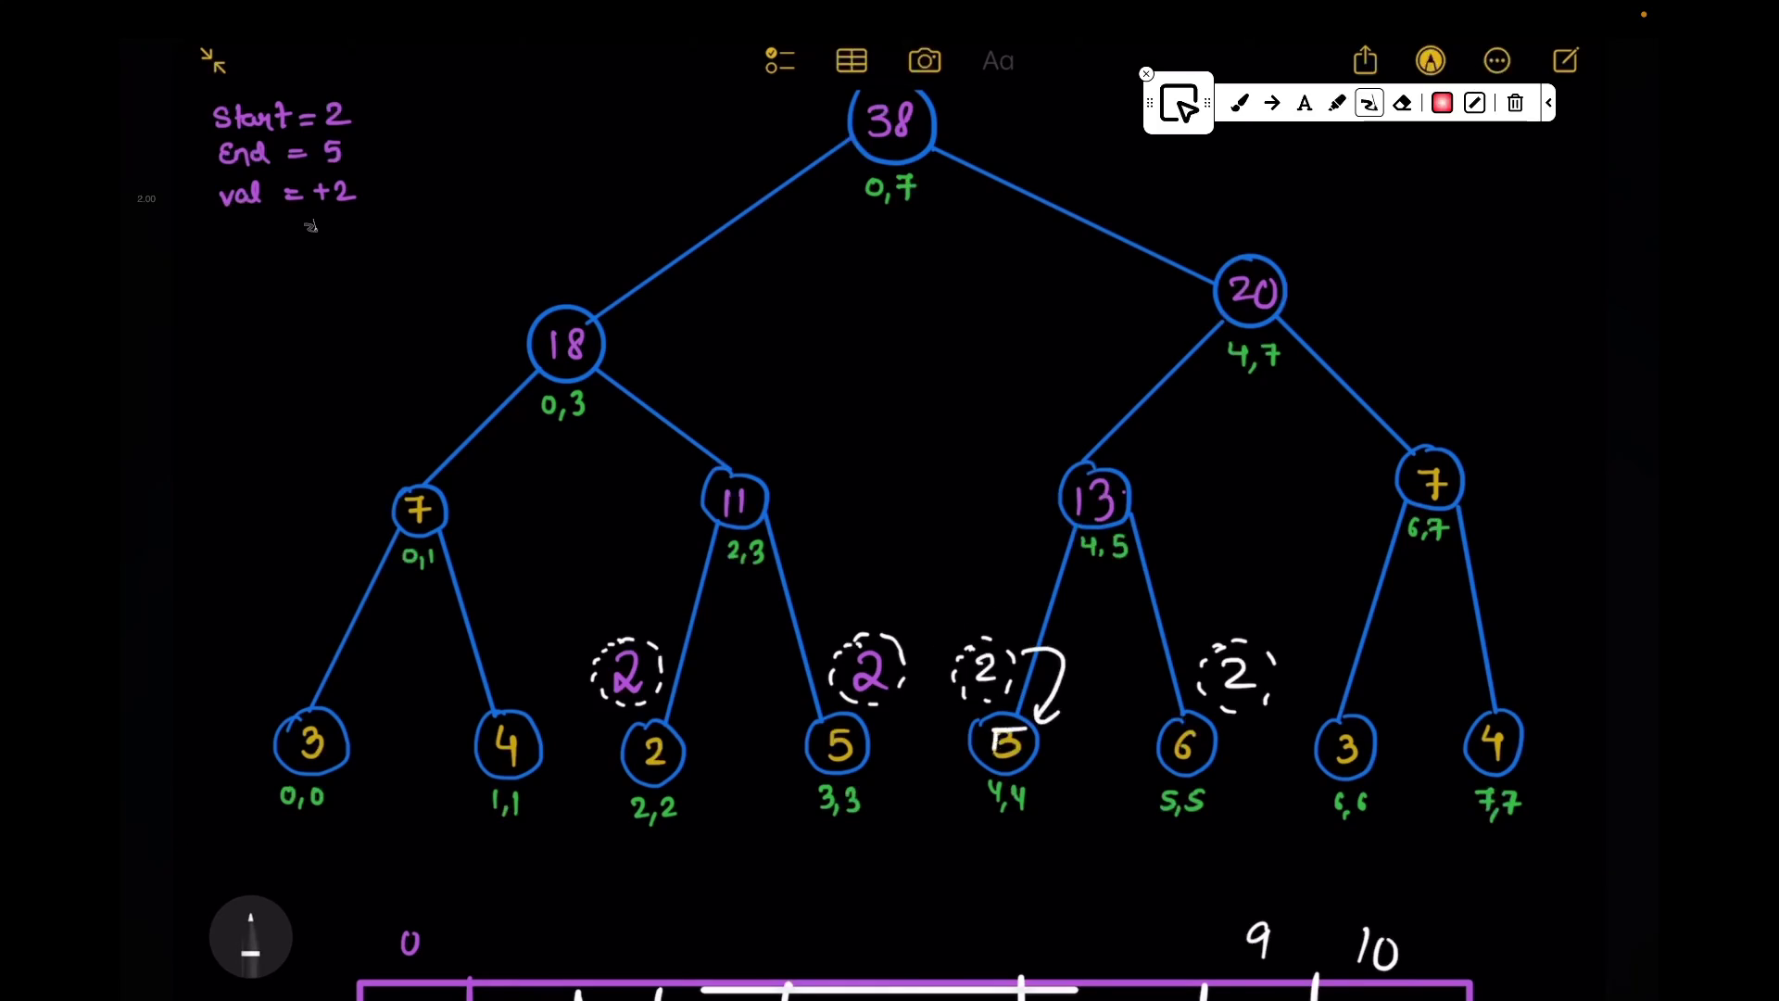
click(251, 934)
click(243, 914)
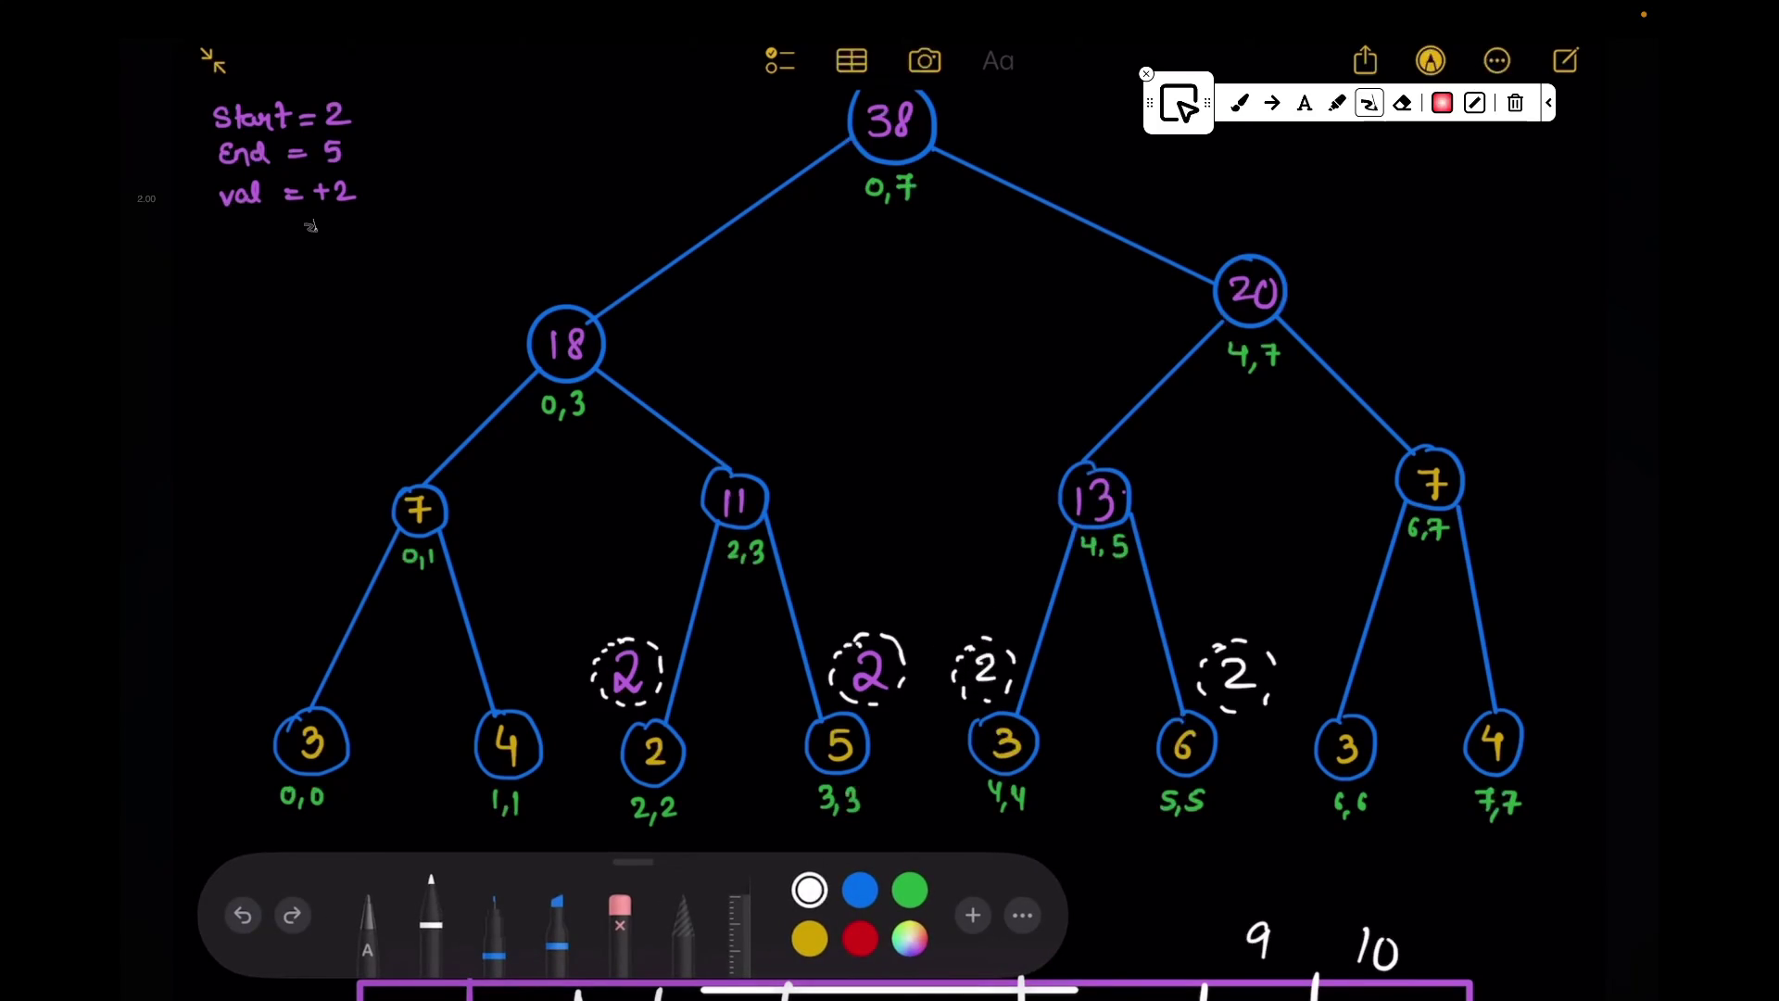
scroll(890, 543, up, 1)
Step: Point an arrow at Start and erase the old Start and End values 2 and 5
mouse_move(485, 139)
mouse_down()
mouse_move(375, 153)
mouse_move(424, 188)
mouse_up()
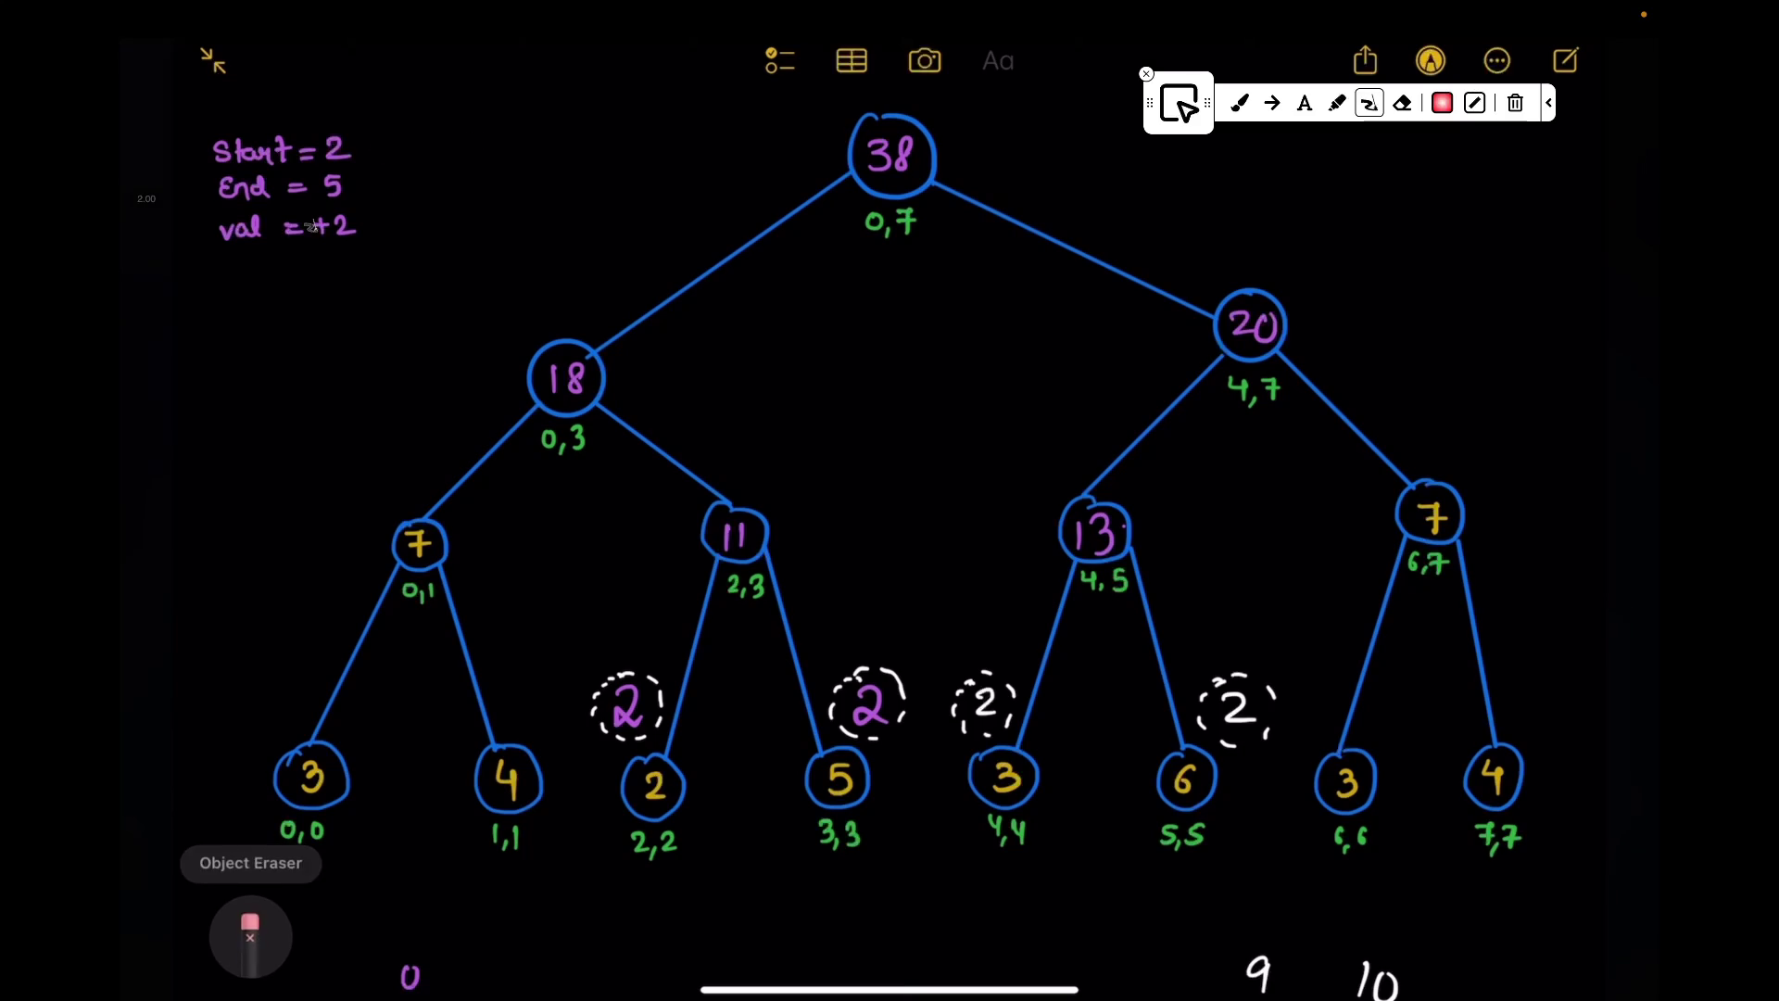
drag(341, 146, 338, 188)
scroll(889, 542, up, 2)
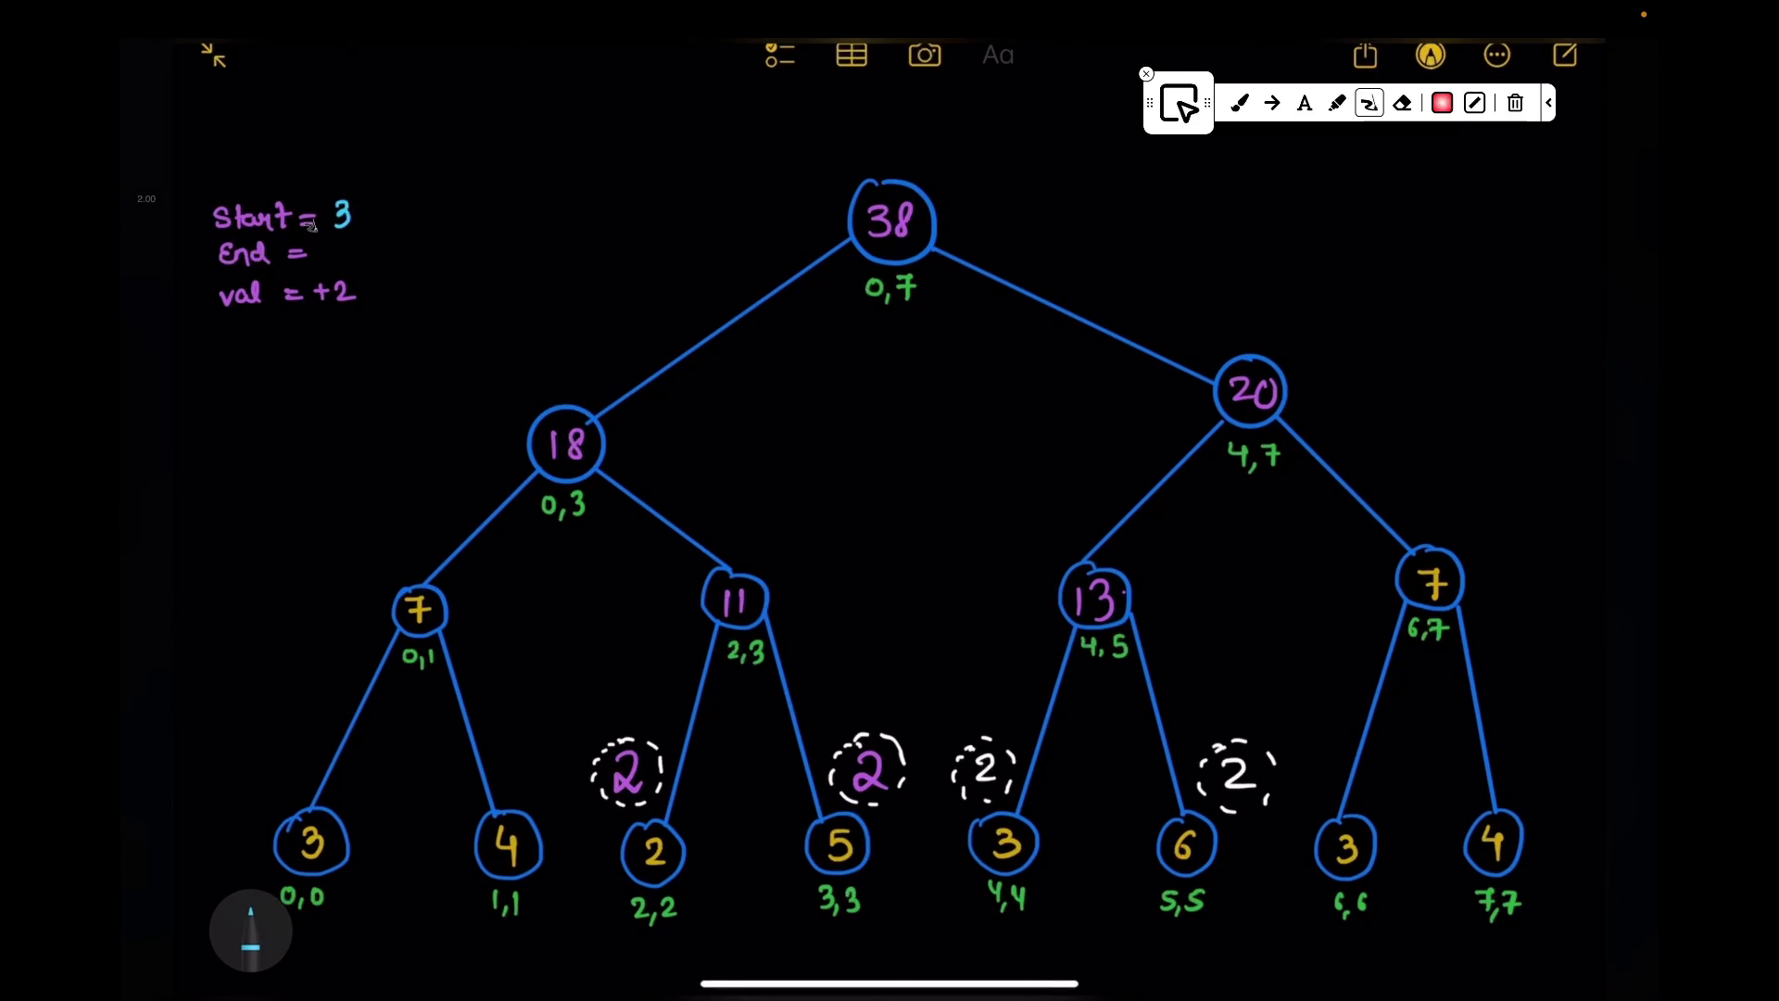
Step: Replace val's +2 with +1 for the new update
mouse_move(337, 285)
mouse_down()
mouse_move(357, 301)
mouse_move(328, 293)
mouse_up()
drag(320, 285, 319, 303)
scroll(890, 543, up, 5)
scroll(668, 358, up, 1)
mouse_move(850, 239)
mouse_down()
mouse_move(1310, 236)
mouse_move(1058, 296)
mouse_move(890, 239)
mouse_up()
scroll(890, 556, down, 5)
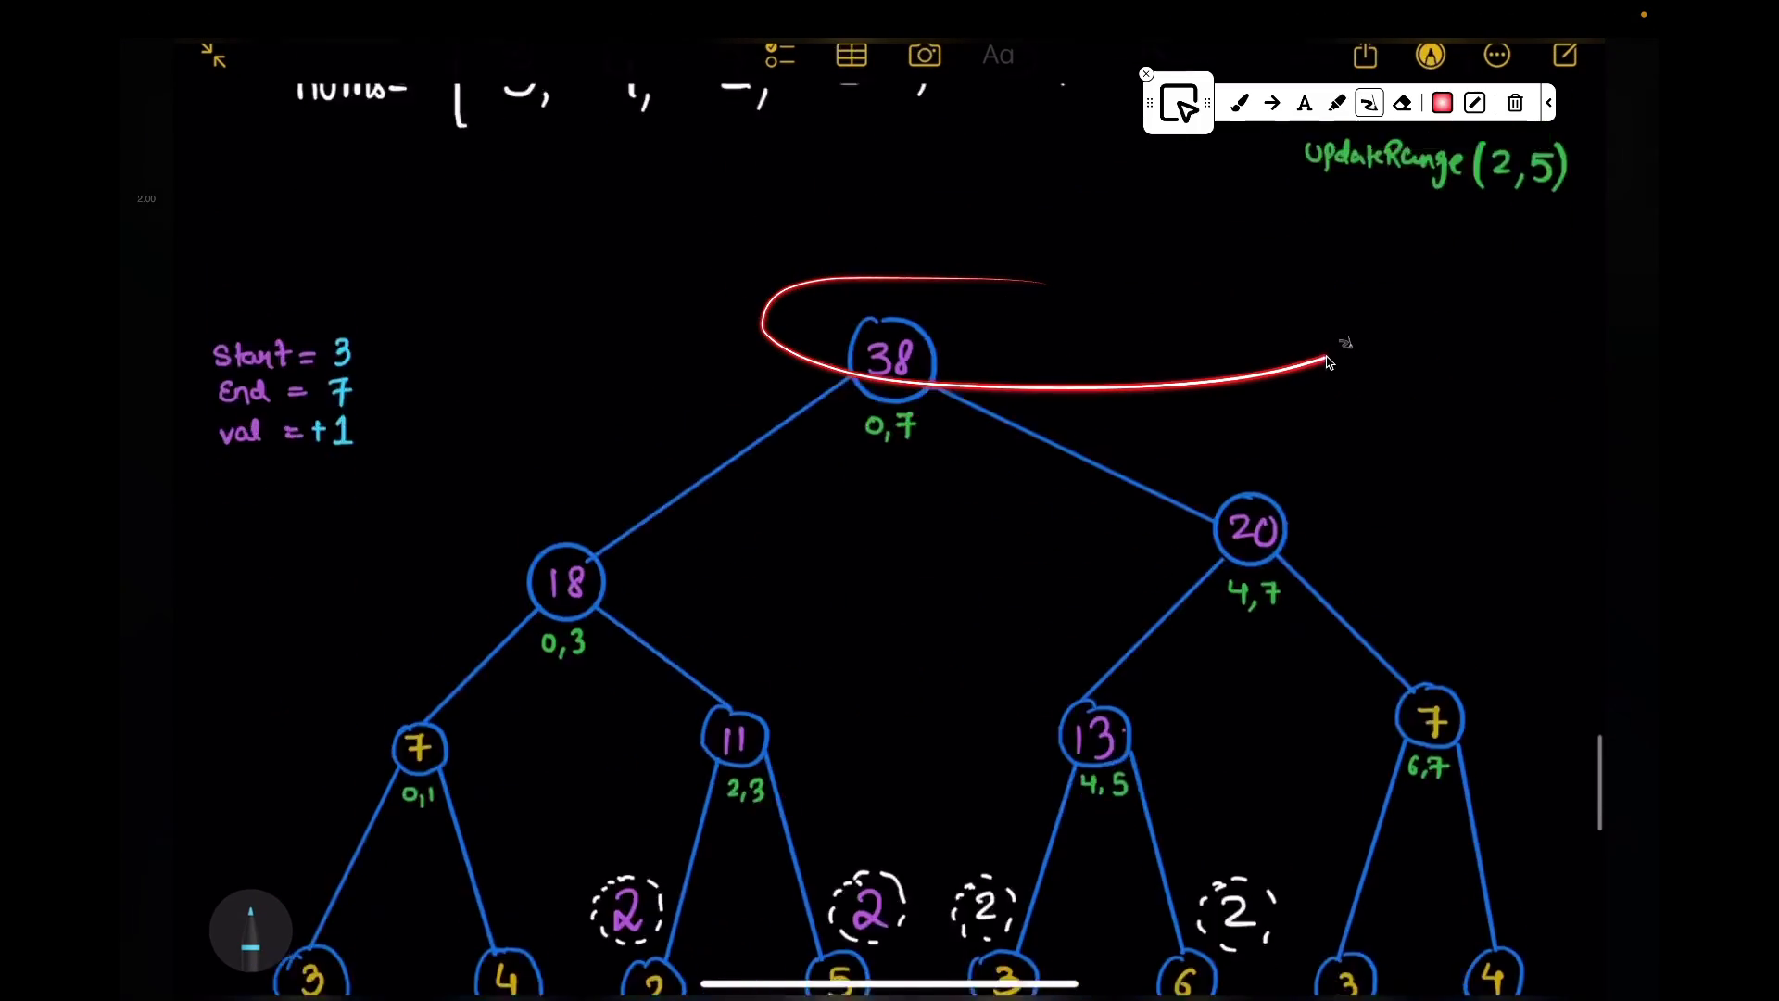
drag(1043, 278, 1408, 299)
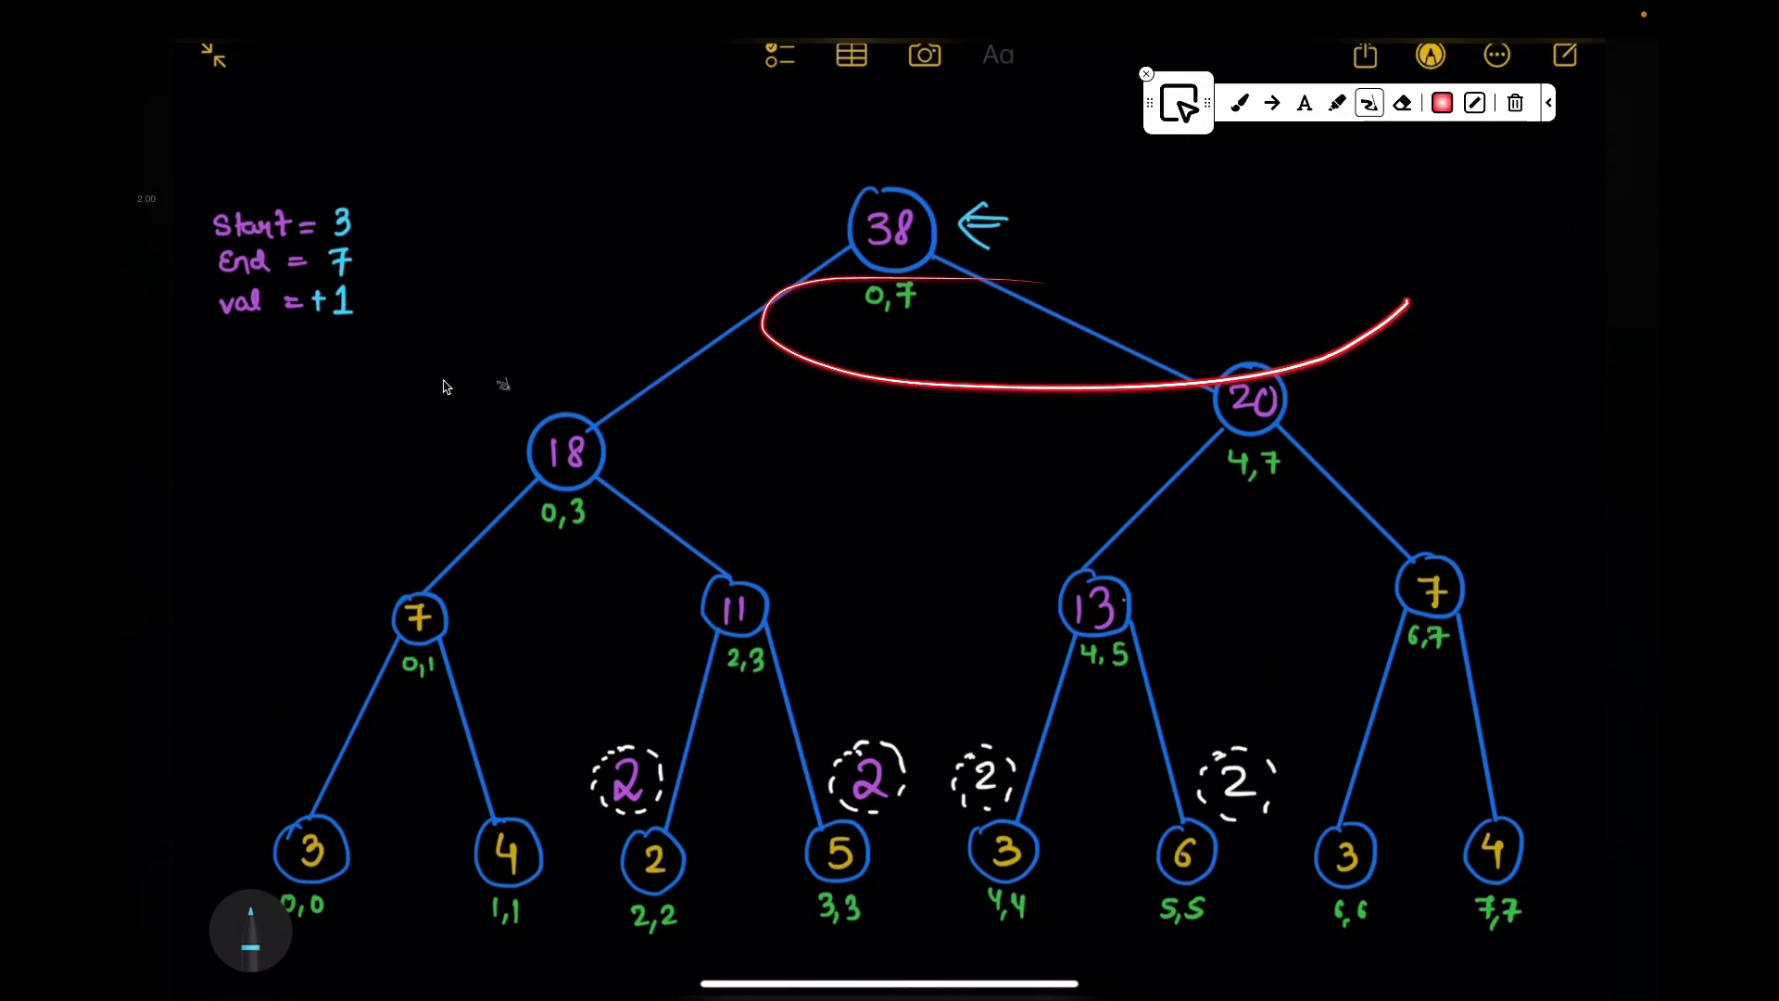
scroll(748, 247, up, 6)
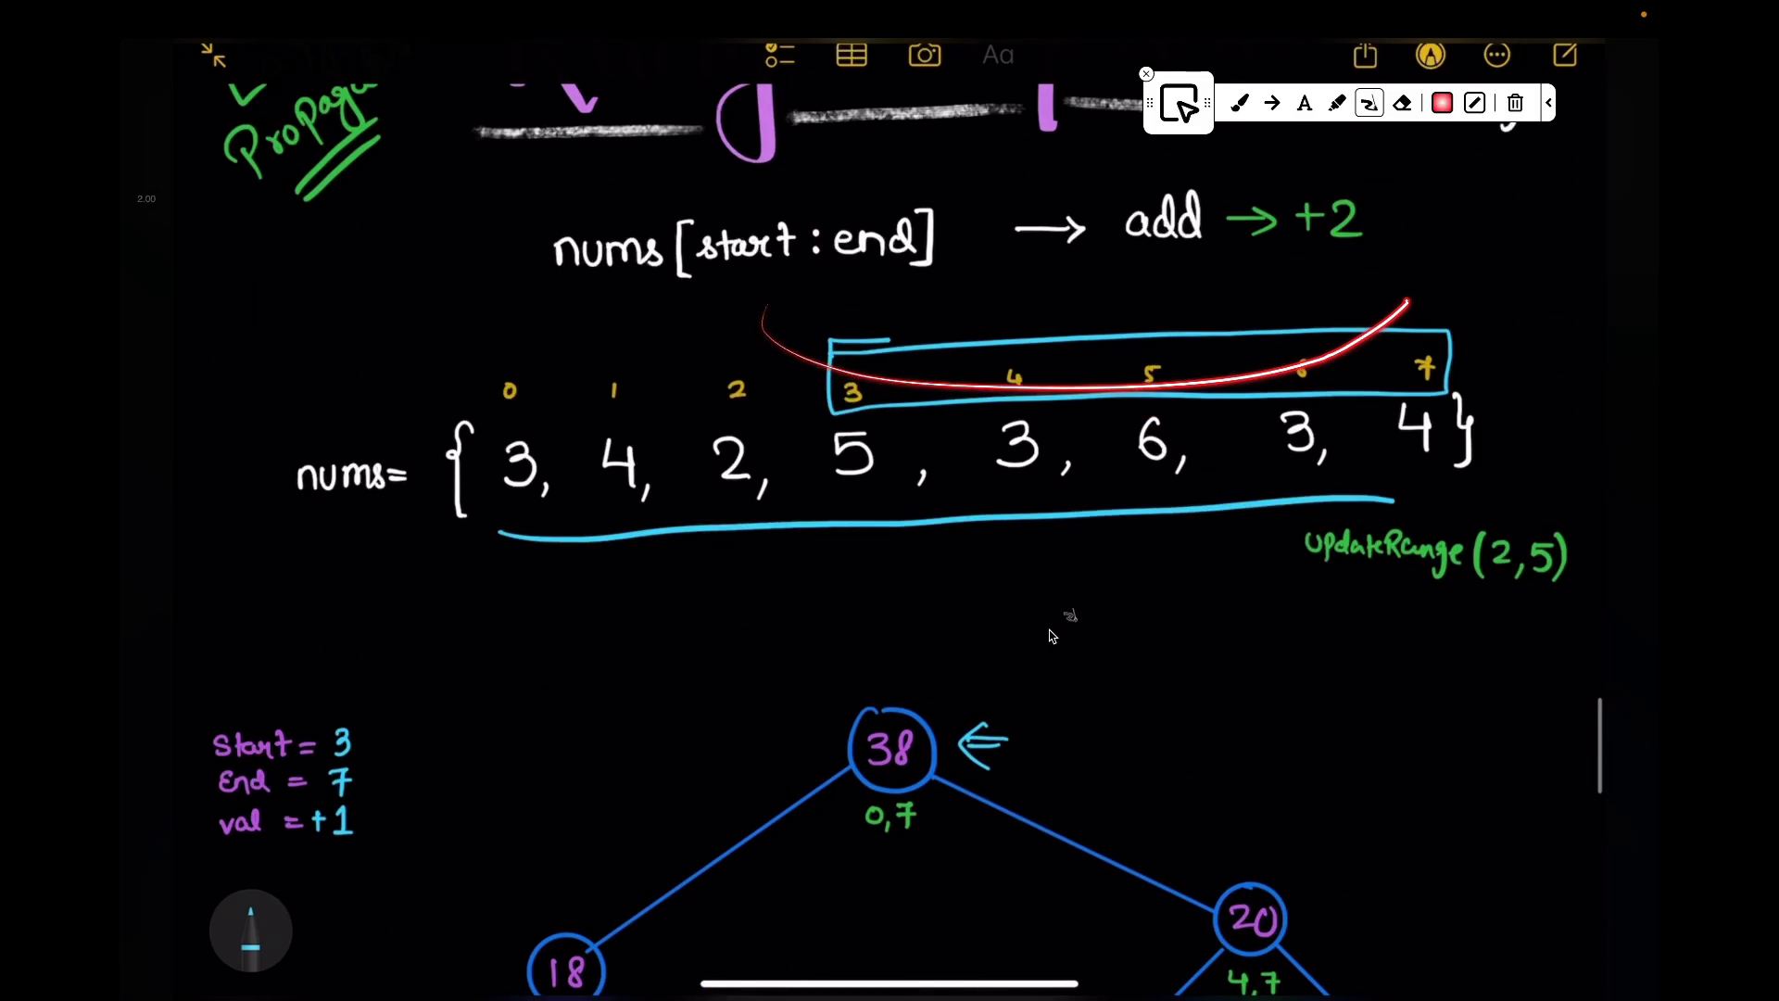
scroll(901, 581, down, 5)
Step: Draw arrows from root 38 down to nodes 18 and 20, erasing the leftover arrow
mouse_move(826, 338)
mouse_down()
mouse_move(648, 398)
mouse_move(573, 497)
mouse_up()
drag(1026, 364, 1198, 486)
mouse_move(799, 382)
mouse_down()
mouse_move(653, 404)
mouse_move(354, 702)
mouse_up()
scroll(453, 696, down, 2)
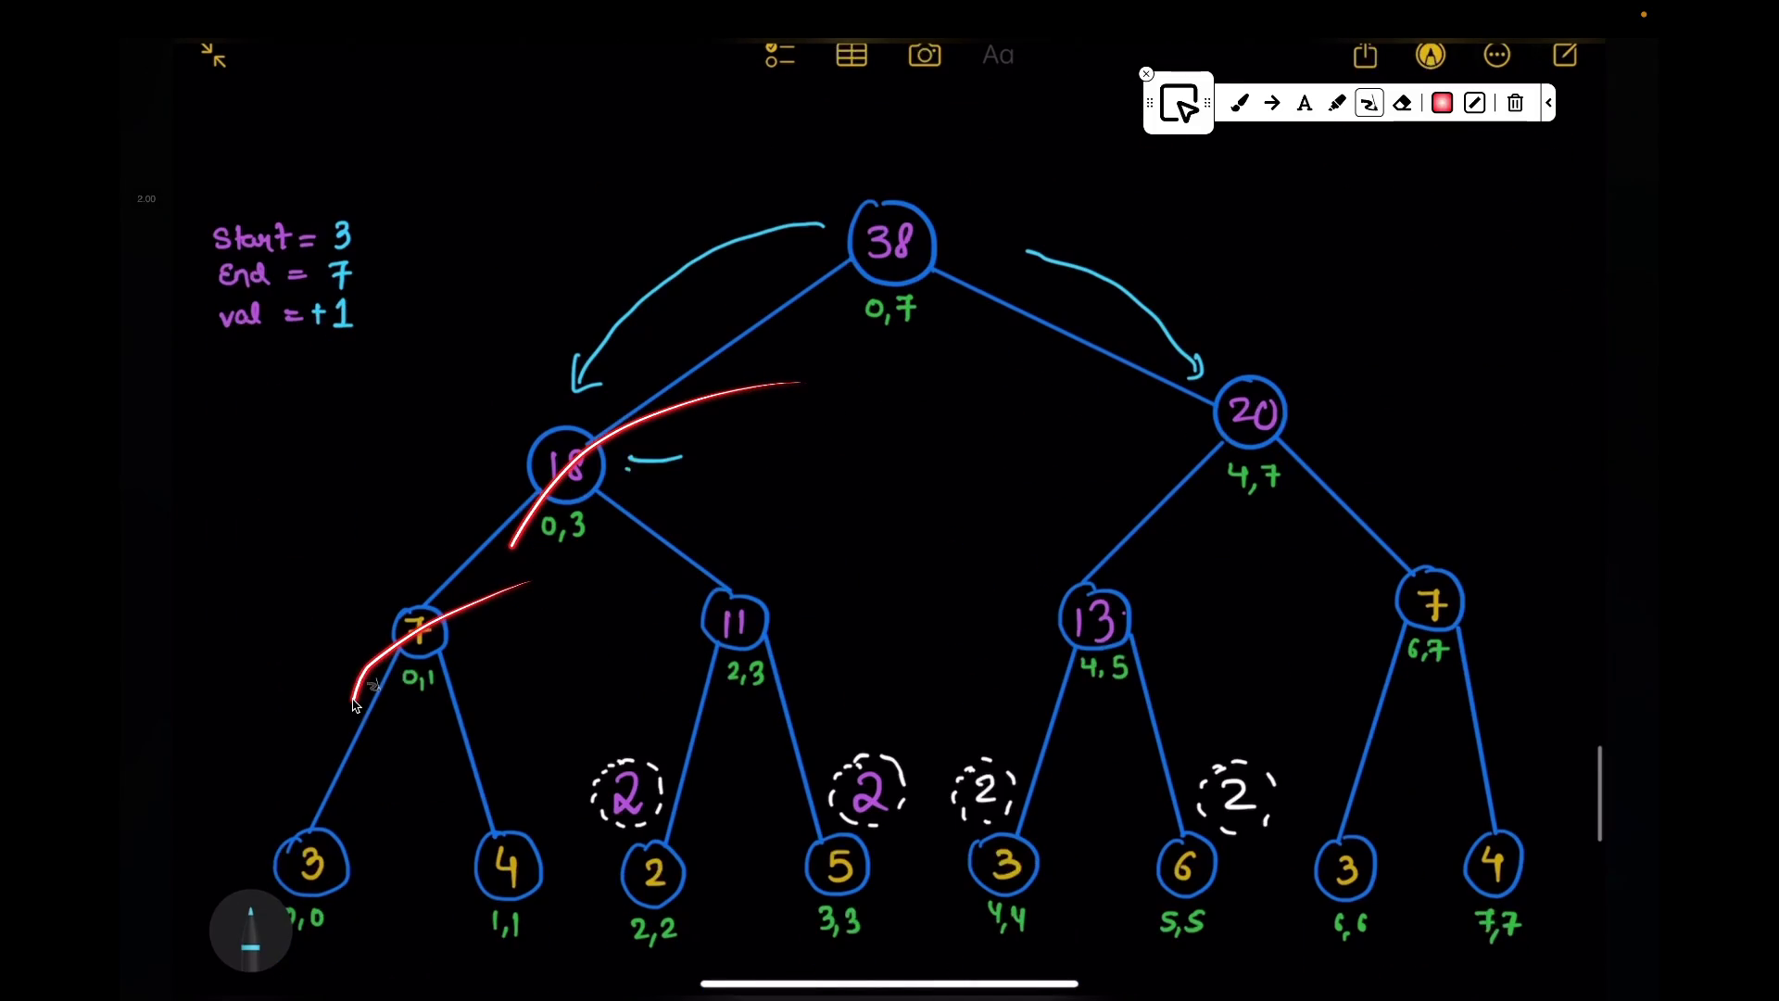
scroll(452, 741, up, 7)
drag(502, 545, 1216, 540)
scroll(459, 733, down, 8)
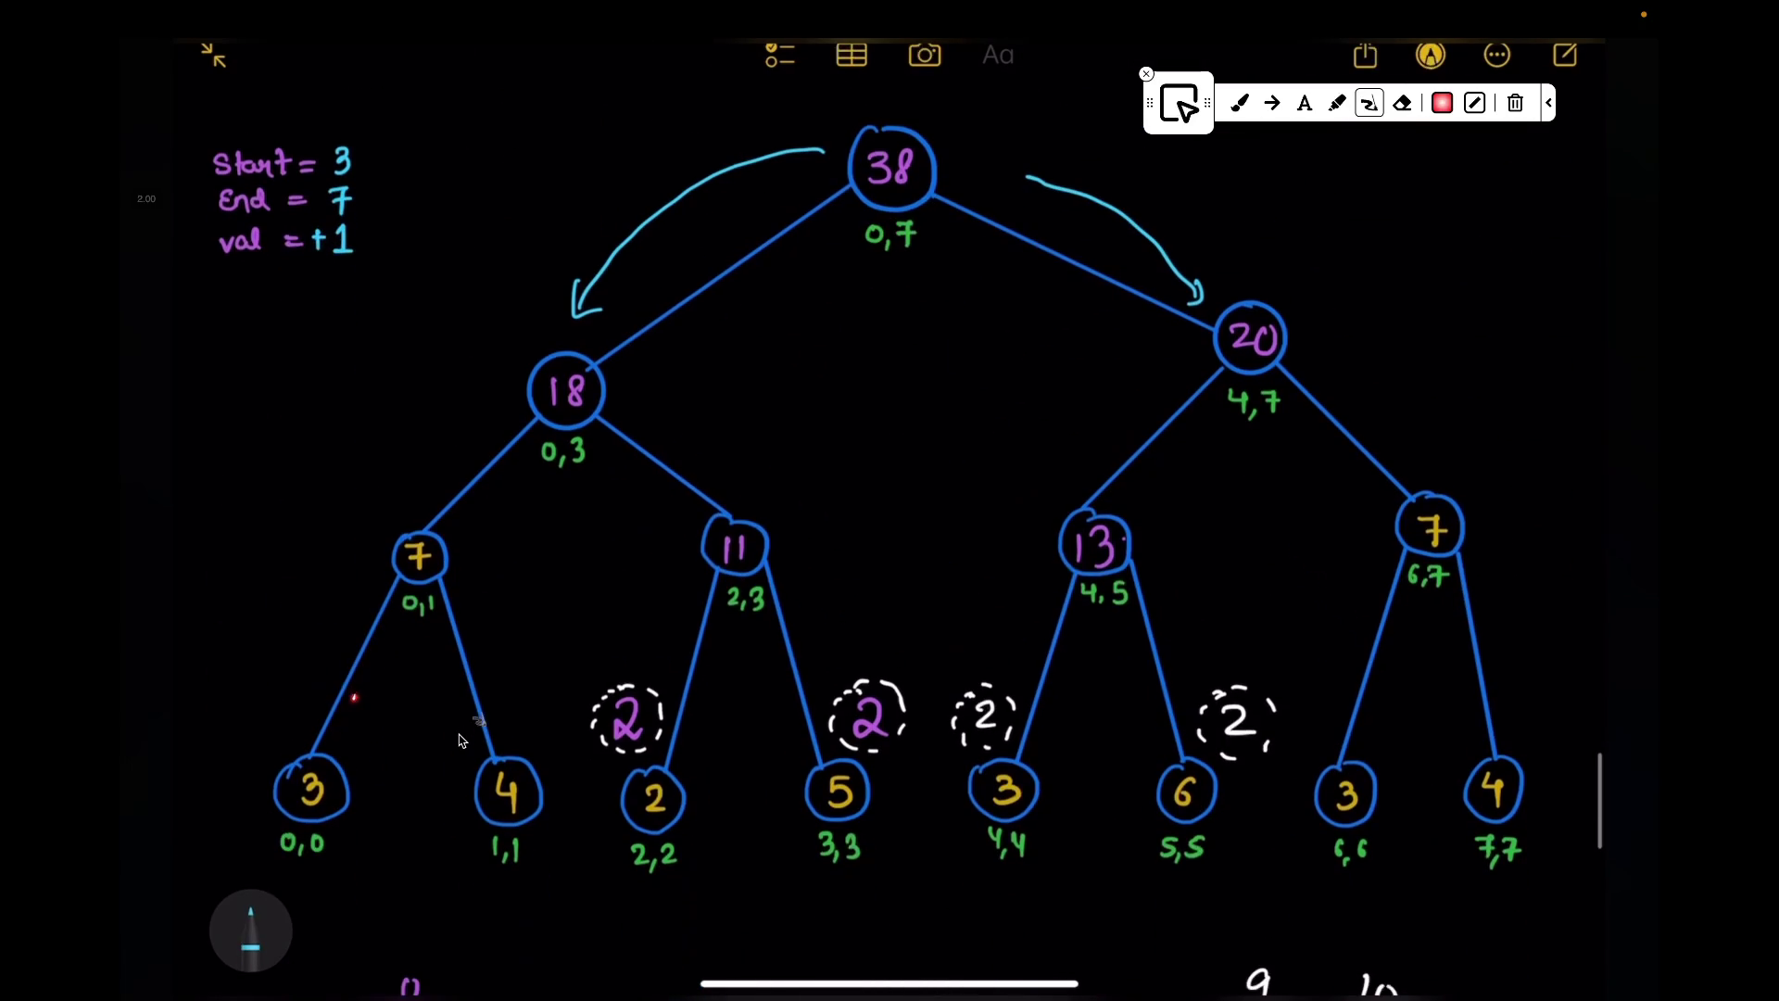
scroll(471, 738, up, 1)
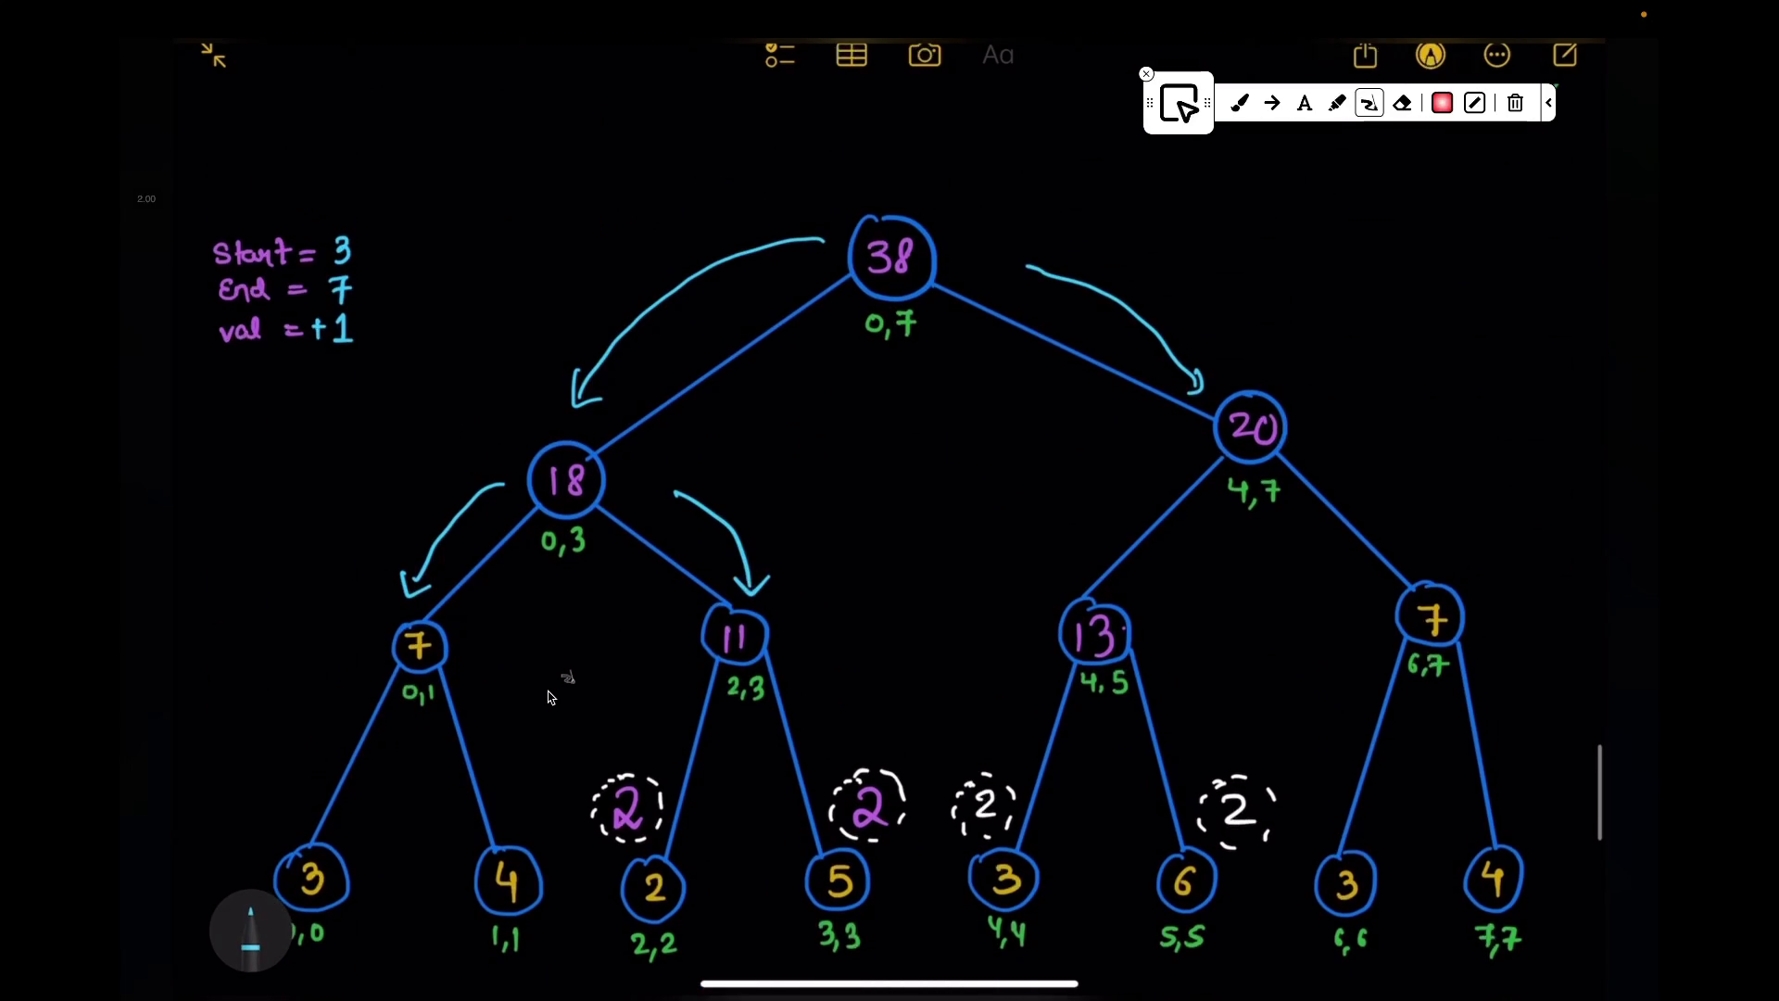
scroll(570, 675, up, 5)
Step: Underline the array values 3, 4 and mark node 7's range 0,1 in red
drag(492, 396, 651, 393)
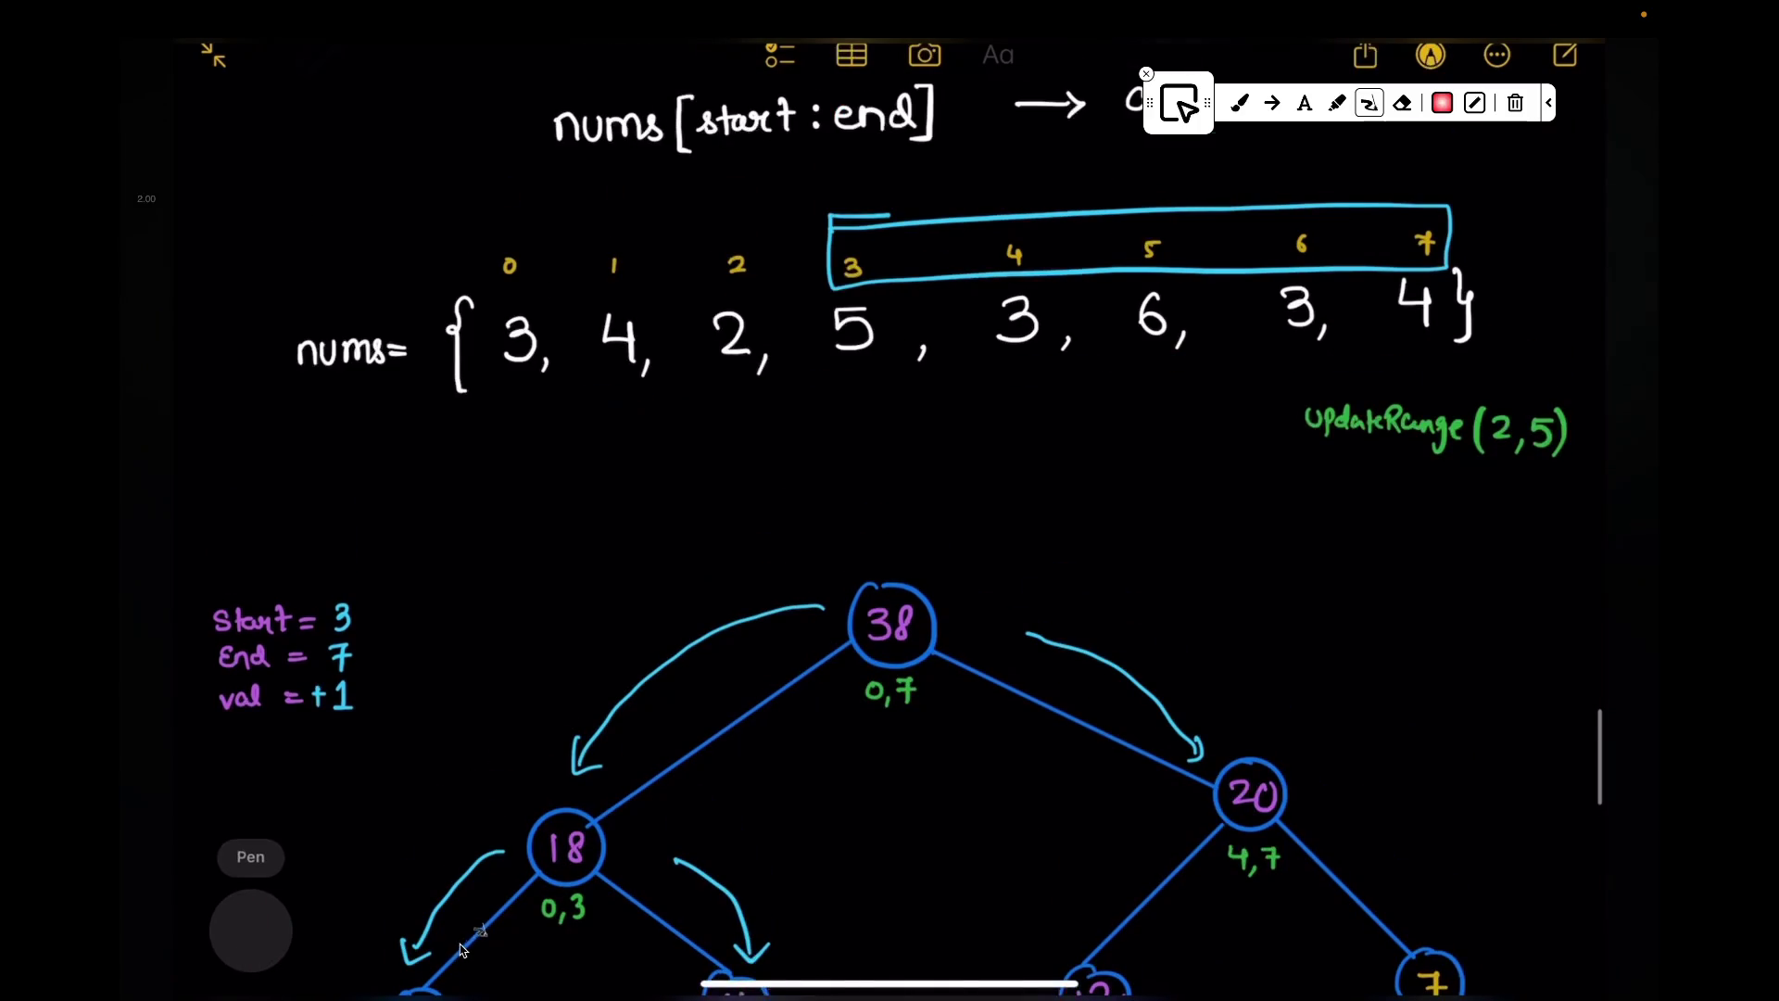
scroll(445, 793, down, 5)
drag(395, 648, 411, 678)
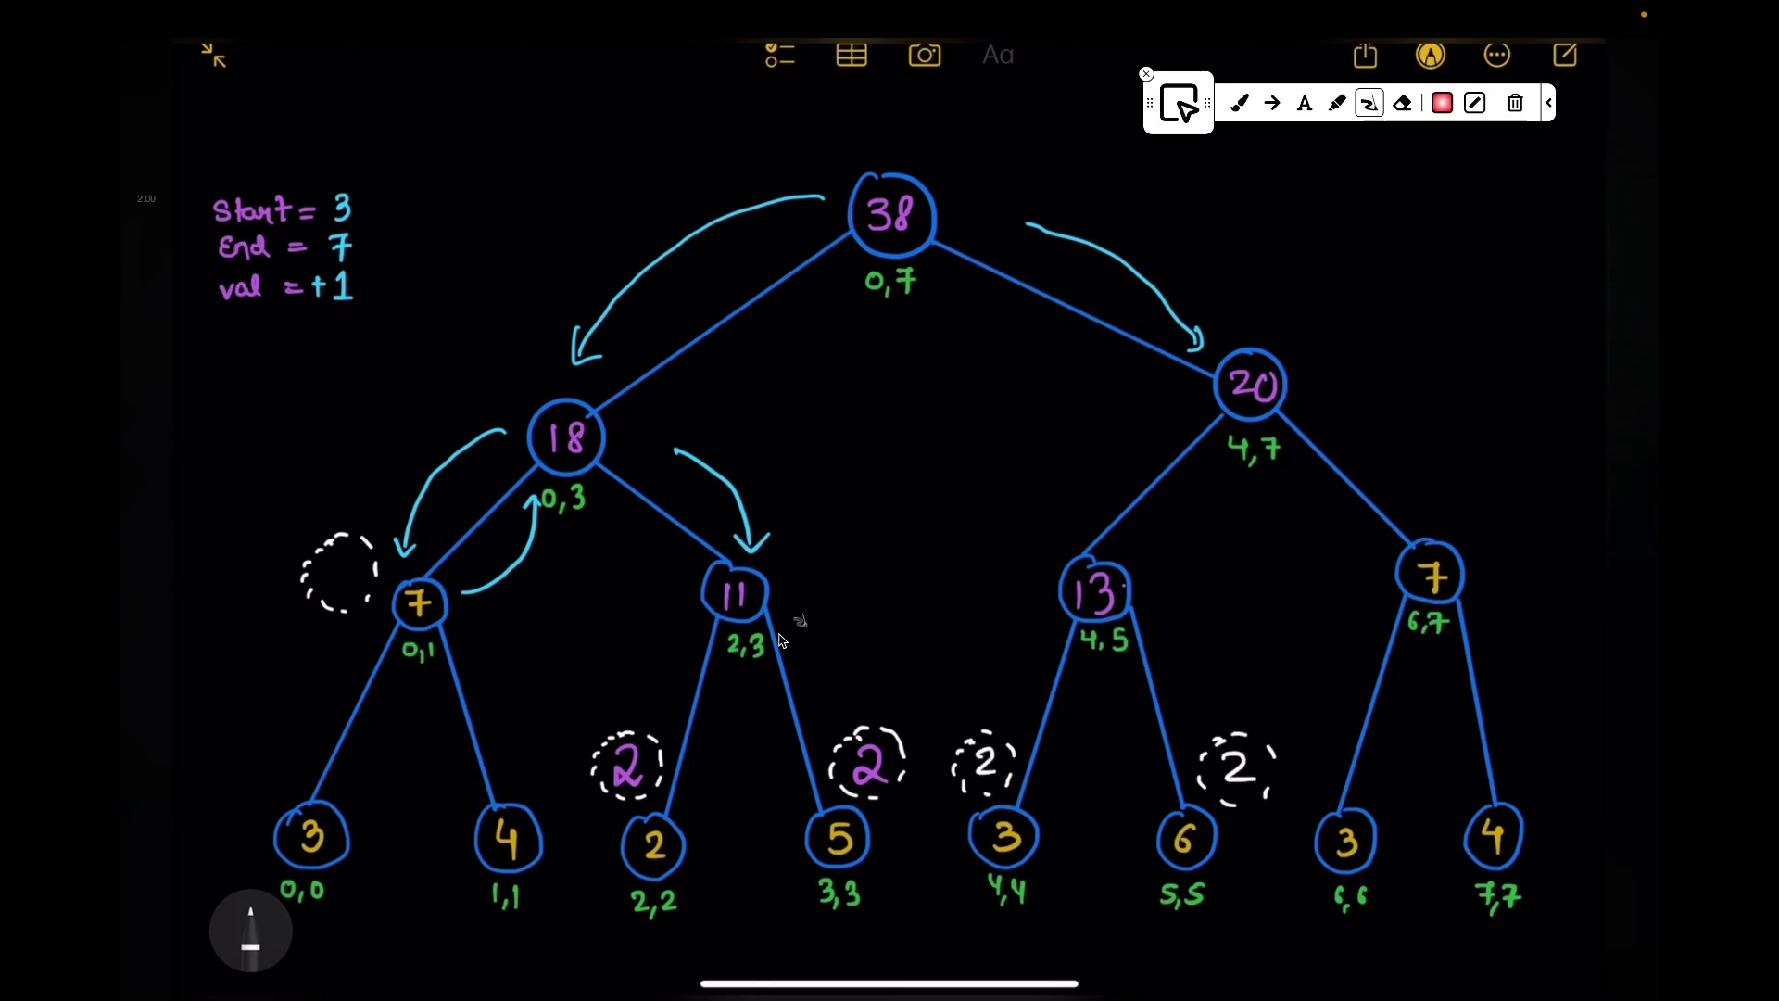
Step: Circle in red node 11's 3, node 13's 4,5, the 6,7 range, and the Start/End values
drag(746, 643, 773, 652)
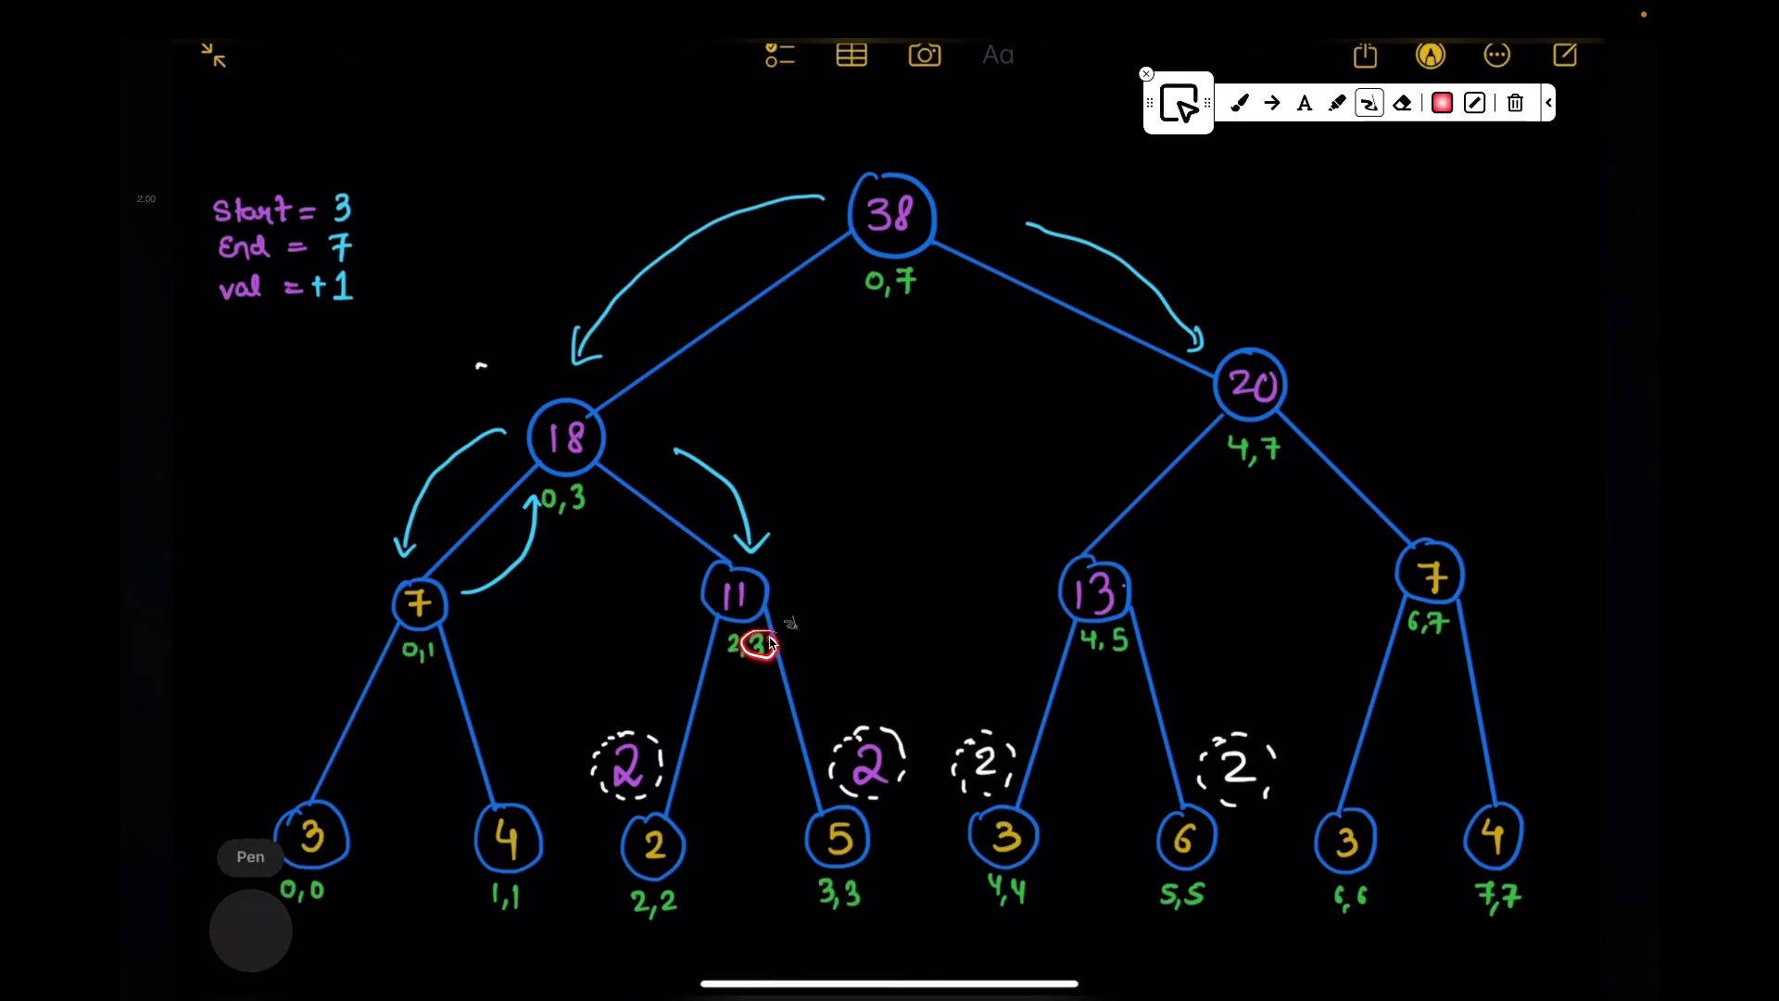
mouse_move(1070, 636)
mouse_down()
mouse_move(1119, 648)
mouse_move(1074, 633)
mouse_up()
mouse_move(1467, 600)
mouse_down()
mouse_move(1356, 611)
mouse_move(1459, 615)
mouse_up()
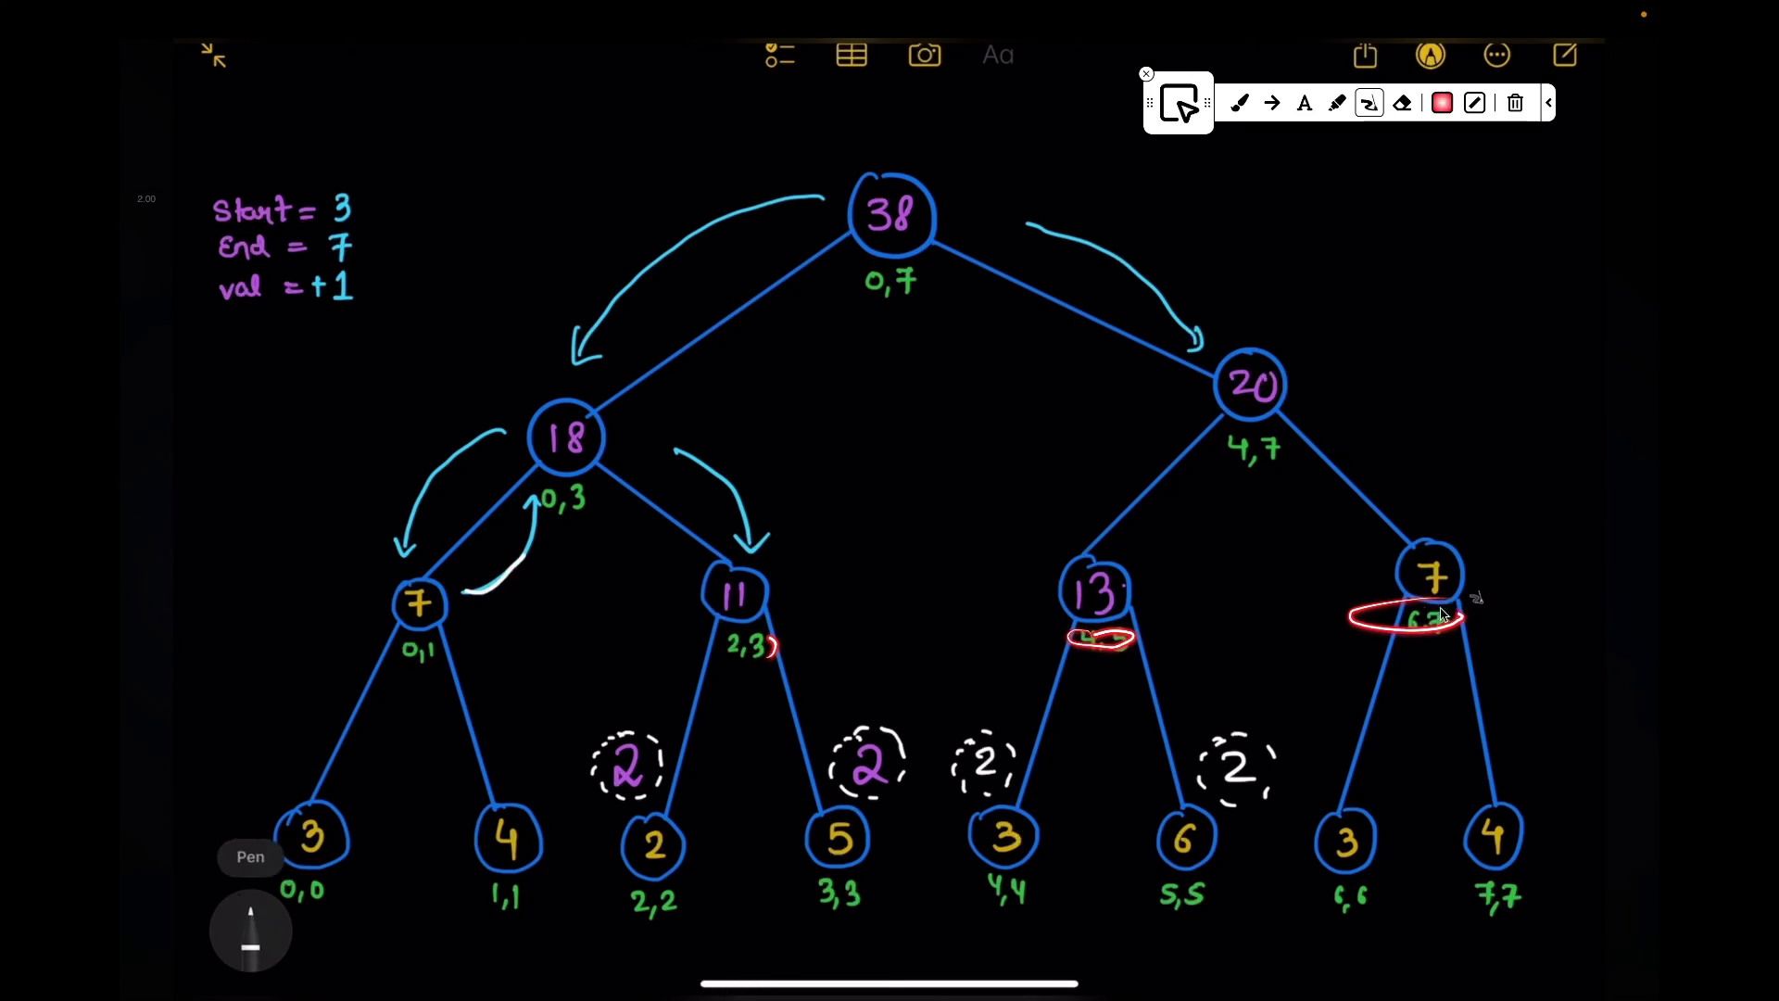
drag(371, 197, 351, 265)
click(909, 931)
click(1319, 520)
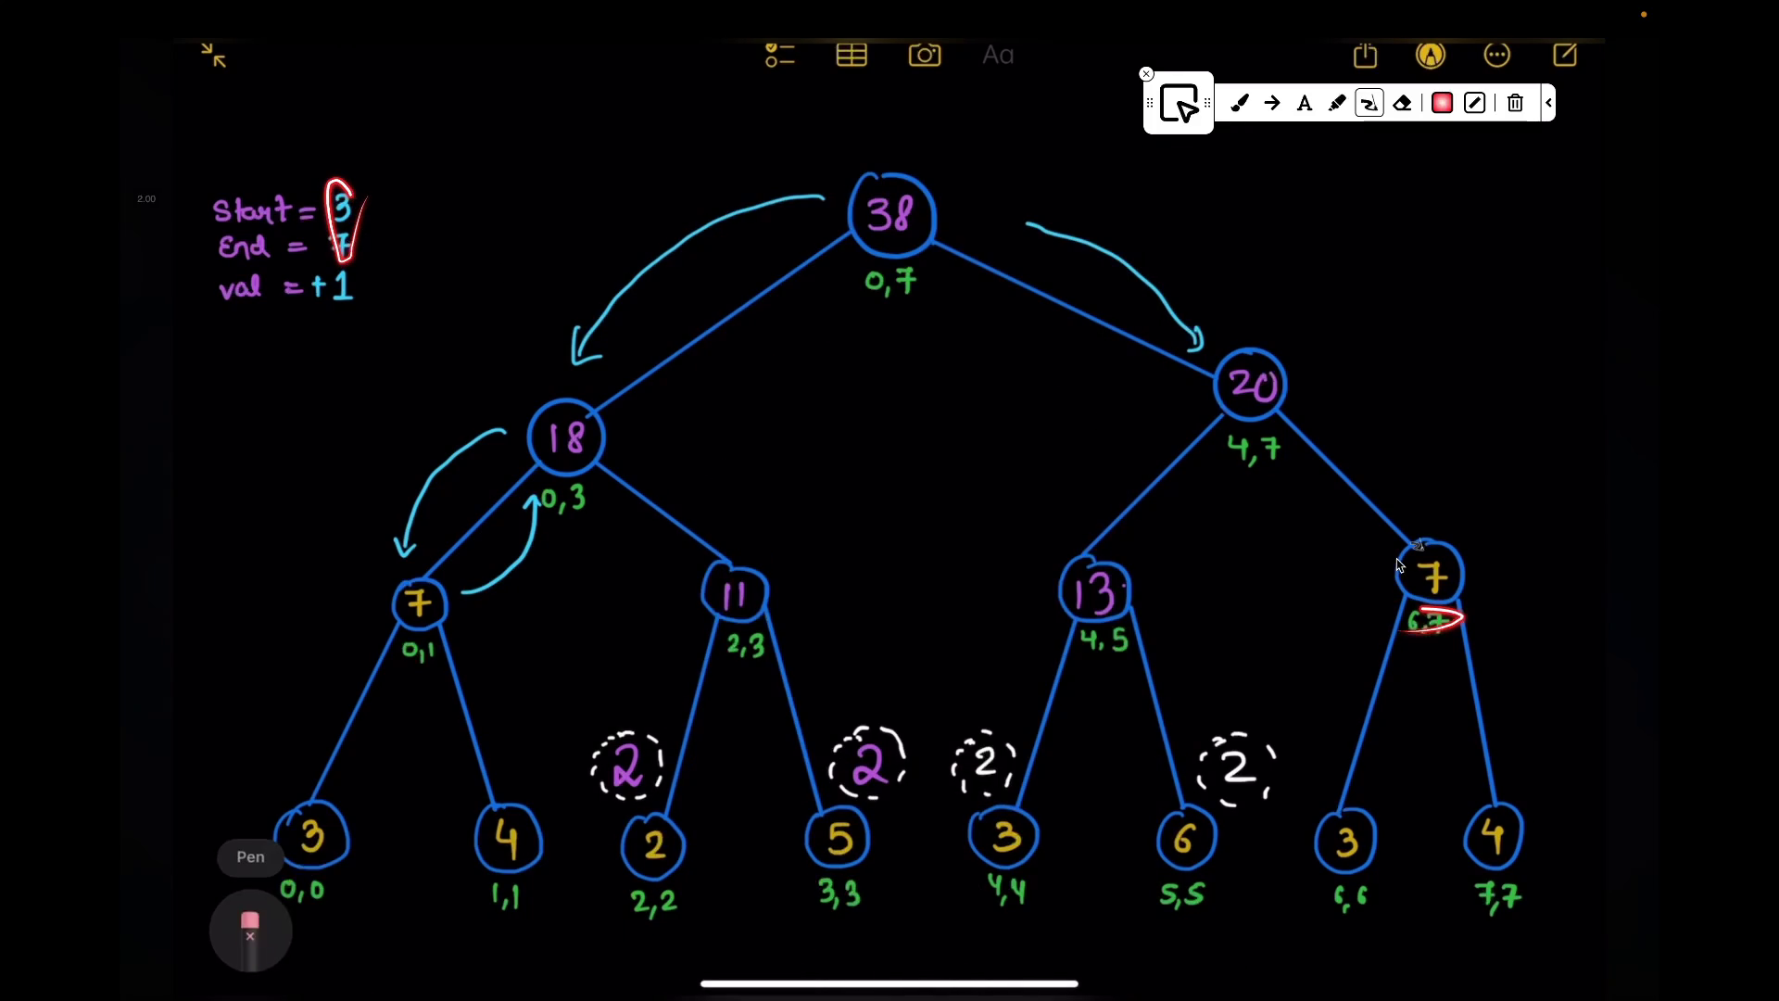
scroll(1399, 565, down, 1)
scroll(1401, 564, up, 5)
scroll(1400, 565, up, 1)
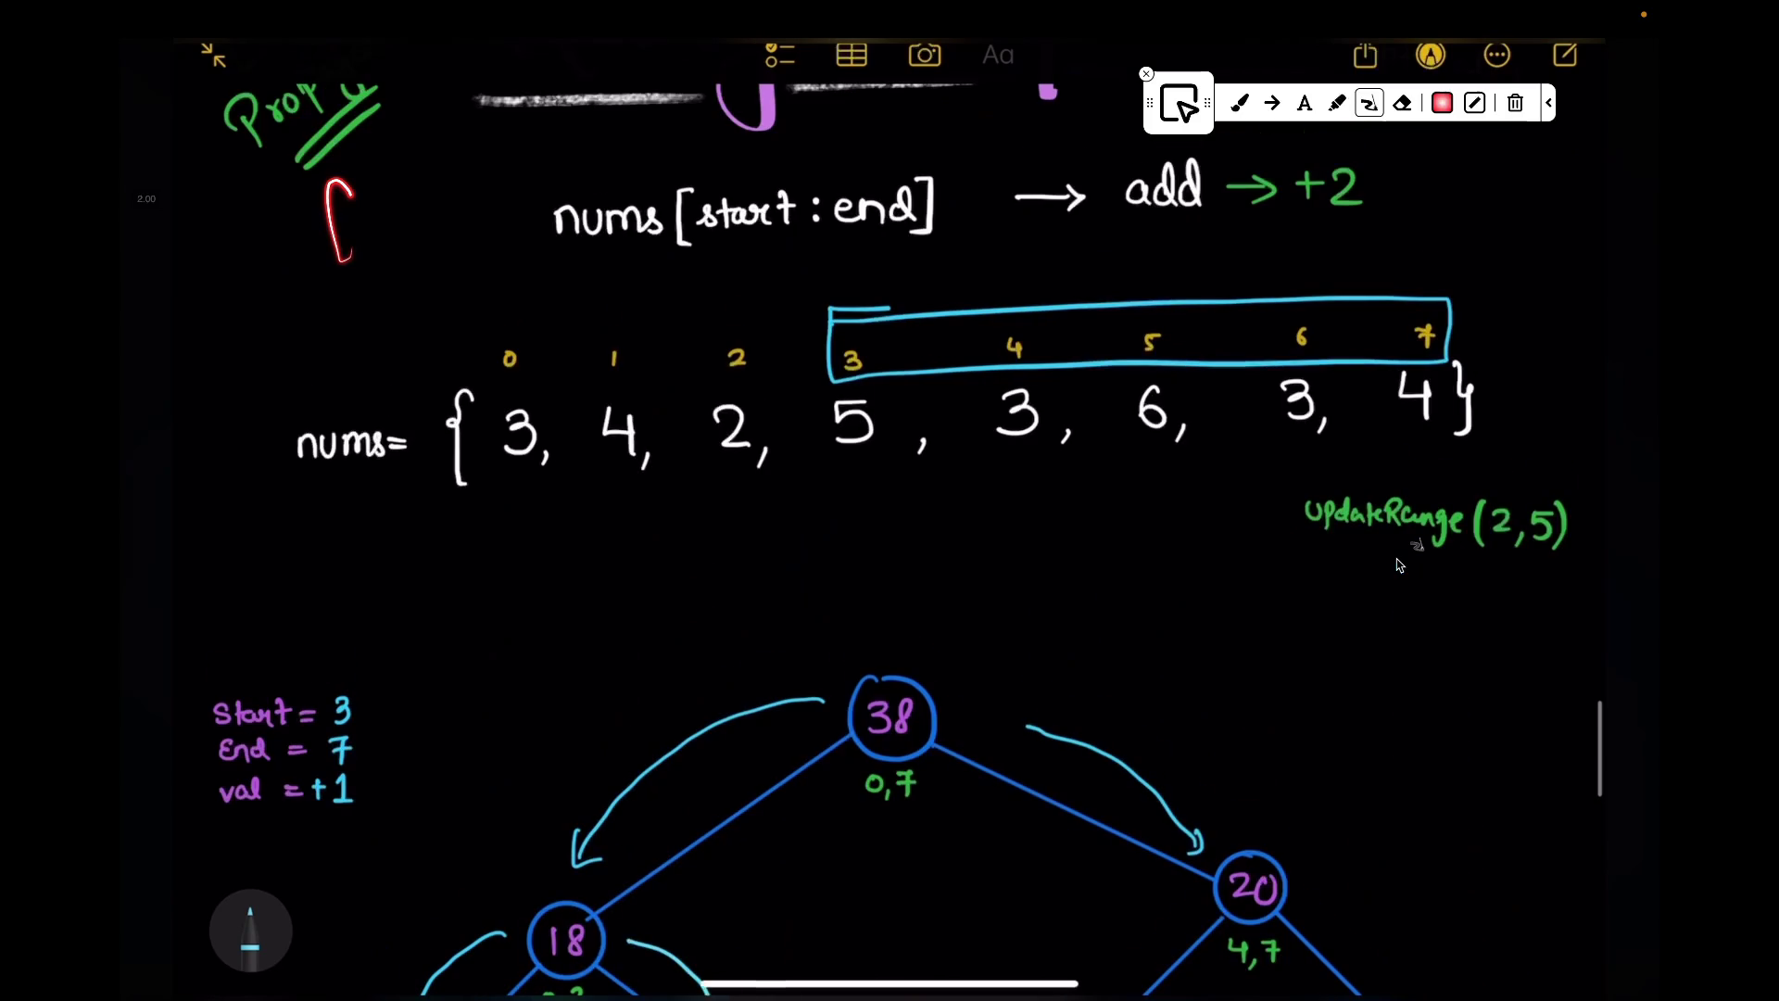
scroll(1400, 566, down, 3)
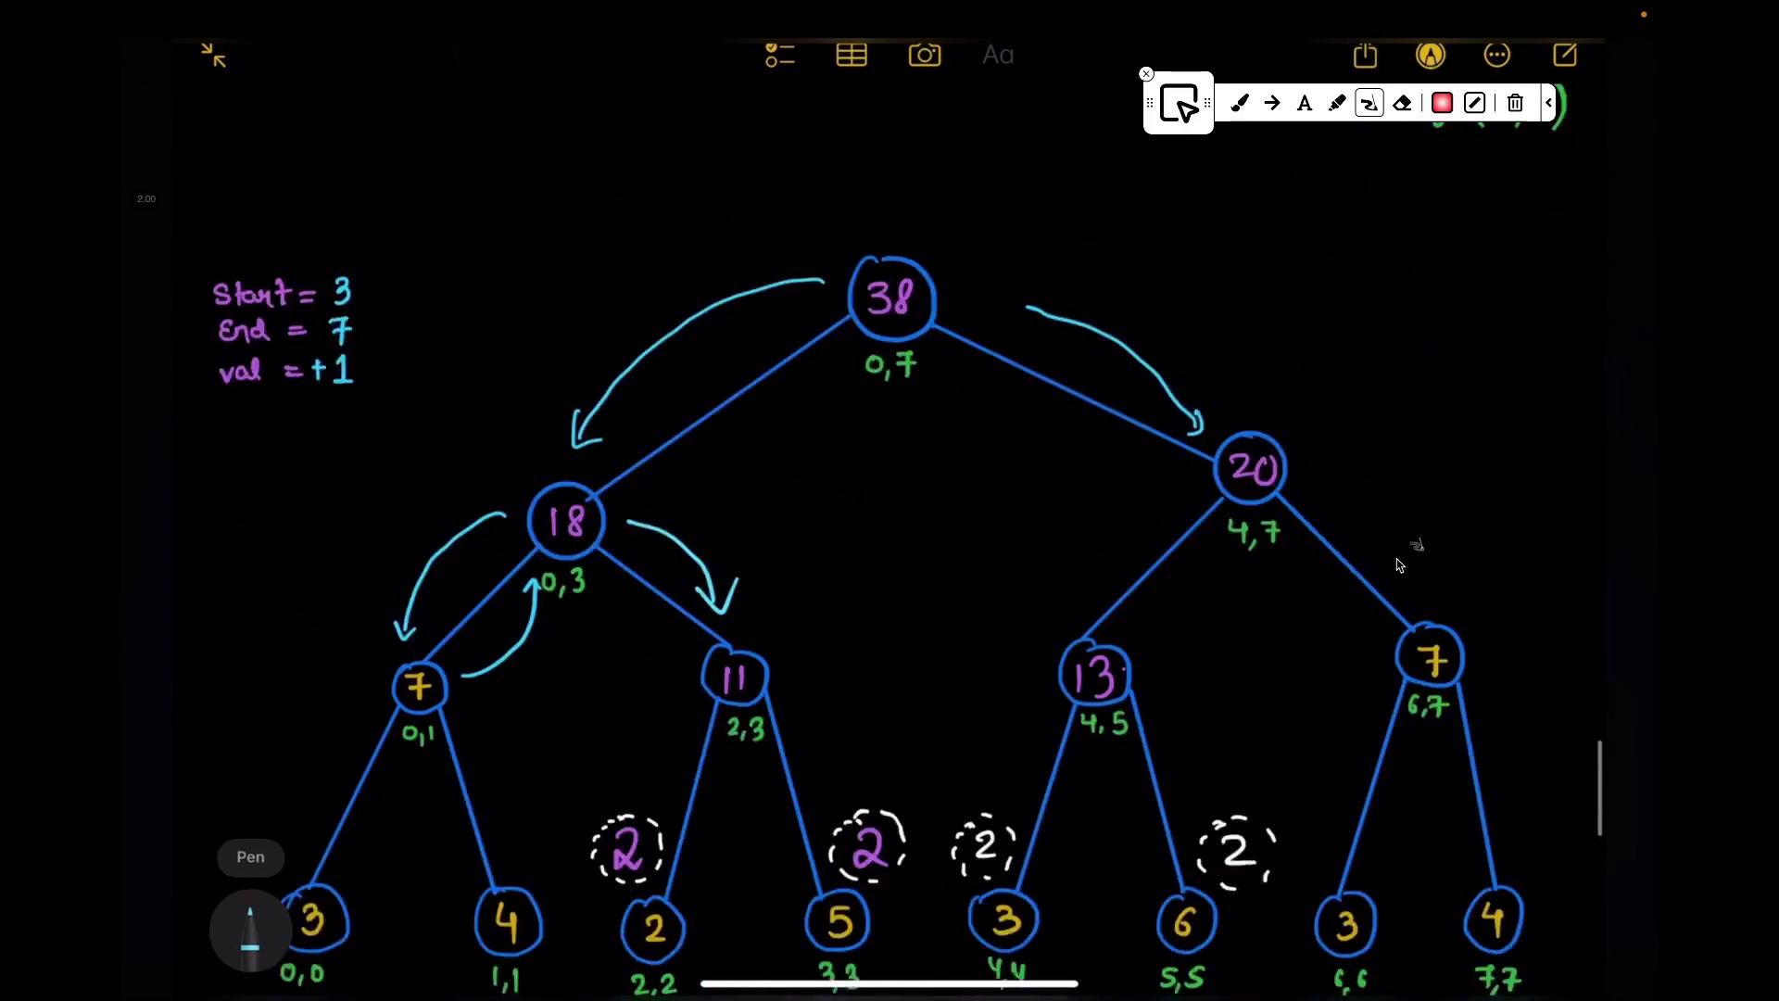
scroll(1400, 566, down, 1)
Step: Draw a cyan arrow from node 11 down to leaf 2,2's pending lazy value, undoing a stray circle
drag(692, 604, 641, 693)
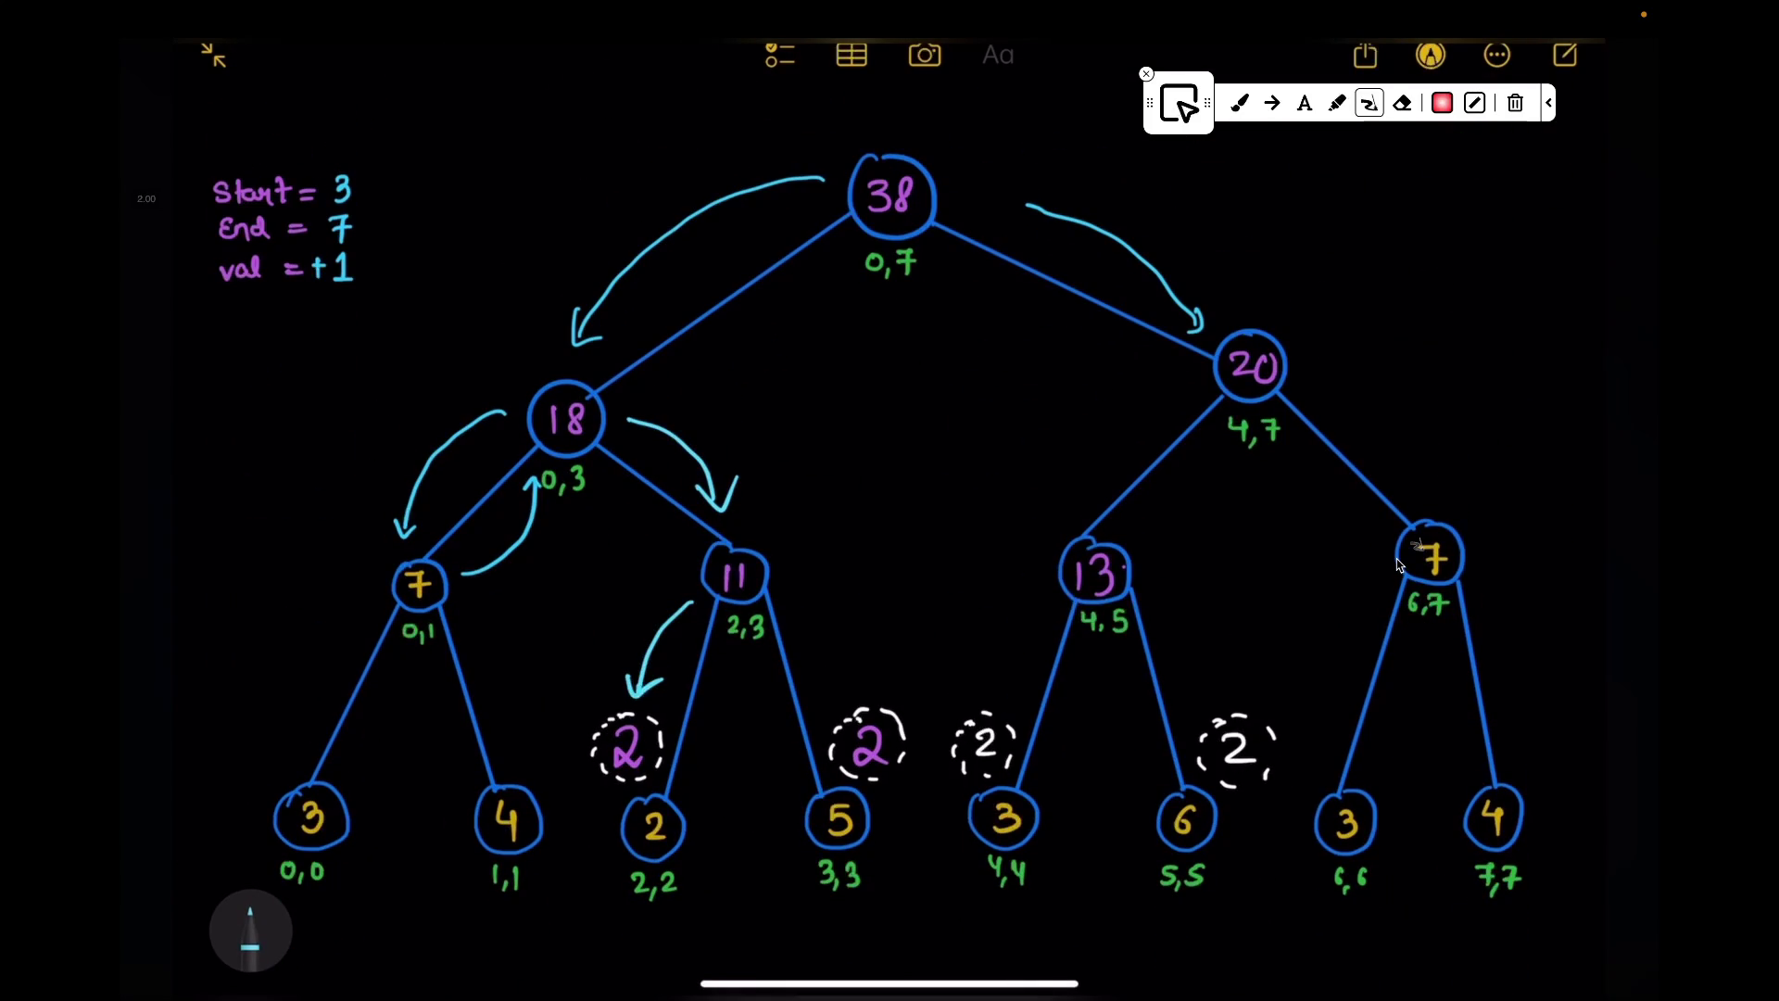
click(609, 826)
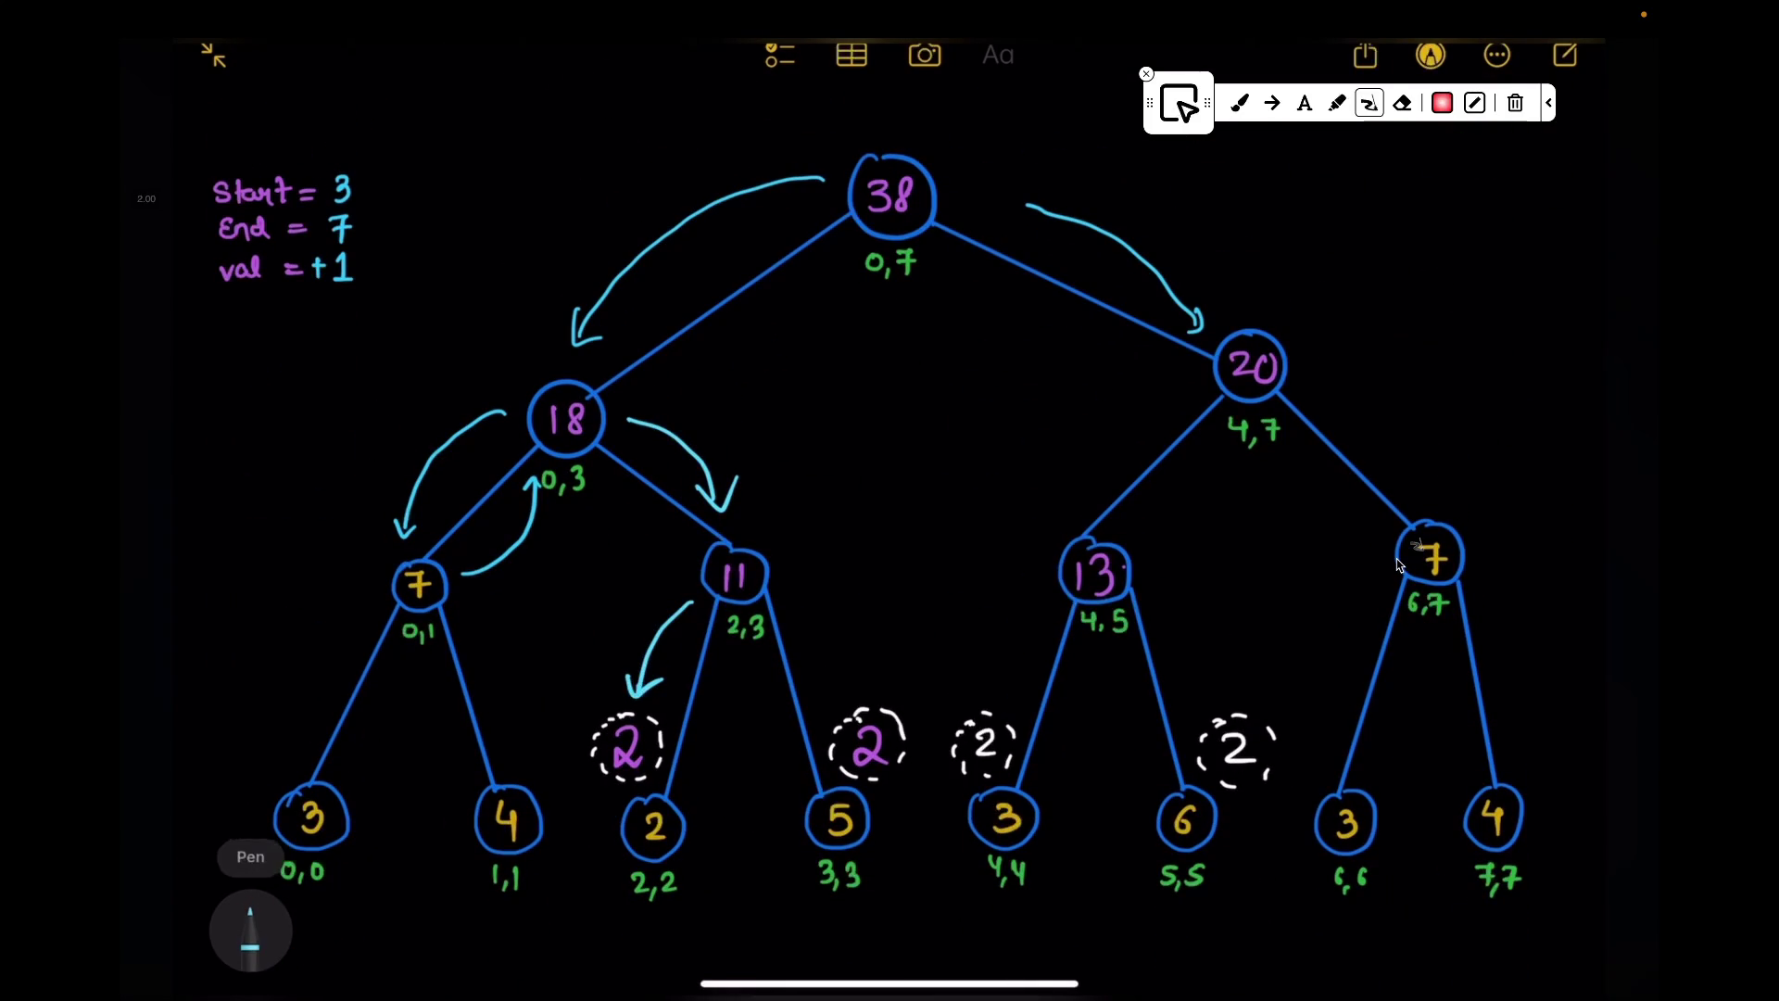
key(ctrl+z)
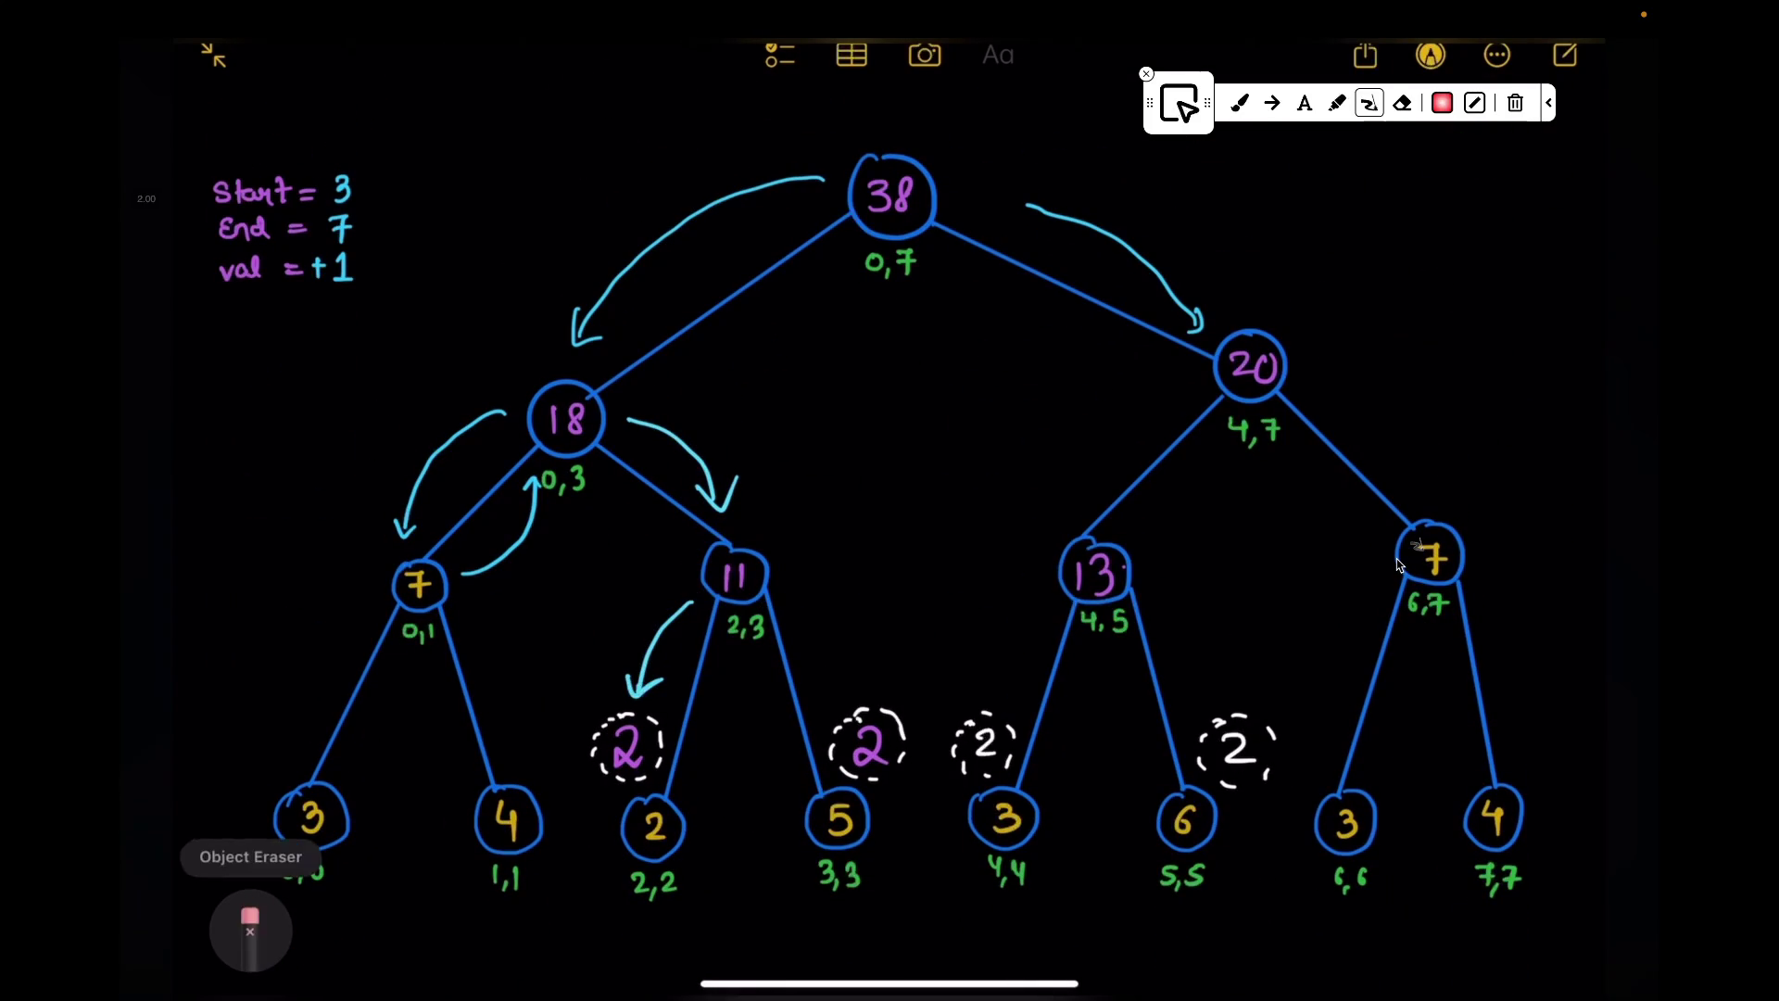
Step: Draw a white dashed lazy circle beside node 11 with a temporary marker circle
click(251, 931)
click(811, 884)
drag(811, 514, 800, 583)
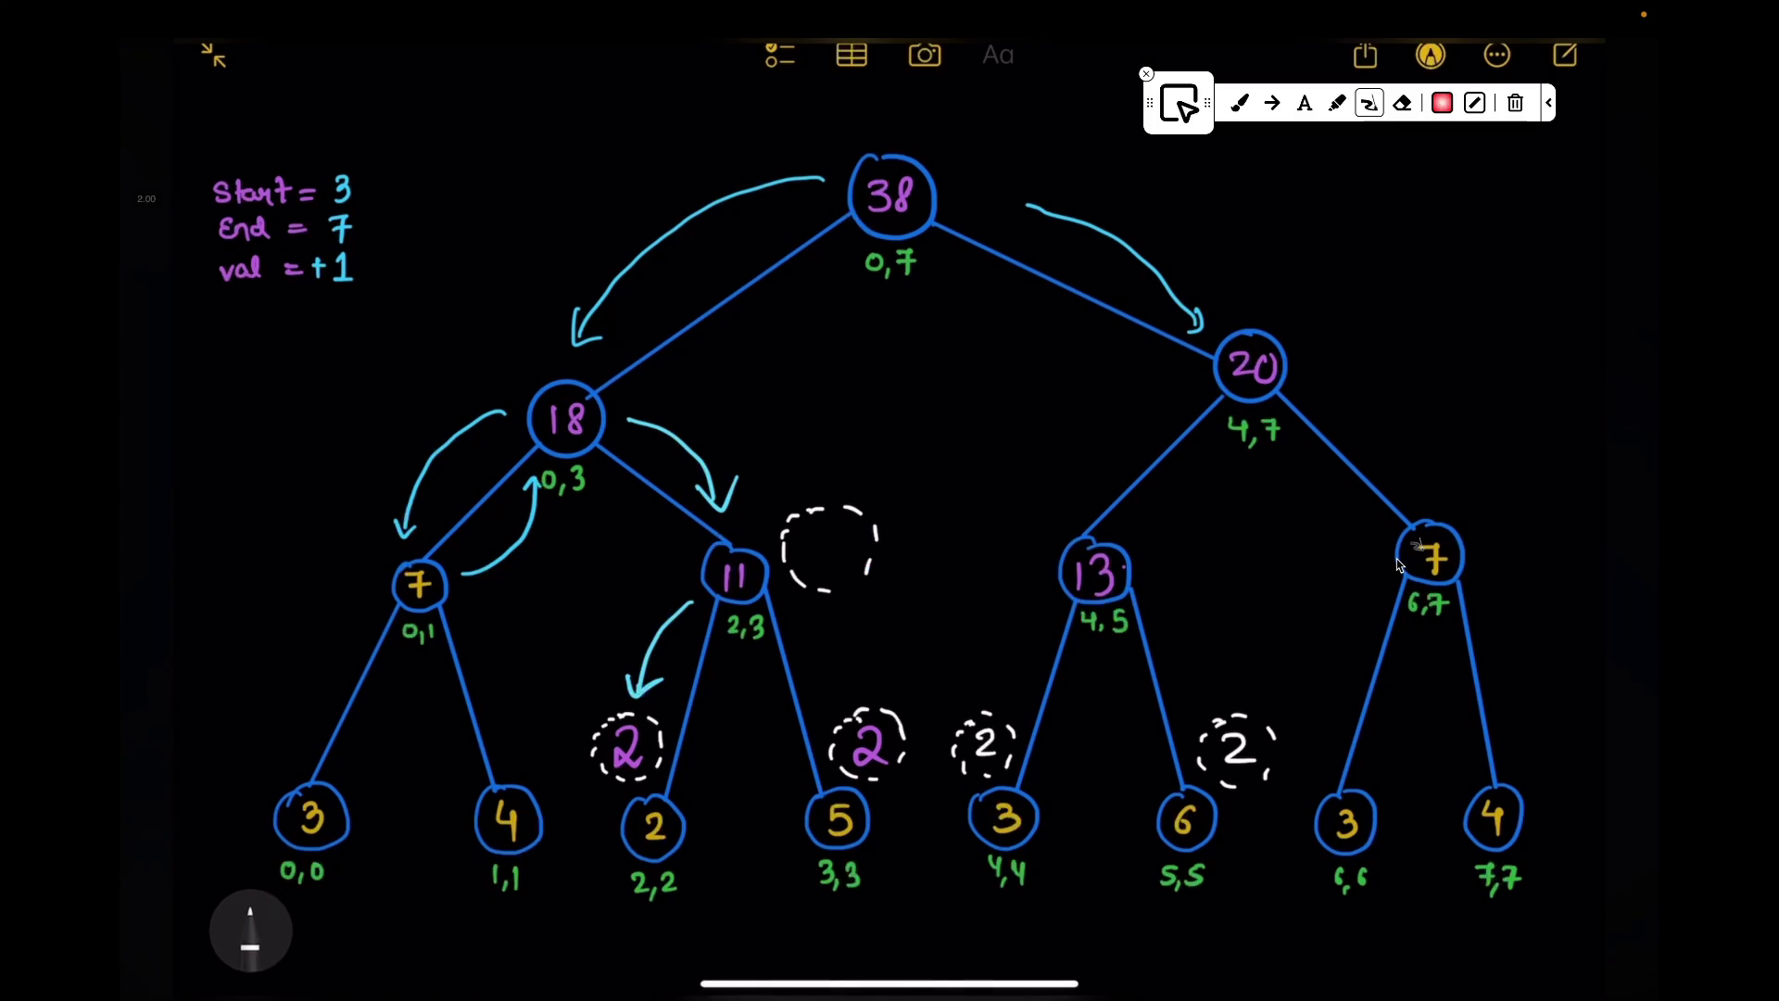
drag(827, 525, 821, 528)
click(829, 550)
Step: Erase the old 2 inside leaf 2,2 and the pink lazy 2 above it
click(252, 932)
click(250, 931)
click(251, 932)
click(653, 827)
click(251, 932)
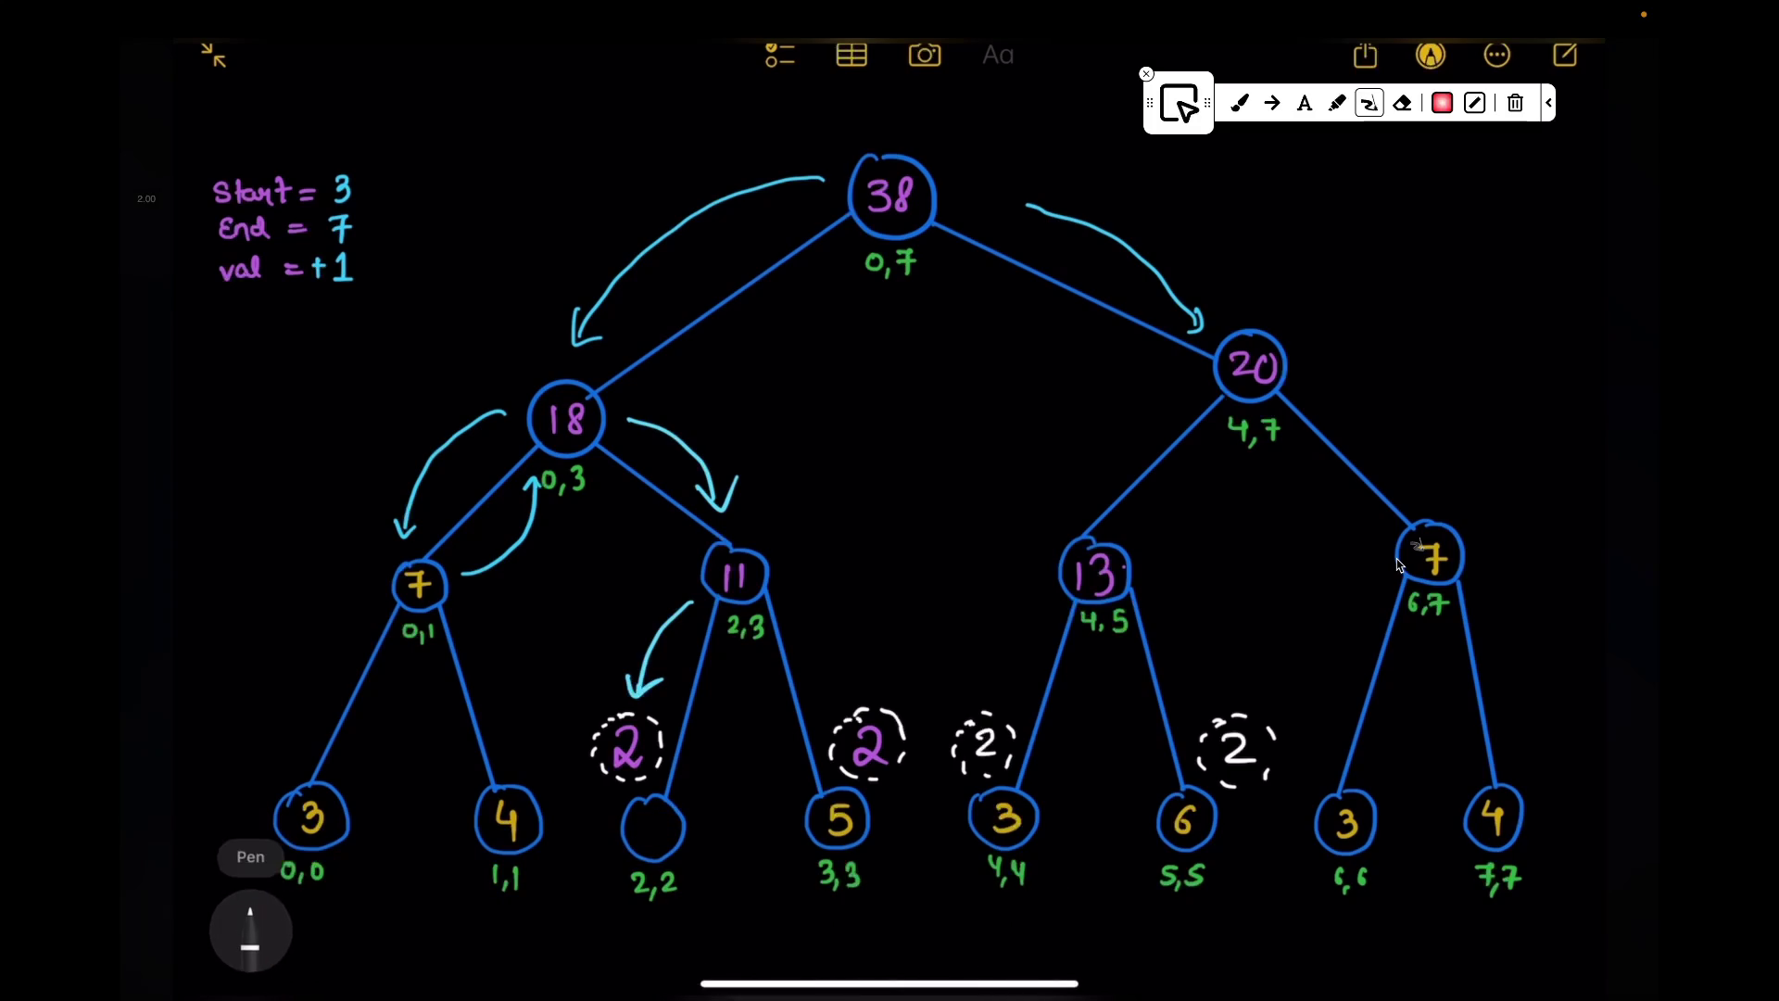
click(251, 931)
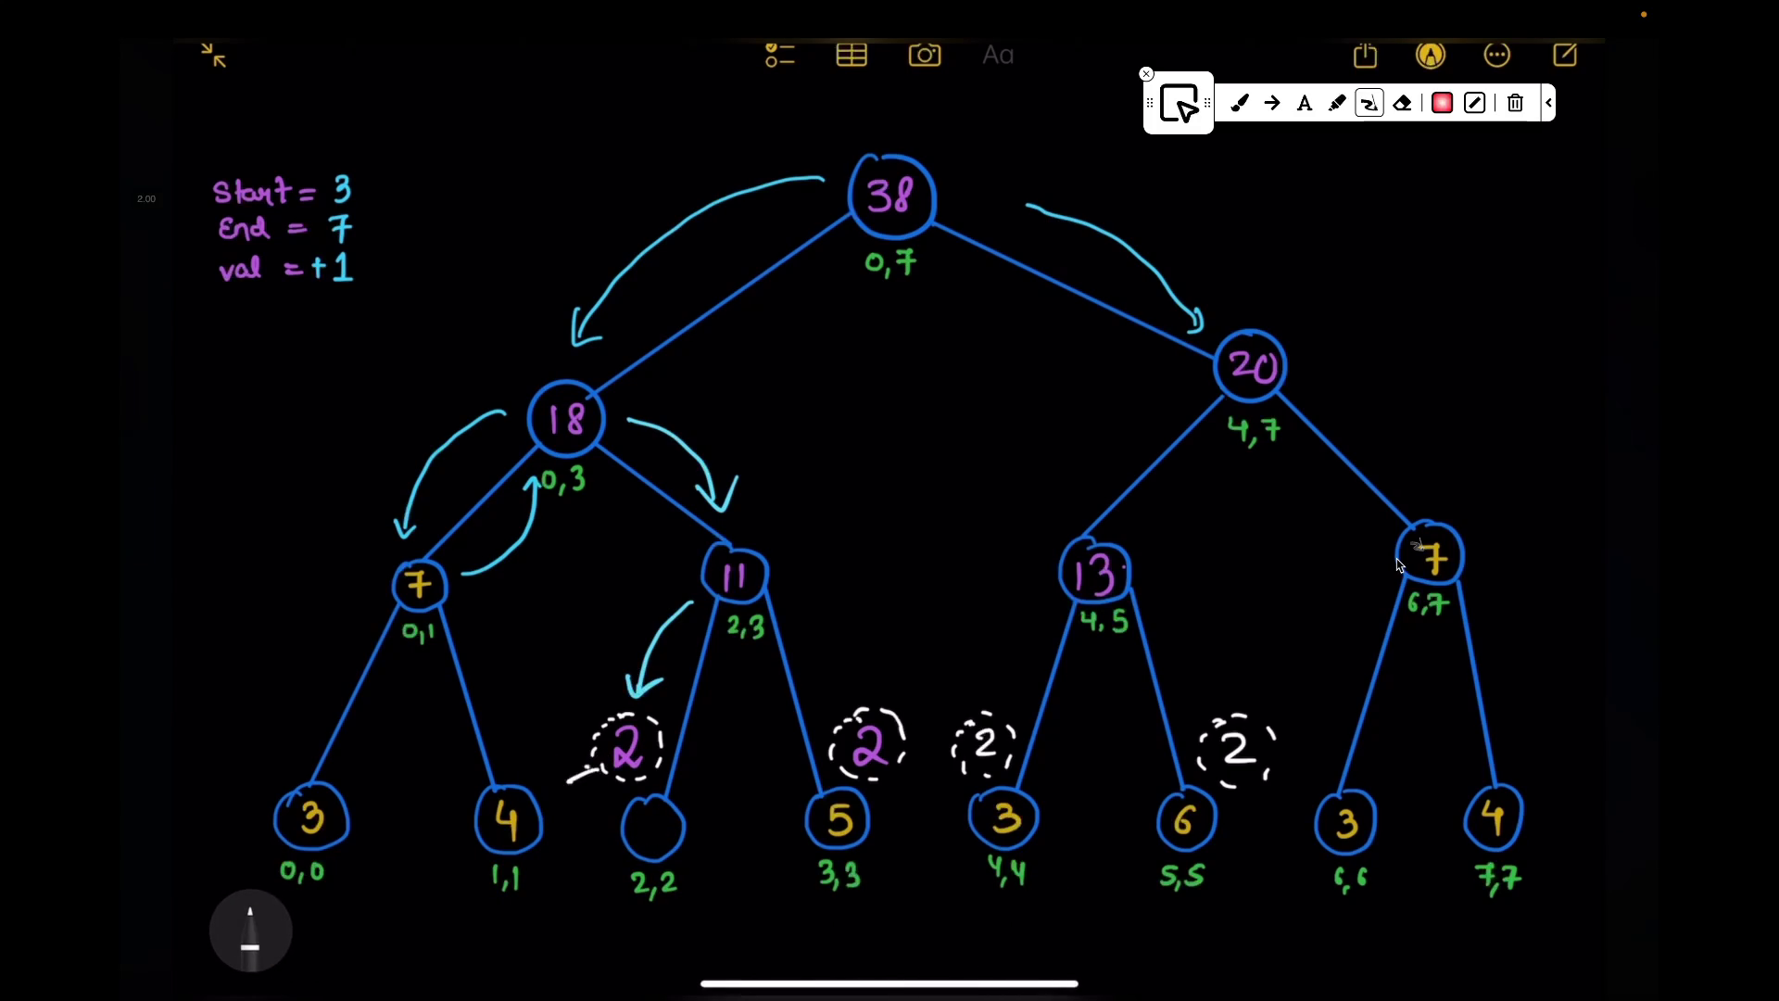
click(251, 932)
drag(639, 807, 661, 842)
Step: Write 0 as the lazy value above leaf 2,2 and erase the arrow beside it
click(251, 932)
click(626, 747)
click(252, 931)
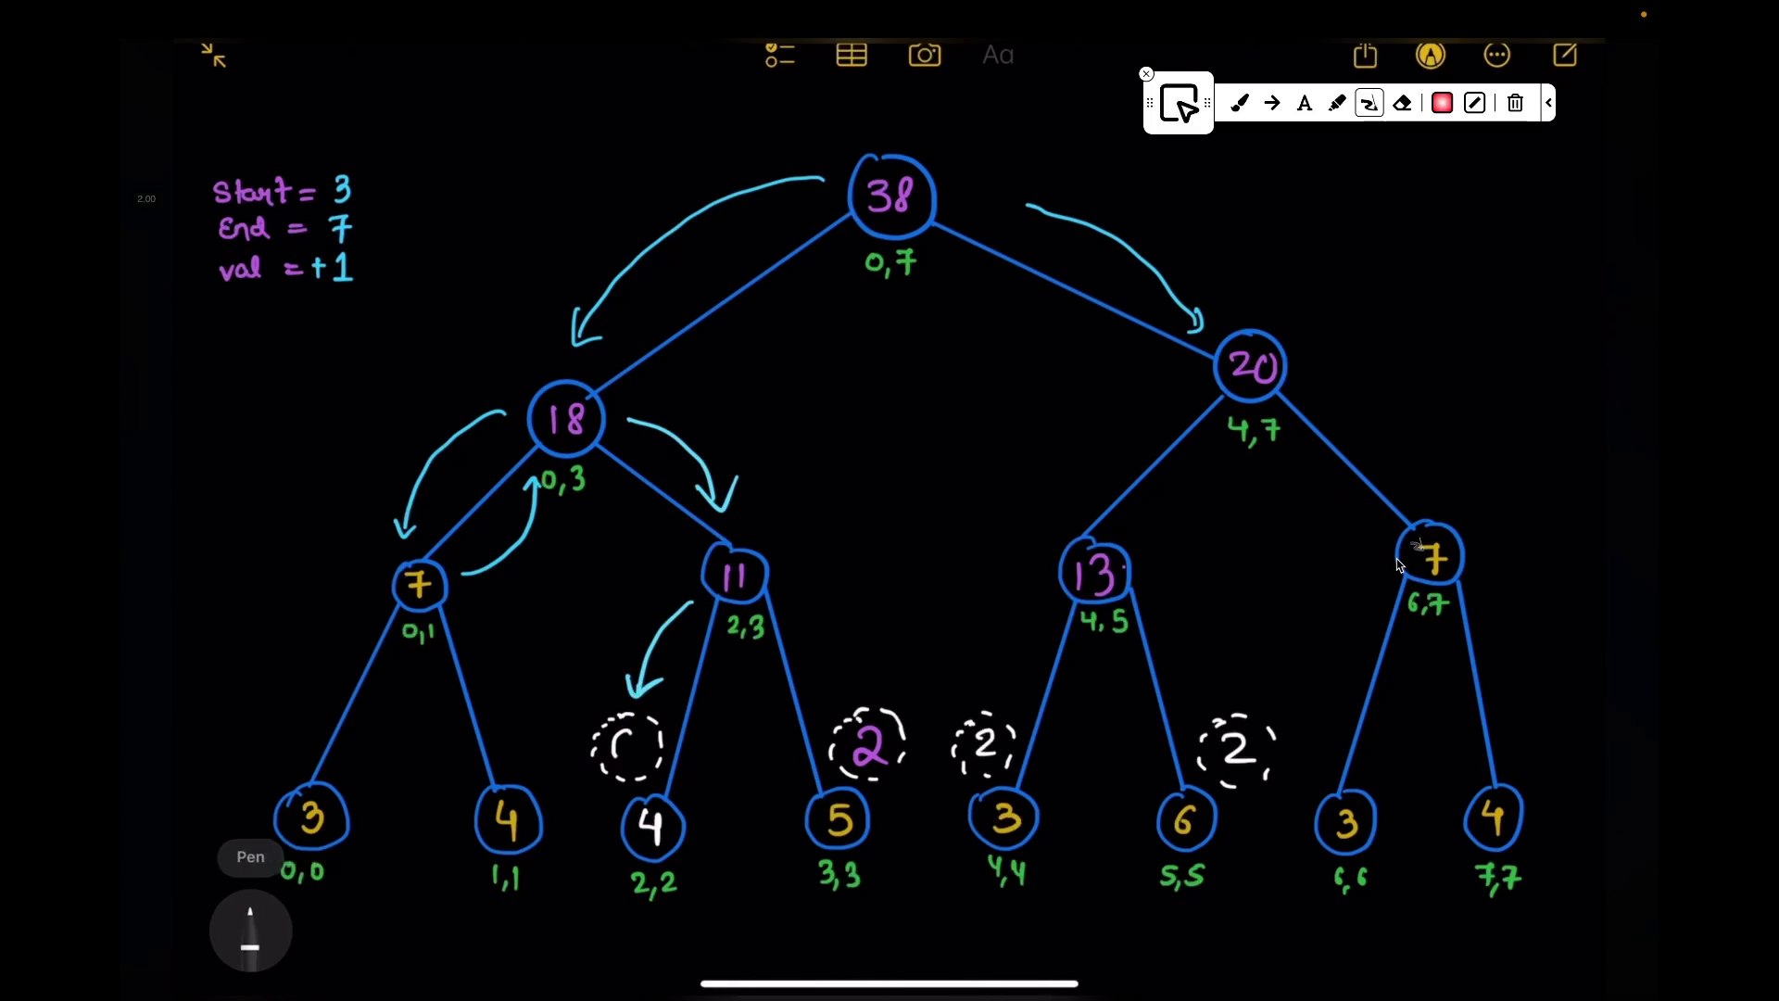
drag(620, 764, 640, 729)
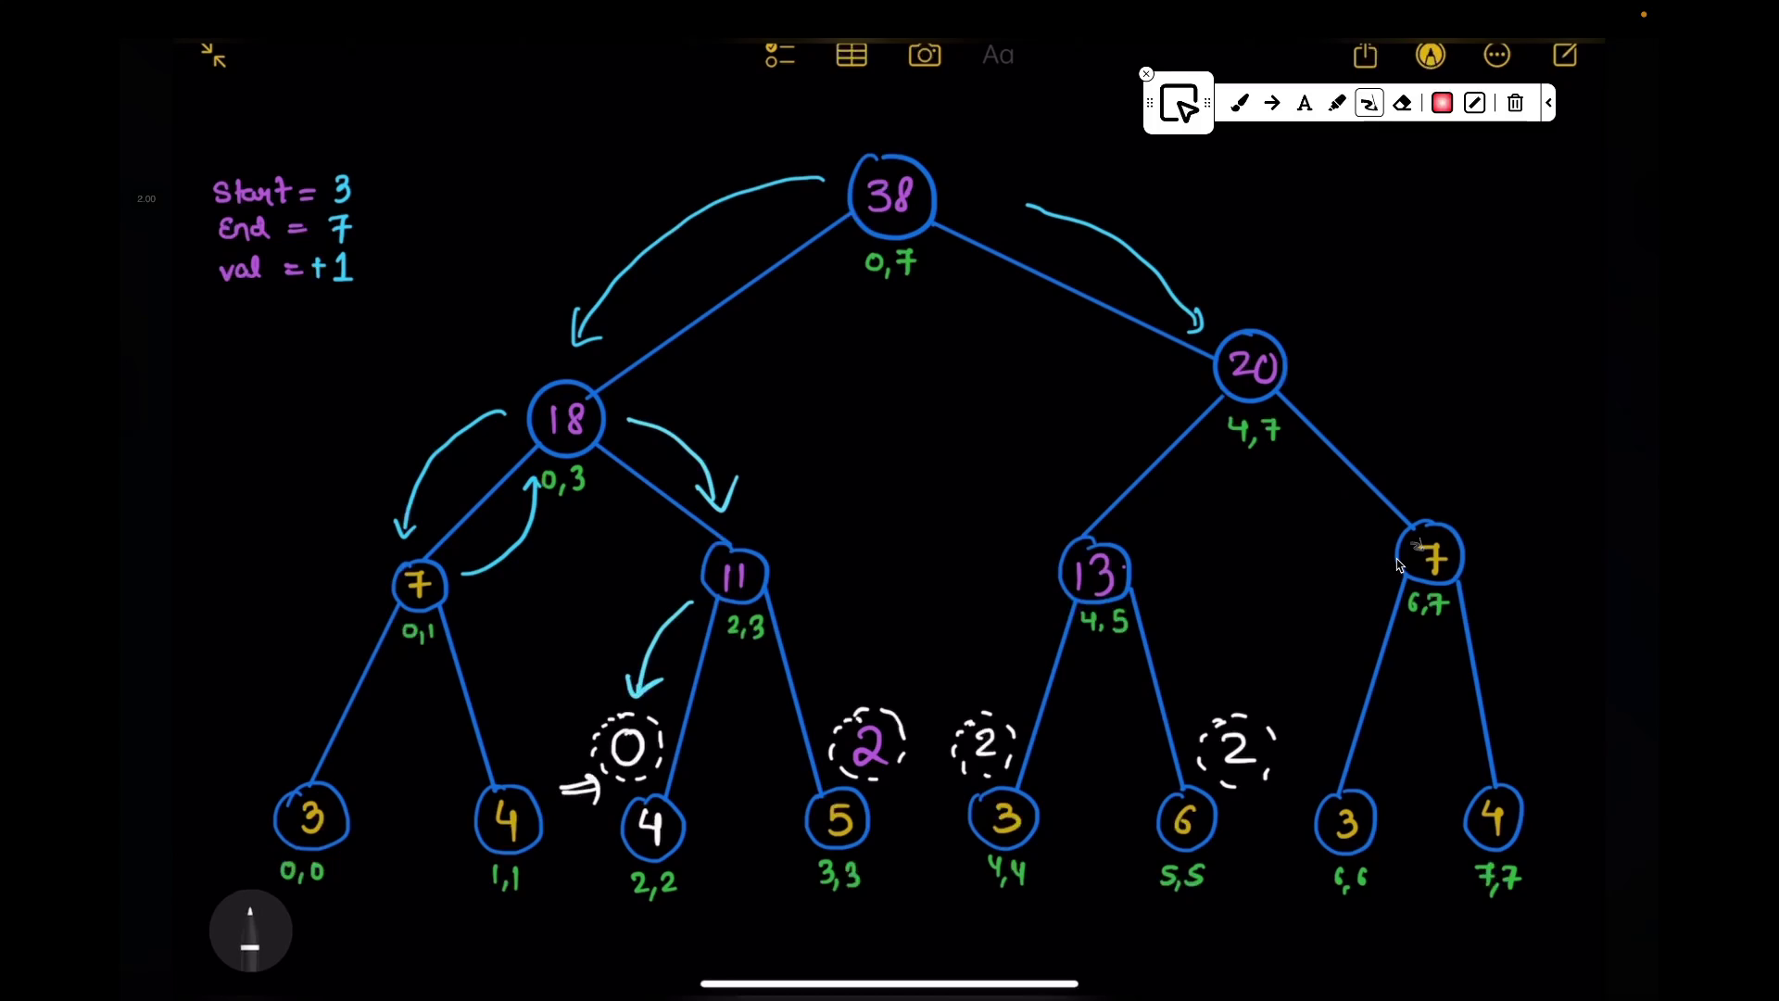
click(251, 931)
click(579, 787)
click(252, 932)
scroll(1400, 564, down, 3)
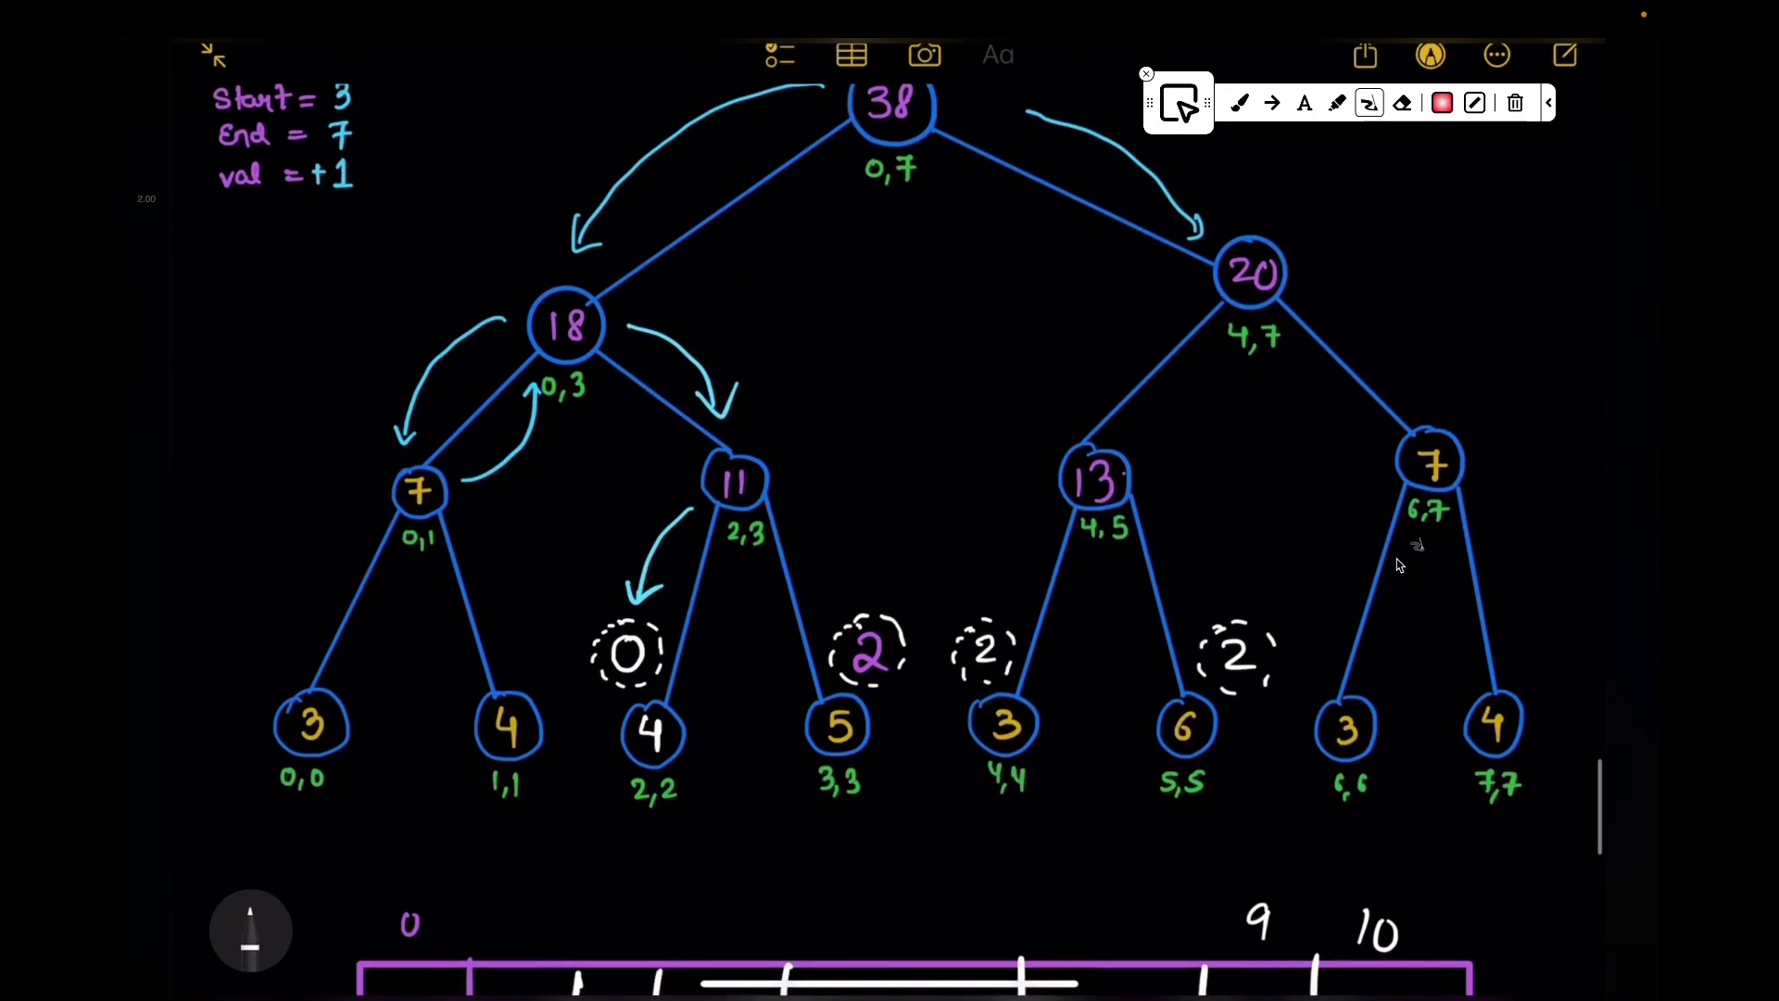
scroll(1398, 563, down, 3)
drag(620, 690, 522, 784)
Step: Sketch placeholder children under leaf 2,2 and add then remove an arrow beside leaf 4
drag(751, 785, 762, 782)
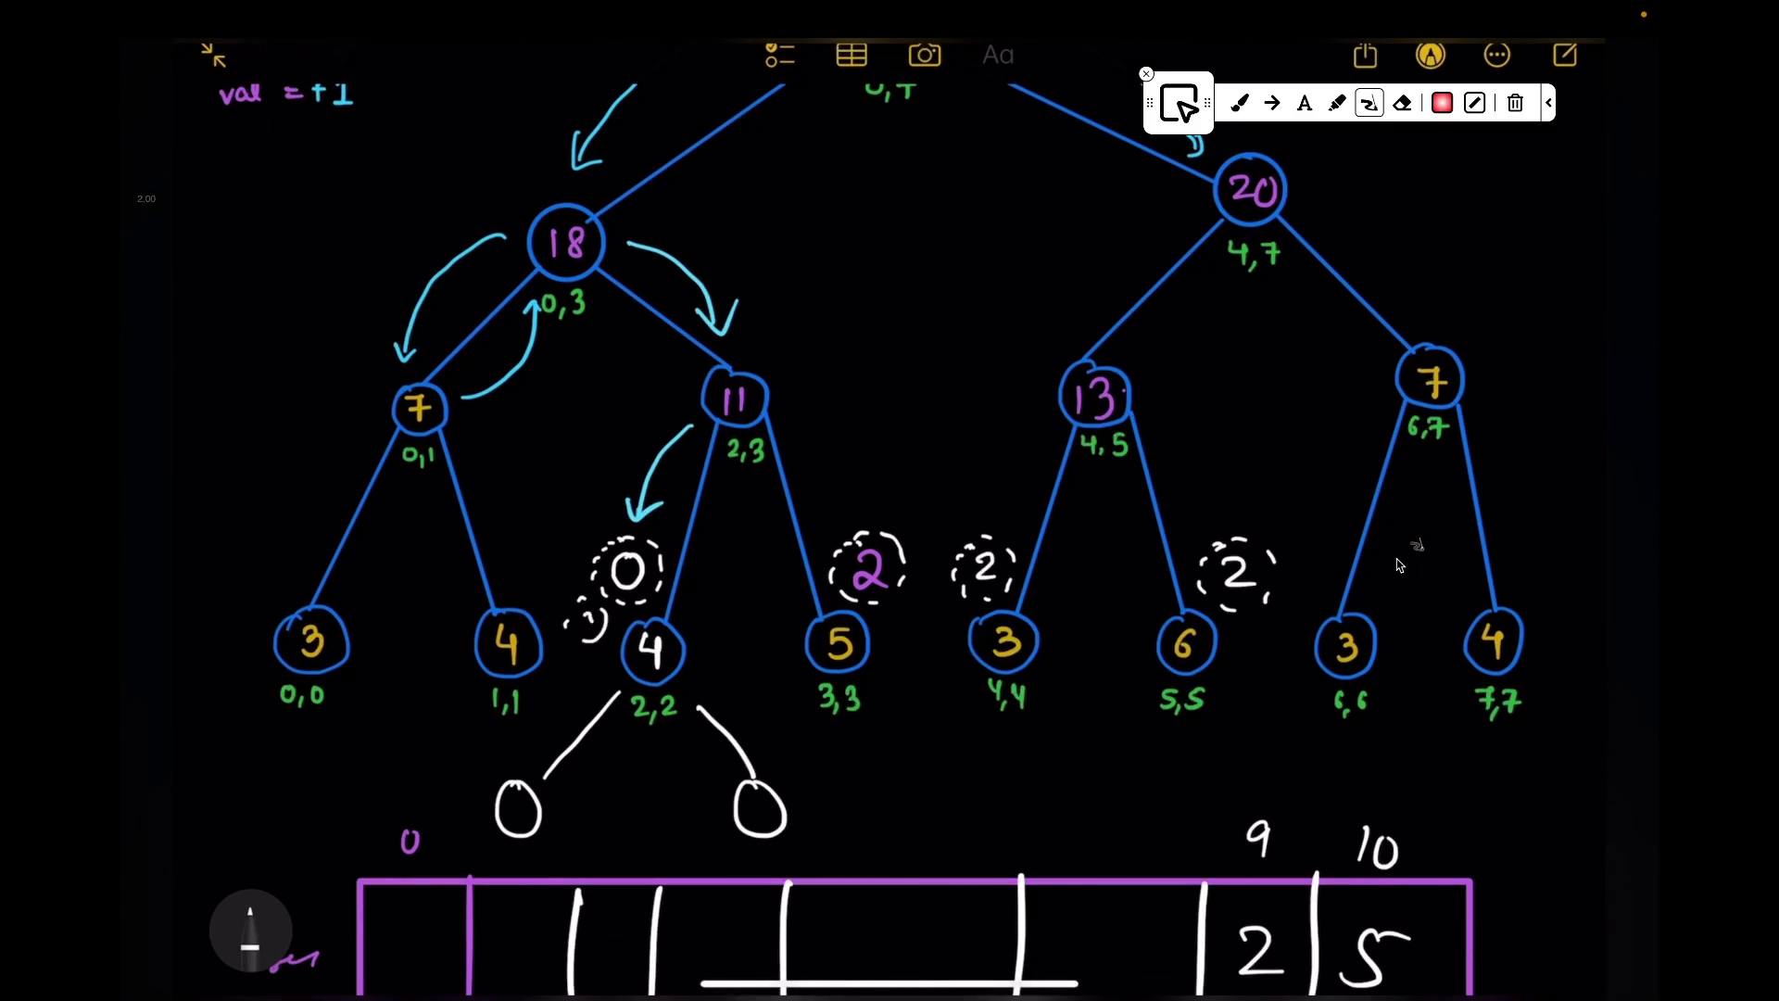
click(250, 932)
click(588, 618)
click(251, 931)
click(250, 932)
drag(752, 642, 706, 653)
click(728, 650)
click(251, 933)
Step: Write circled 2s on the placeholder children, then erase the whole sketch below leaf 2,2
drag(468, 751, 487, 774)
drag(769, 746, 790, 768)
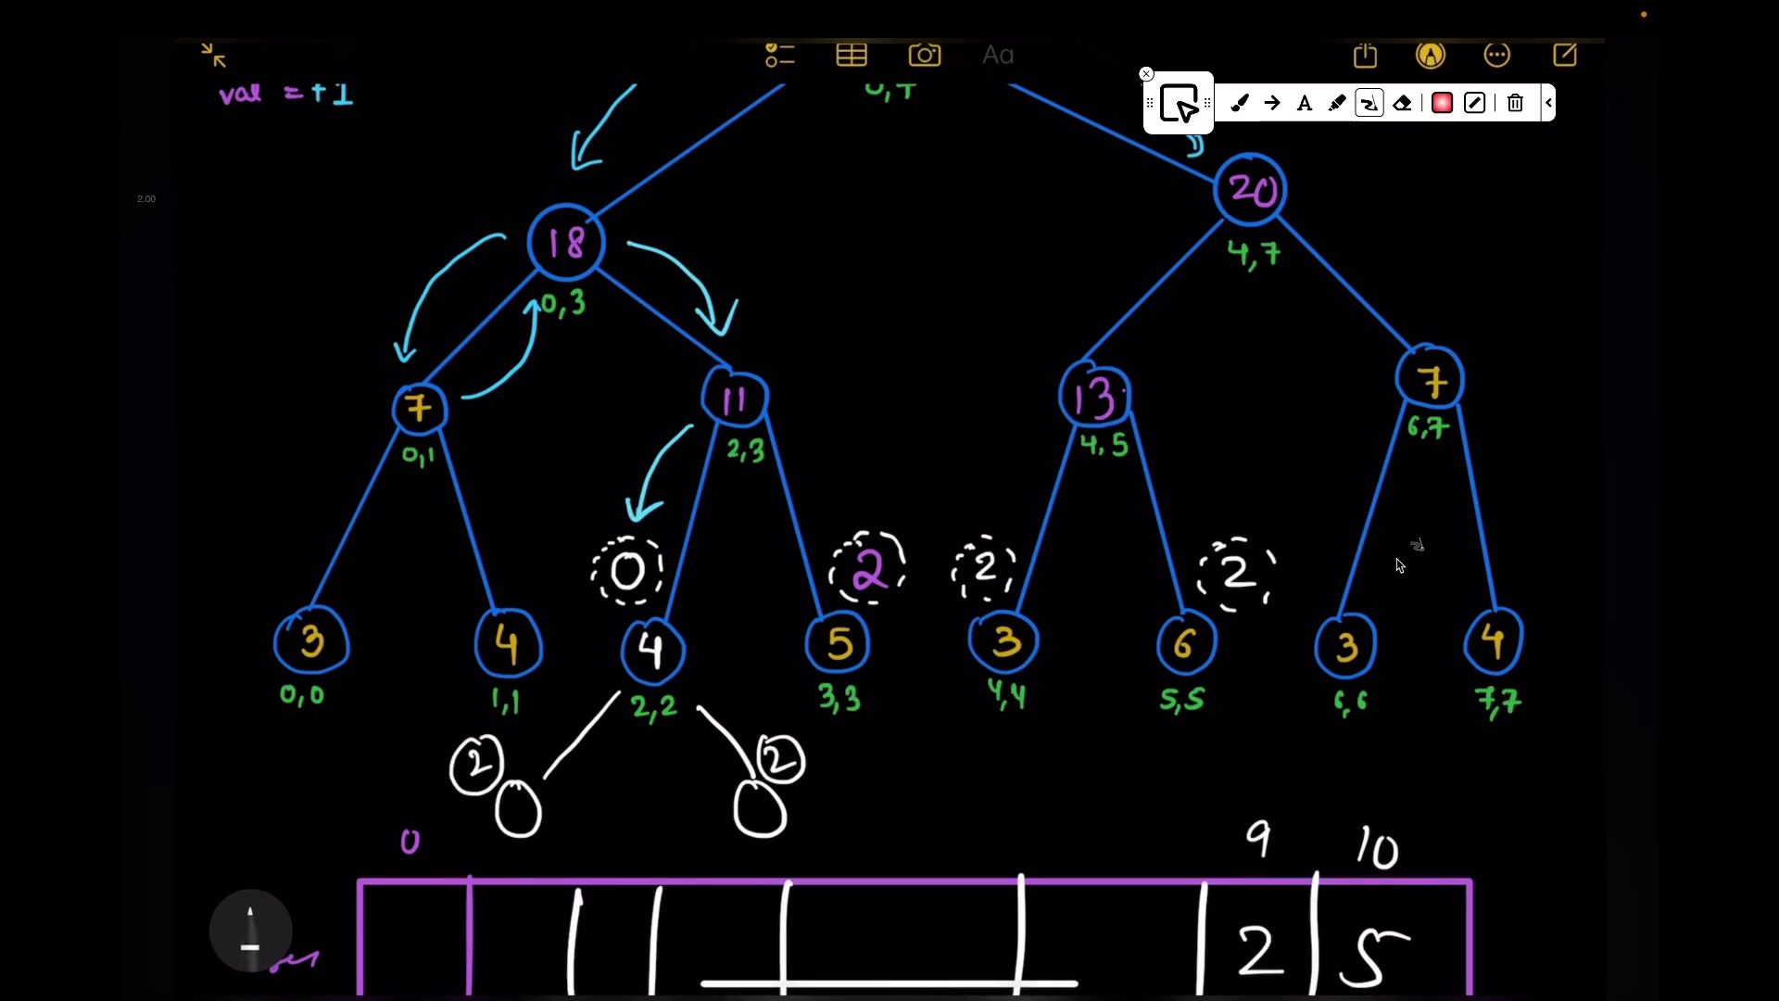
click(251, 931)
drag(476, 764, 585, 737)
drag(709, 722, 764, 807)
scroll(890, 556, up, 3)
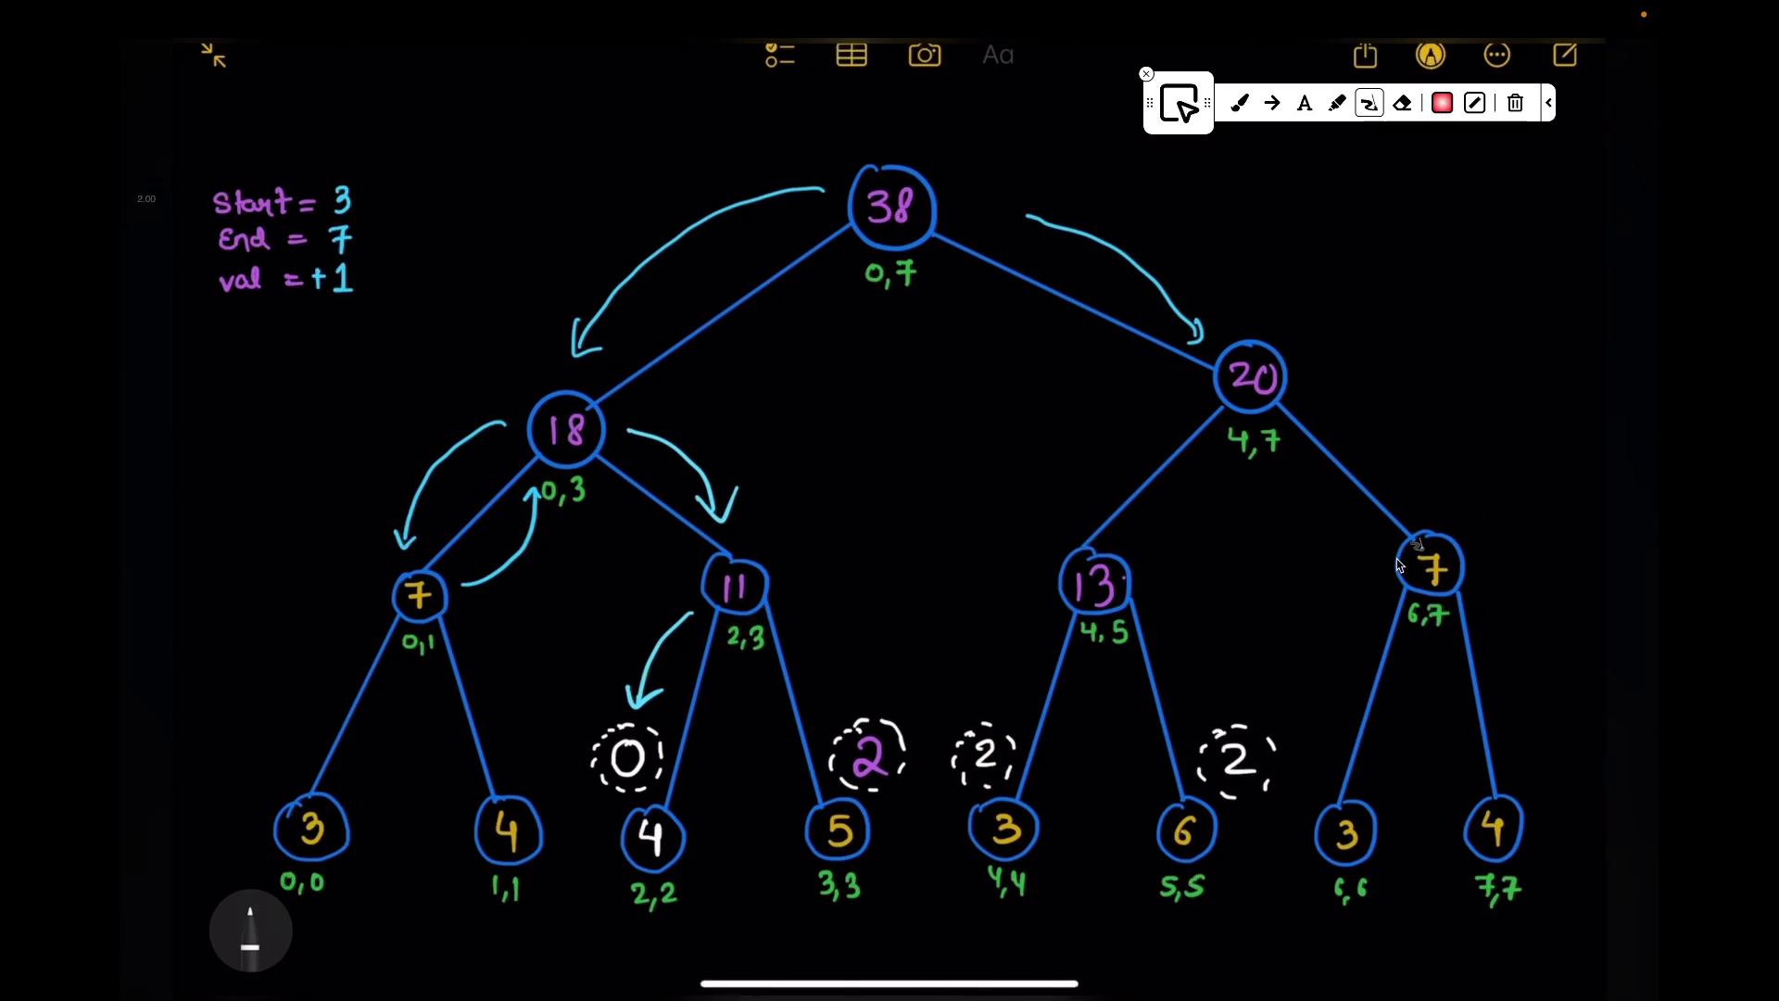
Step: Erase and rewrite the lazy value above leaf 2,2, removing the mistaken attempt
click(250, 932)
click(625, 757)
mouse_move(612, 744)
mouse_down()
mouse_move(636, 776)
mouse_move(622, 743)
mouse_up()
click(625, 758)
click(251, 932)
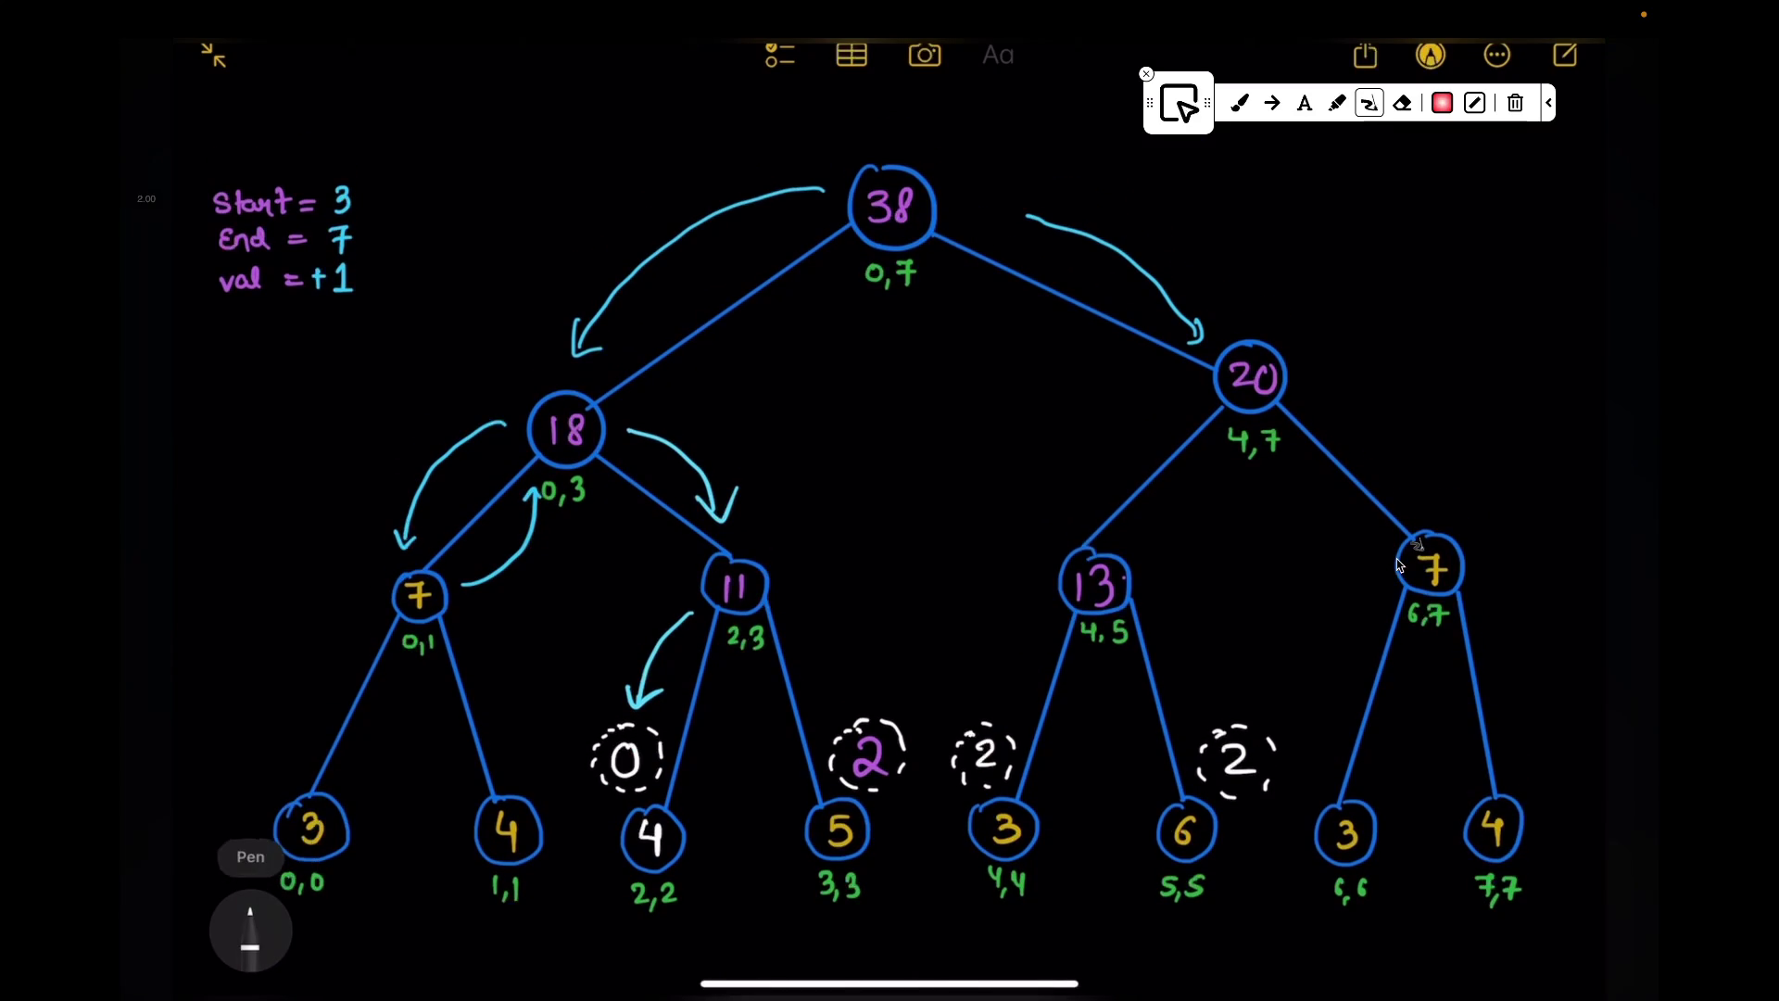
Step: Erase the underlines beneath 2 and 5, 3, 6 in the nums array
click(250, 933)
click(250, 931)
drag(612, 923, 694, 924)
scroll(1400, 565, up, 5)
drag(699, 523, 1243, 511)
click(250, 933)
click(1044, 514)
click(745, 519)
scroll(1401, 565, down, 5)
scroll(1399, 566, down, 2)
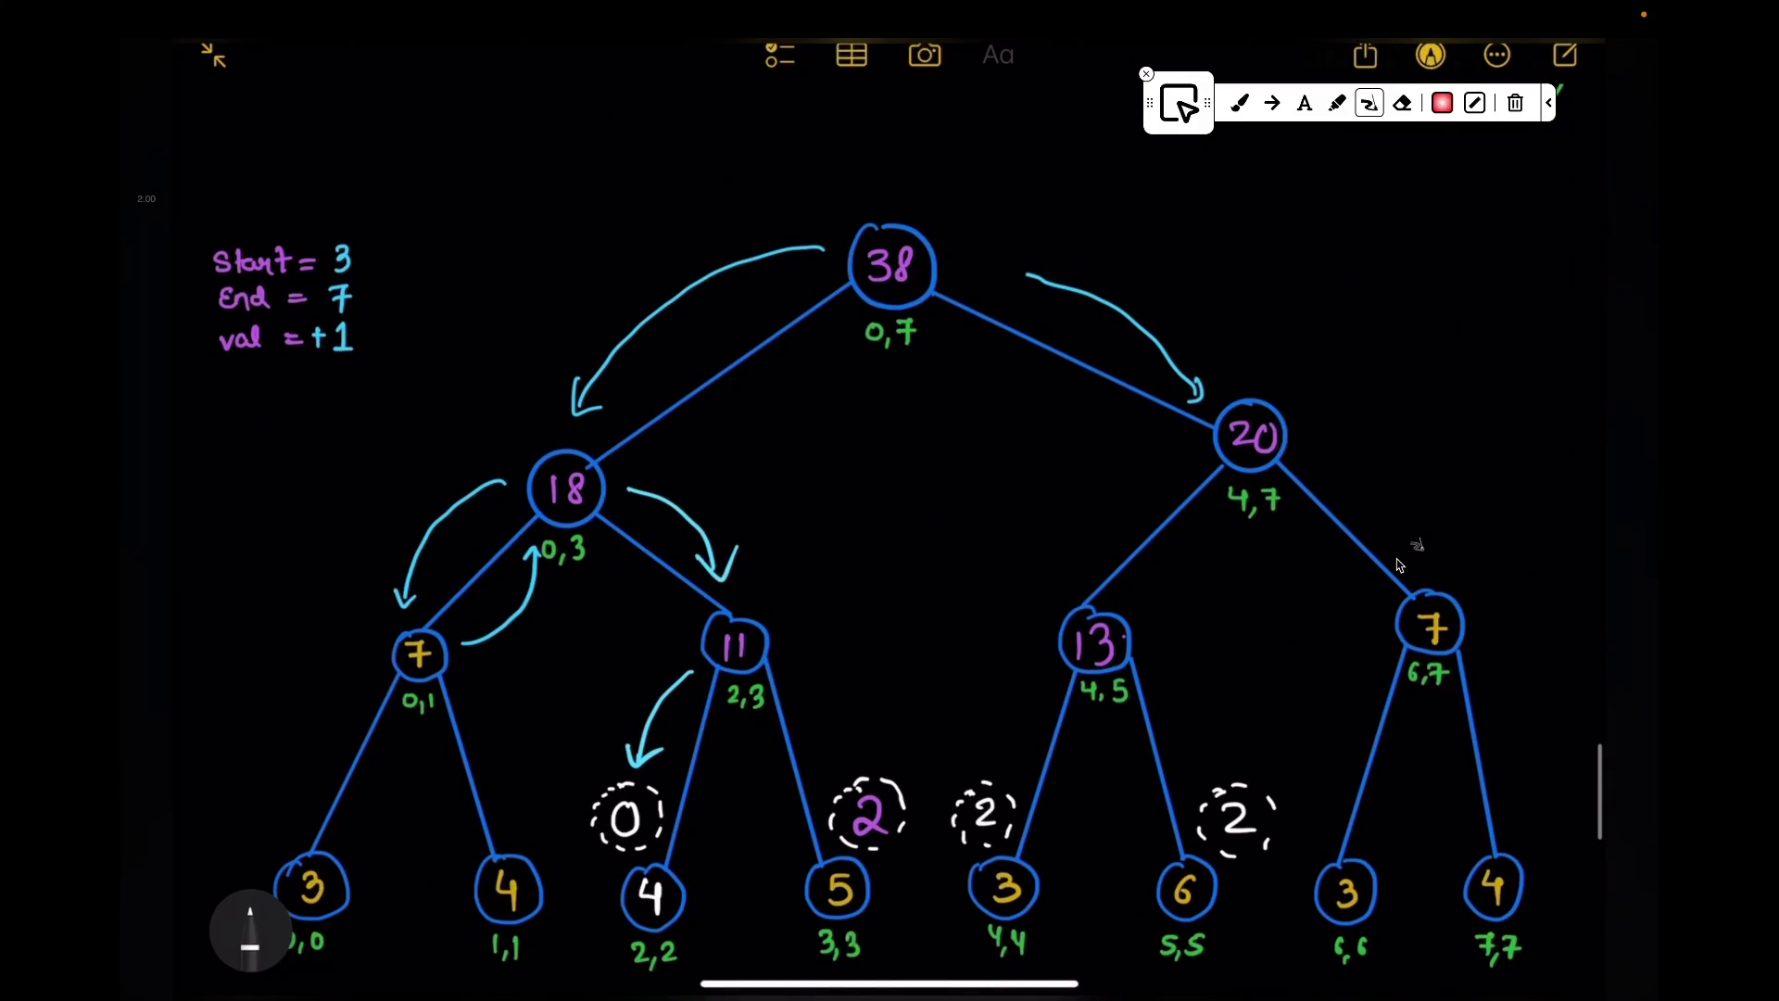
Step: Draw a cyan arrow from node 11 toward leaf 3,3's lazy value, removing stray arrows
click(250, 931)
click(909, 926)
click(722, 459)
drag(803, 657, 840, 774)
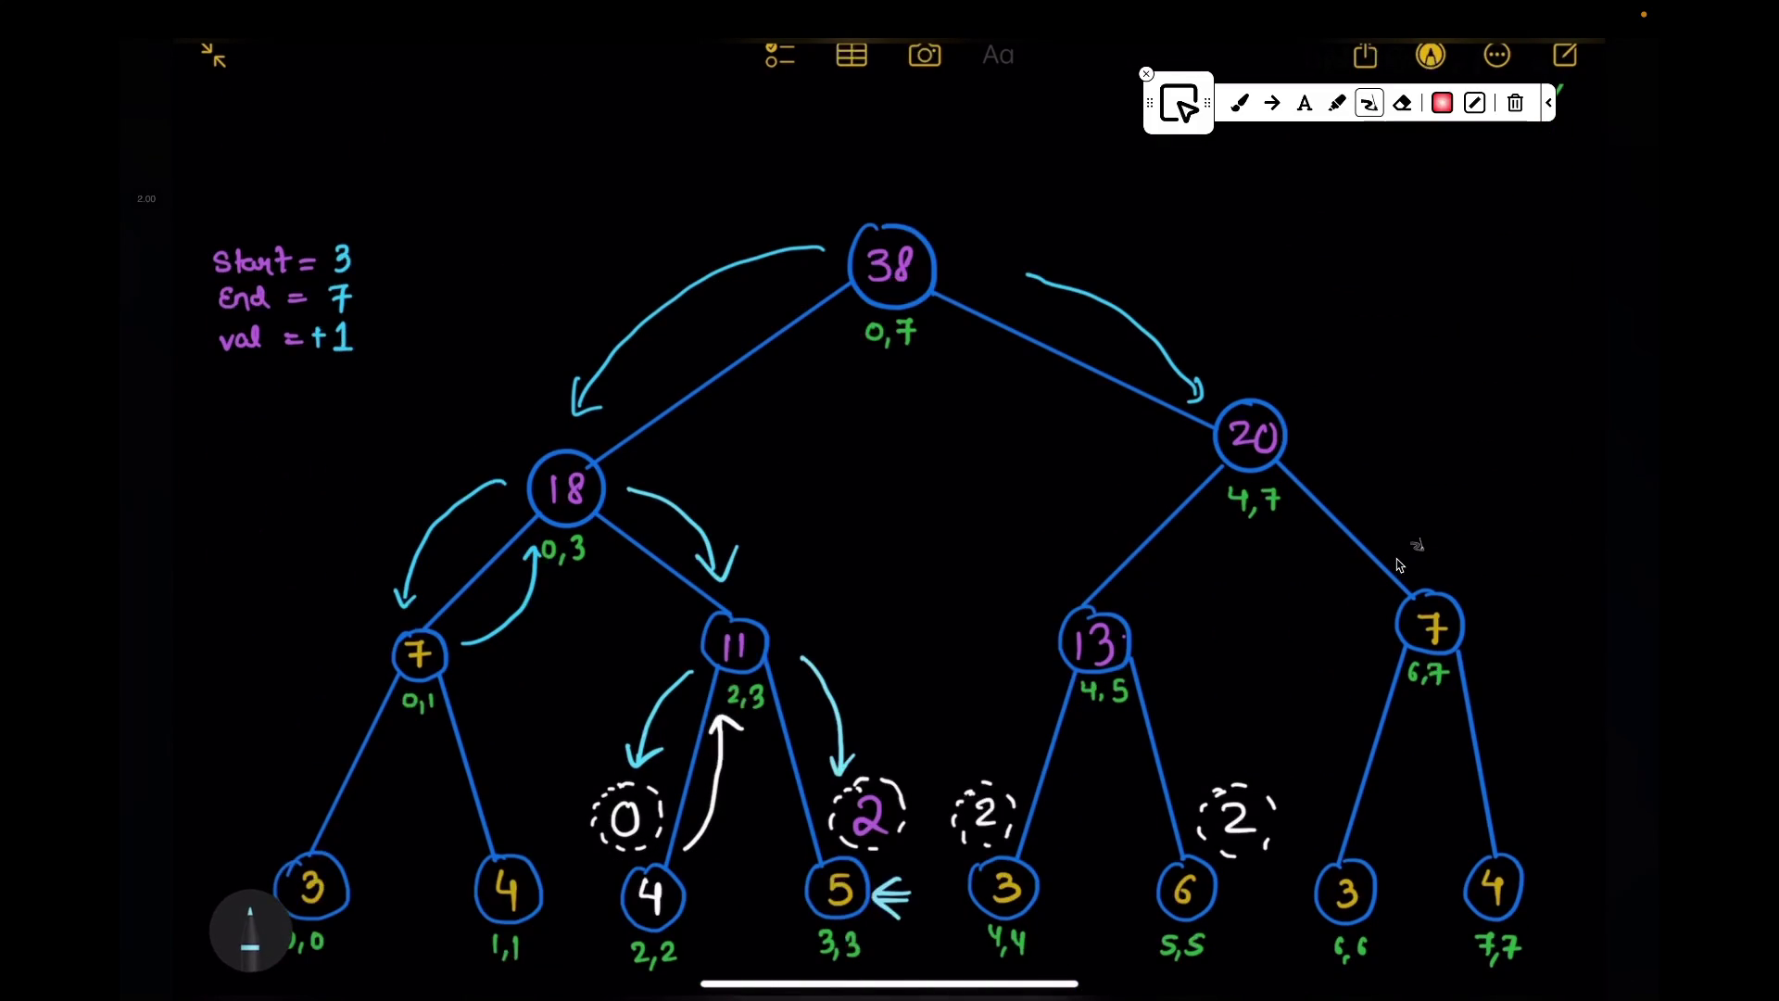
key(ctrl+z)
drag(957, 718, 916, 764)
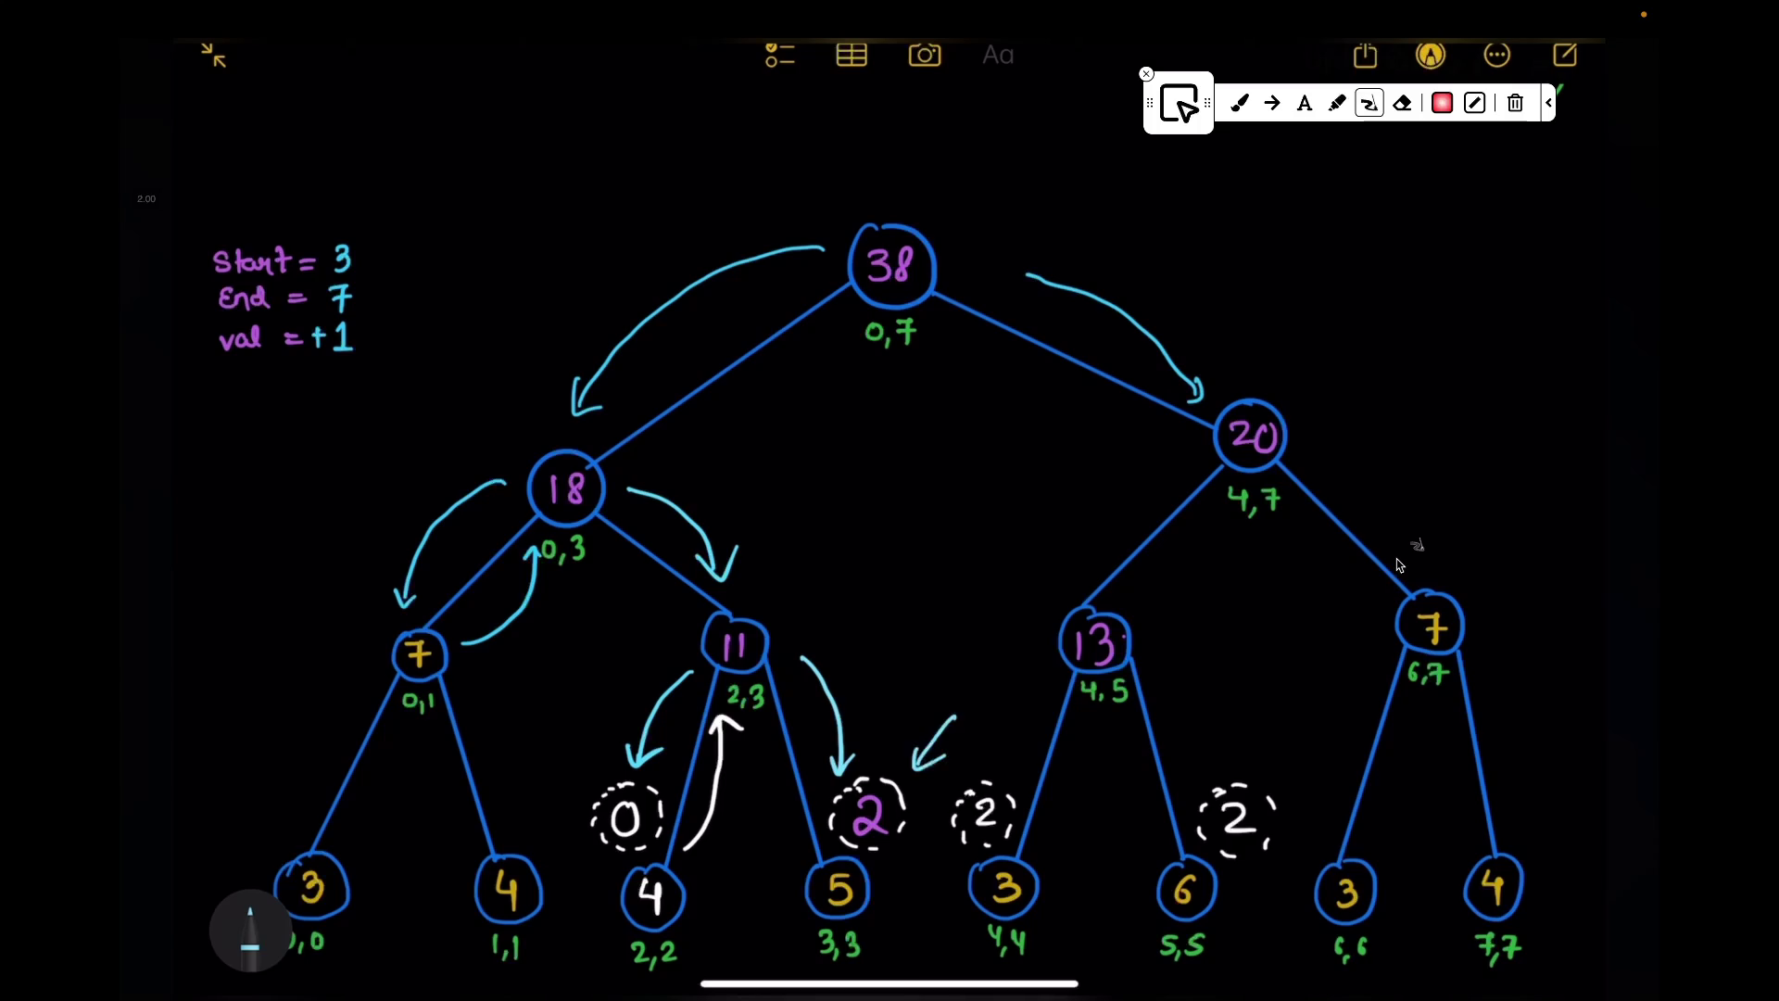
click(935, 741)
click(840, 891)
Step: Erase the 5 and pink 2 at leaf 3,3 and write its lazy value as 0
drag(826, 877, 843, 907)
click(868, 812)
drag(868, 796, 865, 801)
scroll(1399, 565, down, 2)
mouse_move(808, 859)
mouse_down()
mouse_move(761, 931)
mouse_move(906, 918)
mouse_up()
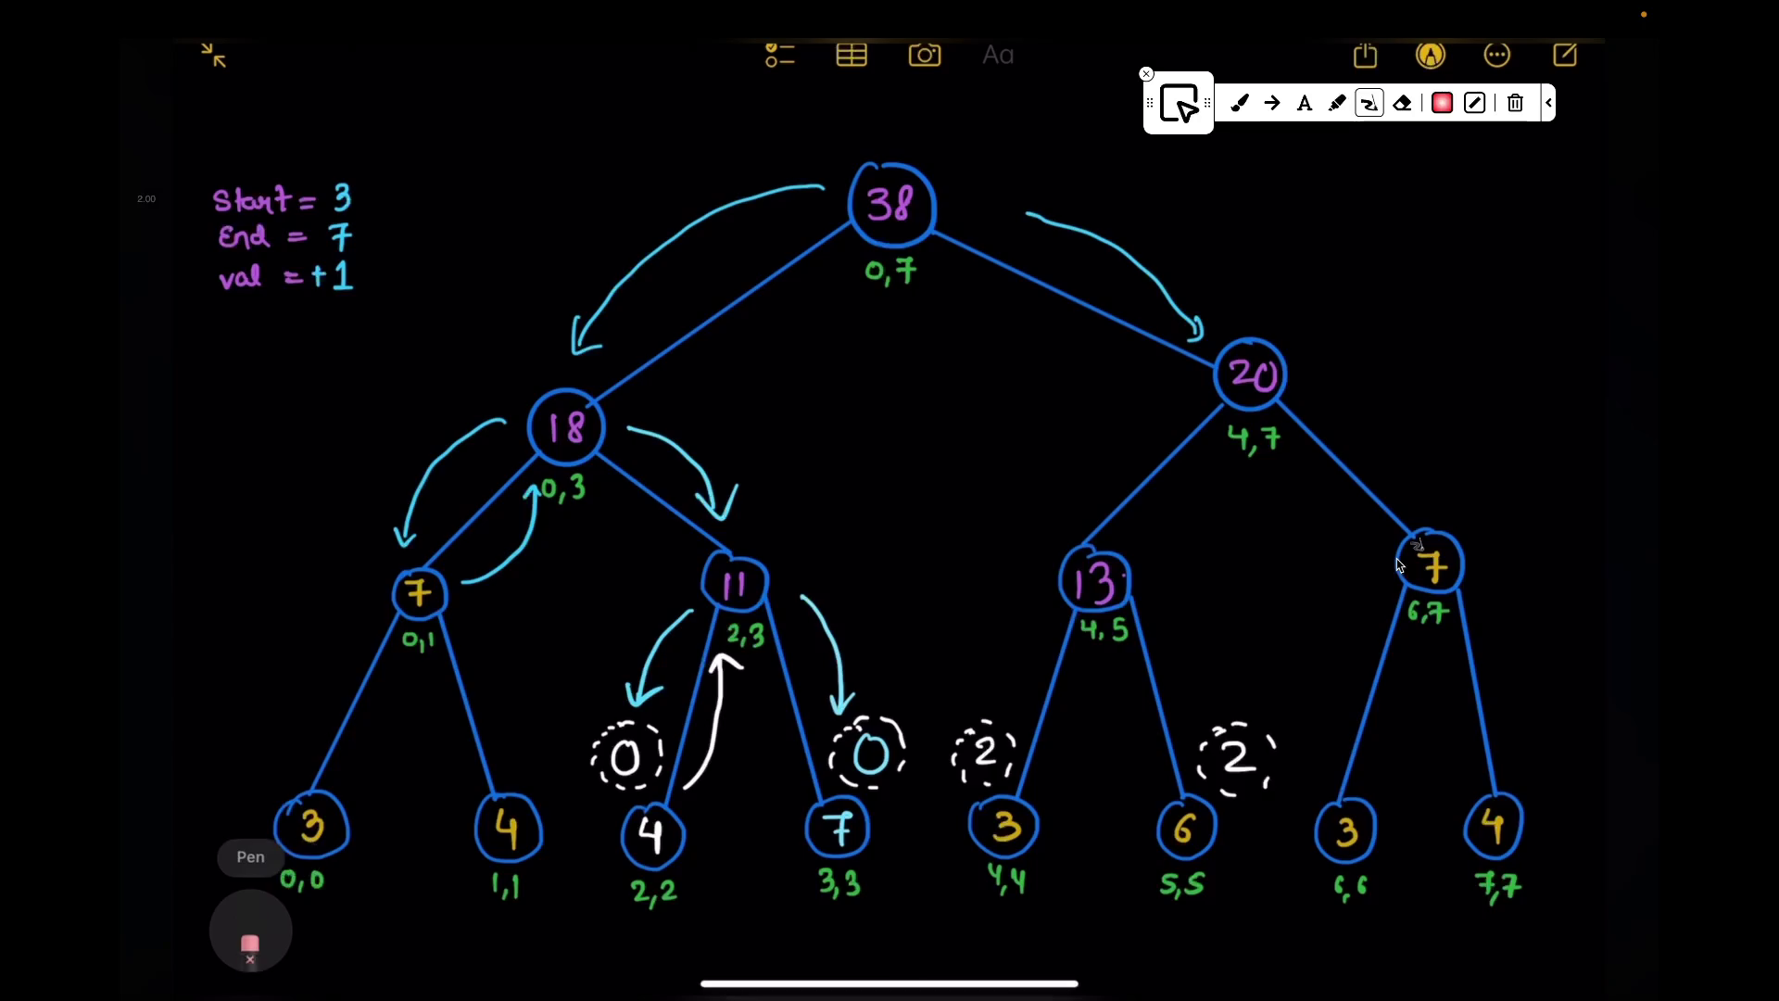
scroll(1399, 566, up, 10)
drag(835, 606, 1429, 570)
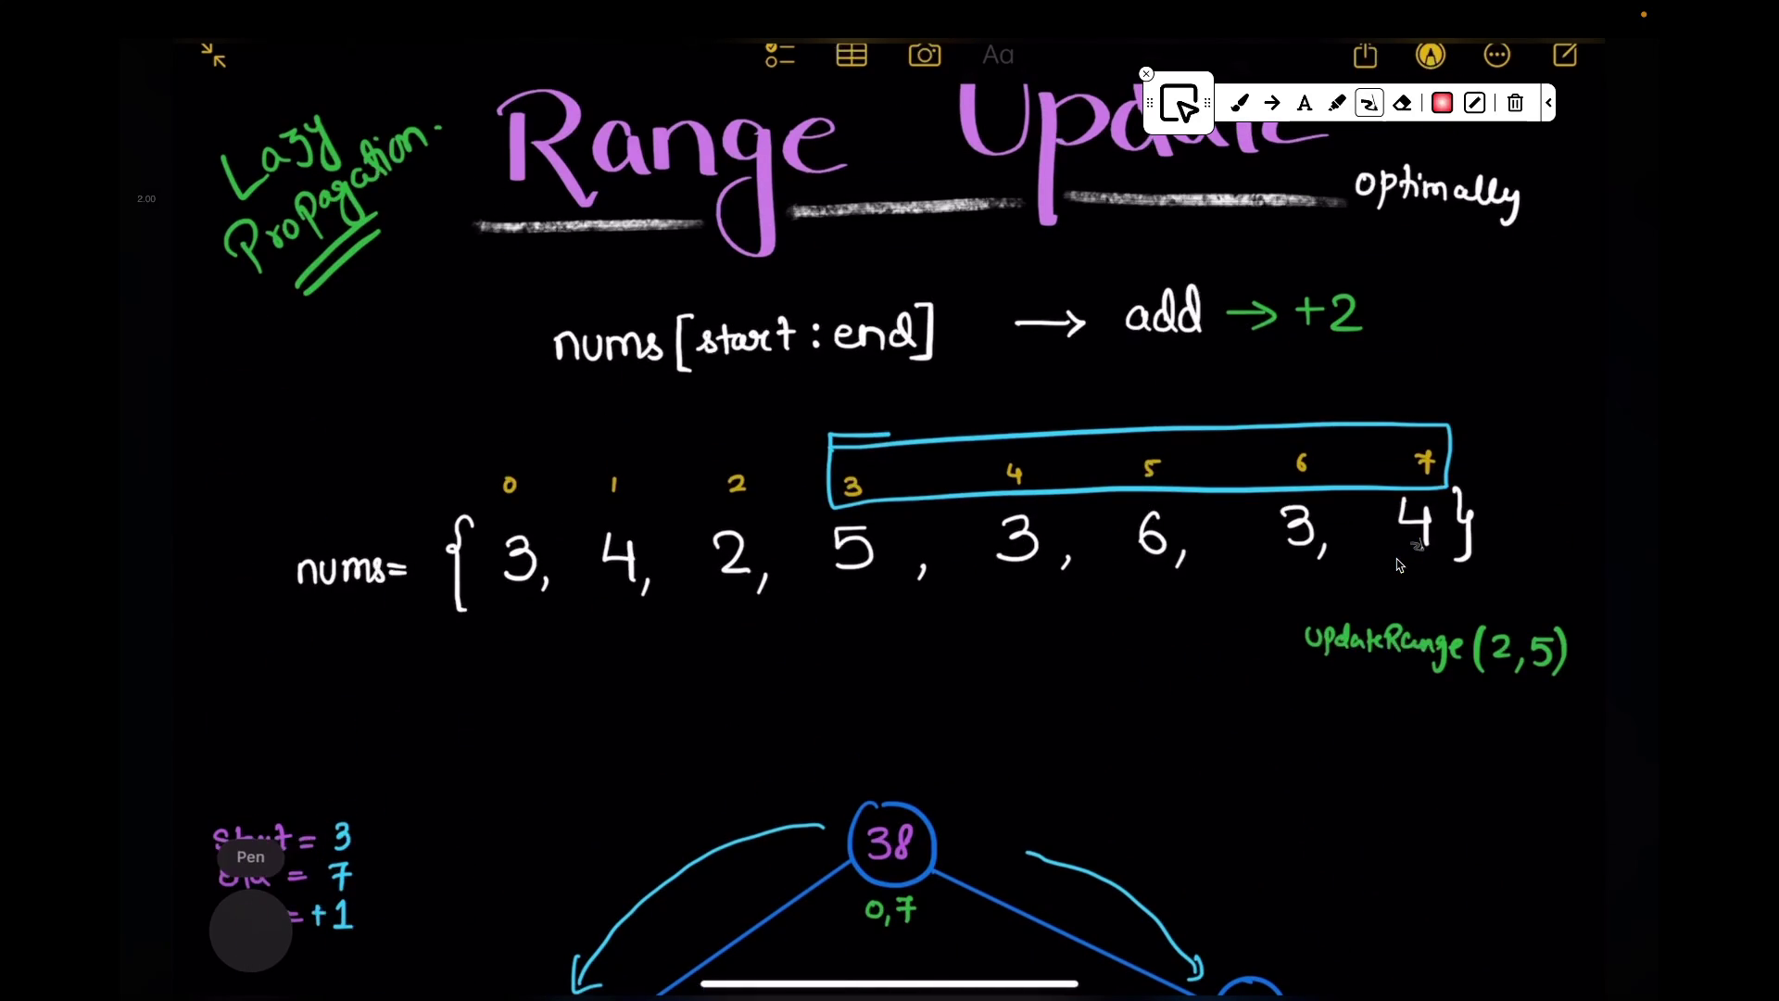
scroll(1399, 564, down, 10)
scroll(1398, 565, up, 2)
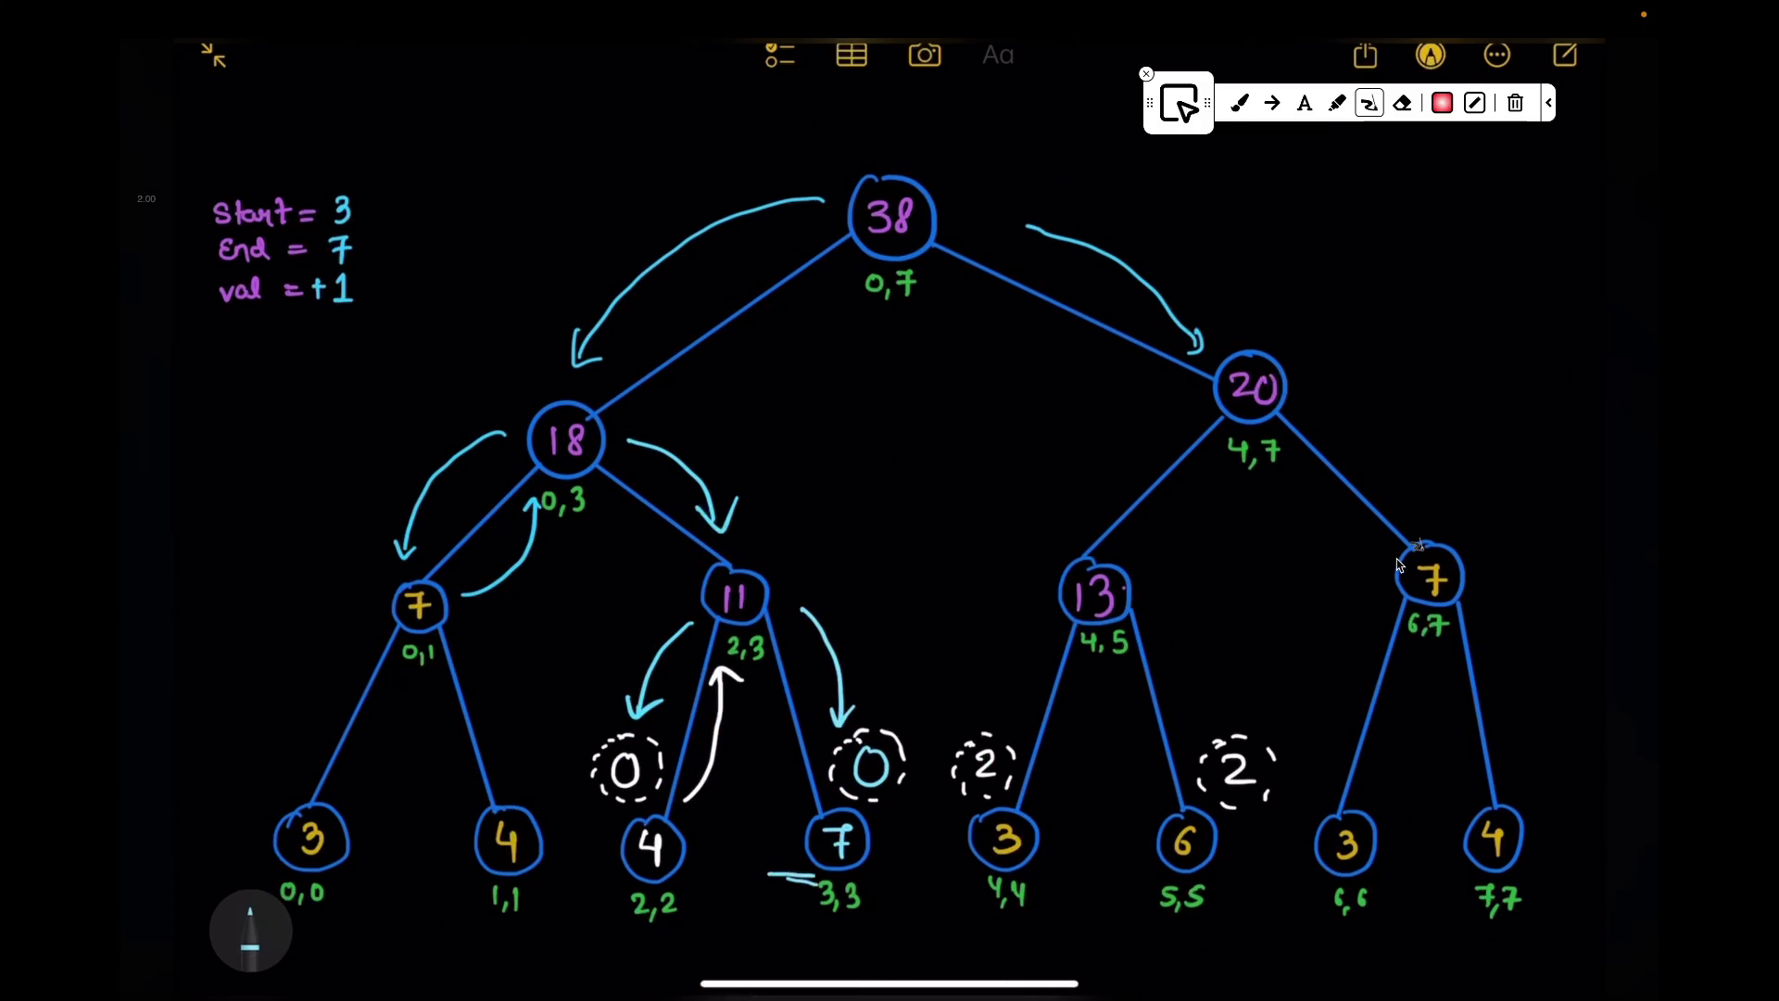
Step: Underline leaf 3,3, cross out and erase the 3-3+1 working, and write 1× beneath it
drag(756, 871, 938, 870)
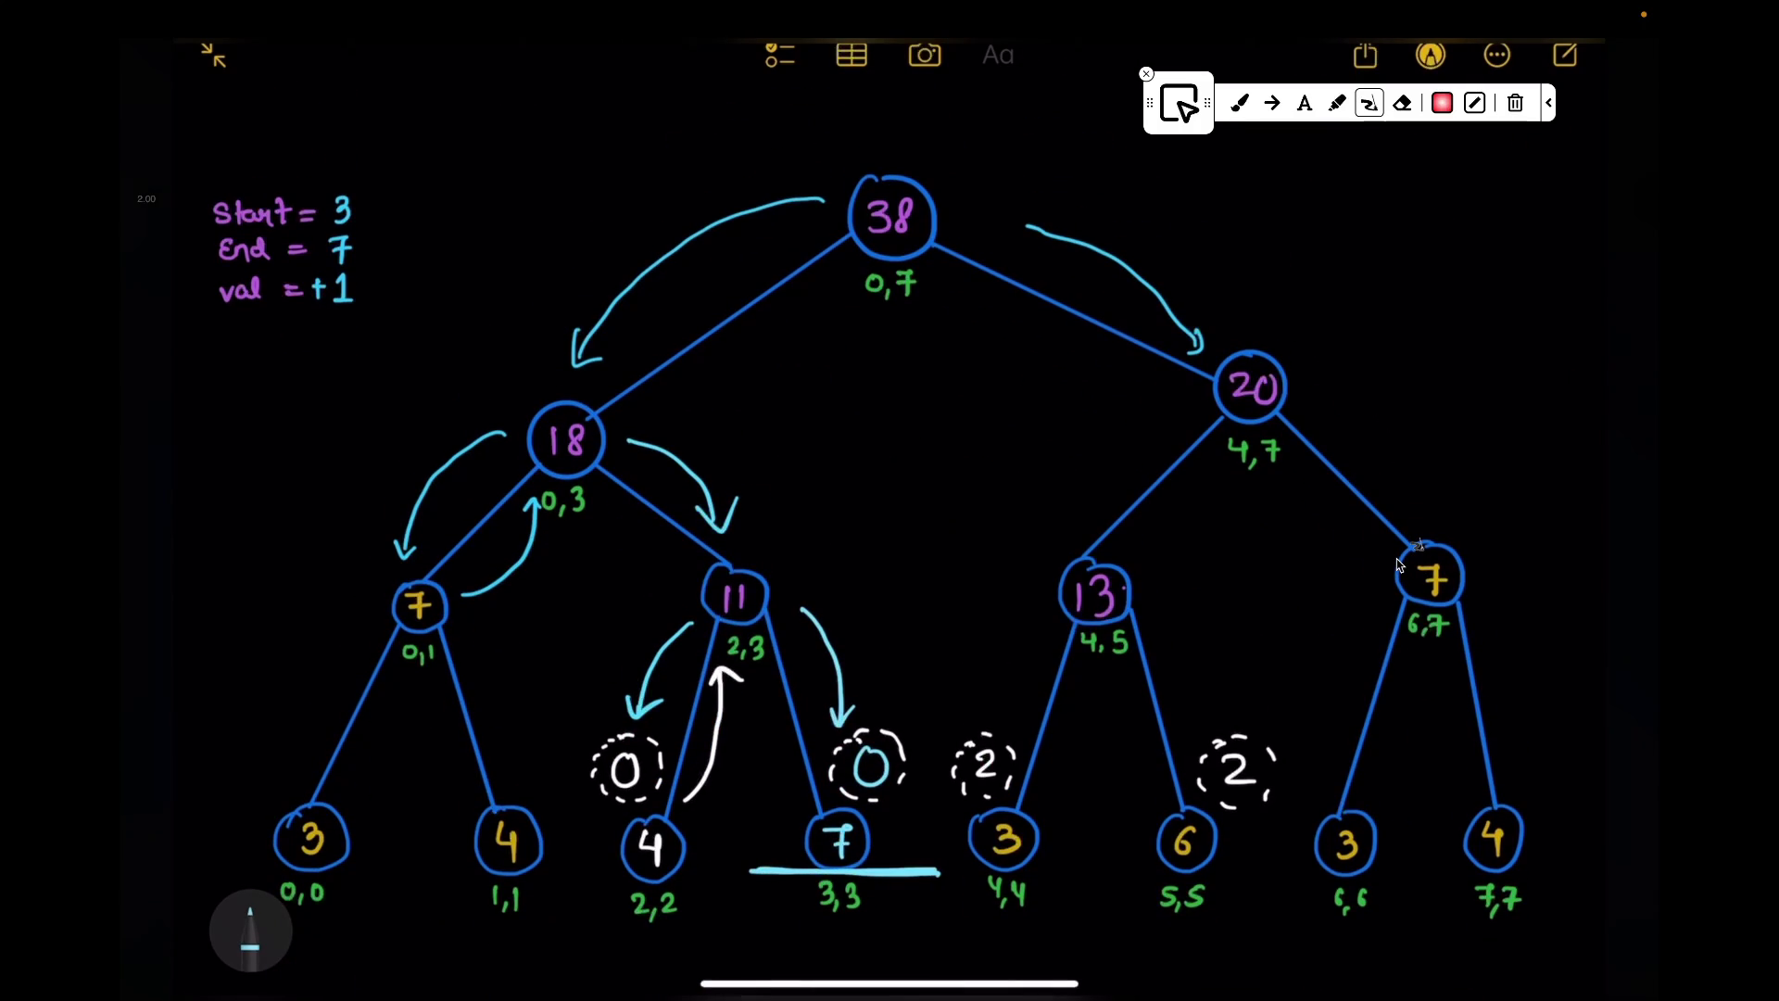
drag(929, 617, 957, 628)
scroll(1399, 564, down, 1)
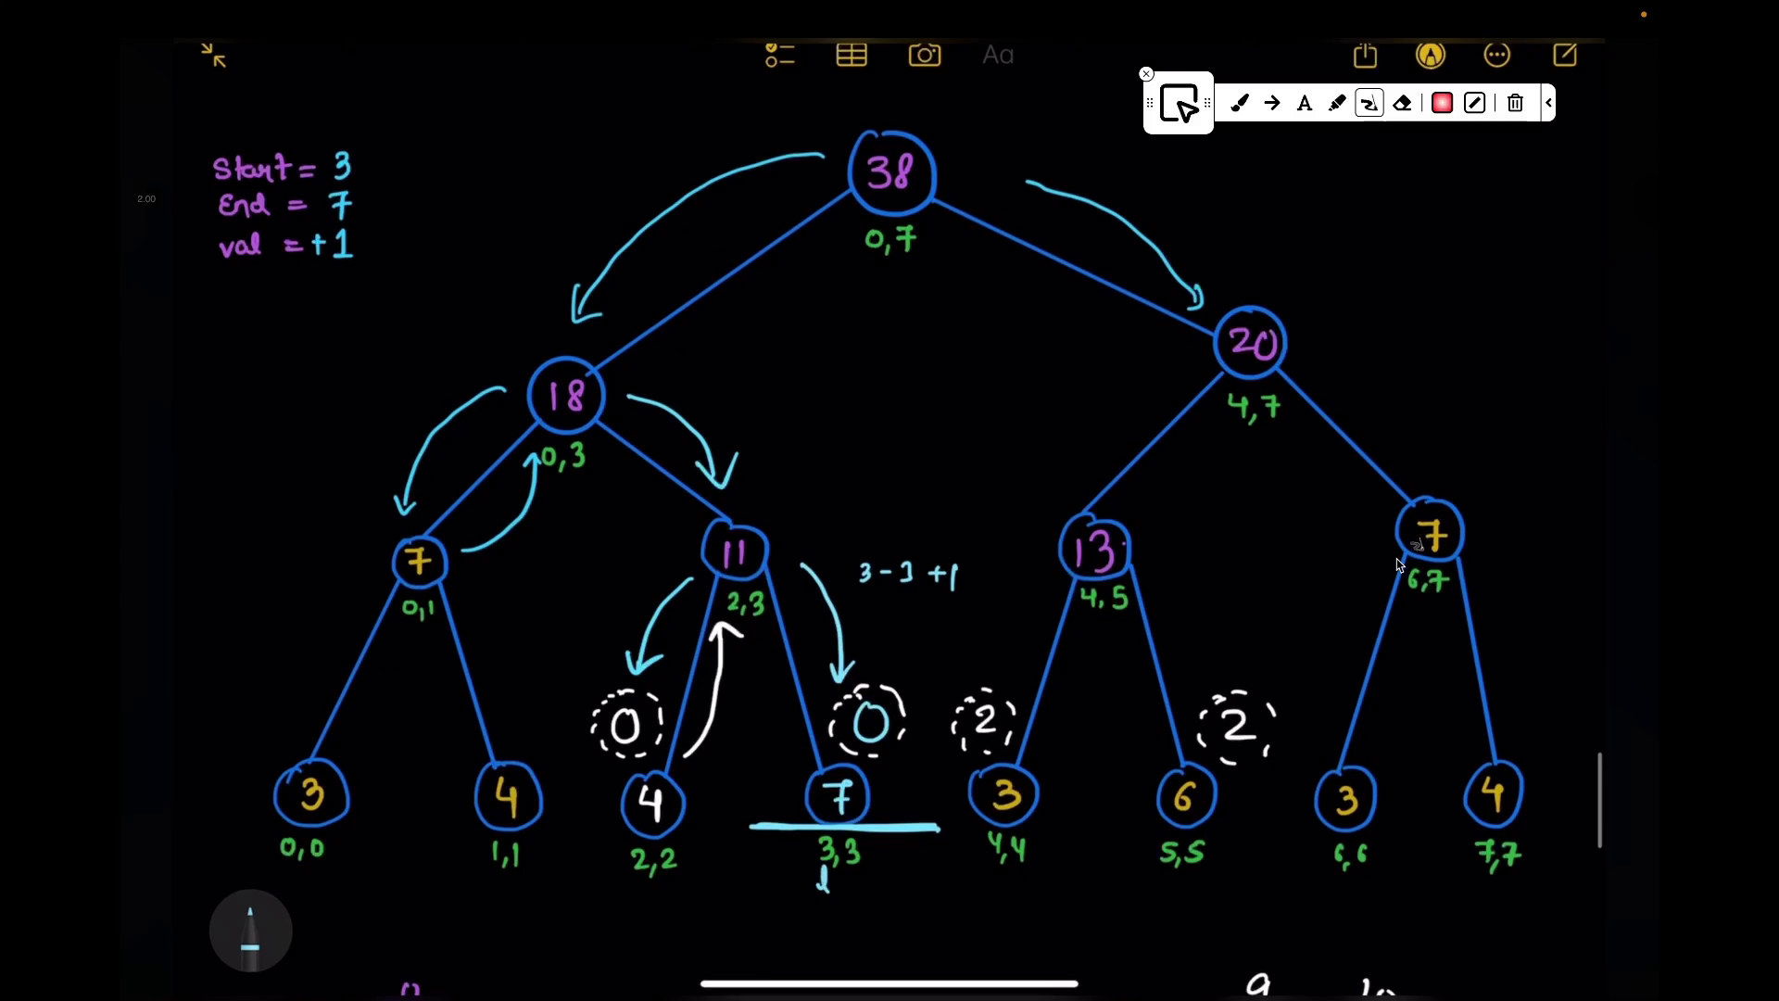
drag(860, 570, 994, 573)
drag(859, 573, 993, 573)
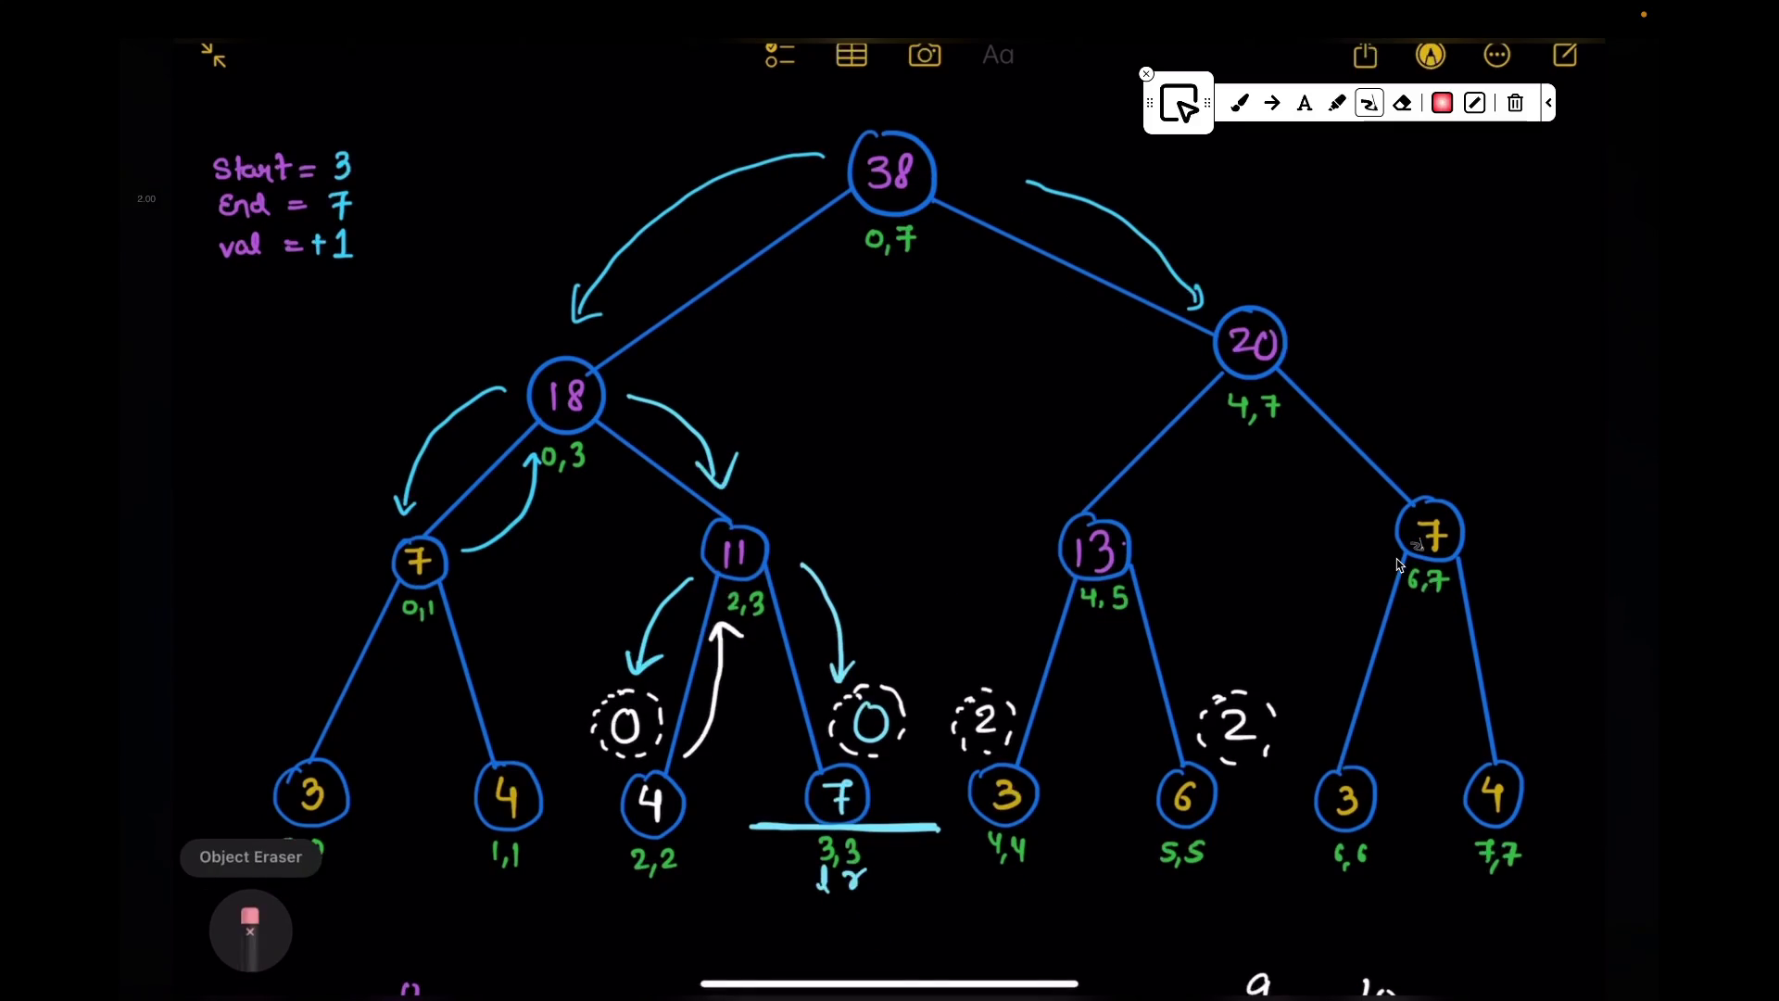
drag(882, 778, 904, 799)
Step: Point an arrow at val = +1, then erase it again
drag(467, 244, 375, 246)
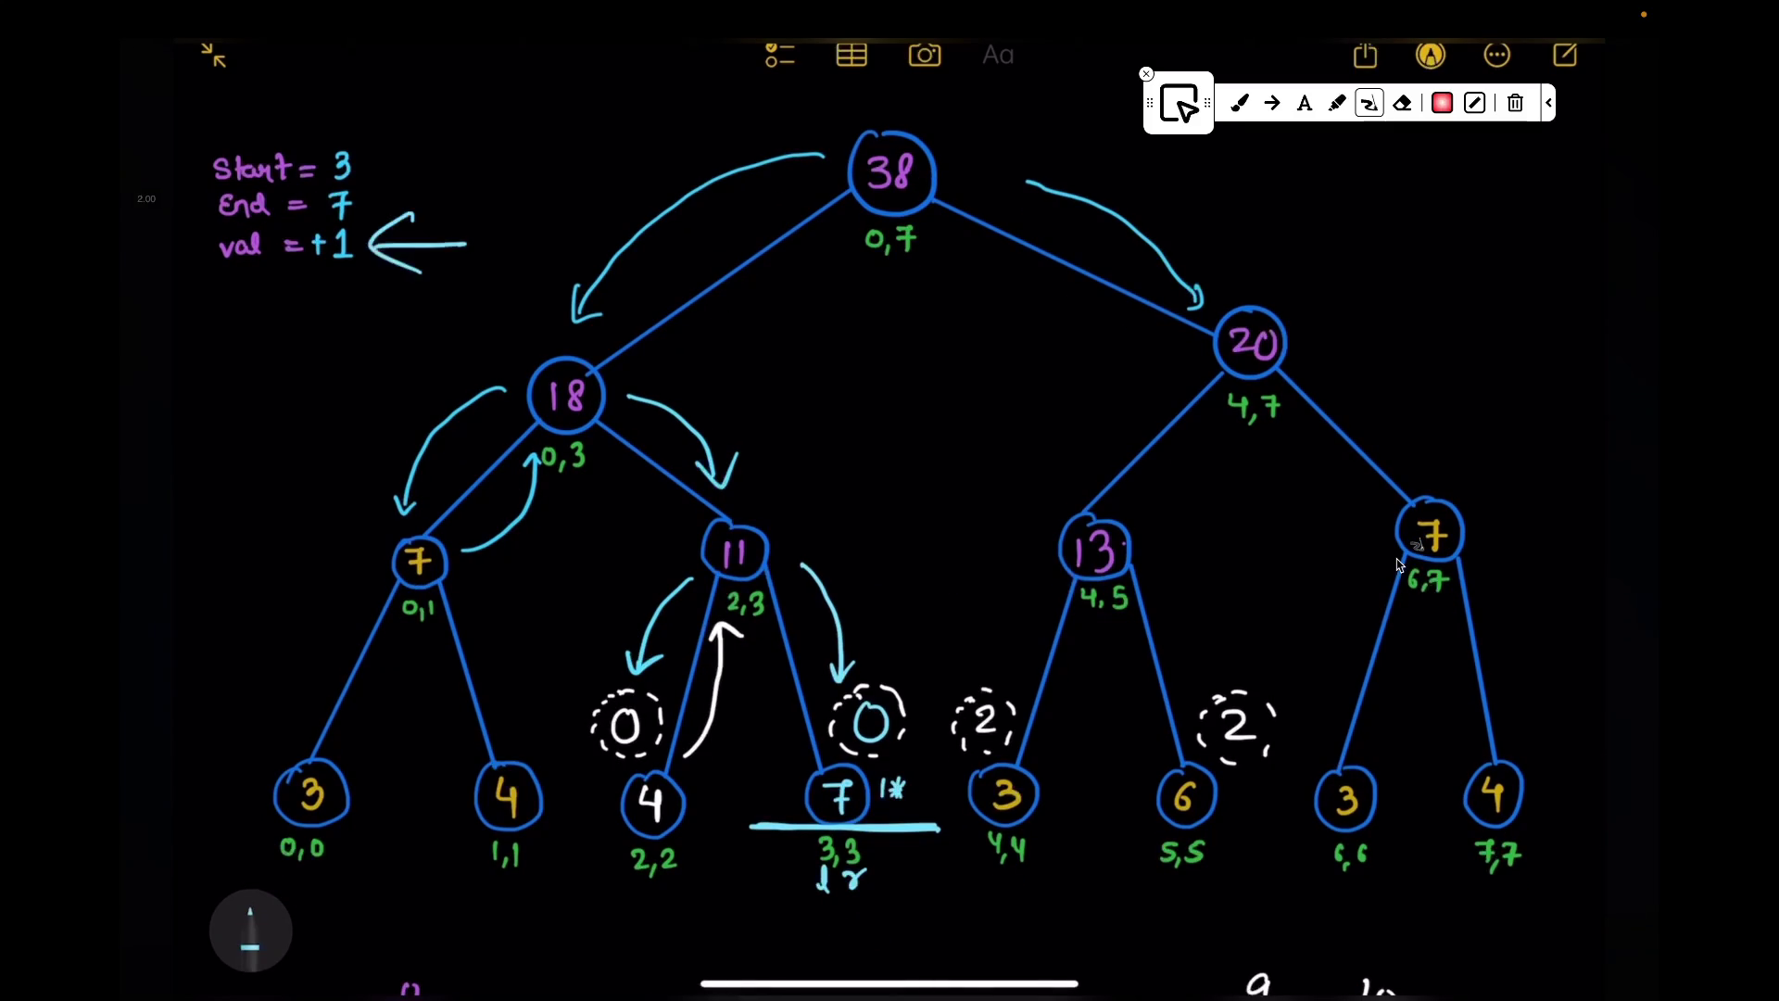
click(417, 243)
drag(916, 779, 917, 795)
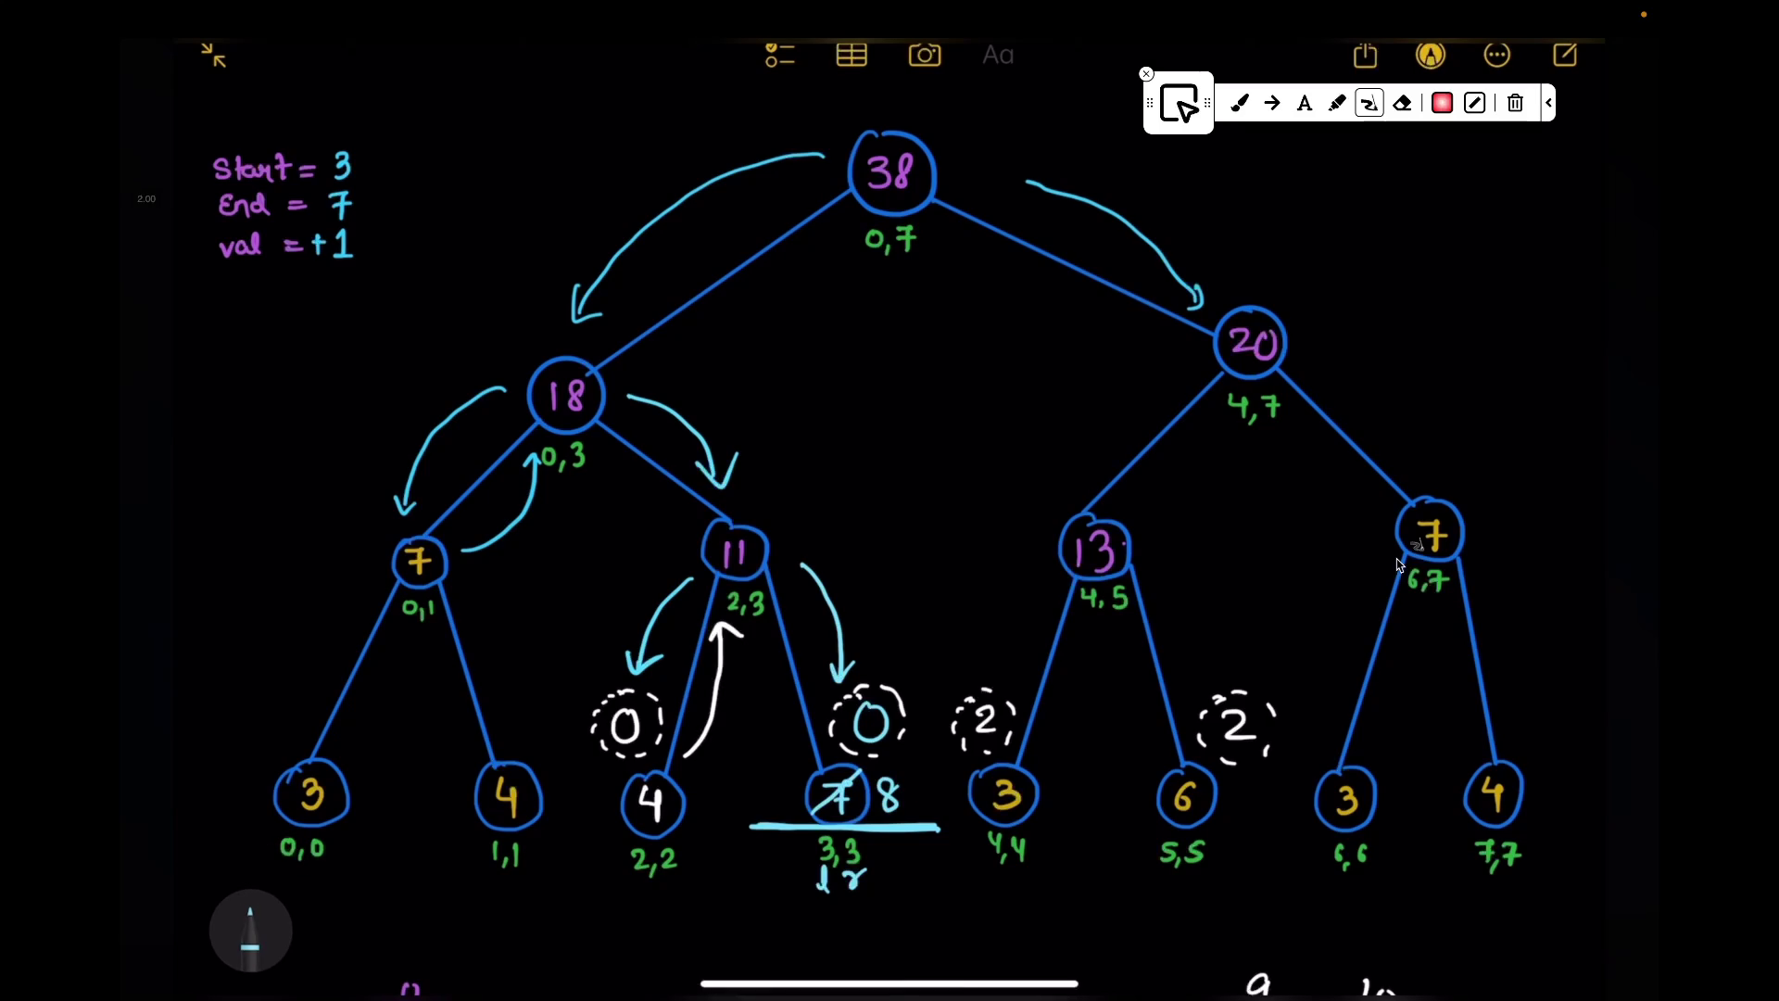
scroll(1400, 563, up, 2)
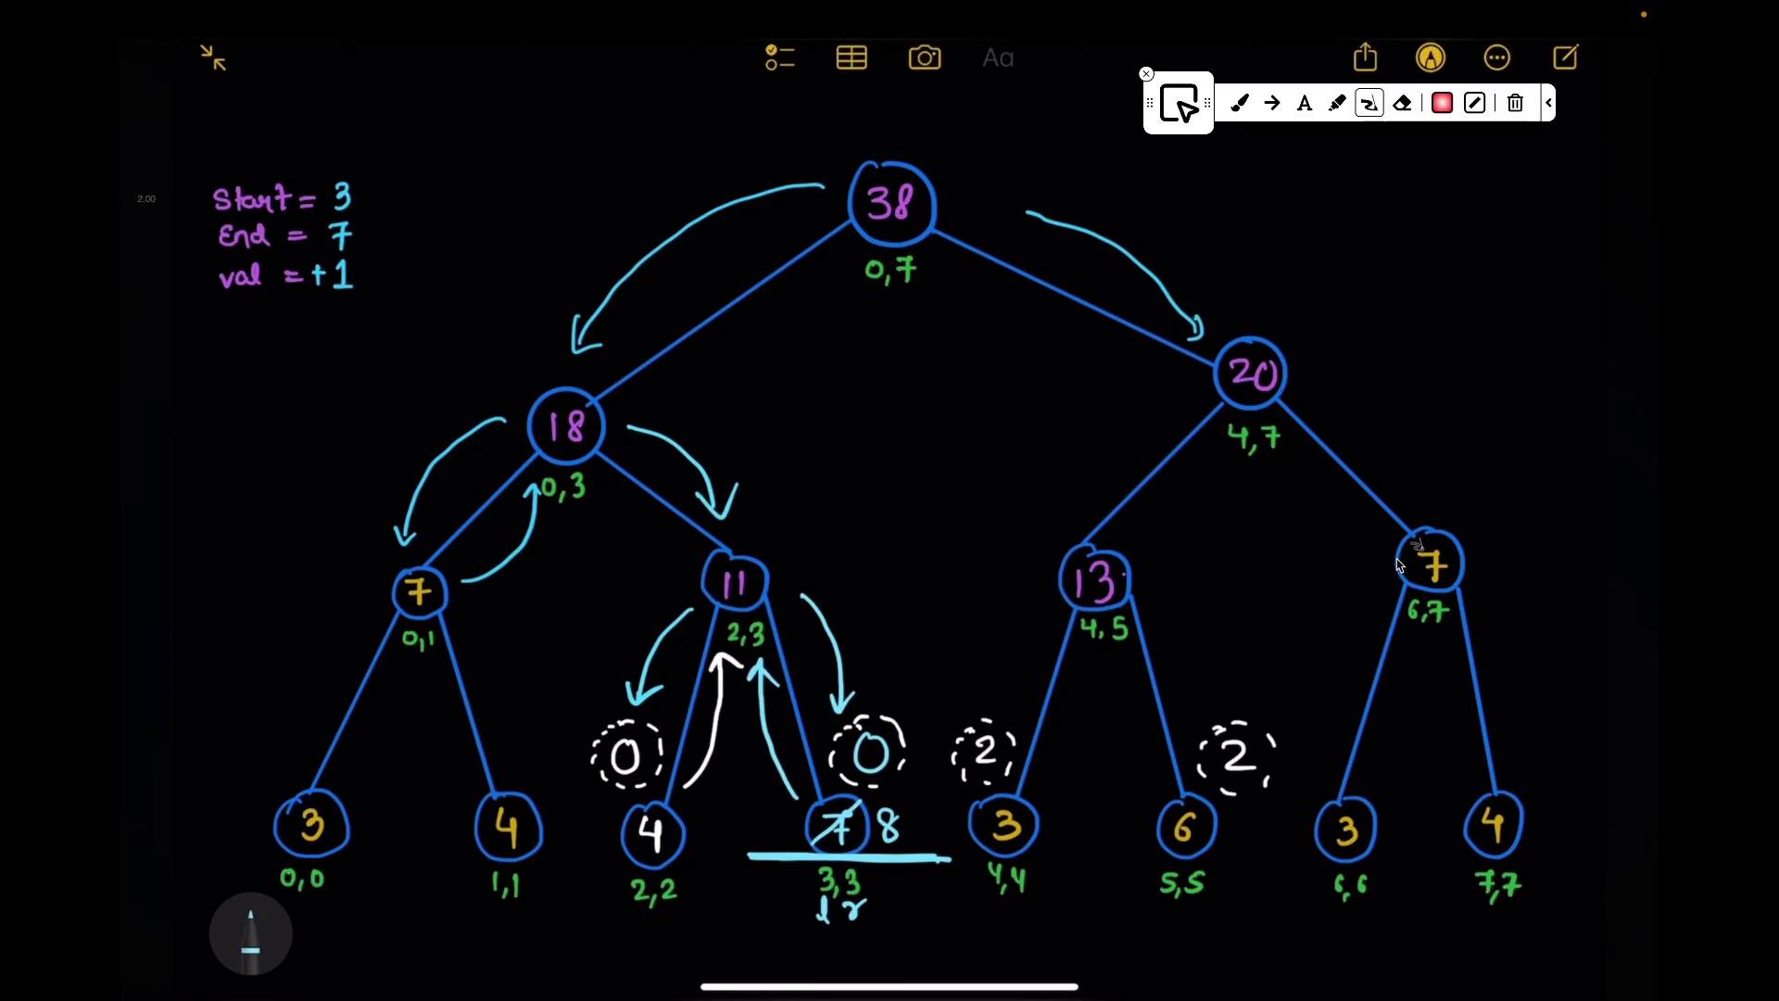
scroll(1399, 564, down, 3)
drag(799, 834, 735, 913)
drag(896, 845, 934, 910)
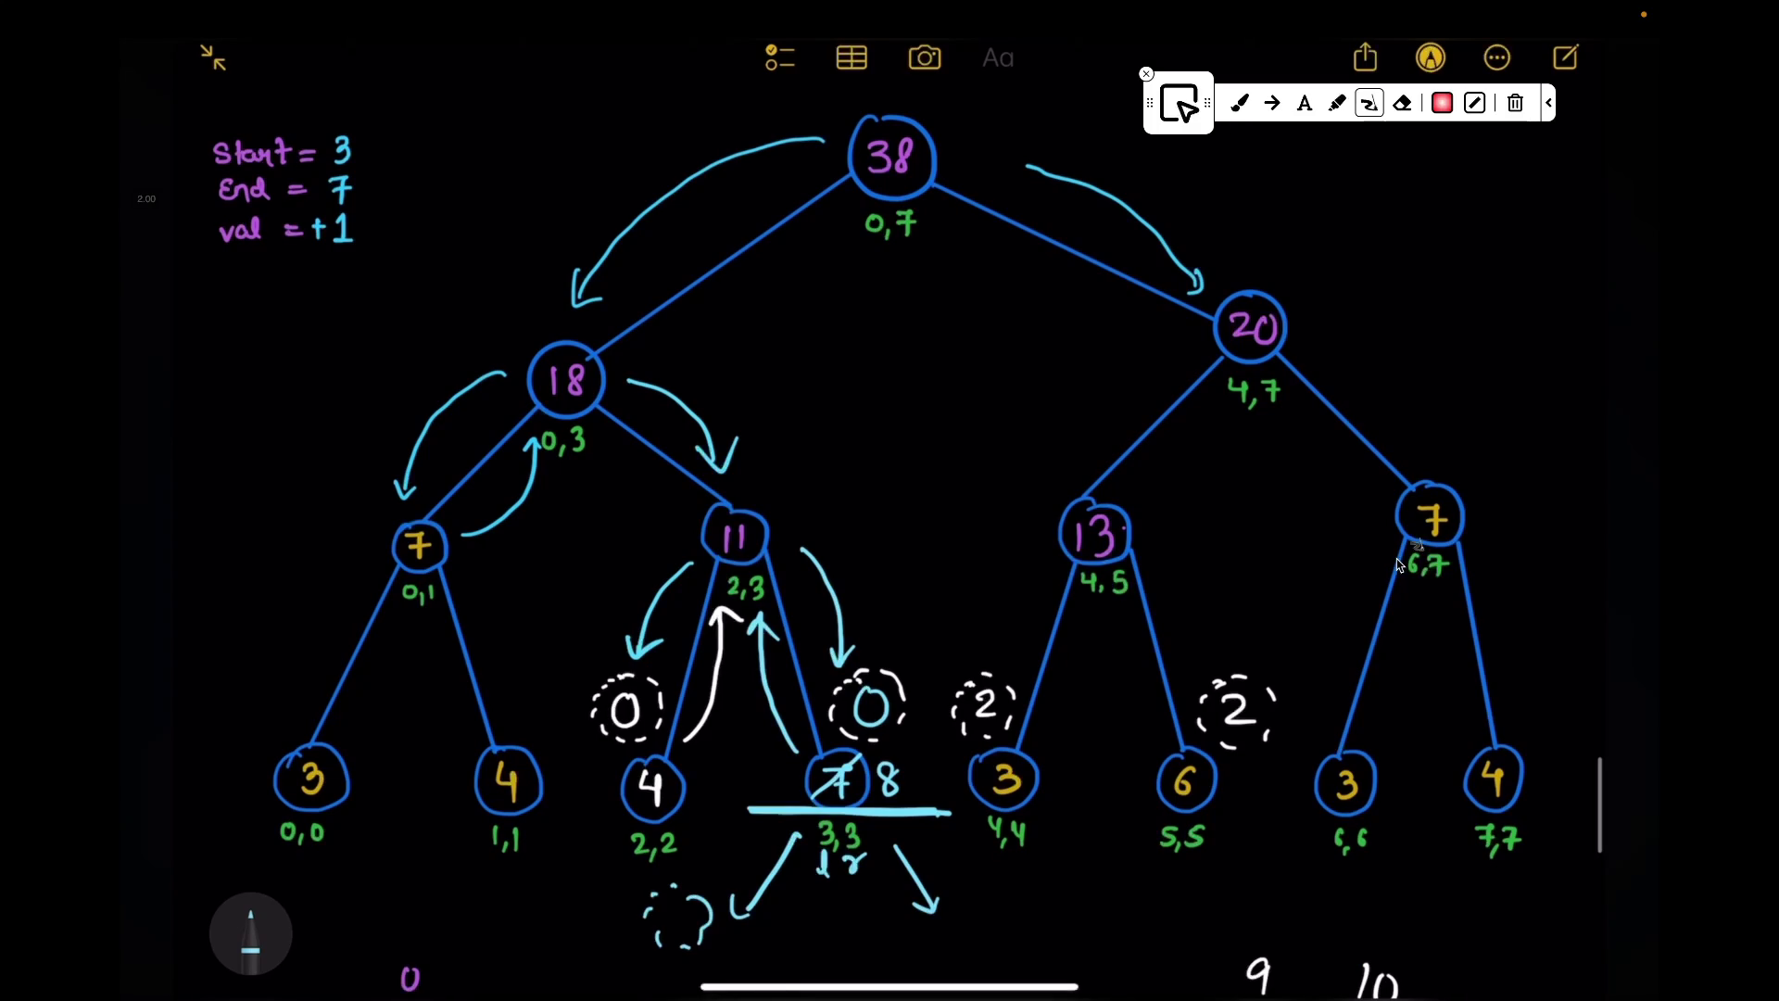
Step: Erase the arrows, dashed circles and underline beneath leaf 3,3's 7 8
drag(760, 876, 668, 925)
drag(917, 876, 1016, 918)
drag(752, 810, 951, 811)
Step: Draw return arrows from leaf 3,3 up to 11 and from 11 up to 18, crossing out 11
drag(891, 493, 787, 519)
drag(840, 476, 784, 521)
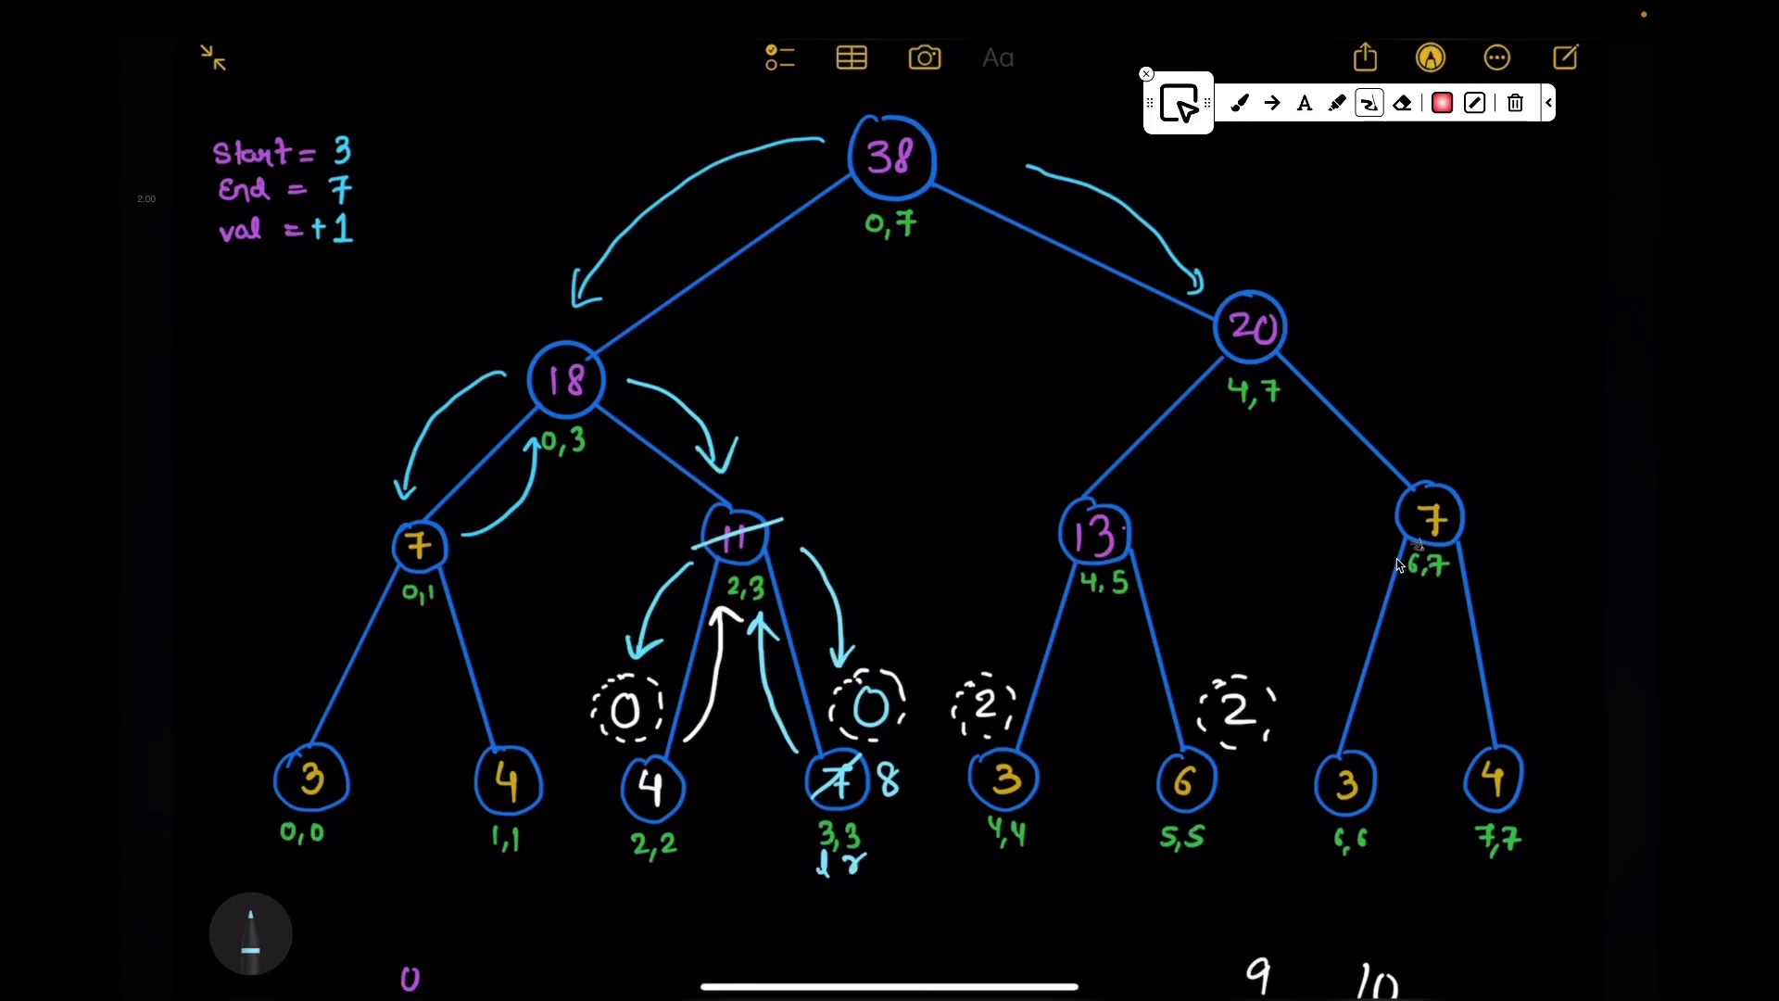
drag(689, 506, 599, 443)
drag(442, 335, 501, 364)
Step: Write 12 as node 2,3's new value and 19 as node 0,3's, correcting the digits
drag(667, 345, 716, 369)
mouse_move(549, 364)
mouse_down()
mouse_move(585, 404)
mouse_move(581, 365)
mouse_up()
mouse_move(629, 341)
mouse_down()
mouse_move(825, 236)
mouse_move(843, 253)
mouse_up()
scroll(1397, 564, up, 2)
Step: Draw an arc with arrowhead from root 38 toward node 20
drag(981, 253, 1165, 332)
drag(1176, 329, 1185, 353)
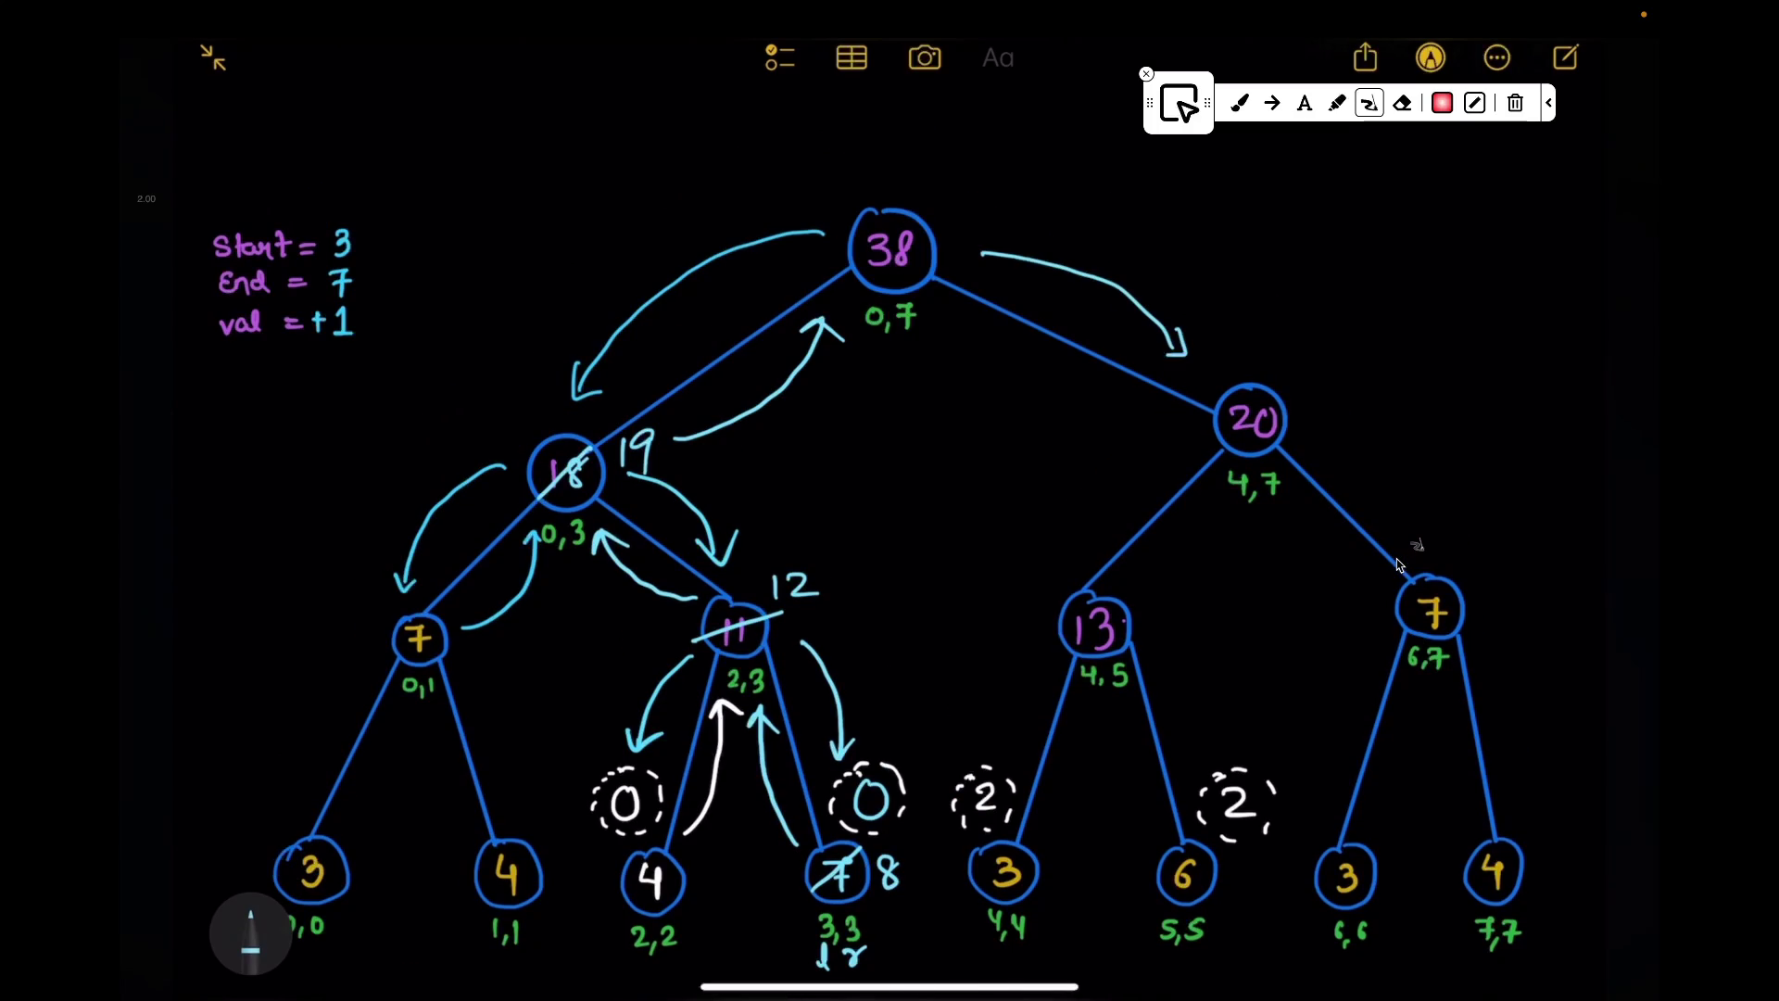
scroll(1401, 564, up, 5)
scroll(1400, 563, up, 1)
drag(990, 511, 1462, 500)
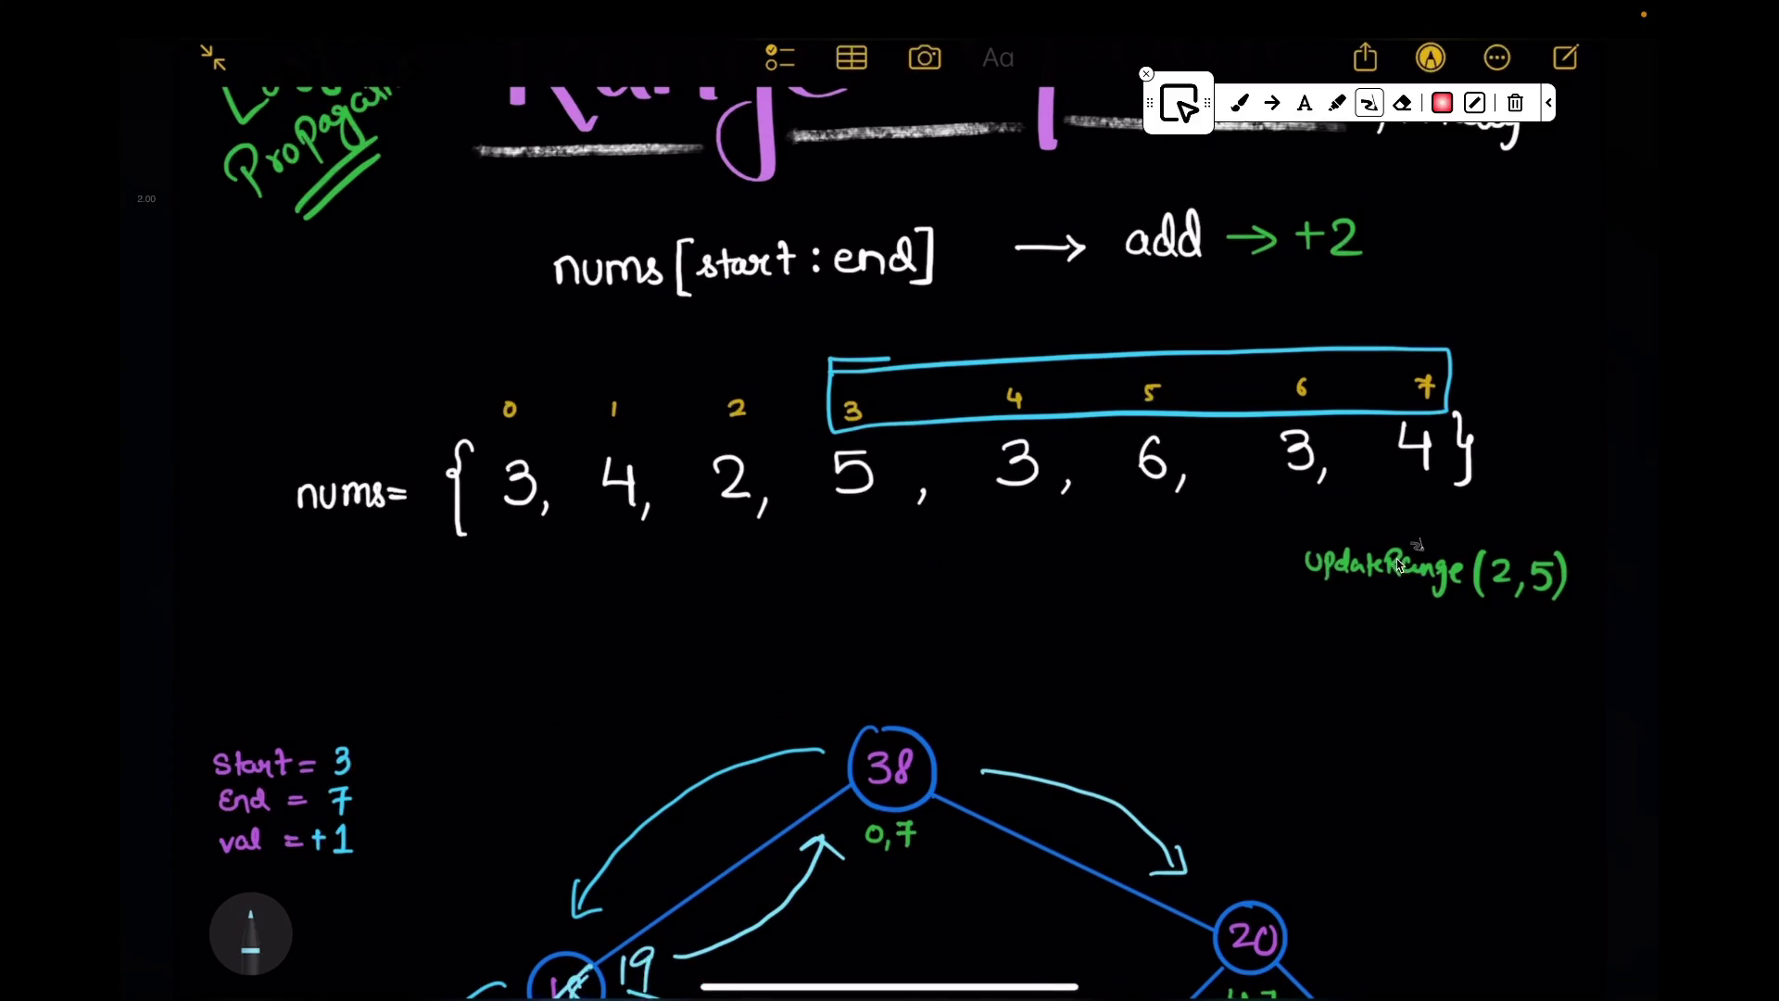
Step: Underline the updated array range and node 20, with arrows at indices 4 and 5
drag(834, 536, 1453, 507)
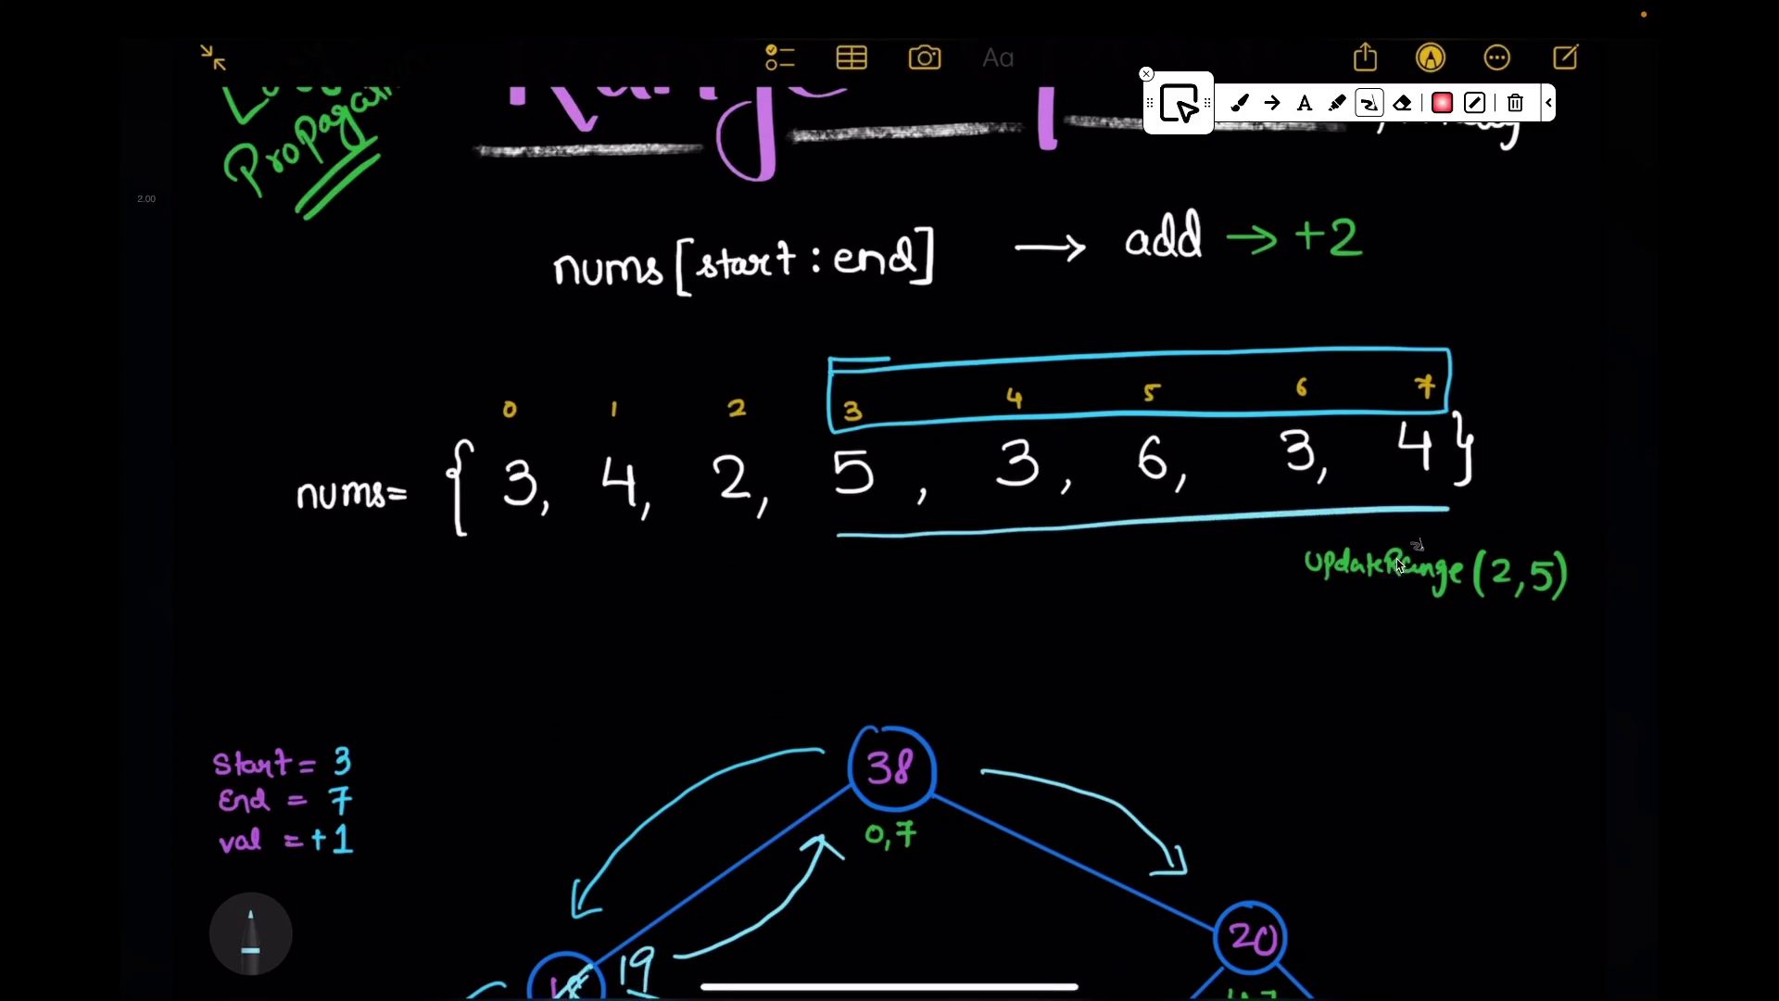
drag(992, 531, 1445, 515)
drag(984, 525, 1433, 515)
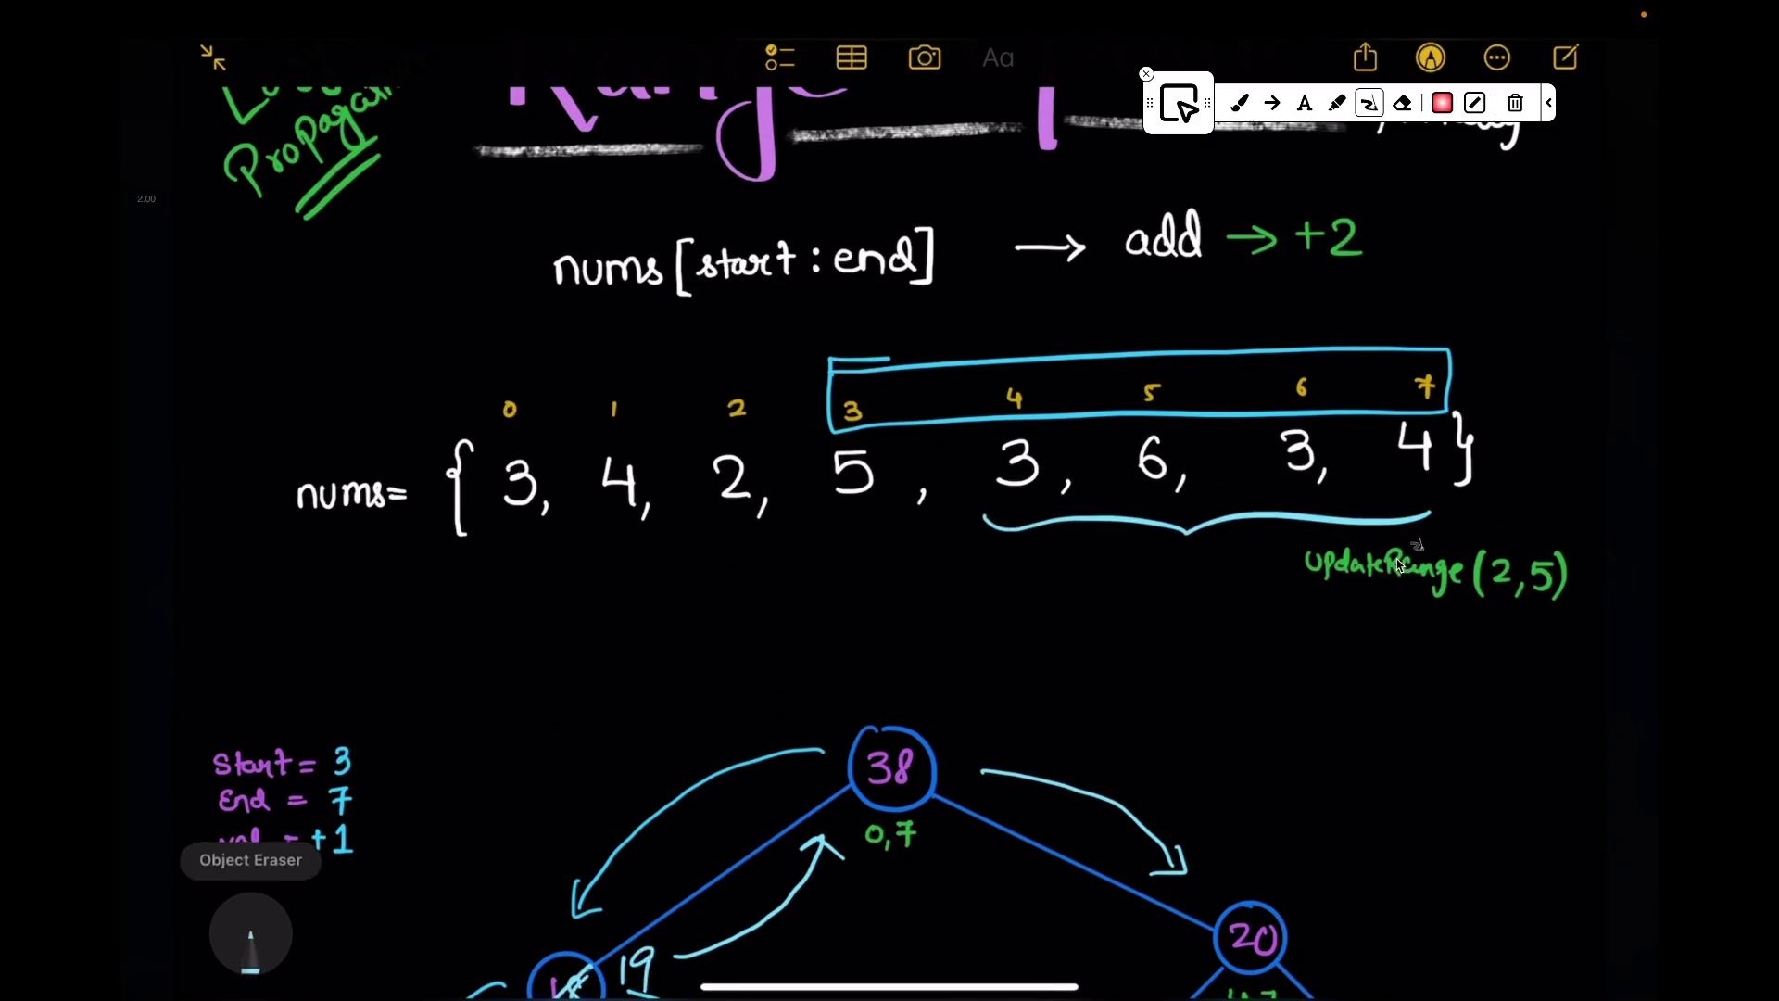
scroll(1400, 562, down, 4)
drag(1137, 592, 1401, 592)
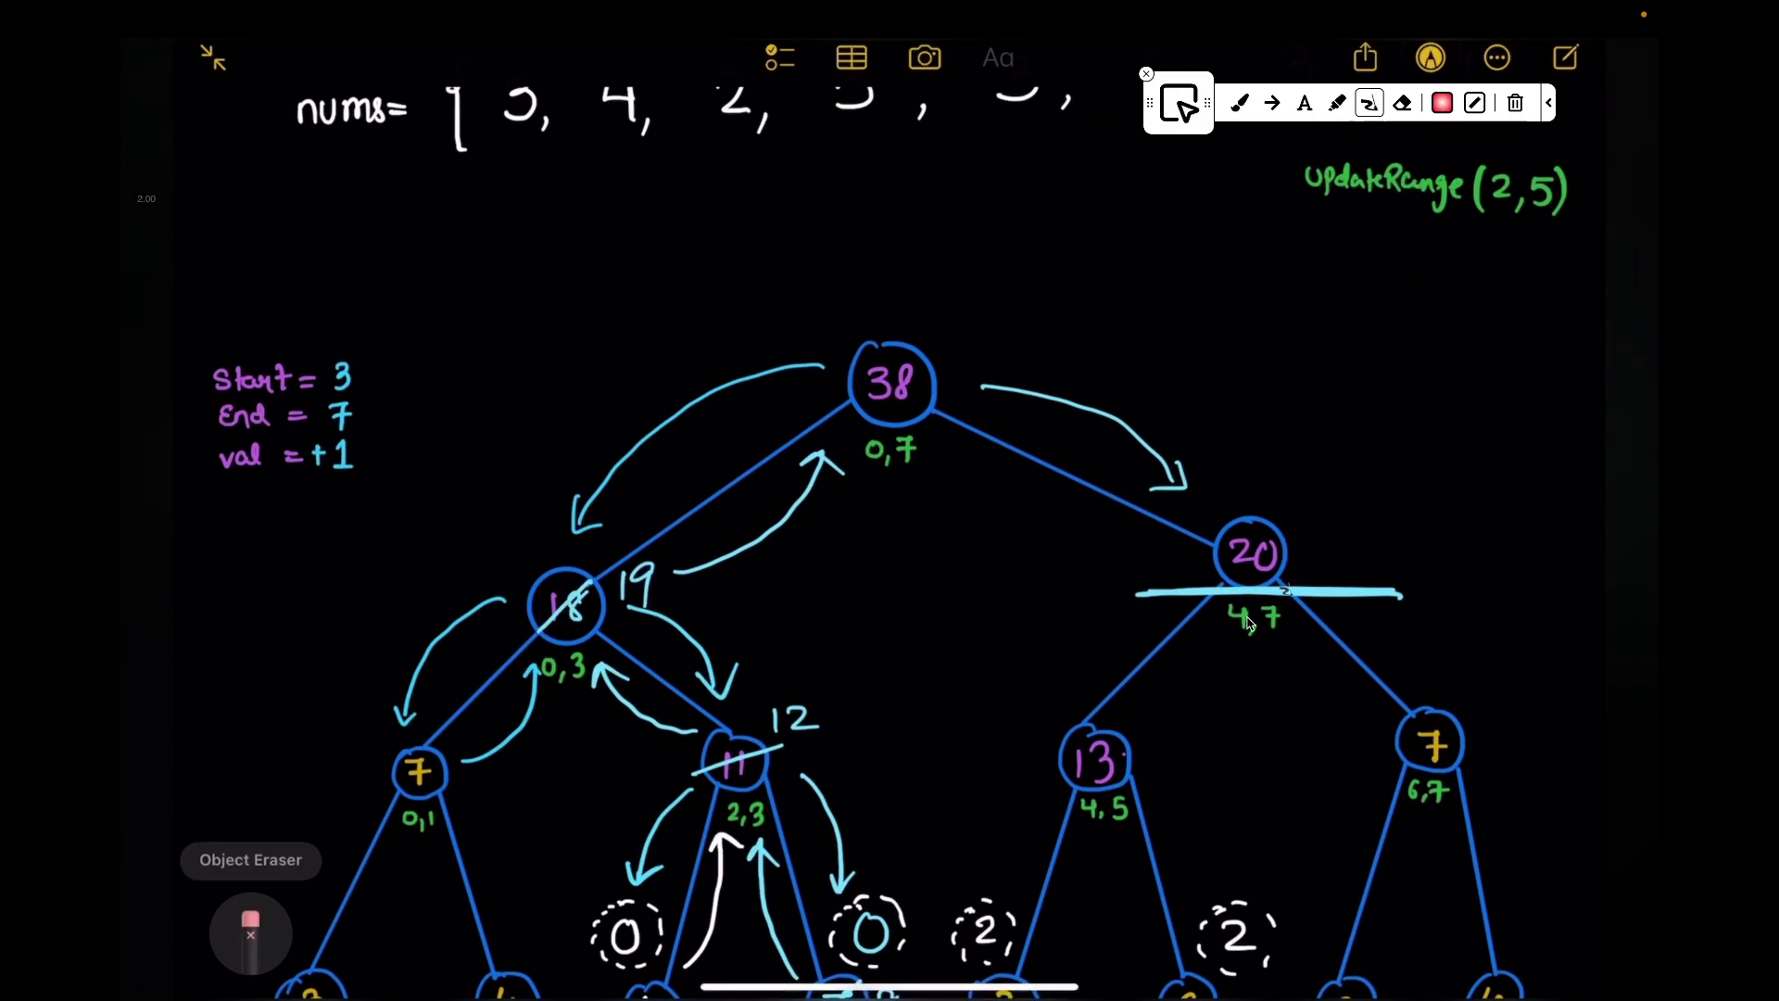
scroll(1400, 568, up, 5)
drag(1034, 480, 1017, 518)
drag(1178, 467, 1165, 514)
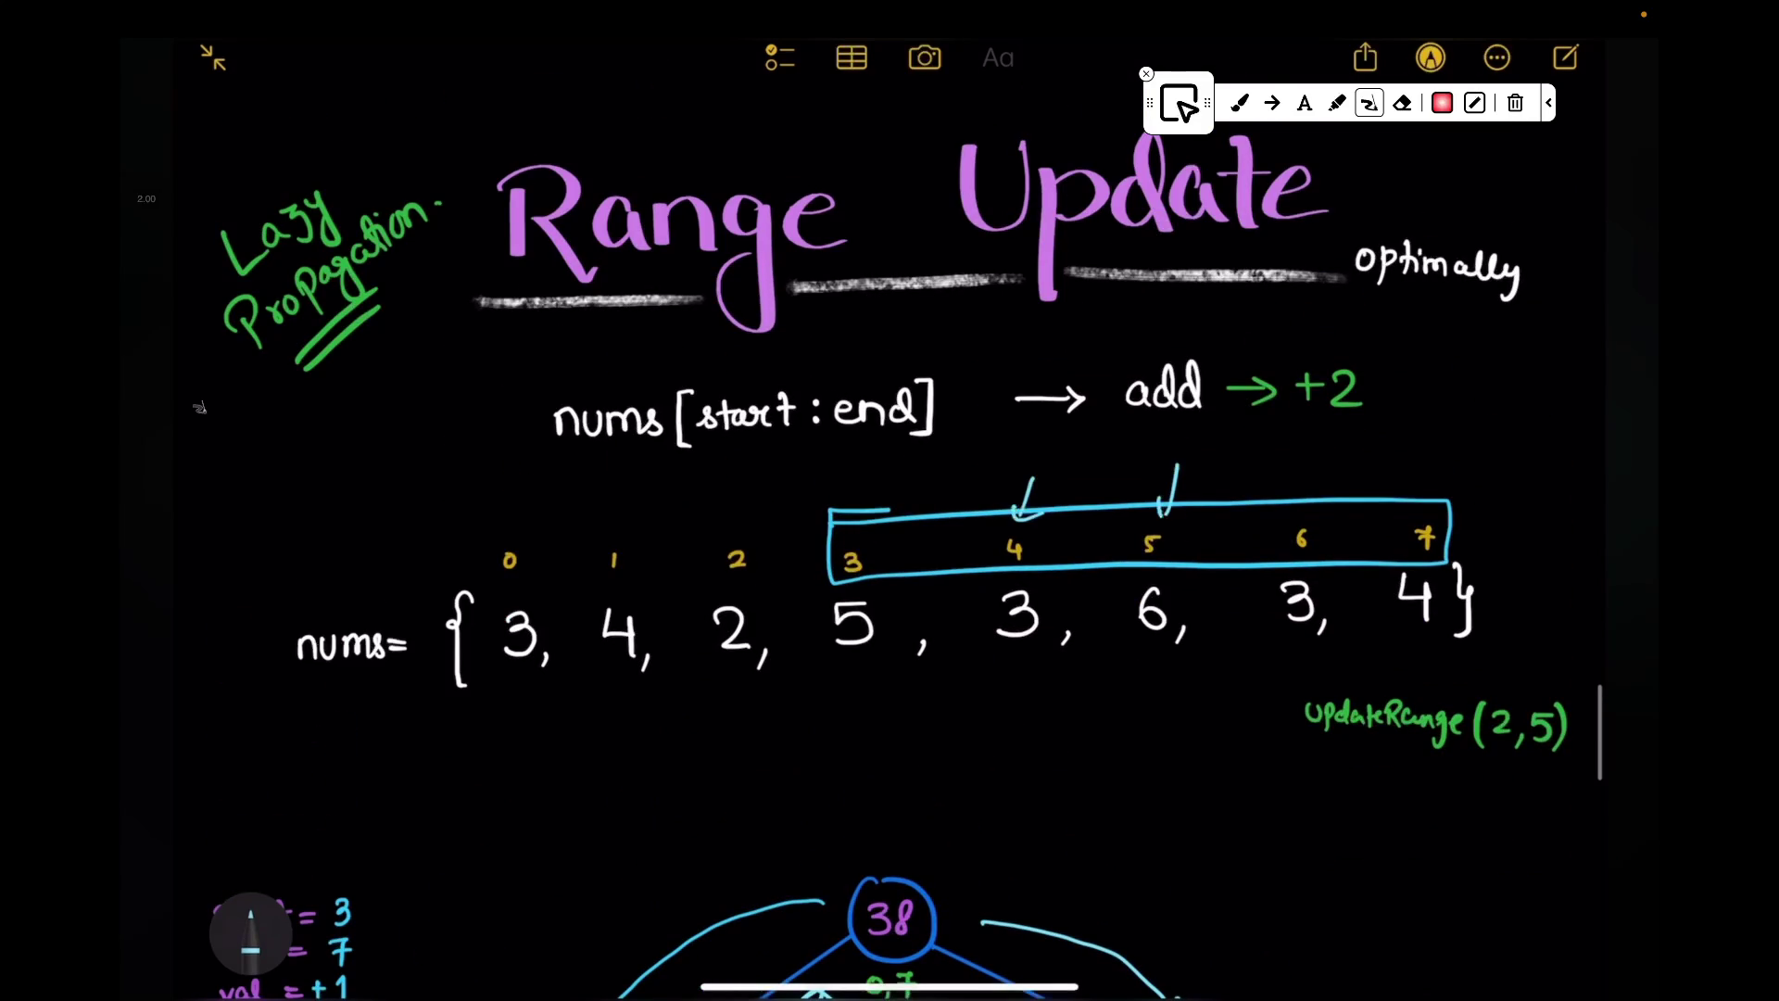
scroll(890, 557, down, 3)
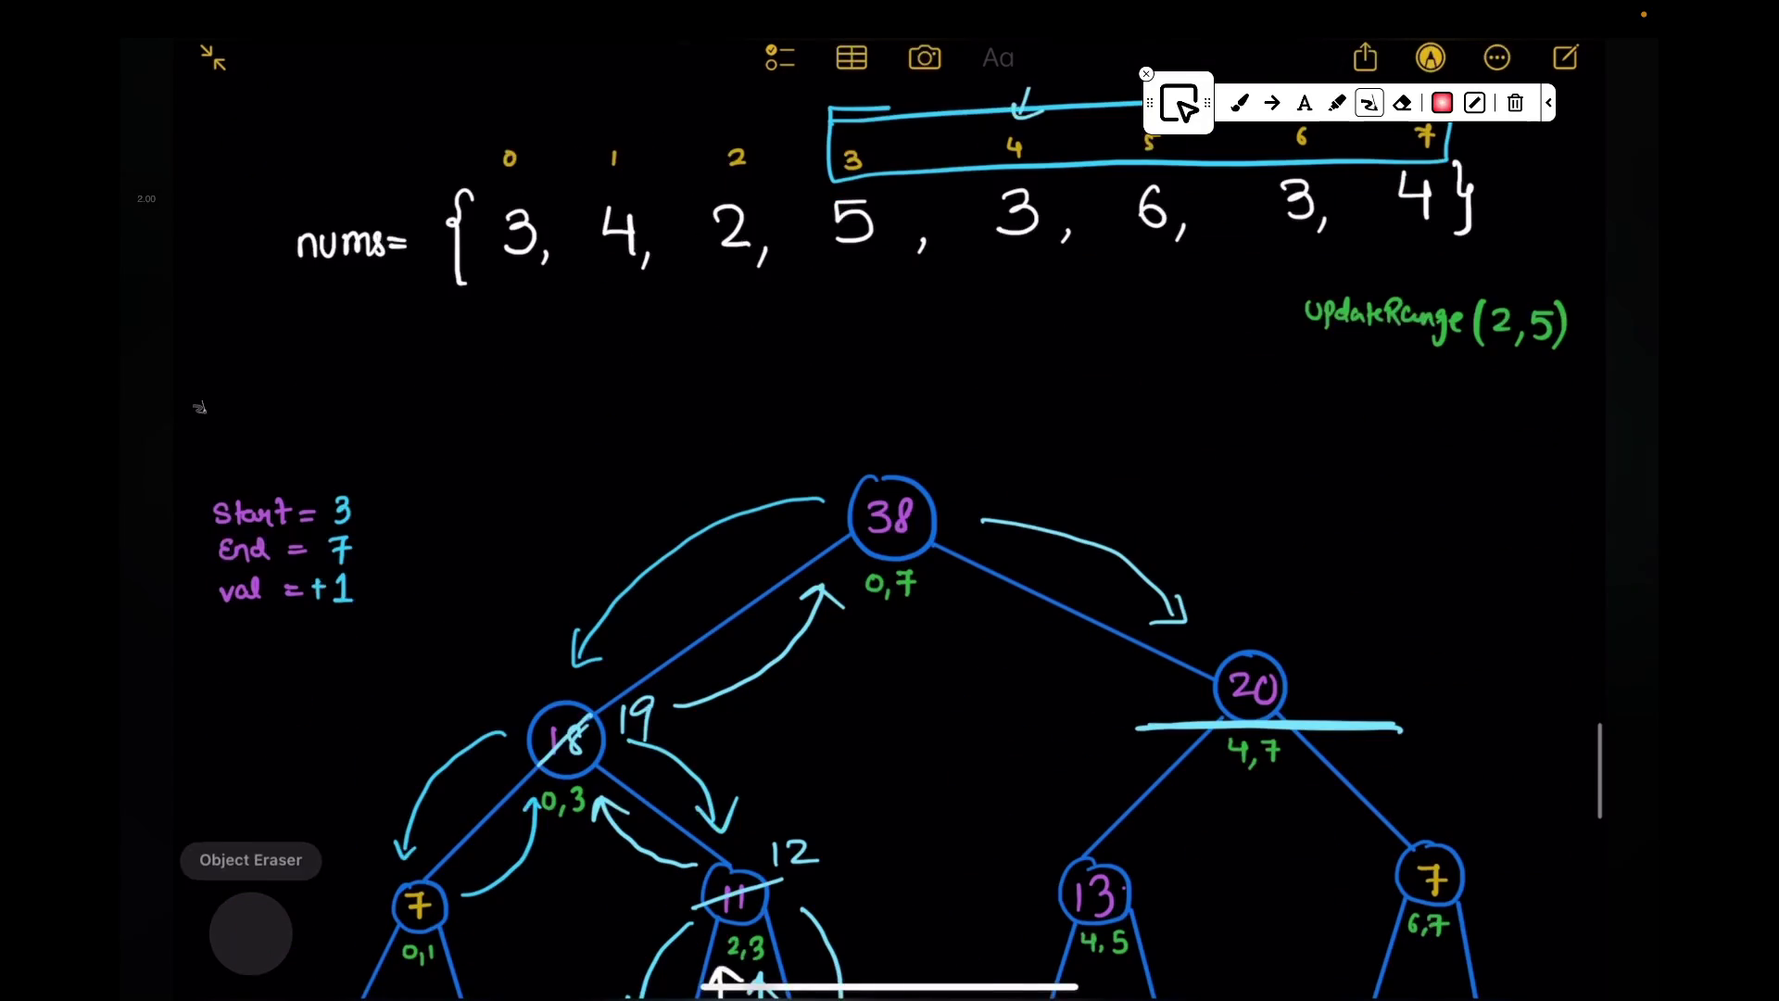
scroll(890, 556, down, 2)
mouse_move(1379, 550)
mouse_down()
mouse_move(1311, 554)
mouse_move(1299, 573)
mouse_up()
drag(1407, 511, 1414, 551)
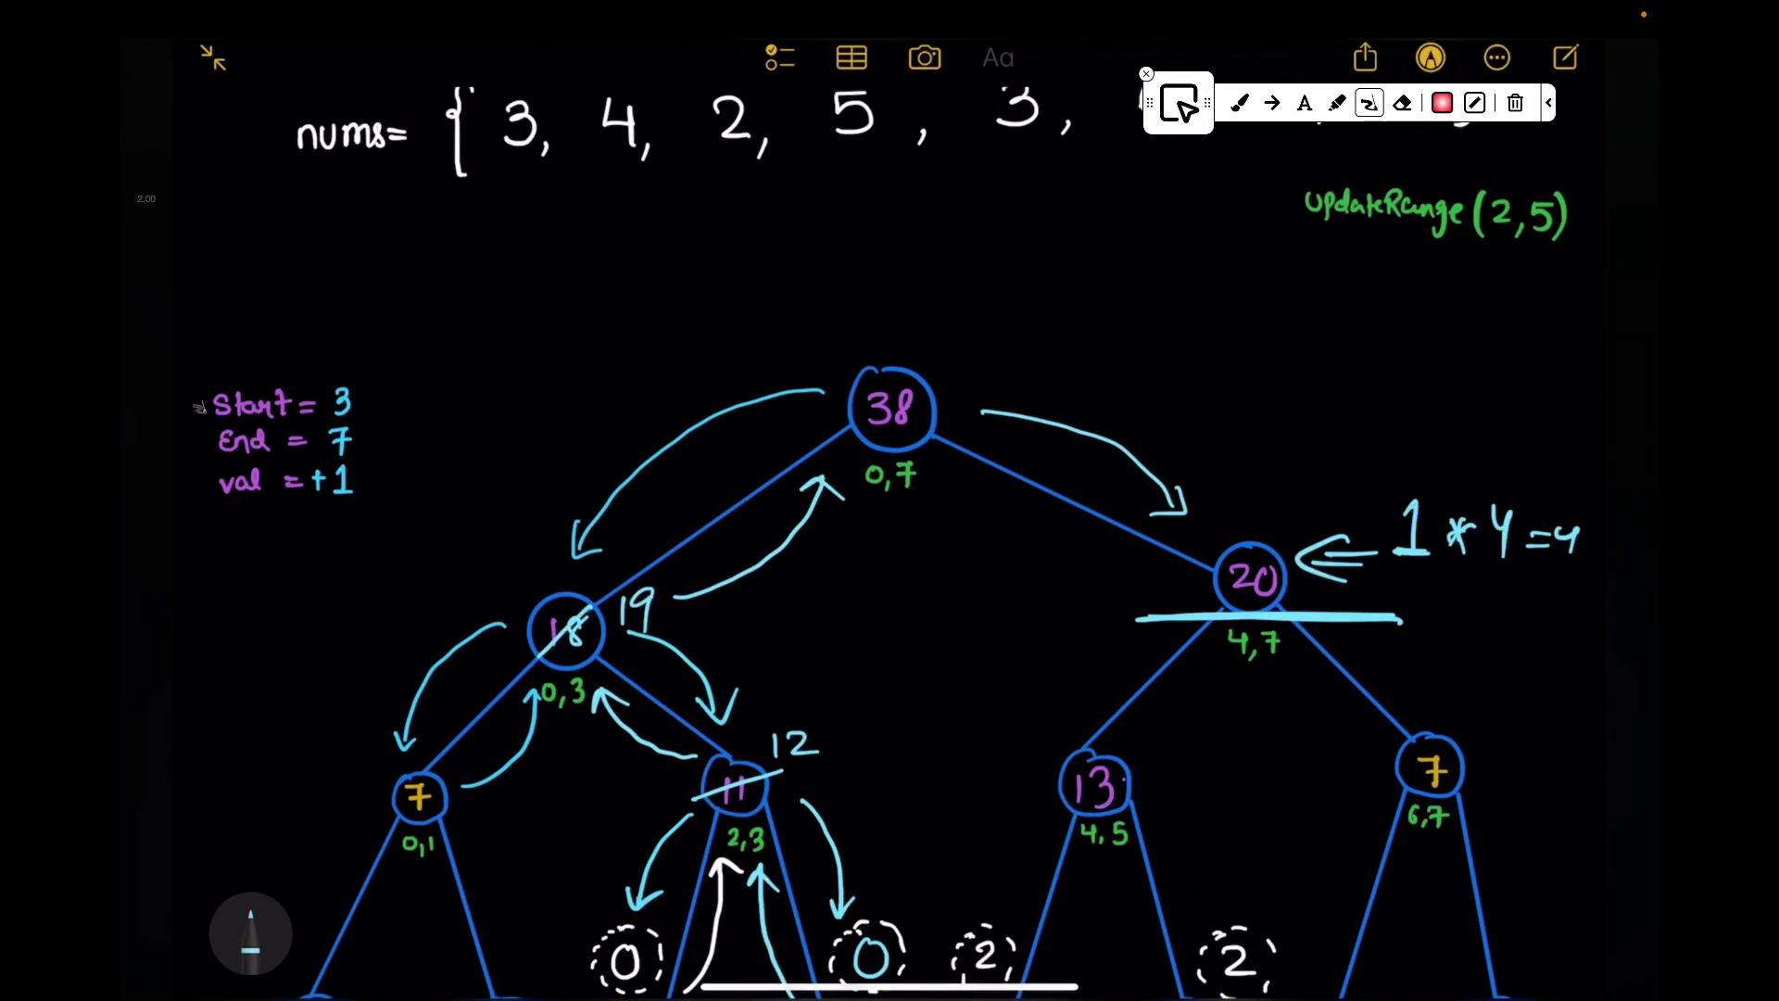
Step: Cross out node 20's old value and write 24 beside it
mouse_move(1286, 545)
mouse_down()
mouse_move(1209, 606)
mouse_move(1321, 564)
mouse_up()
drag(1338, 529, 1351, 551)
drag(1343, 532, 1342, 570)
Step: Draw dashed arrows passing lazy value 1 down to nodes 13 and 7, then pause the video
click(494, 925)
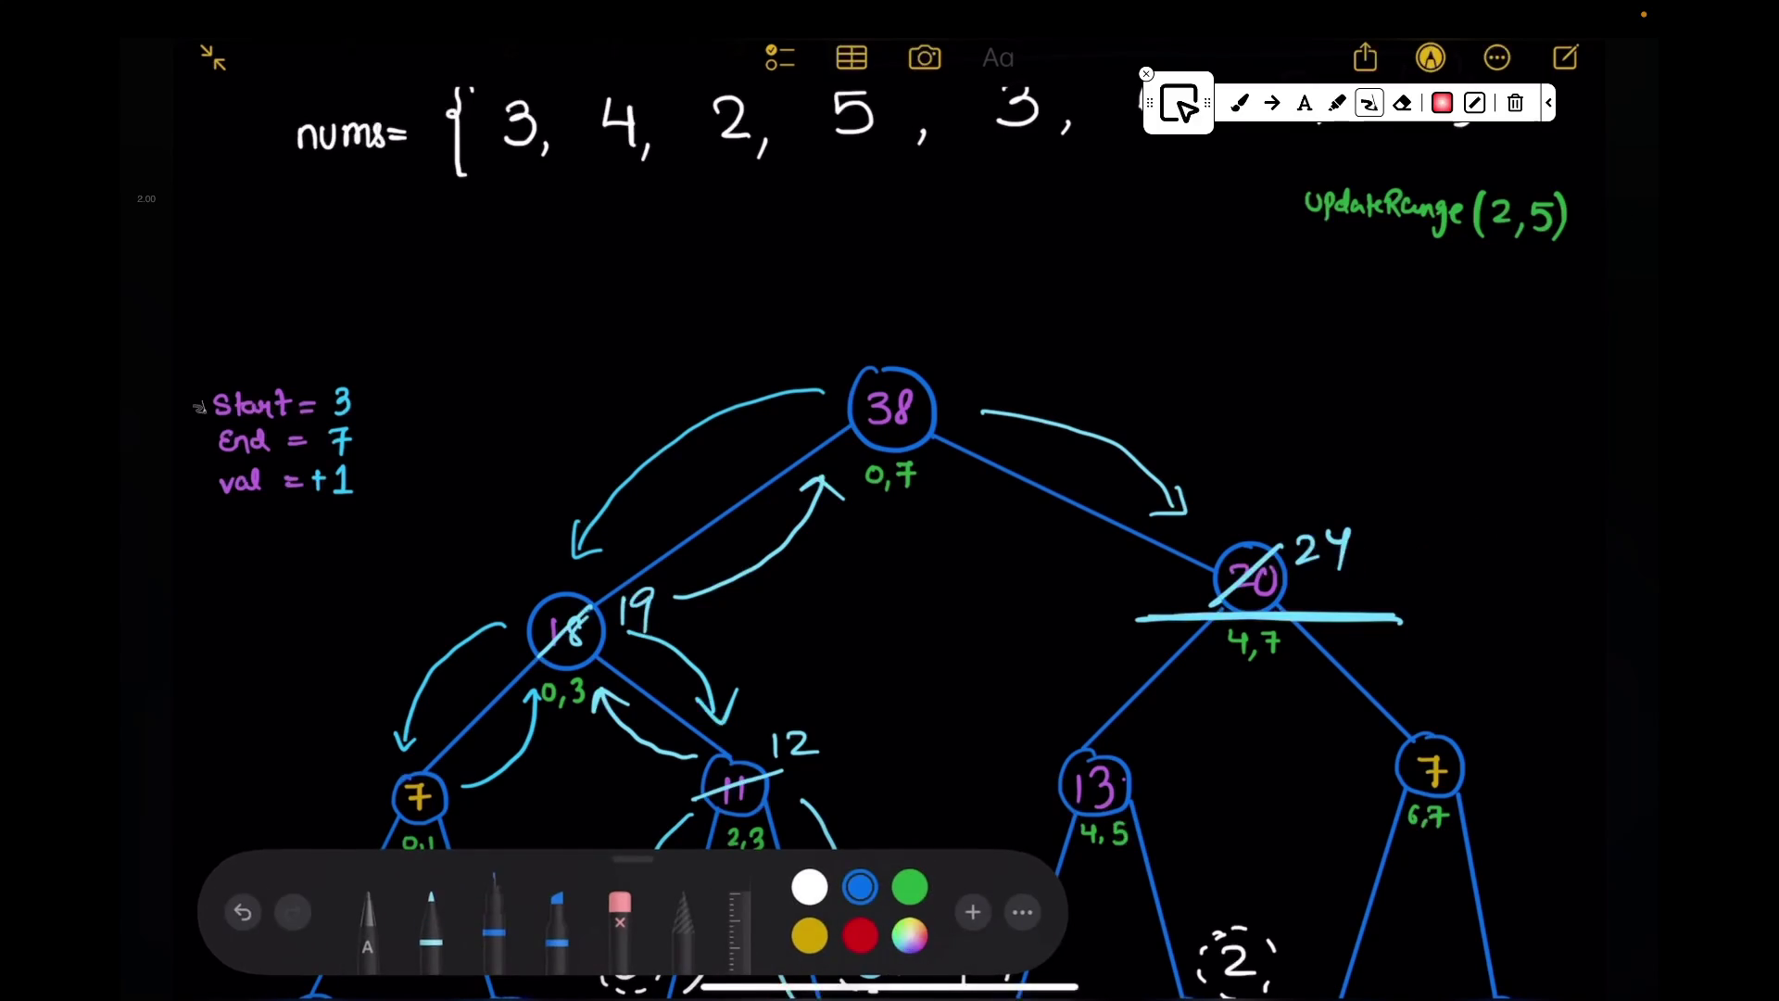
click(250, 932)
click(619, 891)
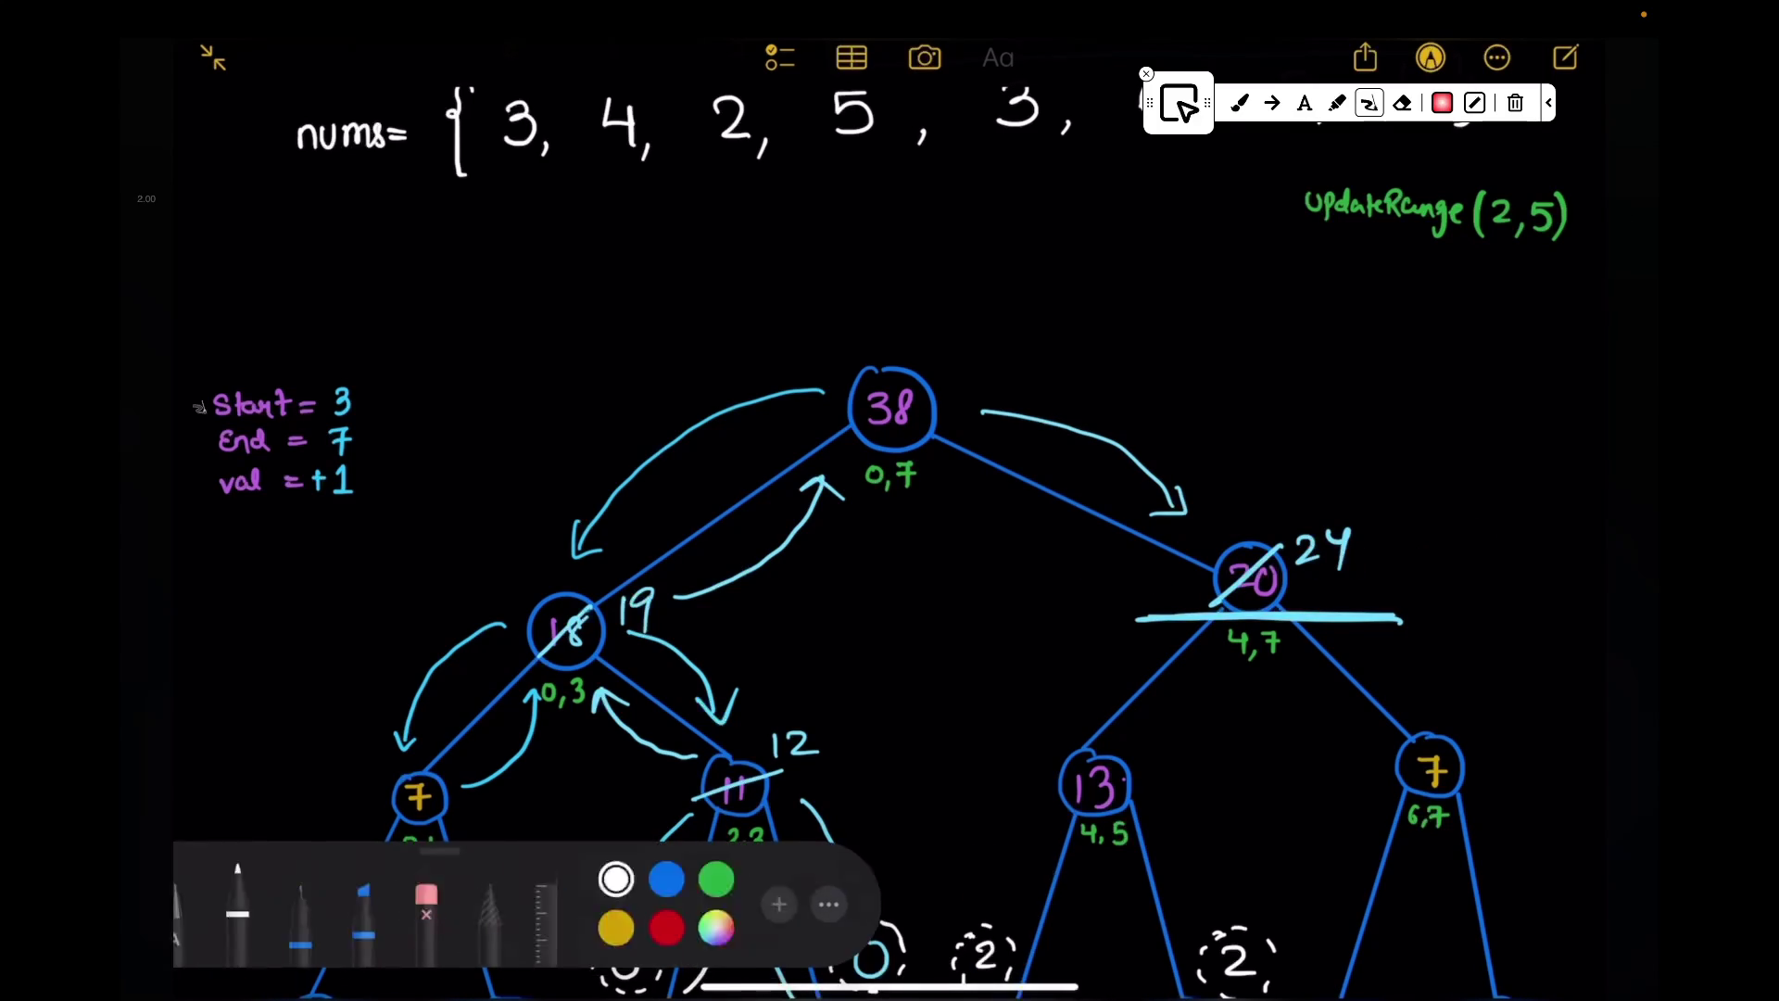
scroll(907, 544, down, 1)
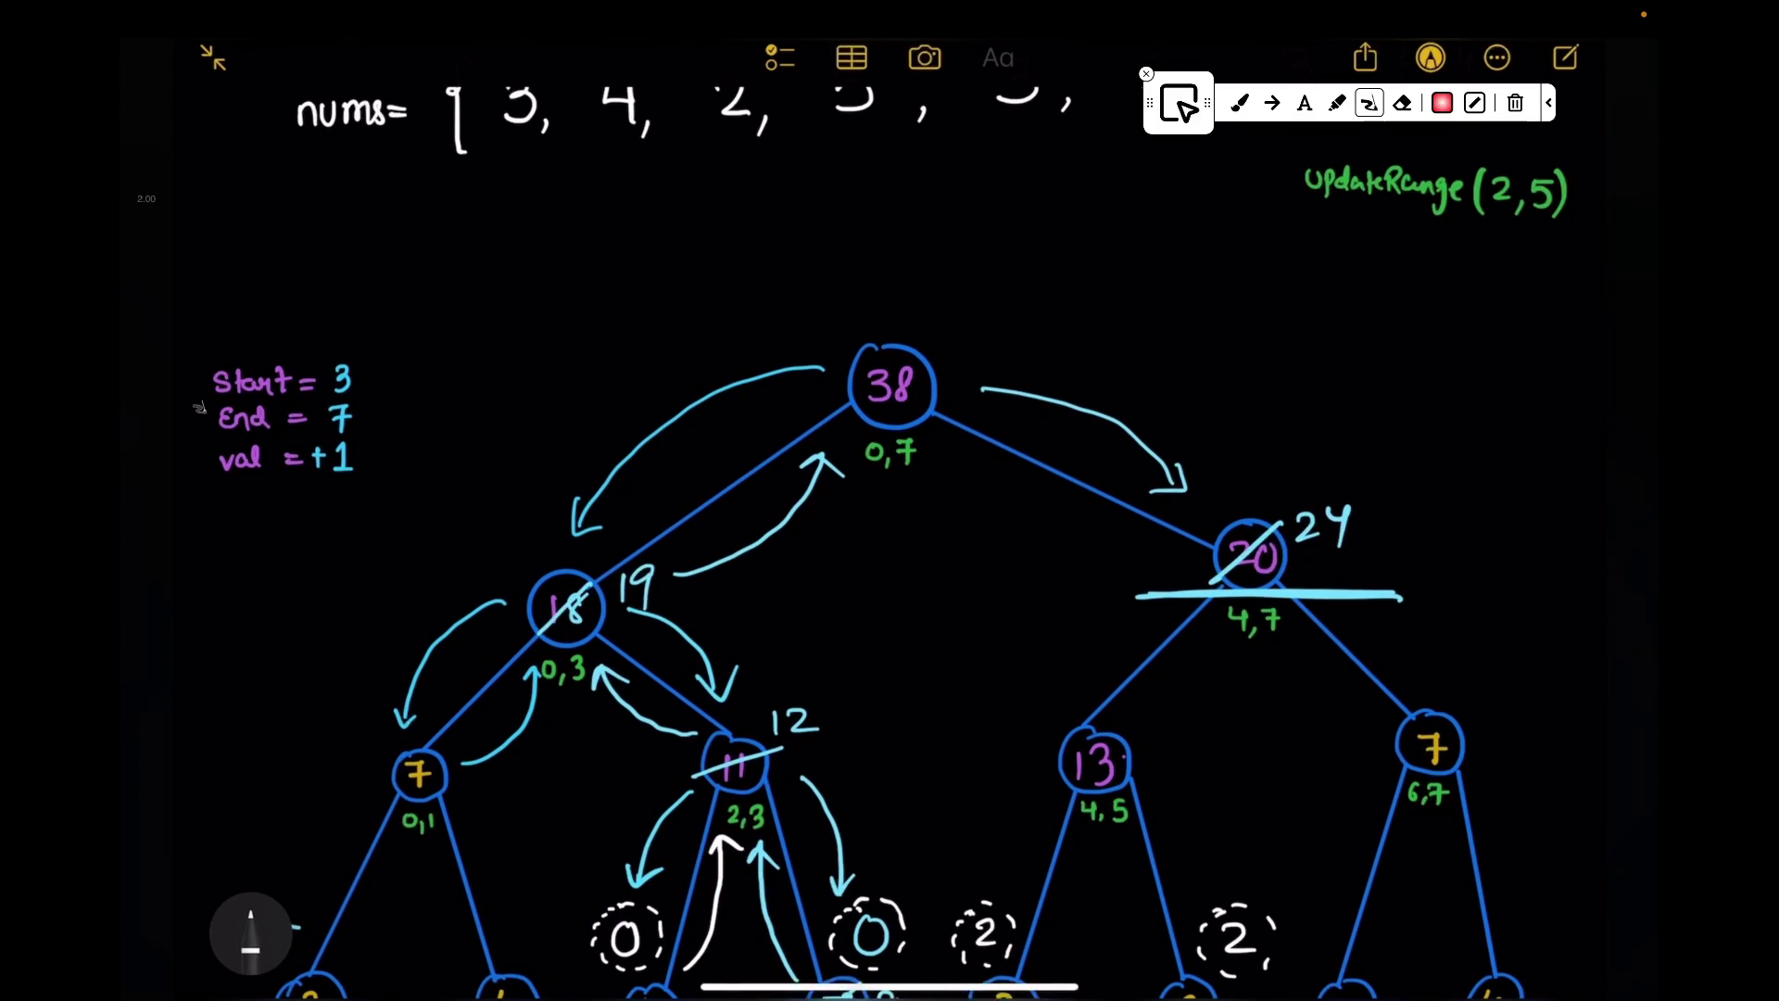
mouse_move(1167, 569)
mouse_down()
mouse_move(1113, 598)
mouse_move(1046, 684)
mouse_move(1030, 763)
mouse_up()
drag(1010, 702, 1018, 739)
mouse_move(1324, 573)
mouse_down()
mouse_move(1432, 690)
mouse_move(1502, 664)
mouse_up()
key(space)
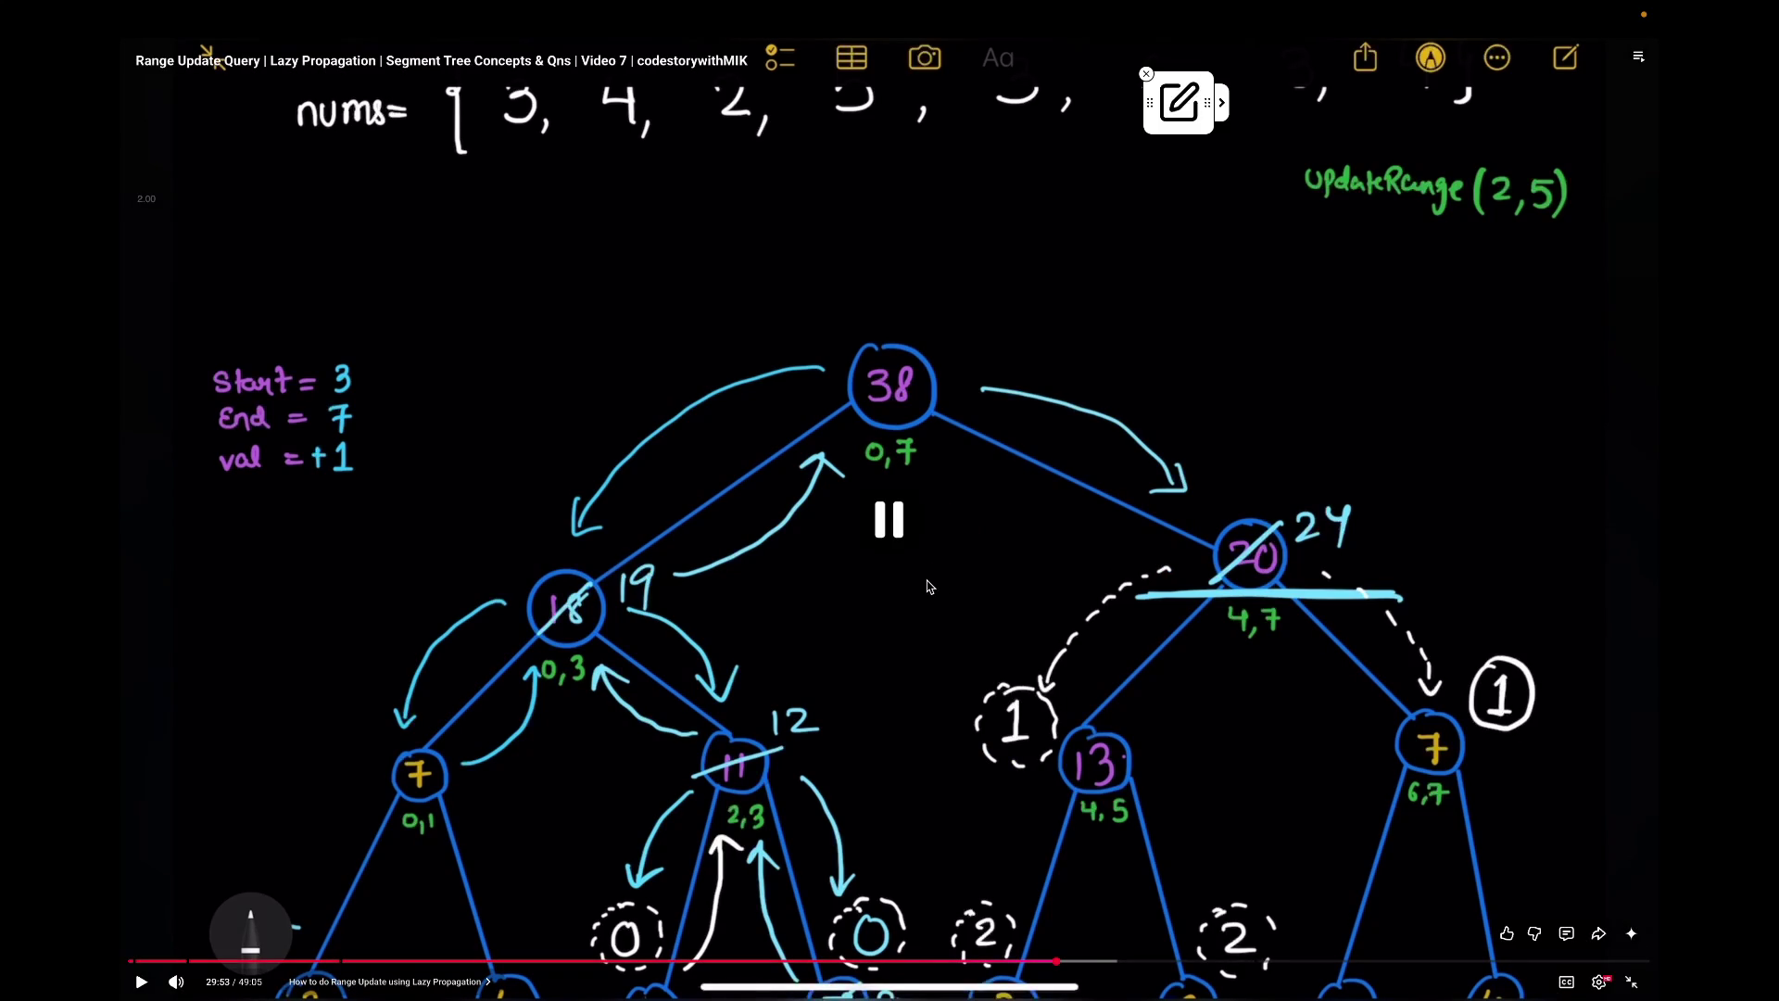
key(ctrl+Left)
scroll(844, 504, up, 3)
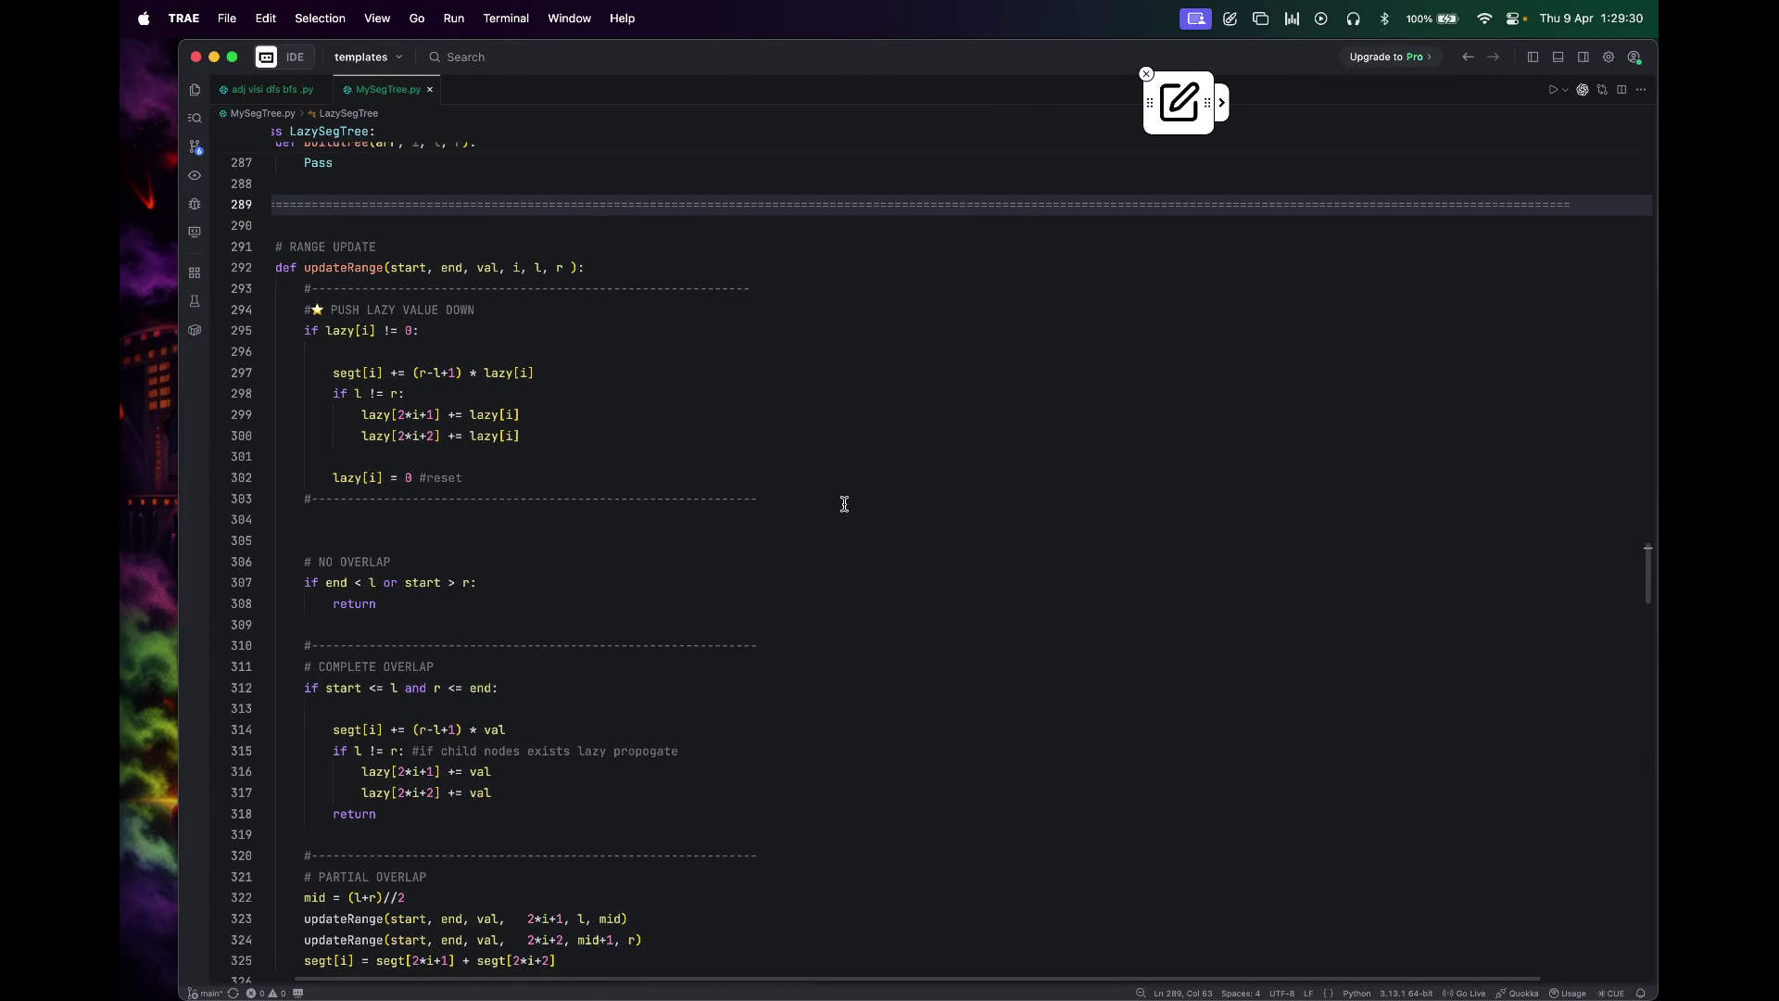
scroll(844, 504, down, 1)
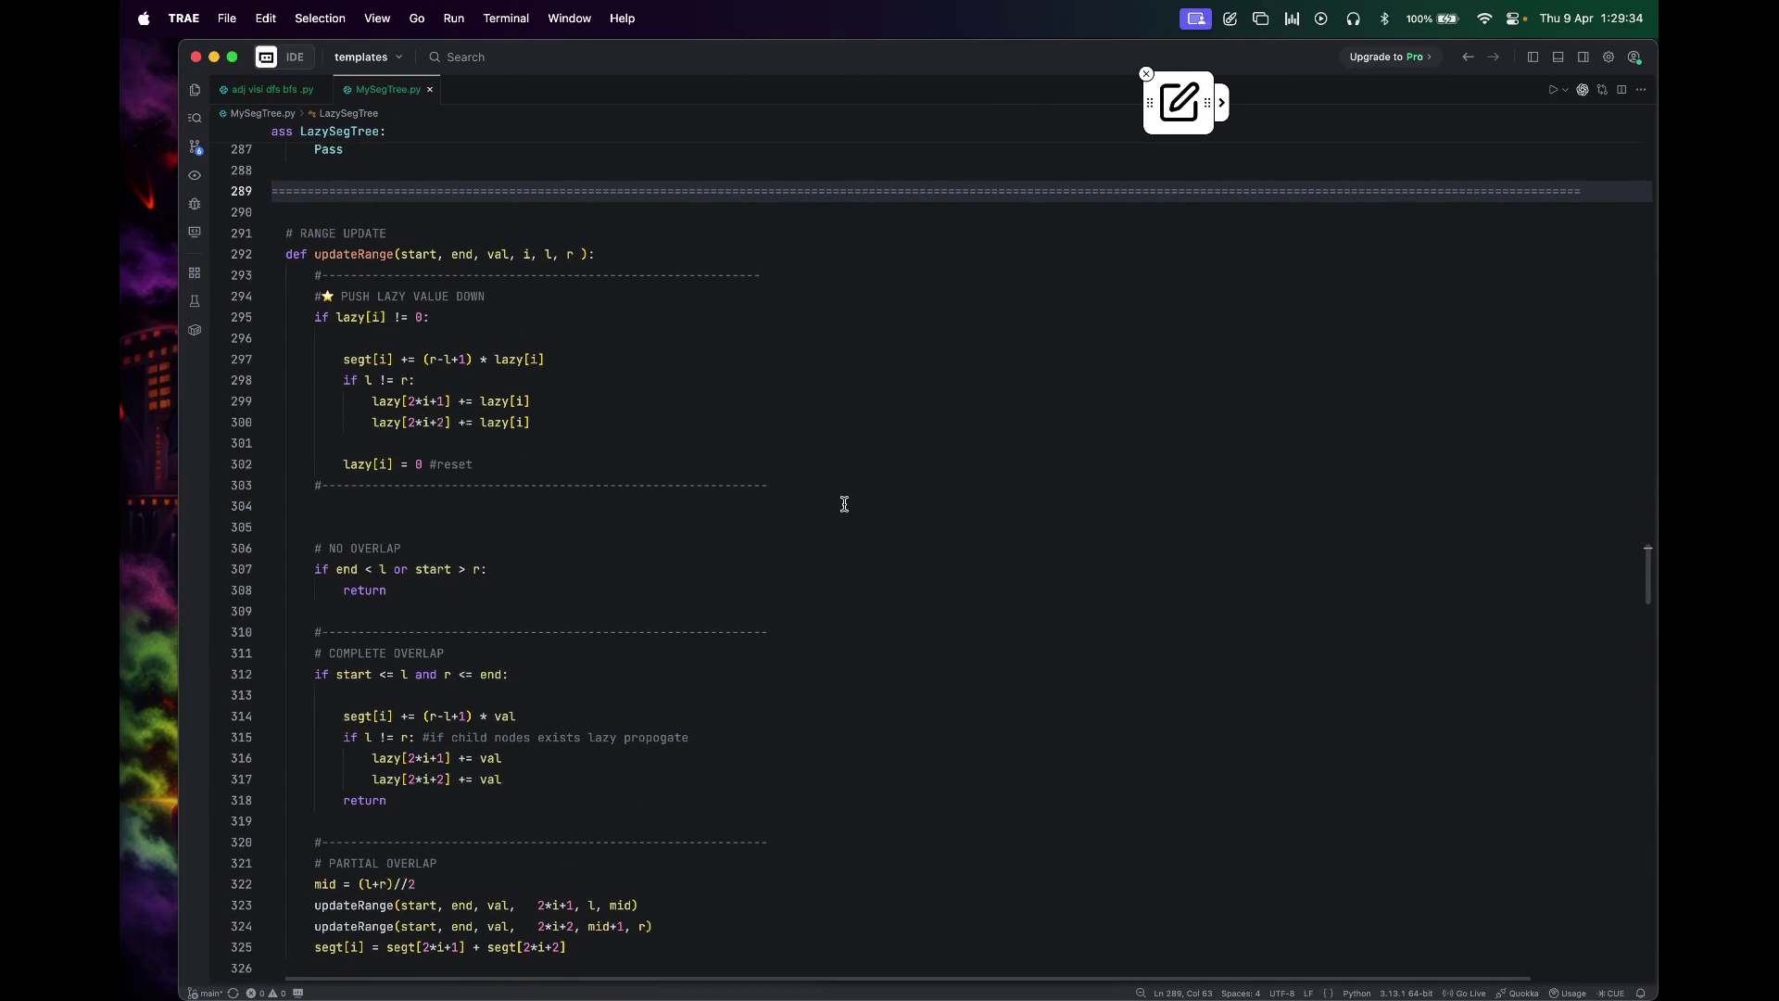
scroll(844, 504, down, 1)
scroll(843, 503, up, 1)
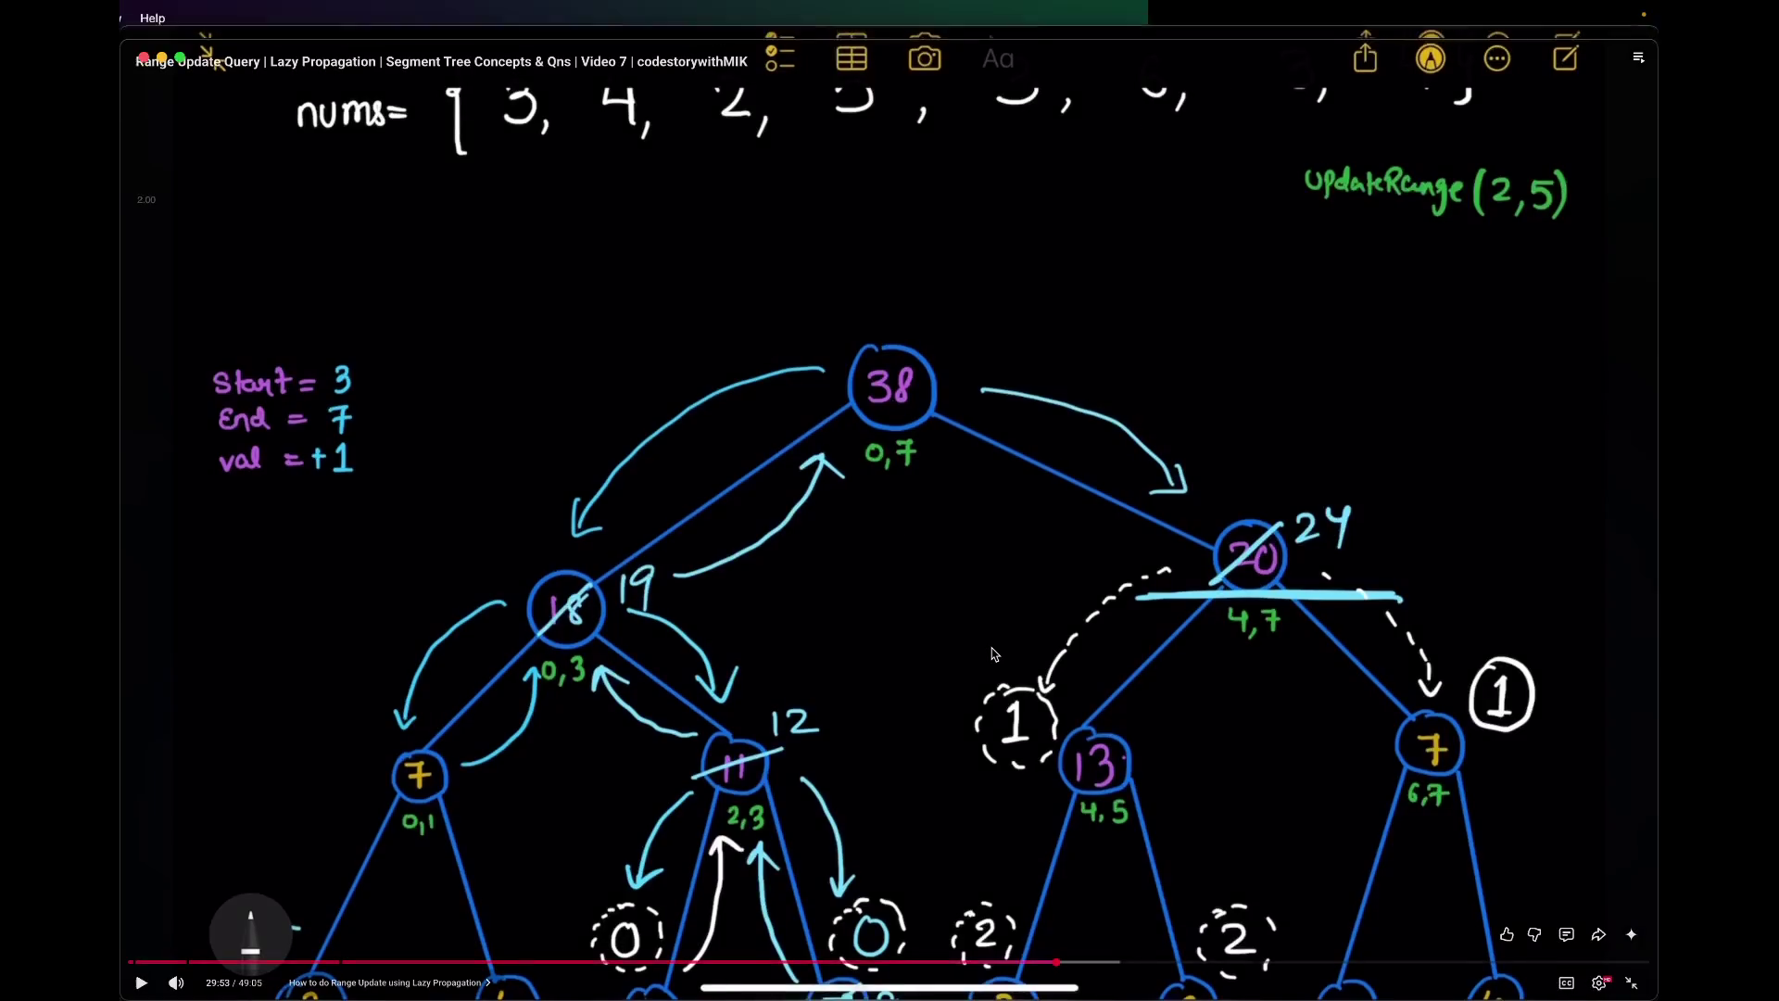
Step: Play the lesson in theater and fullscreen past the root becoming 43, then pause it
key(space)
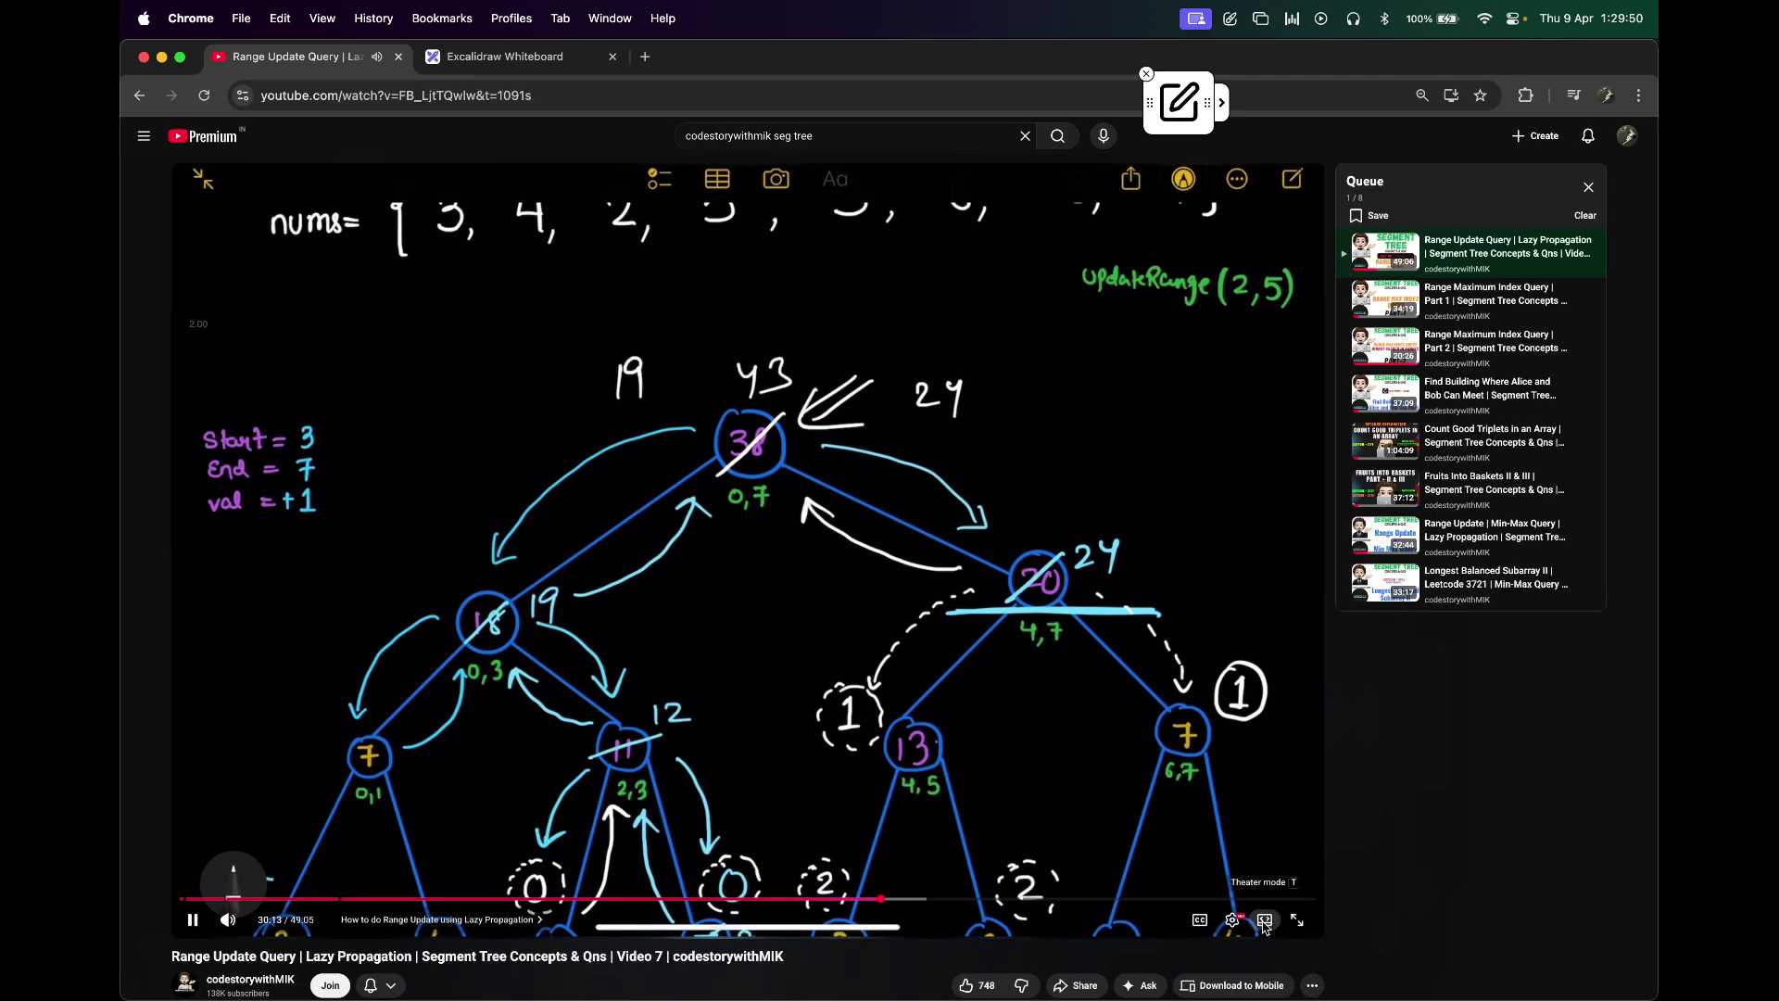
click(1264, 920)
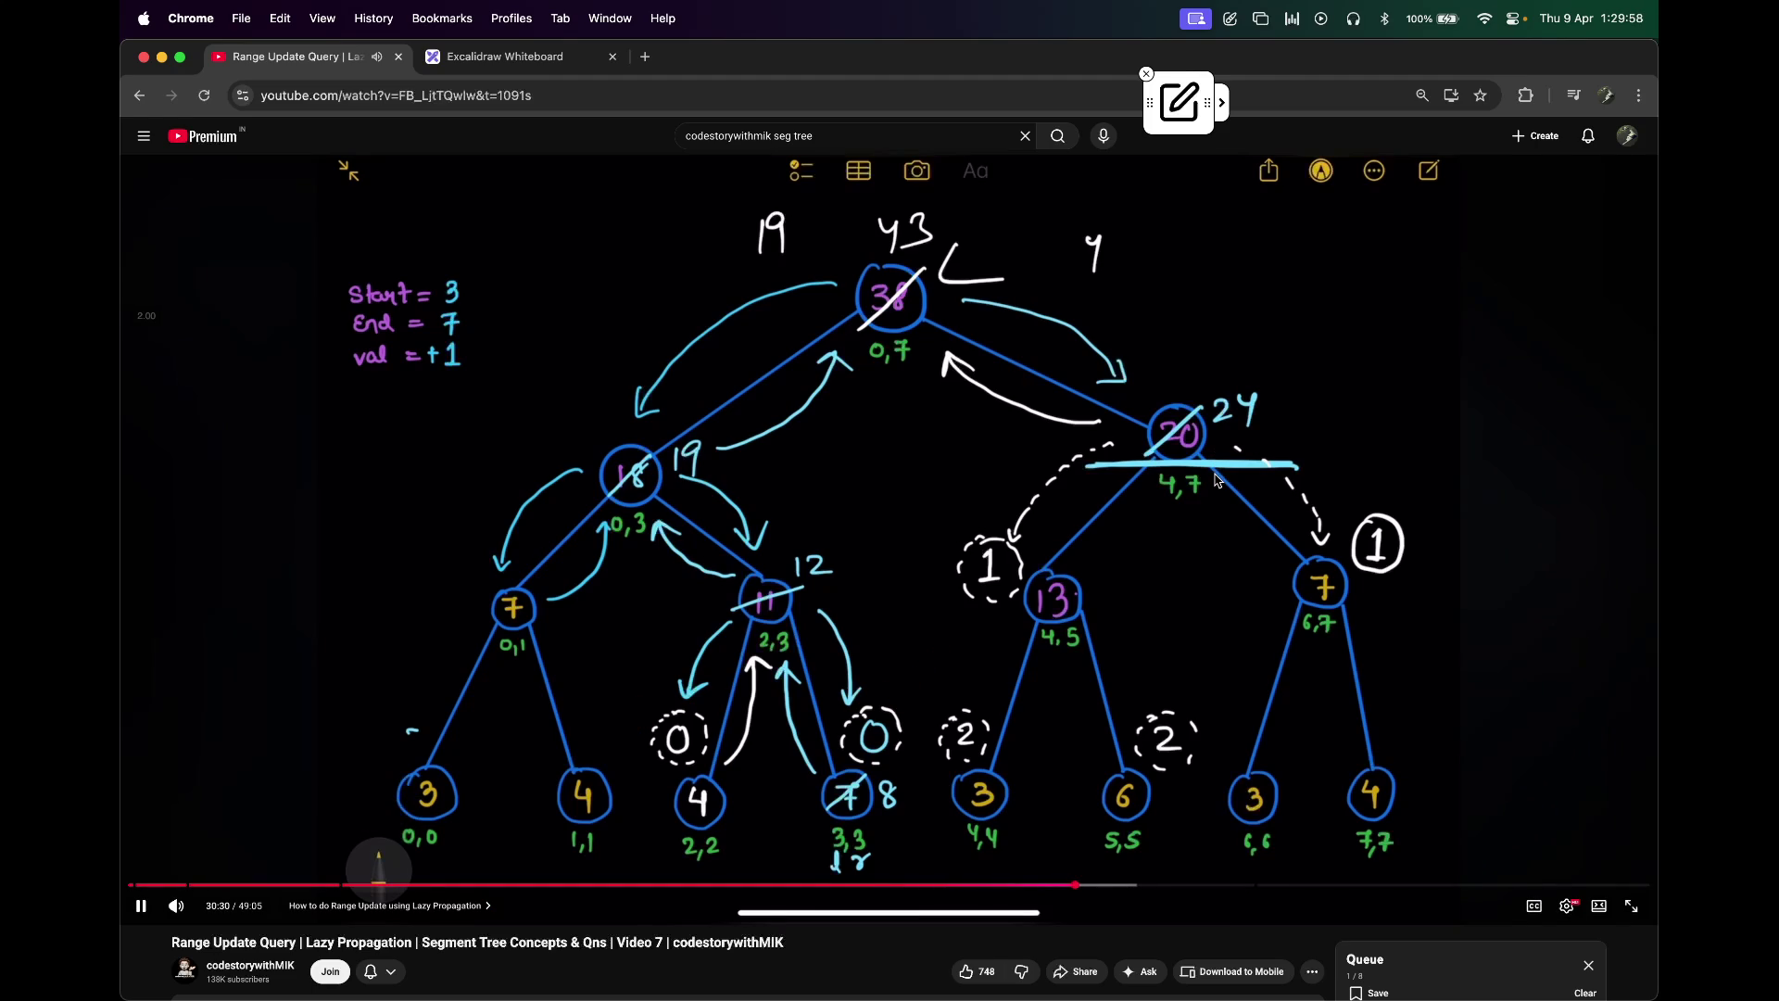
key(ctrl+super+f)
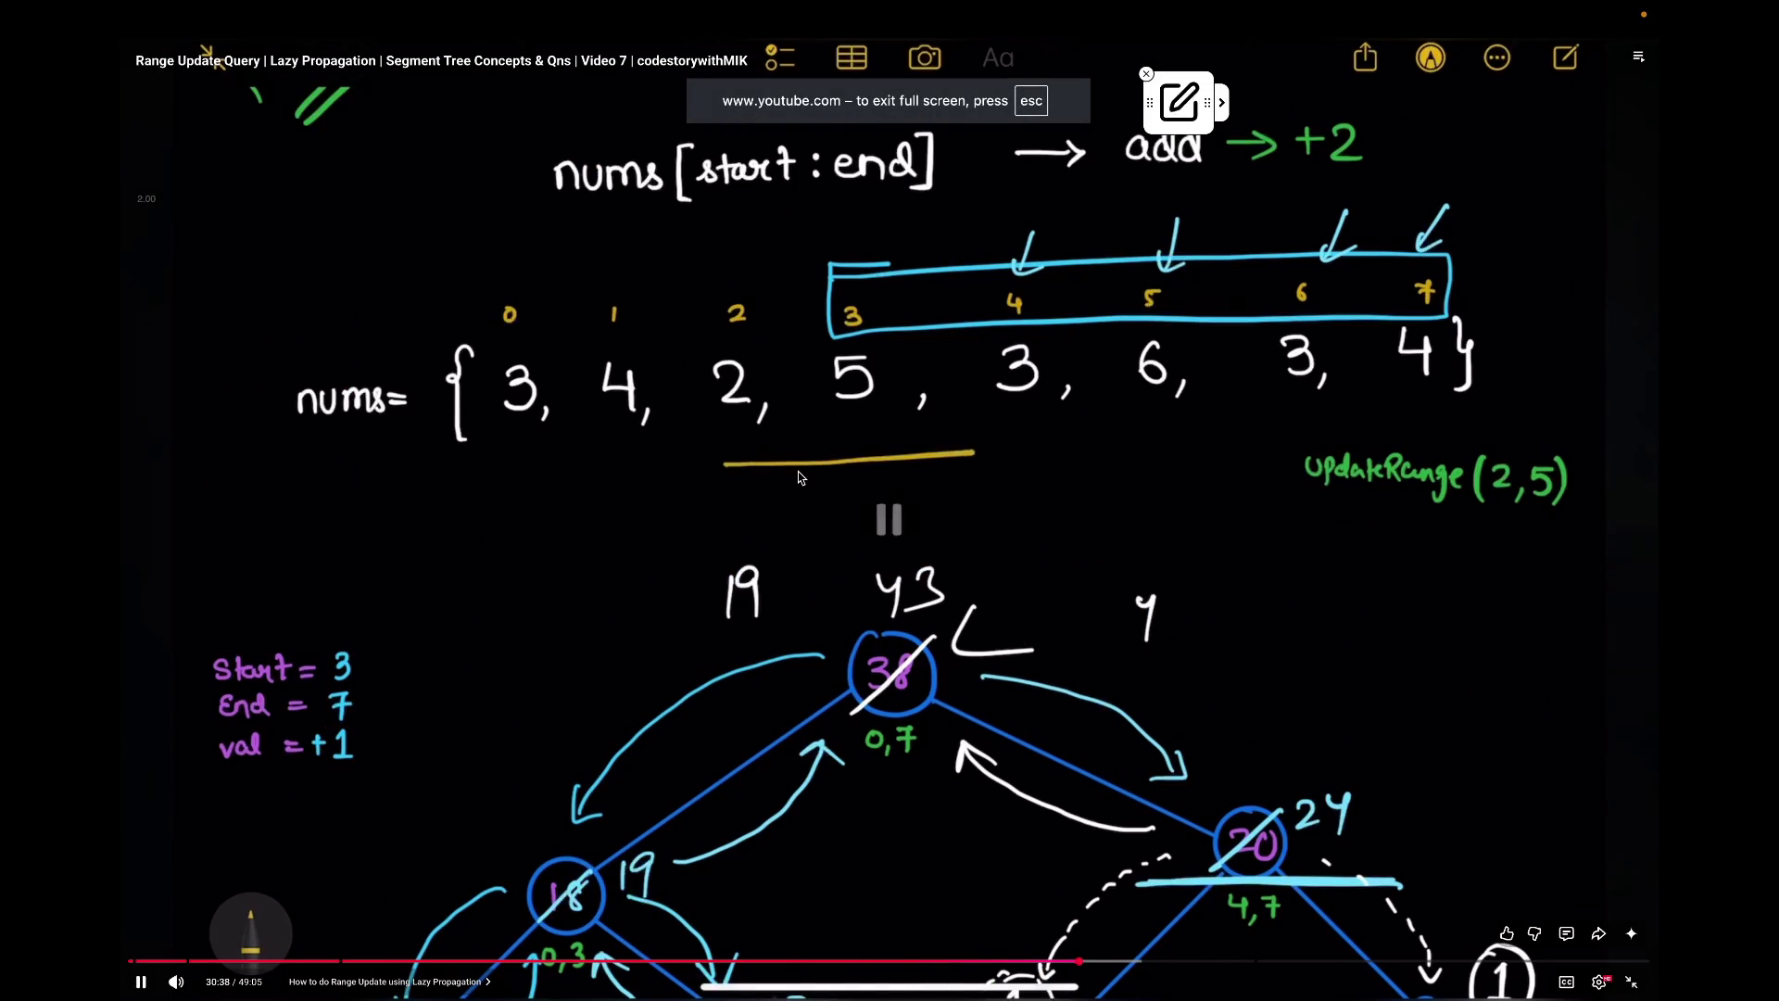
key(Escape)
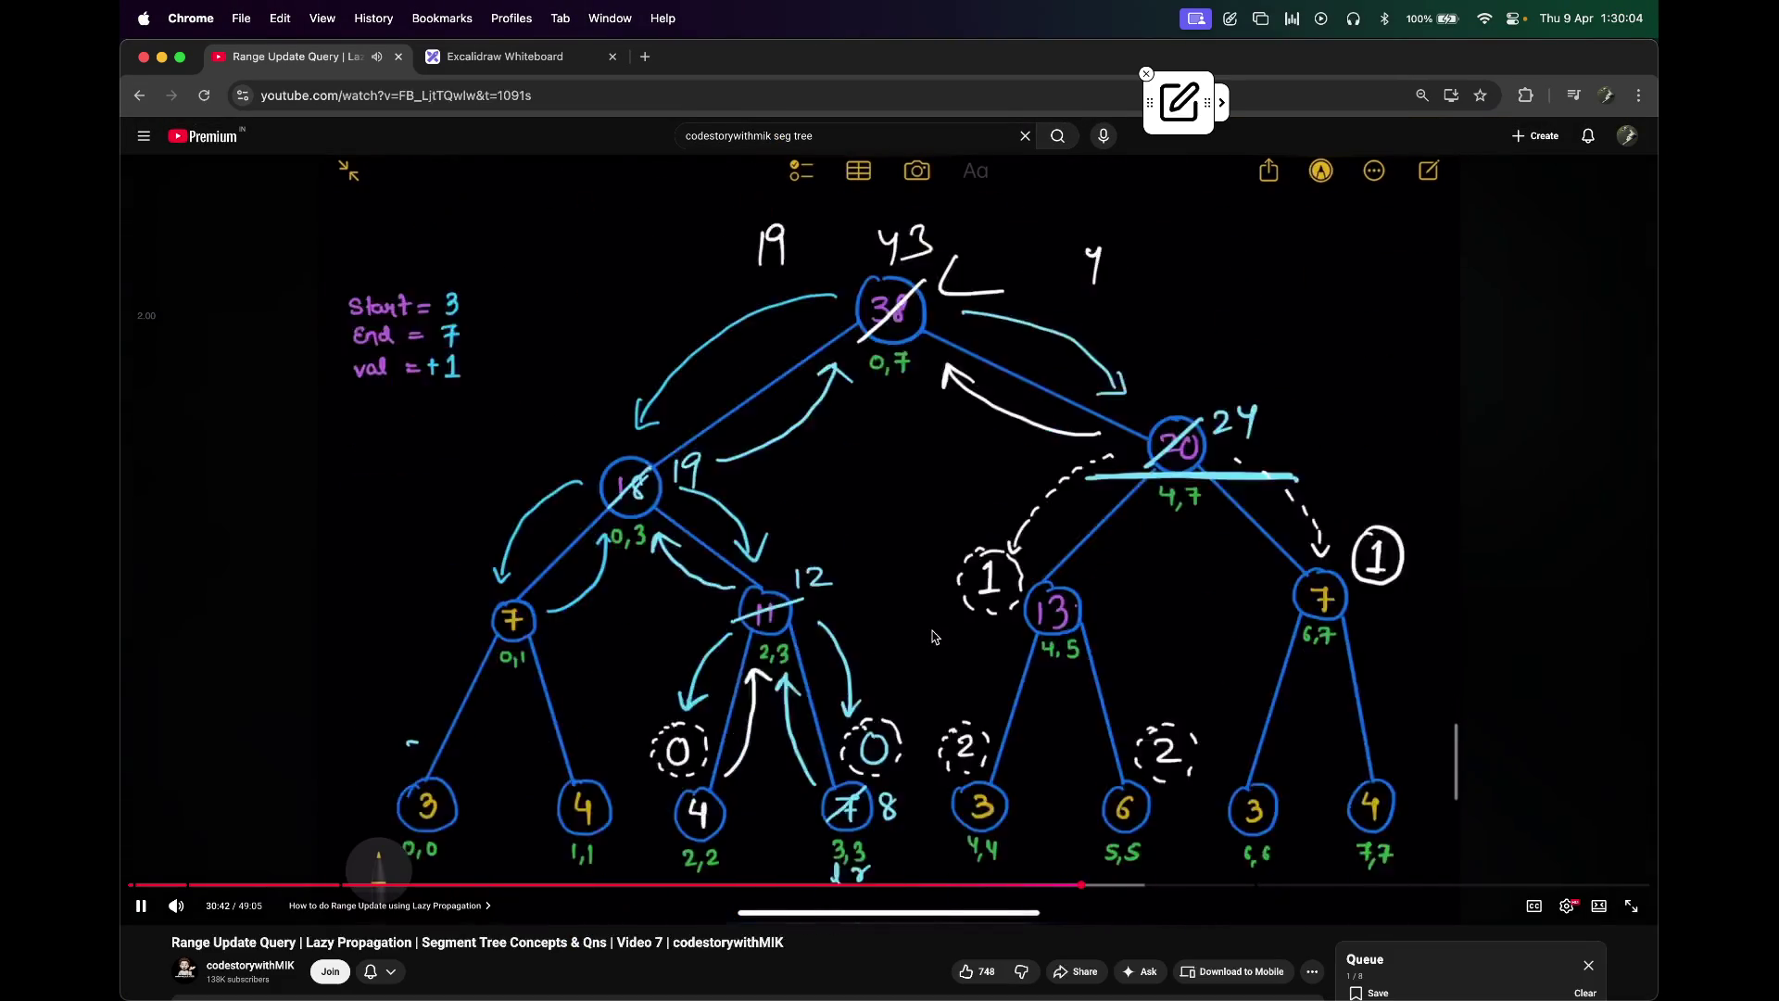
key(space)
Step: Review the earlier tree sketch on the Excalidraw whiteboard, then return and resume the lesson
click(468, 53)
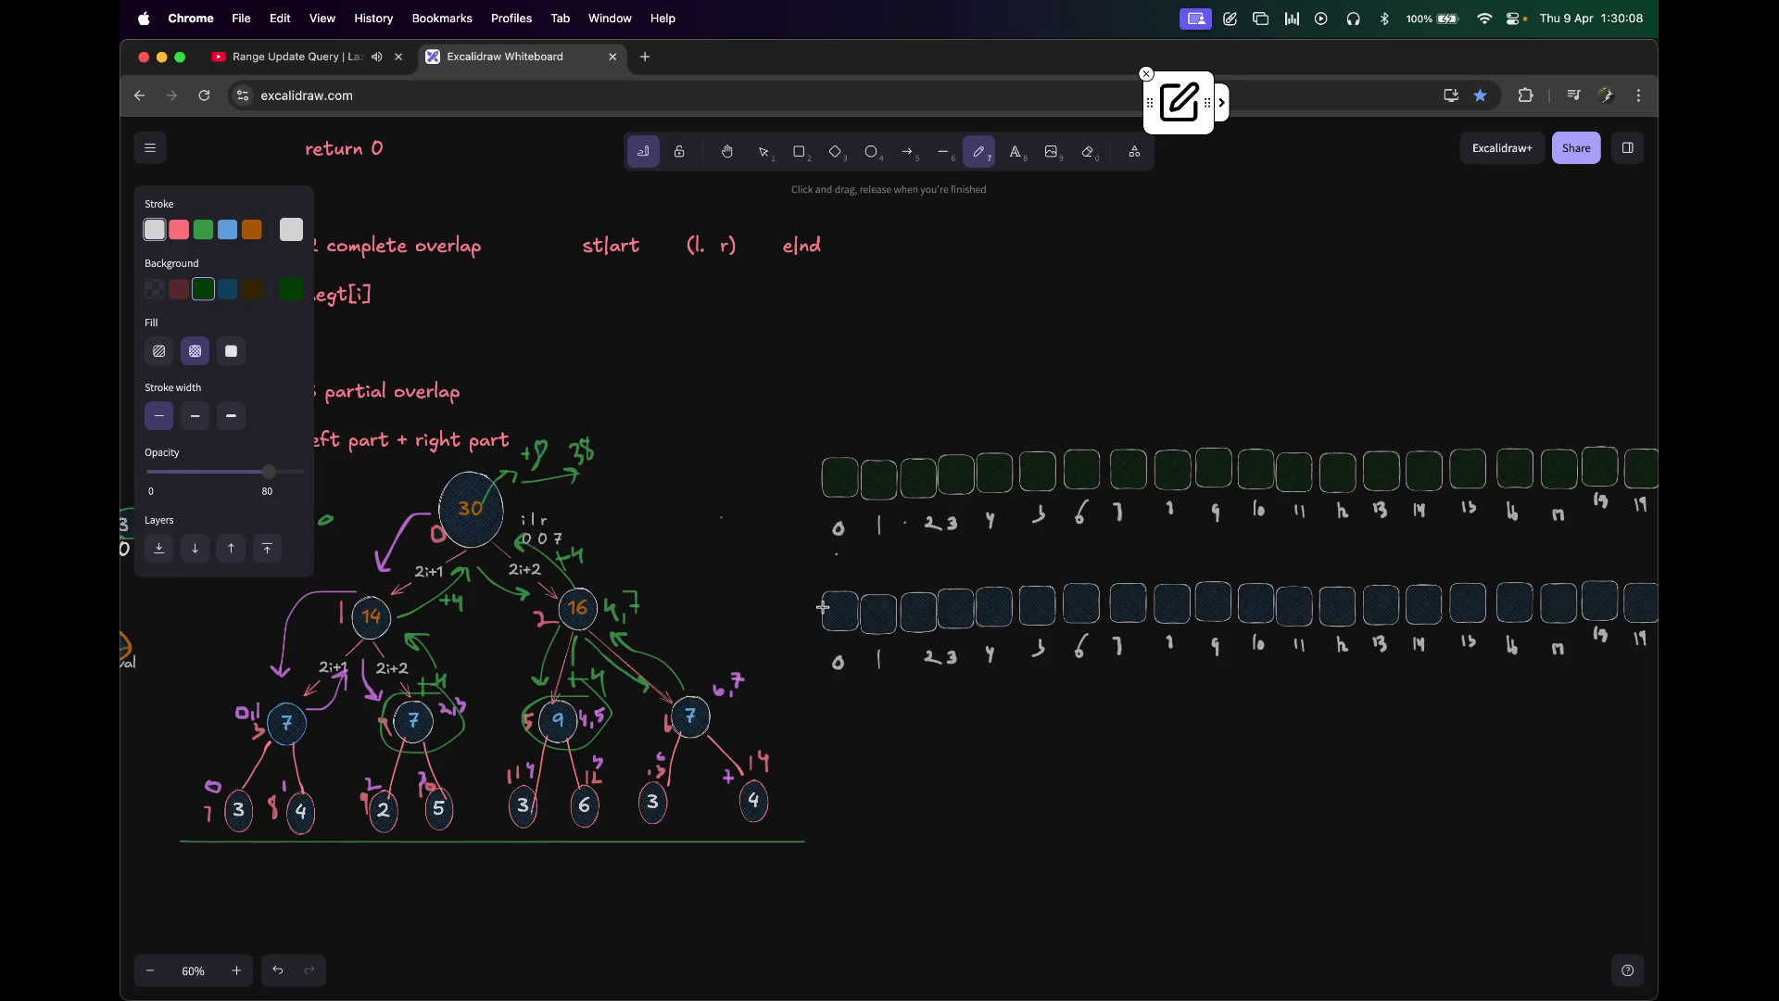
scroll(822, 607, left, 10)
scroll(822, 607, up, 2)
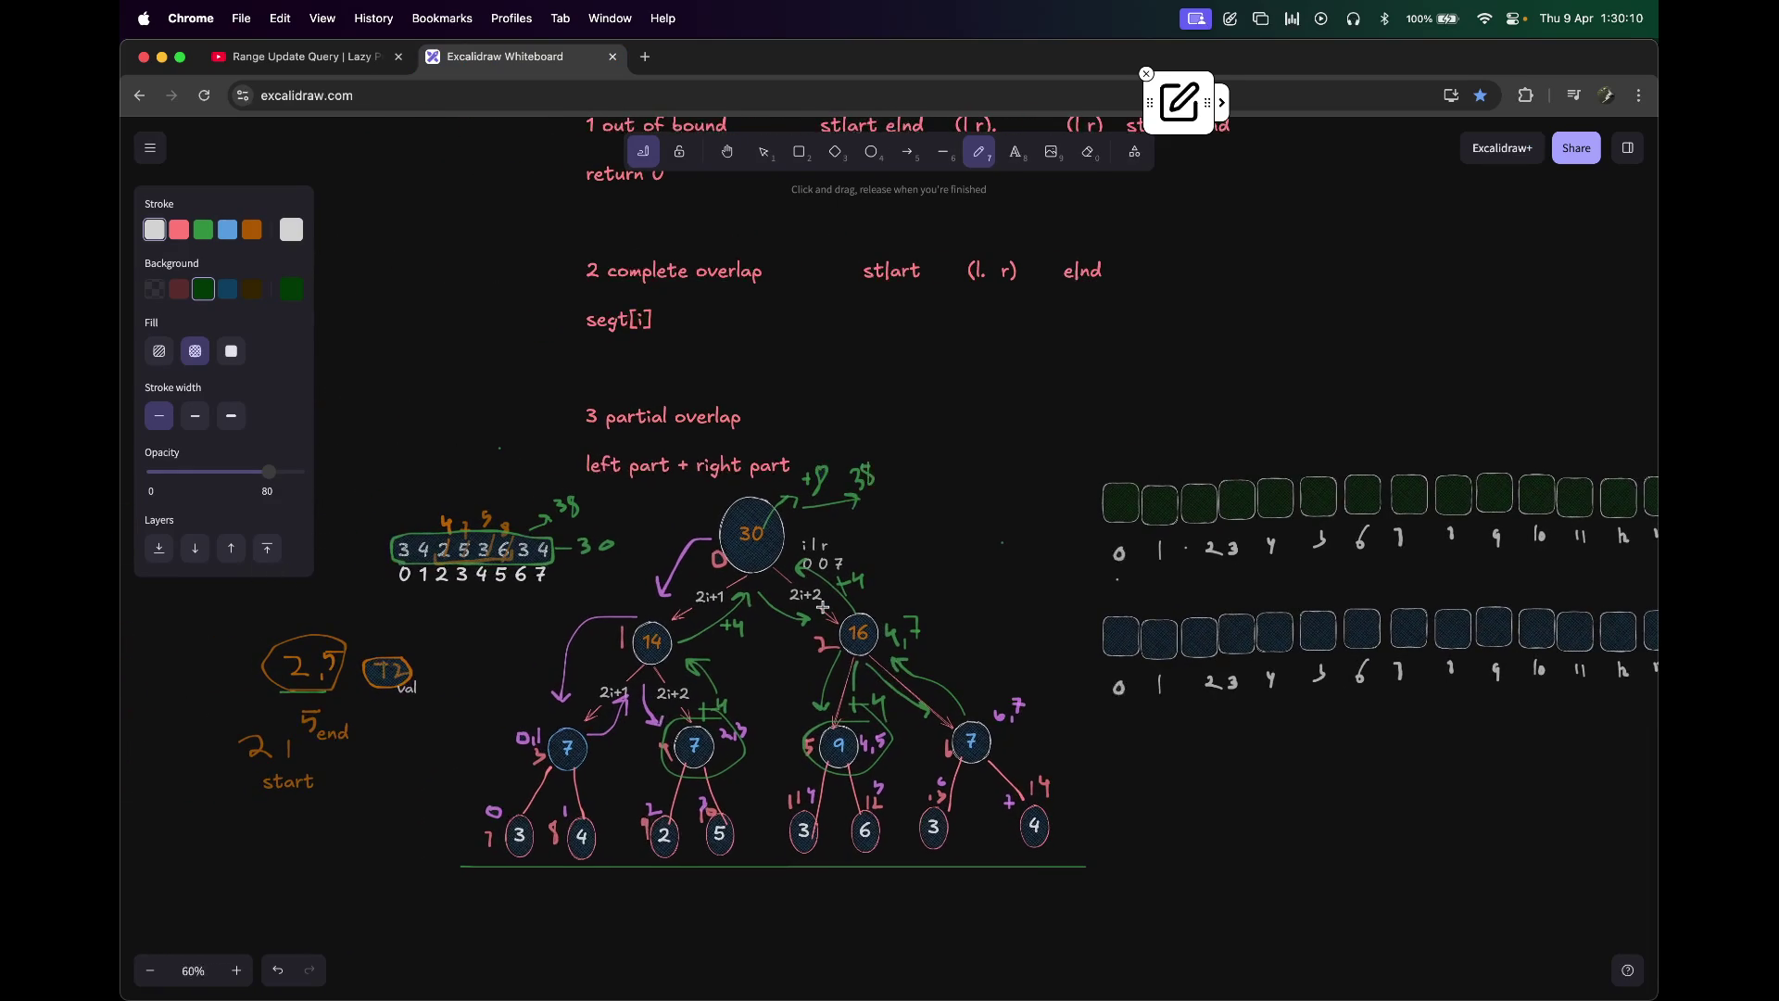
scroll(822, 606, right, 3)
scroll(821, 607, up, 2)
scroll(822, 607, down, 4)
scroll(822, 606, left, 2)
scroll(822, 607, down, 1)
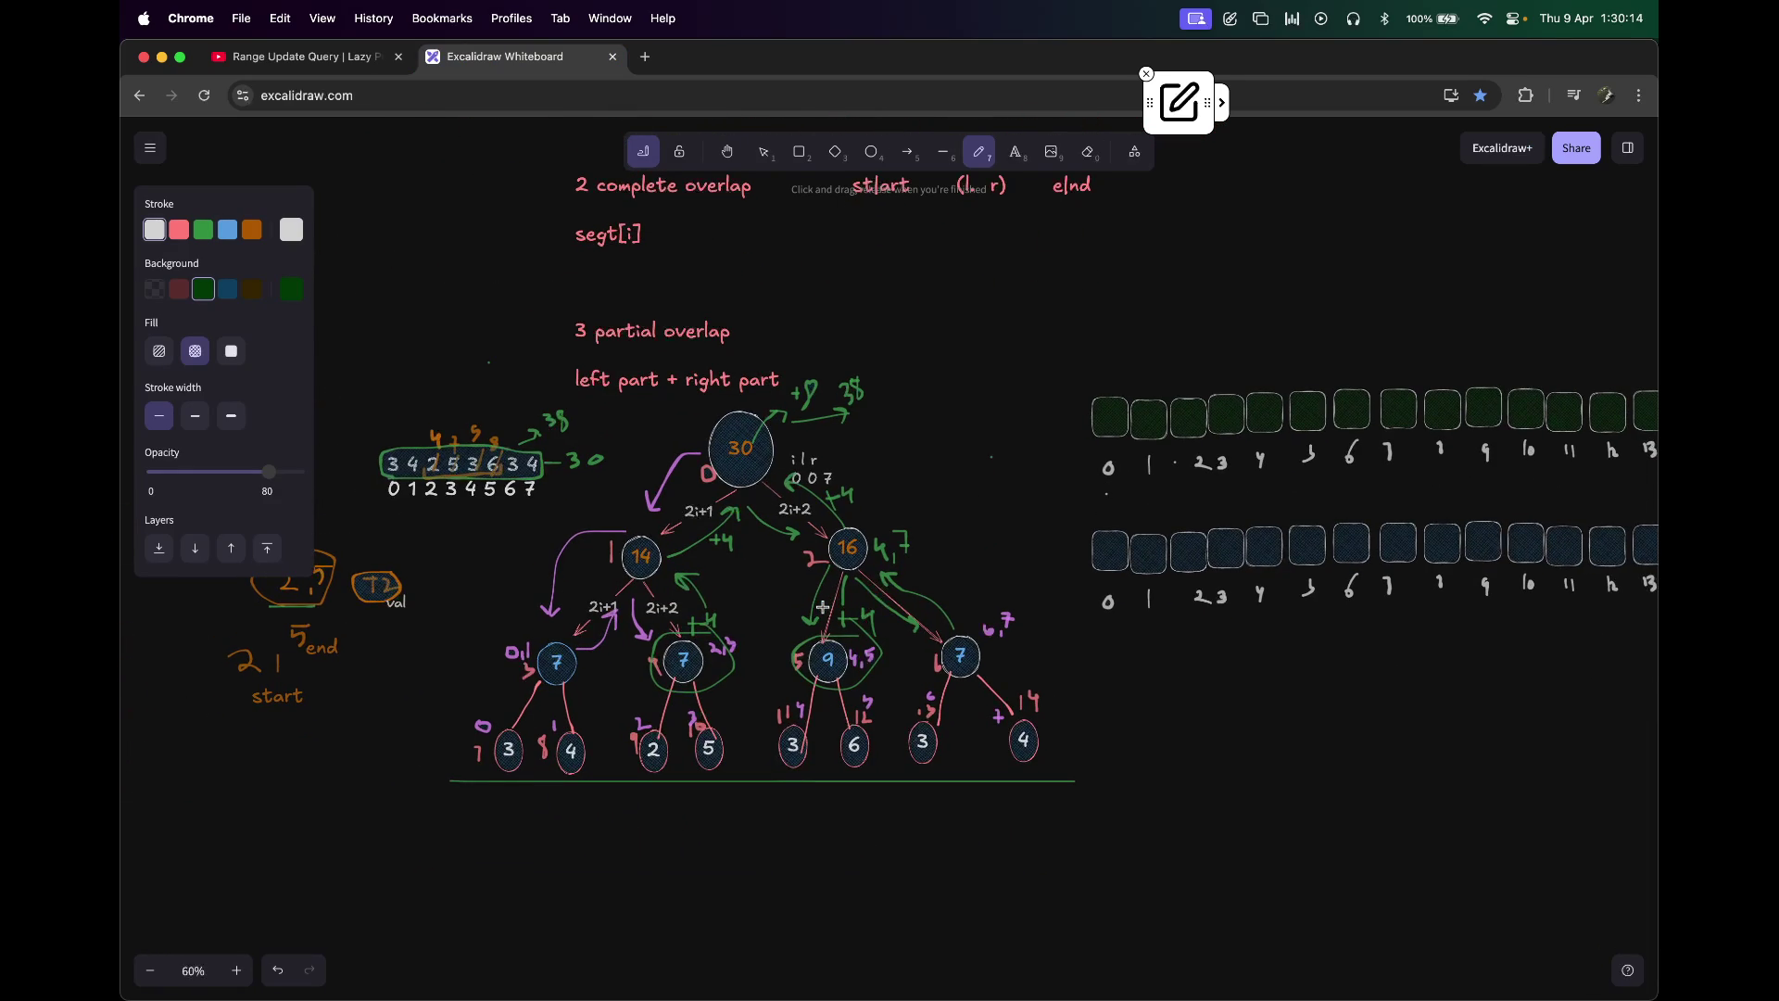
scroll(823, 607, right, 3)
scroll(823, 608, up, 2)
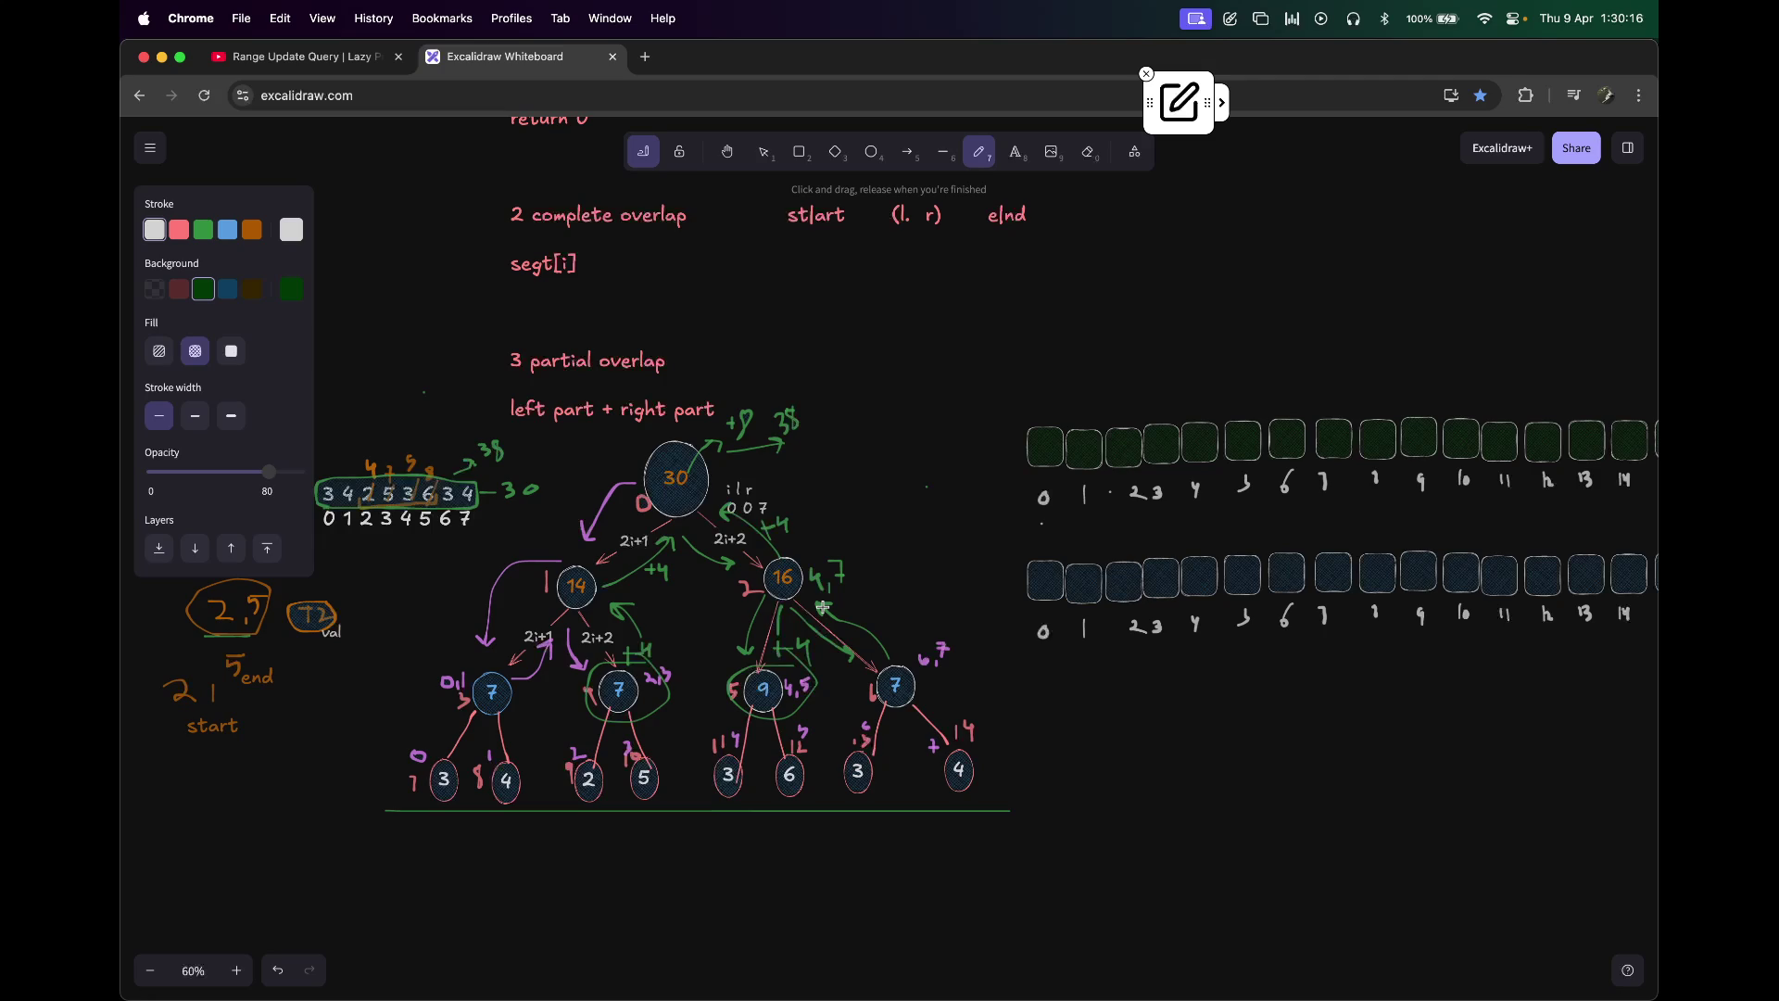
key(ctrl+shift+Tab)
click(722, 424)
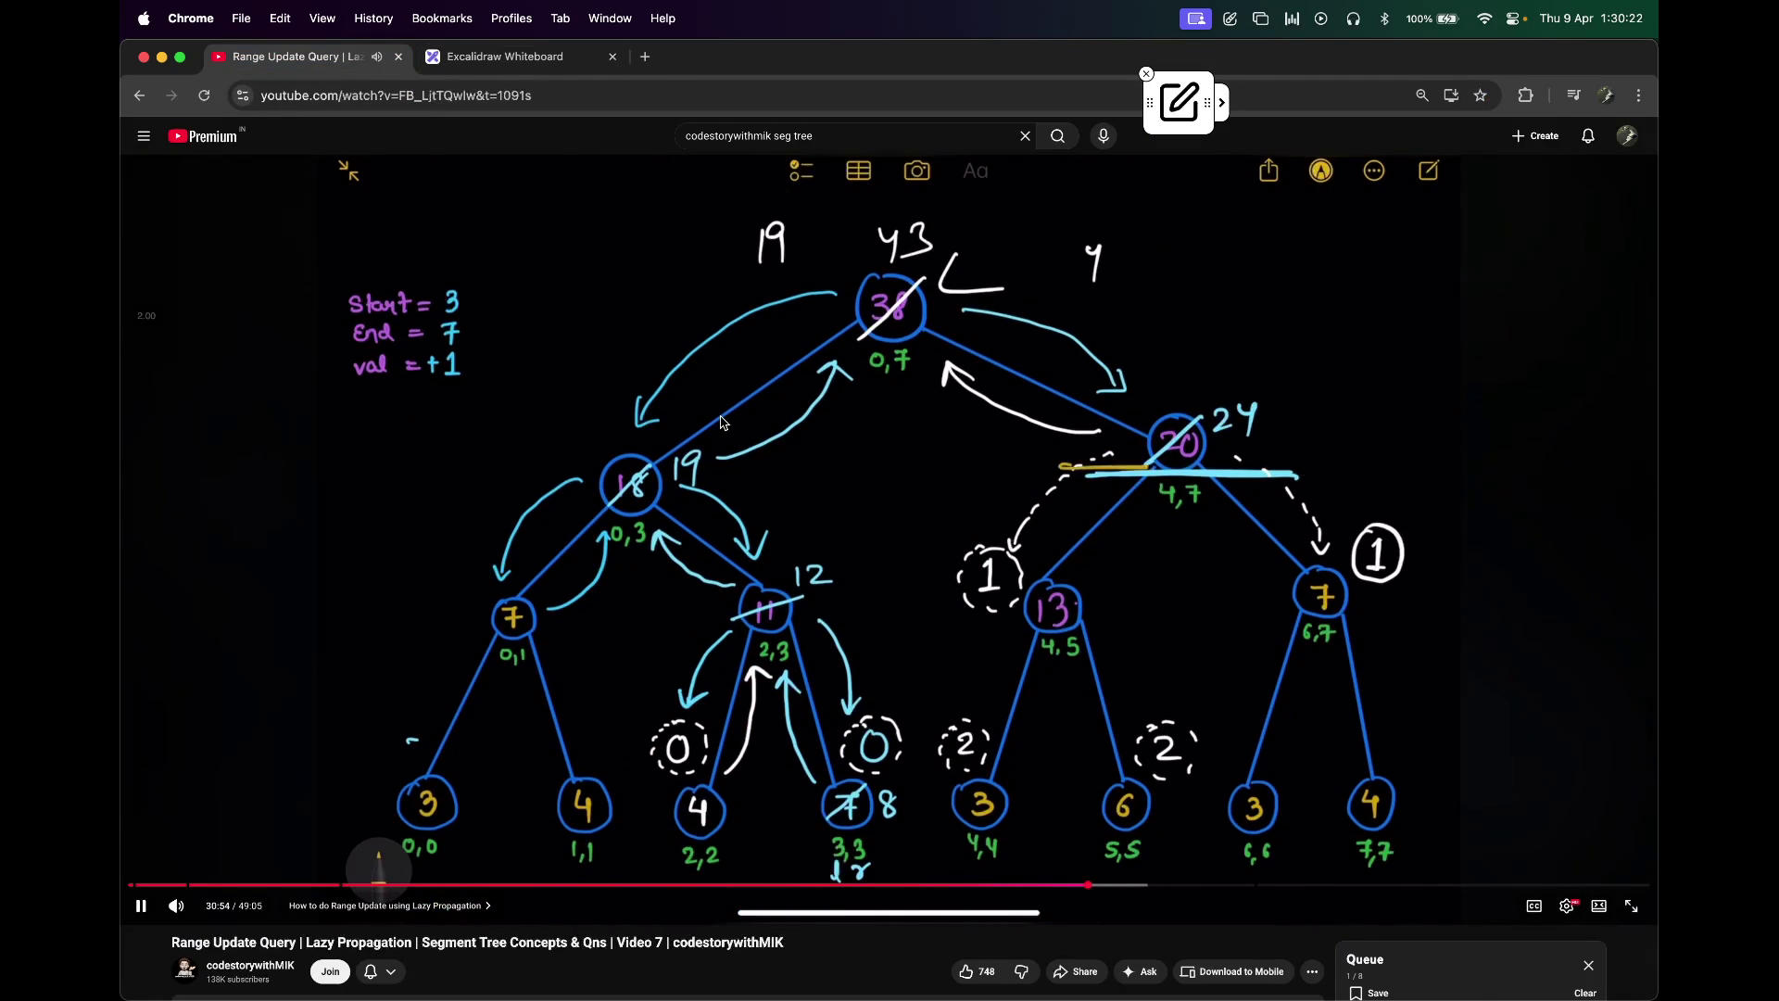
Step: Watch the lesson full-screen, pausing on the tidied tree with root 43 and pending lazy 1s, then resuming
key(f)
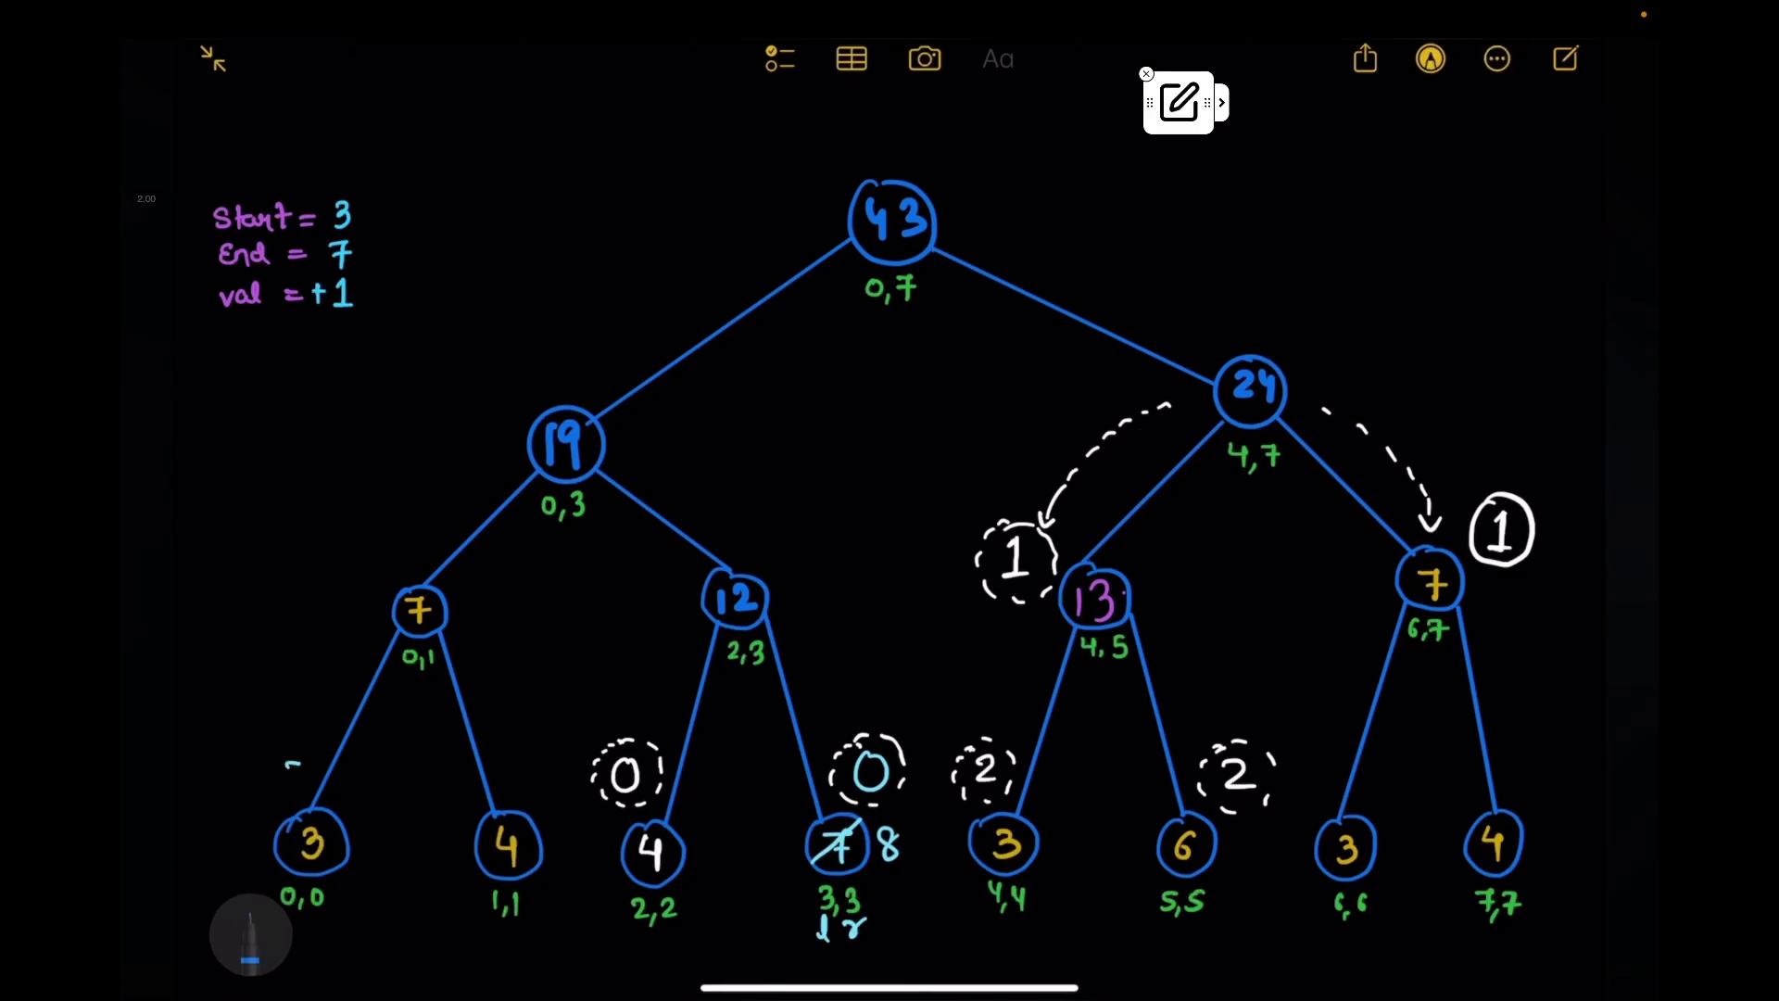
click(797, 475)
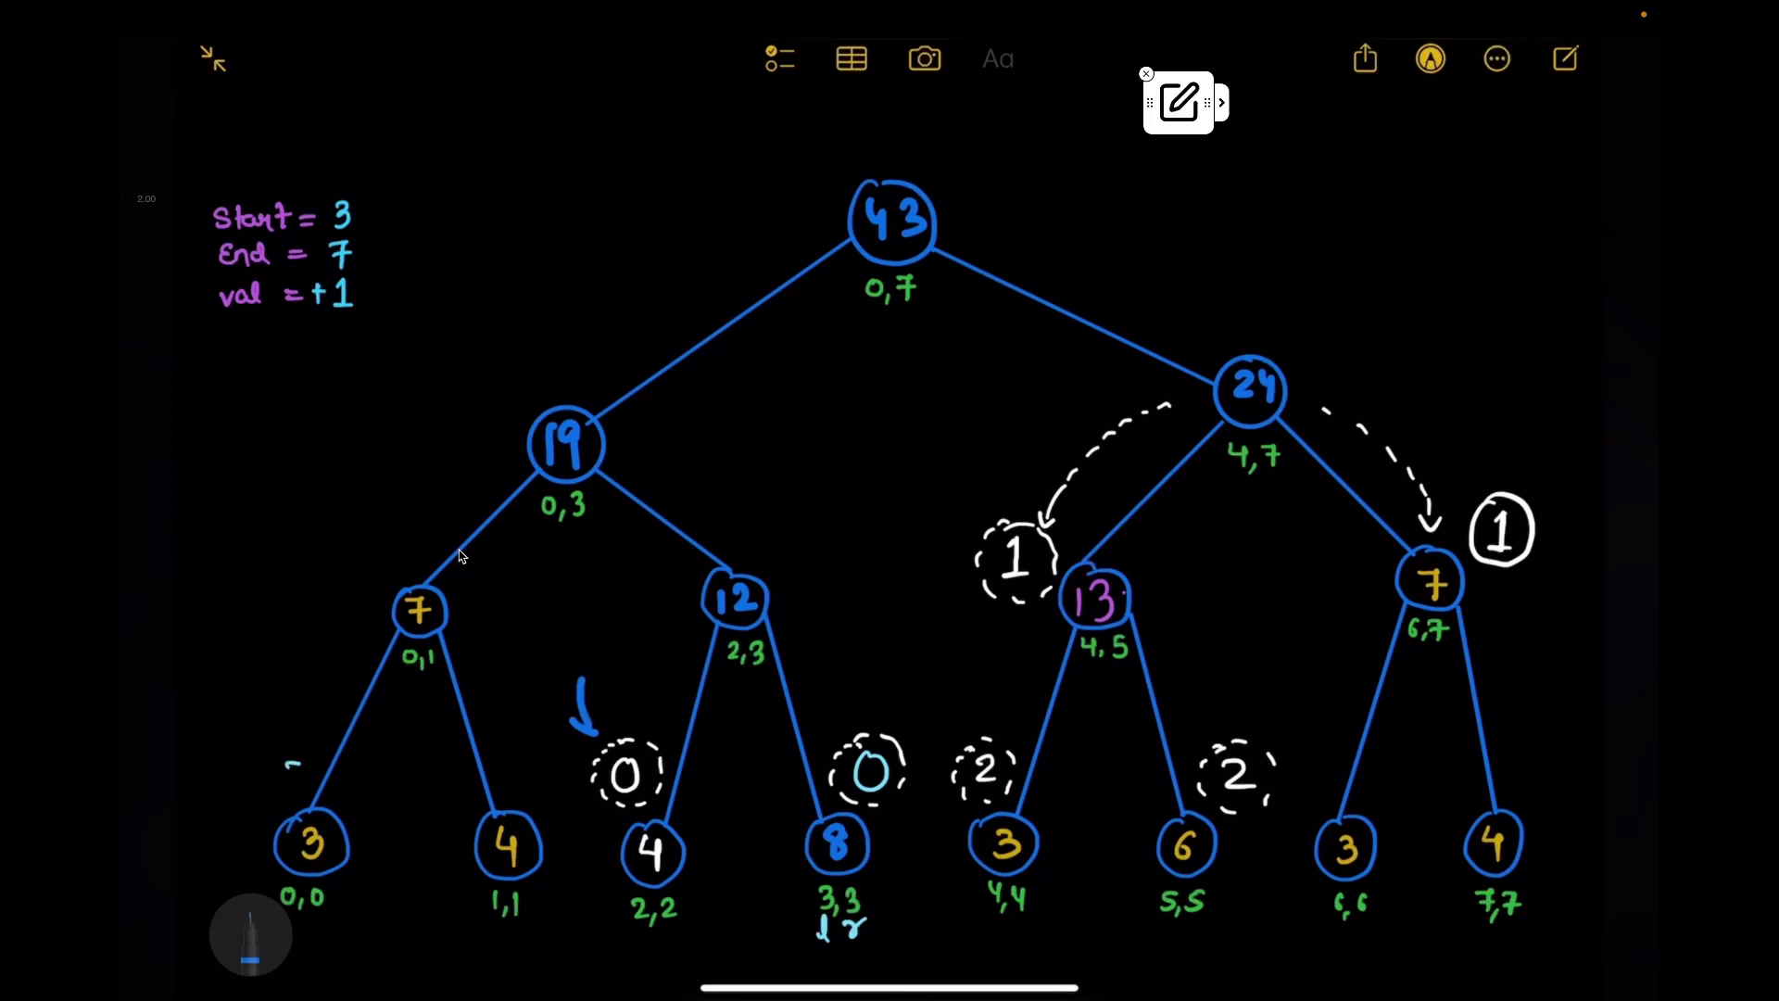
click(752, 555)
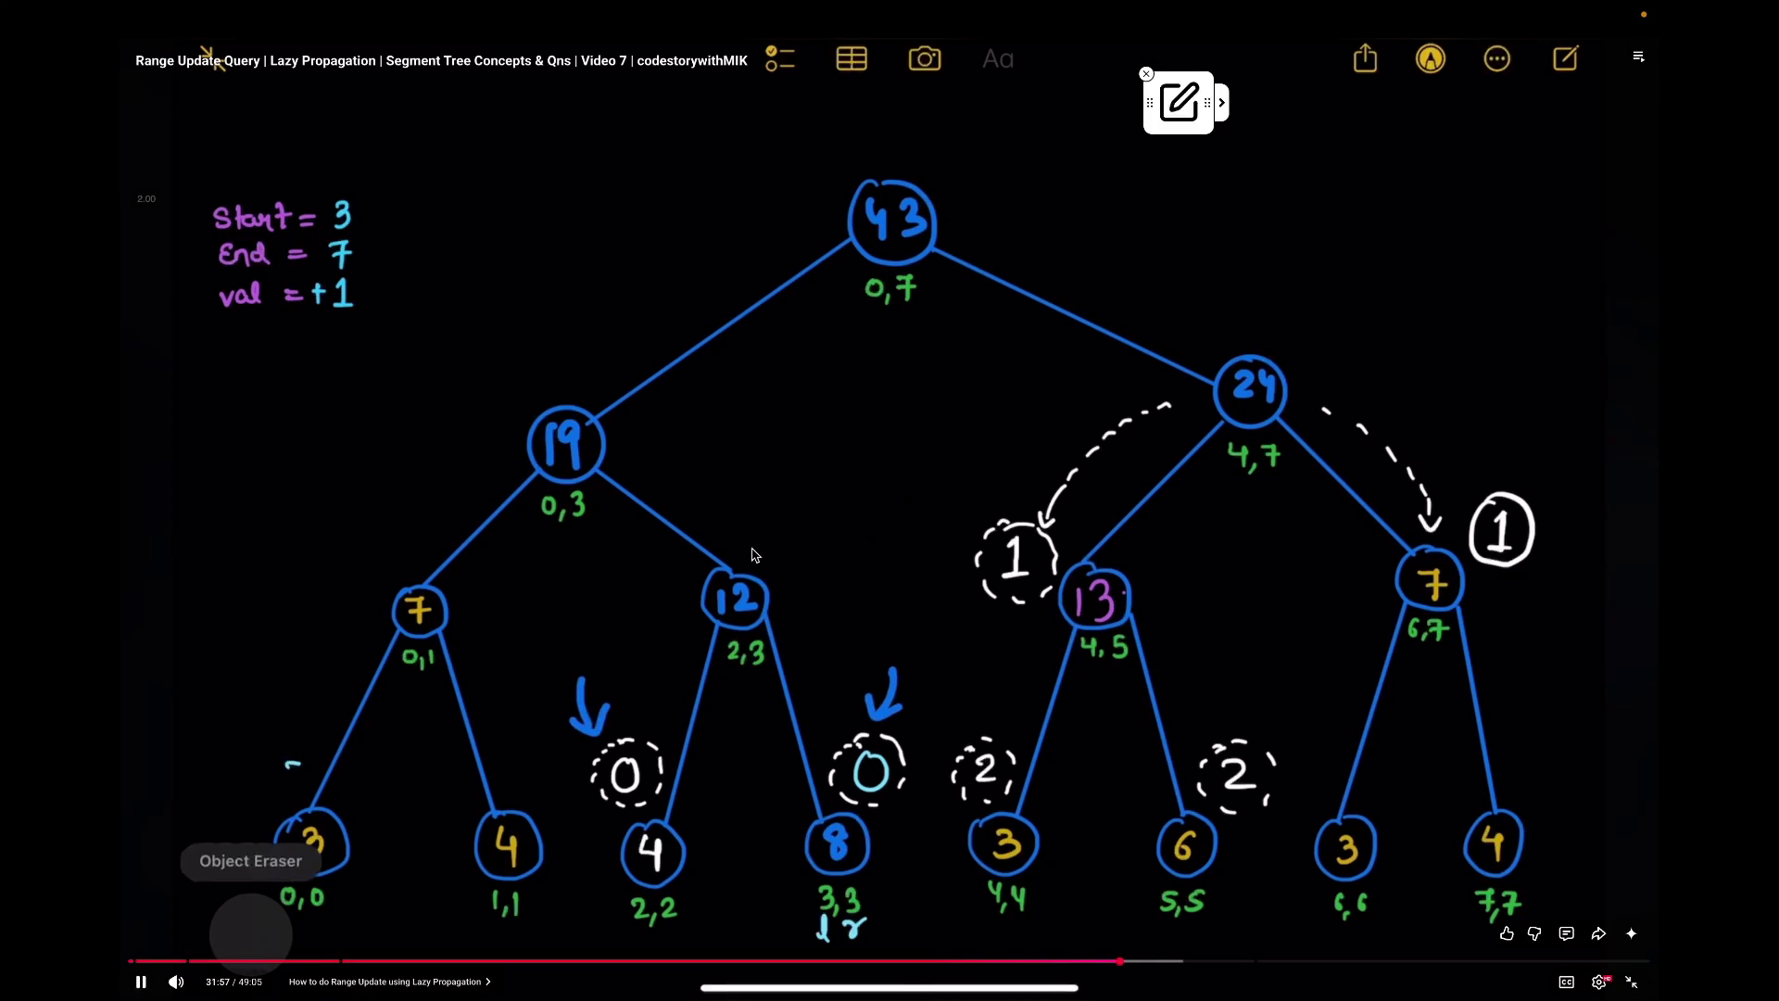
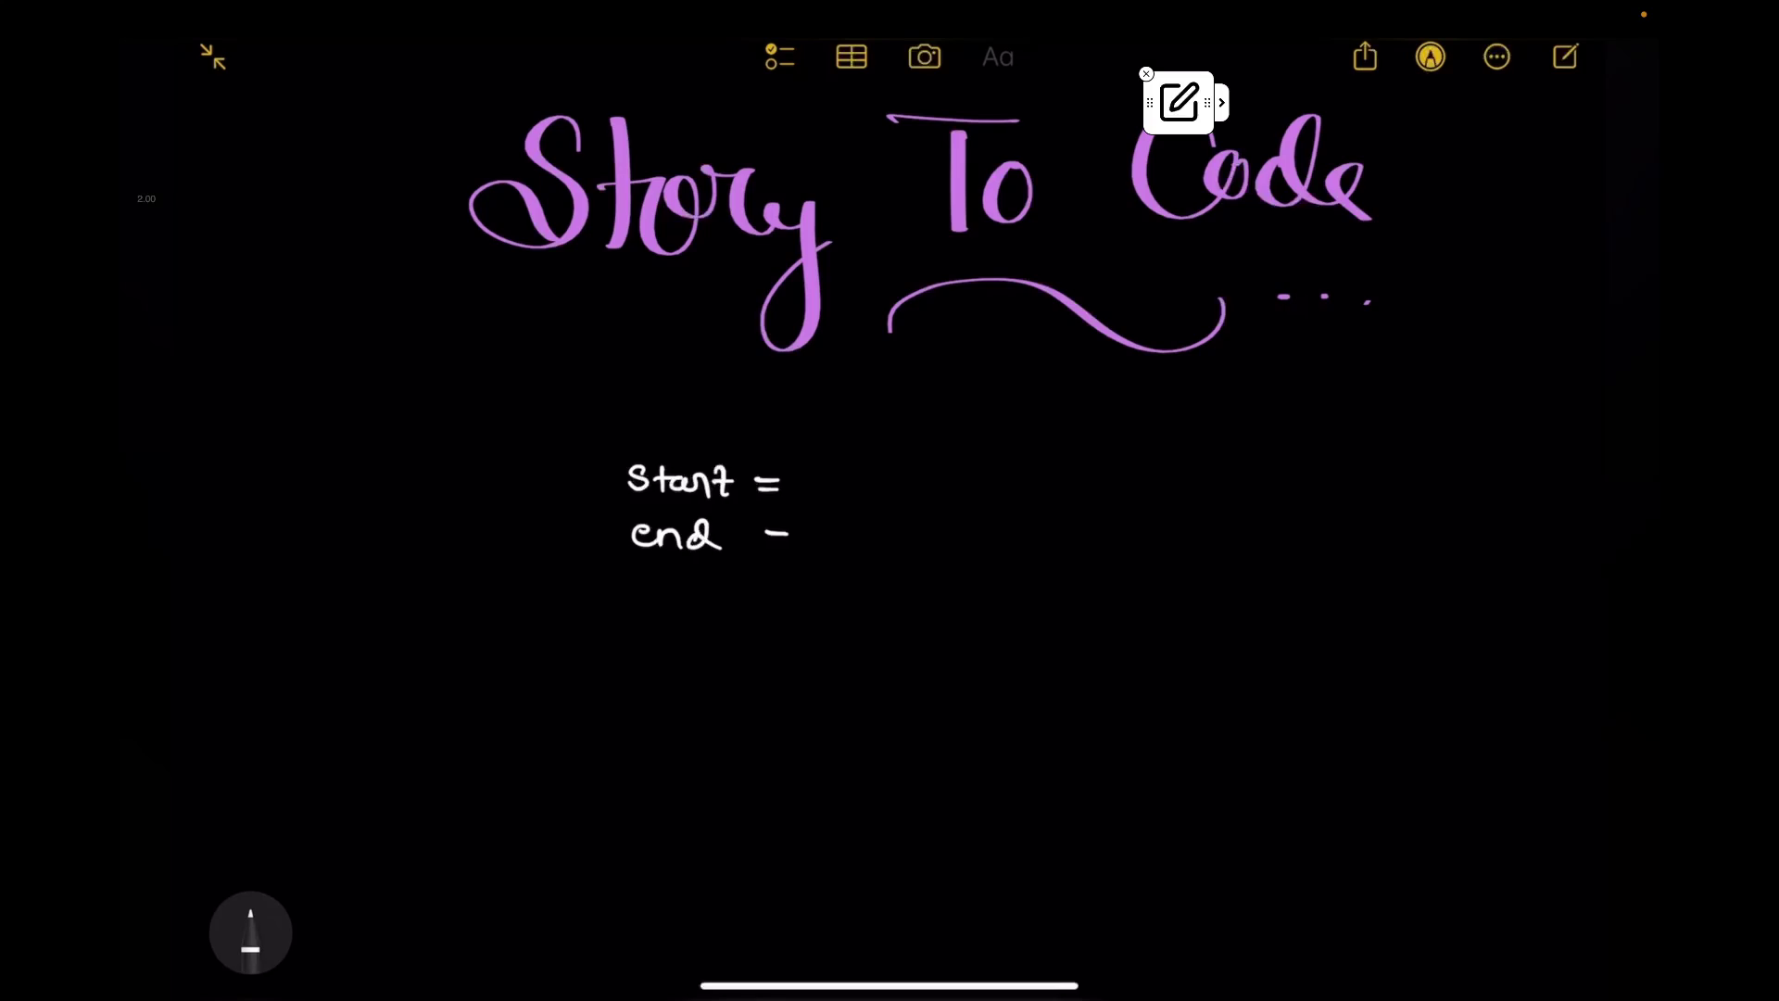
scroll(890, 501, down, 3)
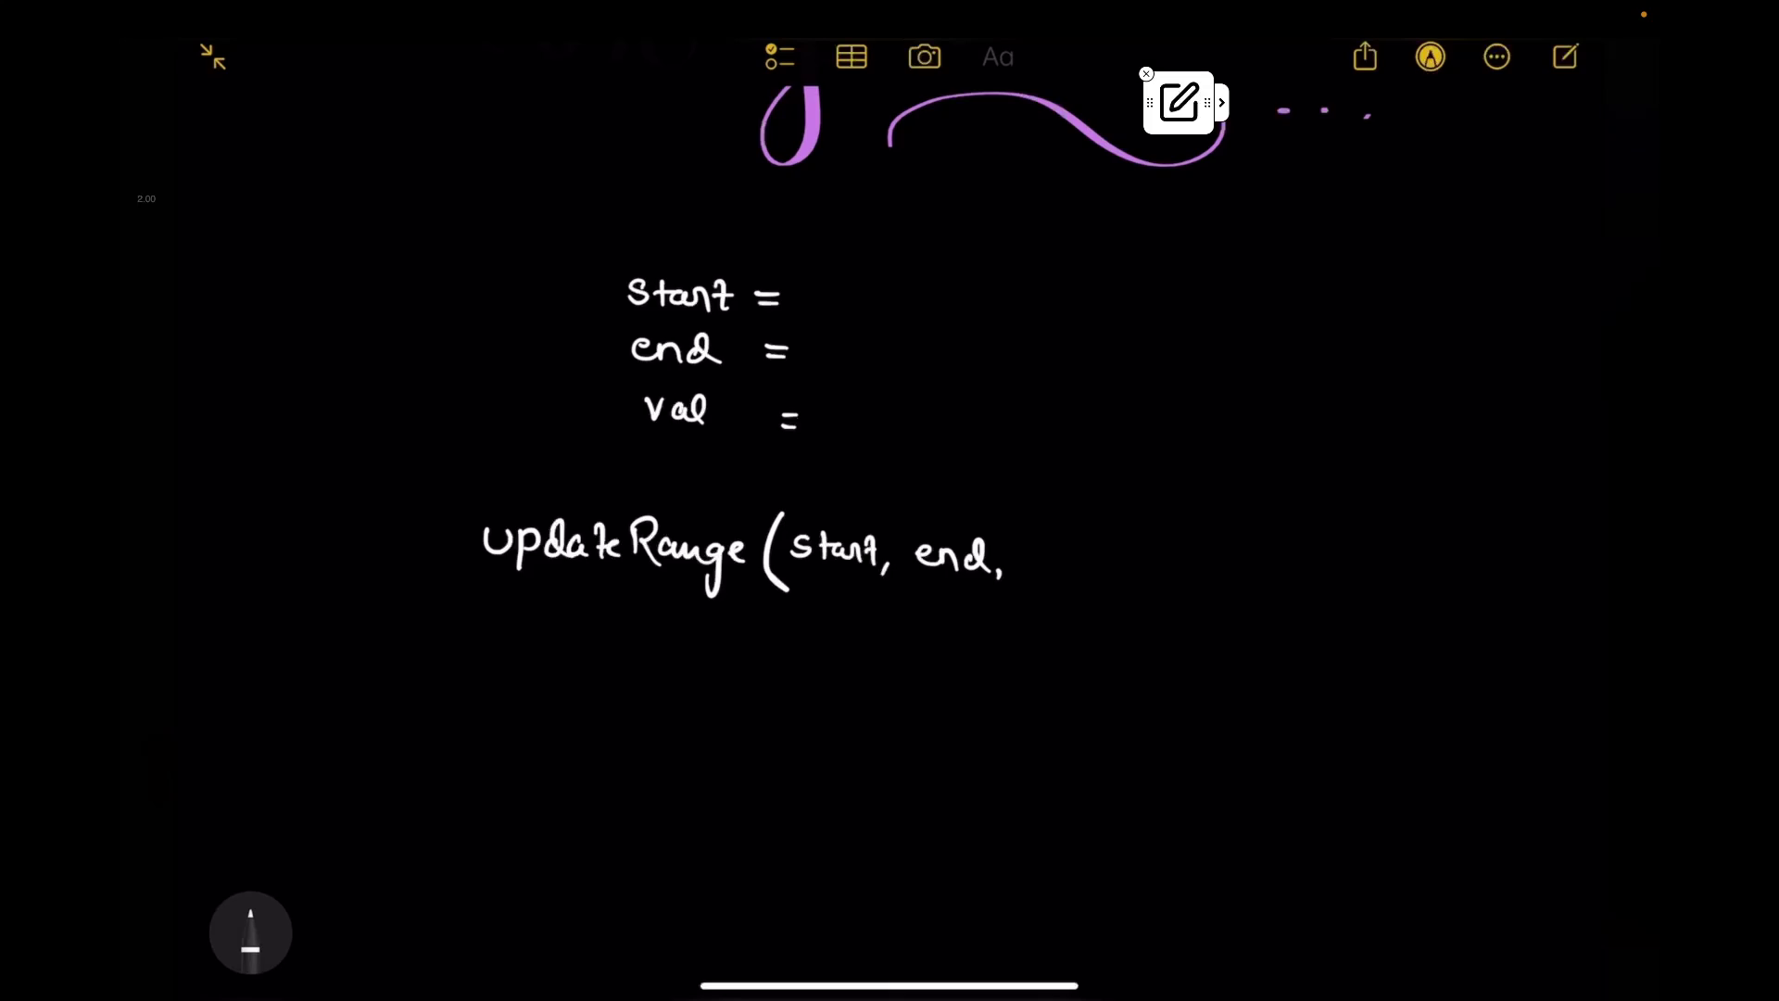
scroll(889, 502, up, 1)
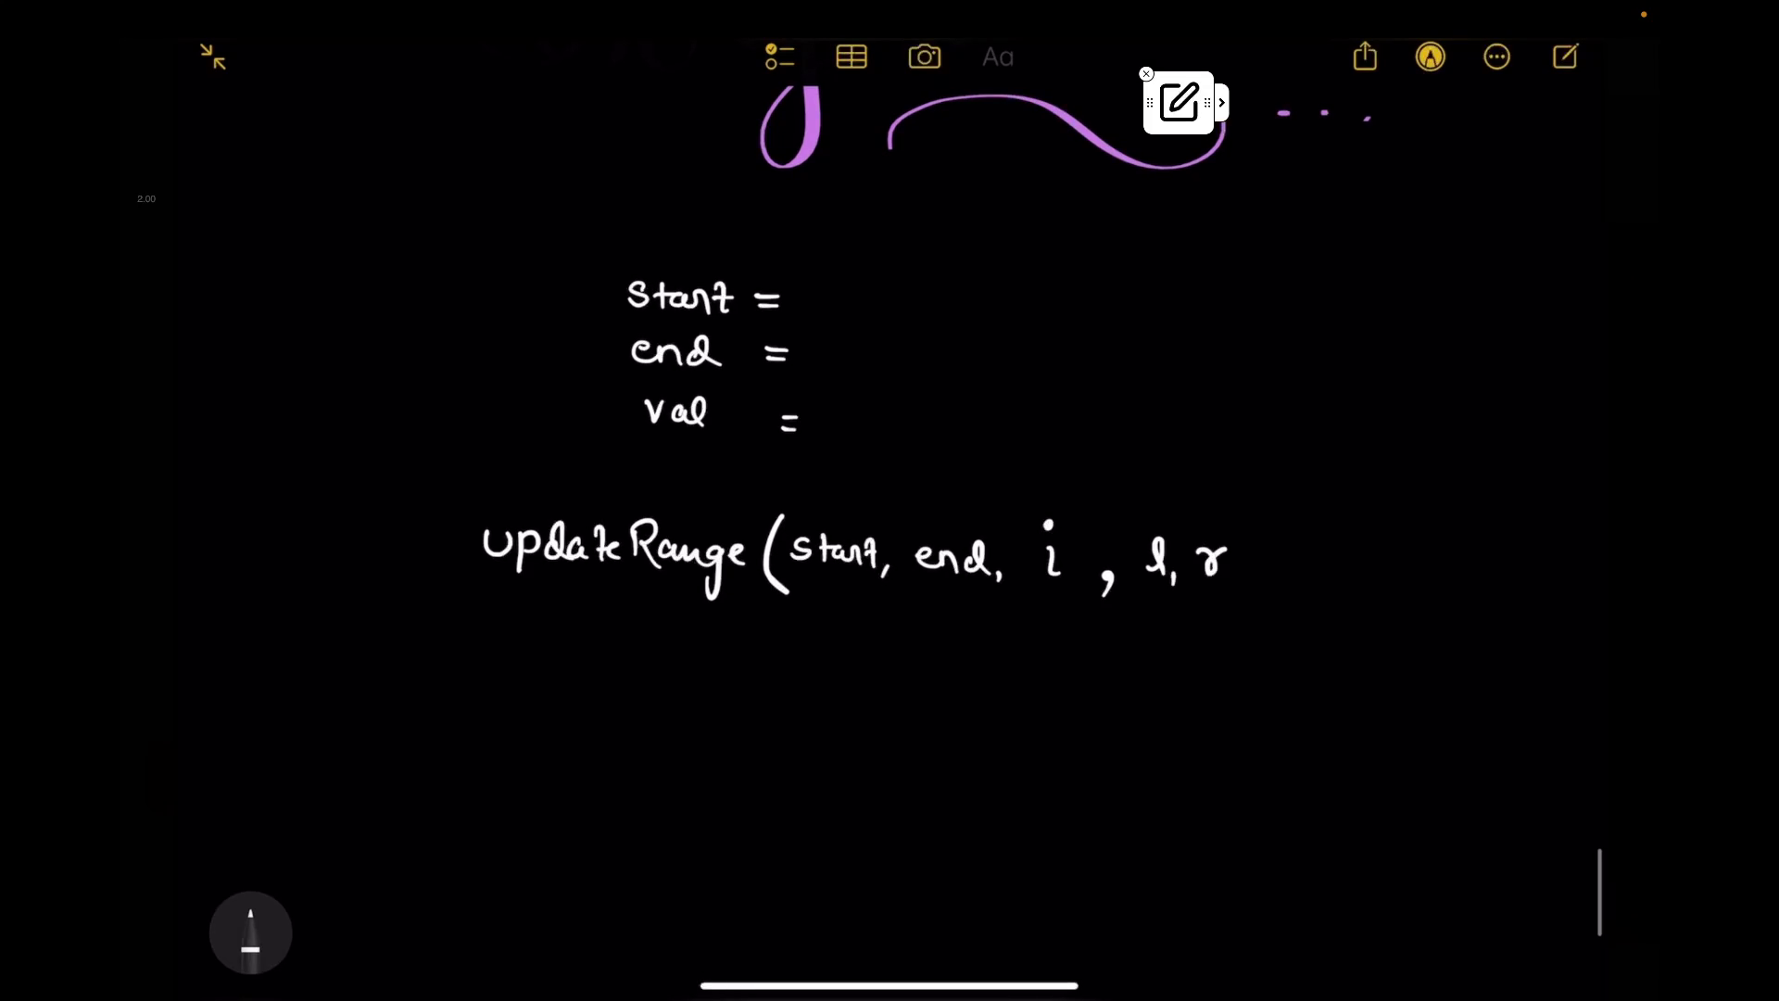
Step: Finish the handwritten call's last arguments, val and segTree
click(1379, 585)
drag(1338, 565, 1449, 618)
mouse_move(1454, 562)
mouse_down()
mouse_move(1477, 589)
mouse_move(1529, 587)
mouse_up()
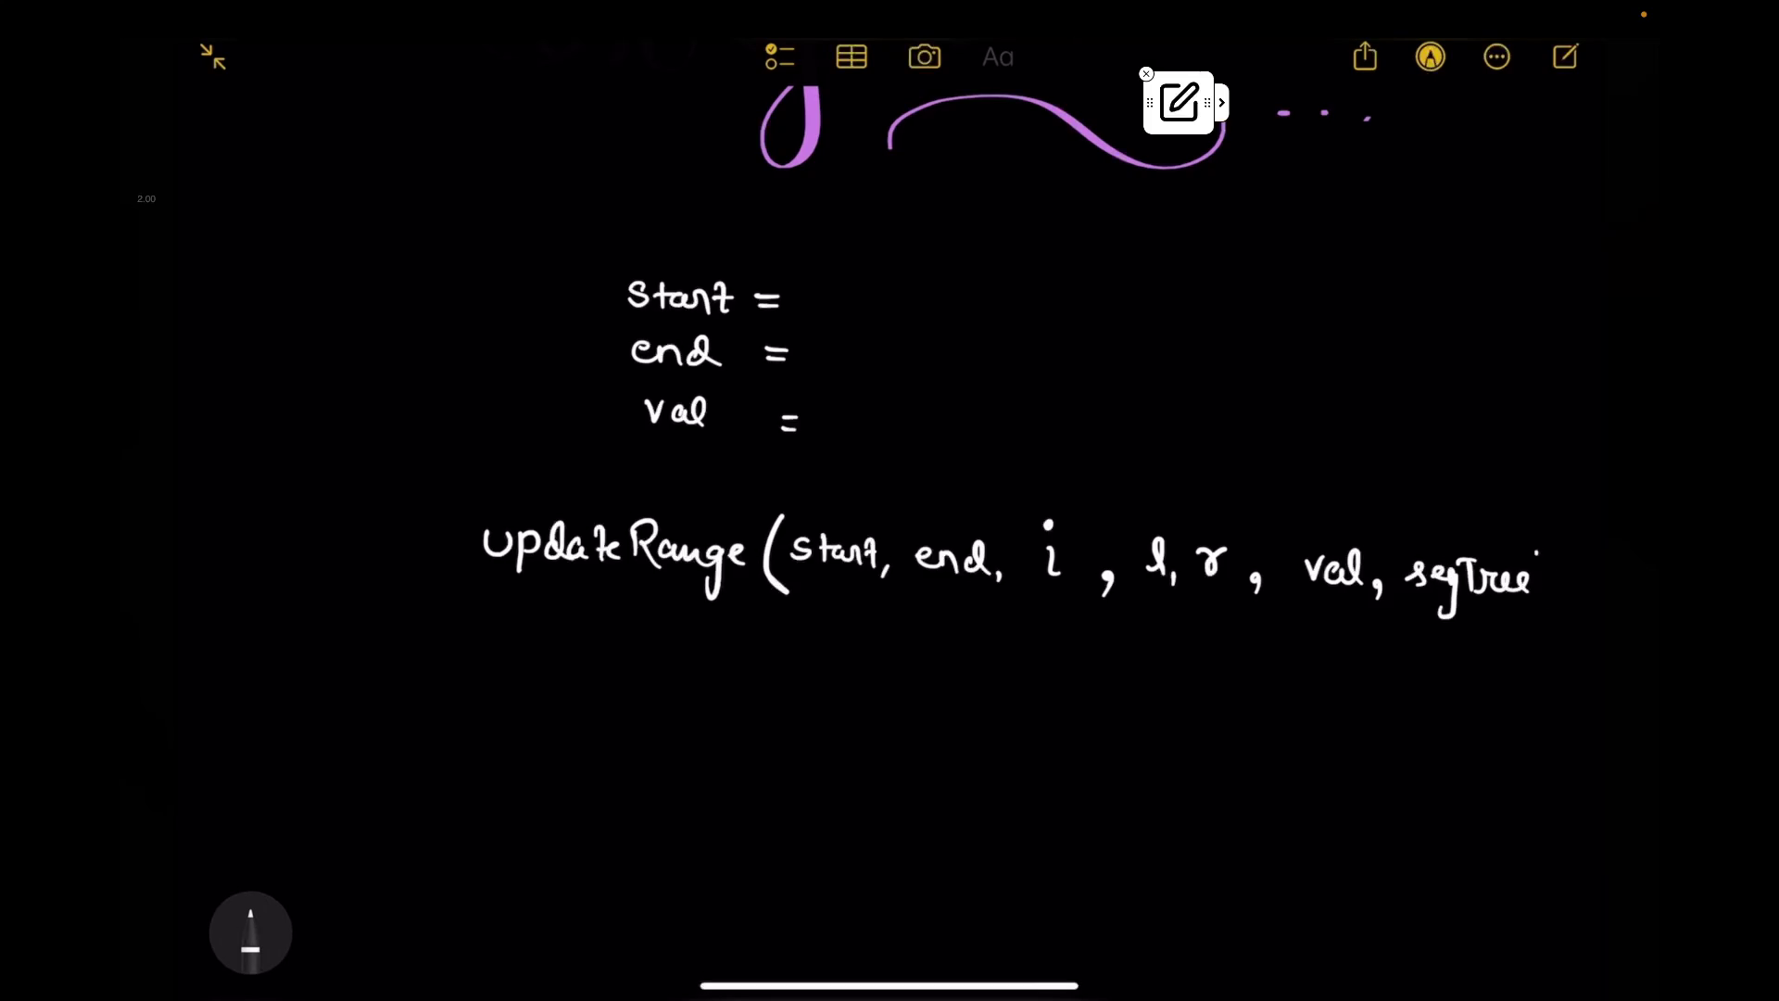
Step: In green, underline start/end, label the index as root and replace i, l, r with 0, 0, n-1
click(250, 931)
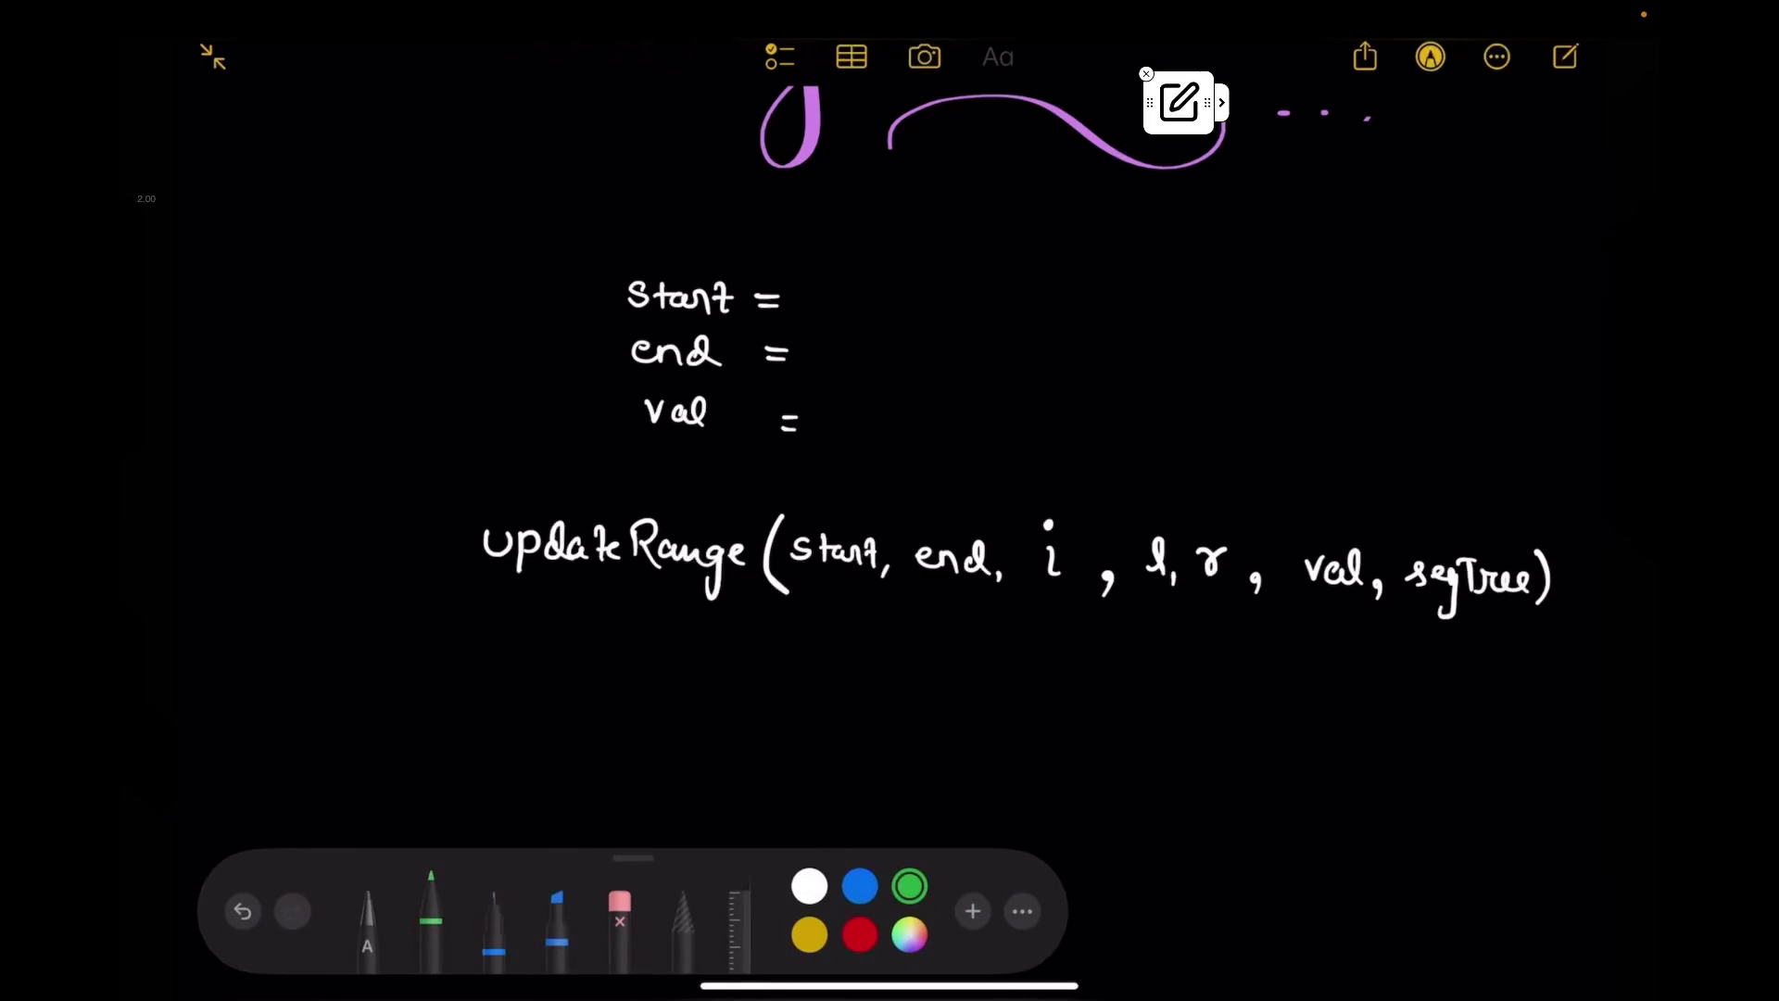
drag(804, 581, 878, 580)
drag(913, 586, 969, 584)
drag(1046, 482, 1101, 472)
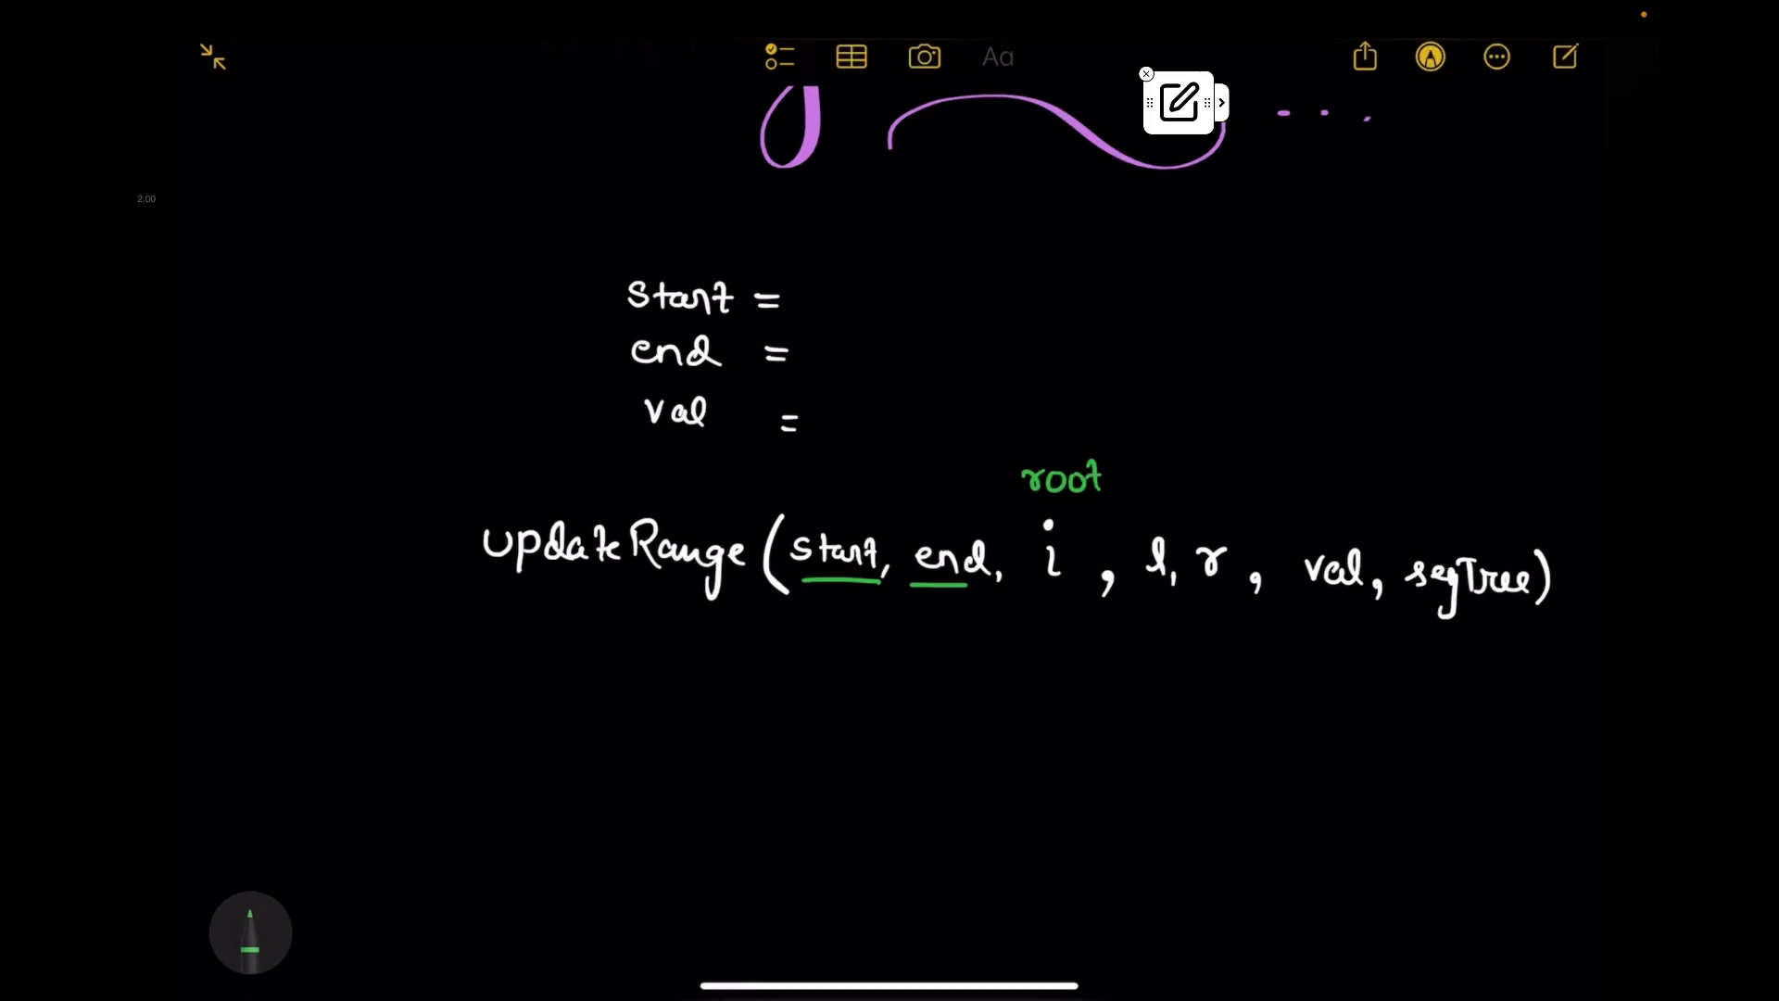
click(1053, 558)
drag(1050, 547, 1059, 550)
scroll(891, 502, up, 10)
drag(425, 657, 458, 497)
scroll(890, 501, up, 10)
drag(856, 545, 851, 412)
drag(899, 536, 889, 434)
scroll(890, 501, down, 5)
scroll(890, 500, down, 10)
scroll(890, 501, down, 2)
click(1154, 498)
mouse_move(1151, 485)
mouse_down()
mouse_move(1153, 514)
mouse_move(1377, 534)
mouse_up()
click(1213, 501)
drag(1398, 551, 1535, 554)
drag(1307, 537, 1555, 559)
scroll(890, 500, down, 3)
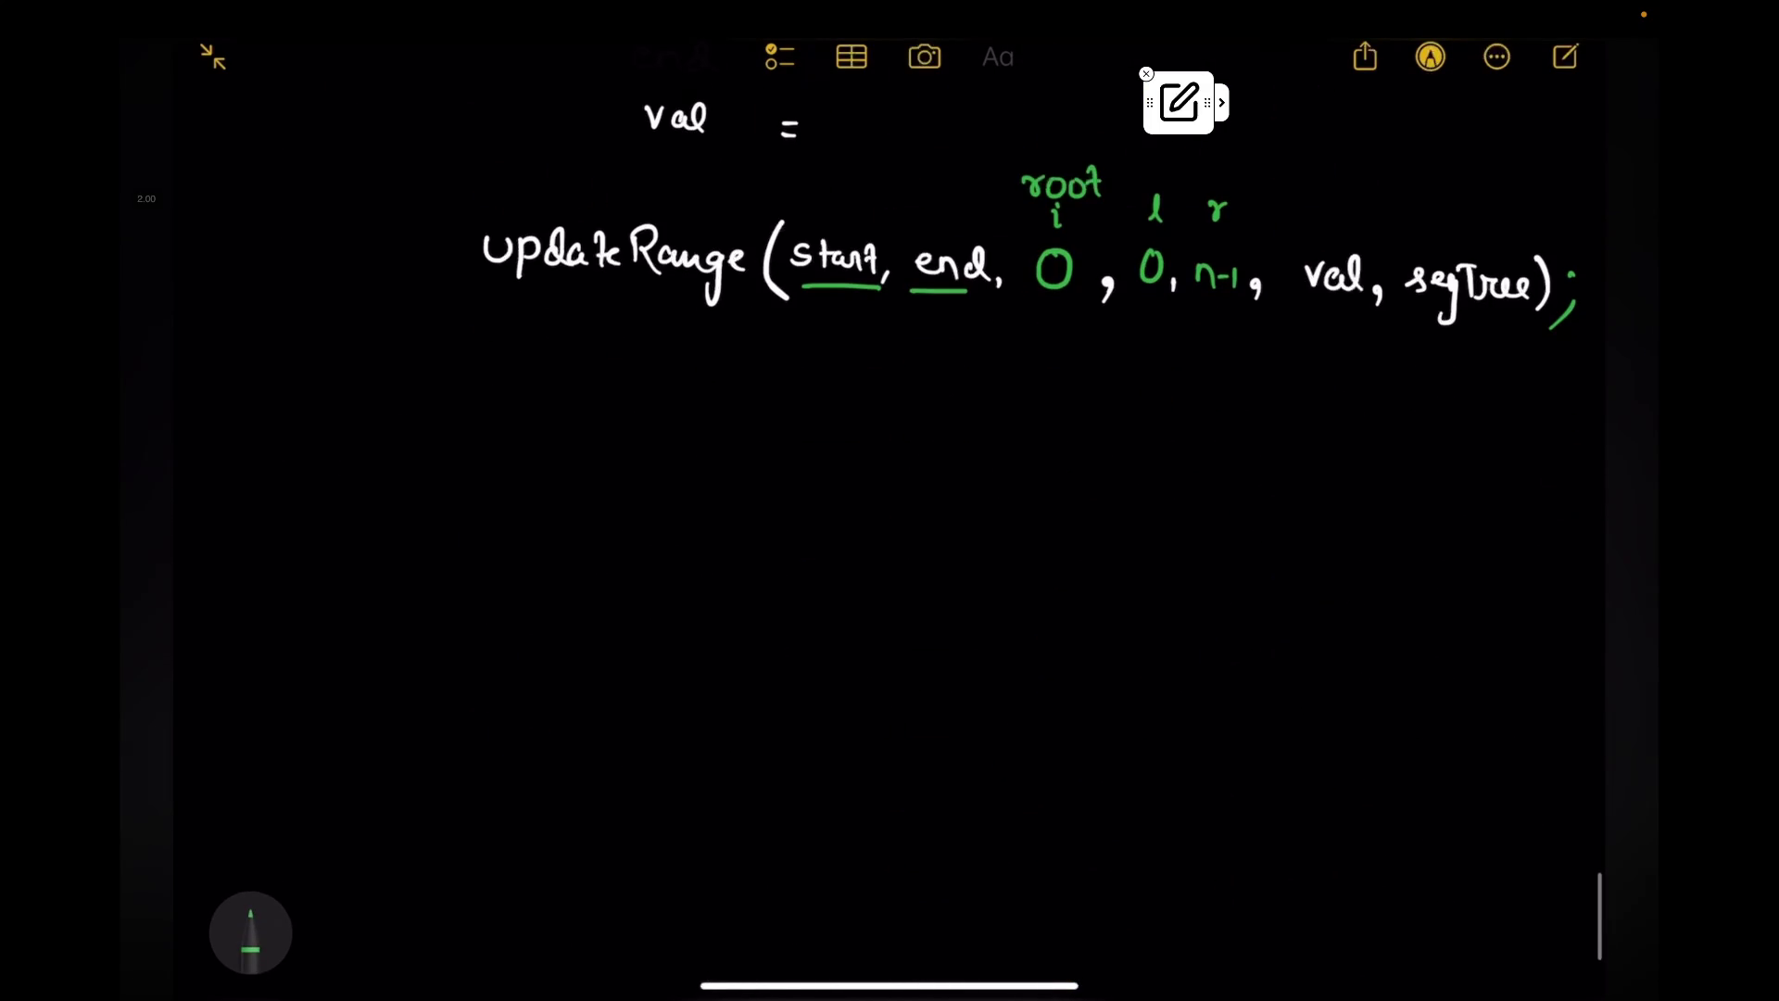
Step: Begin the green definition 'void updateRange(int start,' below the call
drag(264, 528, 283, 559)
drag(298, 530, 322, 558)
mouse_move(356, 508)
mouse_down()
mouse_move(350, 560)
mouse_move(440, 573)
mouse_move(608, 556)
mouse_move(668, 589)
mouse_up()
mouse_move(707, 517)
mouse_down()
mouse_move(692, 600)
mouse_move(718, 564)
mouse_up()
drag(727, 550, 757, 567)
drag(746, 548, 787, 571)
drag(812, 542, 831, 570)
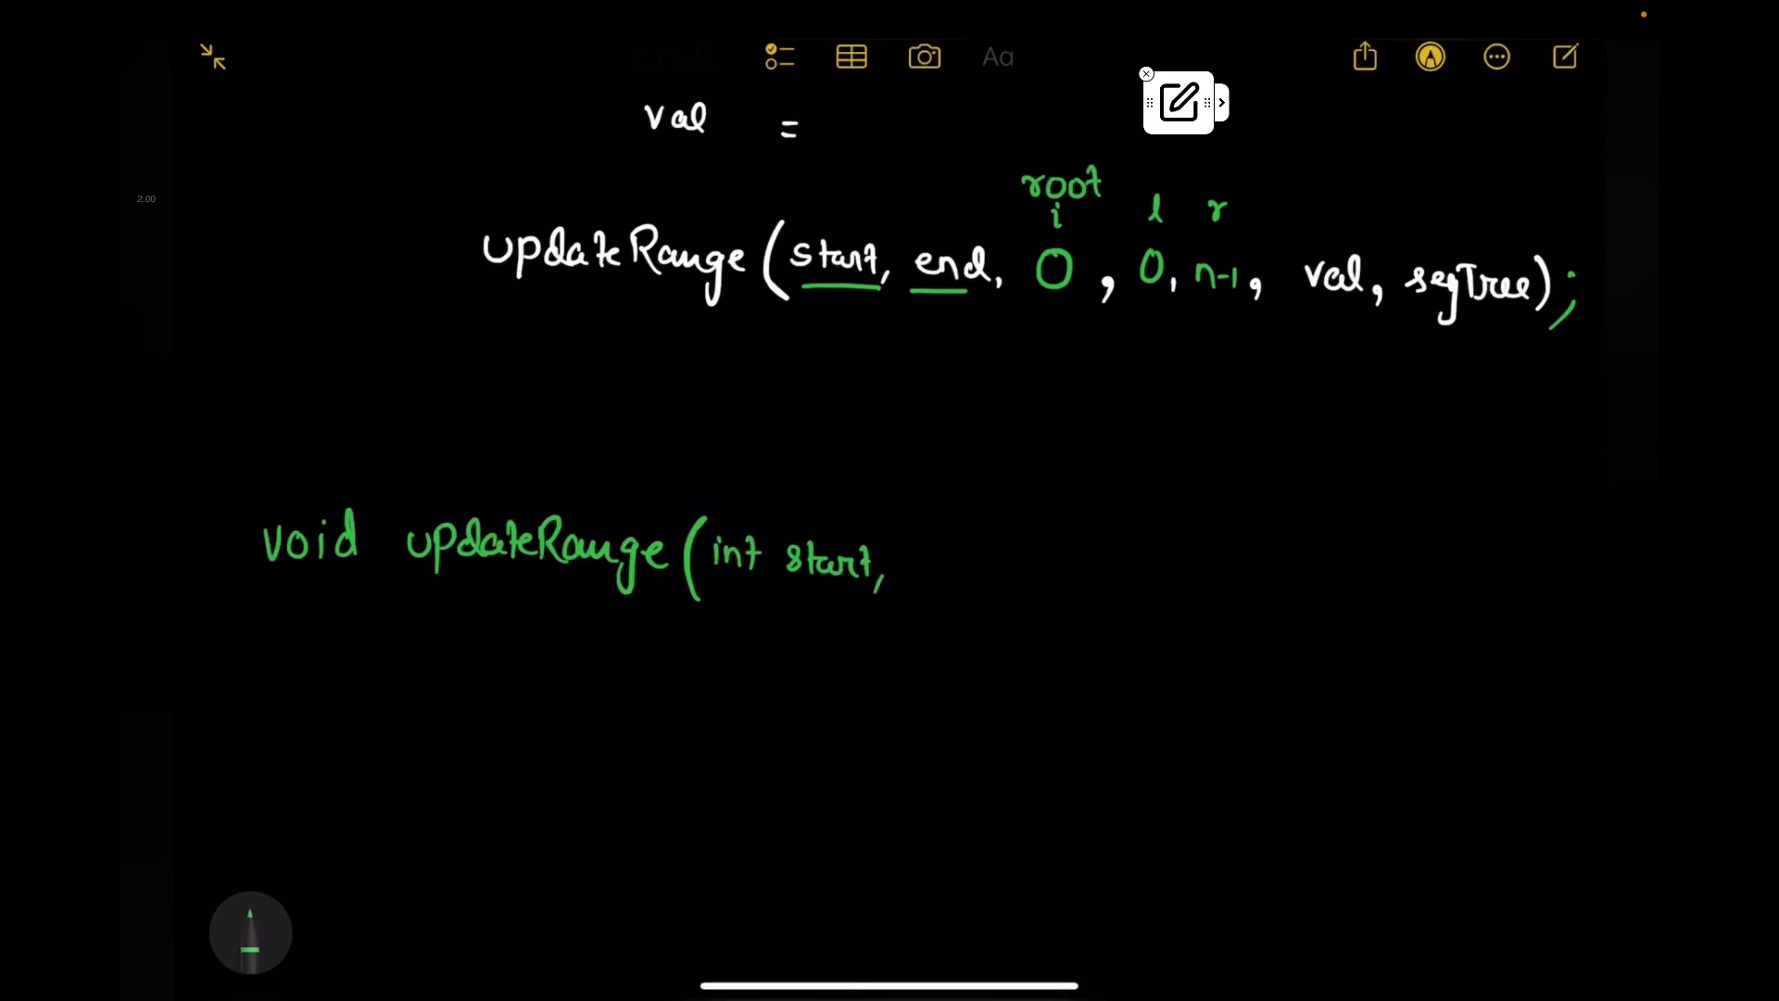
Step: Continue the signature with int end, int val, segTree and an opening brace
drag(1023, 570, 1060, 553)
drag(1059, 554, 1065, 579)
drag(1076, 578, 1071, 593)
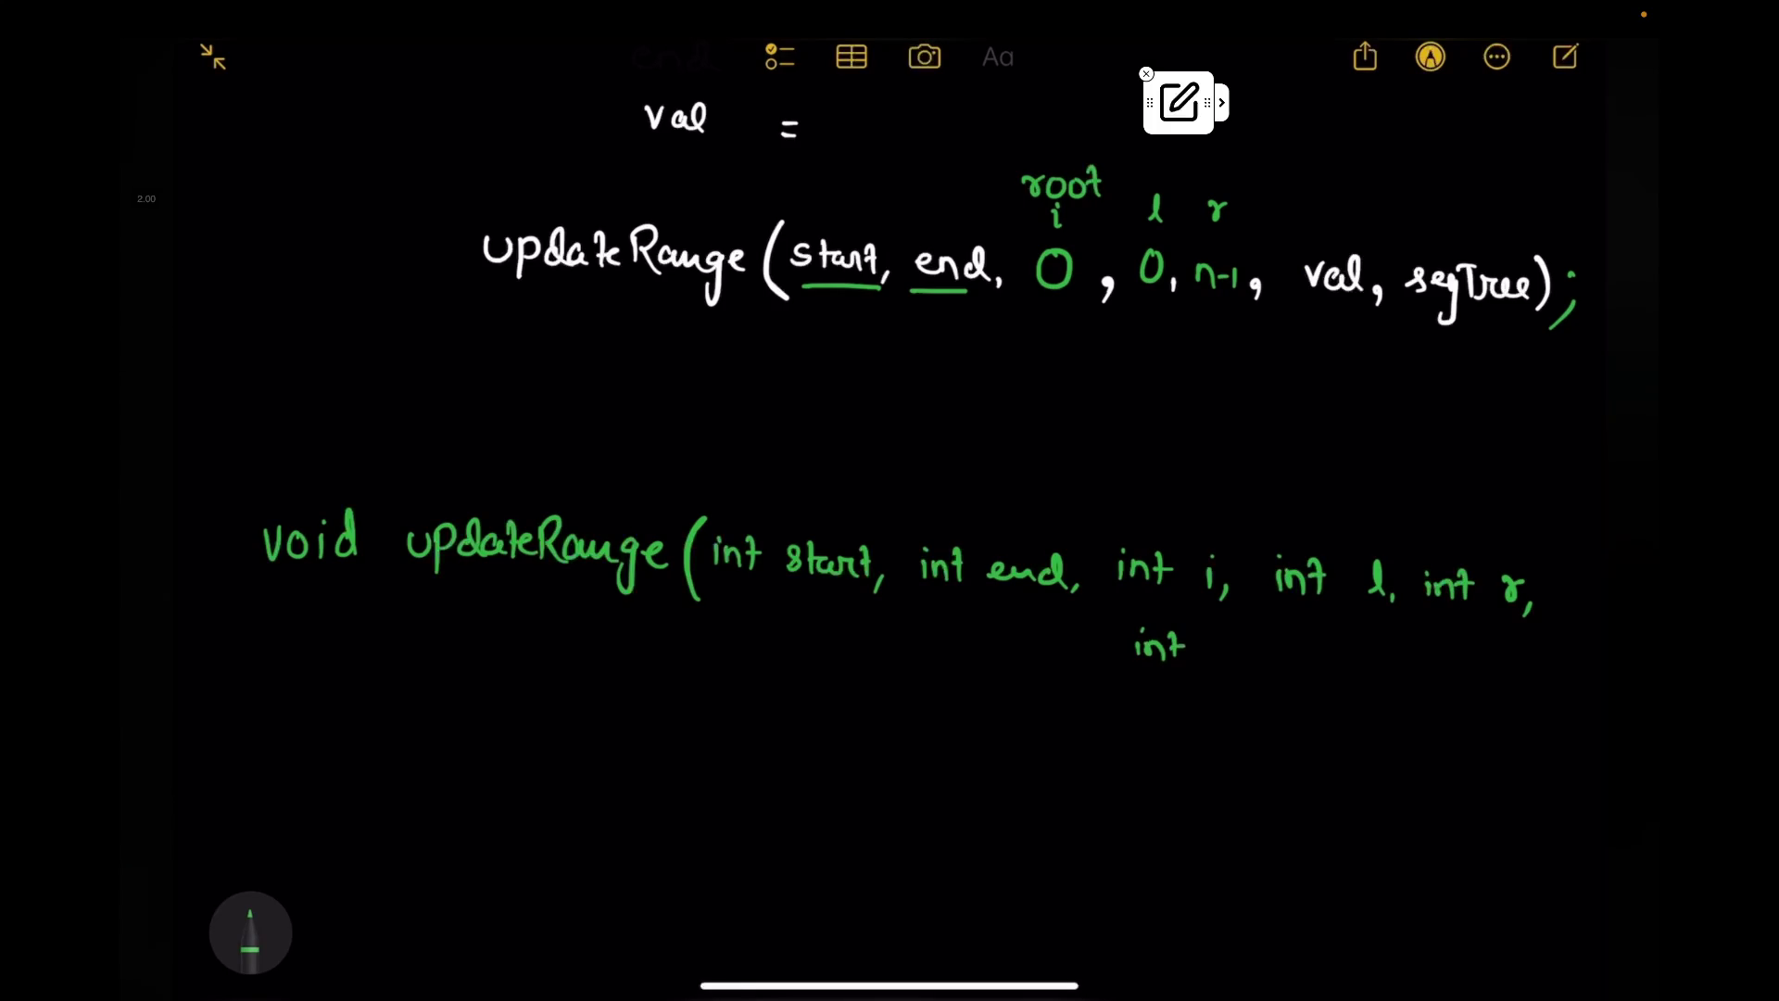
drag(1380, 652, 1394, 681)
drag(1401, 643, 1506, 712)
scroll(889, 500, down, 5)
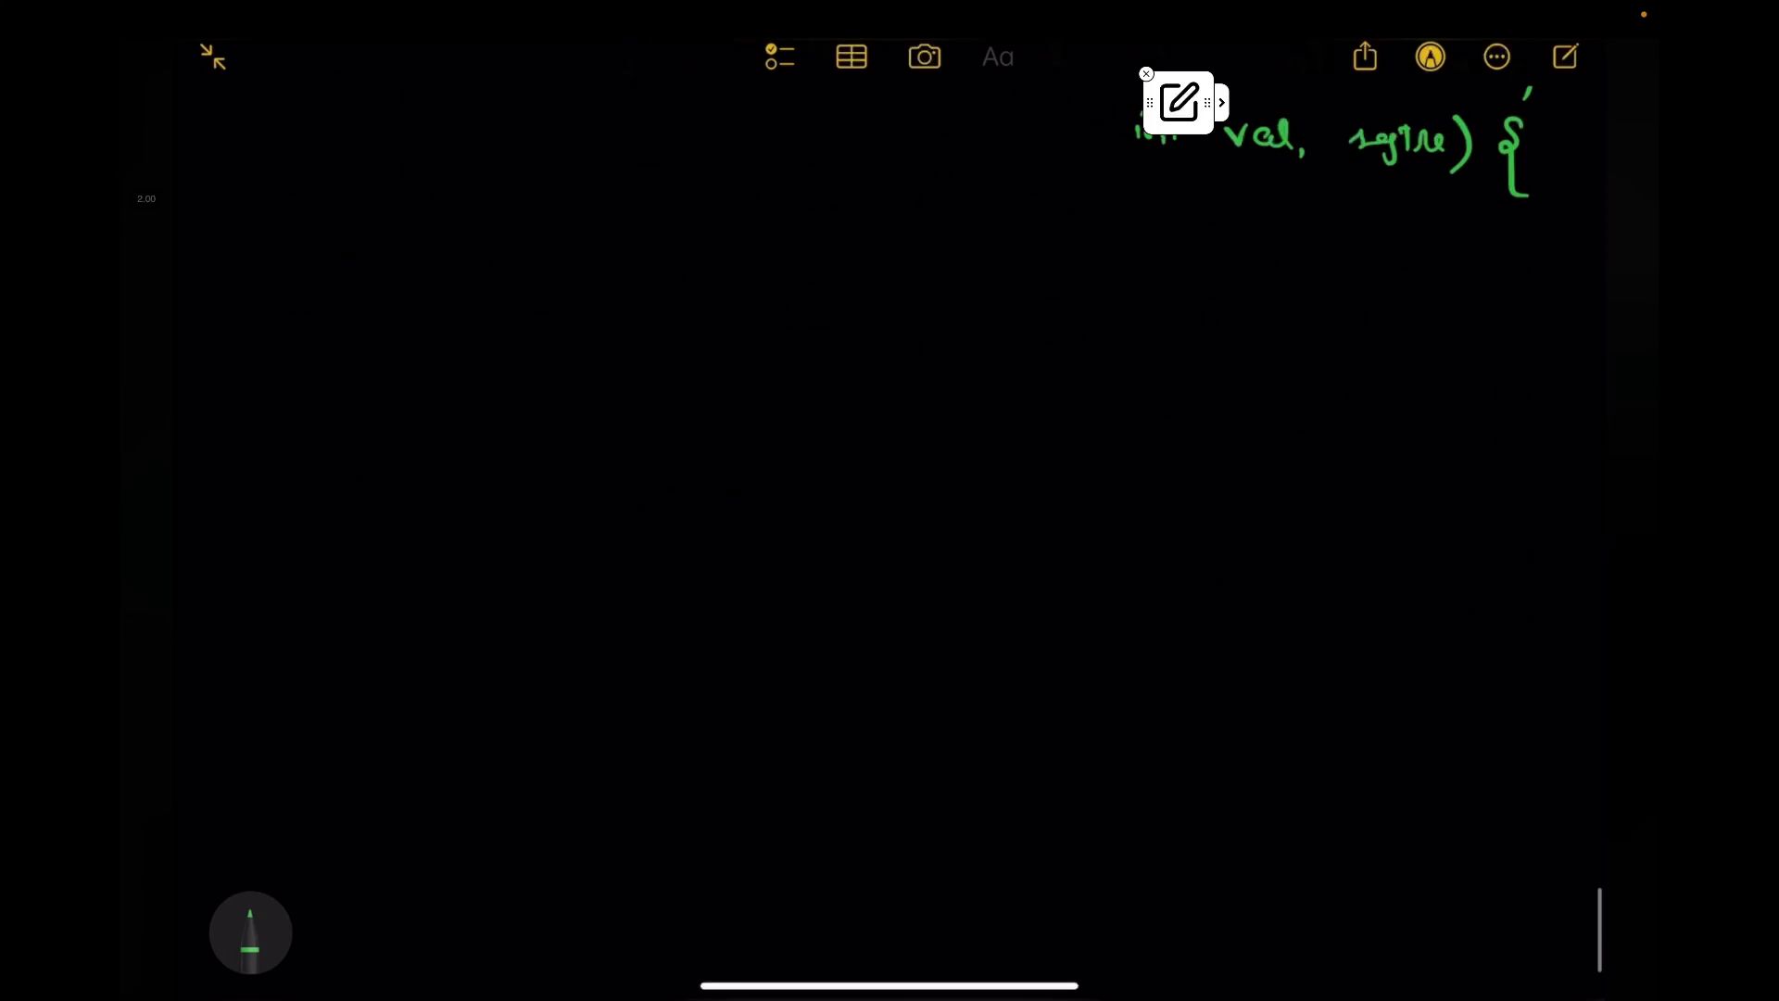
click(252, 932)
scroll(889, 500, up, 2)
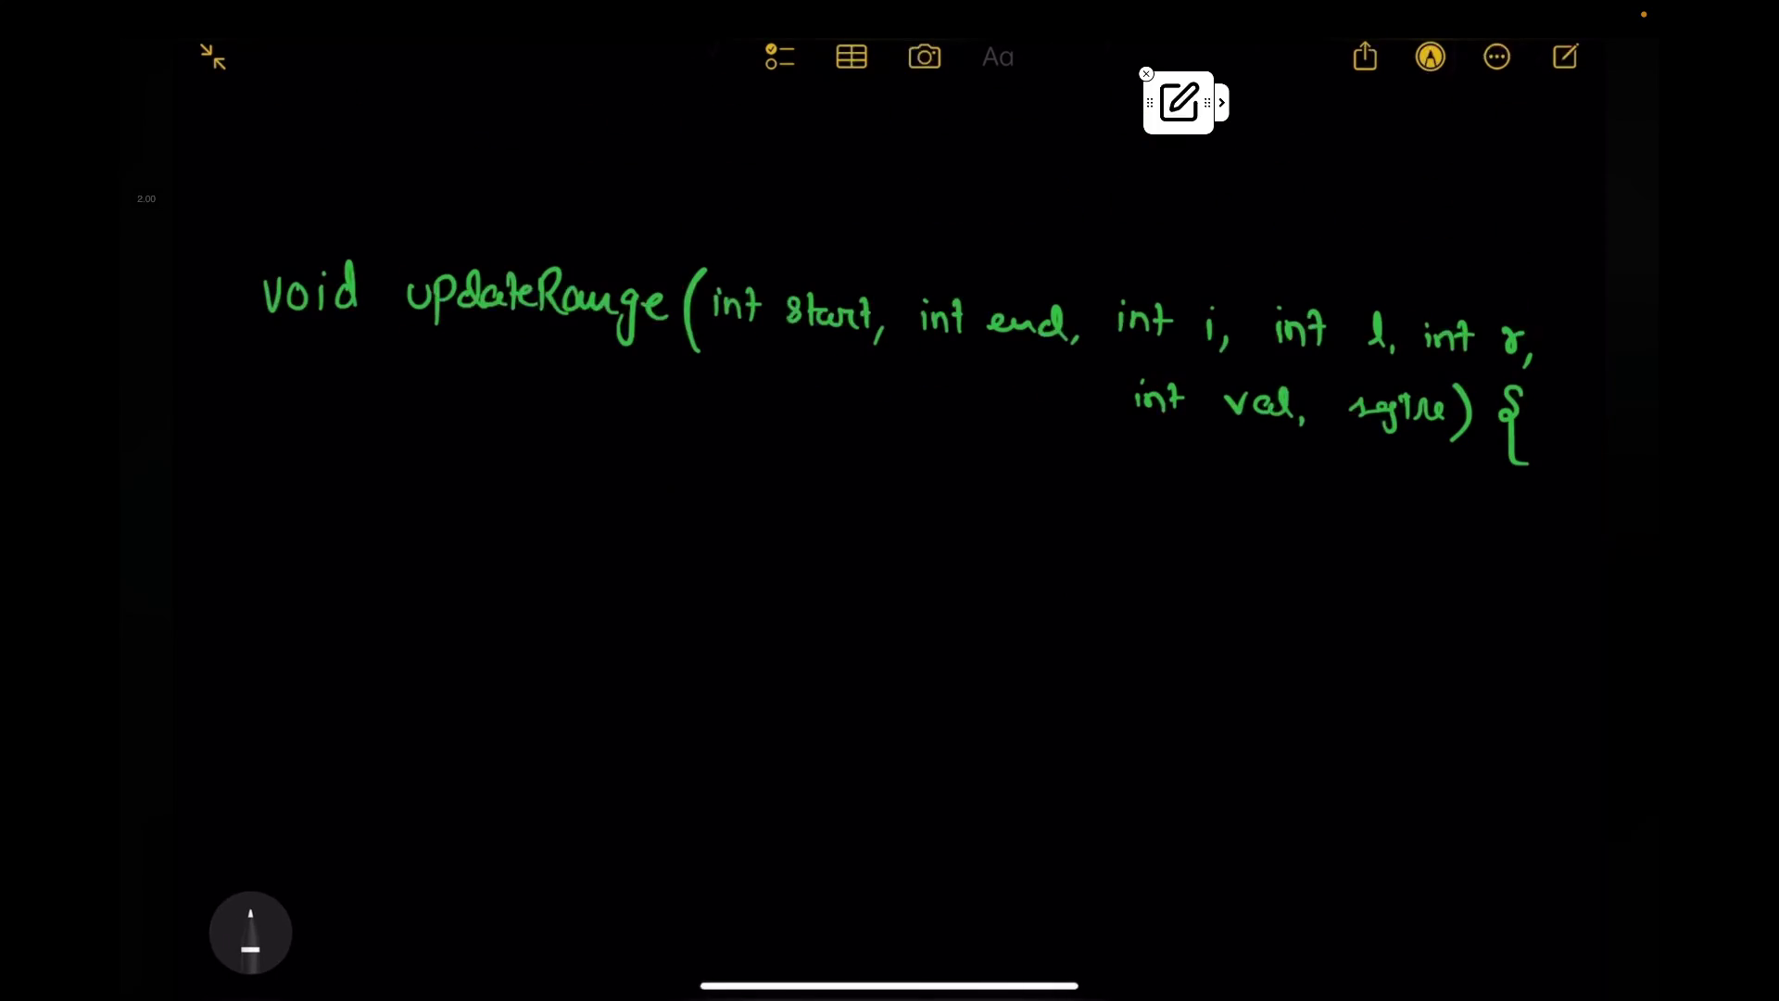
Step: Sketch and erase a pointer arrow at parameter i and an underline under segTree
drag(1212, 299, 1209, 364)
click(250, 932)
click(1212, 332)
click(250, 931)
drag(1263, 232, 1228, 289)
click(1243, 262)
click(250, 932)
scroll(890, 502, up, 2)
drag(1402, 371, 1557, 371)
click(251, 931)
click(1480, 372)
click(250, 932)
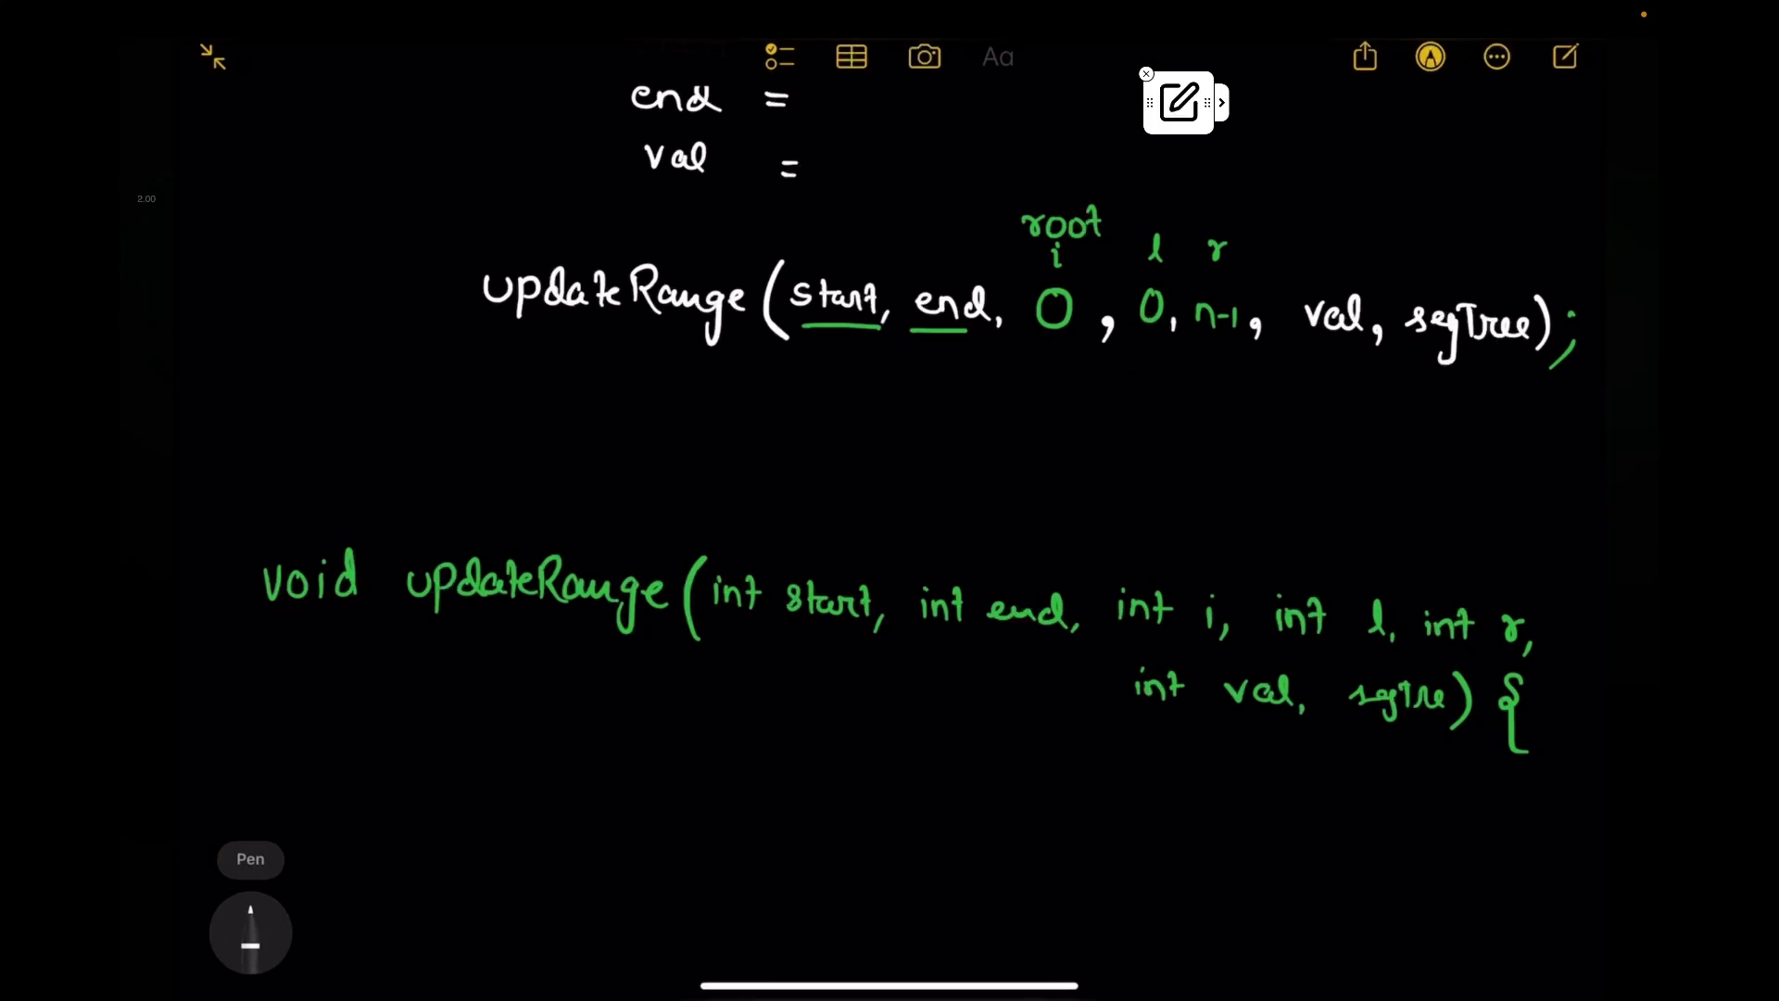
scroll(890, 500, up, 2)
Step: Rewrite the l line above the call as lazy[4*n] = {0};
drag(681, 257, 685, 276)
drag(689, 253, 723, 315)
click(251, 931)
click(790, 262)
click(251, 932)
drag(781, 237, 774, 277)
mouse_move(794, 244)
mouse_down()
mouse_move(806, 275)
mouse_move(985, 290)
mouse_up()
click(251, 931)
click(892, 278)
drag(1018, 251, 1073, 293)
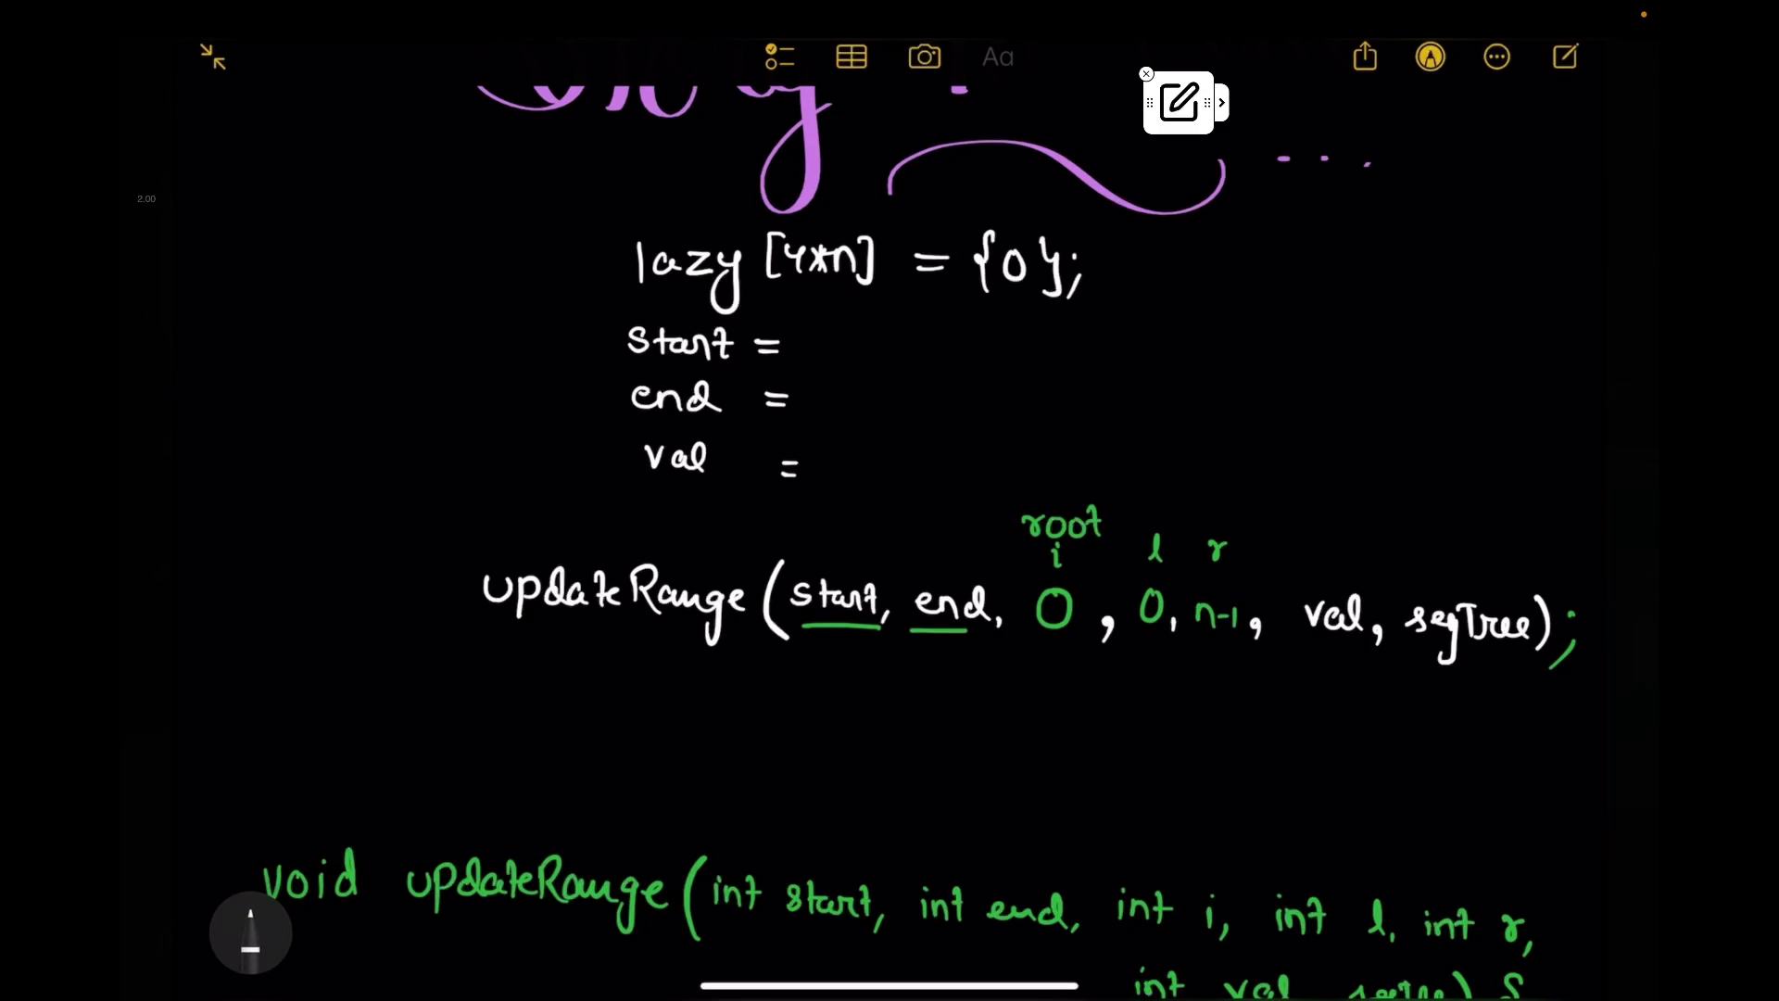
Step: Add segTree = build, append lazy to the parameter list, and start the if statement
mouse_move(653, 524)
mouse_down()
mouse_move(704, 509)
mouse_move(743, 531)
mouse_move(814, 507)
mouse_move(899, 529)
mouse_up()
drag(918, 519, 917, 493)
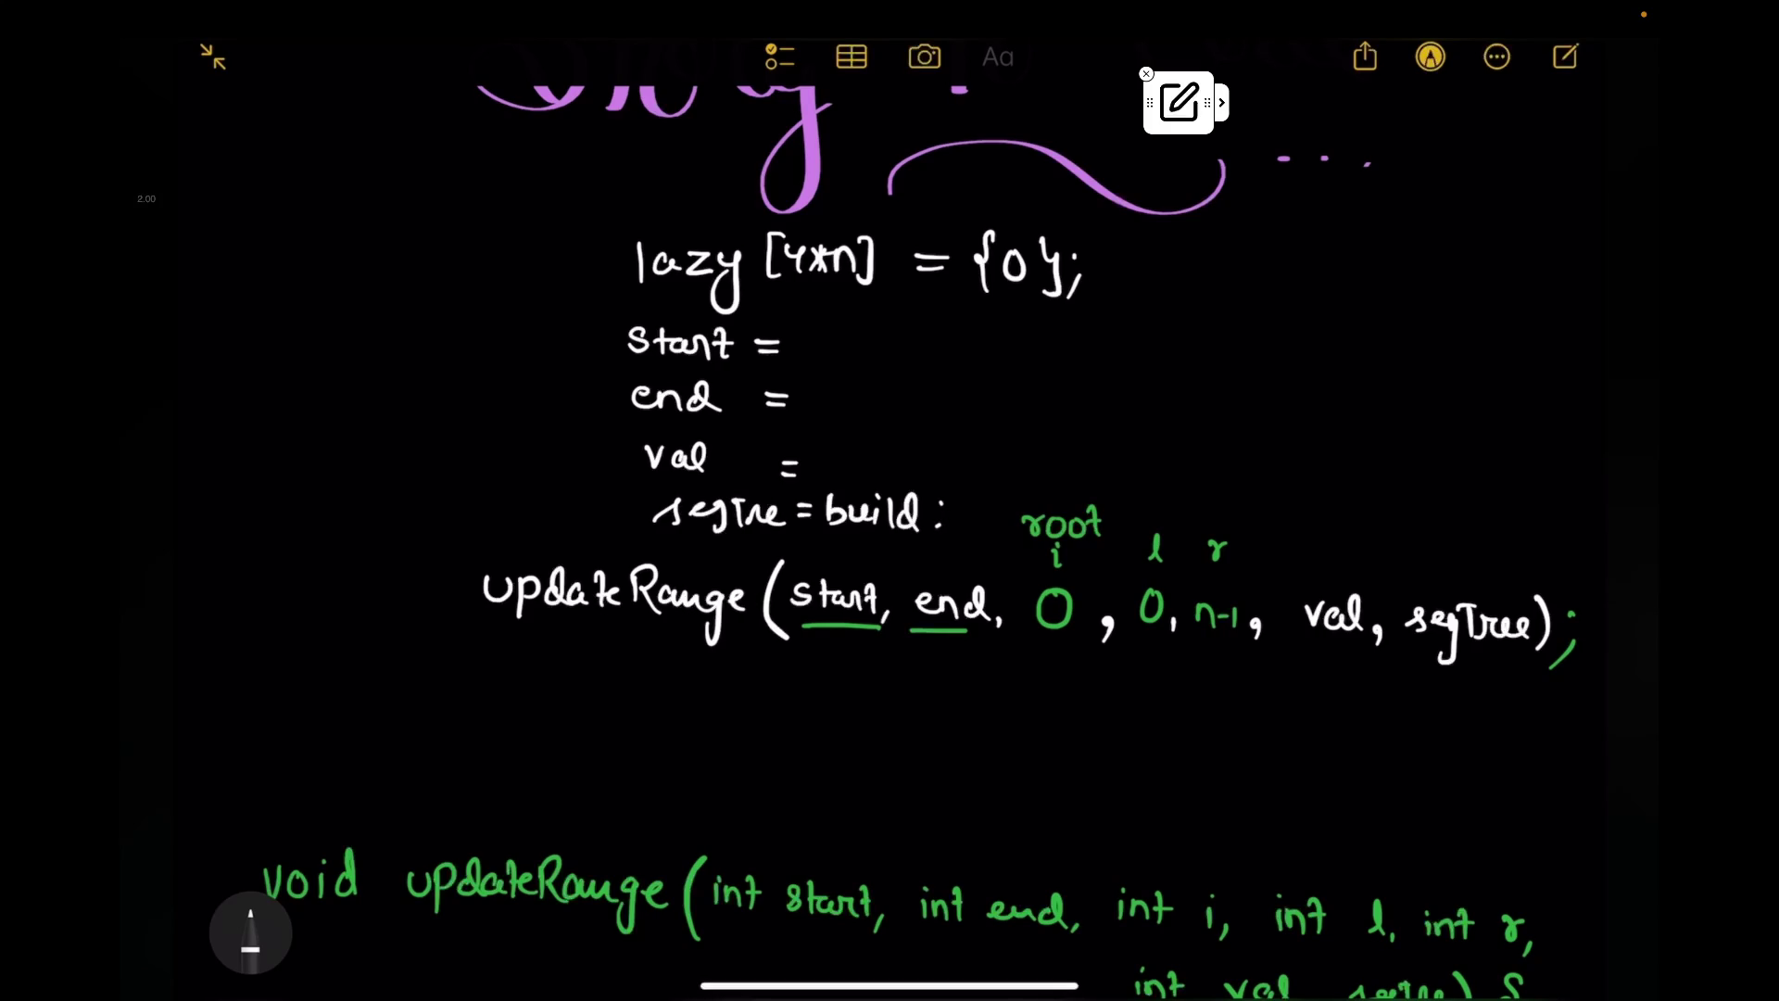
scroll(890, 556, down, 2)
scroll(890, 556, down, 5)
mouse_move(1452, 318)
mouse_down()
mouse_move(1526, 390)
mouse_move(1474, 358)
mouse_move(1529, 348)
mouse_up()
drag(1534, 322, 1543, 372)
drag(1565, 320, 1566, 345)
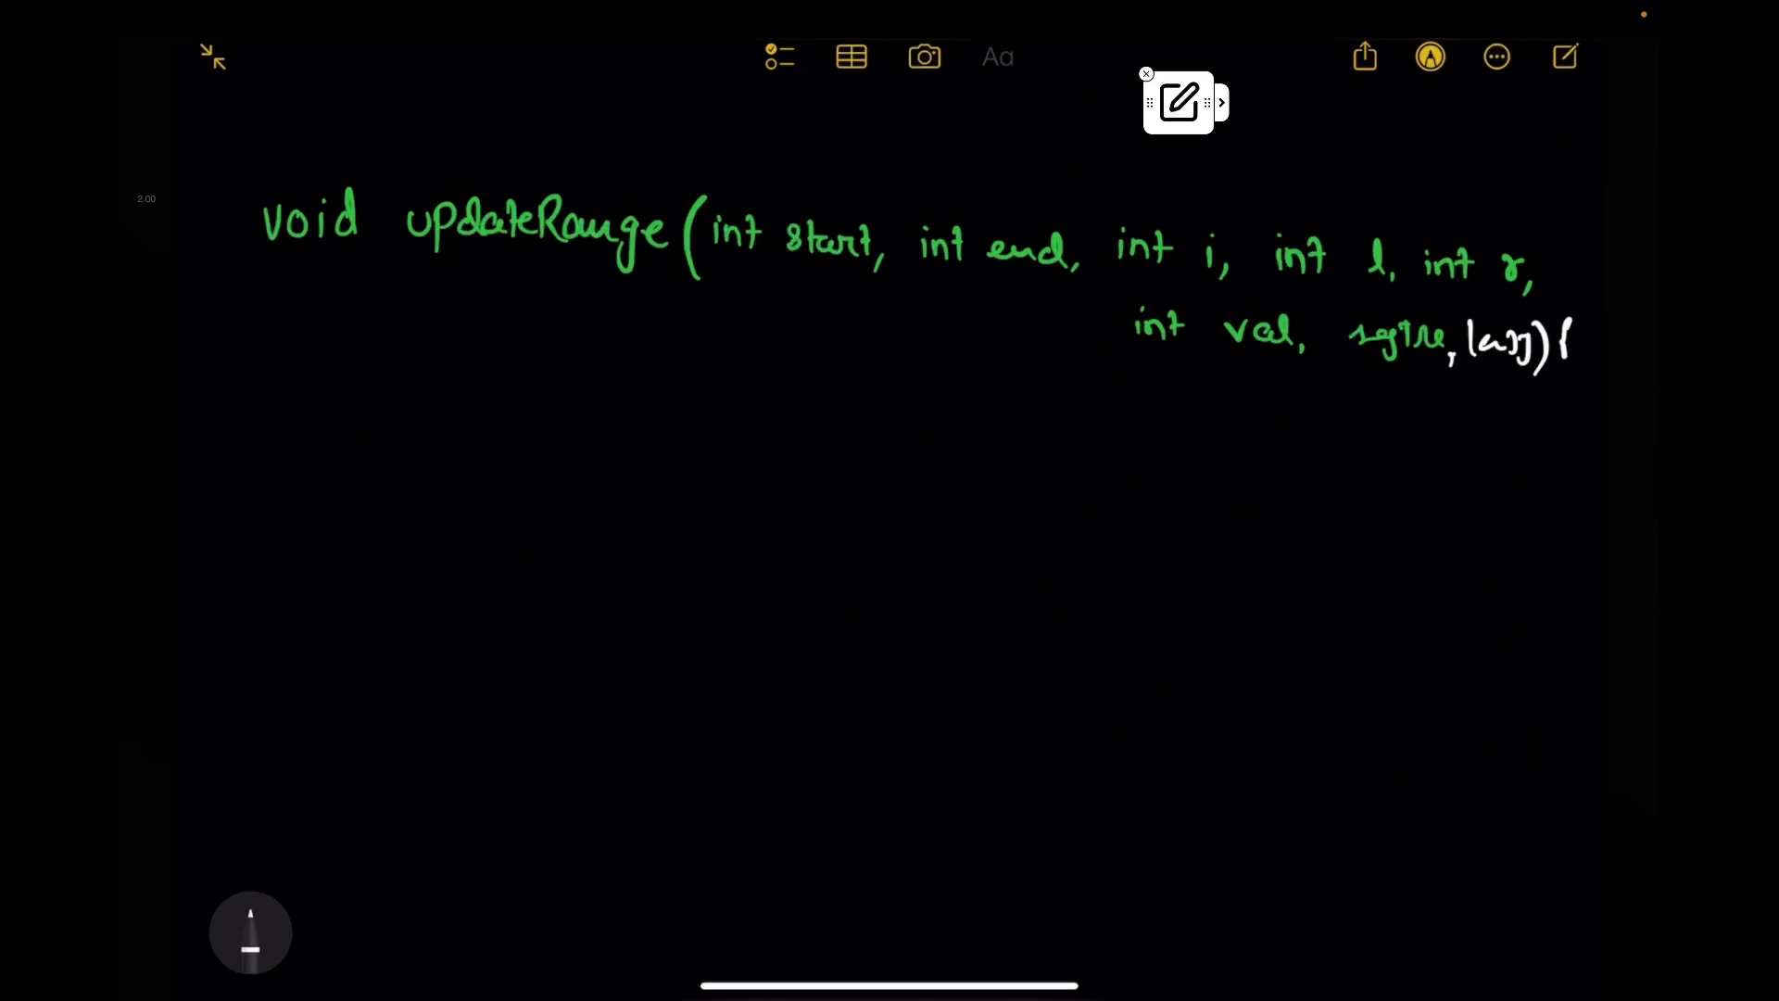
drag(450, 459, 450, 482)
drag(468, 440, 454, 524)
scroll(890, 557, down, 1)
Step: Handwrite the white if (lazy[i] != 0) { } block
drag(528, 358, 530, 471)
drag(745, 397, 745, 462)
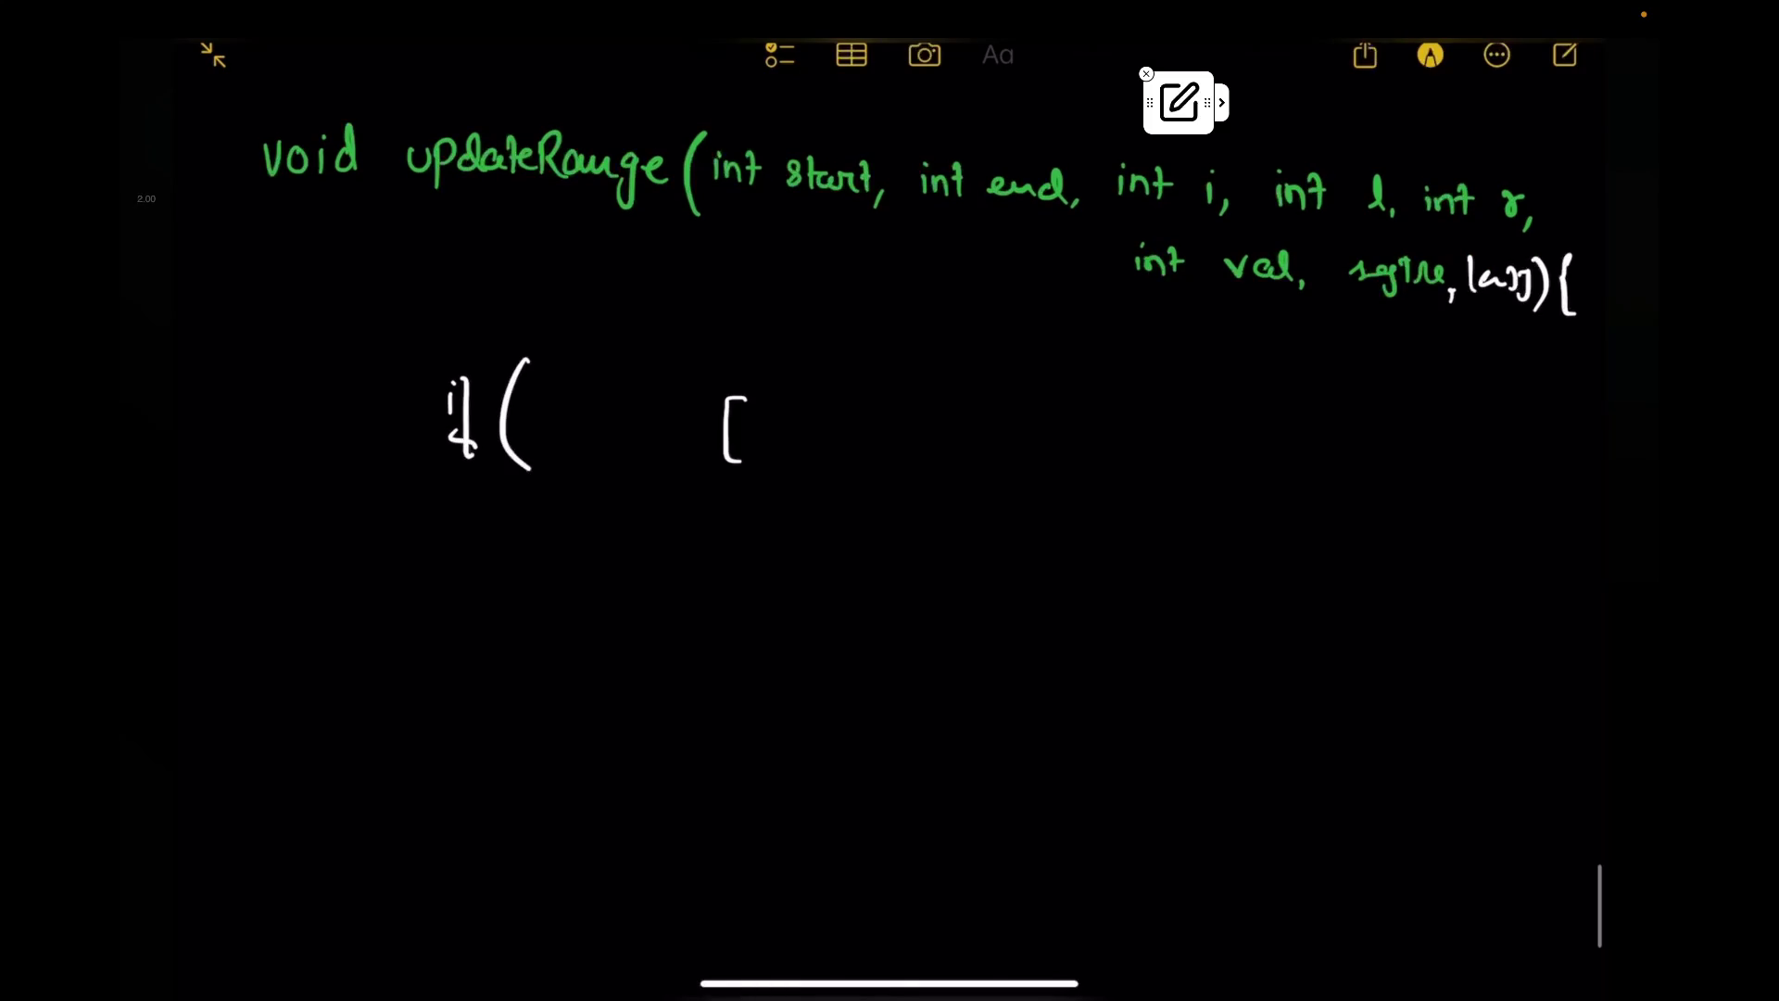
drag(781, 399, 775, 463)
drag(1223, 150, 1212, 154)
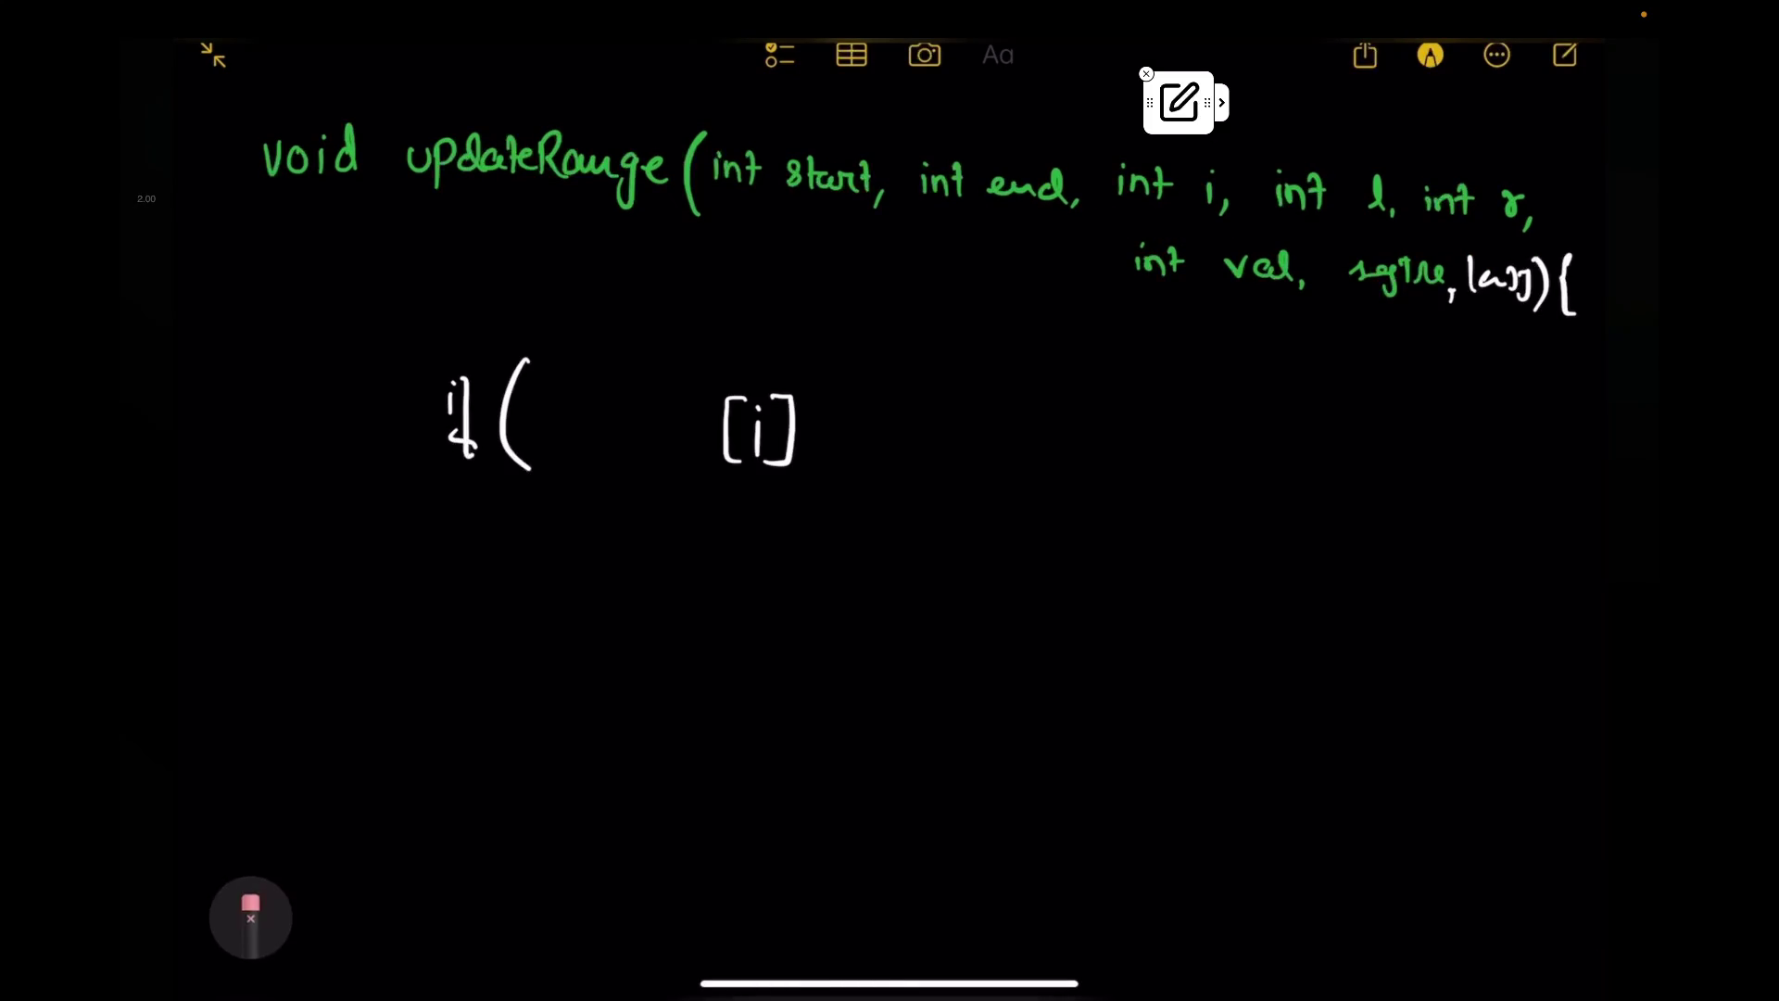
drag(554, 386, 554, 445)
mouse_move(601, 415)
mouse_down()
mouse_move(601, 444)
mouse_move(664, 489)
mouse_up()
mouse_move(864, 395)
mouse_down()
mouse_move(862, 443)
mouse_move(953, 417)
mouse_up()
drag(909, 434, 950, 434)
drag(995, 400, 1048, 470)
drag(1154, 356, 1146, 462)
drag(449, 718, 447, 787)
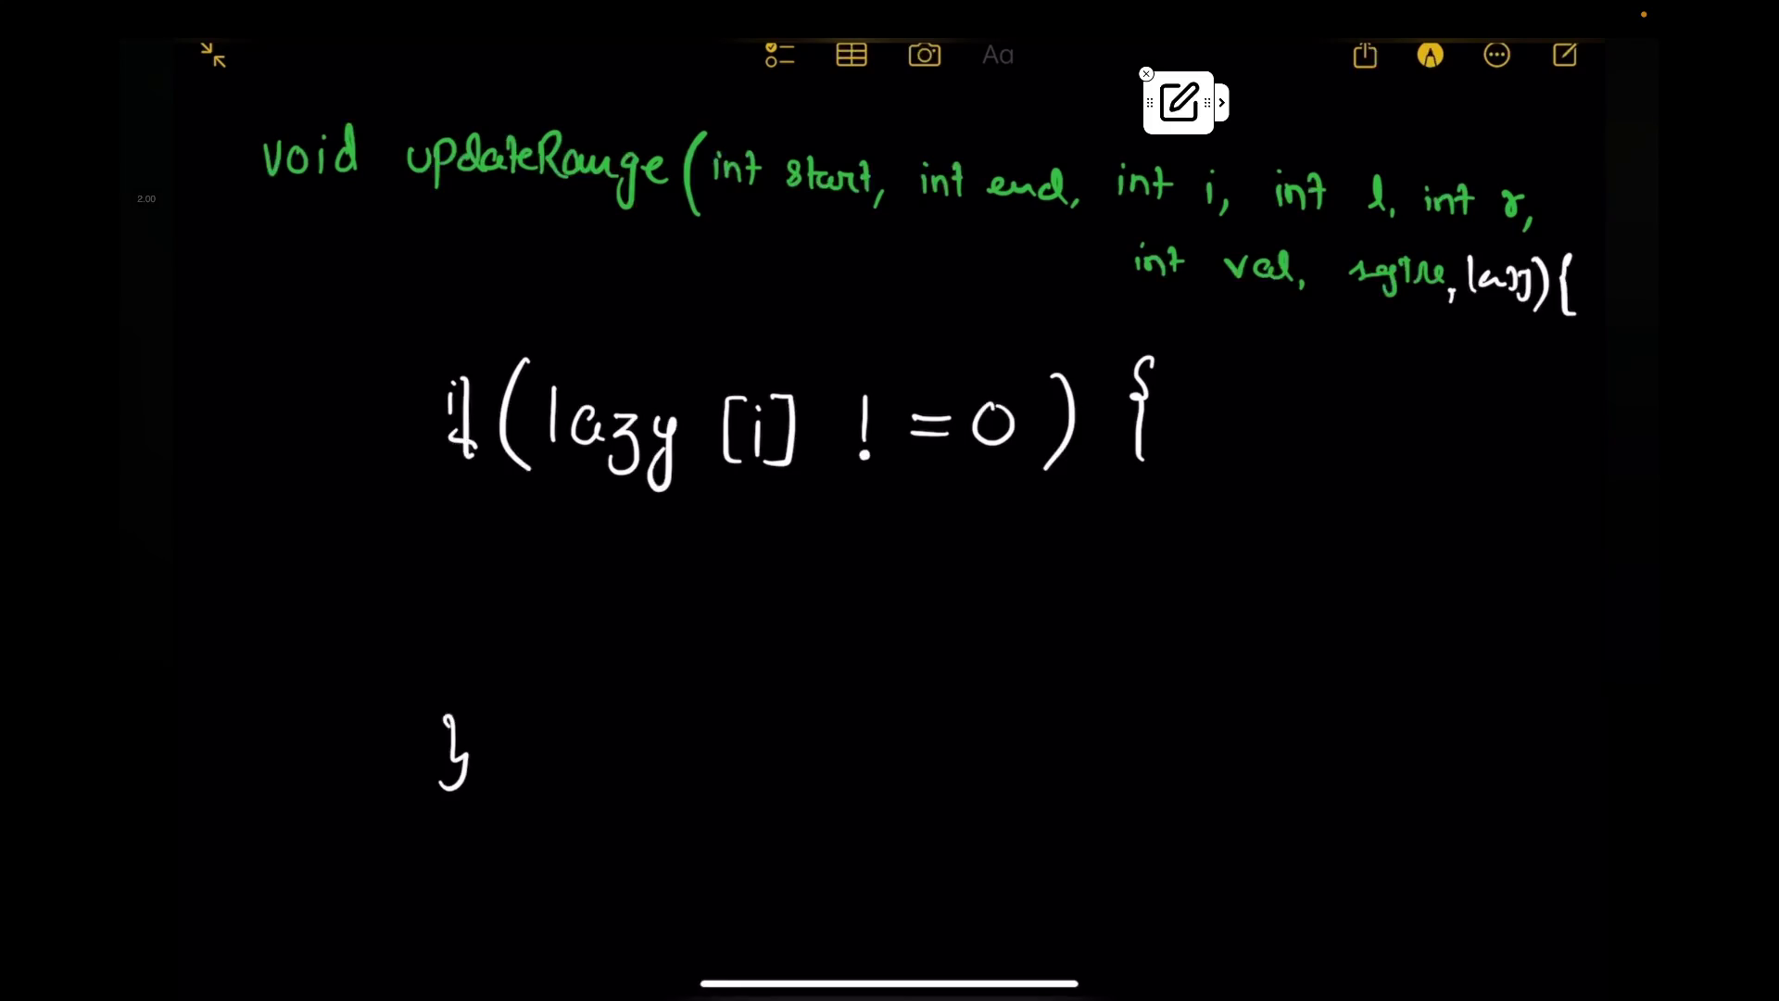
Step: In blue write segTree[i] += (r-l+1) * lazy[i], circle lazy[i], then mark line 298 in TRAE
click(250, 930)
click(857, 881)
drag(655, 586, 640, 605)
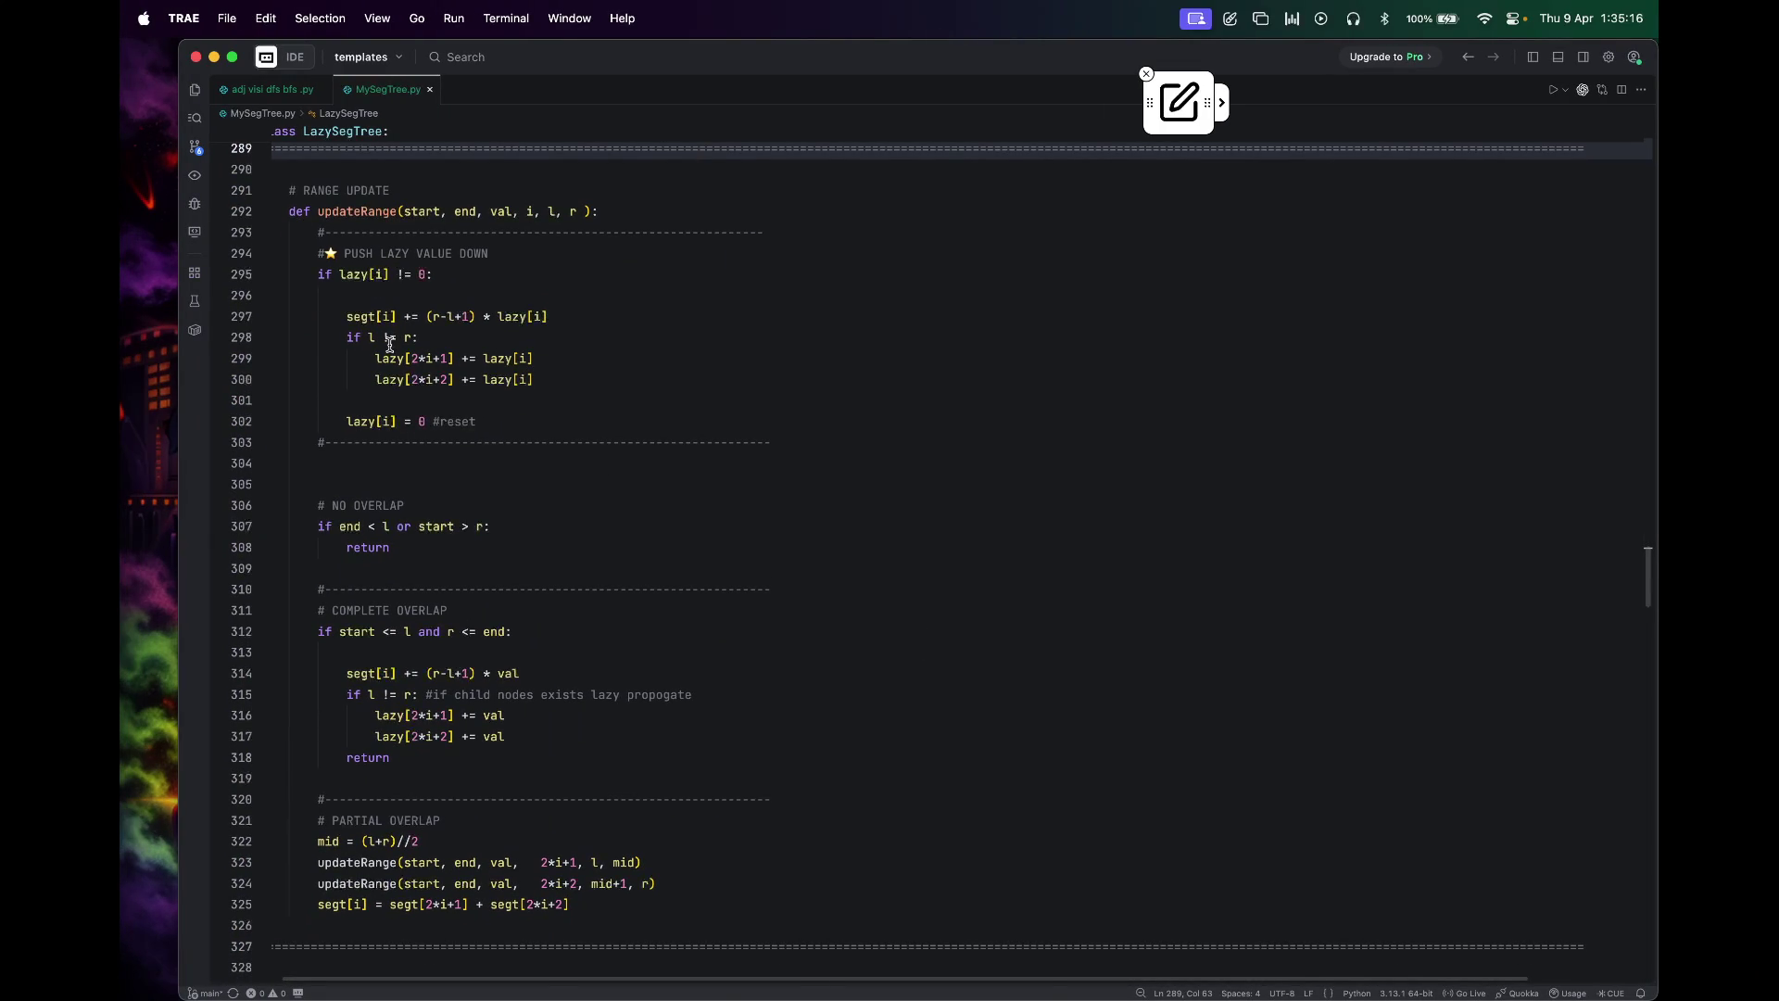
mouse_move(392, 182)
mouse_down()
mouse_move(345, 278)
mouse_move(334, 431)
mouse_move(585, 389)
mouse_up()
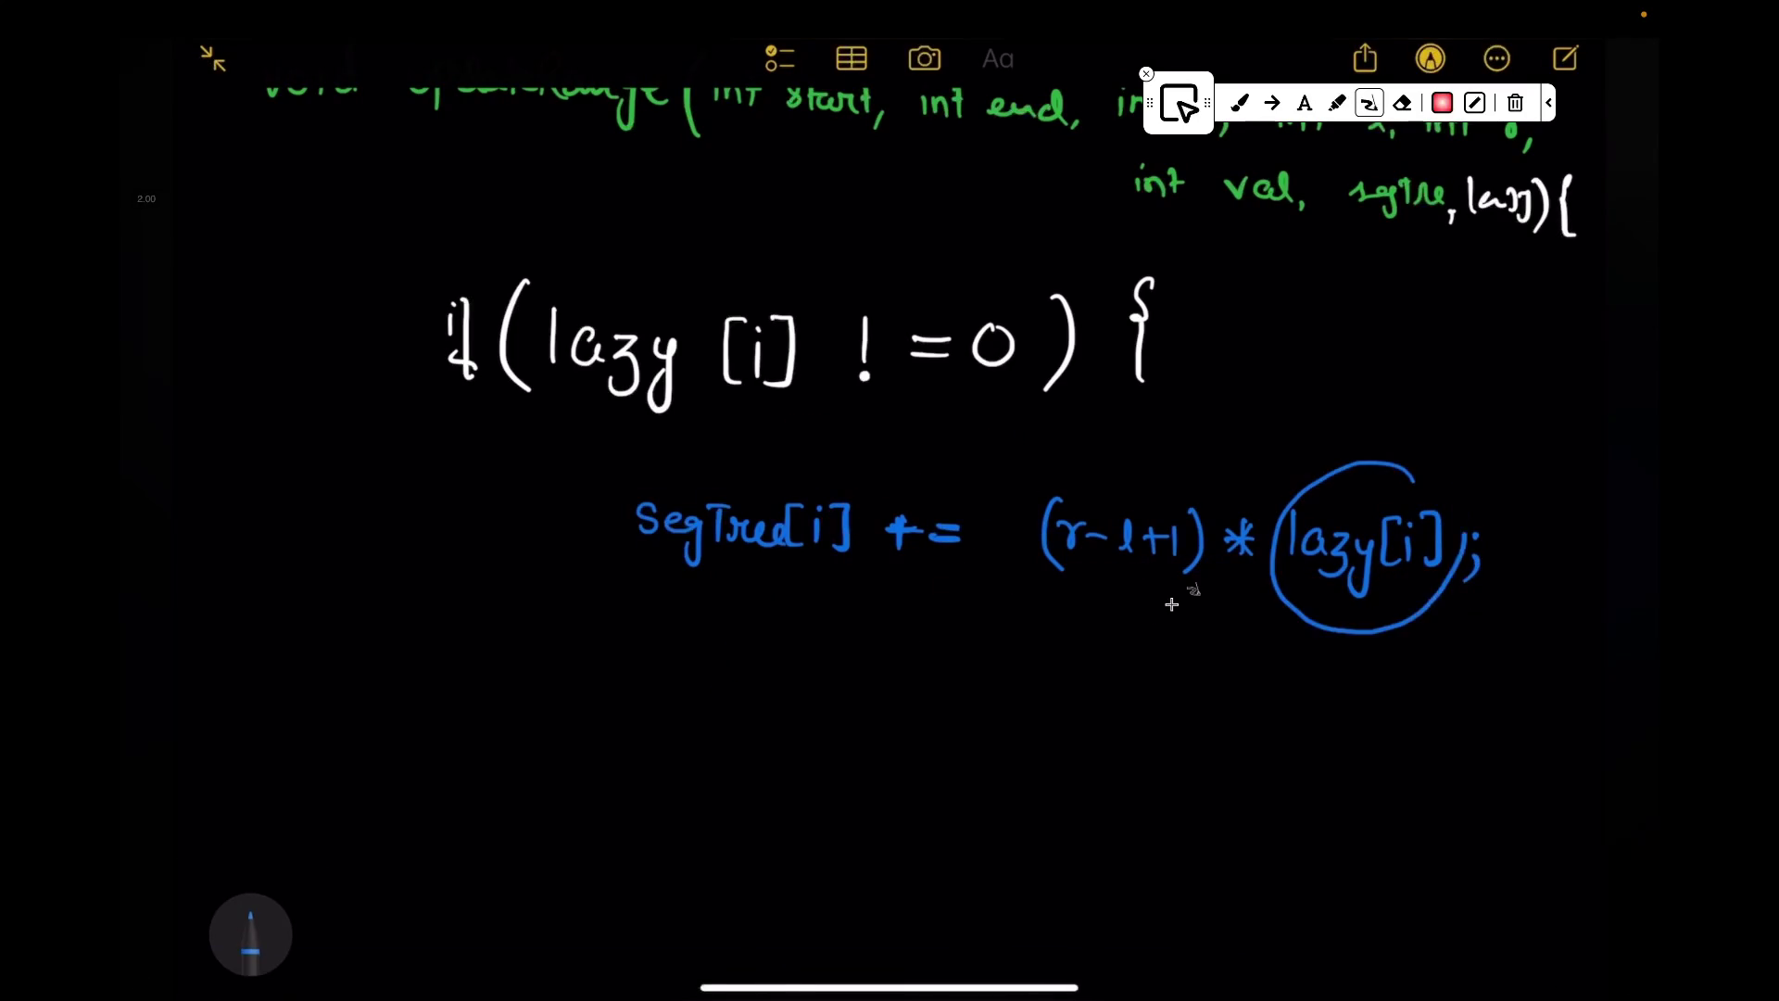
key(ctrl+Left)
drag(399, 350, 569, 343)
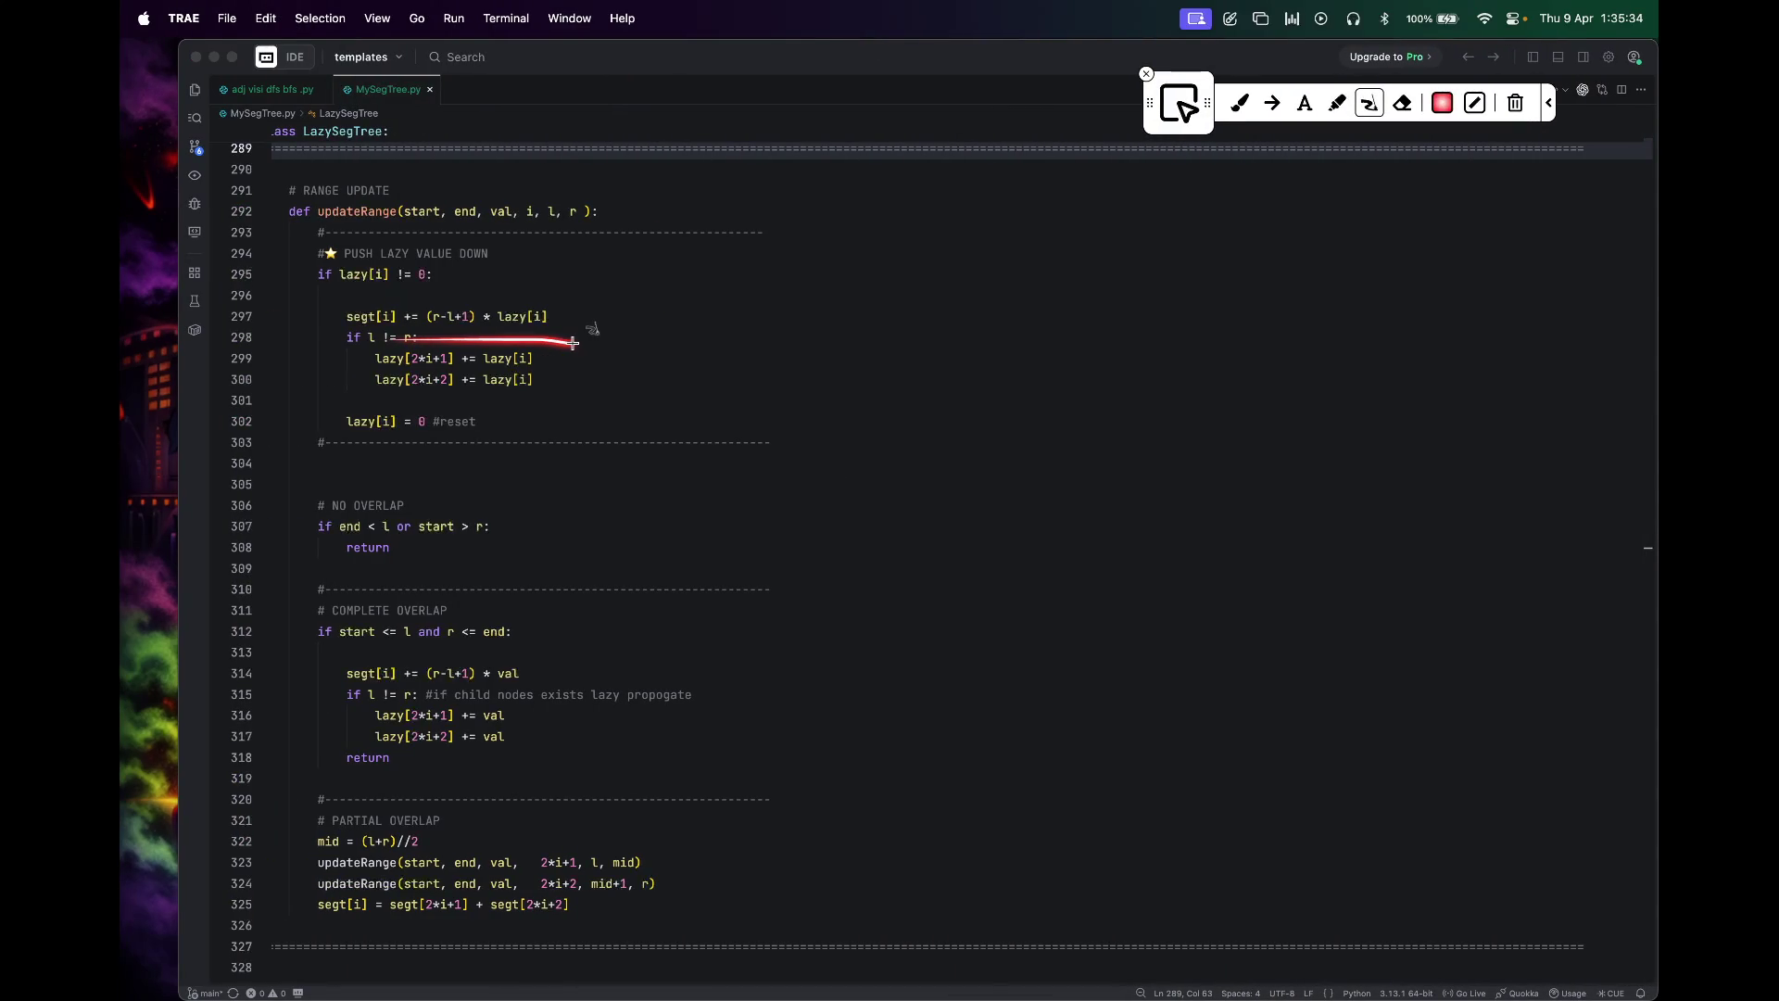
Step: Circle lines 298–302 and the lazy[i] = 0 reset in red, and underline the line 293 push-down comment
mouse_move(390, 337)
mouse_down()
mouse_move(324, 438)
mouse_move(528, 427)
mouse_up()
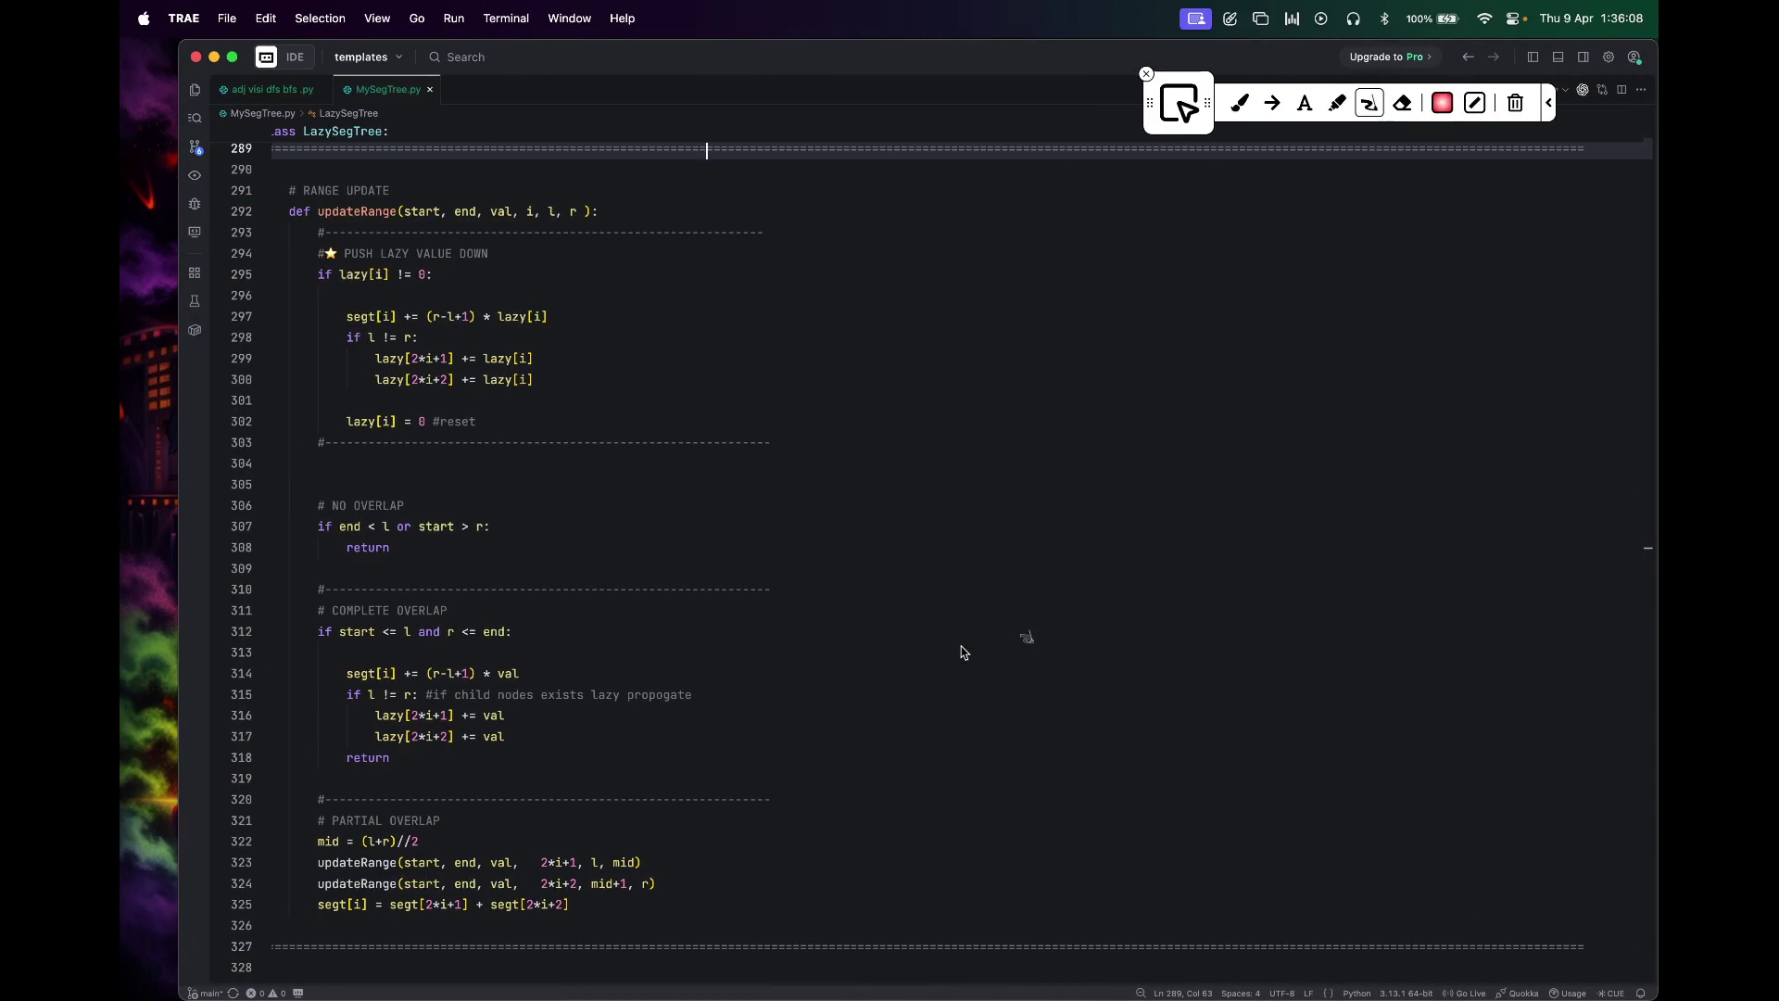
drag(356, 451, 456, 502)
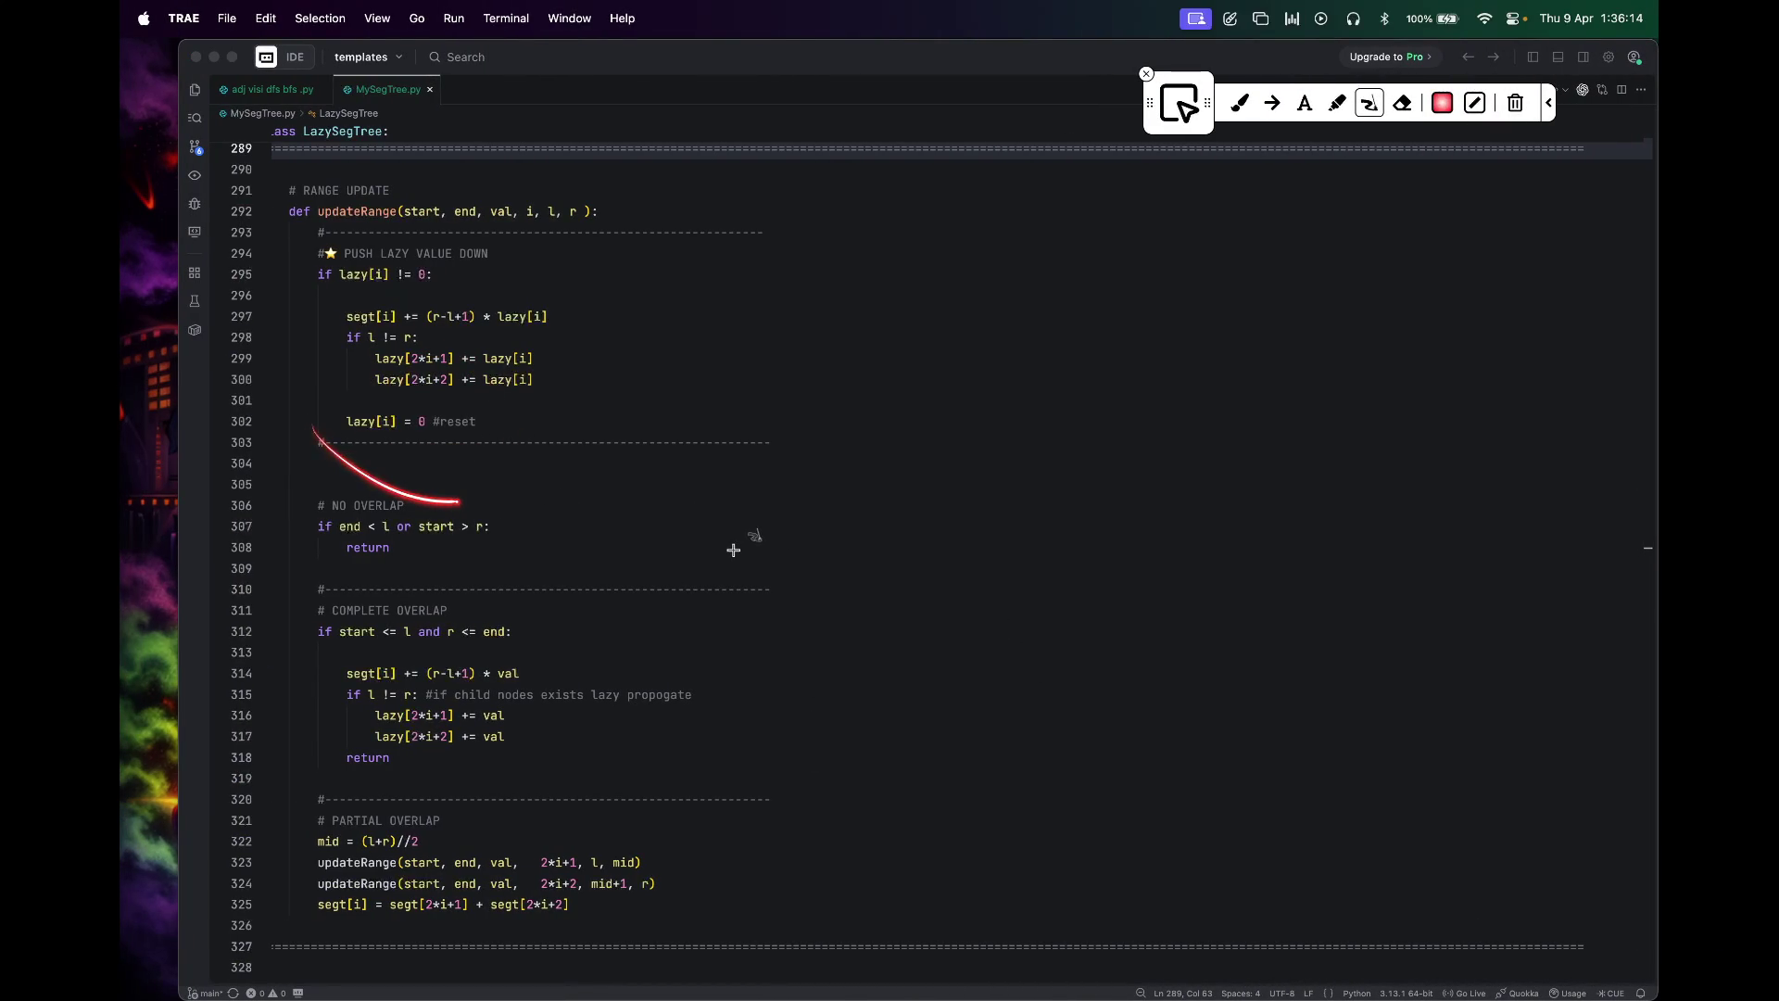
mouse_move(459, 234)
mouse_down()
mouse_move(265, 233)
mouse_move(510, 438)
mouse_move(575, 260)
mouse_move(447, 245)
mouse_up()
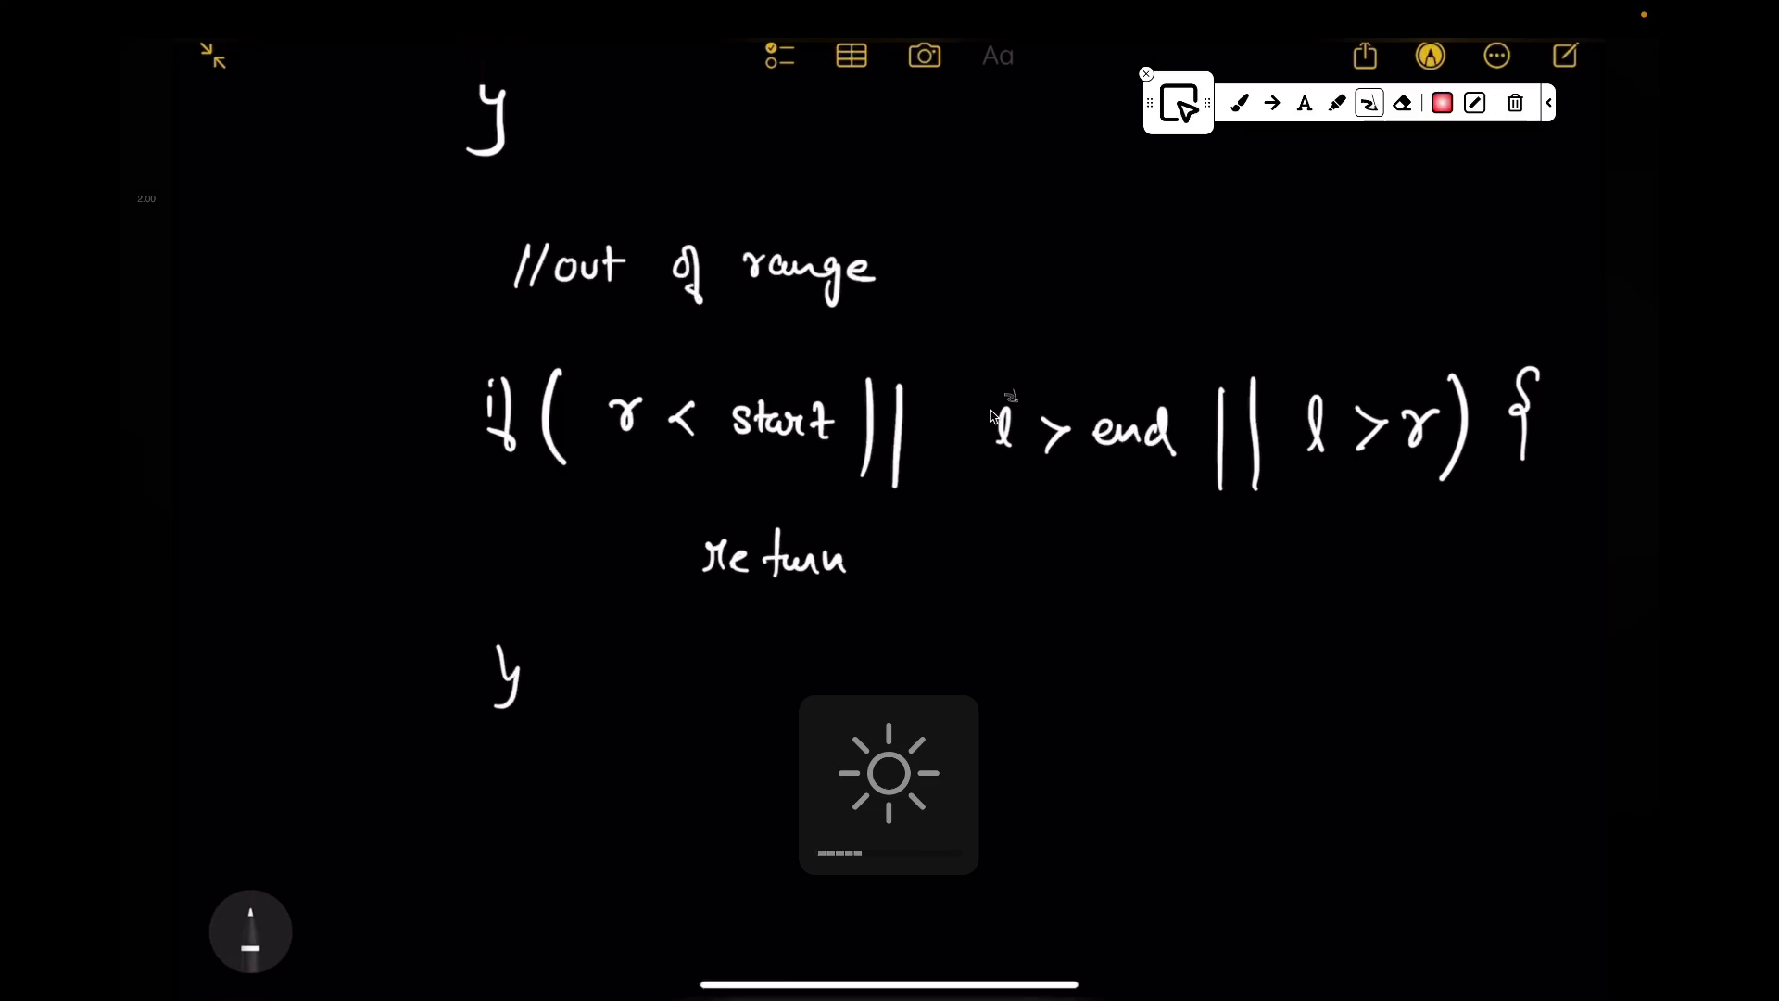
scroll(993, 415, down, 2)
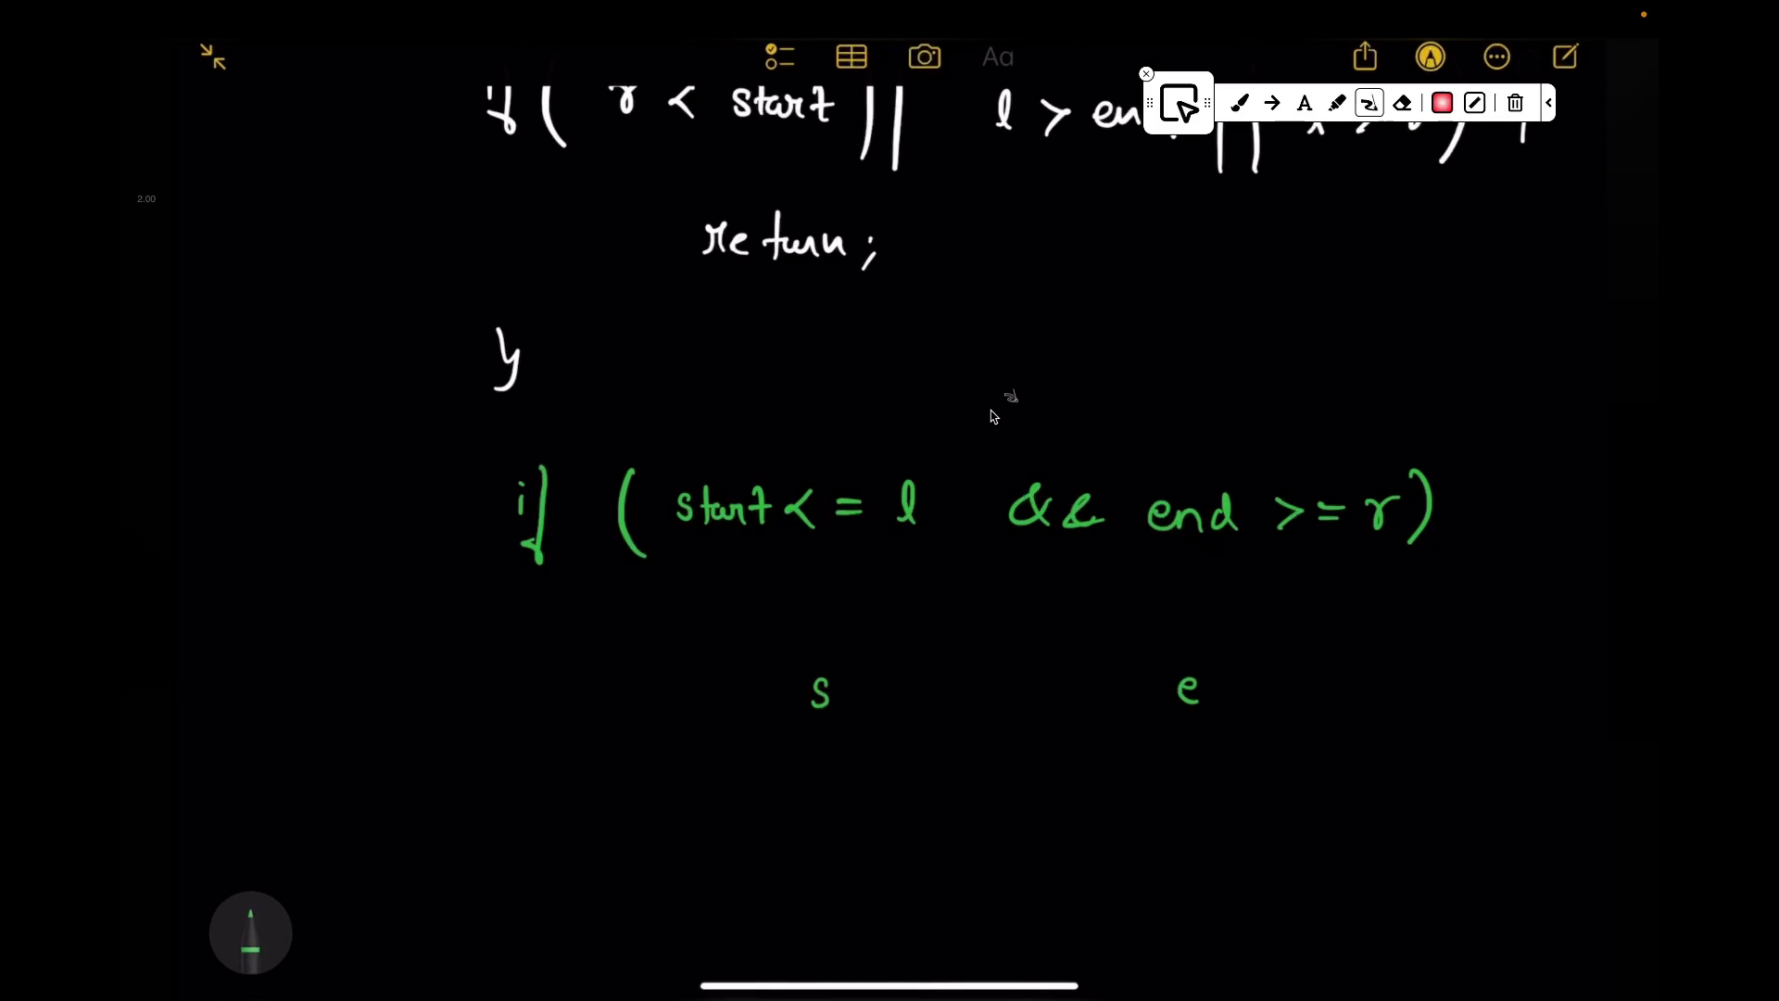
Step: Erase the green s/e/l/r range sketch beside the overlap condition
drag(891, 707, 1078, 715)
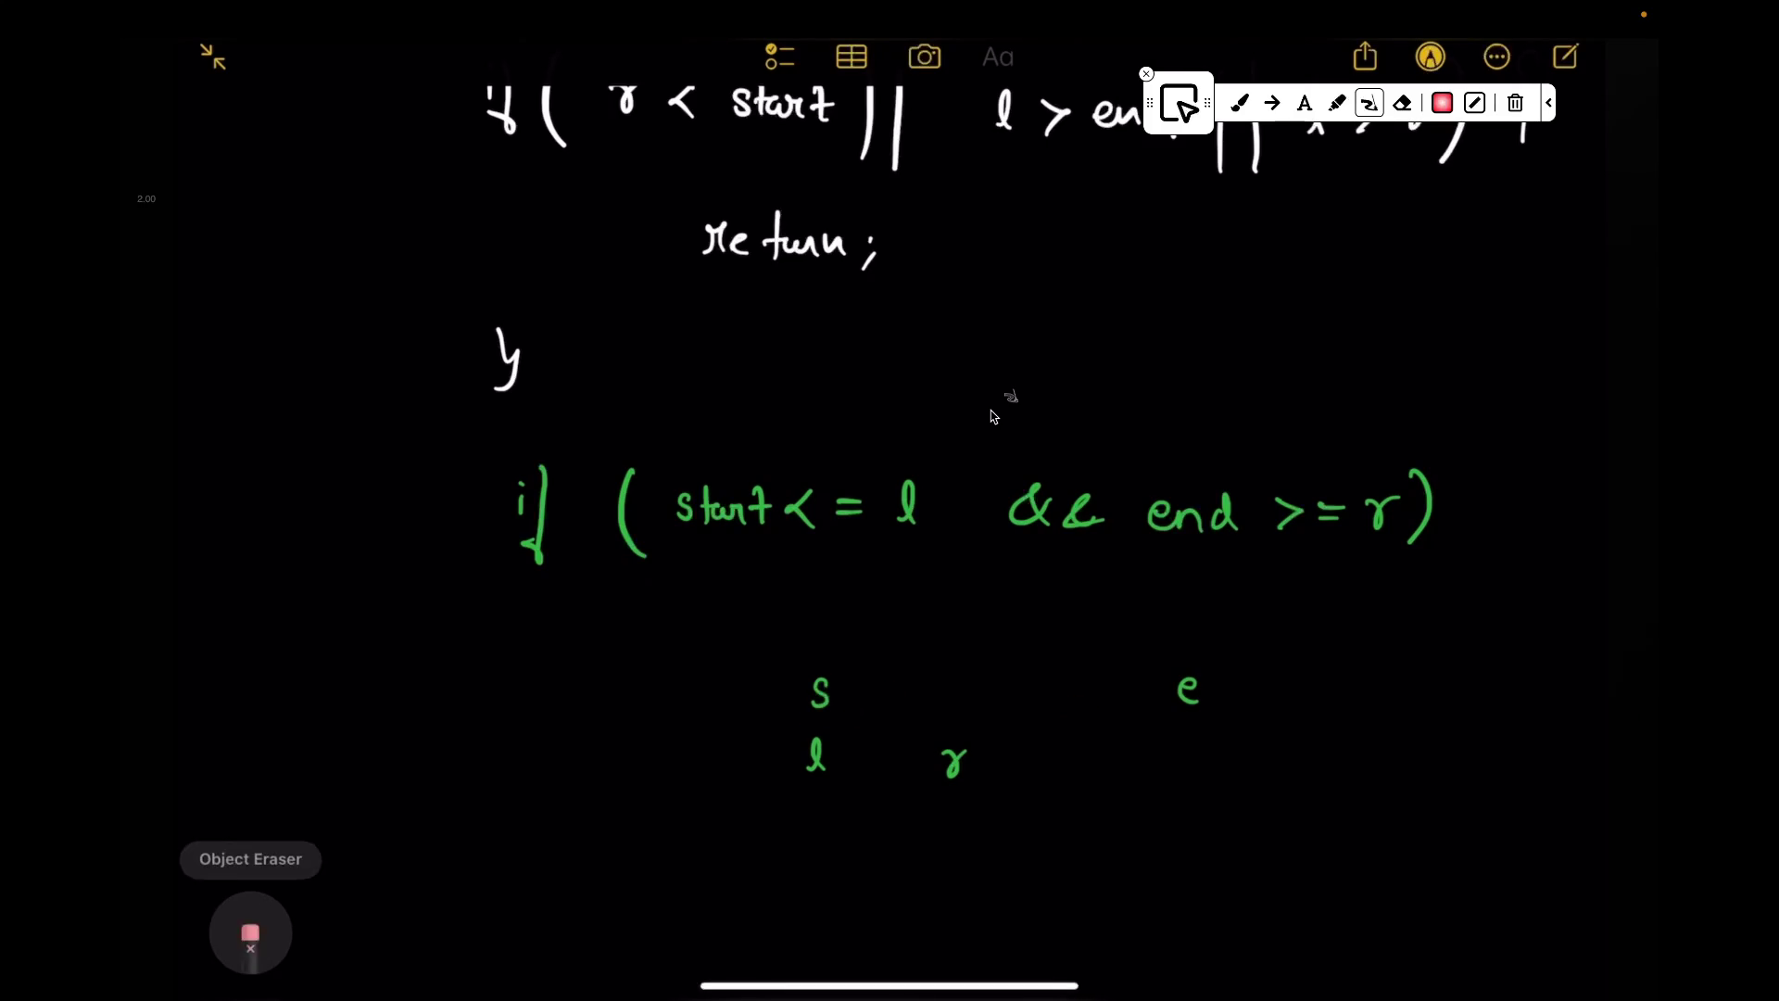
drag(1146, 552, 1382, 552)
drag(1252, 552, 1188, 691)
drag(815, 692, 955, 762)
drag(1515, 480, 1501, 549)
scroll(992, 415, down, 2)
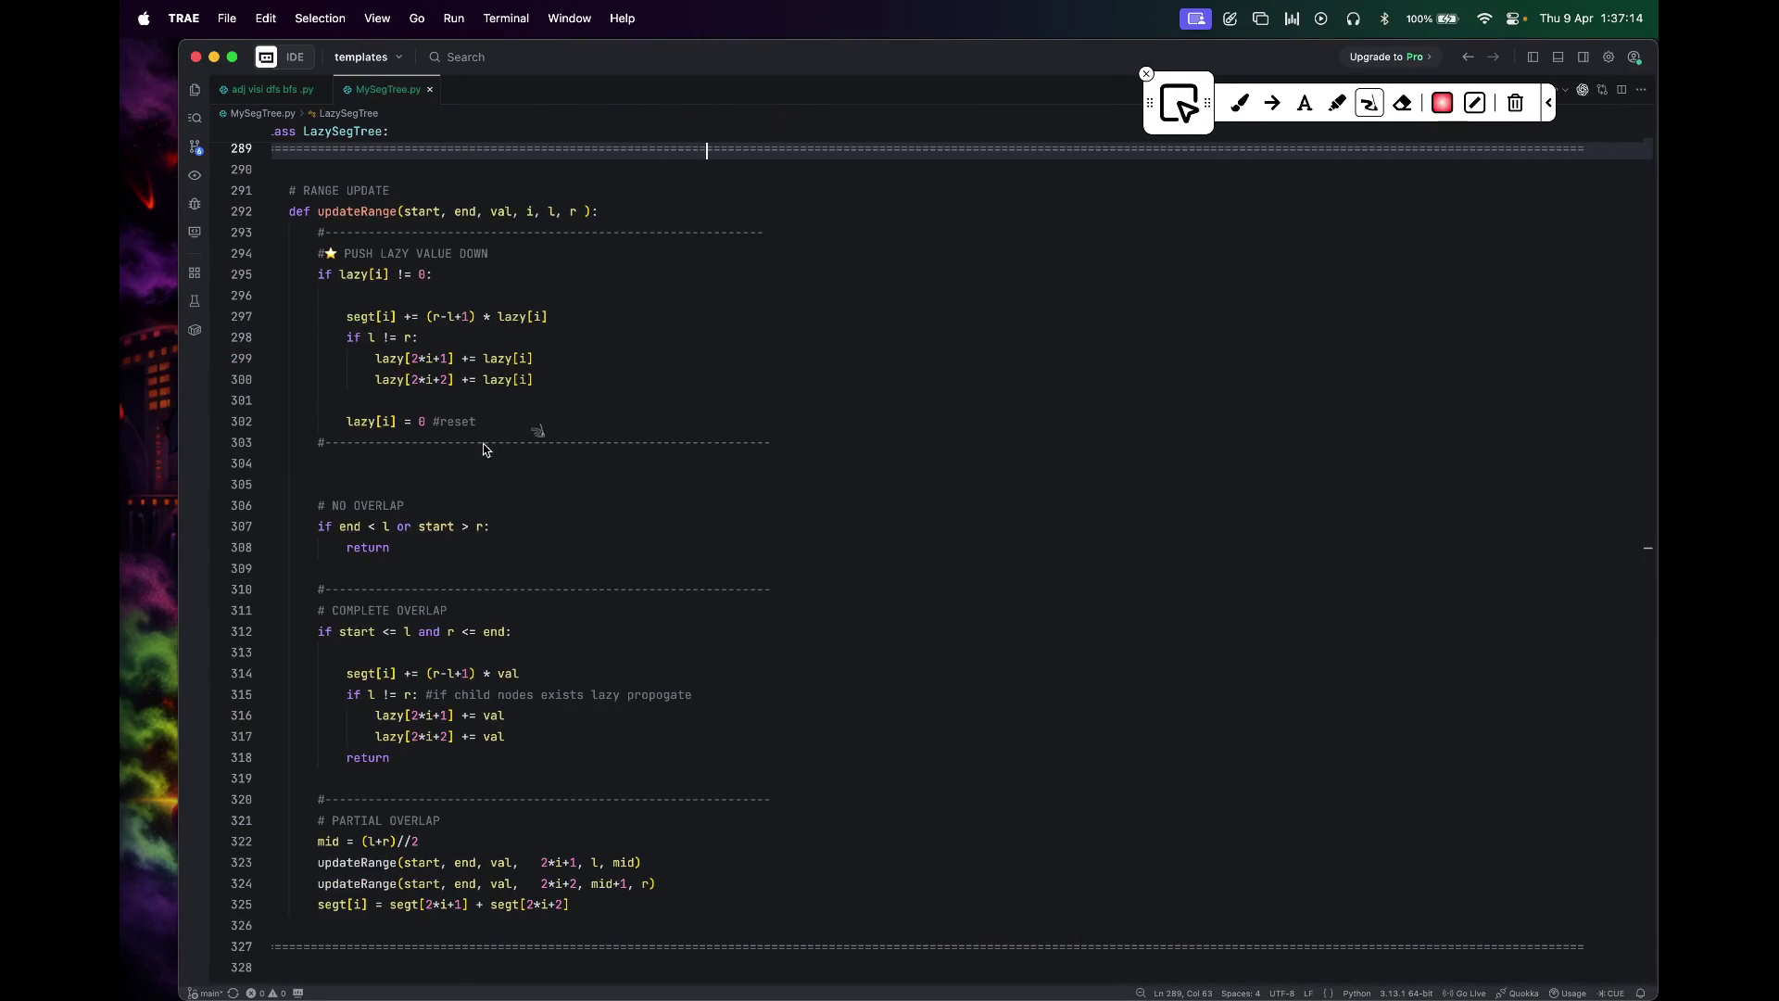
Step: Outline the complete-overlap block and child lazy updates (lines 304–318) in red, then return to Notes
mouse_move(387, 454)
mouse_down()
mouse_move(239, 498)
mouse_move(610, 653)
mouse_move(553, 673)
mouse_move(489, 768)
mouse_move(323, 760)
mouse_move(328, 615)
mouse_move(439, 586)
mouse_move(587, 645)
mouse_move(347, 676)
mouse_move(490, 677)
mouse_up()
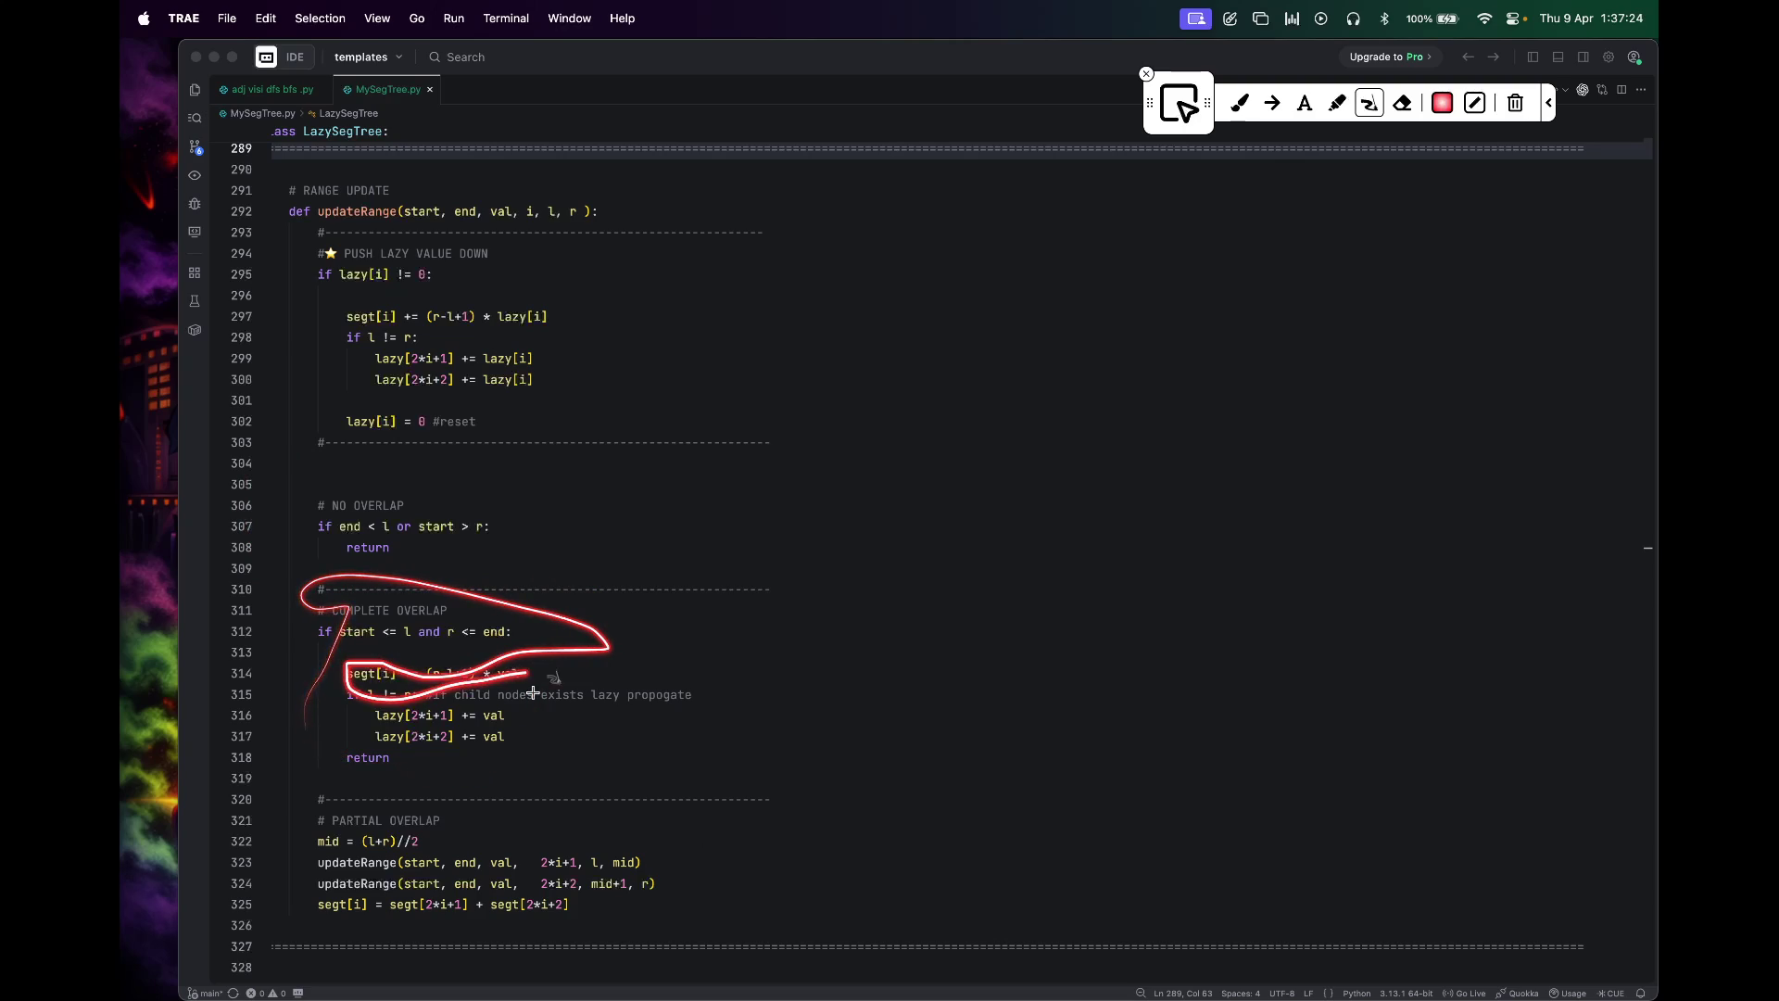
mouse_move(332, 694)
mouse_down()
mouse_move(328, 737)
mouse_move(507, 775)
mouse_move(547, 665)
mouse_up()
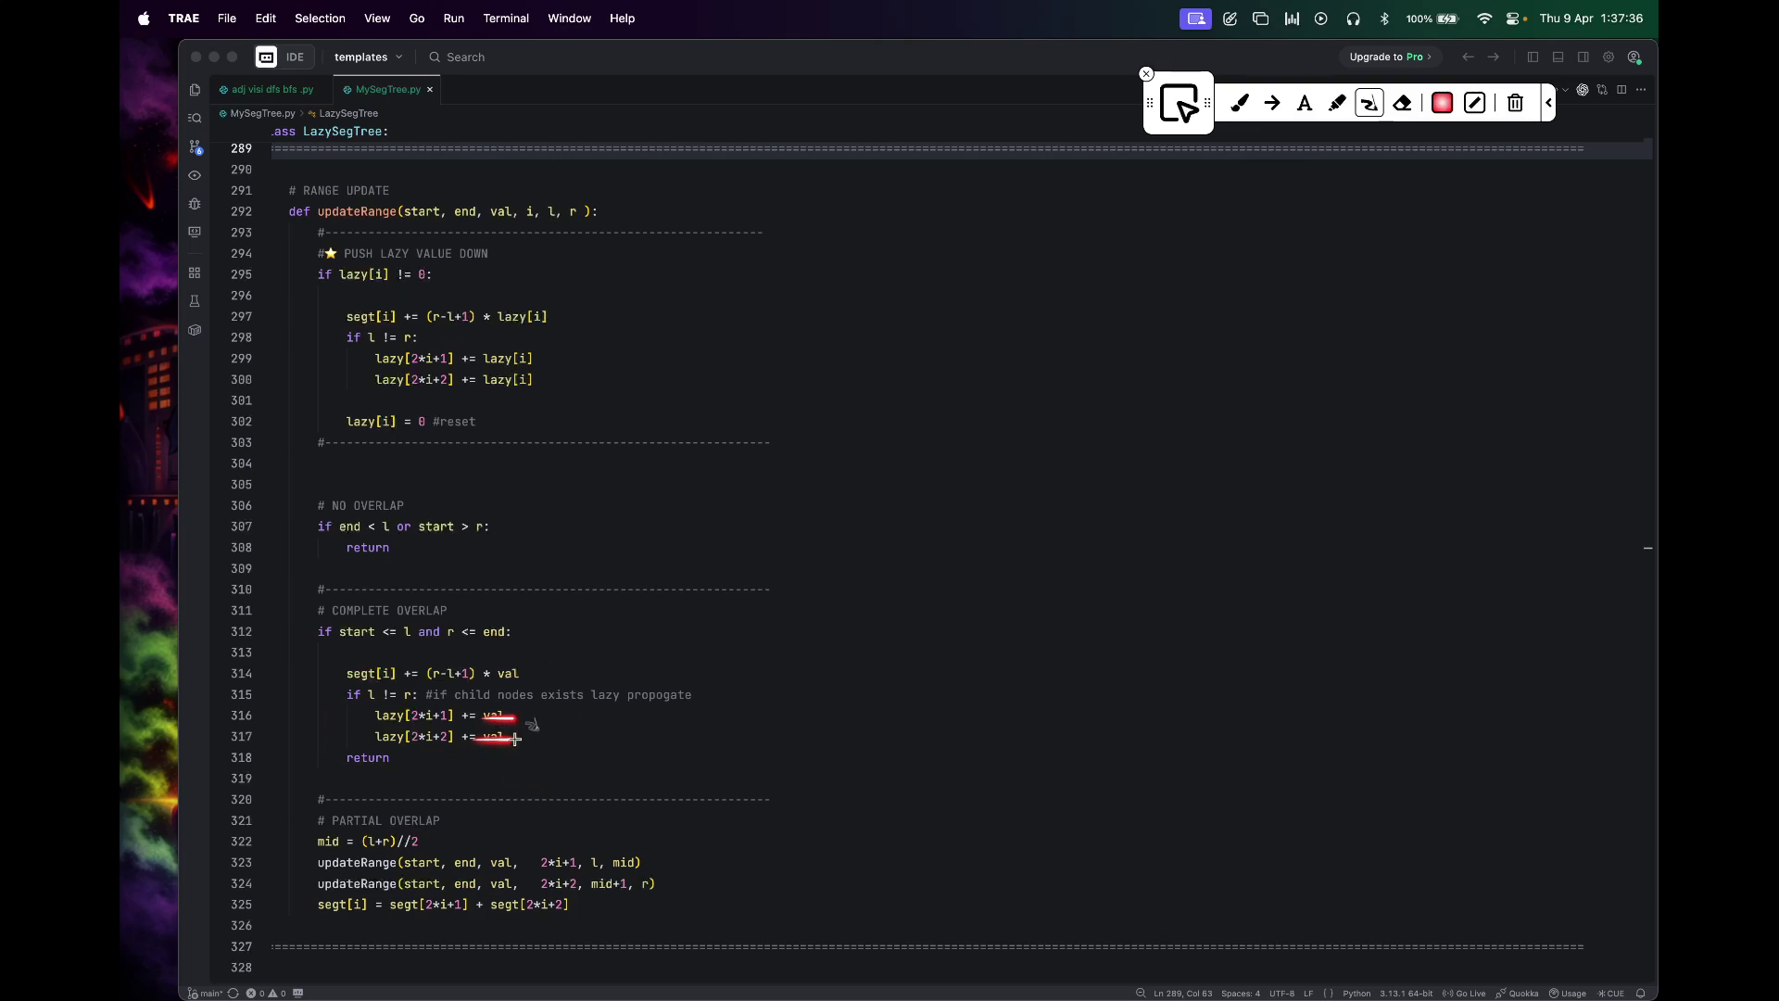
key(super+Tab)
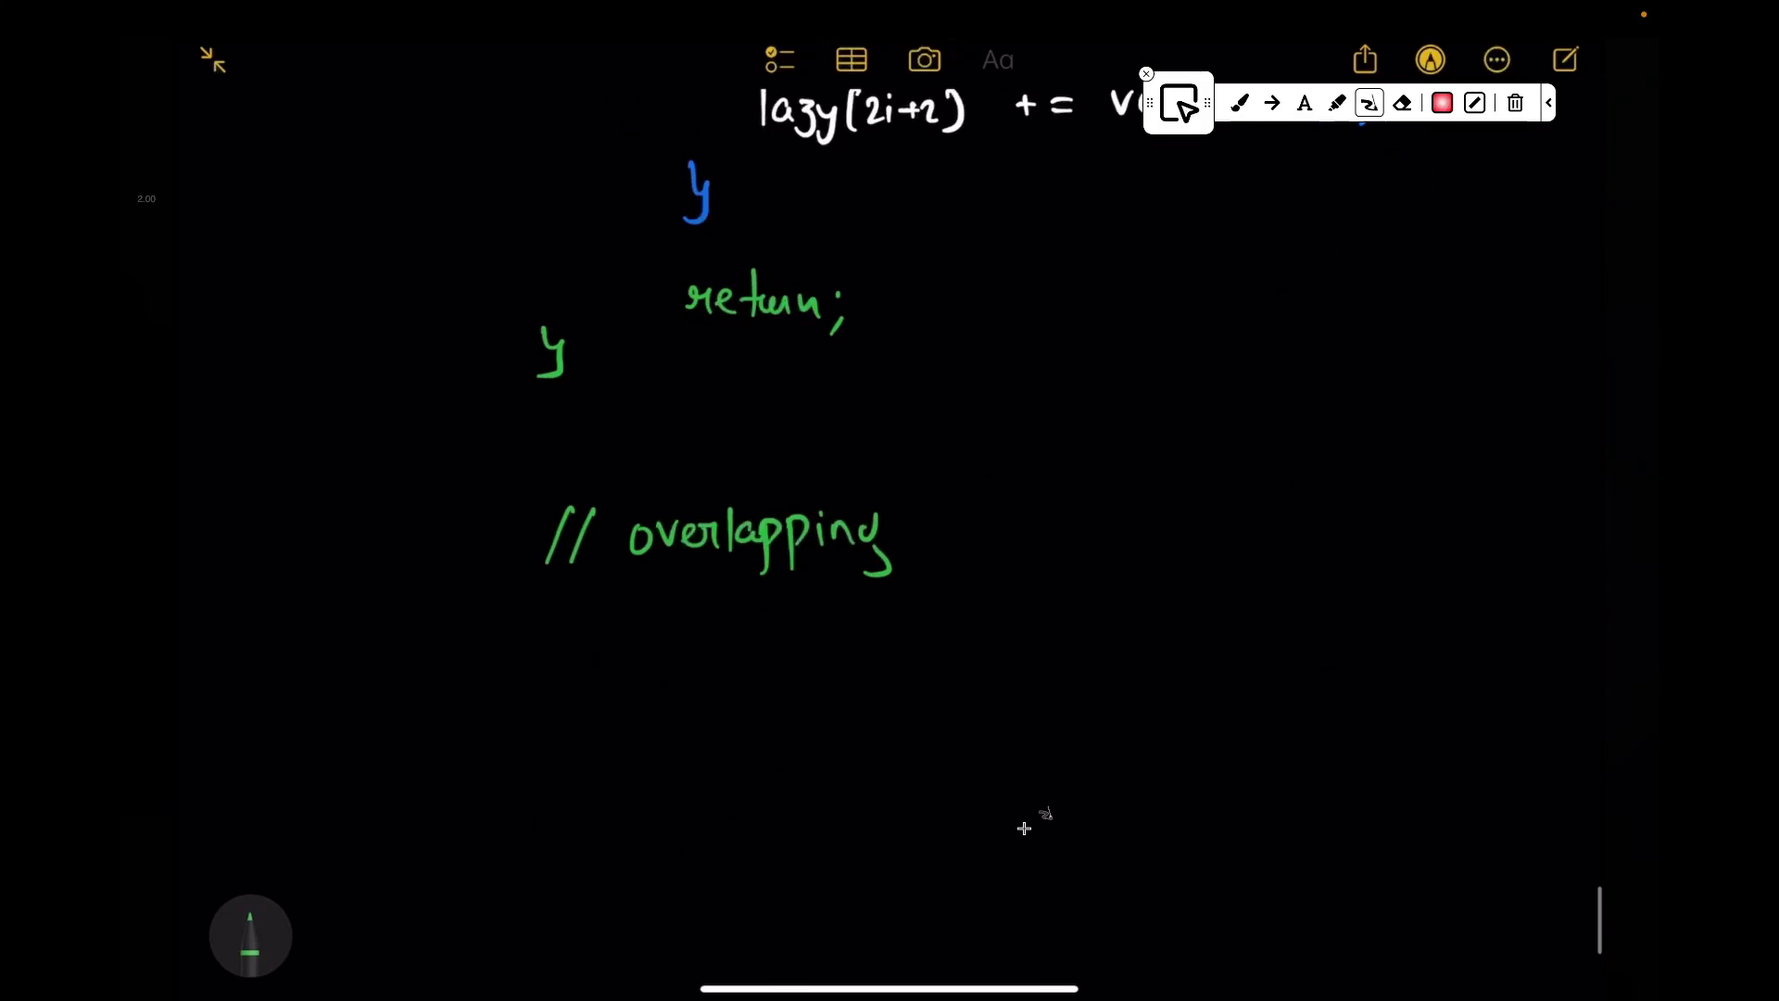
Step: In TRAE, circle the partial-overlap code and underline the recursive call and child-combining line (321–325)
key(super+Tab)
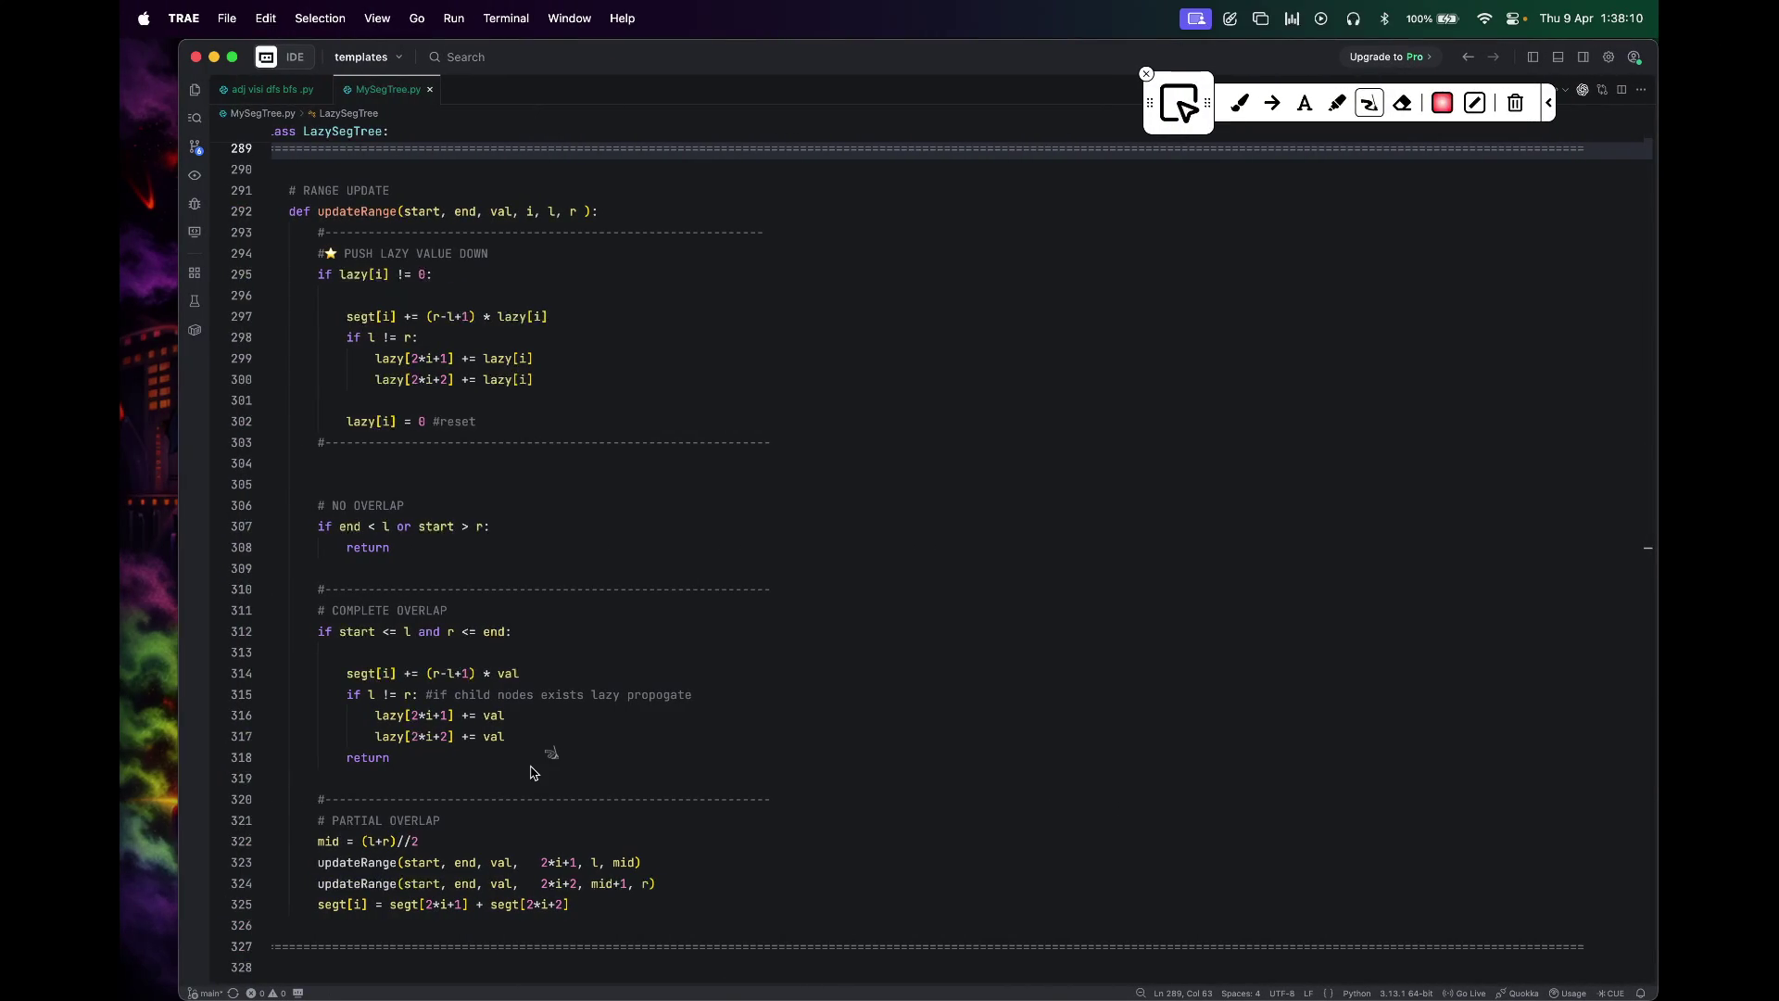
mouse_move(442, 815)
mouse_down()
mouse_move(662, 873)
mouse_move(433, 741)
mouse_up()
drag(476, 819, 499, 799)
mouse_move(326, 879)
mouse_down()
mouse_move(403, 877)
mouse_move(402, 896)
mouse_up()
drag(285, 923, 629, 929)
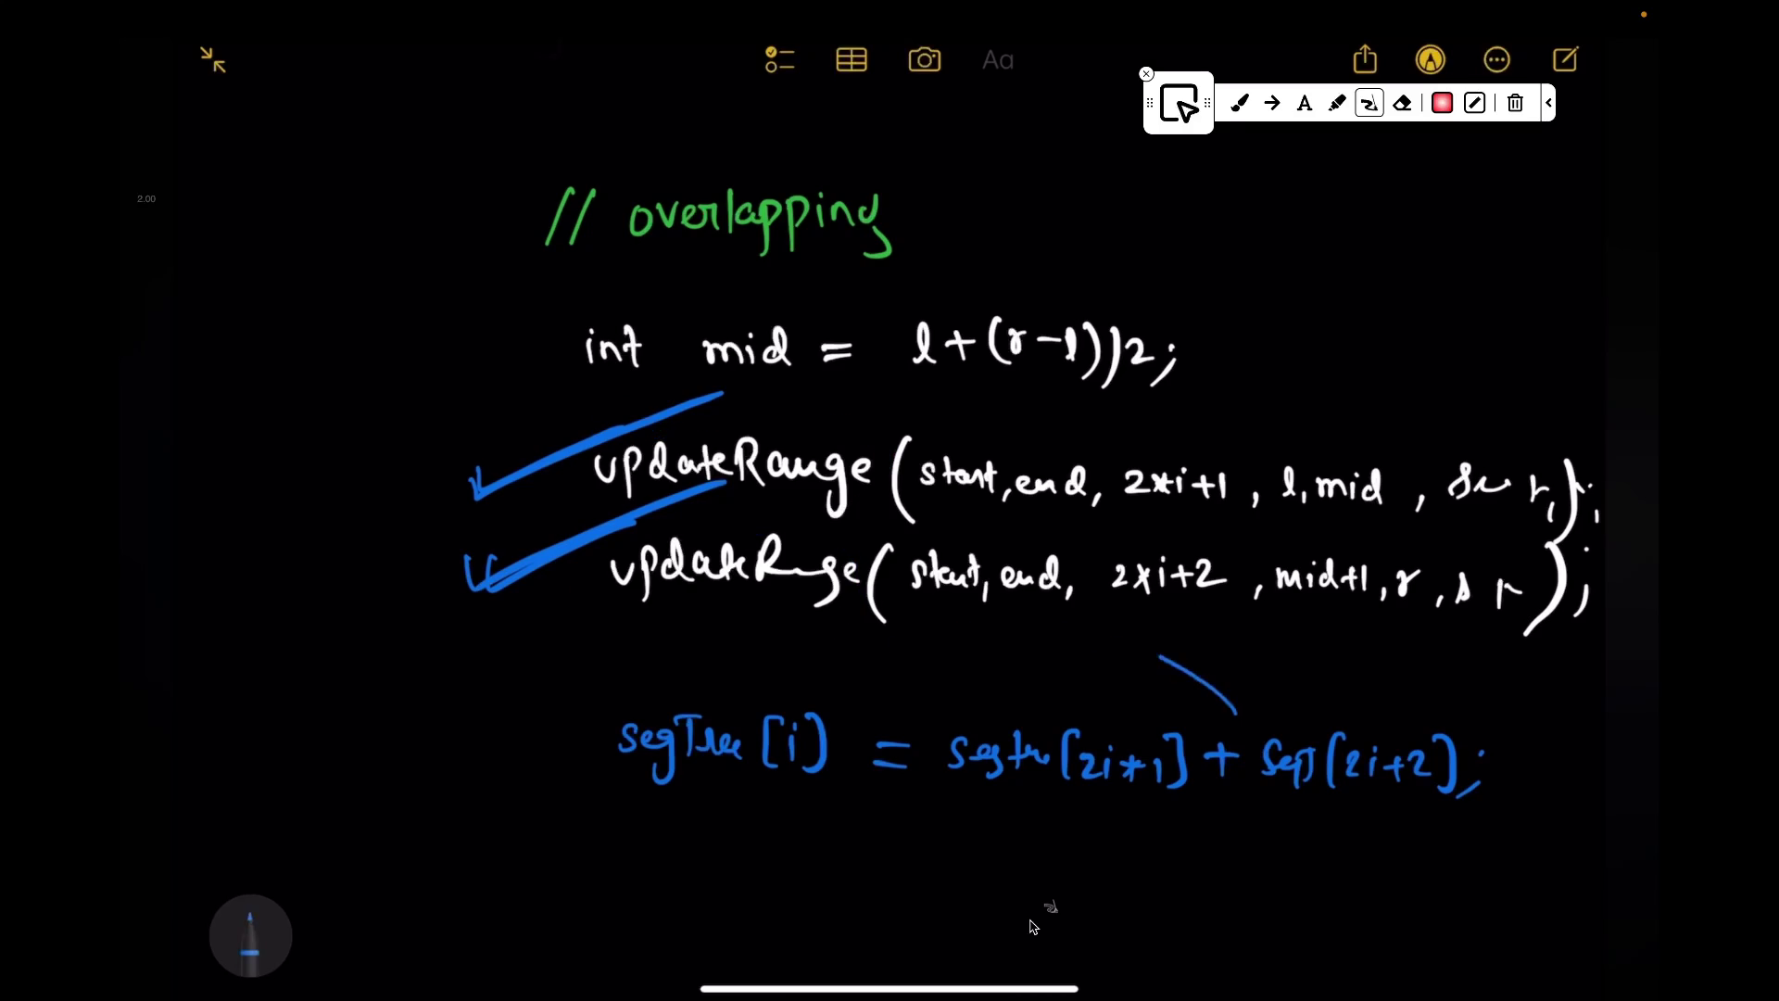
scroll(1033, 927, up, 5)
scroll(1032, 926, up, 5)
scroll(1034, 927, up, 5)
scroll(1033, 927, up, 5)
scroll(1033, 927, up, 3)
scroll(1034, 928, down, 5)
scroll(1033, 928, down, 5)
scroll(1033, 927, down, 2)
scroll(1034, 928, down, 5)
scroll(1033, 928, up, 4)
scroll(1033, 927, up, 10)
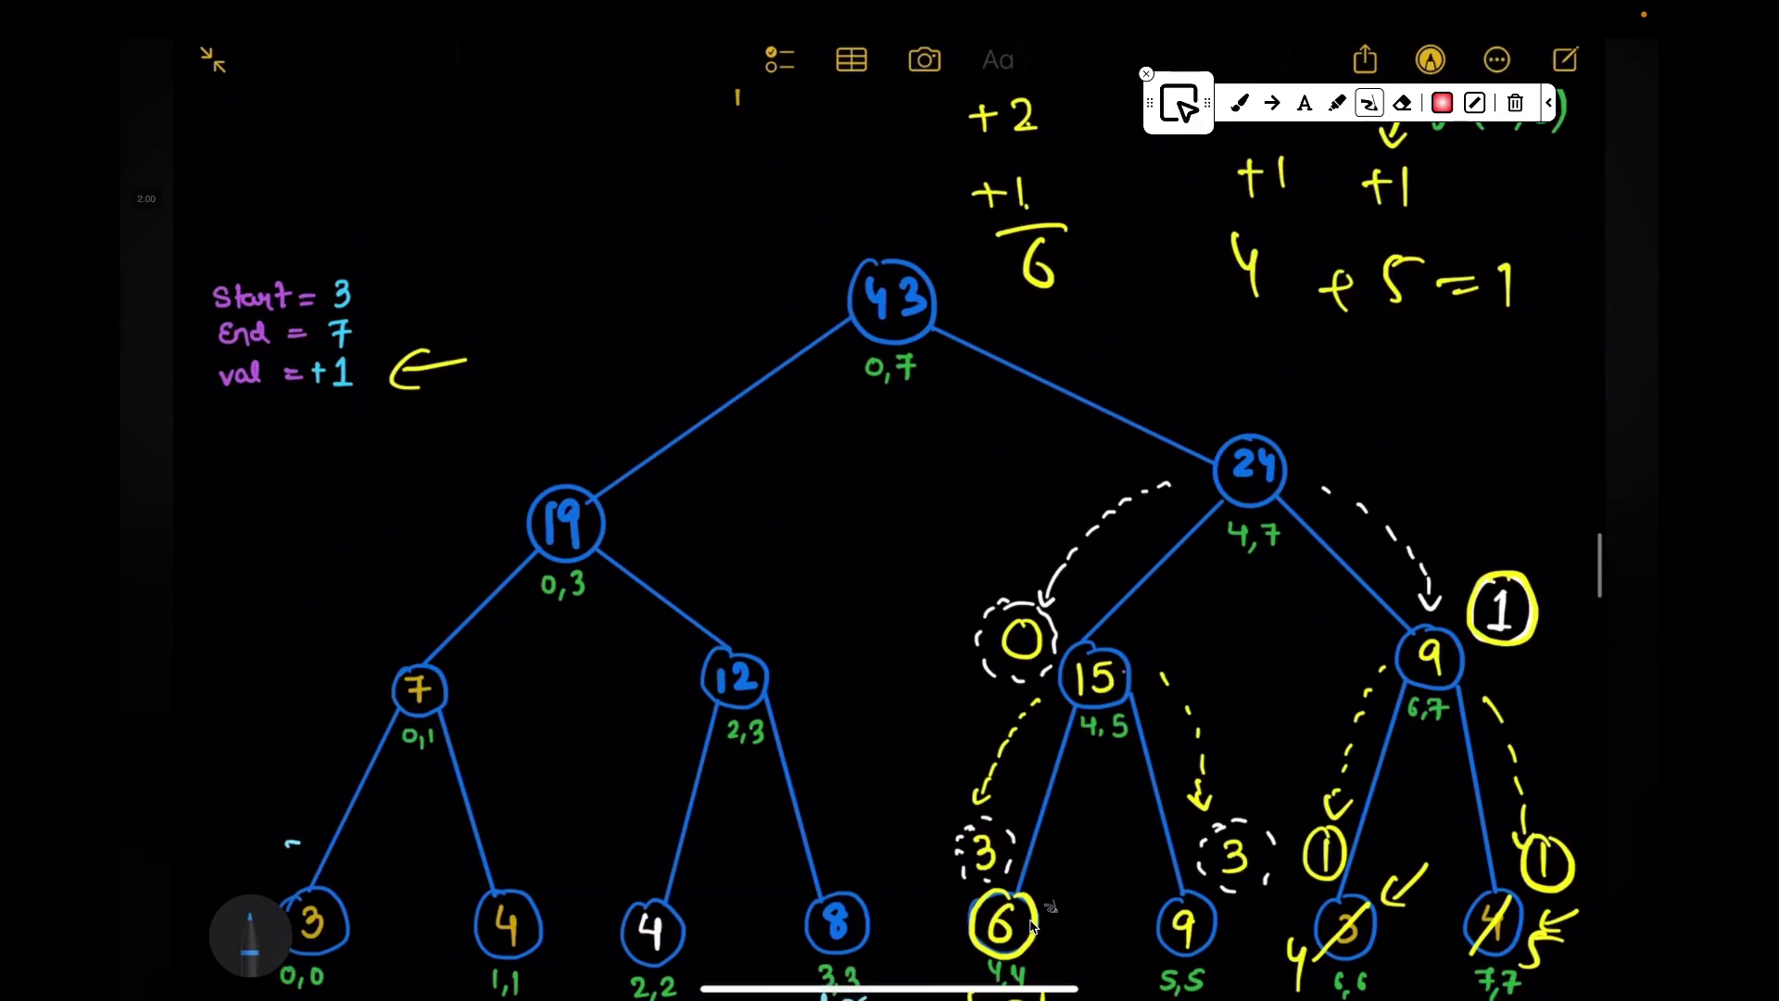
scroll(1034, 928, up, 3)
Step: Add the +O(4*n) space term and write T·C = below it, undoing stray strokes
key(ctrl+z)
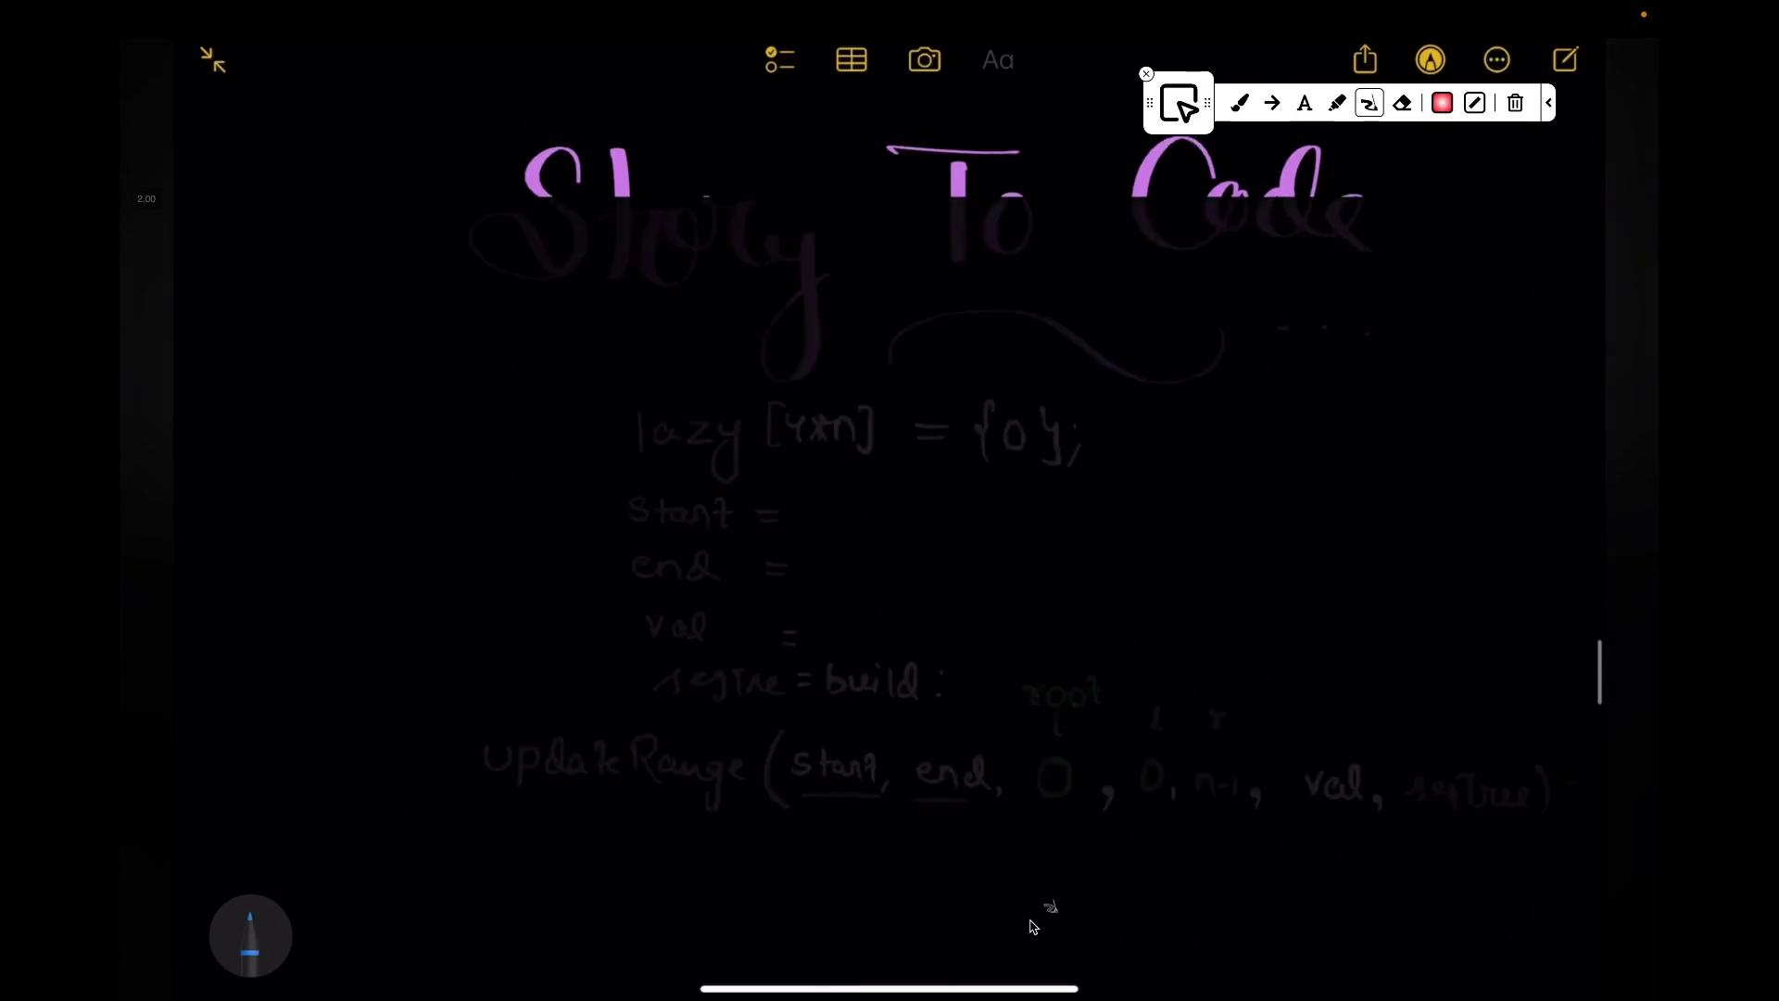
scroll(1033, 927, down, 10)
scroll(1034, 926, down, 5)
scroll(1033, 927, down, 5)
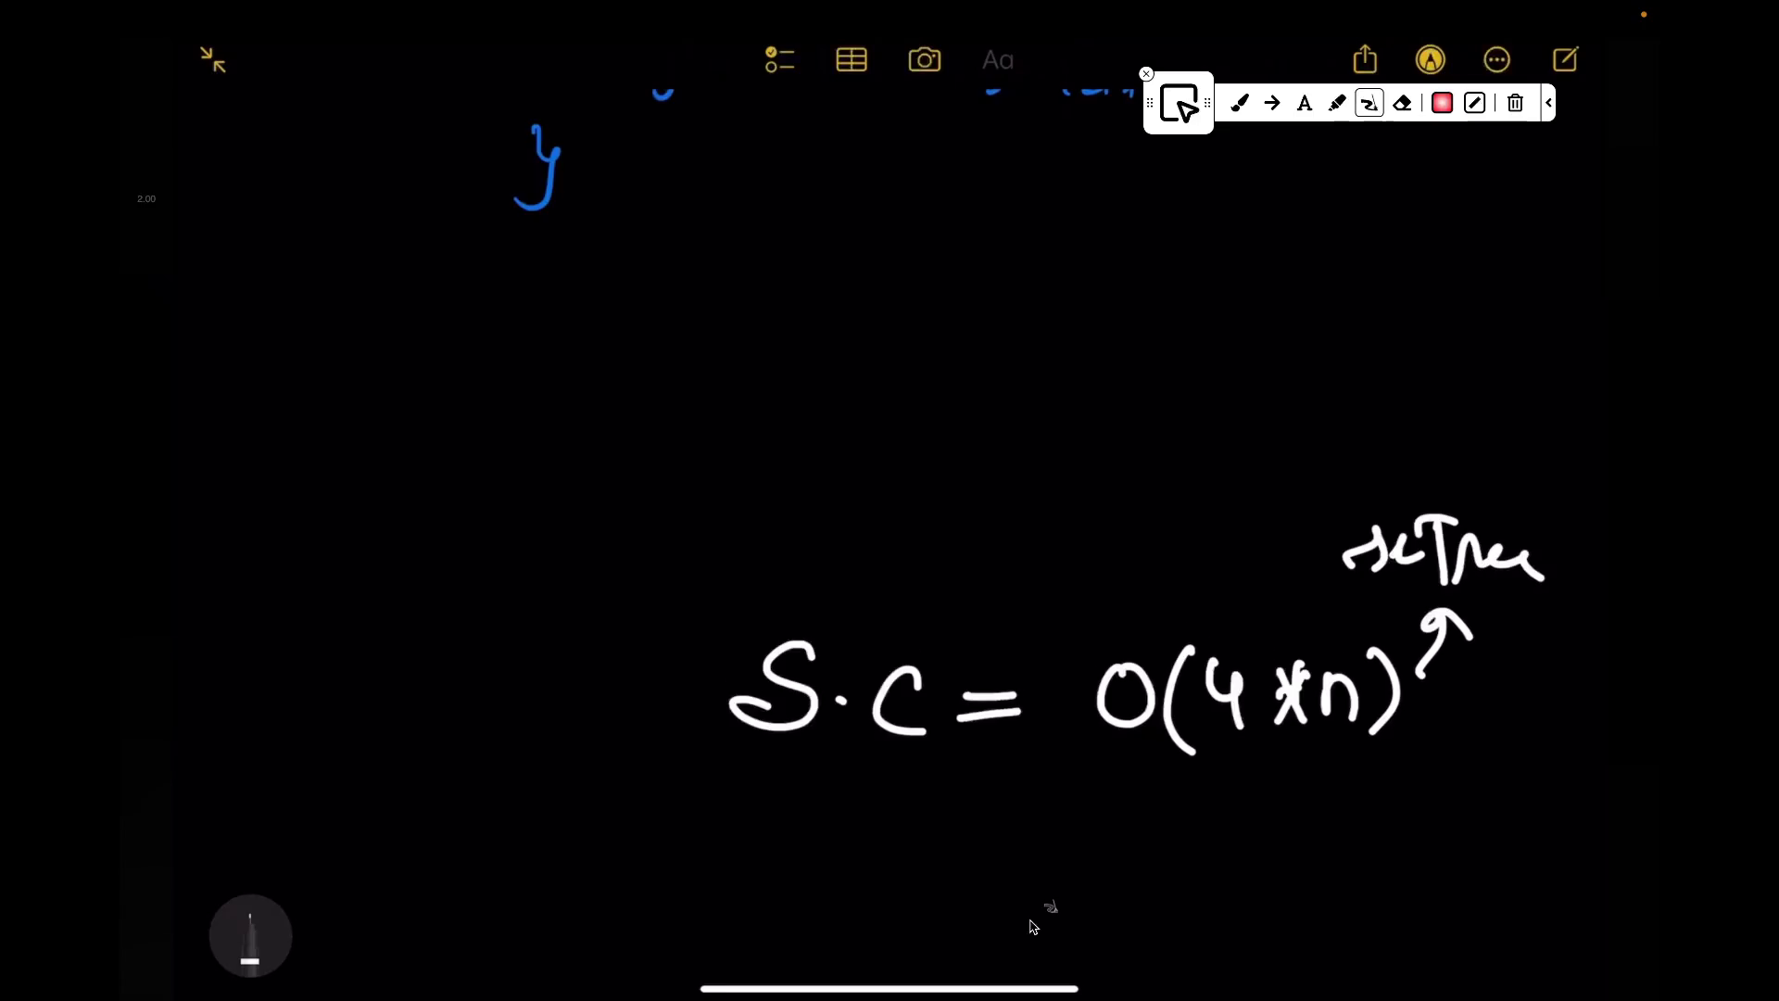
scroll(1033, 927, down, 2)
mouse_move(1068, 703)
mouse_down()
mouse_move(1124, 703)
mouse_move(1216, 751)
mouse_up()
mouse_move(1238, 667)
mouse_down()
mouse_move(1314, 716)
mouse_move(1466, 682)
mouse_move(1585, 682)
mouse_up()
mouse_move(1516, 431)
mouse_down()
mouse_move(1516, 612)
mouse_move(1532, 582)
mouse_up()
key(ctrl+z)
scroll(1032, 926, down, 2)
drag(725, 751, 781, 751)
drag(755, 750, 755, 817)
mouse_move(884, 762)
mouse_down()
mouse_move(881, 814)
mouse_move(1029, 776)
mouse_up()
drag(959, 804, 1025, 803)
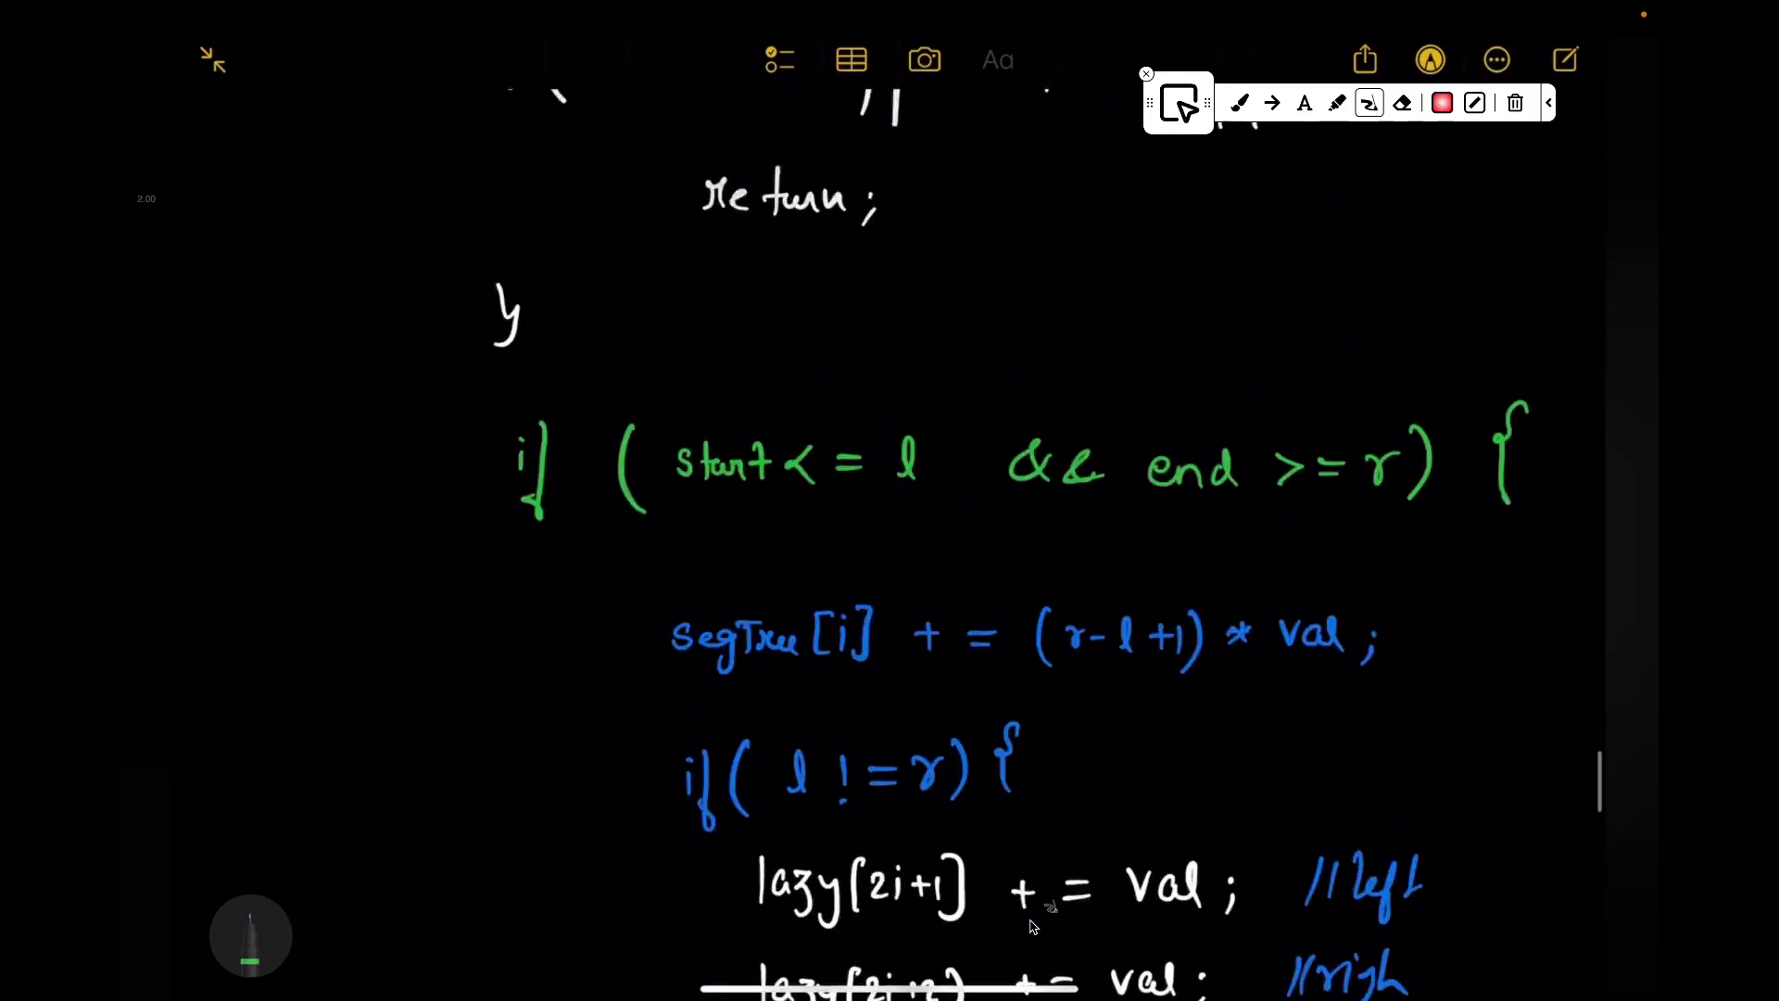
scroll(1034, 928, up, 5)
scroll(1033, 927, up, 5)
scroll(1034, 926, up, 5)
scroll(1032, 928, up, 3)
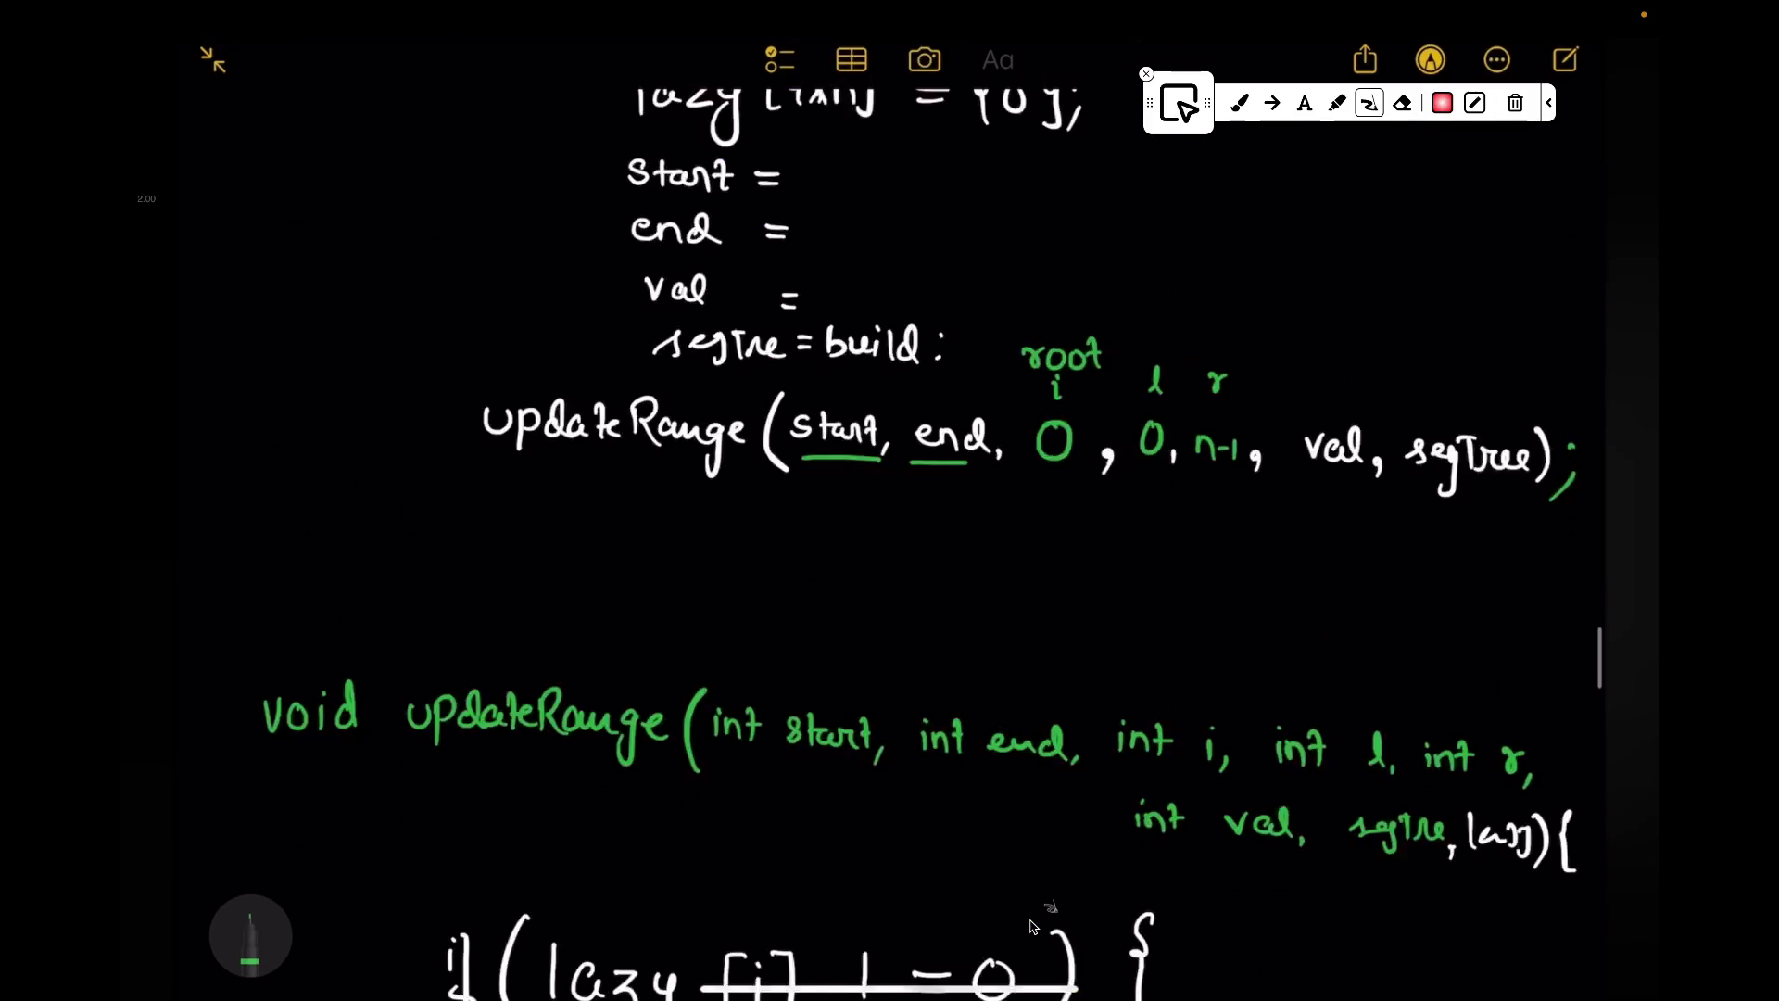
scroll(1033, 927, up, 3)
Step: Sketch a green s-to-e range with upward arrows beside the code, then erase it
click(1315, 519)
click(1339, 522)
drag(1400, 523, 1426, 534)
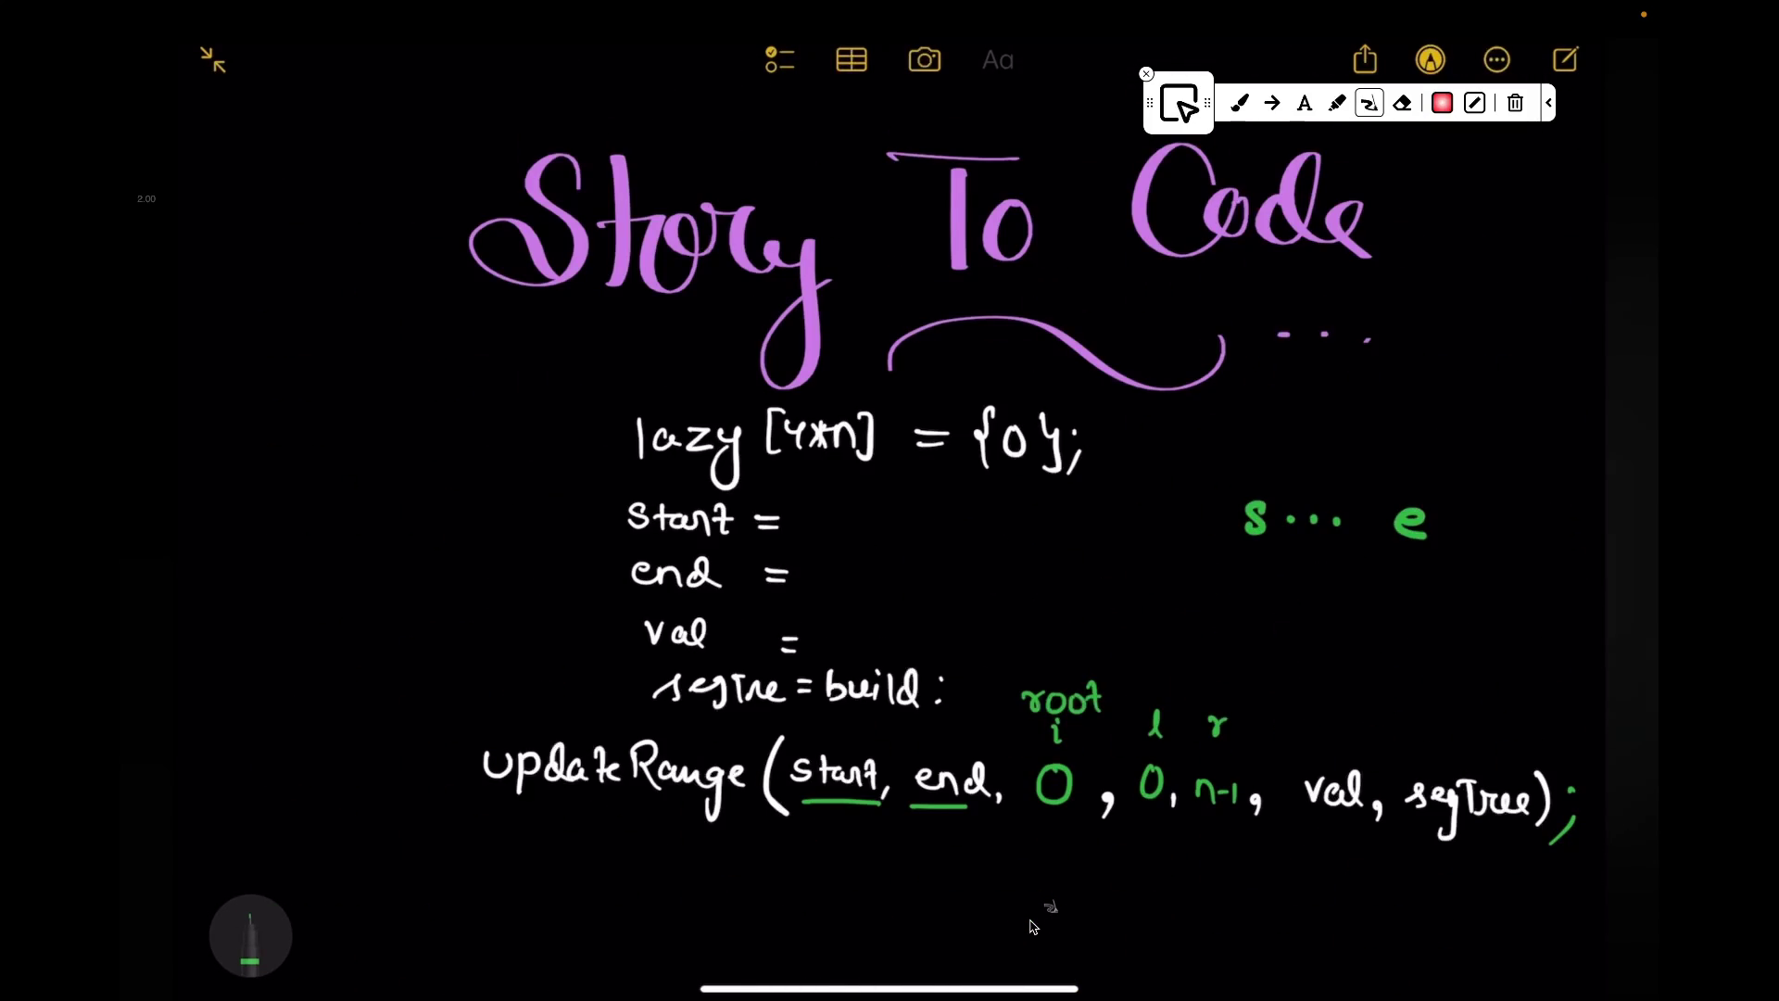
drag(1307, 506, 1307, 467)
drag(1302, 417, 1335, 404)
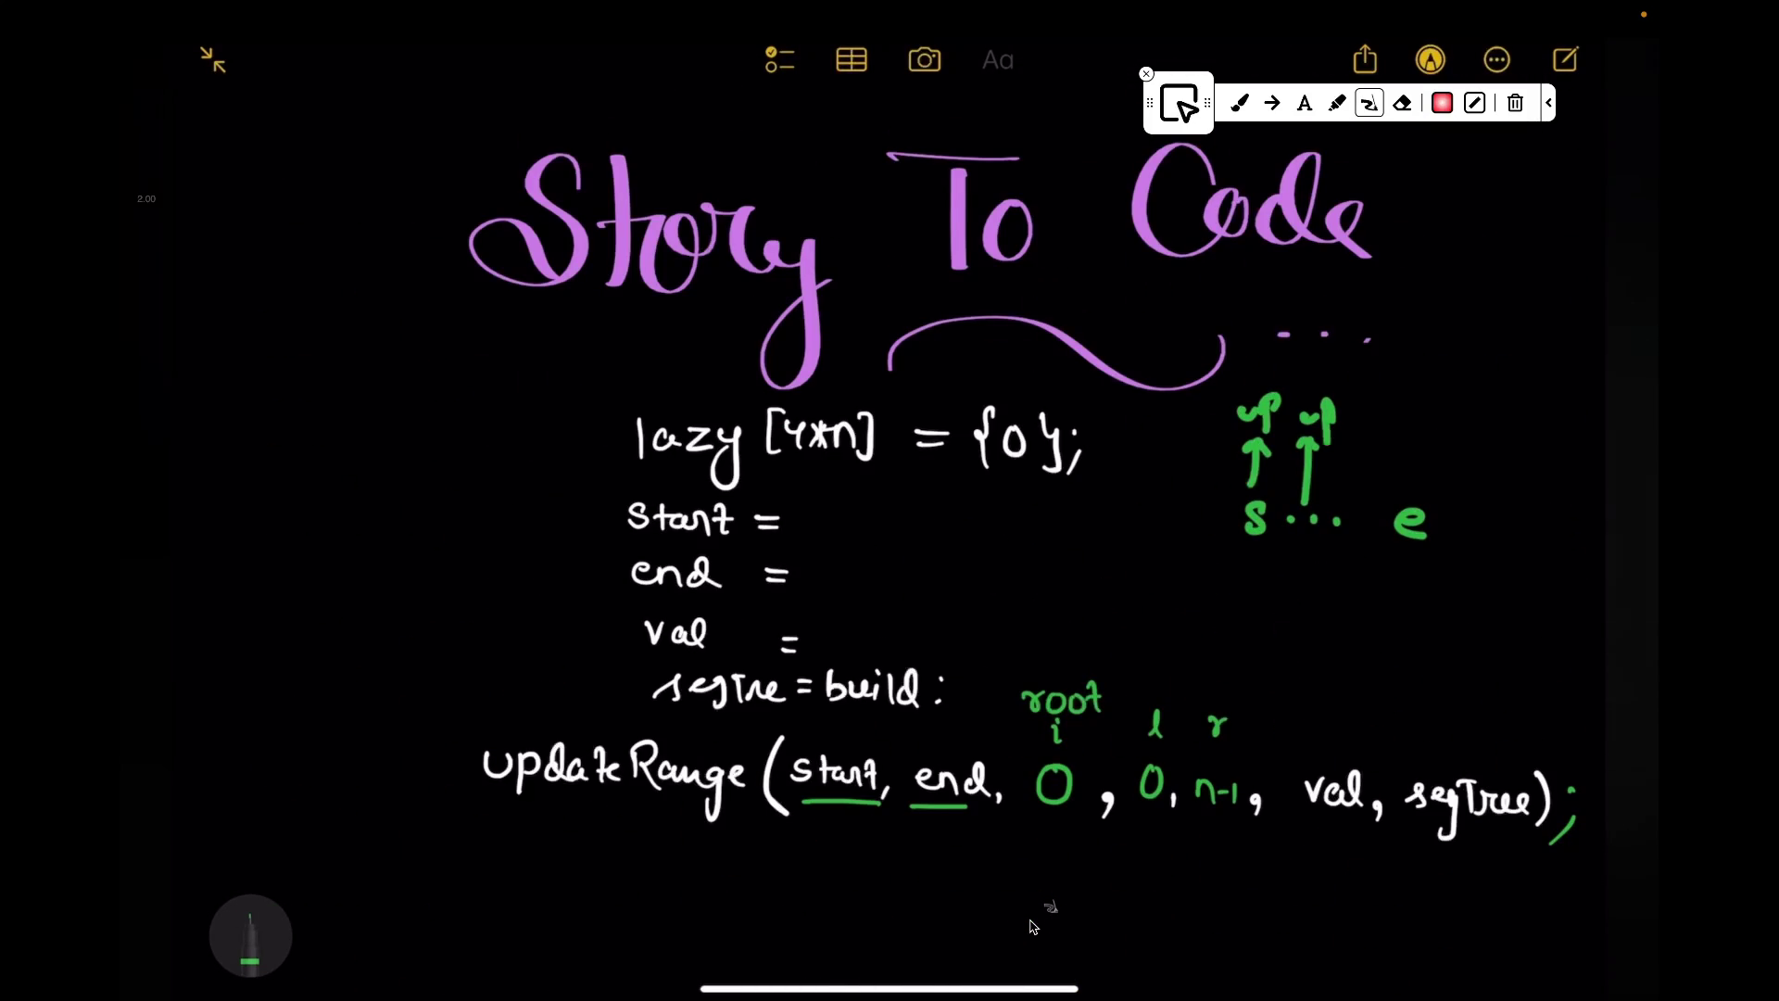
drag(1355, 511, 1356, 439)
drag(1422, 489, 1421, 431)
mouse_move(1304, 599)
mouse_down()
mouse_move(1396, 617)
mouse_move(1368, 592)
mouse_up()
drag(1251, 518, 1412, 526)
drag(1307, 501, 1357, 446)
drag(1252, 417, 1424, 460)
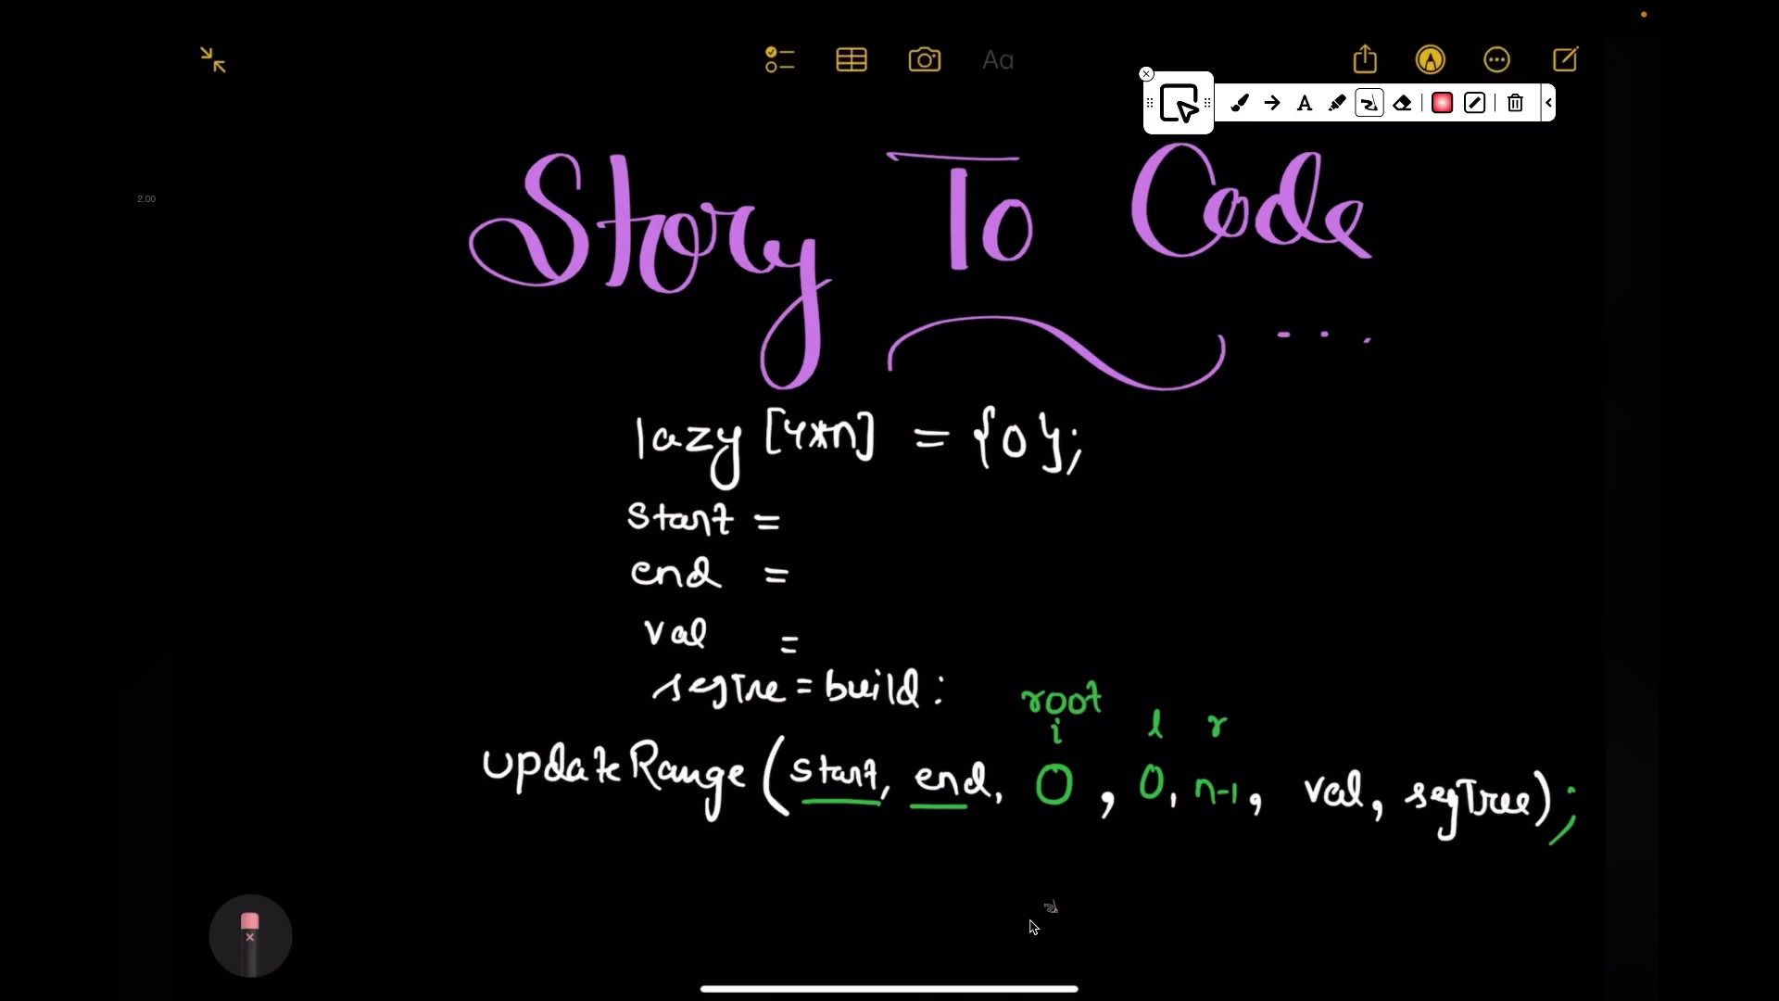
scroll(1032, 927, down, 3)
scroll(1033, 927, down, 10)
scroll(1033, 926, down, 10)
scroll(1034, 926, up, 2)
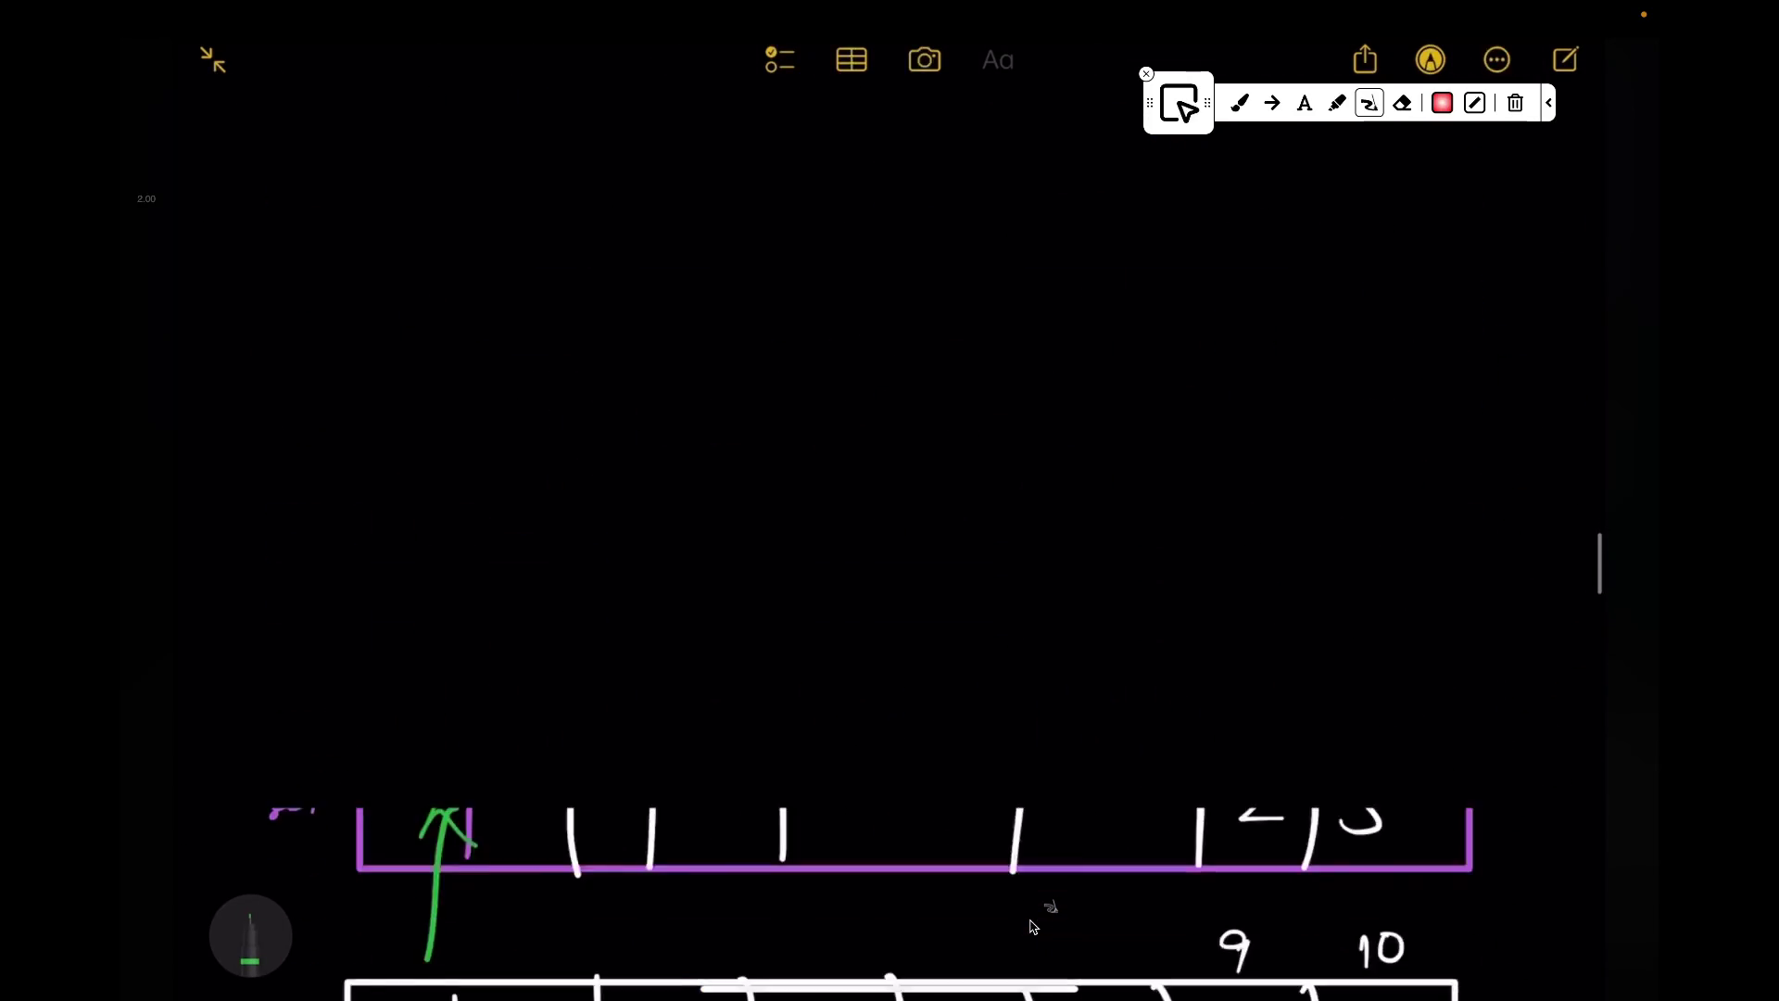
scroll(1033, 928, down, 5)
Step: Mark and erase s–e under the lazy array and a scratch note left of the tree
drag(891, 781, 872, 812)
drag(1098, 795, 1118, 803)
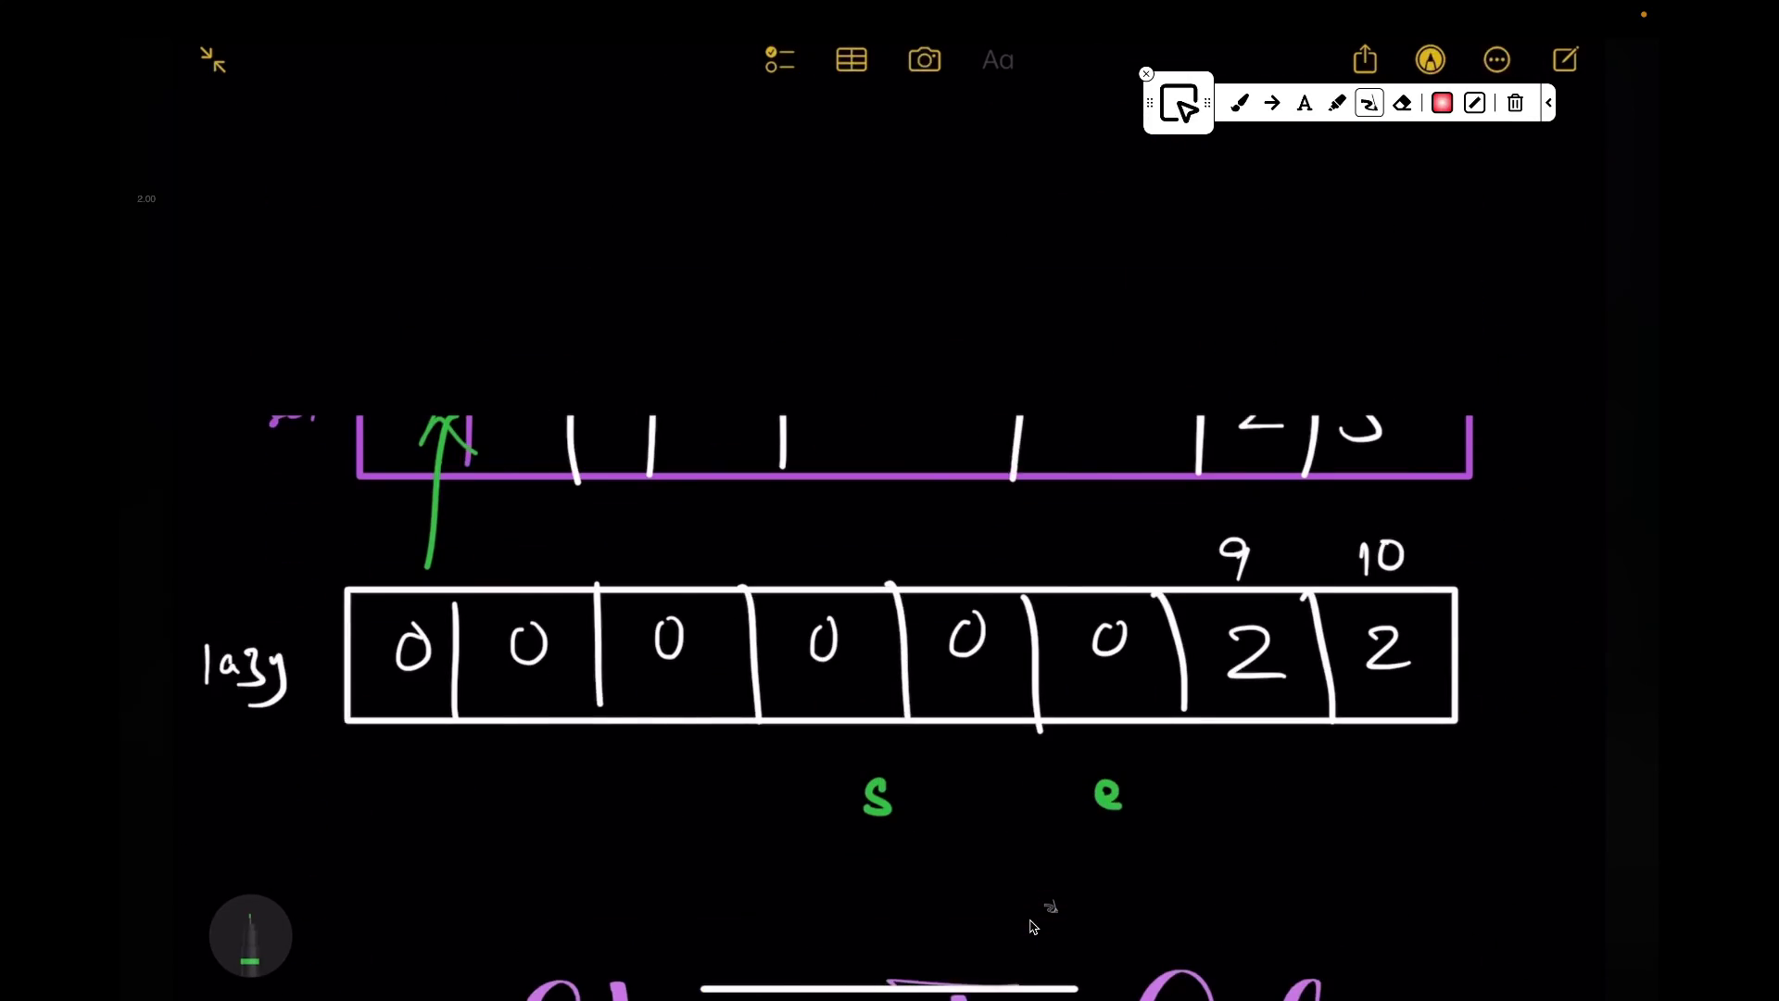
drag(879, 800, 1152, 788)
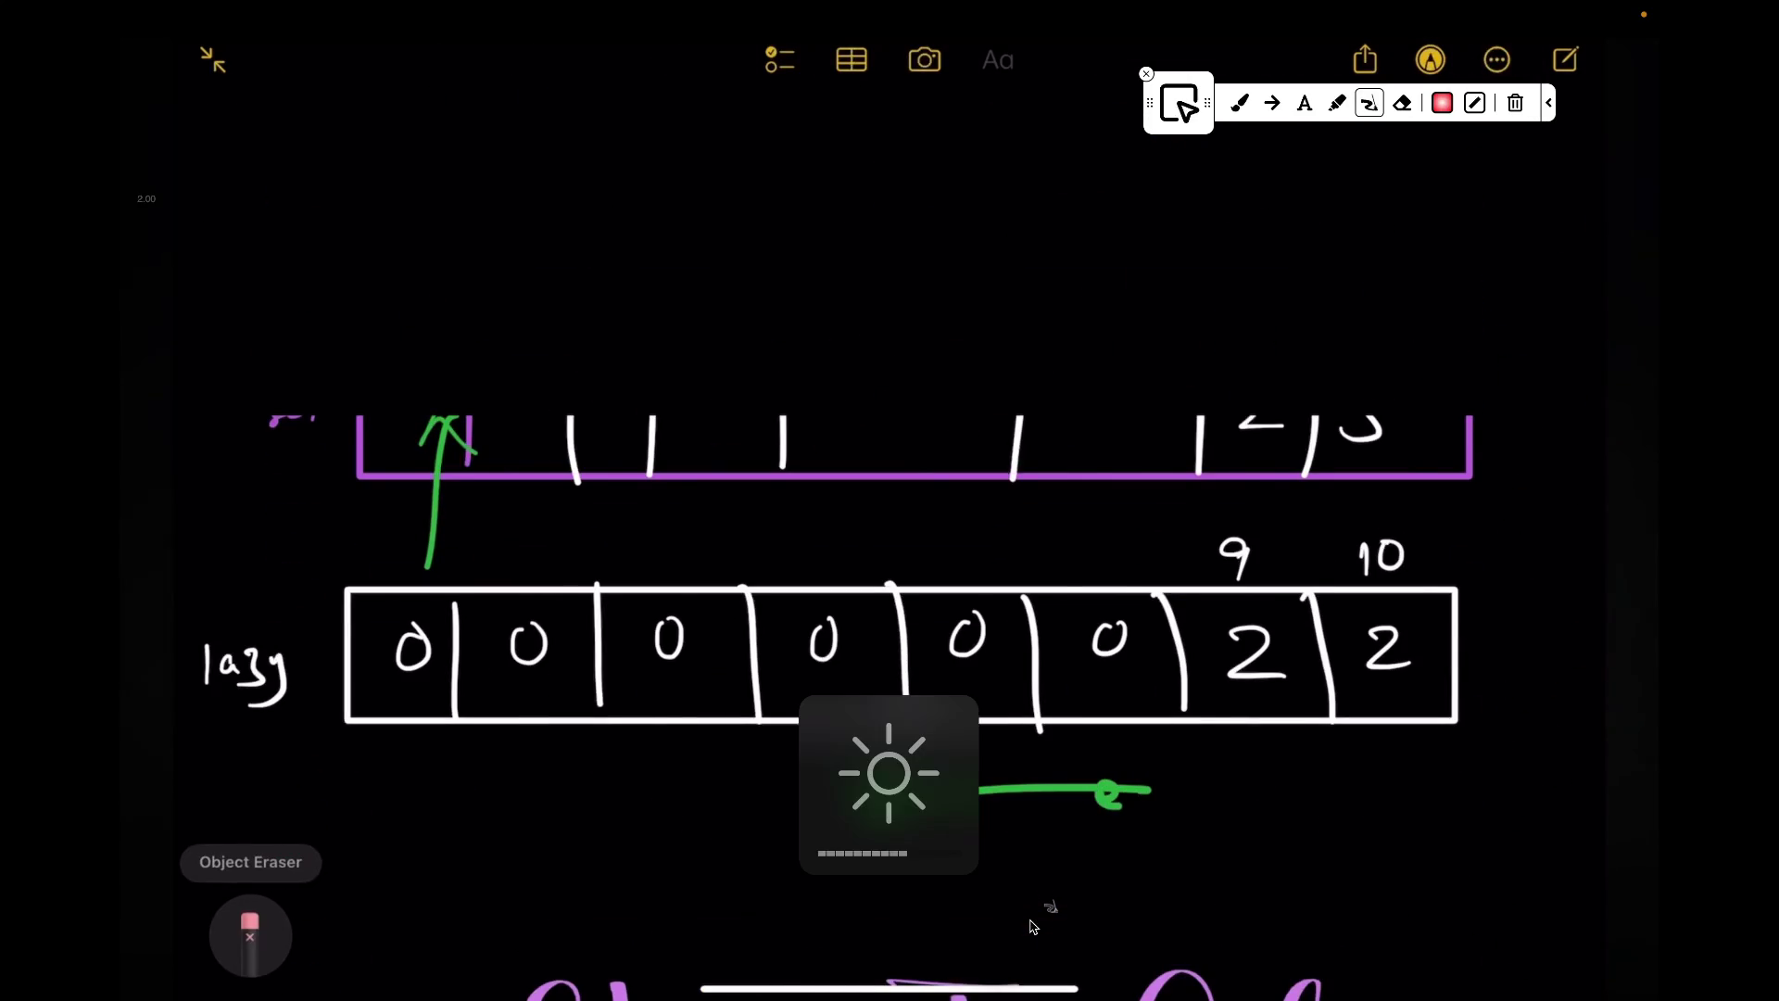
drag(876, 798, 1152, 788)
scroll(1033, 927, up, 5)
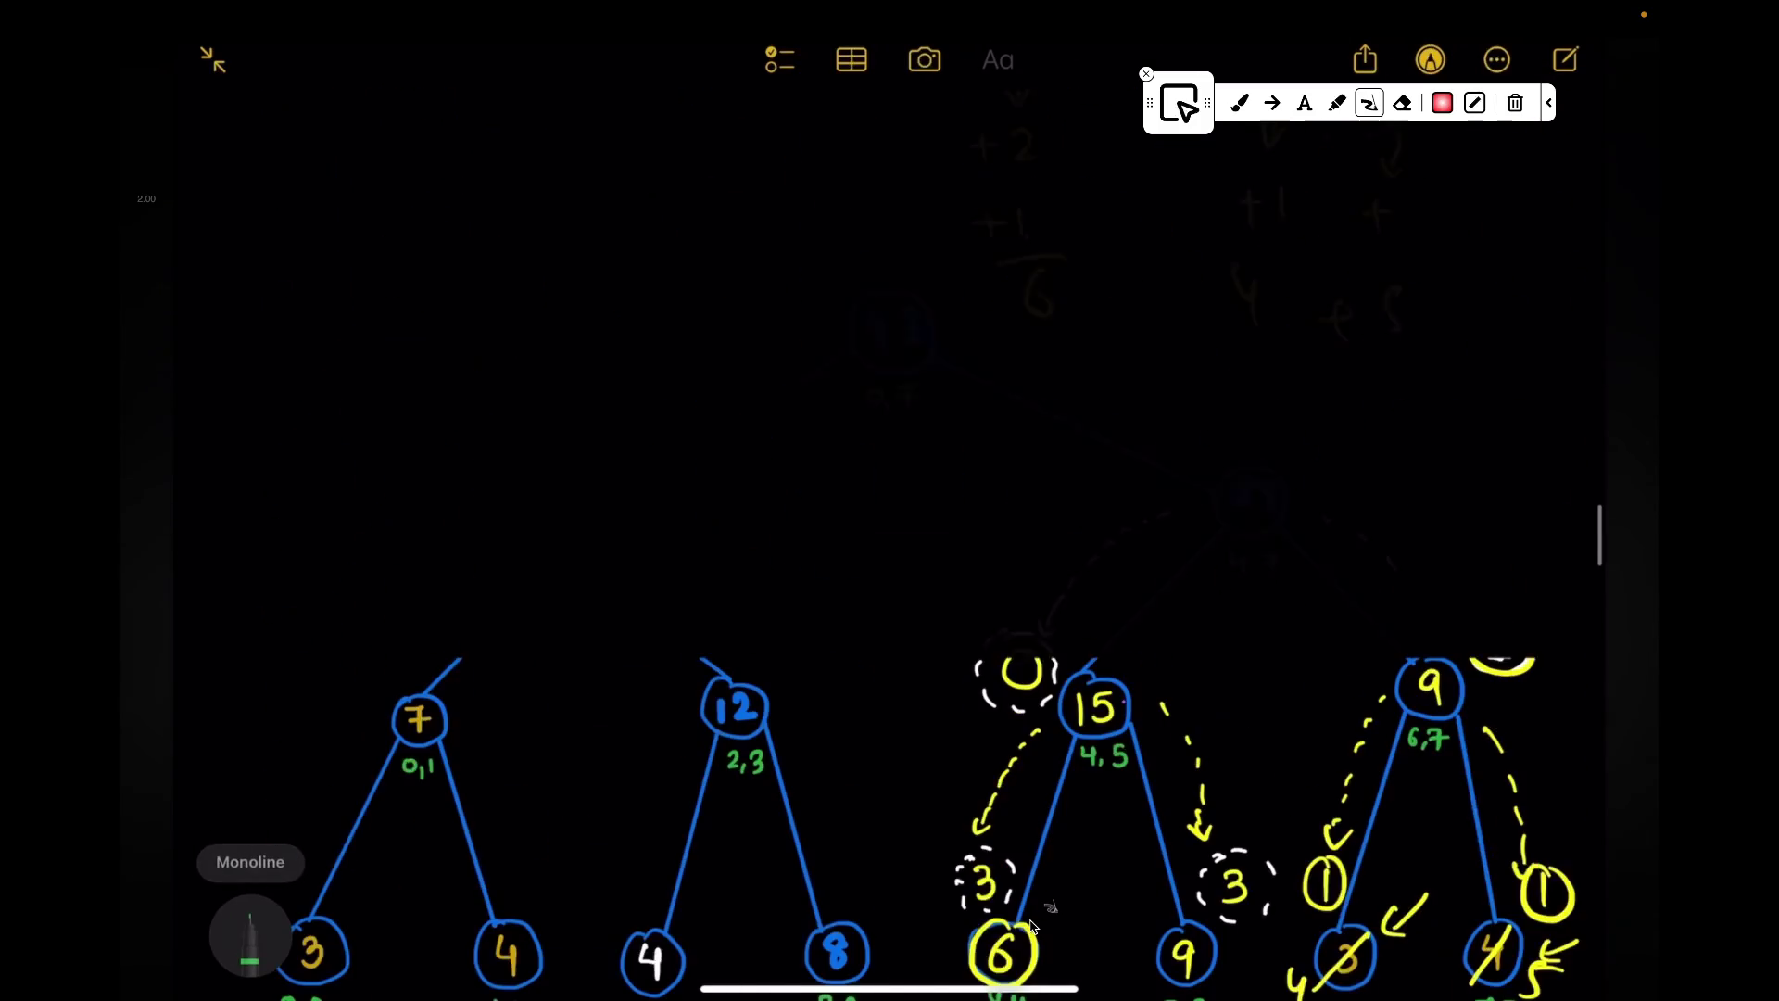
mouse_move(480, 175)
mouse_down()
mouse_move(230, 758)
mouse_move(258, 758)
mouse_up()
drag(202, 486, 346, 335)
drag(237, 458, 460, 194)
drag(215, 731, 254, 776)
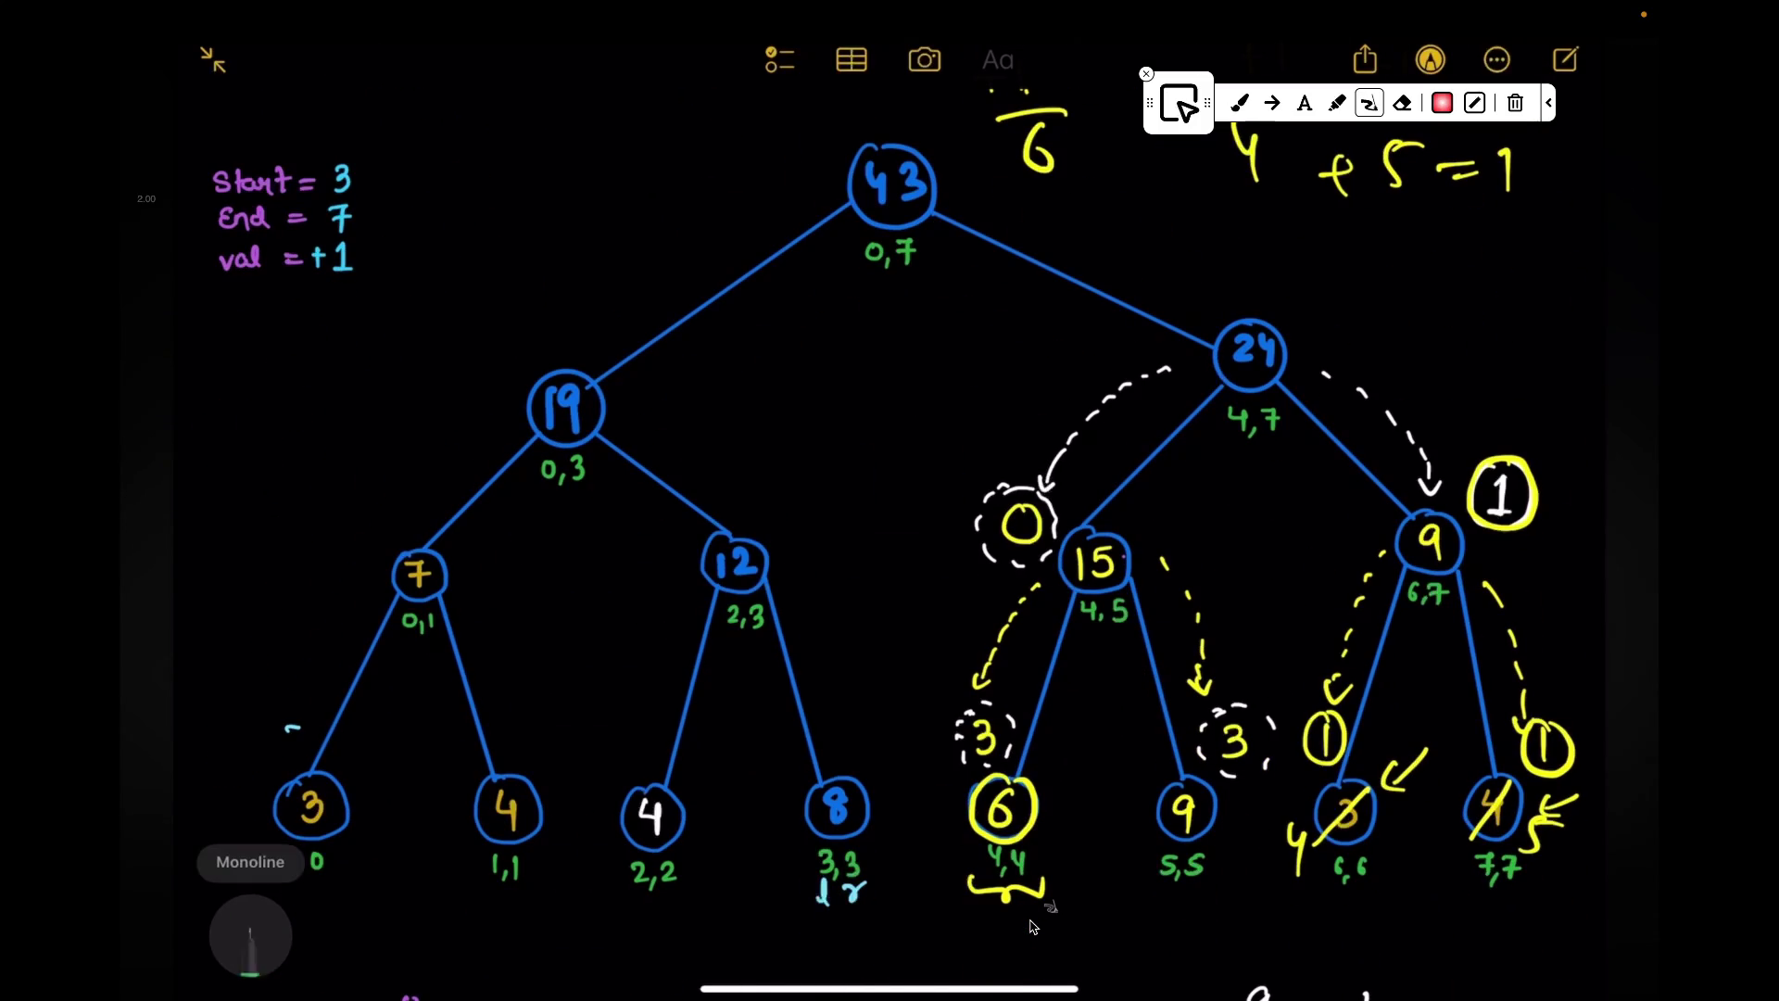
scroll(1033, 928, down, 10)
scroll(1032, 927, down, 5)
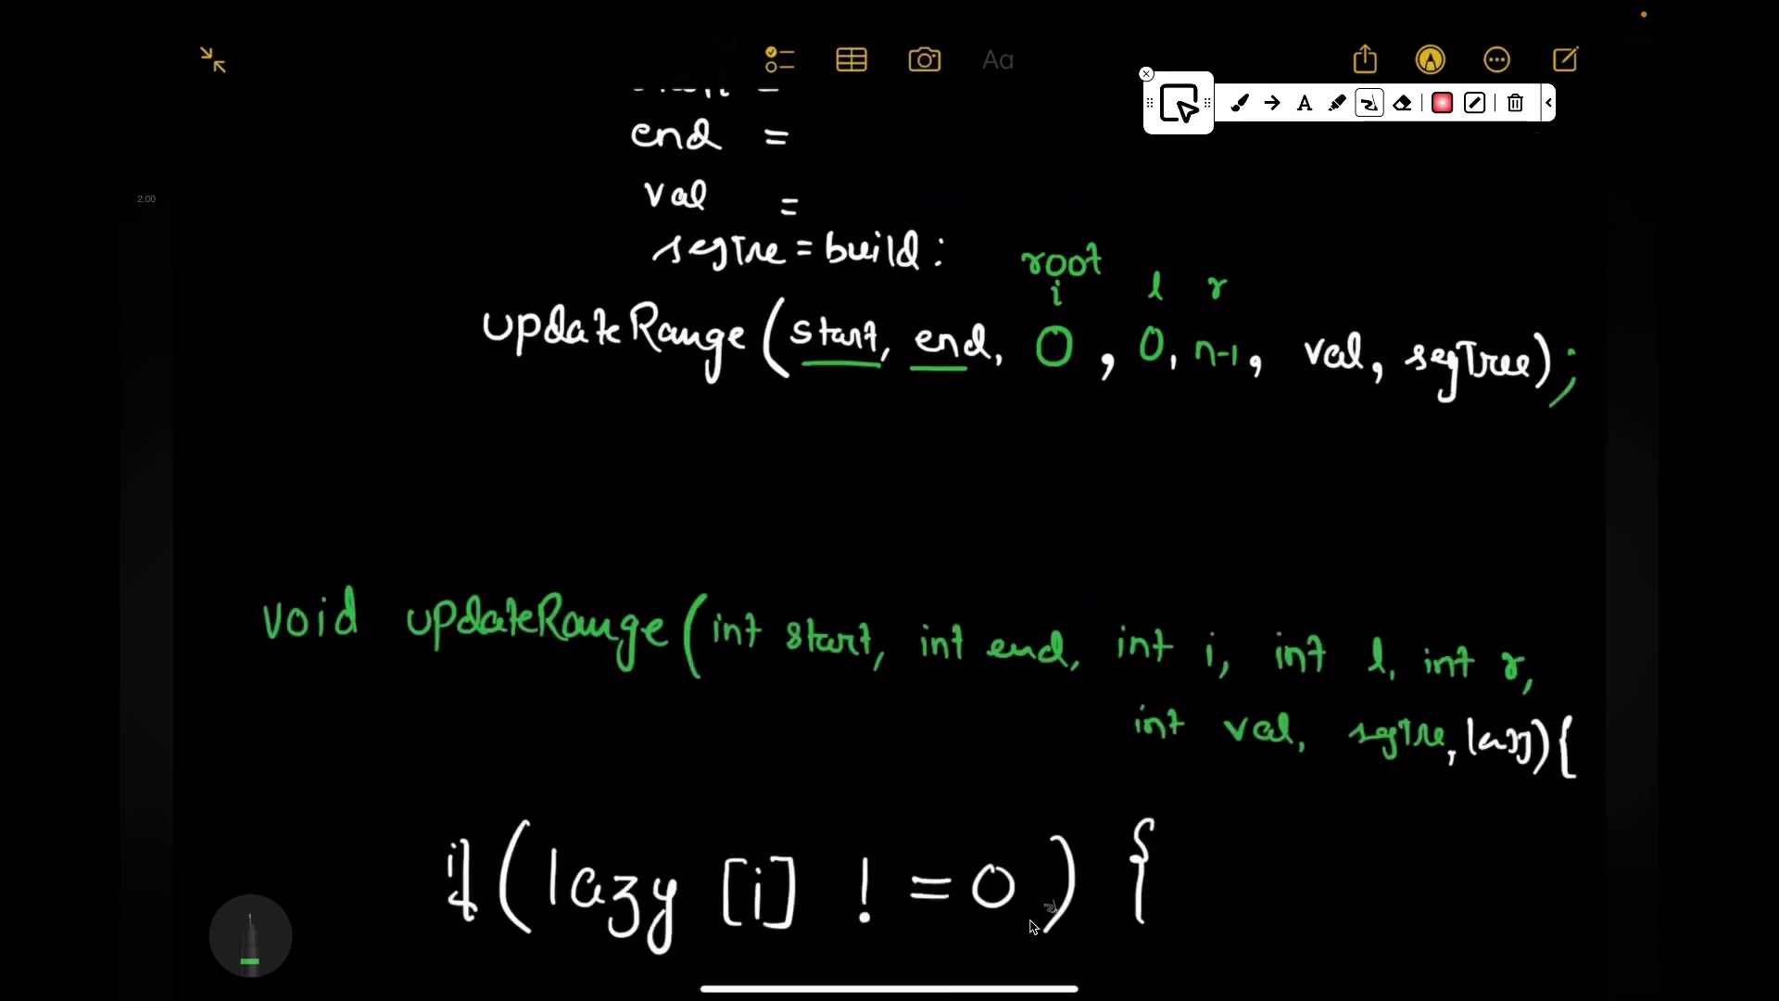
scroll(1033, 928, down, 5)
scroll(1033, 928, down, 5)
scroll(1032, 928, down, 5)
scroll(1034, 928, down, 5)
scroll(1033, 928, down, 10)
scroll(1032, 926, down, 2)
drag(1120, 751, 1186, 832)
mouse_move(1199, 734)
mouse_down()
mouse_move(1202, 801)
mouse_move(1243, 841)
mouse_up()
Step: Write T·C = O(log n) double-underlined, then mark the complete-overlap code in TRAE
mouse_move(1286, 786)
mouse_down()
mouse_move(1321, 758)
mouse_move(1328, 837)
mouse_up()
click(1390, 789)
drag(1094, 932, 1297, 858)
drag(1133, 934, 1291, 873)
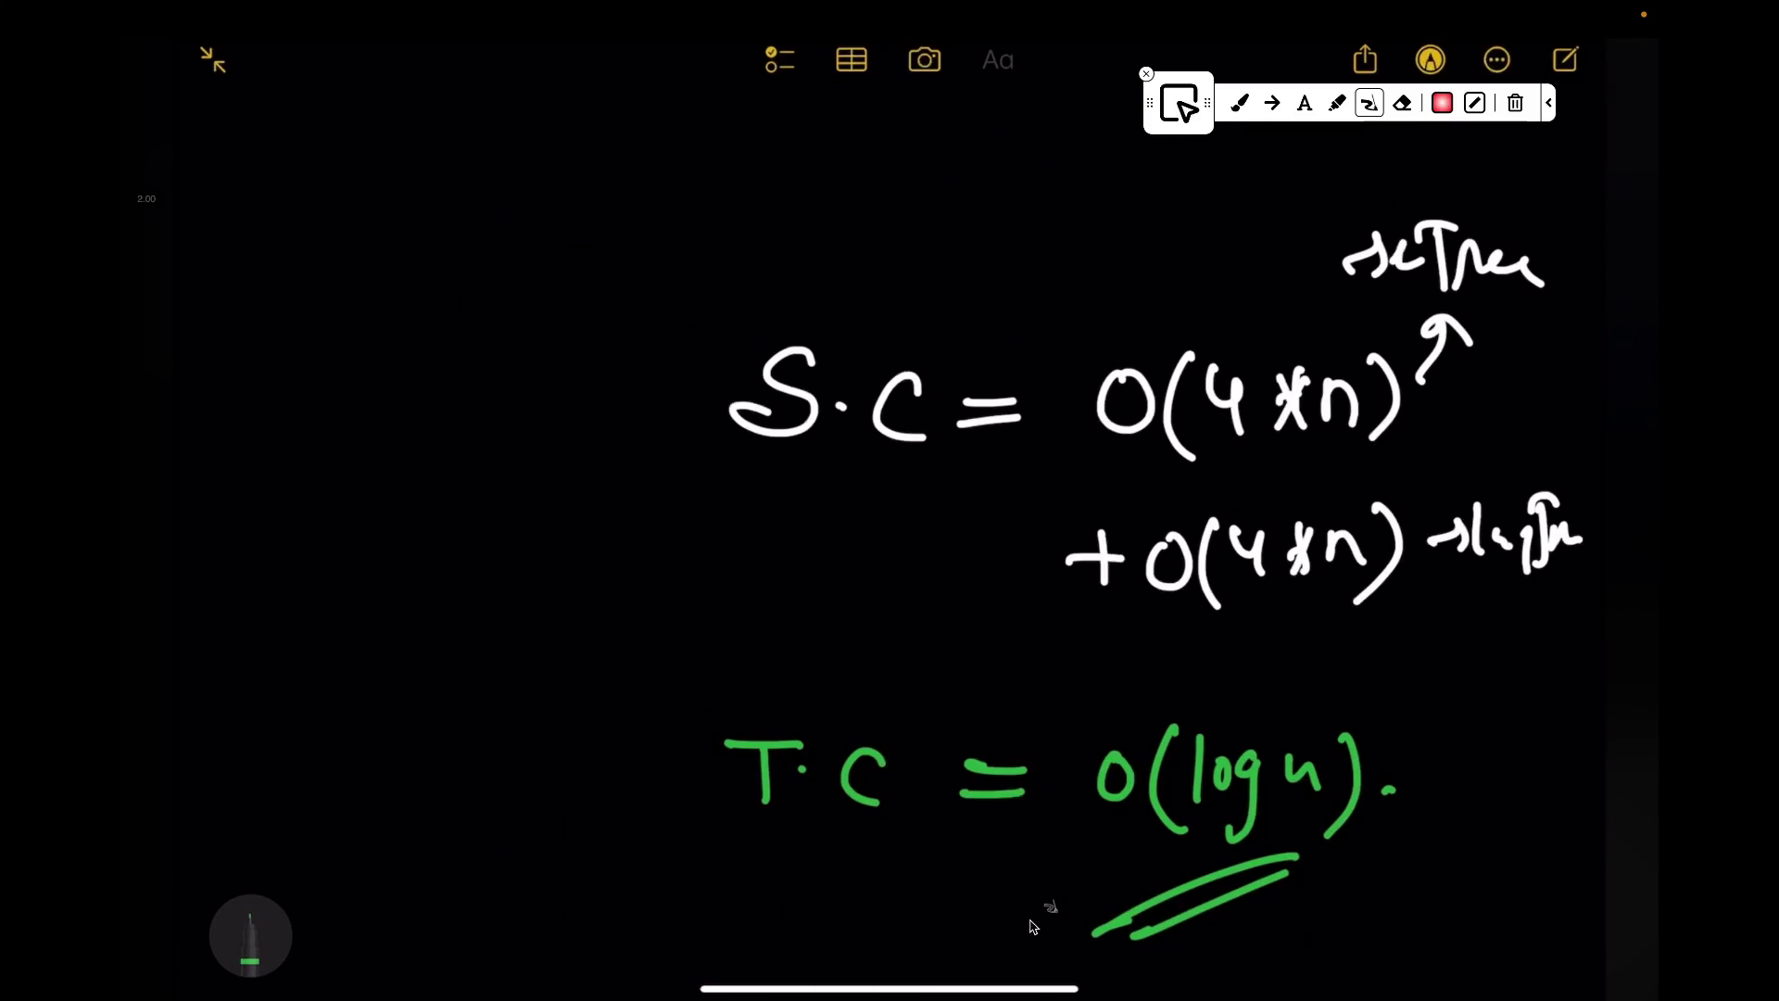
key(ctrl+Left)
drag(557, 688, 380, 796)
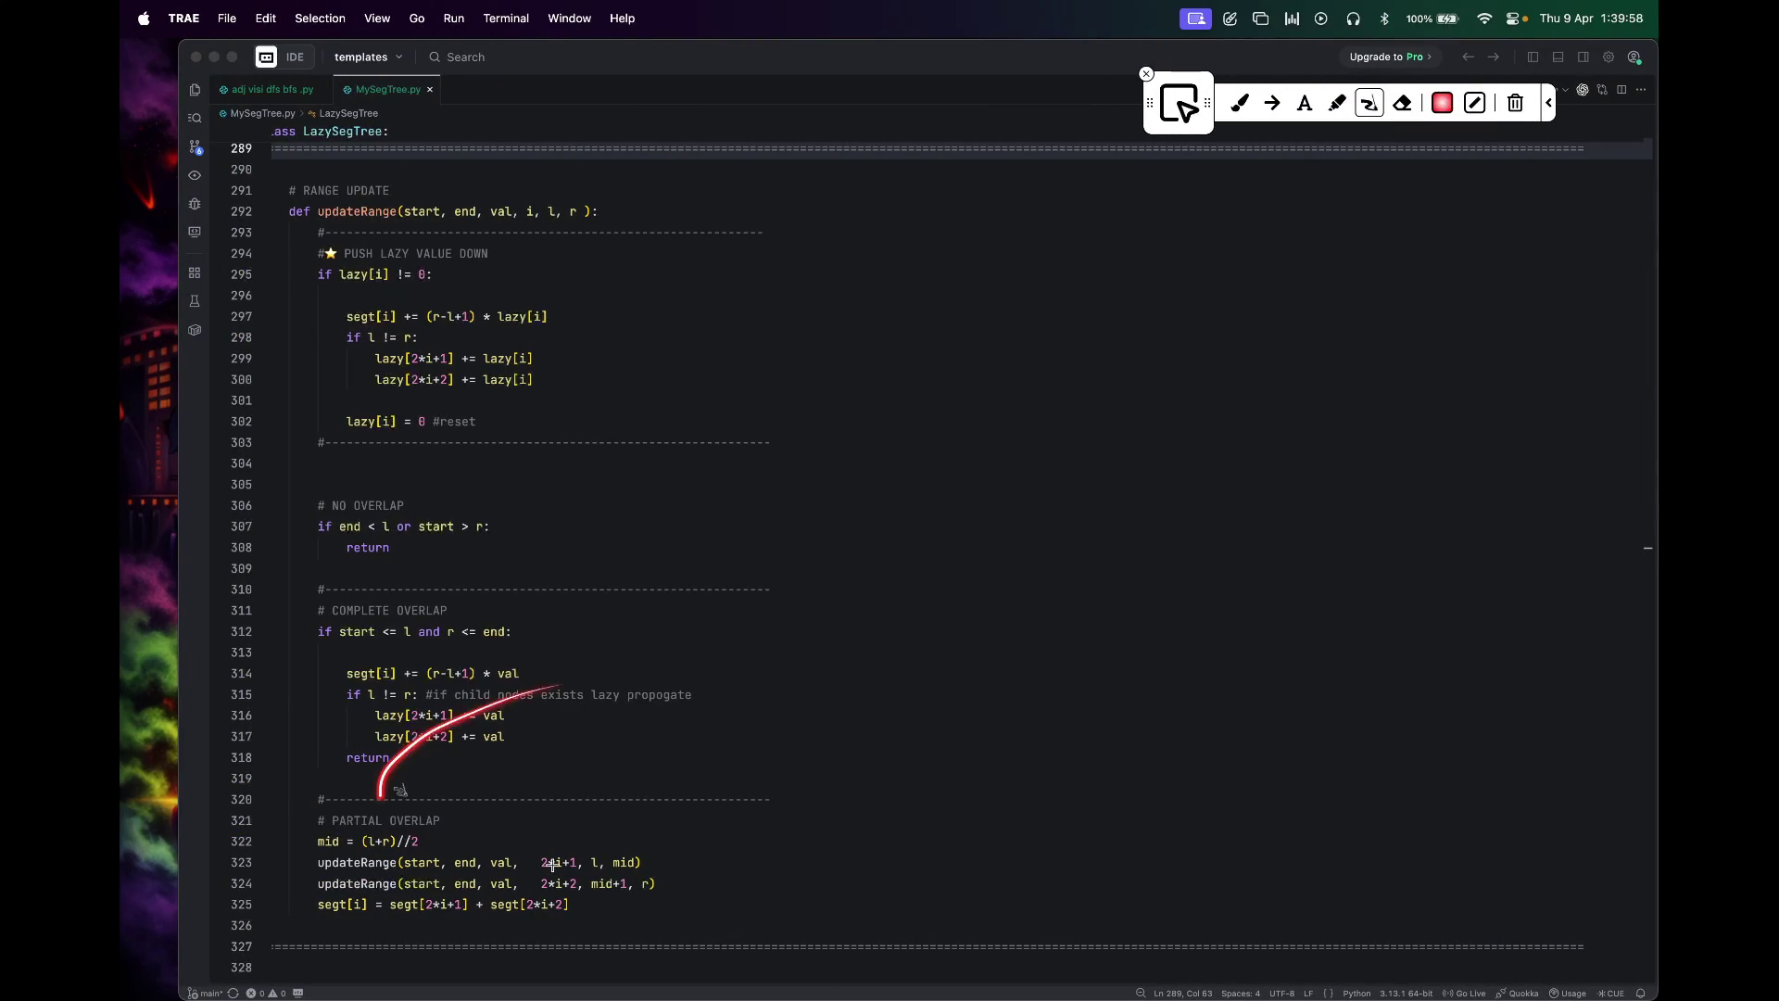
Step: Switch desktop spaces to return to the TRAE editor
key(ctrl+Right)
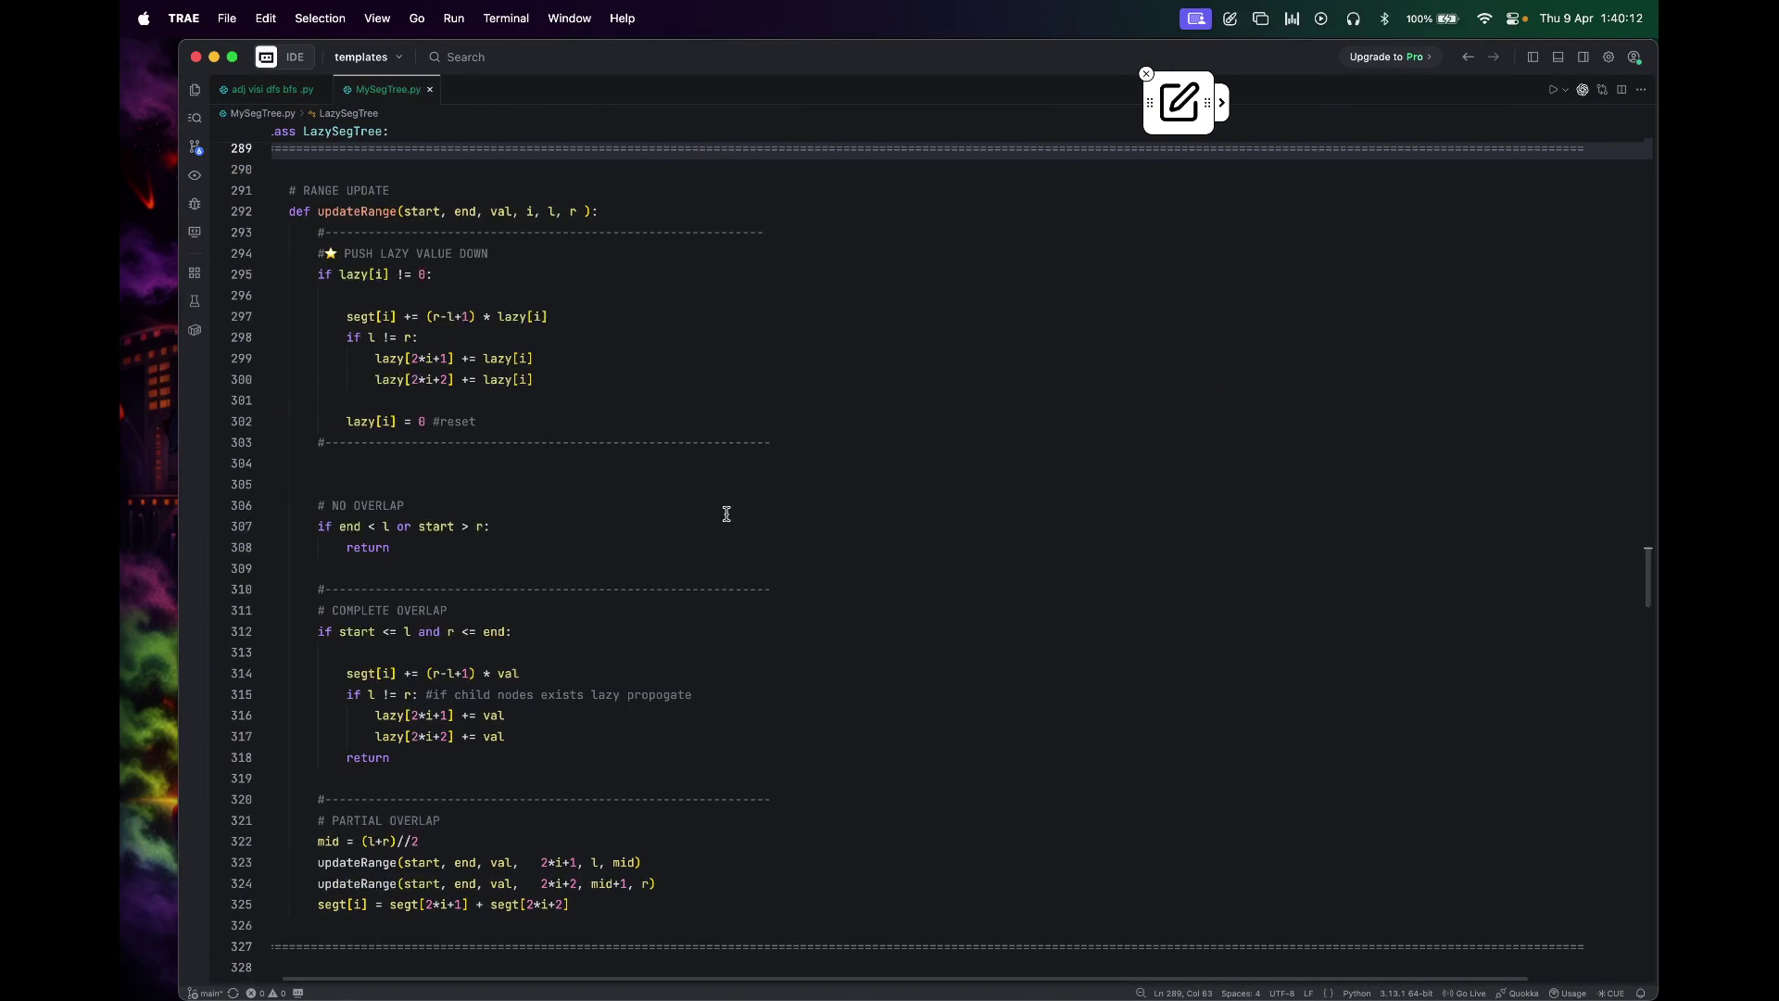
scroll(725, 515, up, 3)
scroll(742, 525, up, 1)
scroll(746, 502, up, 3)
scroll(746, 489, up, 3)
scroll(746, 490, up, 3)
scroll(746, 489, up, 1)
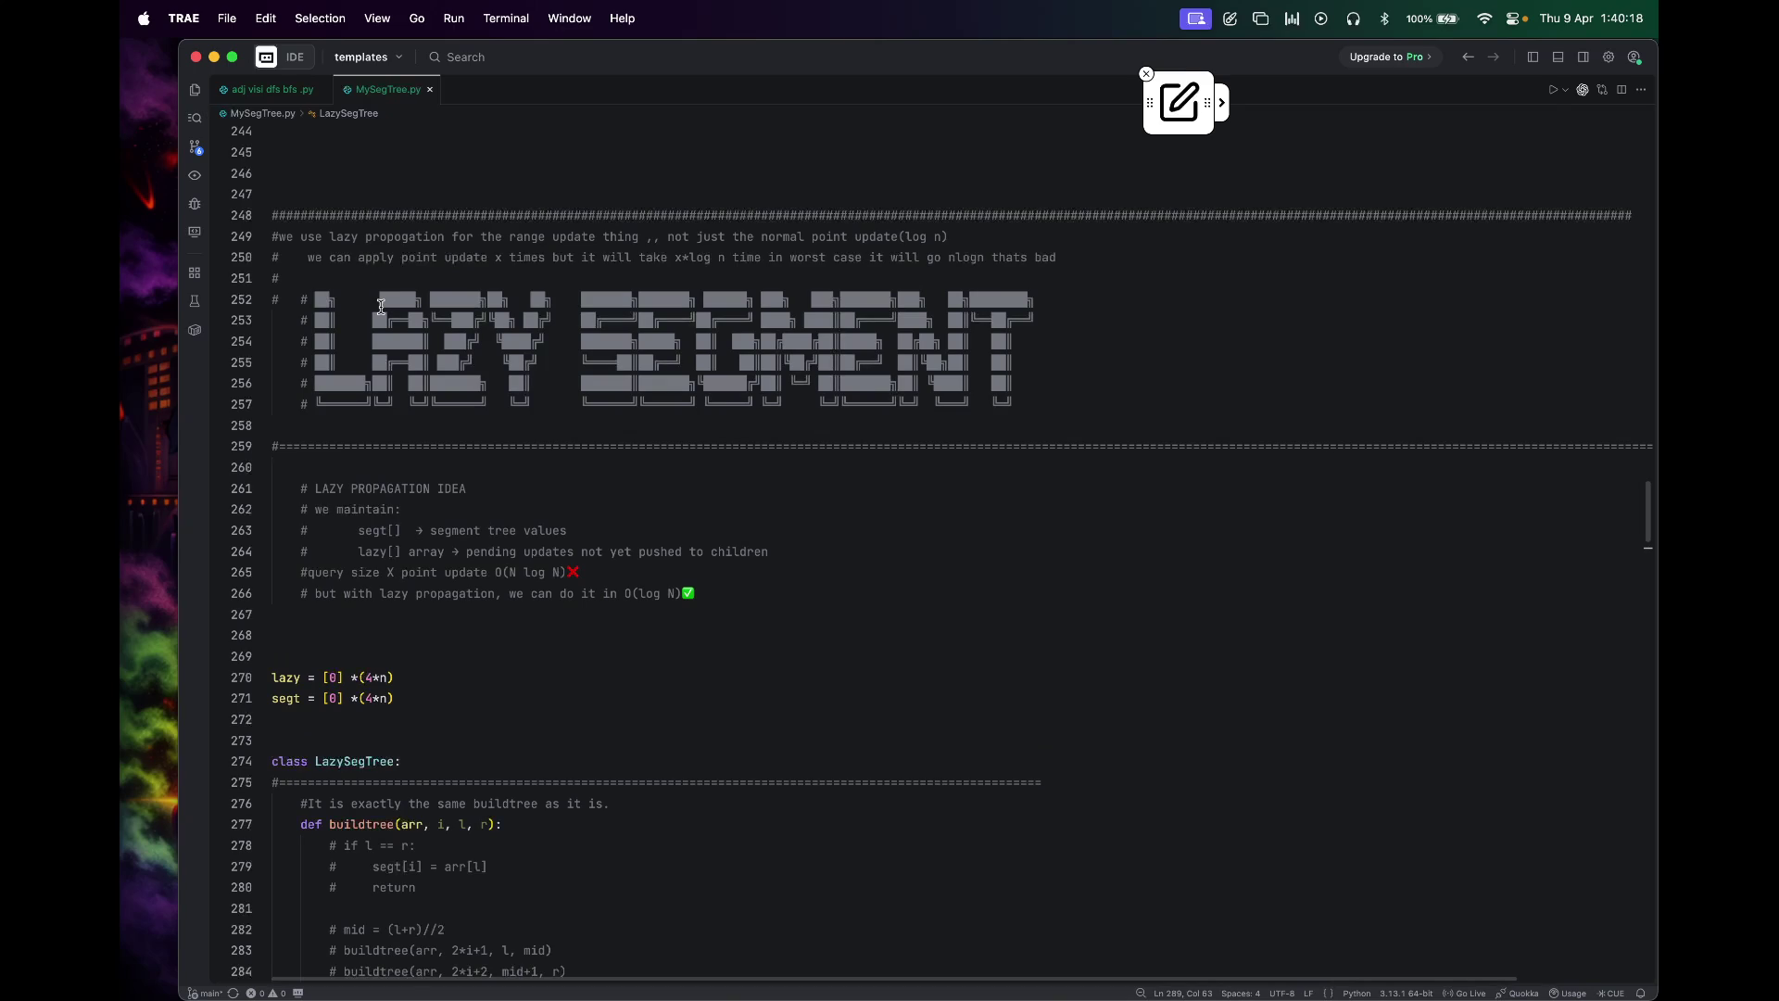
Step: Underline and circle the update(log n), x*log n and nlogn remarks on lines 249–250 with a red arrow
drag(260, 244, 751, 244)
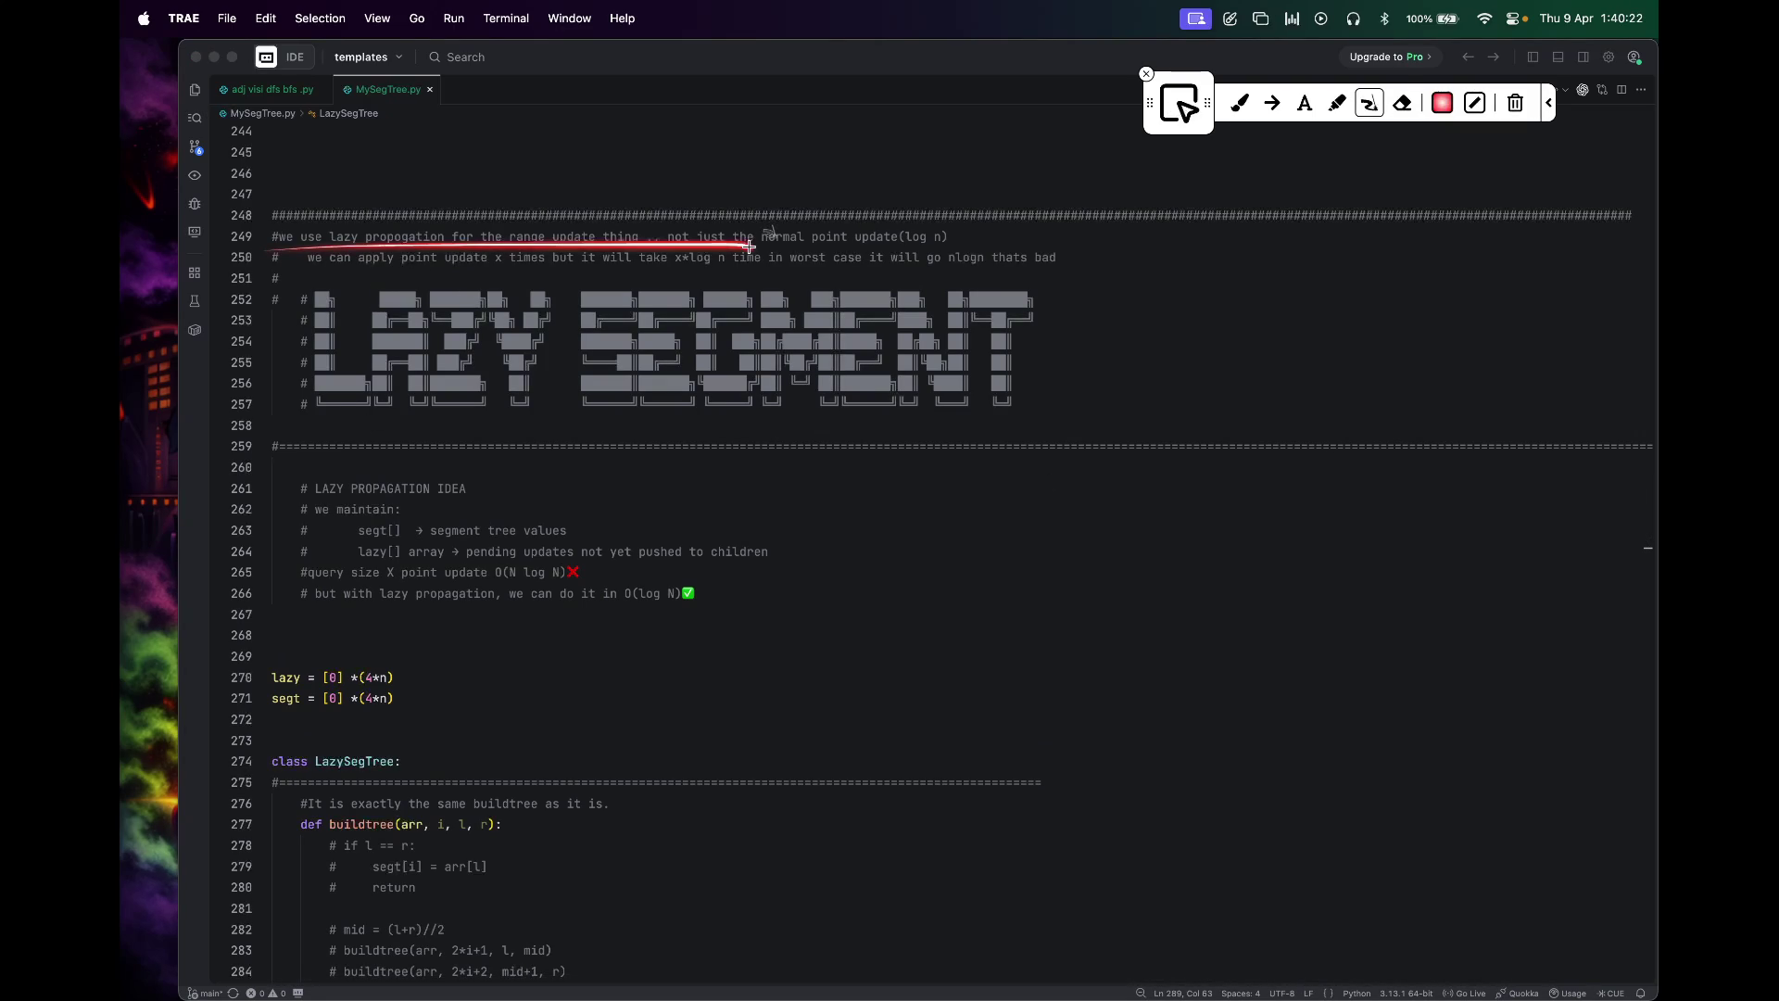
drag(406, 285, 587, 299)
mouse_move(873, 253)
mouse_down()
mouse_move(974, 248)
mouse_move(868, 246)
mouse_up()
mouse_move(502, 258)
mouse_down()
mouse_move(554, 275)
mouse_move(493, 267)
mouse_up()
drag(671, 271, 758, 274)
drag(917, 269, 978, 267)
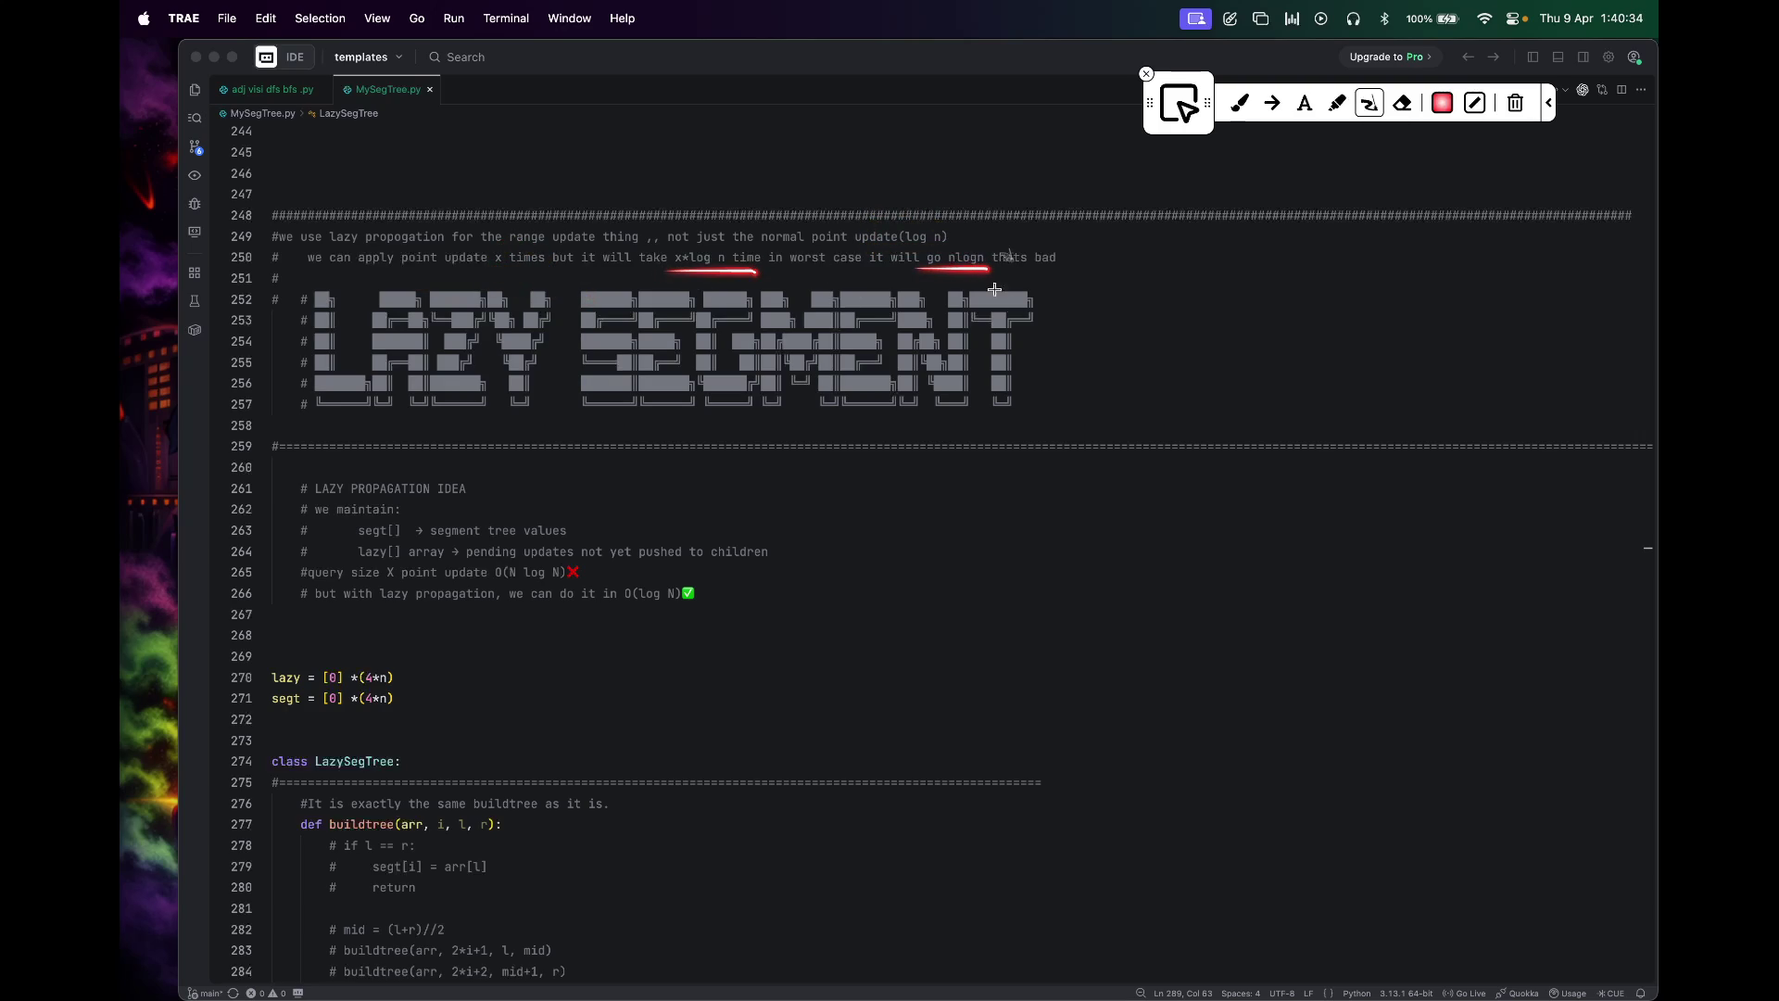
drag(1119, 282, 1063, 351)
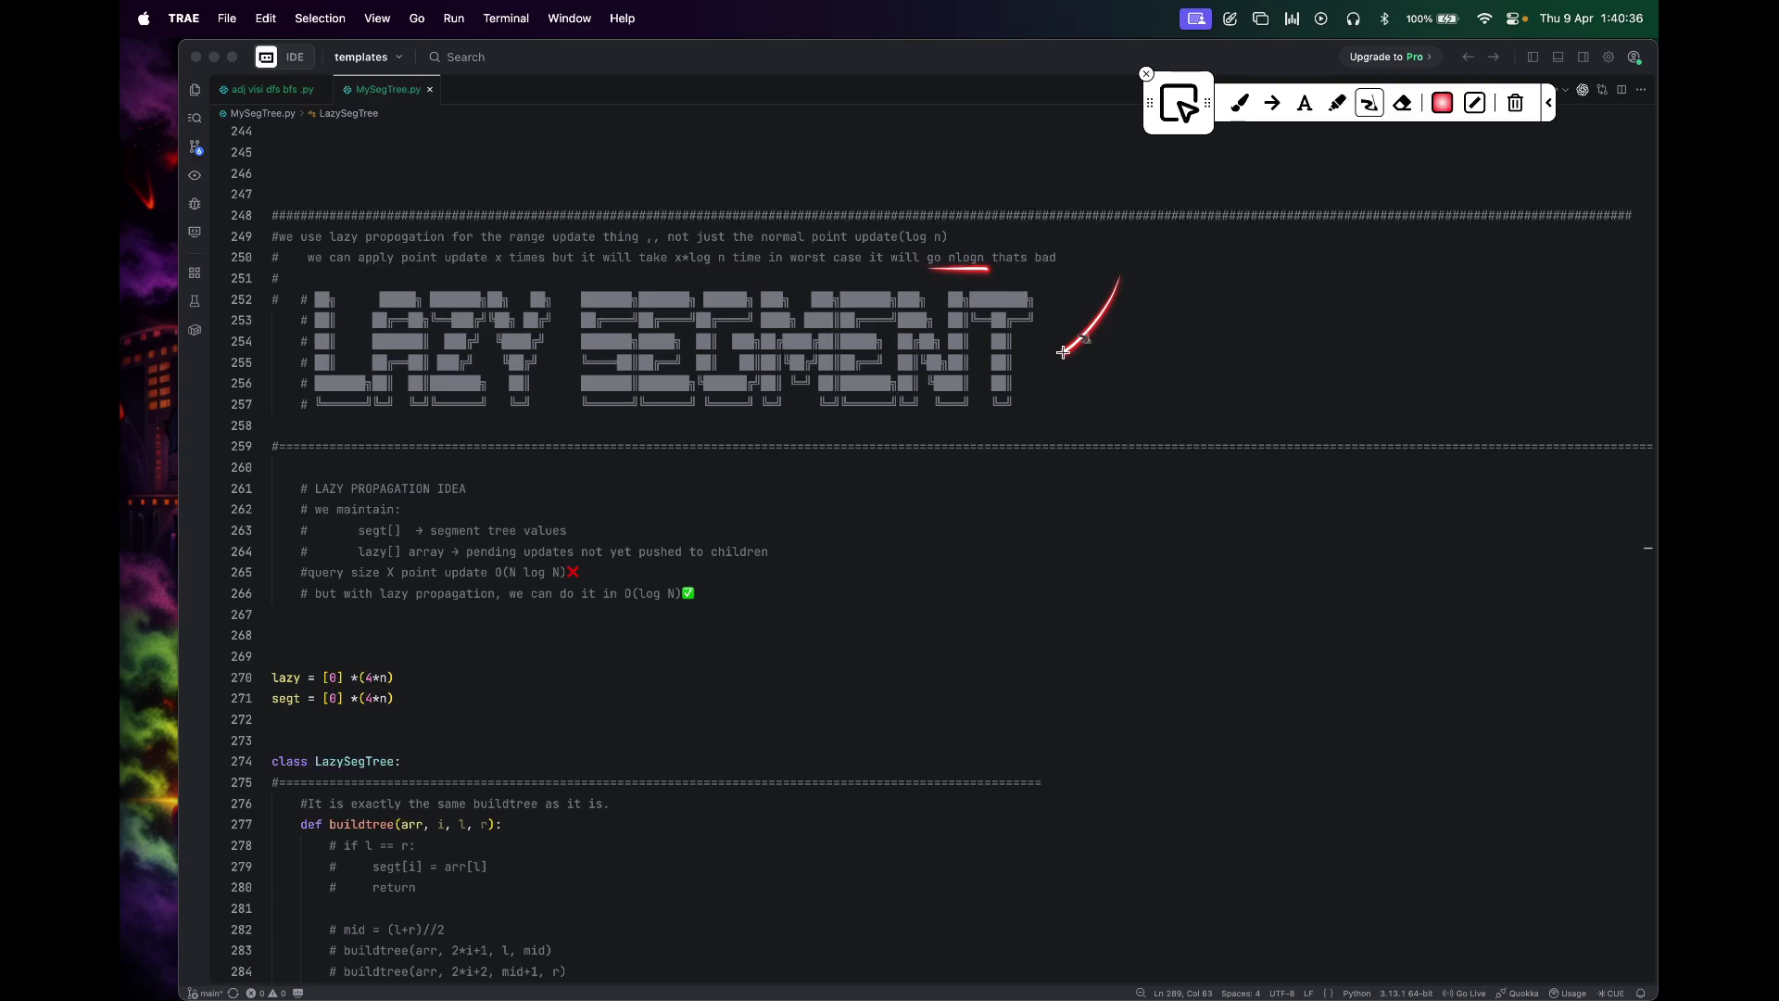
drag(1064, 351, 1074, 360)
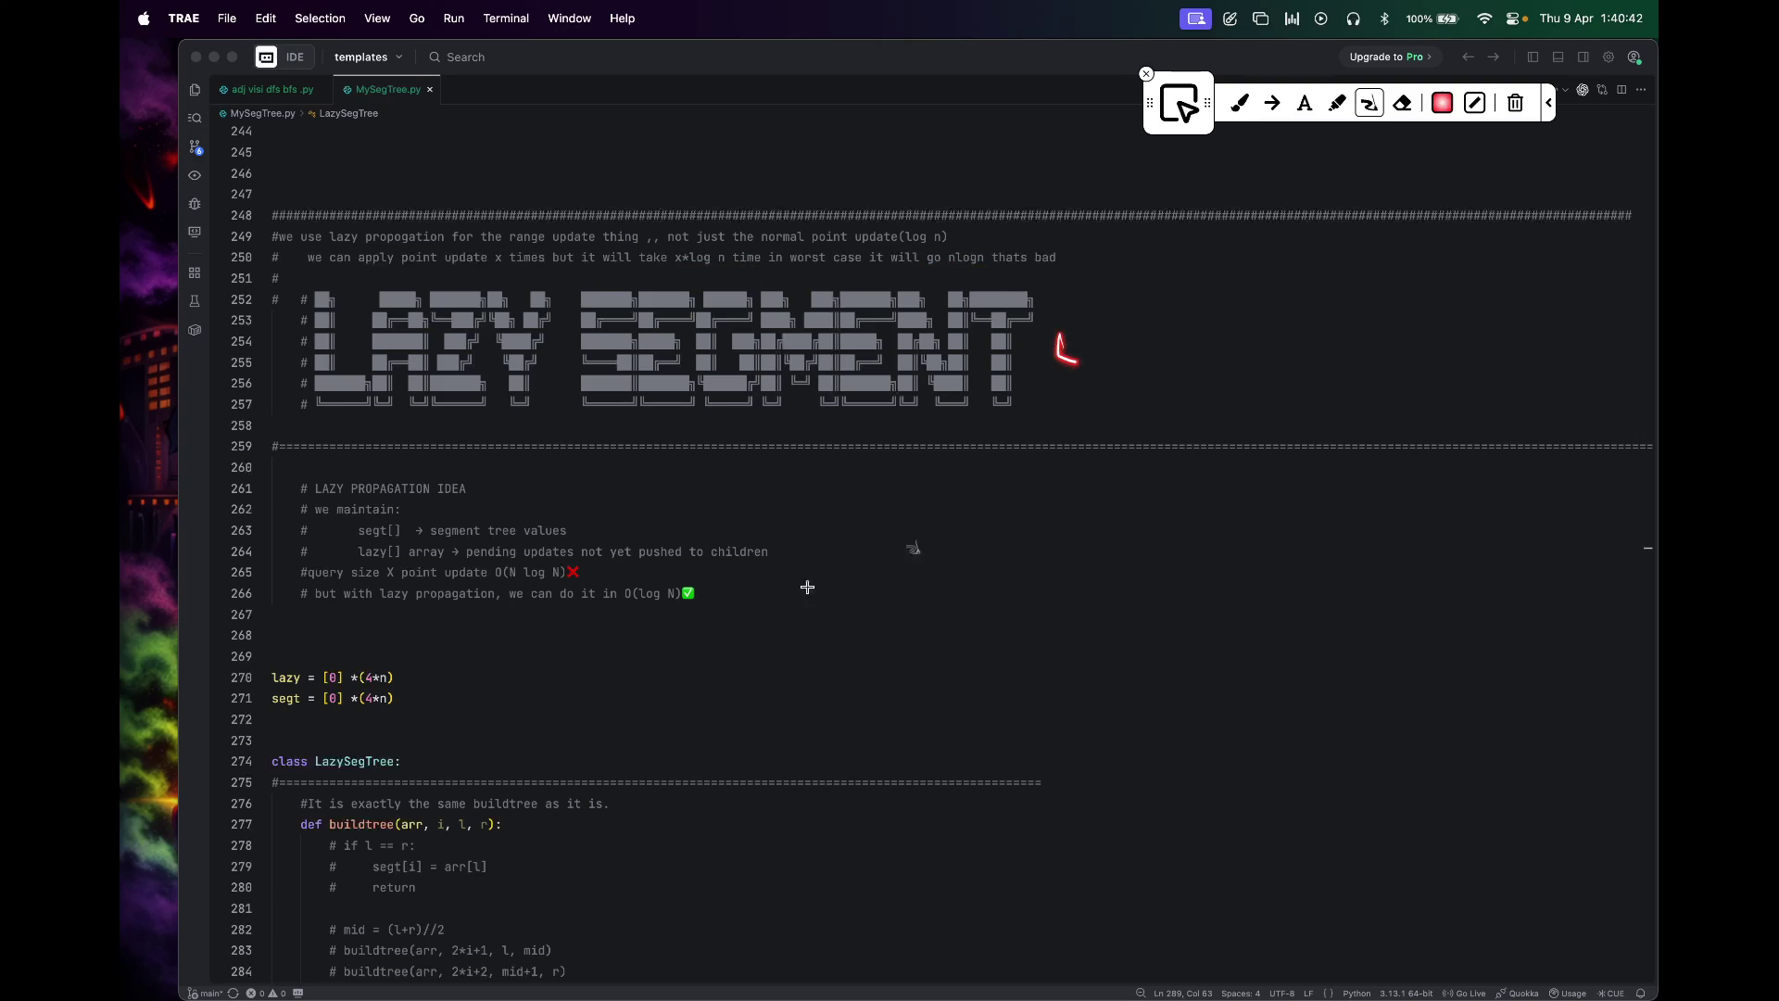
Step: Mark the LAZY PROPAGATION IDEA heading, the lazy array comment and the log N complexities on lines 264–266
drag(294, 489, 484, 491)
drag(295, 551, 501, 554)
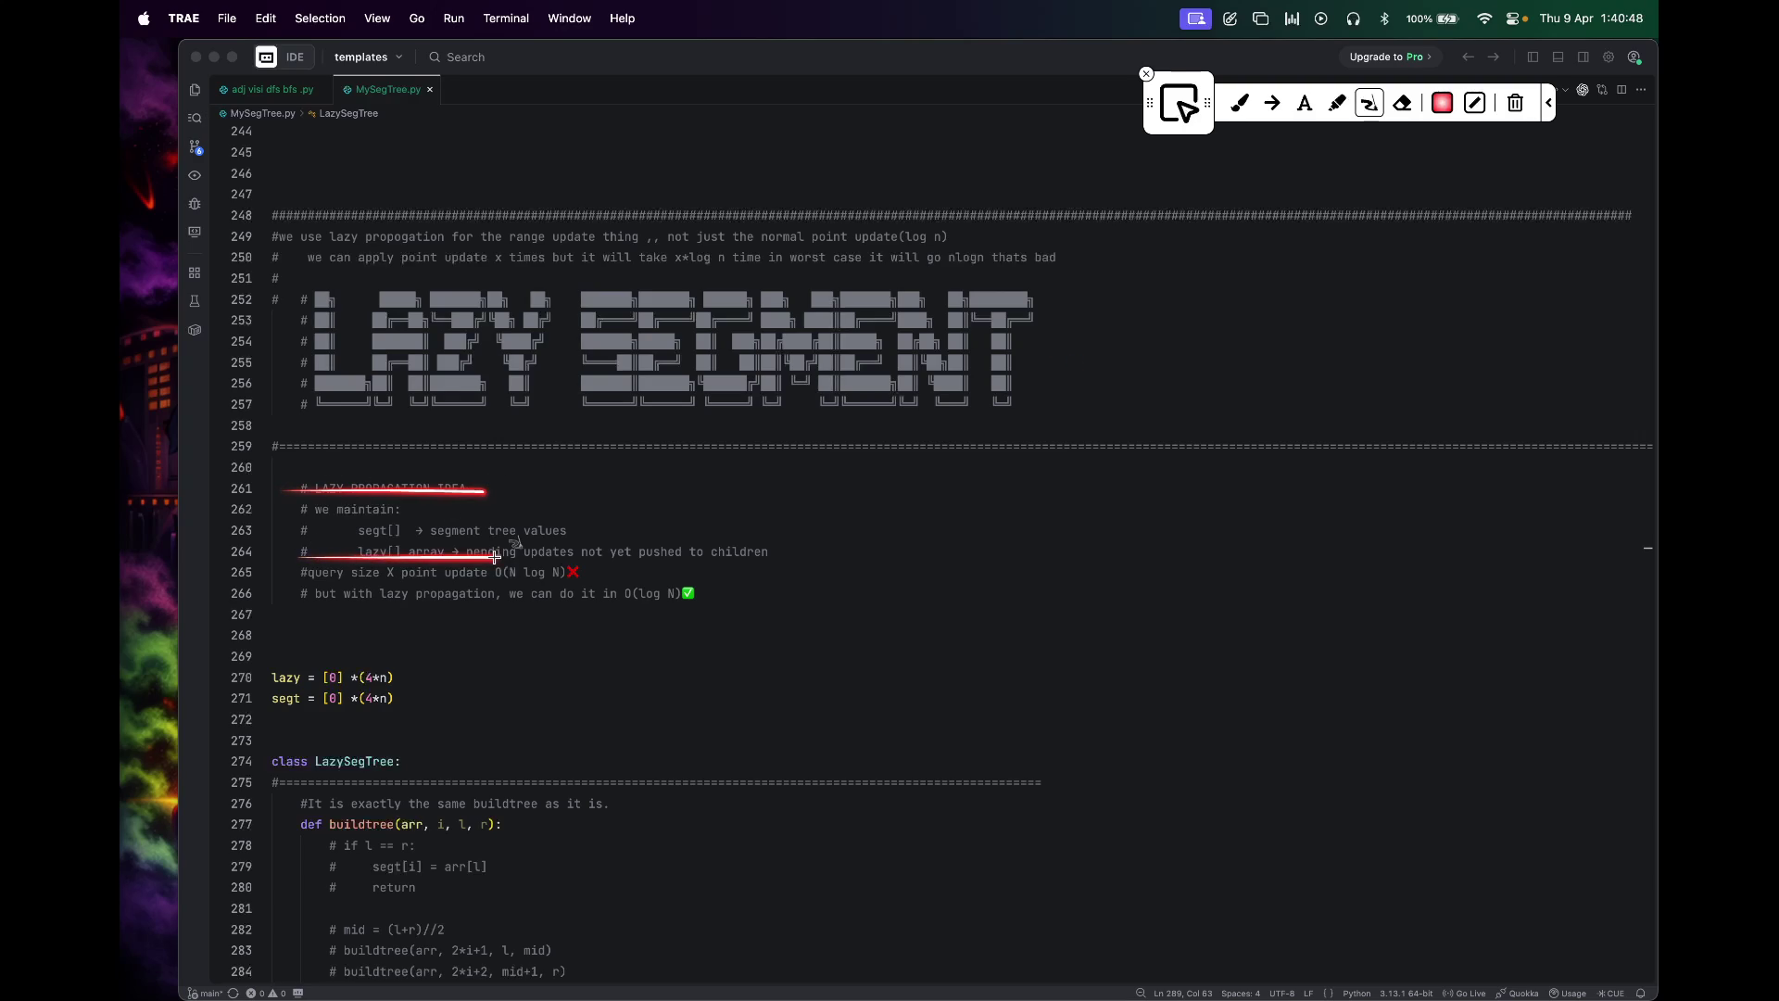
mouse_move(341, 545)
mouse_down()
mouse_move(490, 545)
mouse_move(701, 618)
mouse_up()
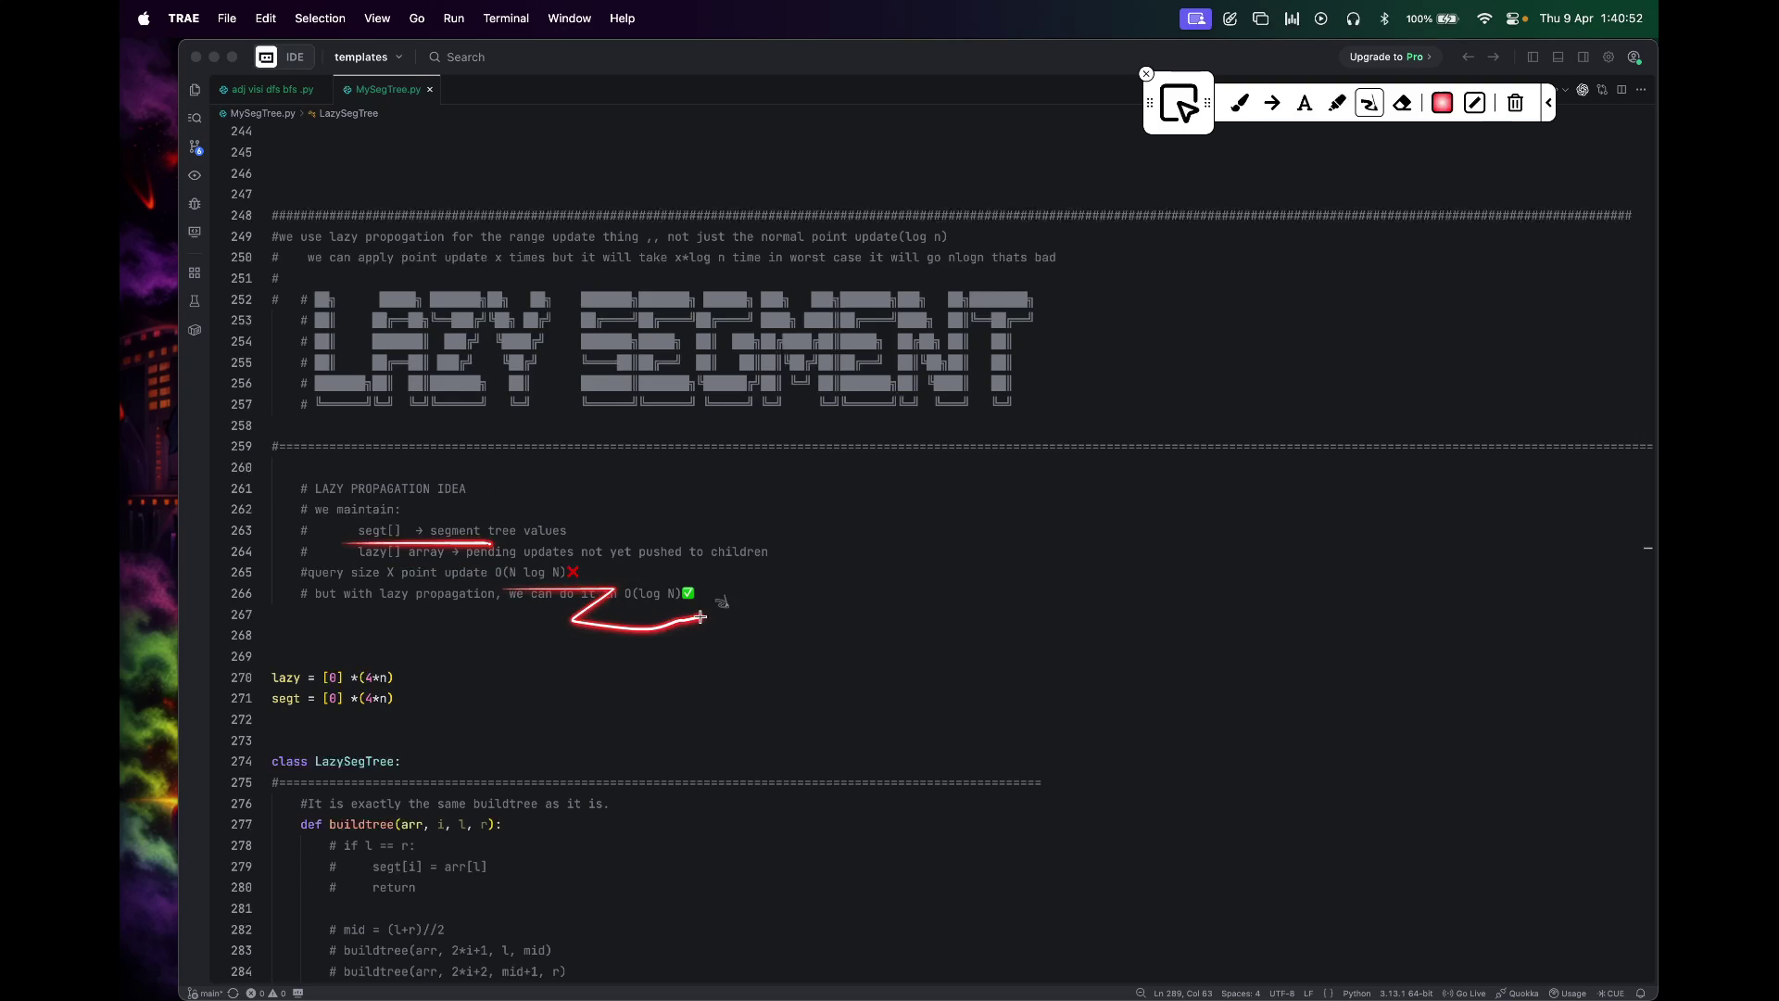
mouse_move(567, 550)
mouse_down()
mouse_move(527, 602)
mouse_move(705, 572)
mouse_up()
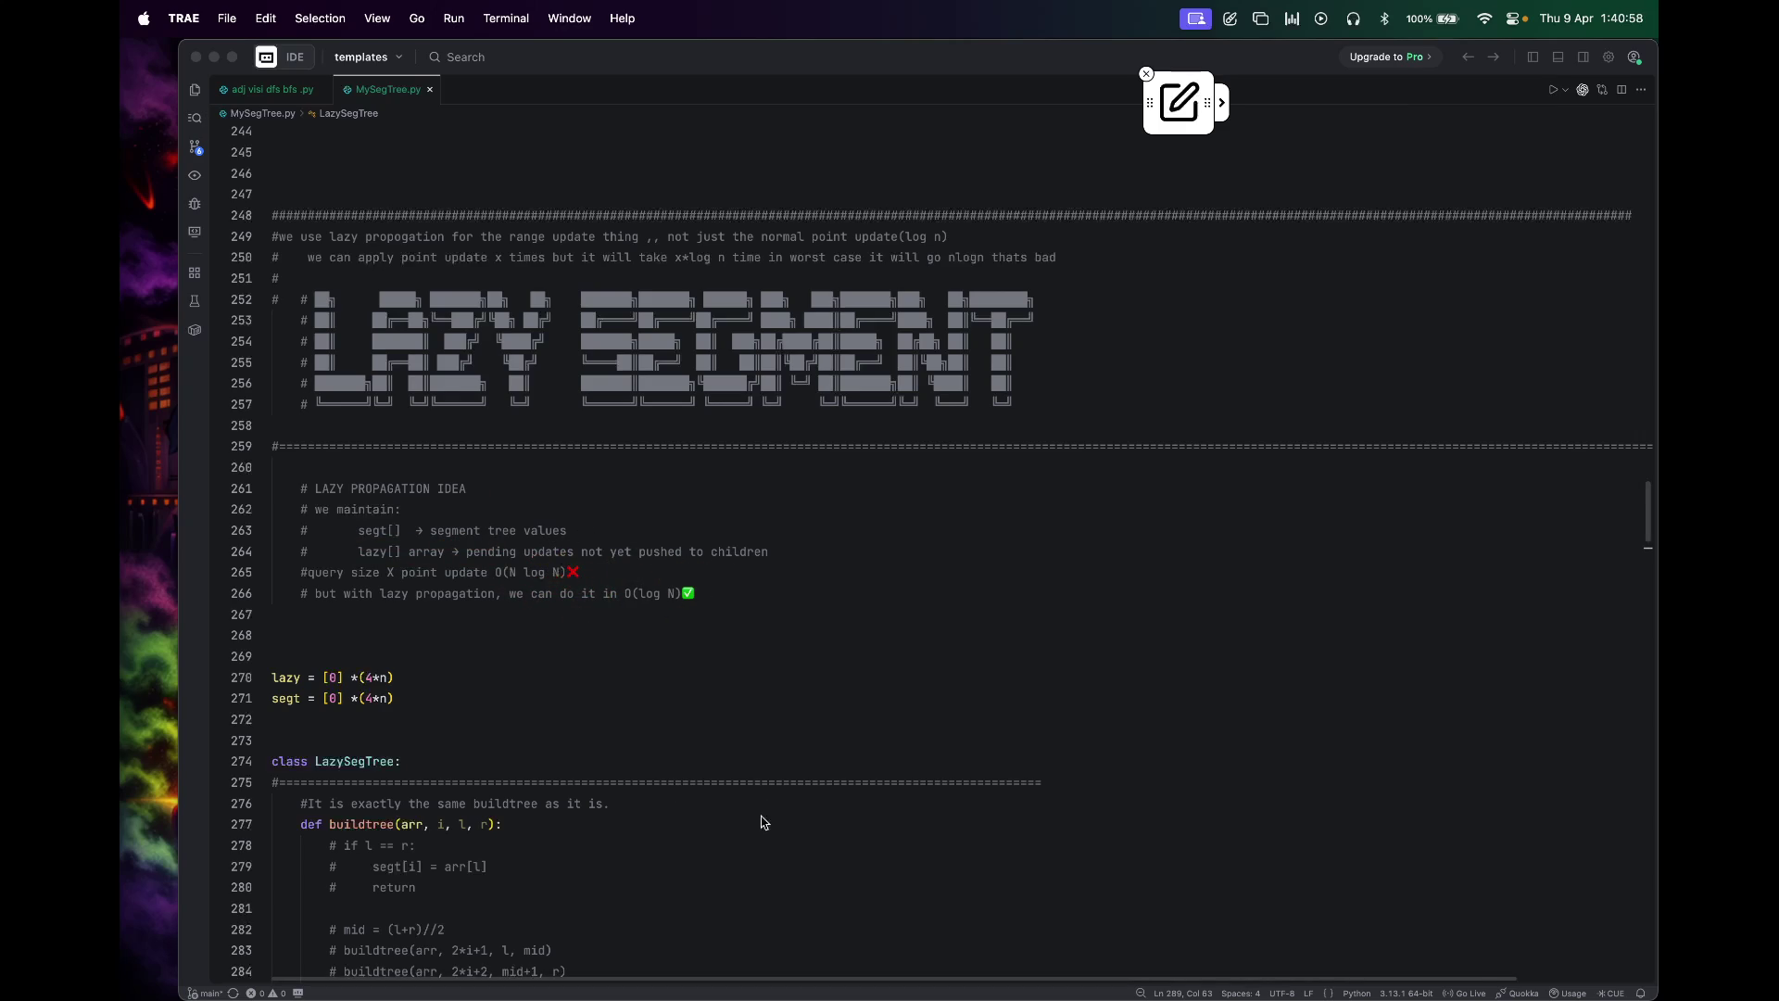
click(546, 571)
text(❌)
Step: Edit the comments to read O(NlogN) on line 265 and O(logN) on line 266, removing spaces and the stray N
double_click(539, 571)
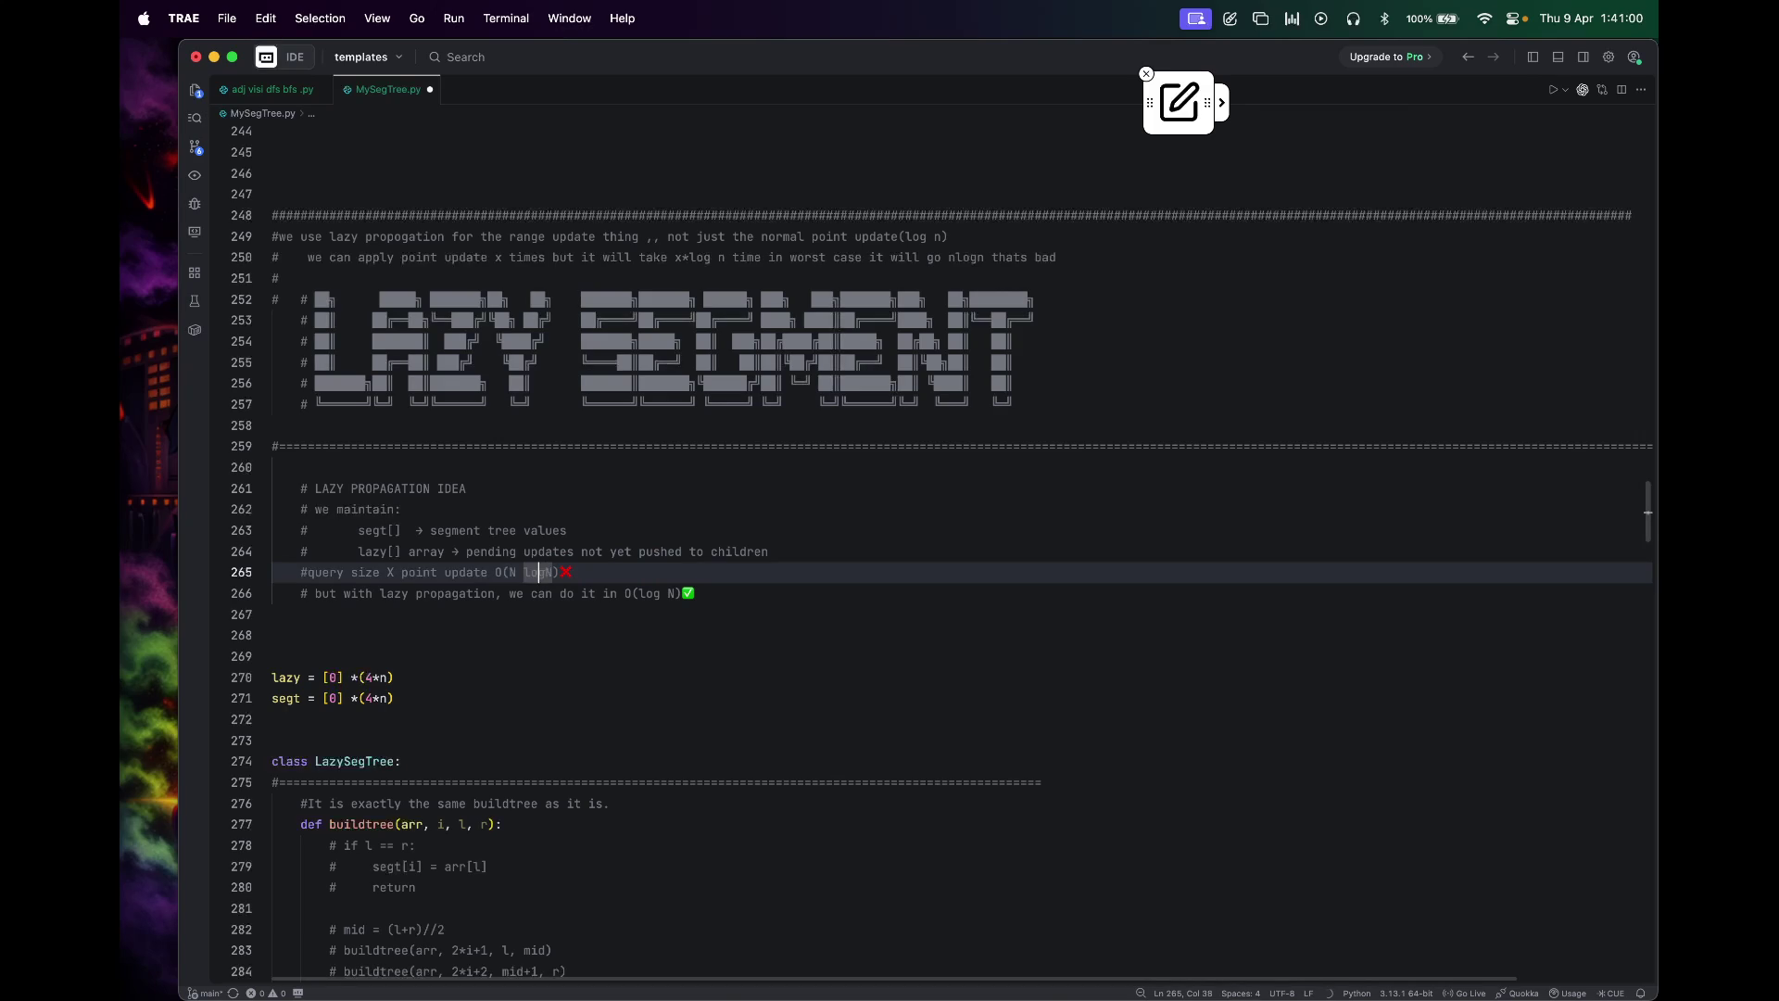
key(BackSpace)
click(672, 592)
key(BackSpace)
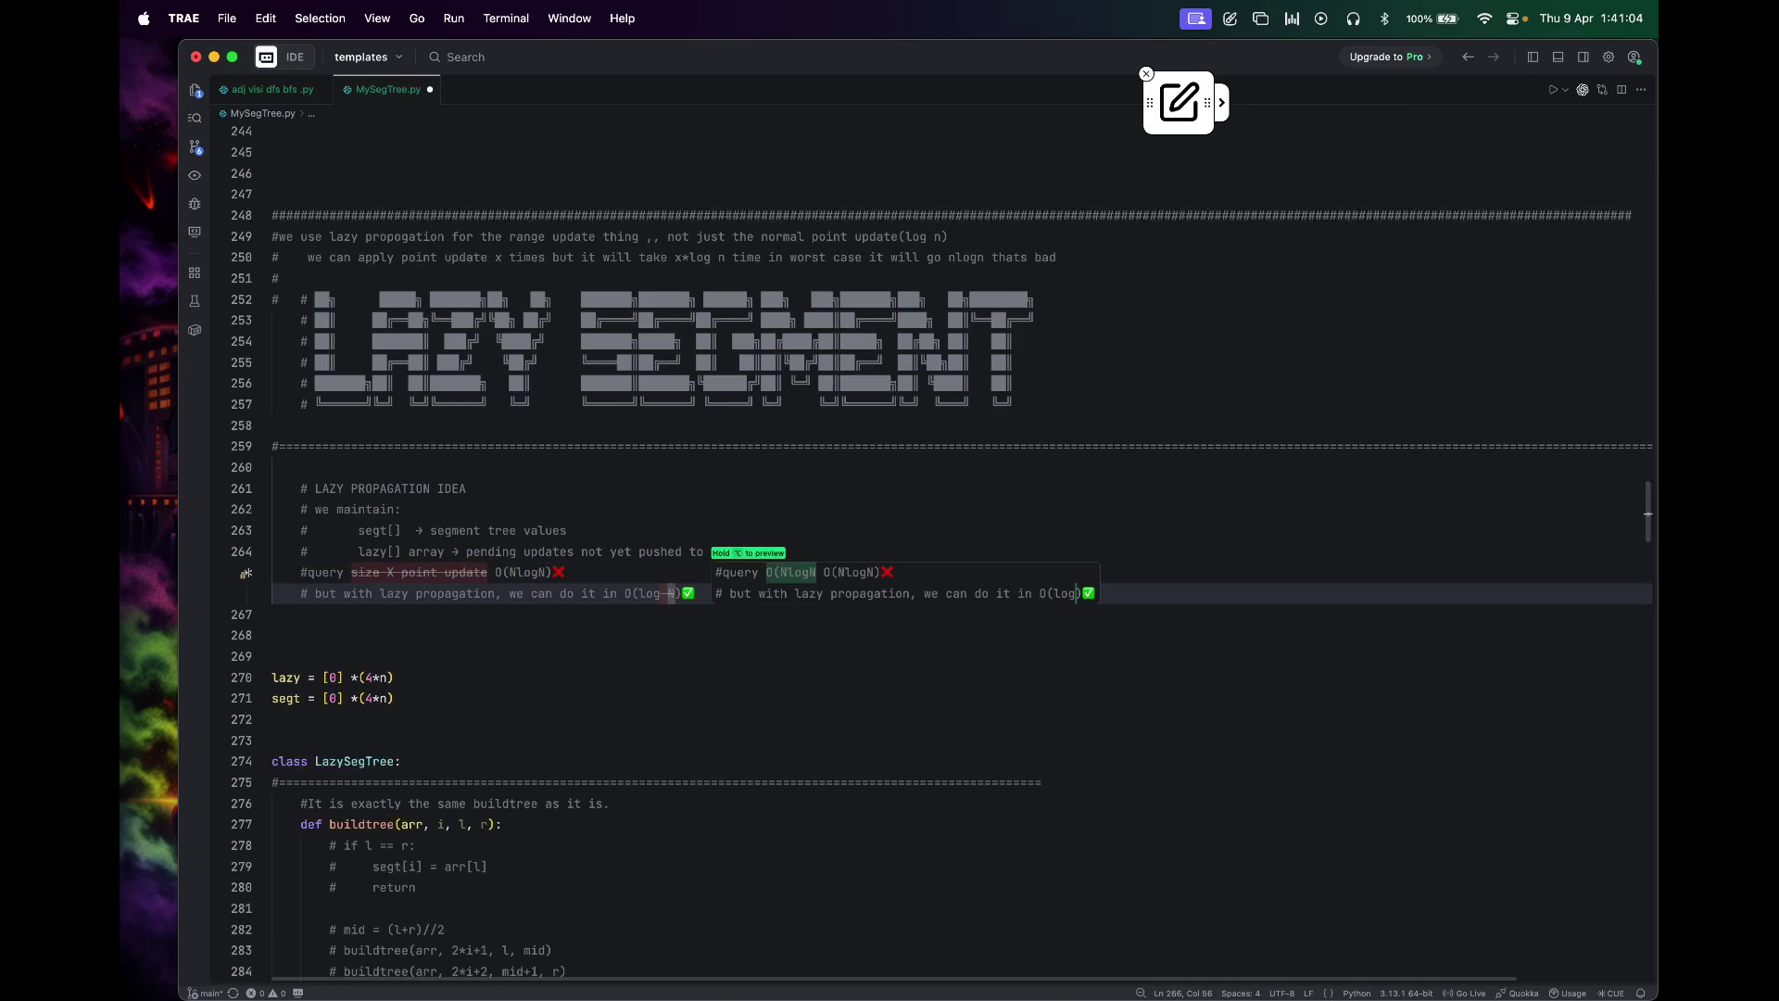
key(BackSpace)
key(BackSpace)
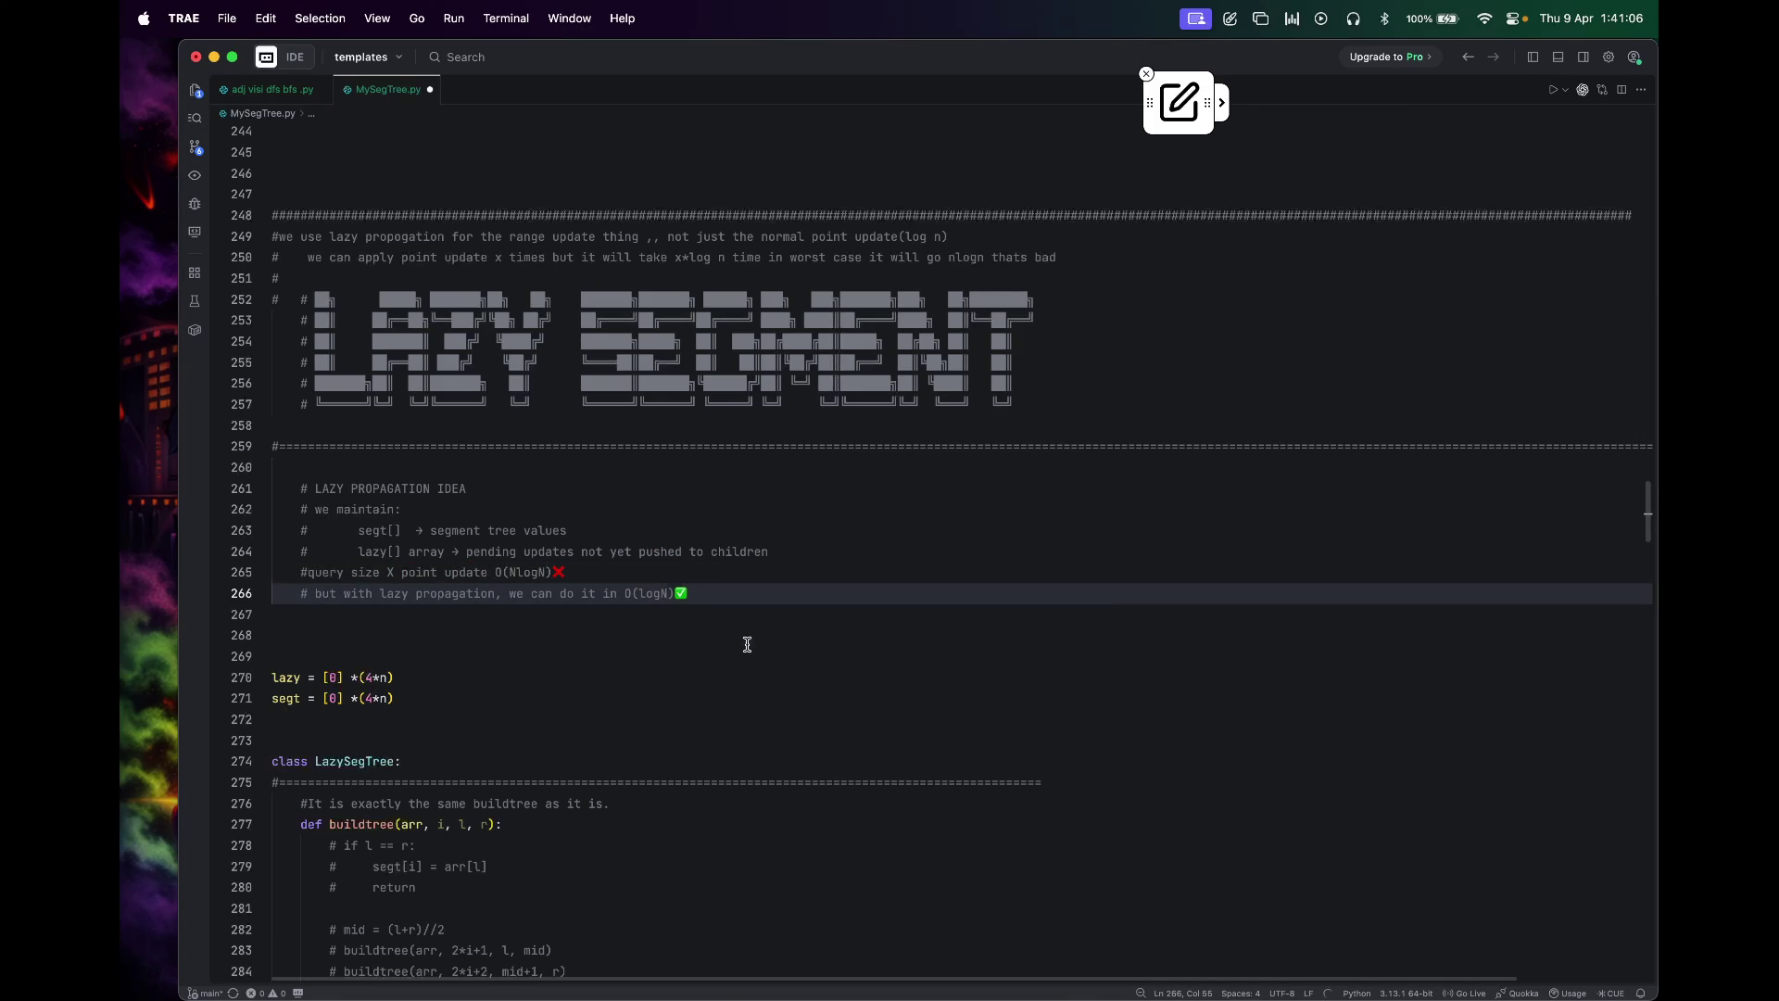
click(747, 644)
scroll(746, 644, down, 5)
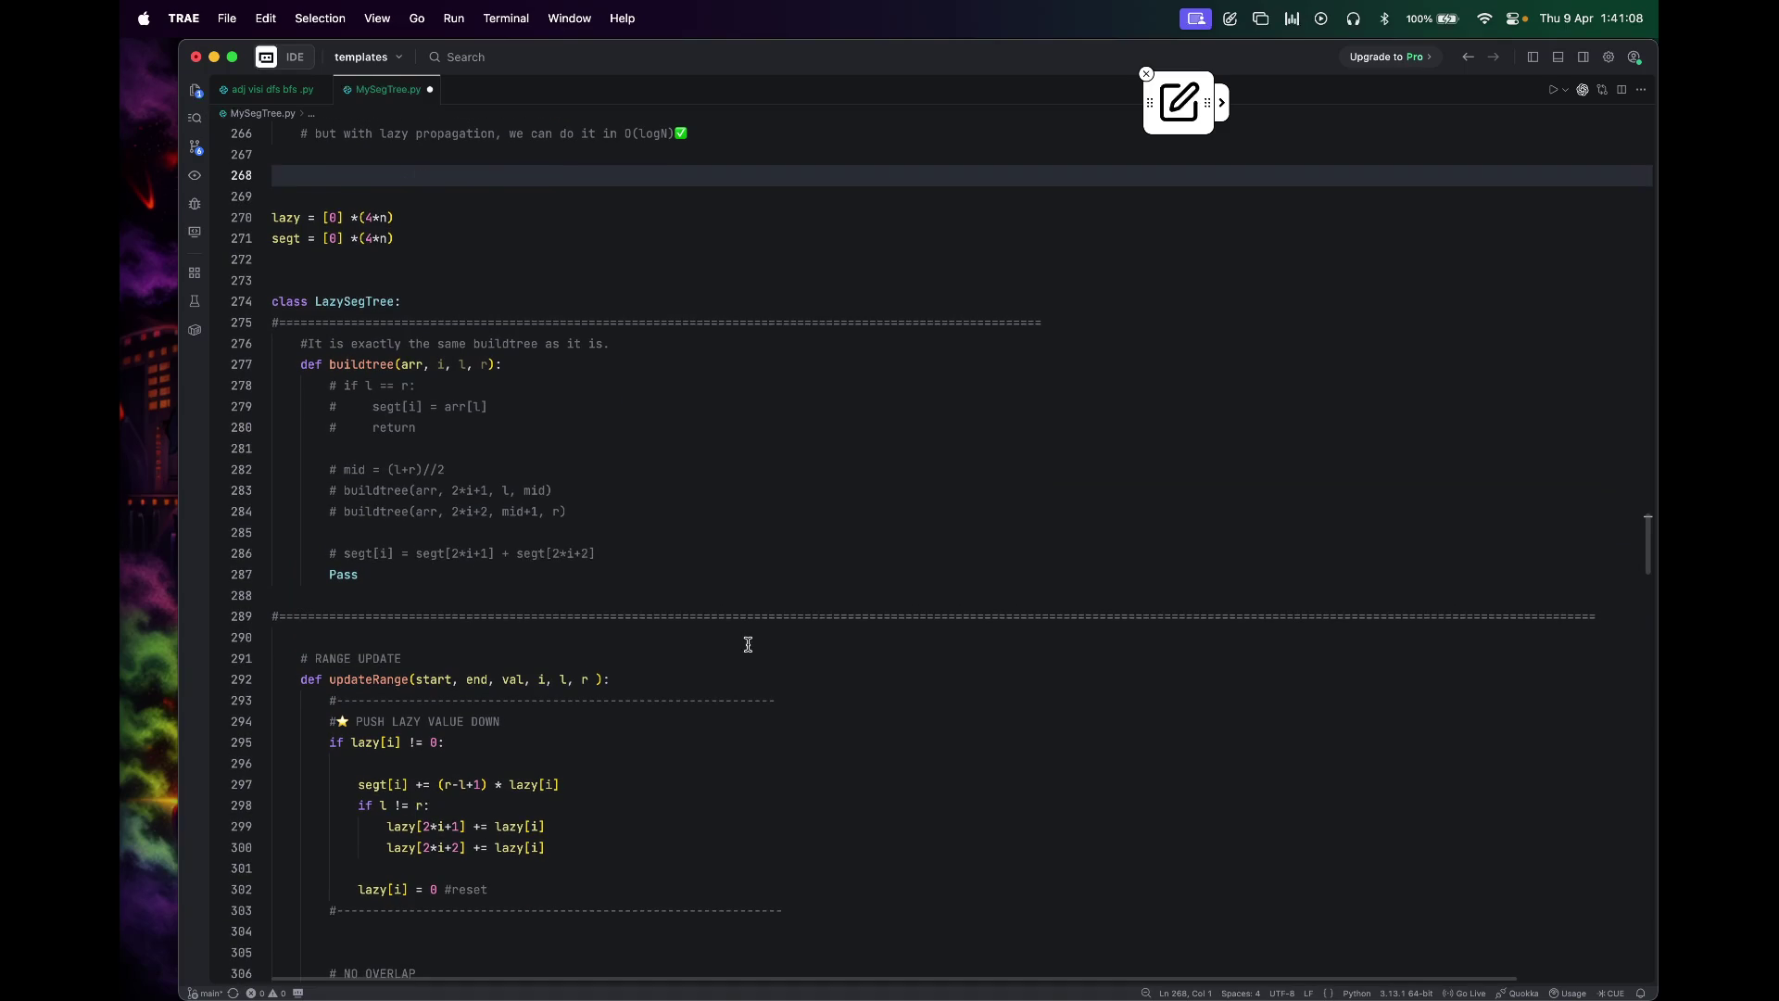
Step: Circle the lazy and segt declarations and underline buildtree in red, then clear and re-enable the pen
key(ctrl+shift+d)
drag(418, 209, 436, 248)
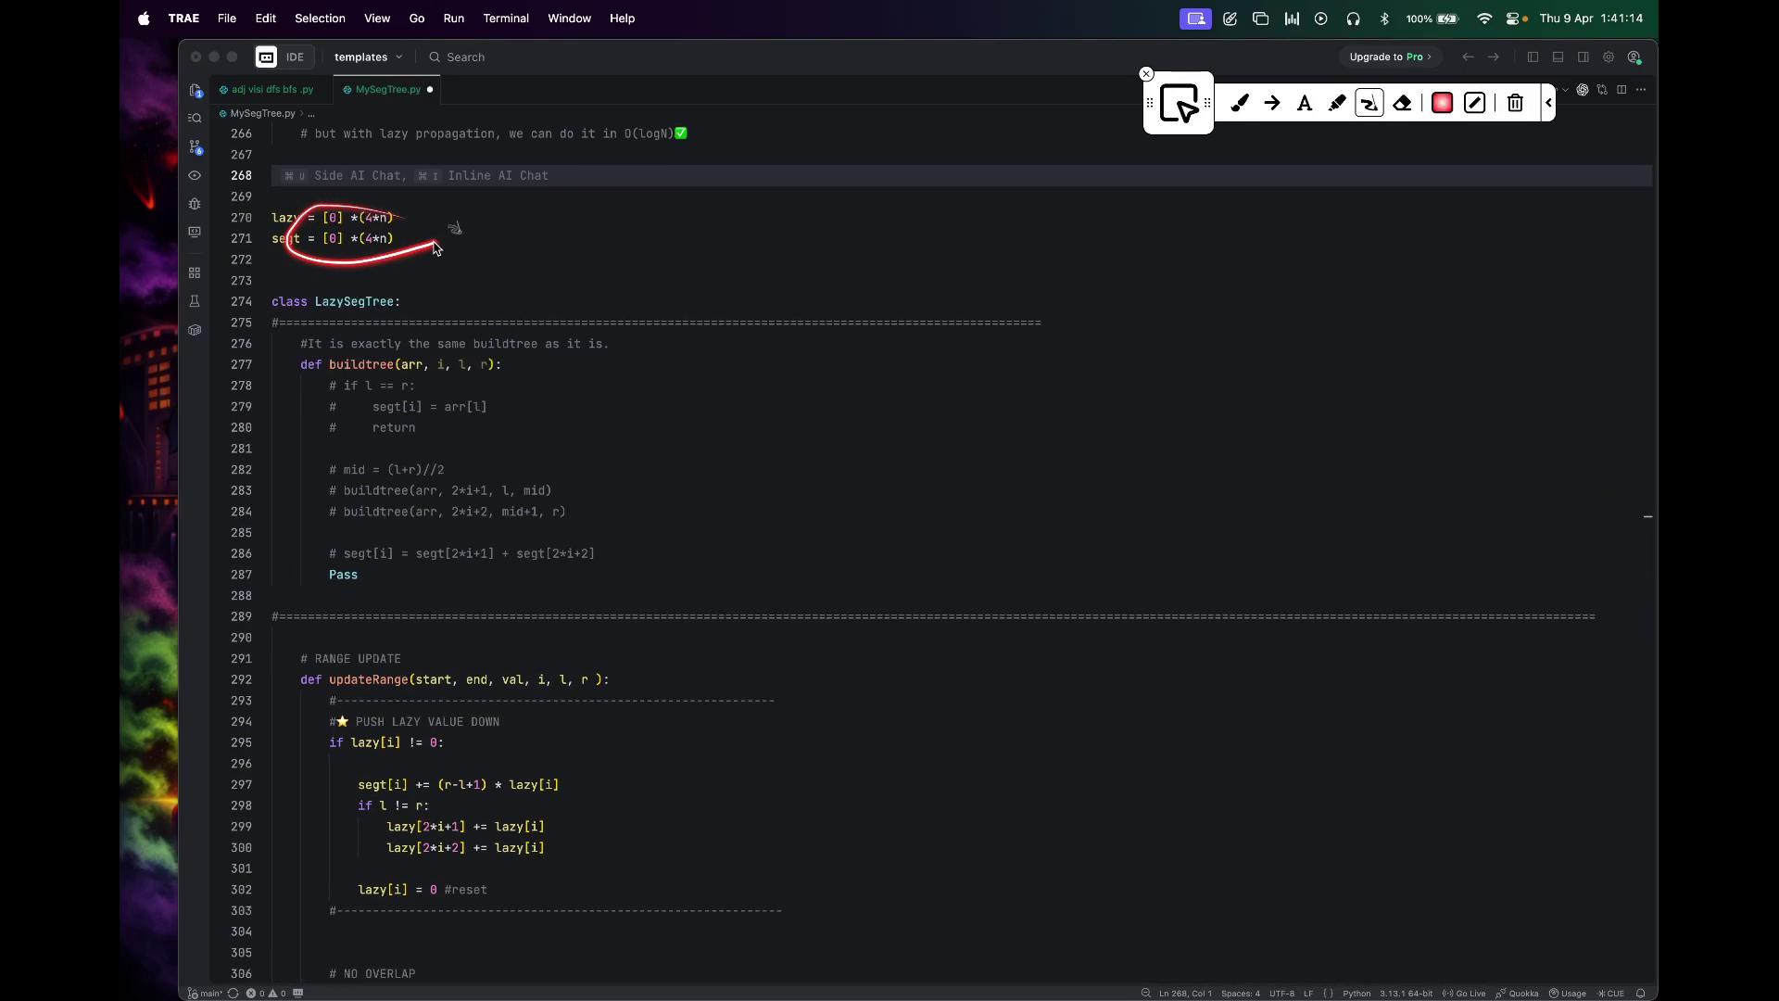
drag(330, 376, 461, 378)
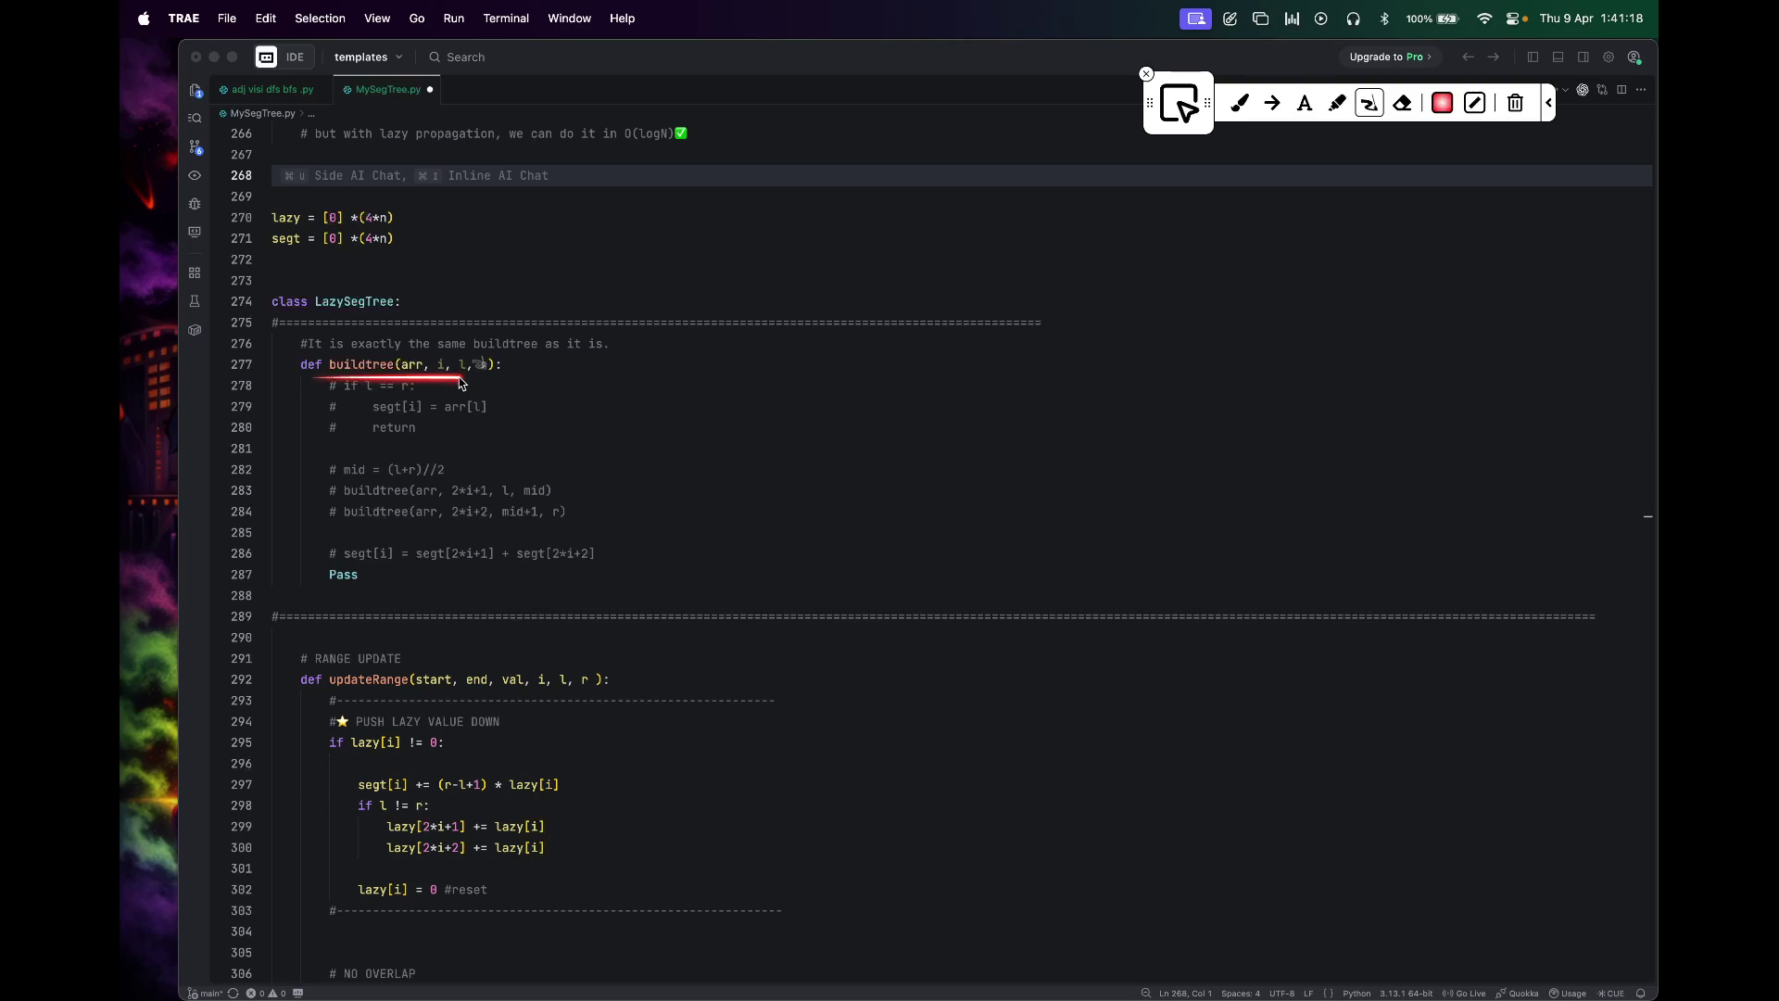
key(Escape)
scroll(674, 675, down, 5)
scroll(415, 434, down, 3)
key(super+shift+a)
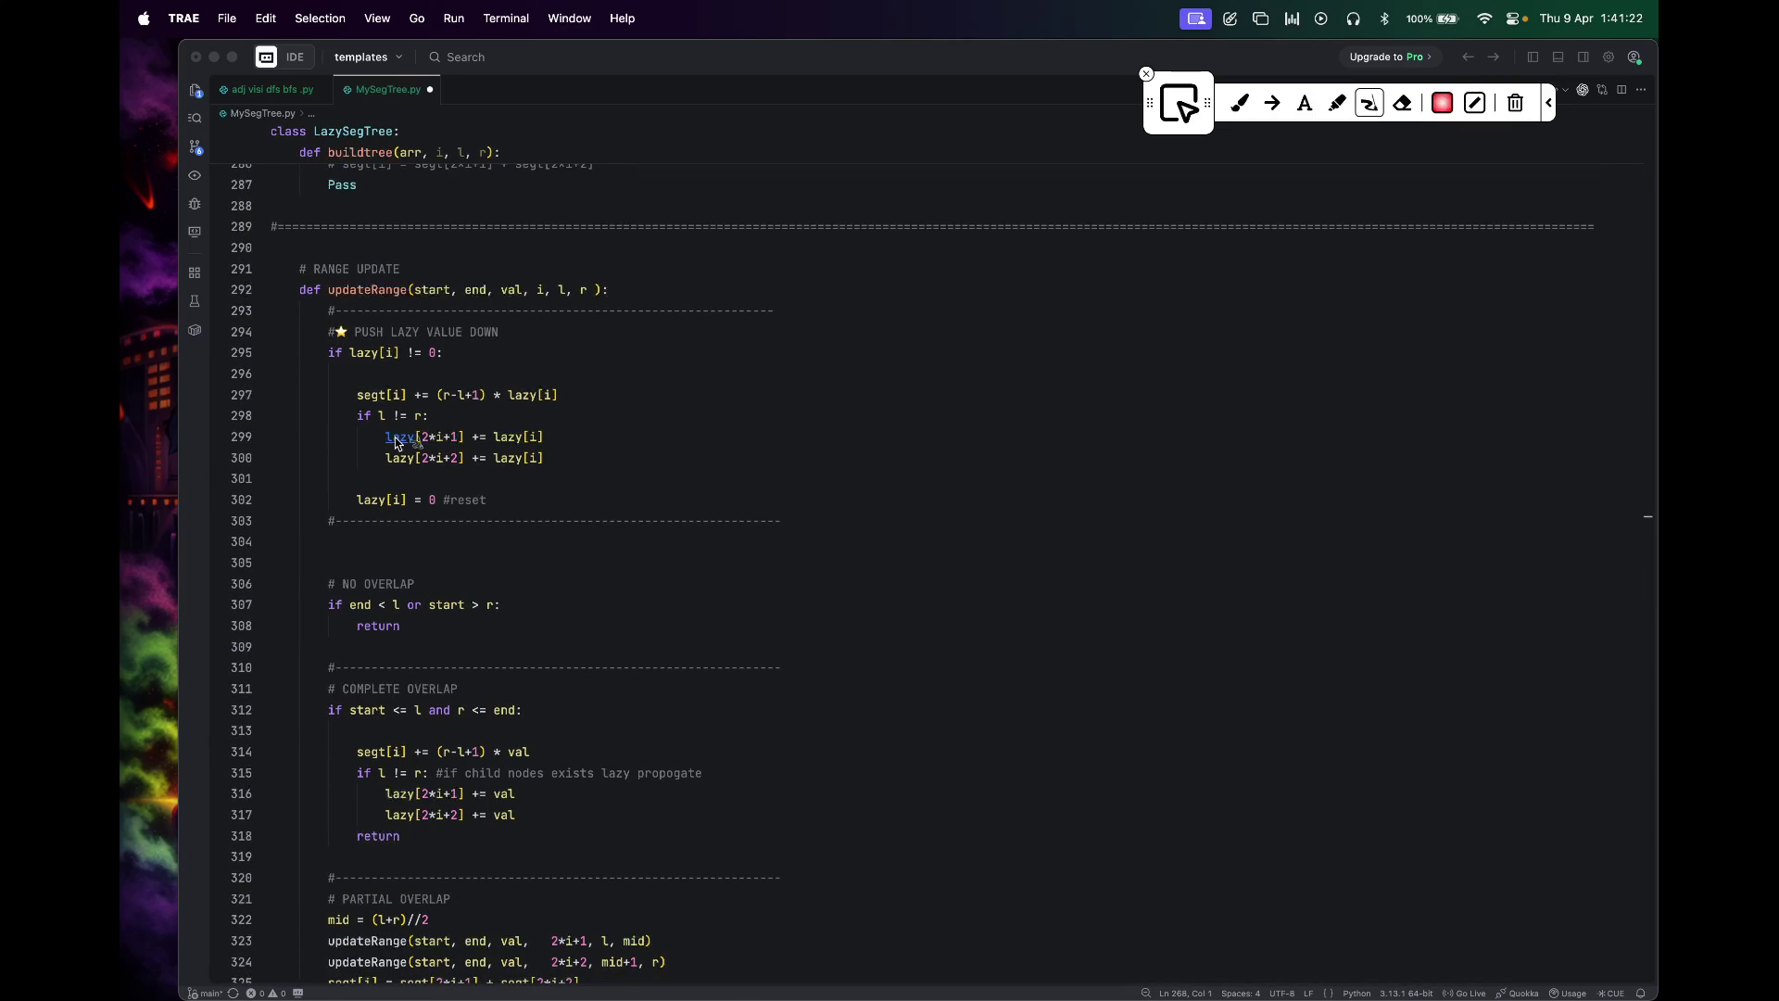
Step: Mark the updateRange signature, lazy push-down, no-overlap and complete-overlap blocks in red, then clear them
mouse_move(329, 303)
mouse_down()
mouse_move(504, 308)
mouse_move(300, 417)
mouse_move(325, 433)
mouse_up()
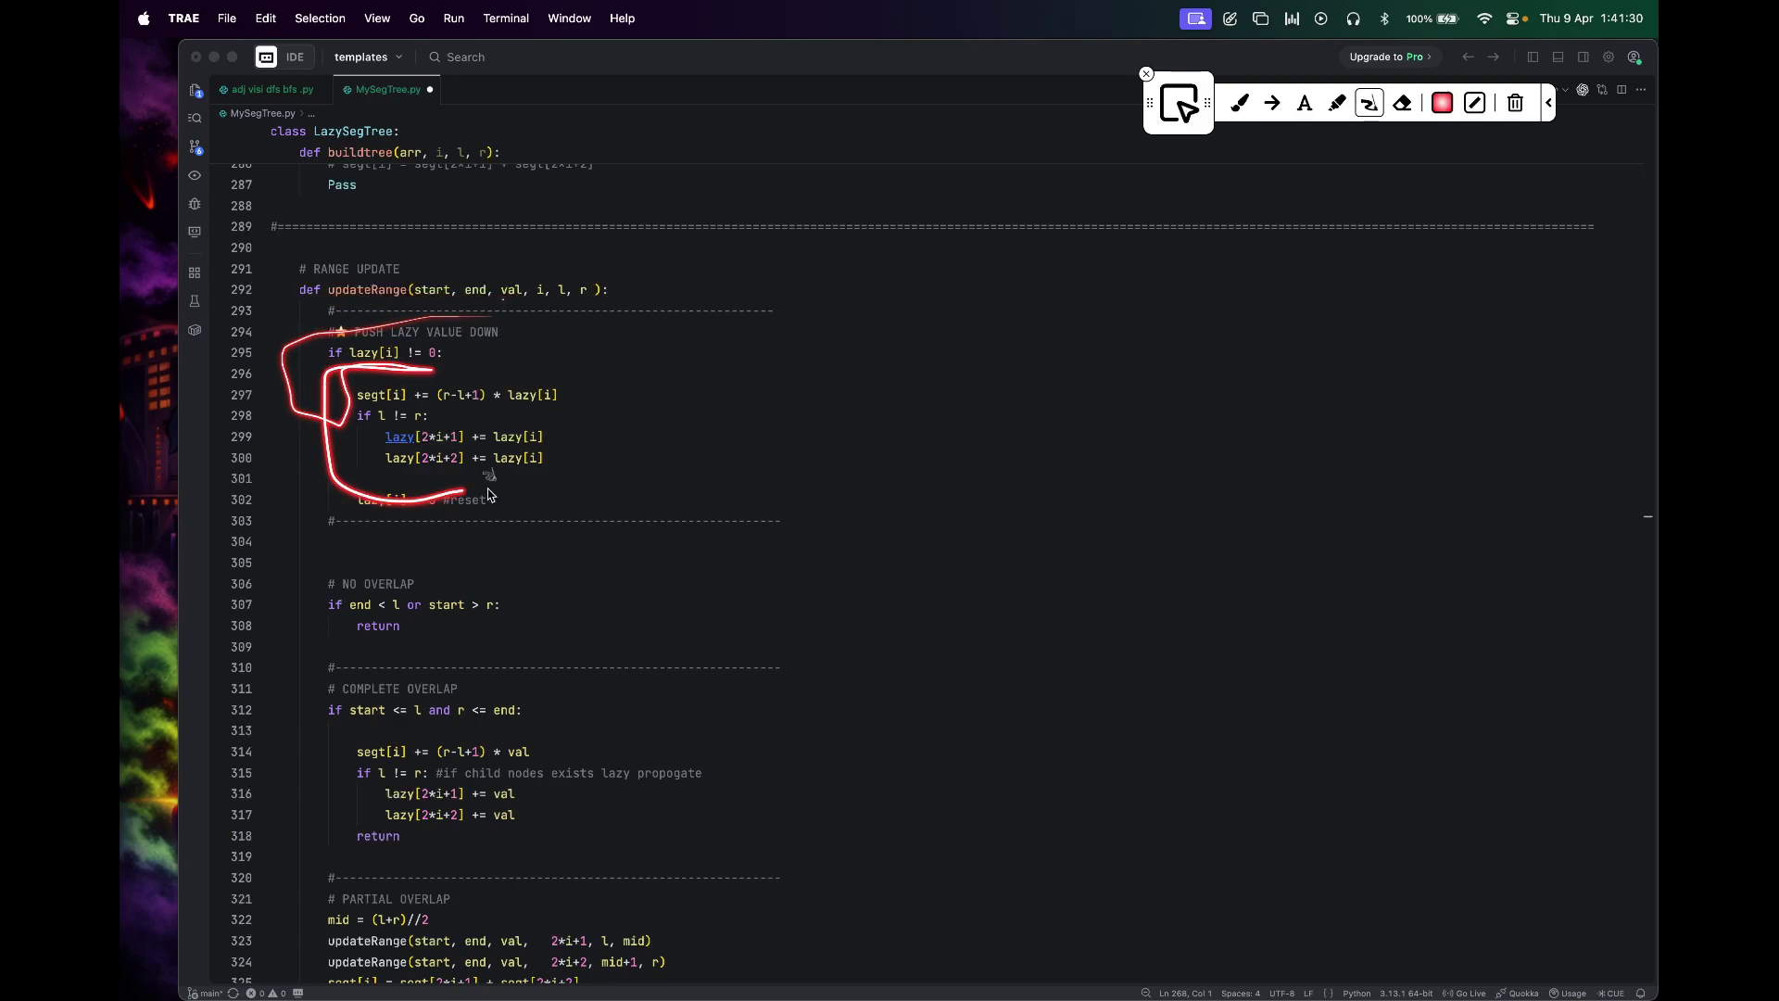
mouse_move(325, 433)
mouse_down()
mouse_move(388, 306)
mouse_move(297, 477)
mouse_move(650, 501)
mouse_up()
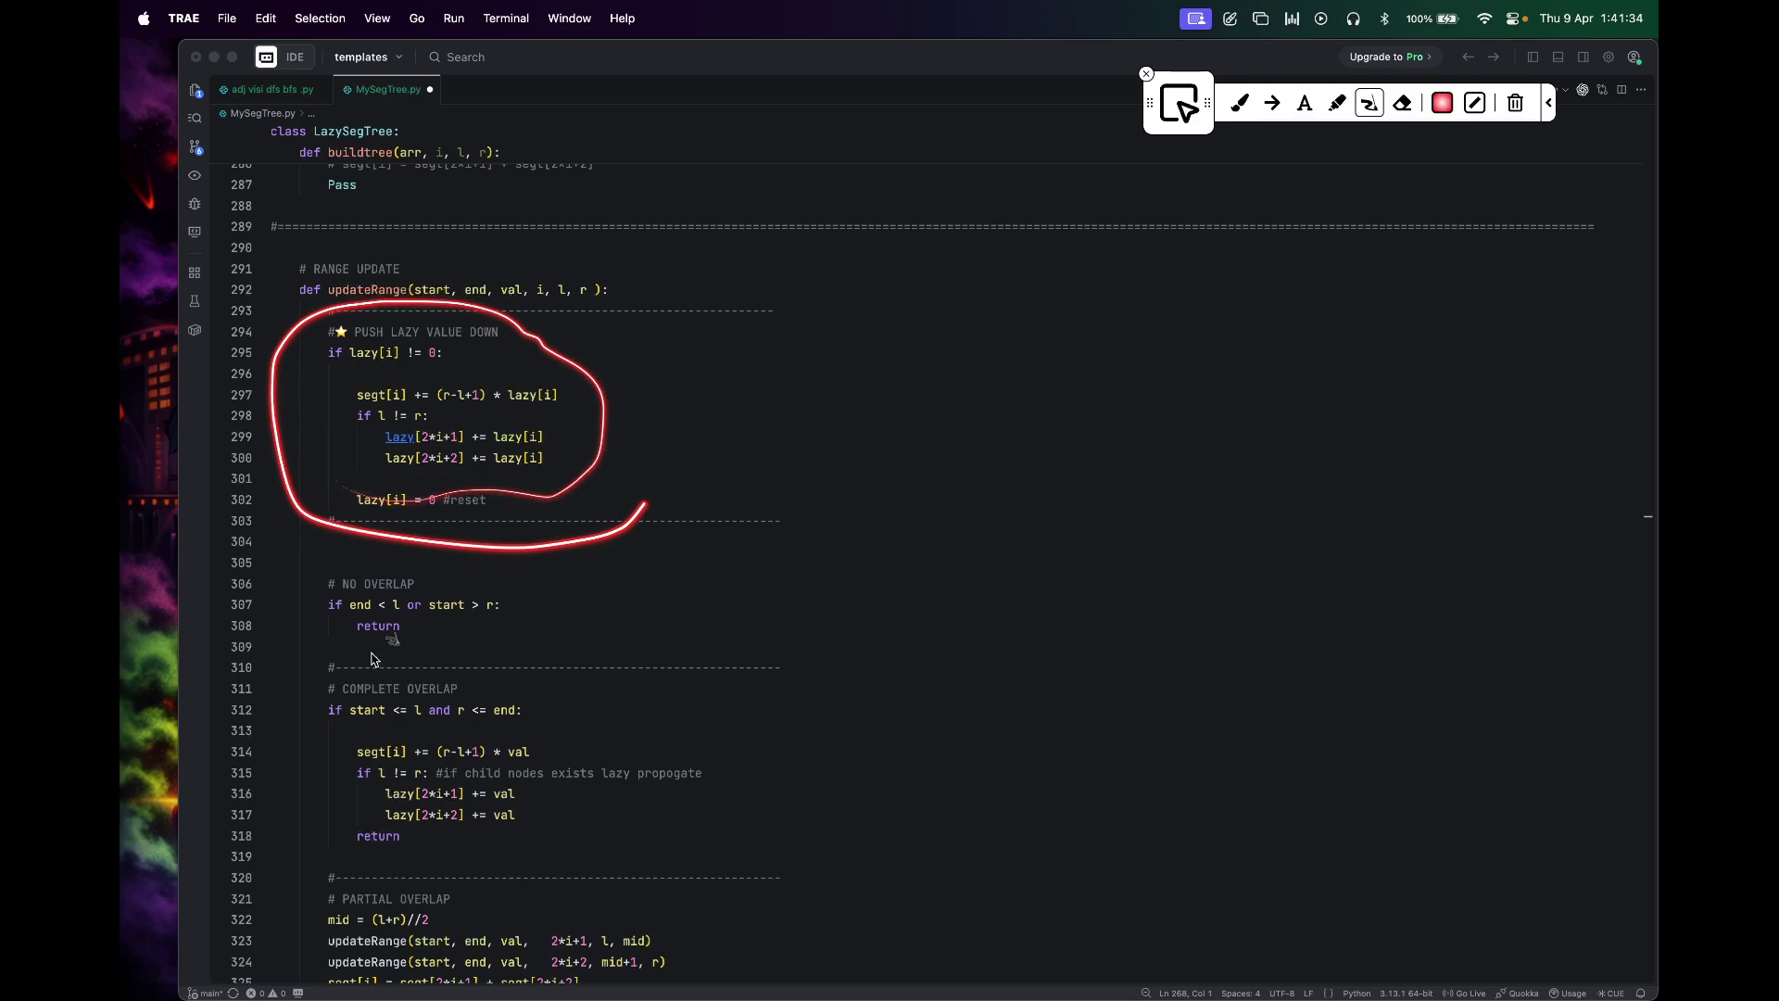
drag(417, 675, 565, 596)
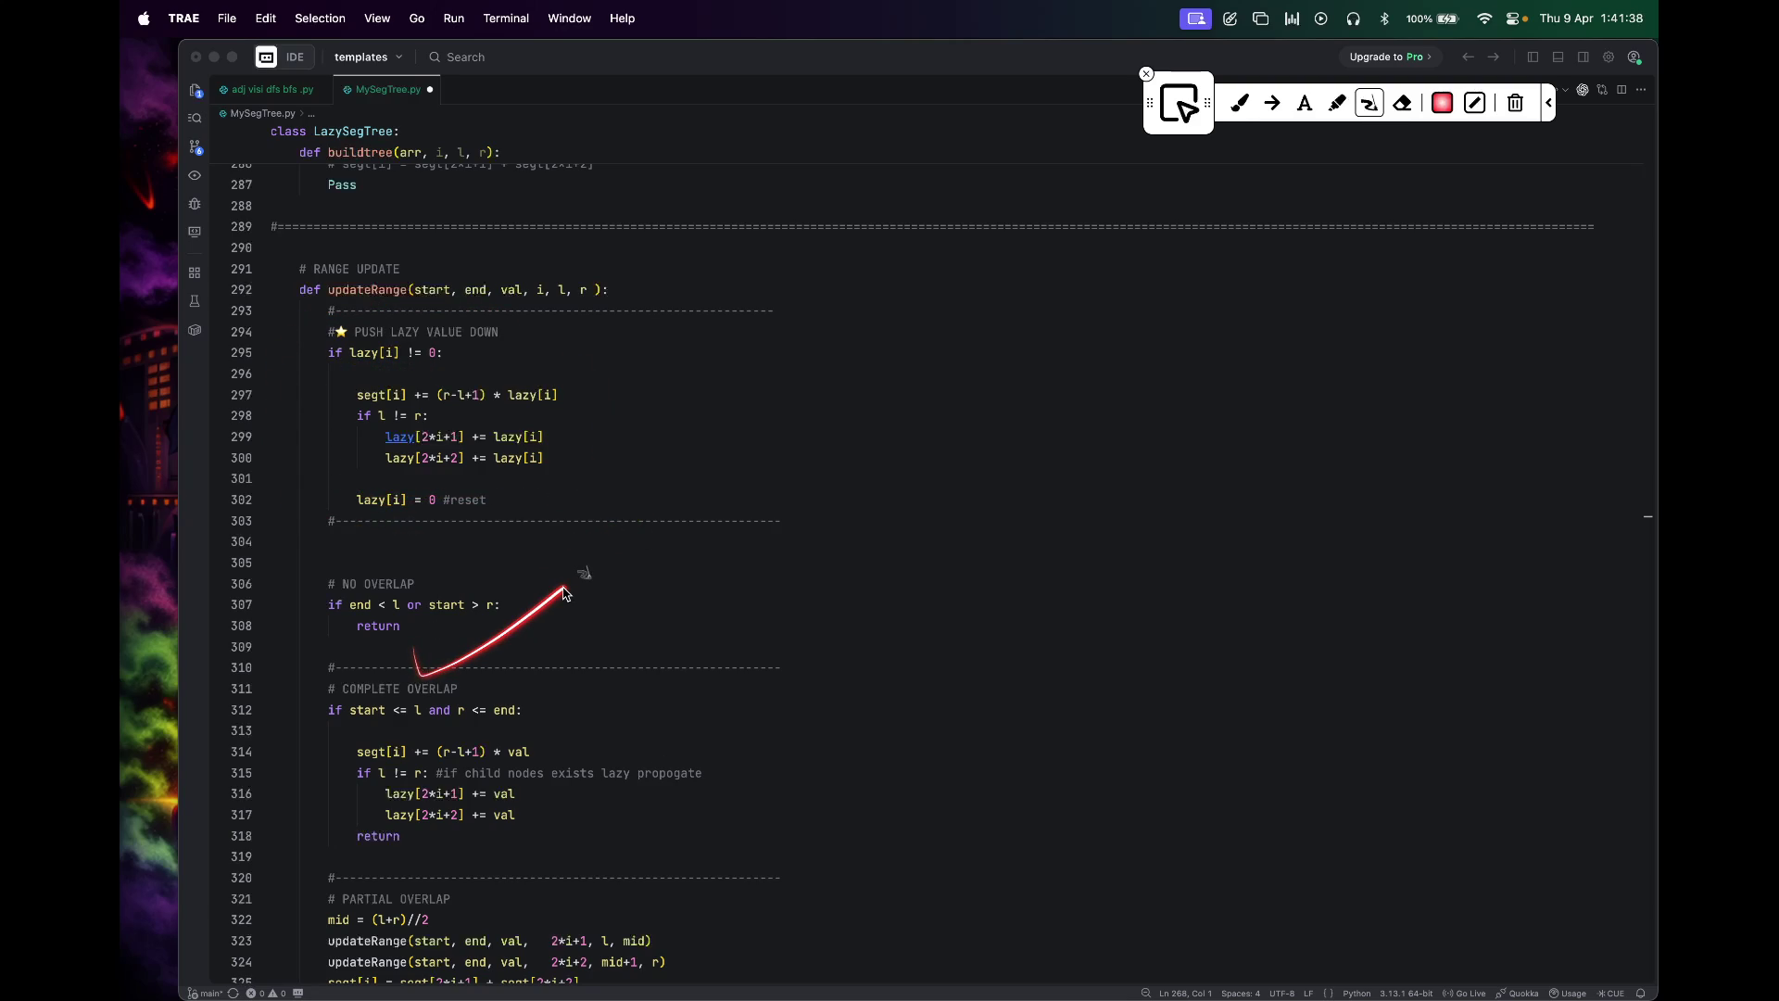
drag(406, 632, 528, 556)
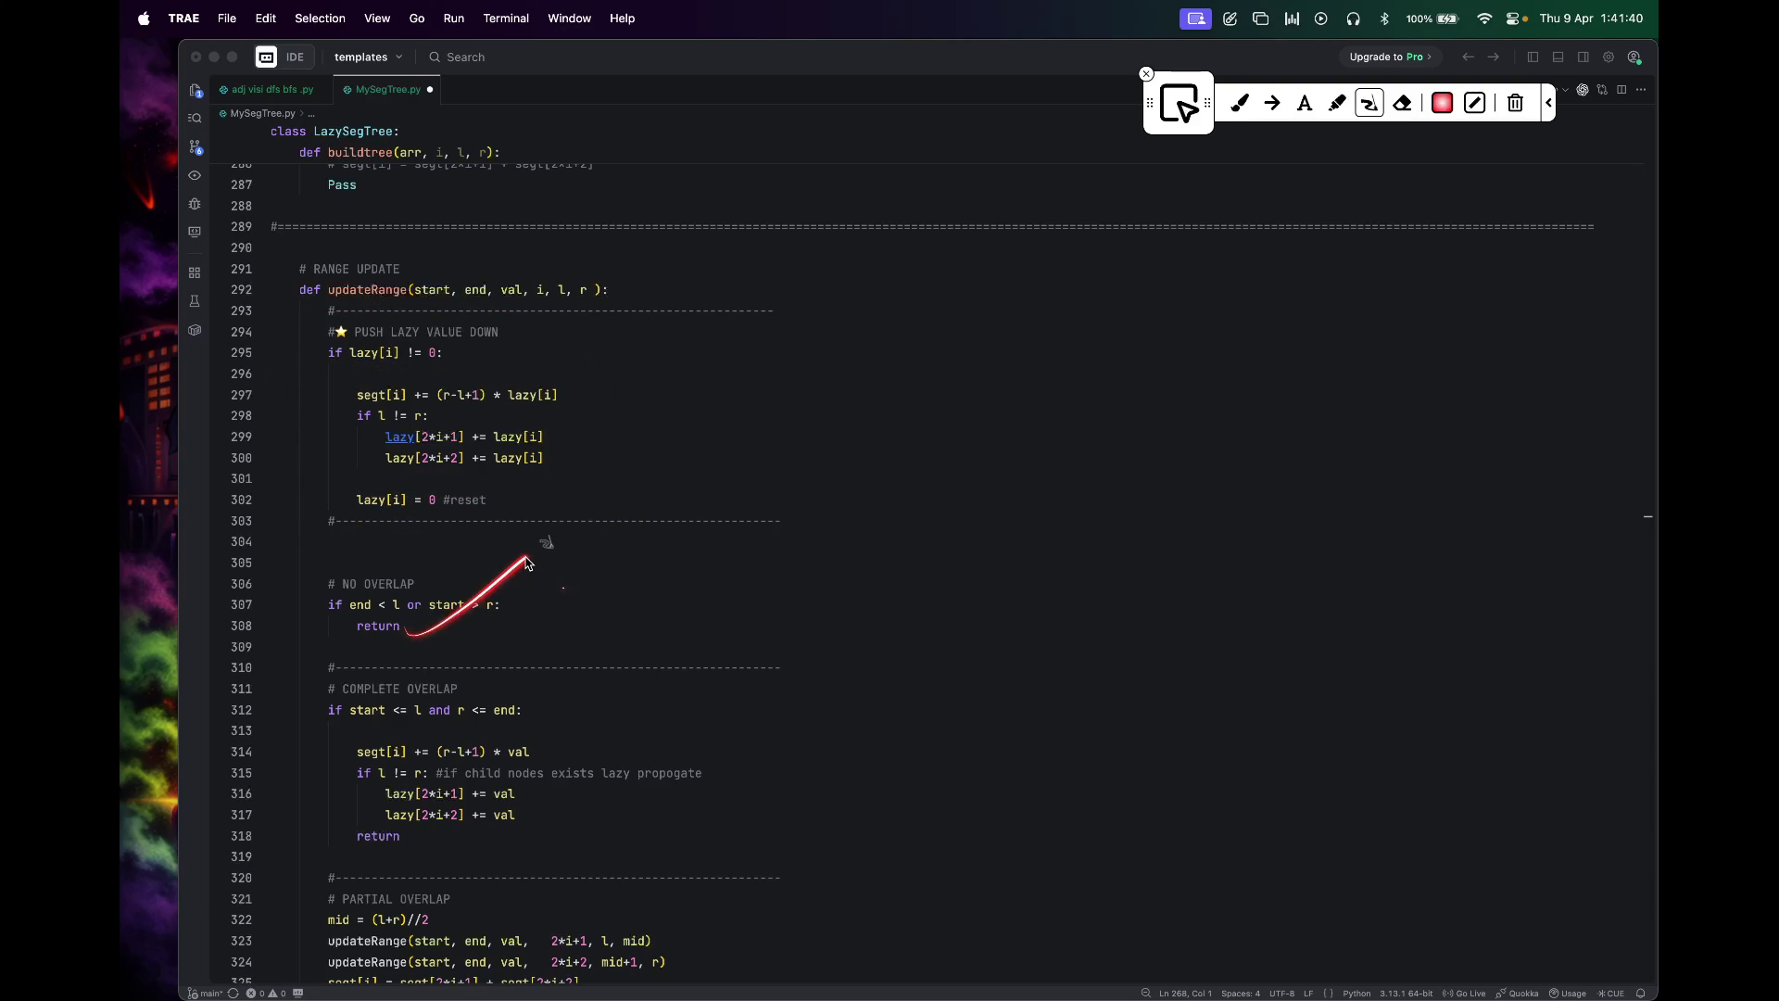
mouse_move(509, 691)
mouse_down()
mouse_move(351, 744)
mouse_move(525, 768)
mouse_move(415, 733)
mouse_move(358, 760)
mouse_move(333, 821)
mouse_move(636, 834)
mouse_up()
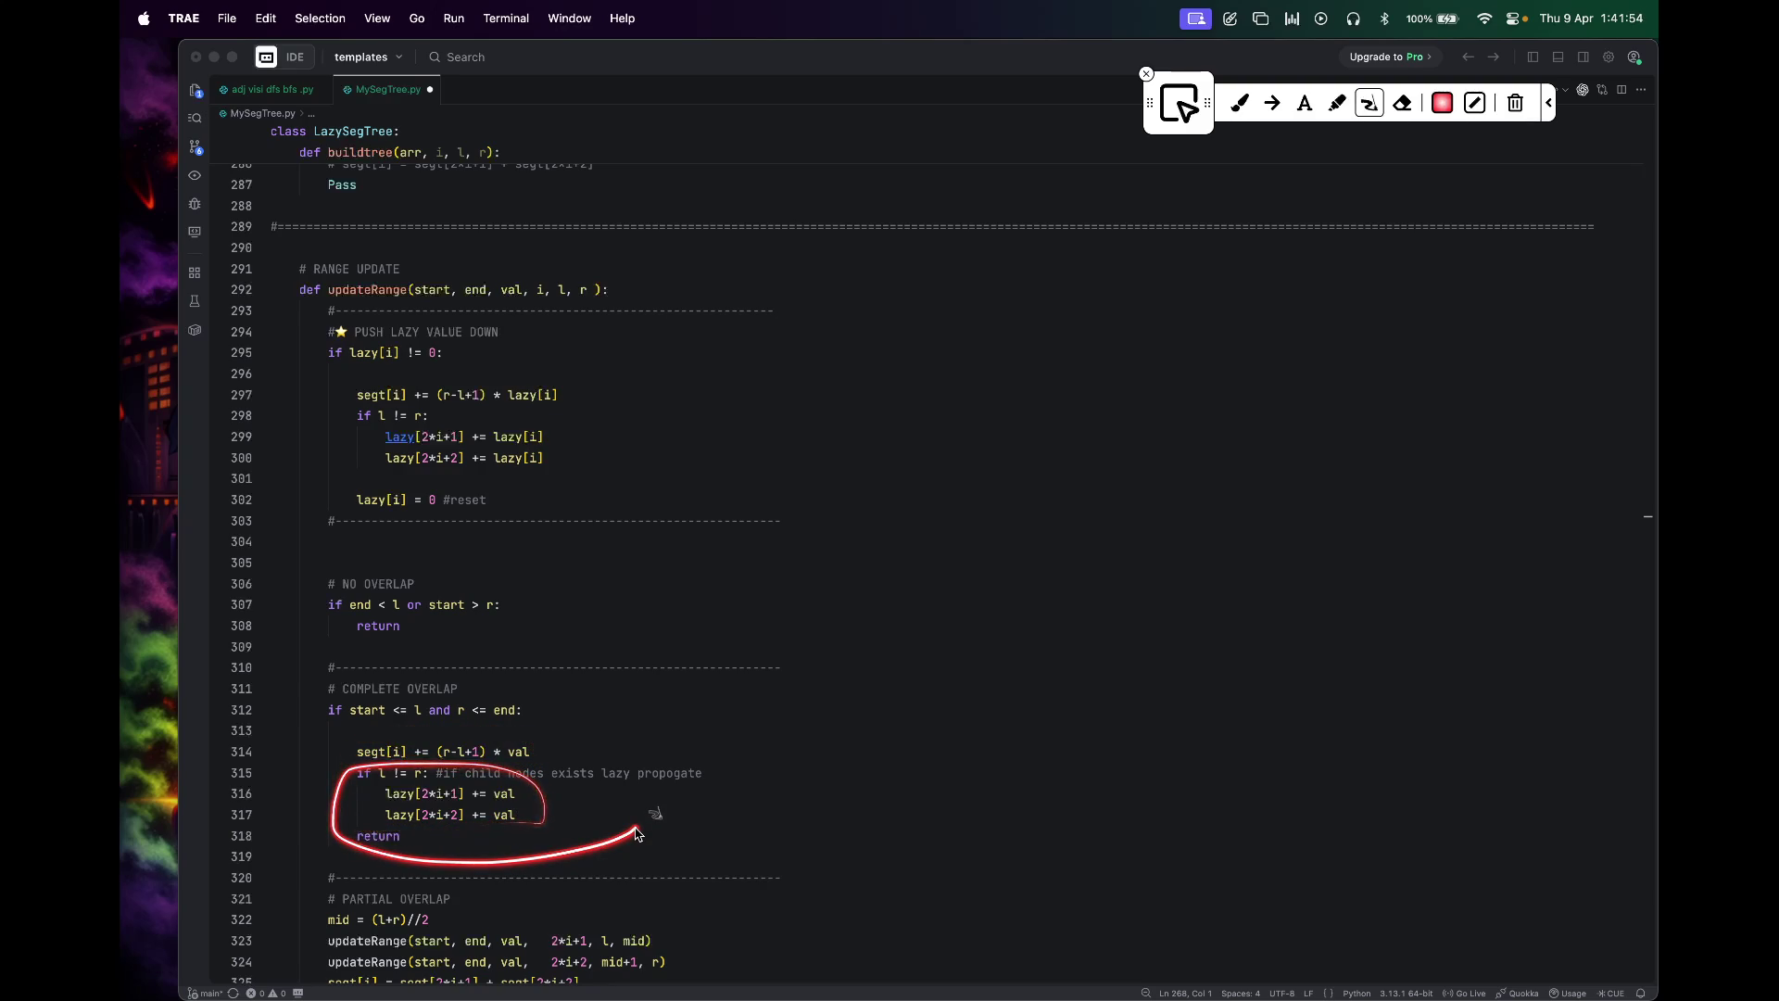
key(Escape)
scroll(636, 834, down, 3)
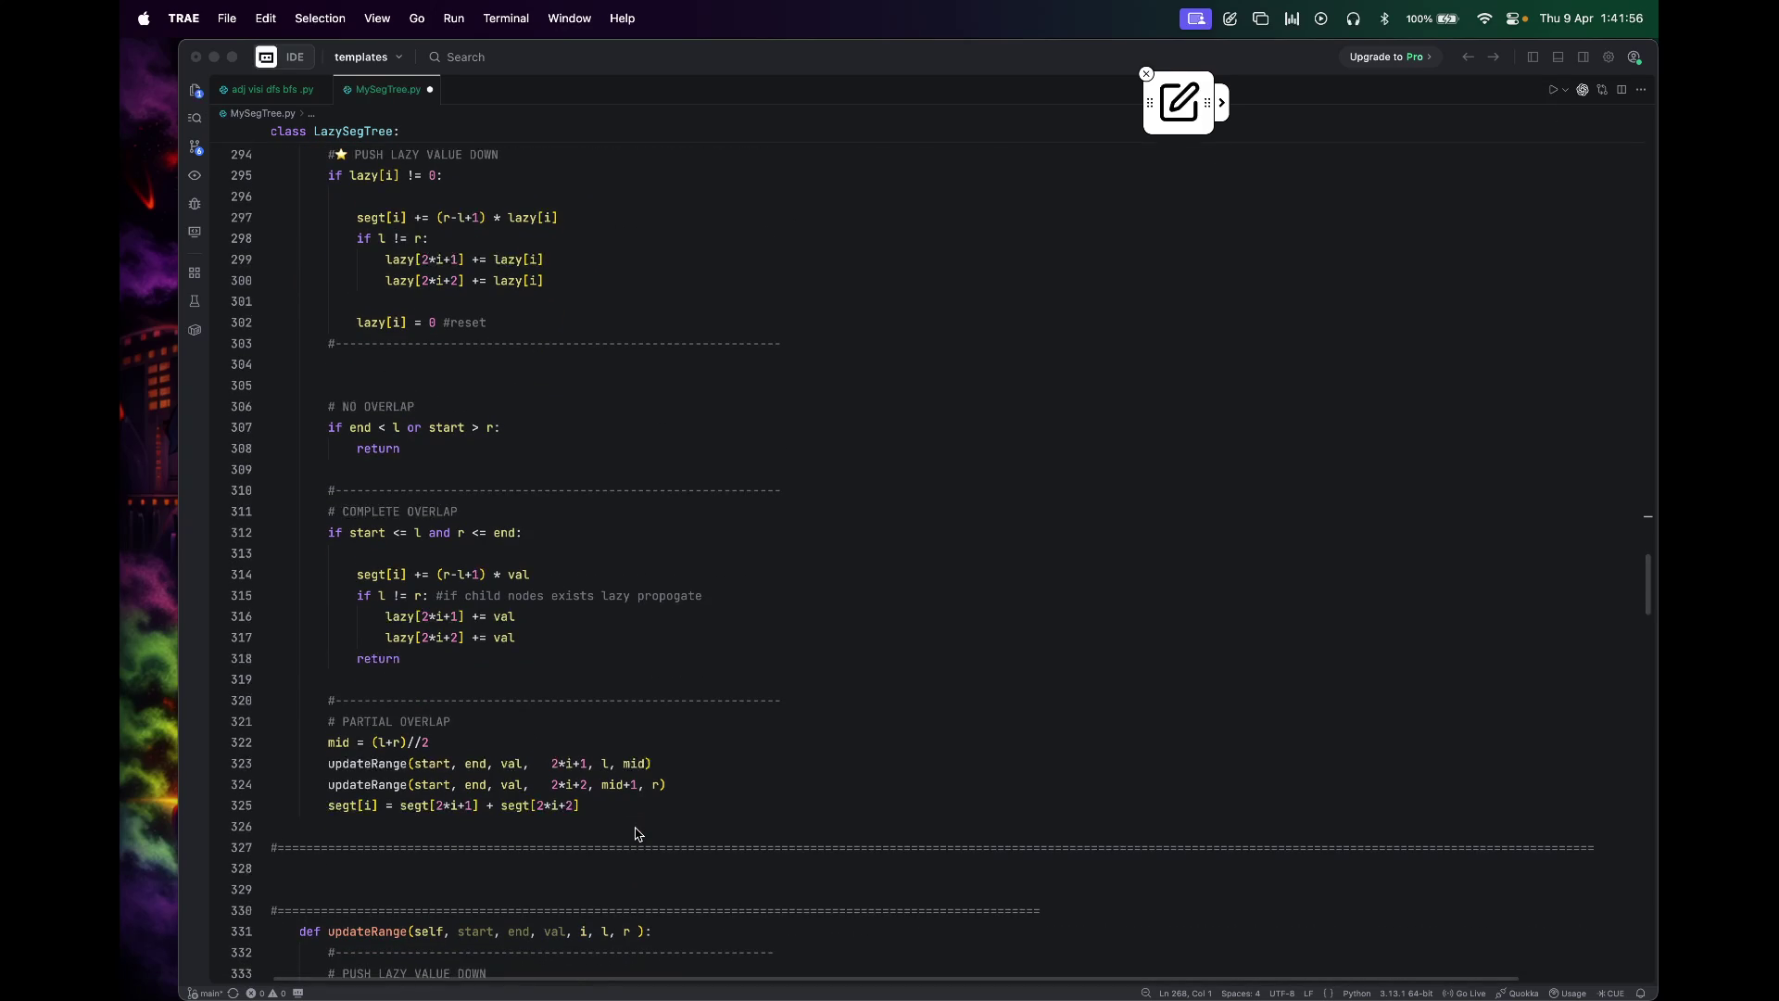
Step: Underline the two partial-overlap updateRange calls and the combine line below in red
key(super+shift+a)
mouse_move(328, 758)
mouse_down()
mouse_move(413, 759)
mouse_move(435, 785)
mouse_up()
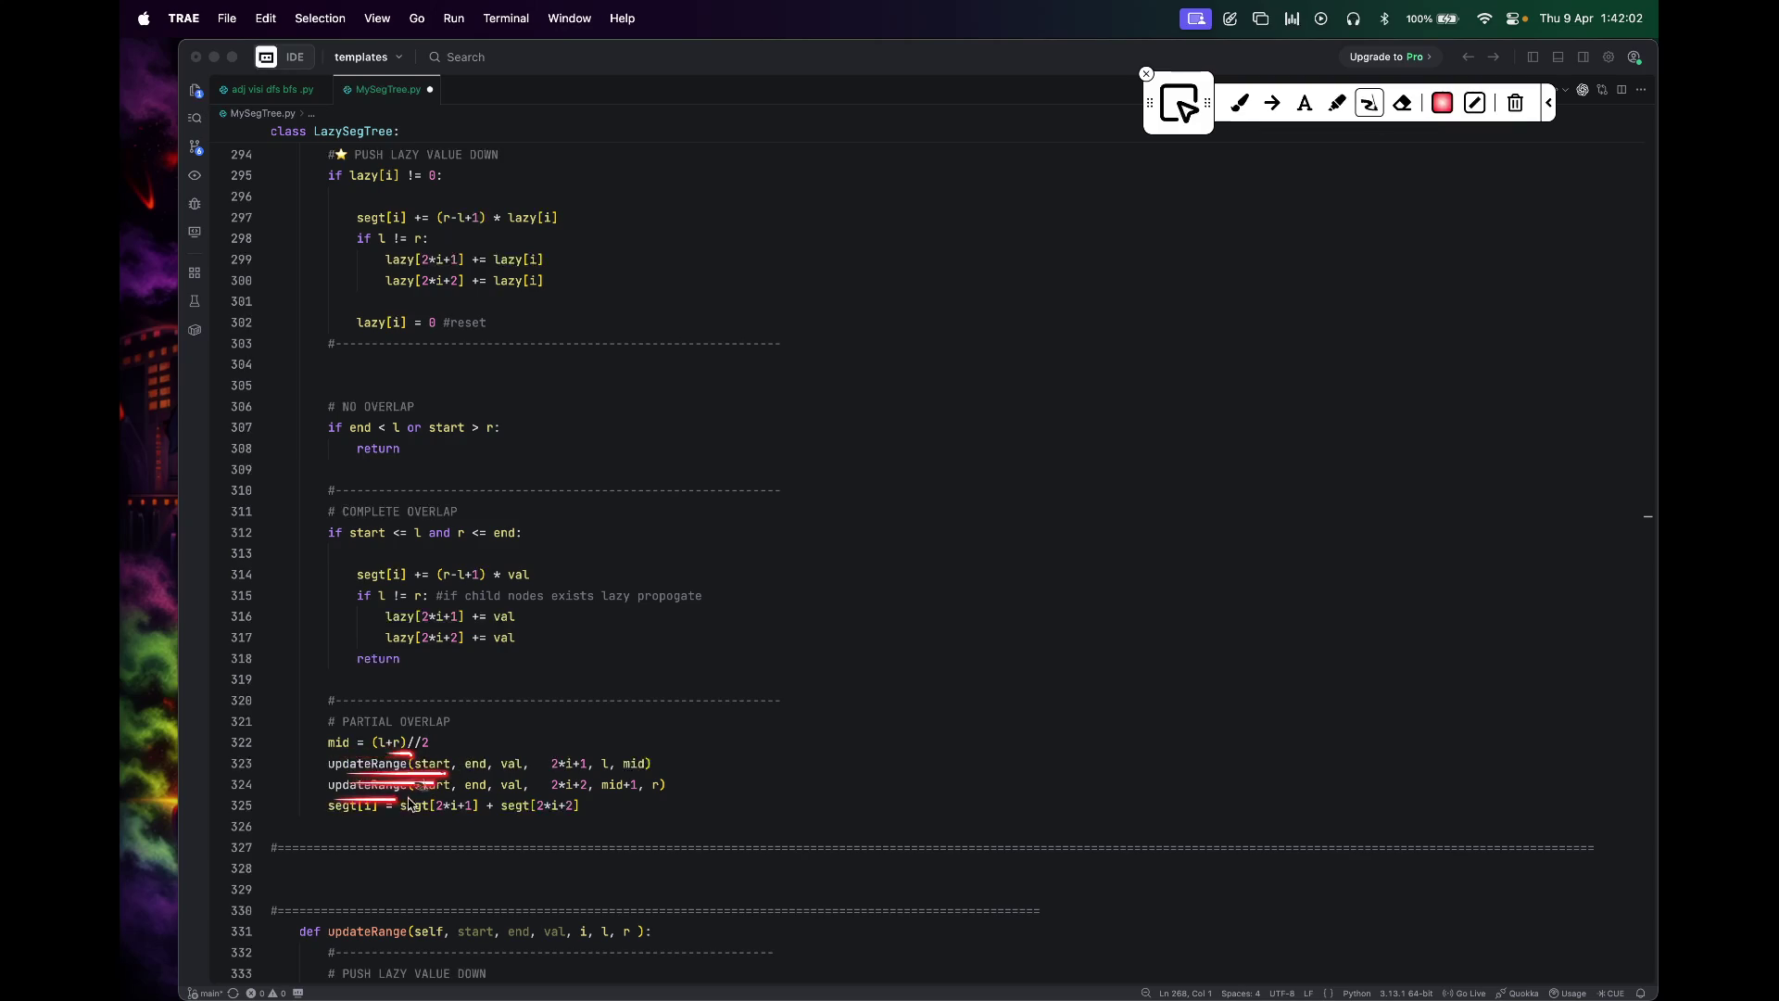
drag(371, 839, 486, 844)
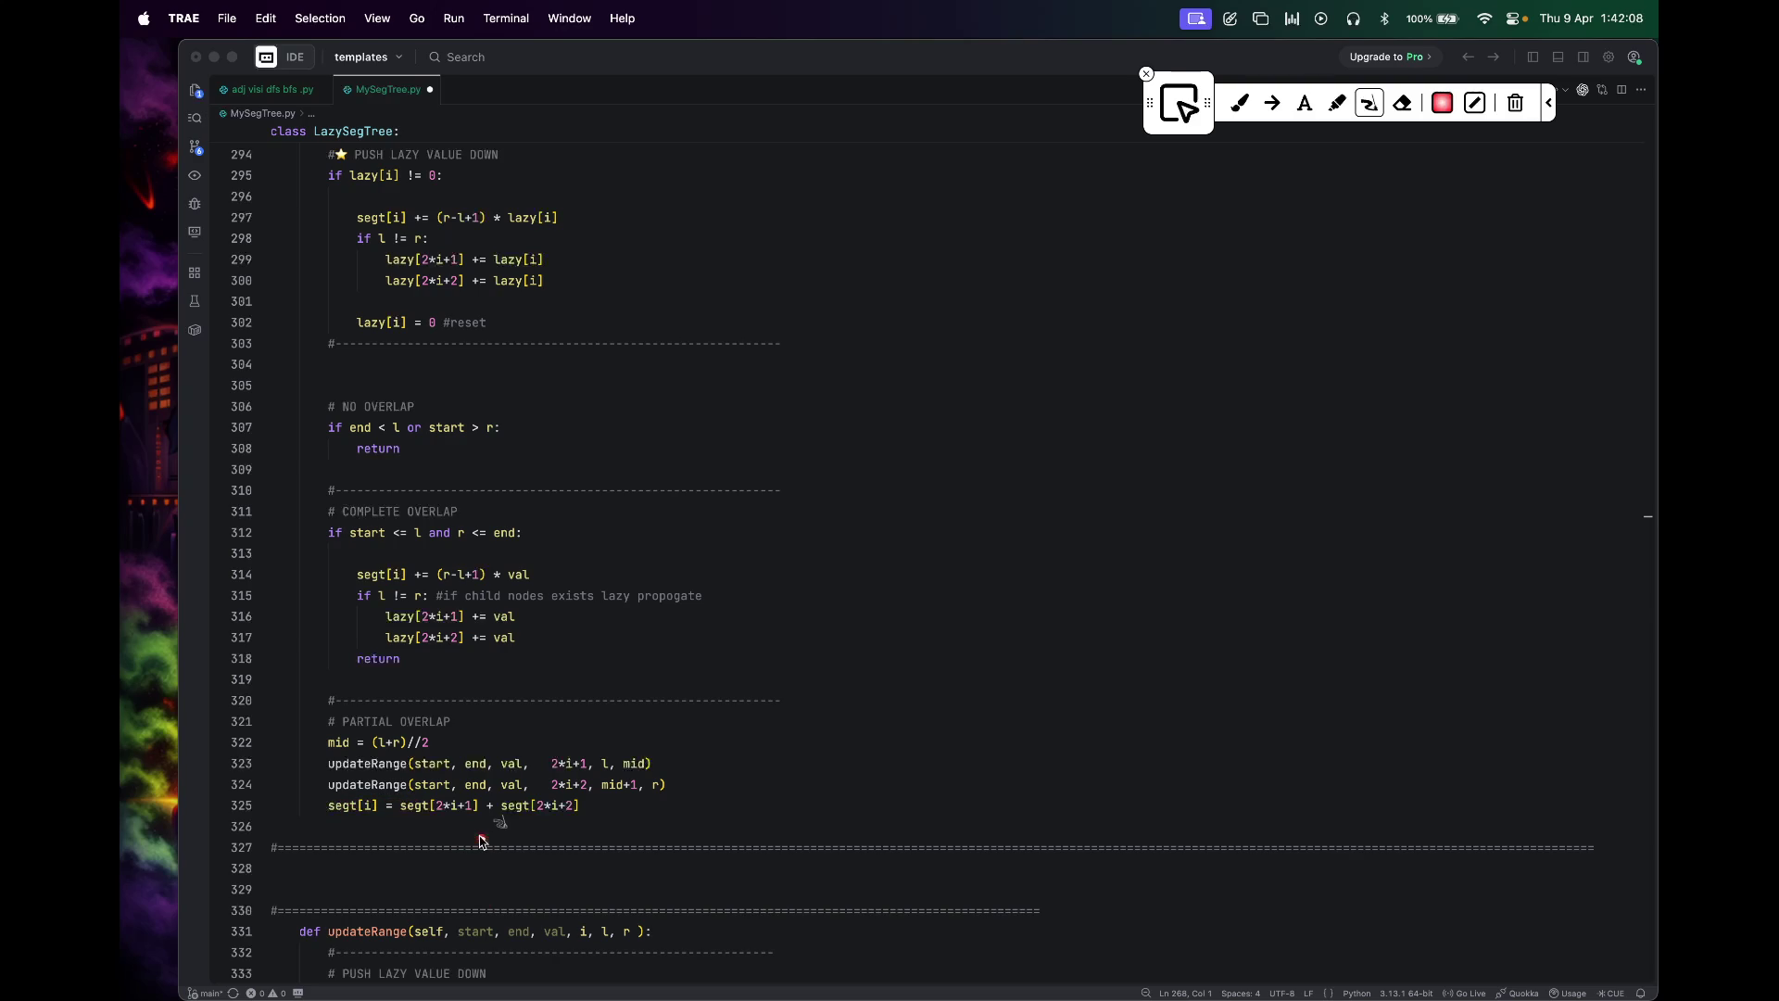
scroll(482, 840, down, 5)
scroll(482, 840, down, 2)
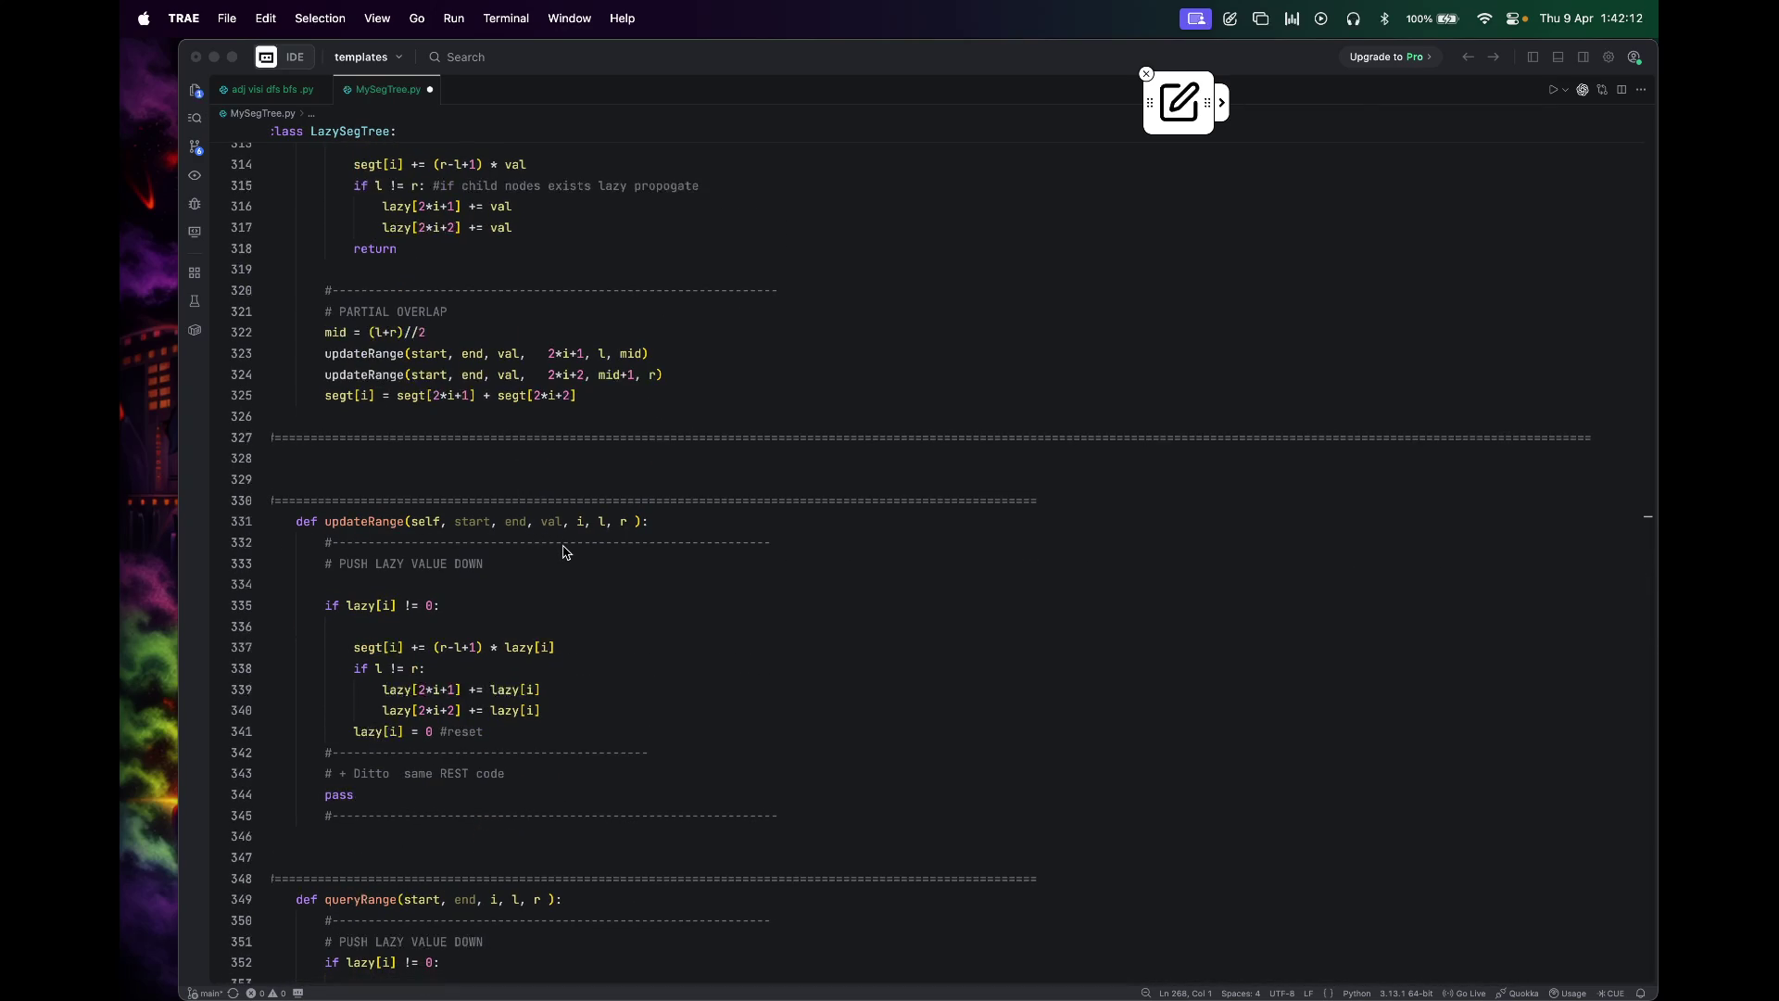
scroll(564, 552, down, 3)
scroll(562, 552, up, 5)
scroll(563, 552, up, 5)
scroll(564, 553, up, 5)
scroll(564, 553, up, 5)
scroll(563, 551, up, 1)
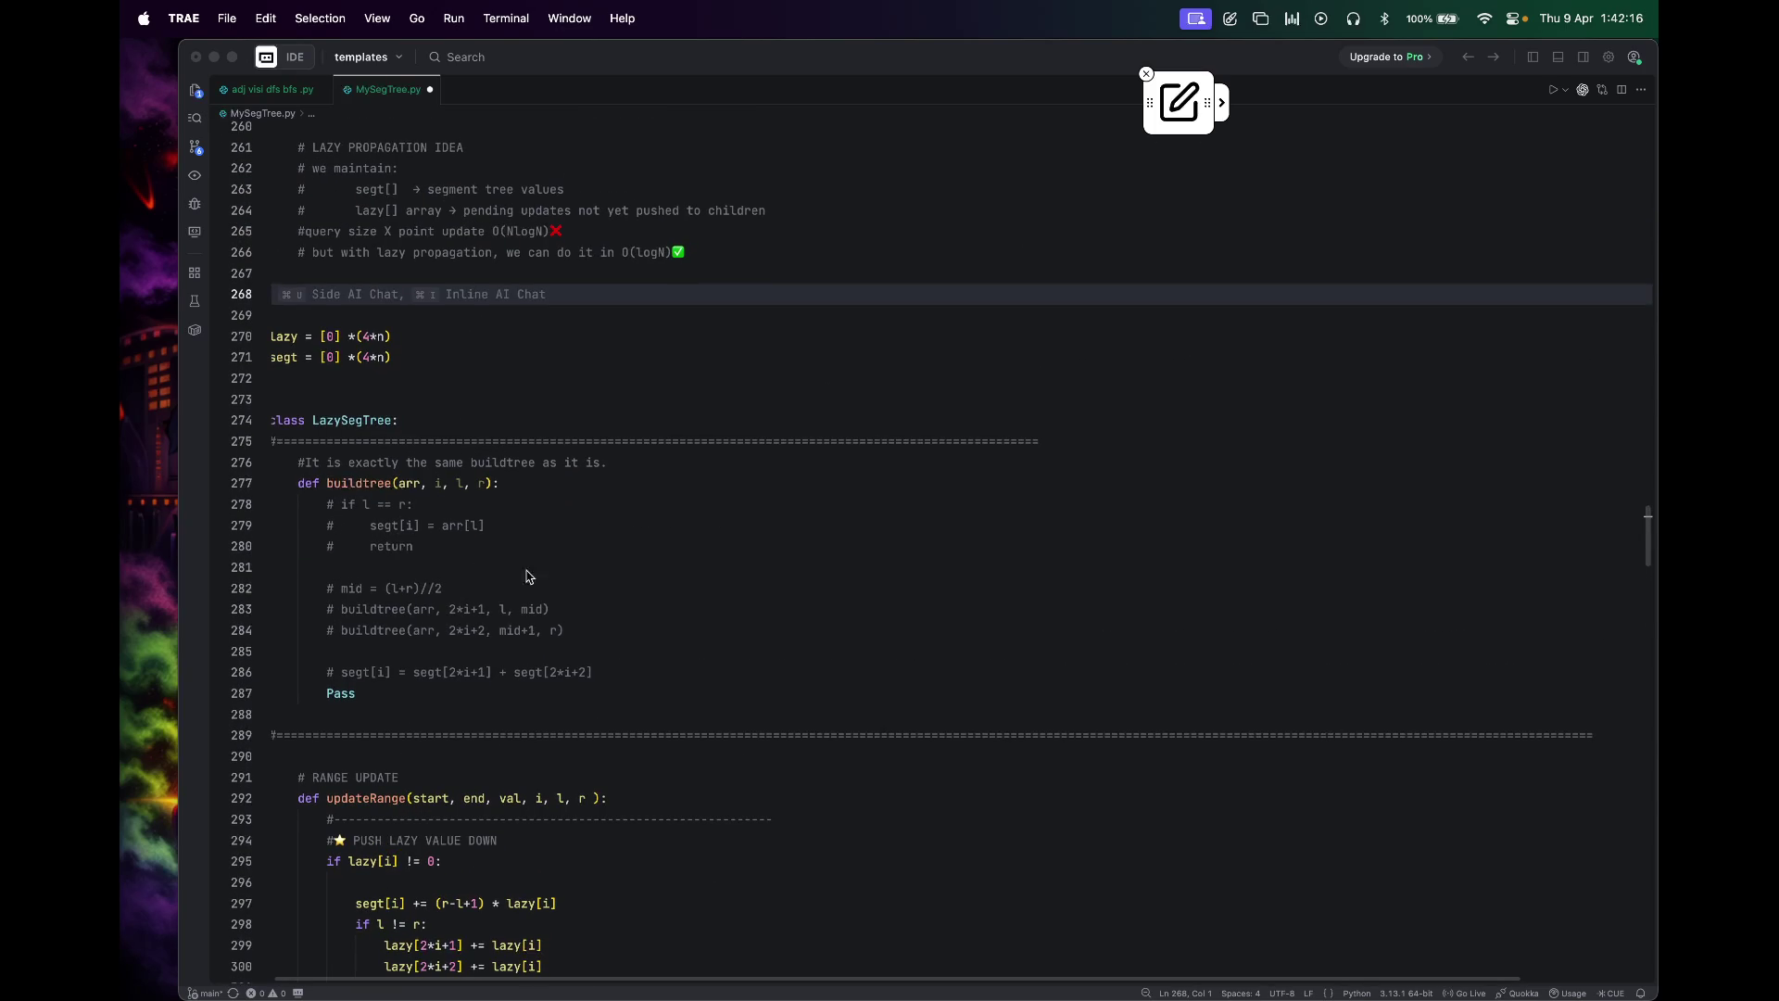
Step: Uncomment the commented-out body of buildtree with Cmd+/
click(386, 526)
drag(317, 504, 590, 671)
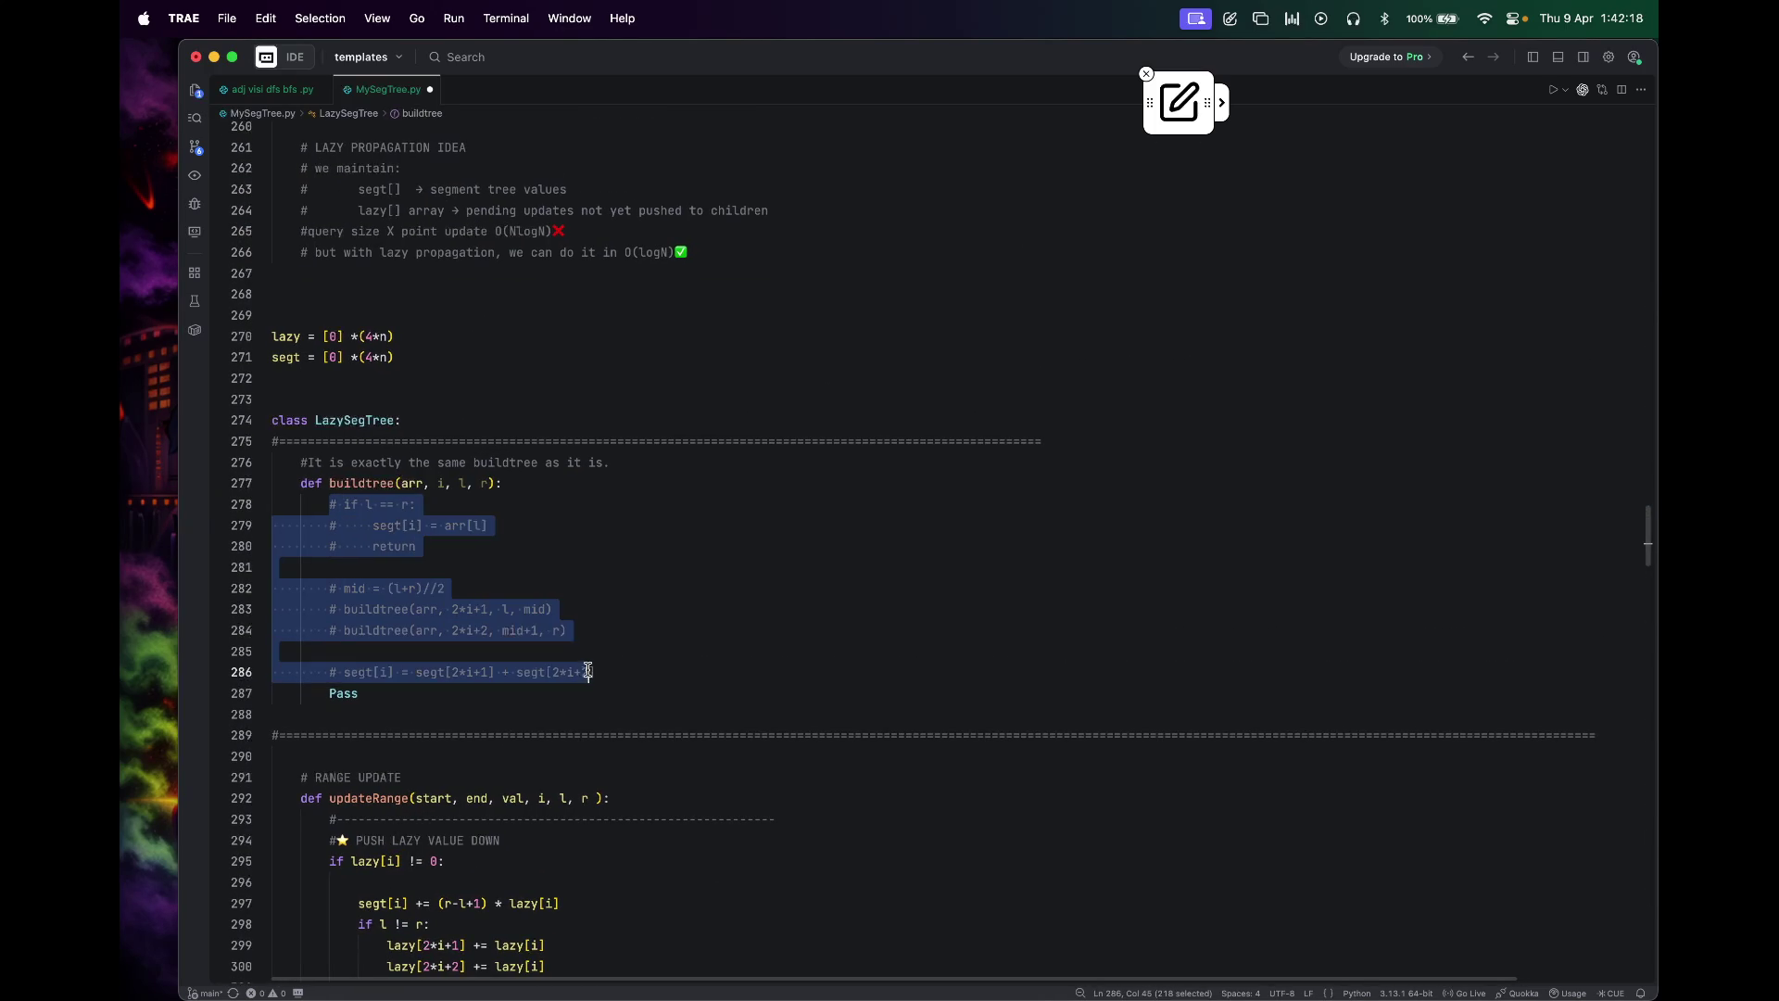
key(super+slash)
click(736, 672)
scroll(735, 669, down, 5)
scroll(736, 669, down, 8)
scroll(735, 669, down, 2)
click(732, 657)
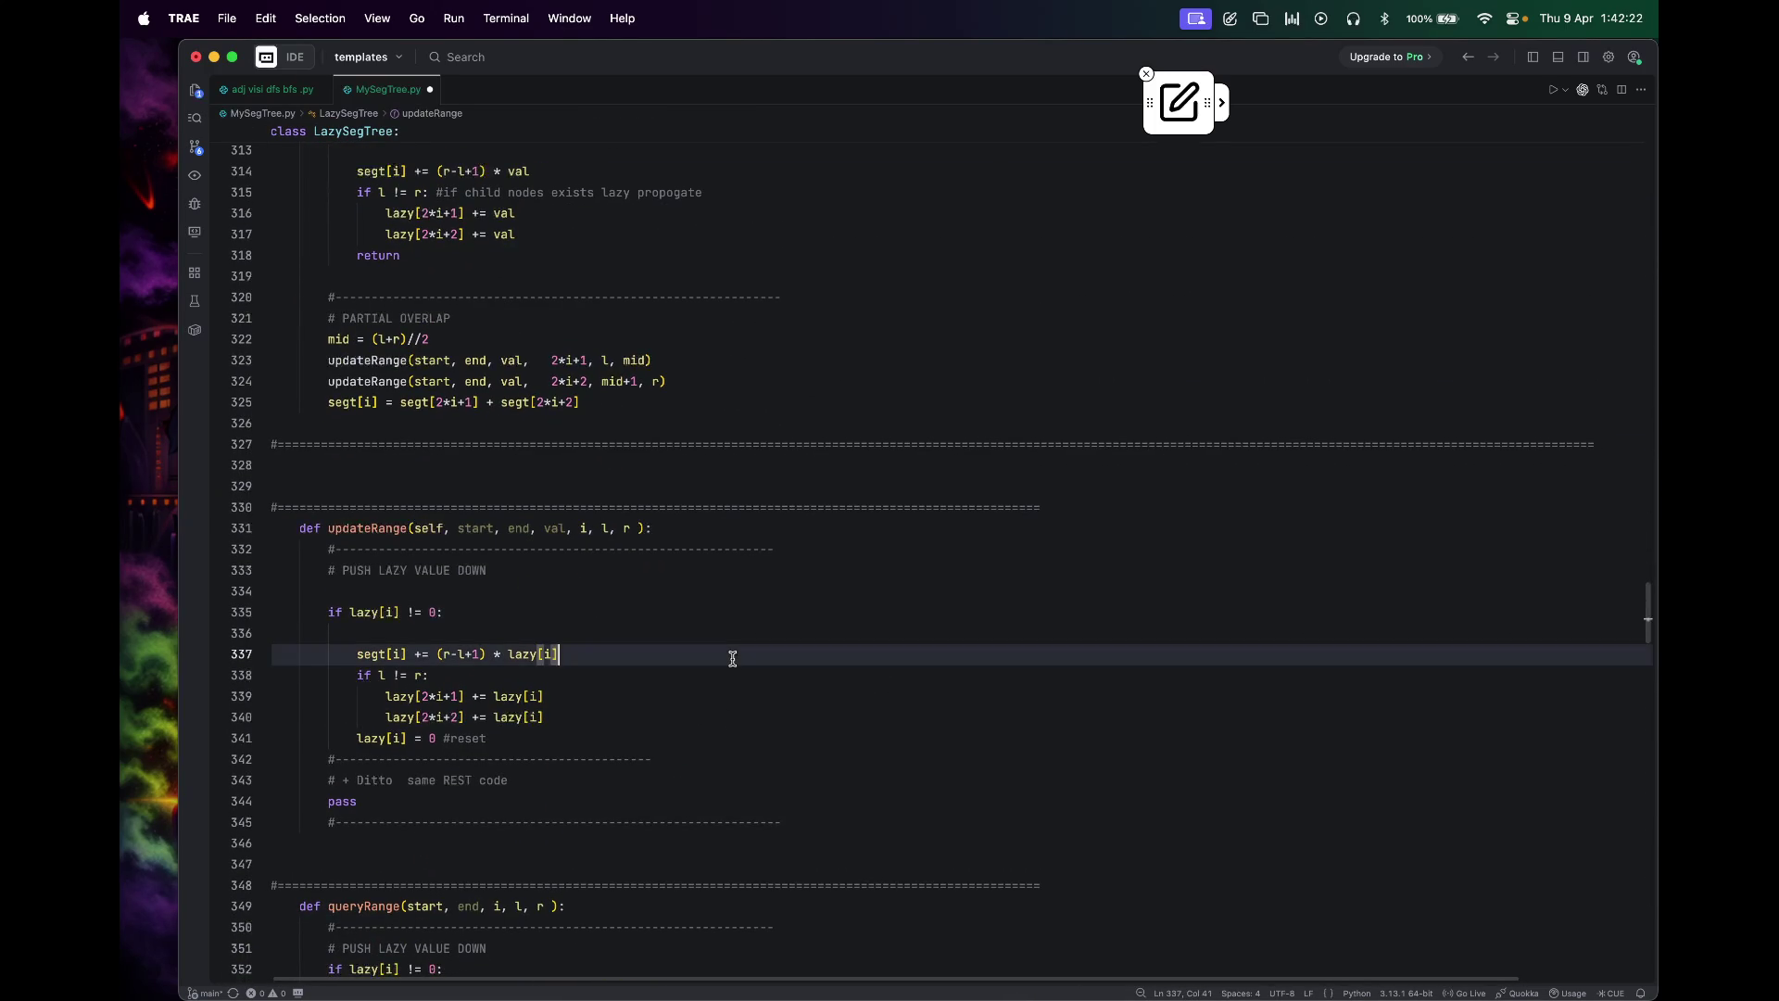
scroll(733, 657, up, 3)
scroll(733, 658, up, 1)
scroll(732, 658, up, 4)
scroll(732, 657, down, 5)
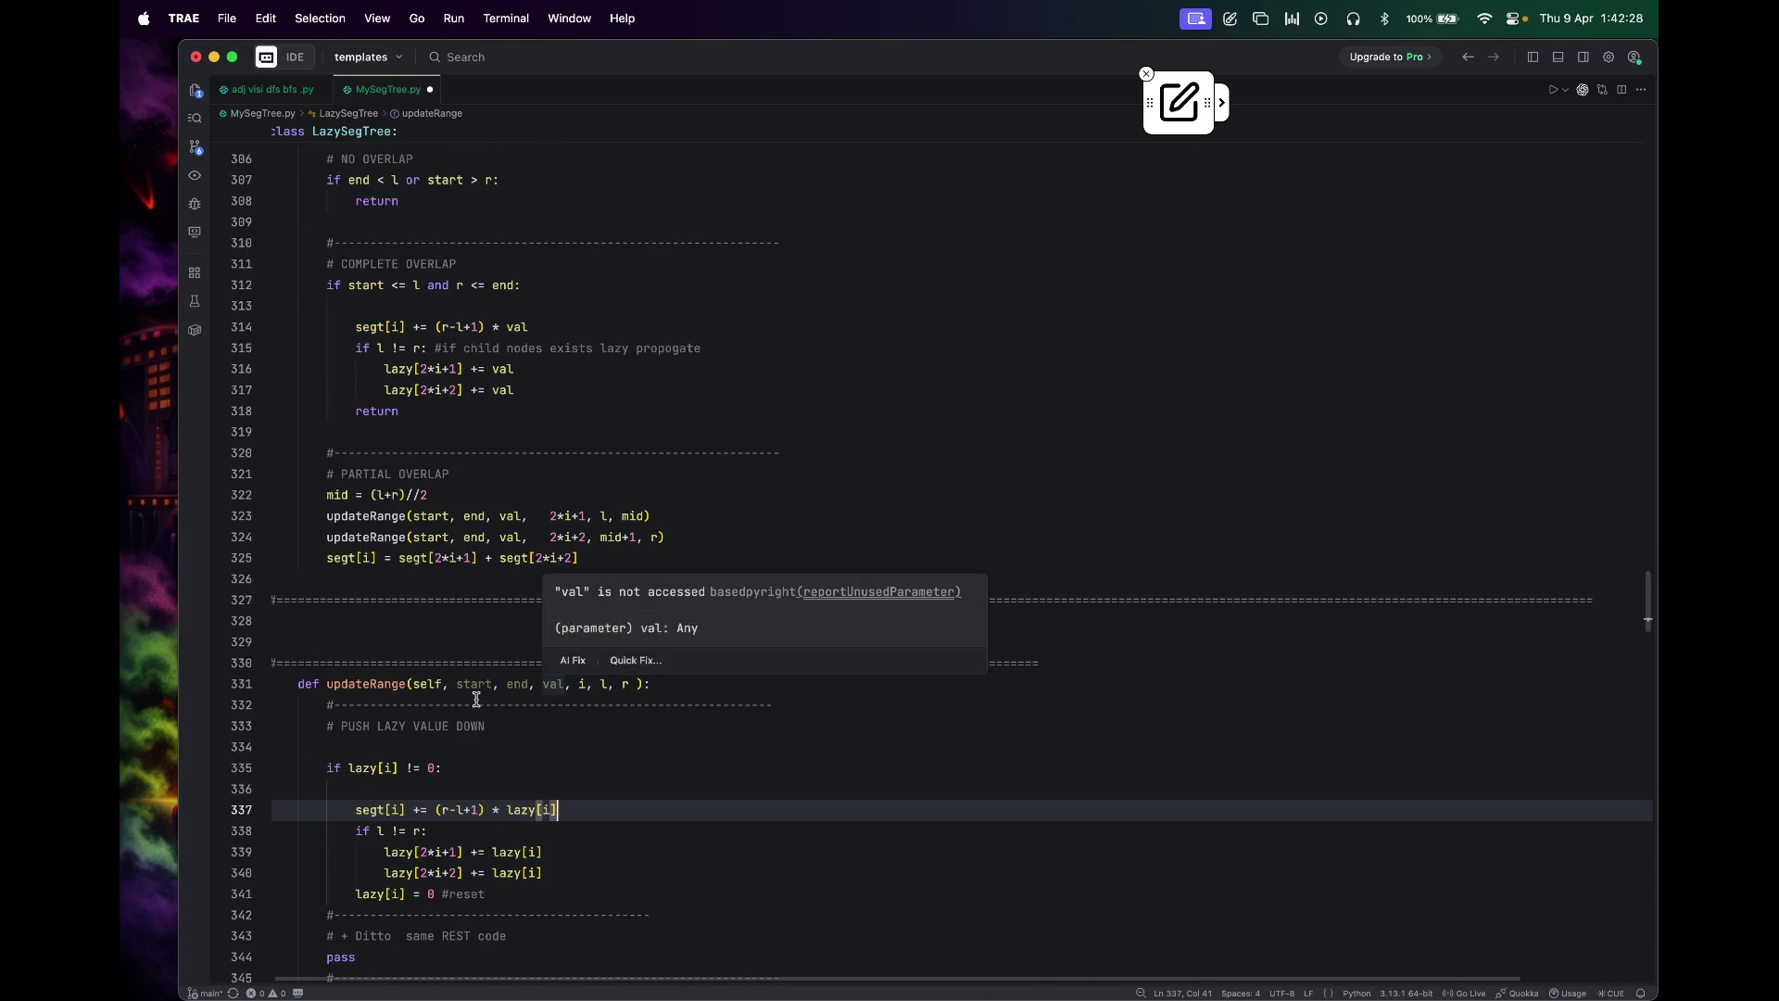
scroll(476, 695, up, 2)
scroll(475, 700, up, 1)
scroll(476, 699, up, 2)
scroll(476, 699, down, 1)
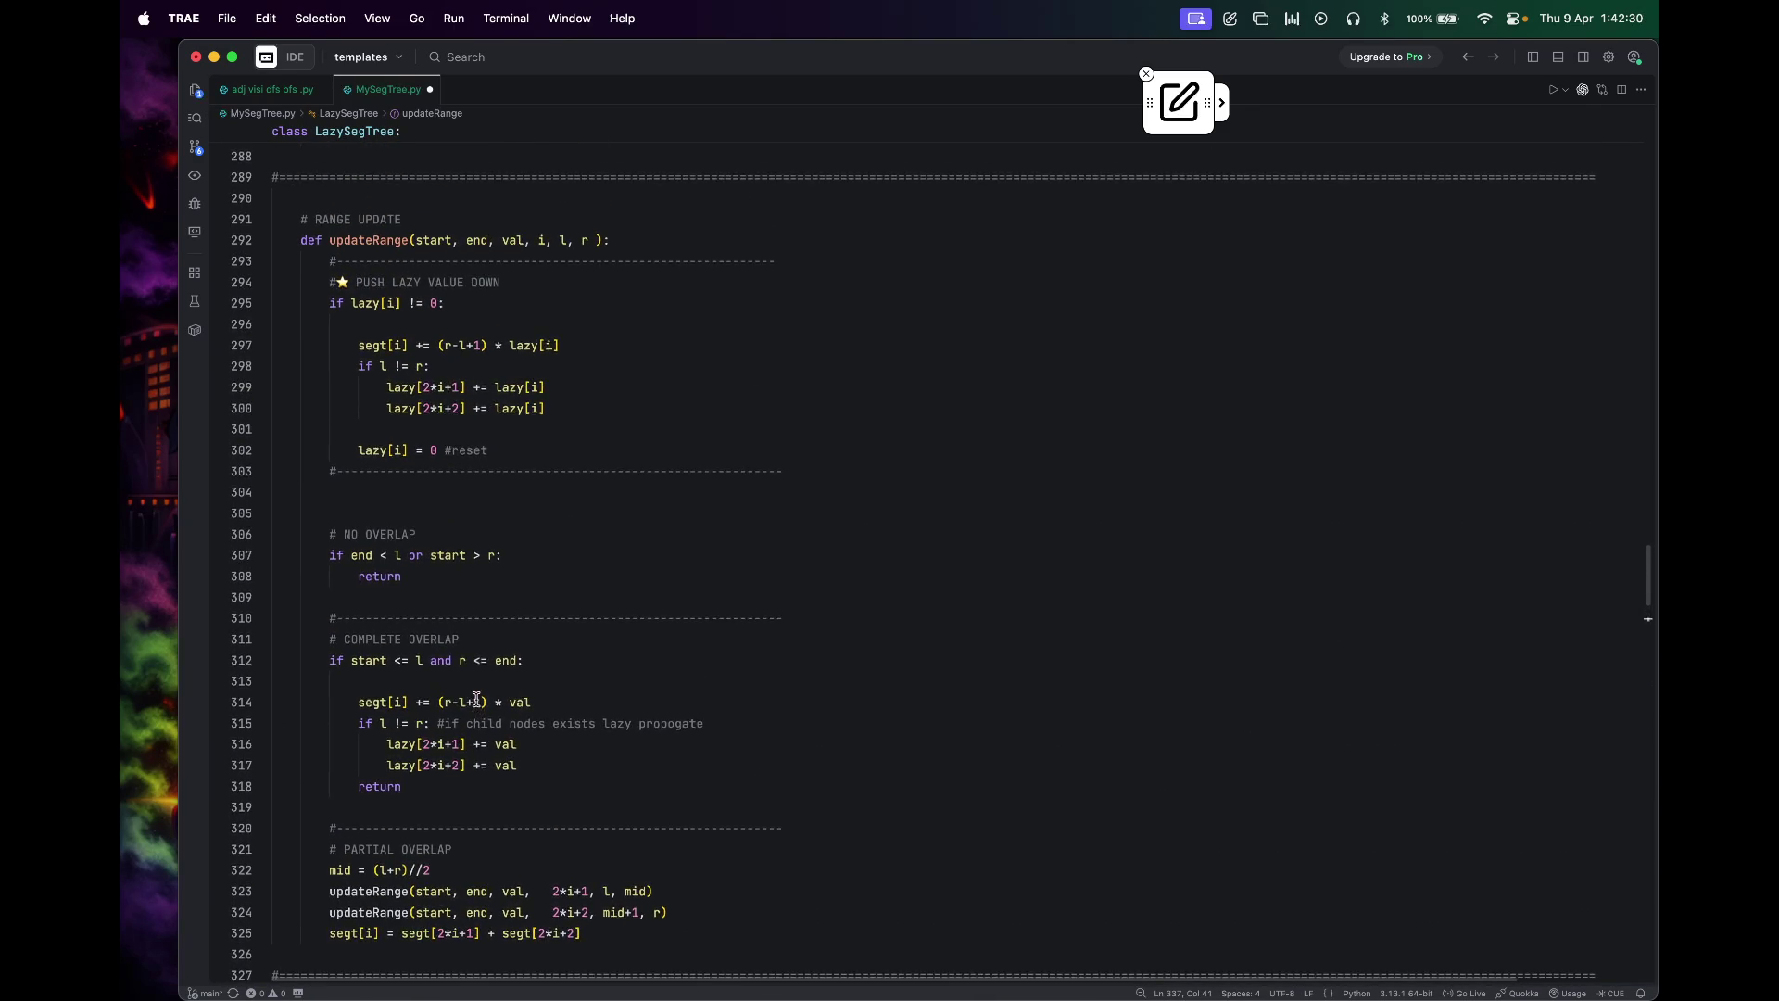
scroll(477, 698, down, 4)
Step: Remove the self parameter from the class's updateRange signature and move to queryRange's signature
click(445, 626)
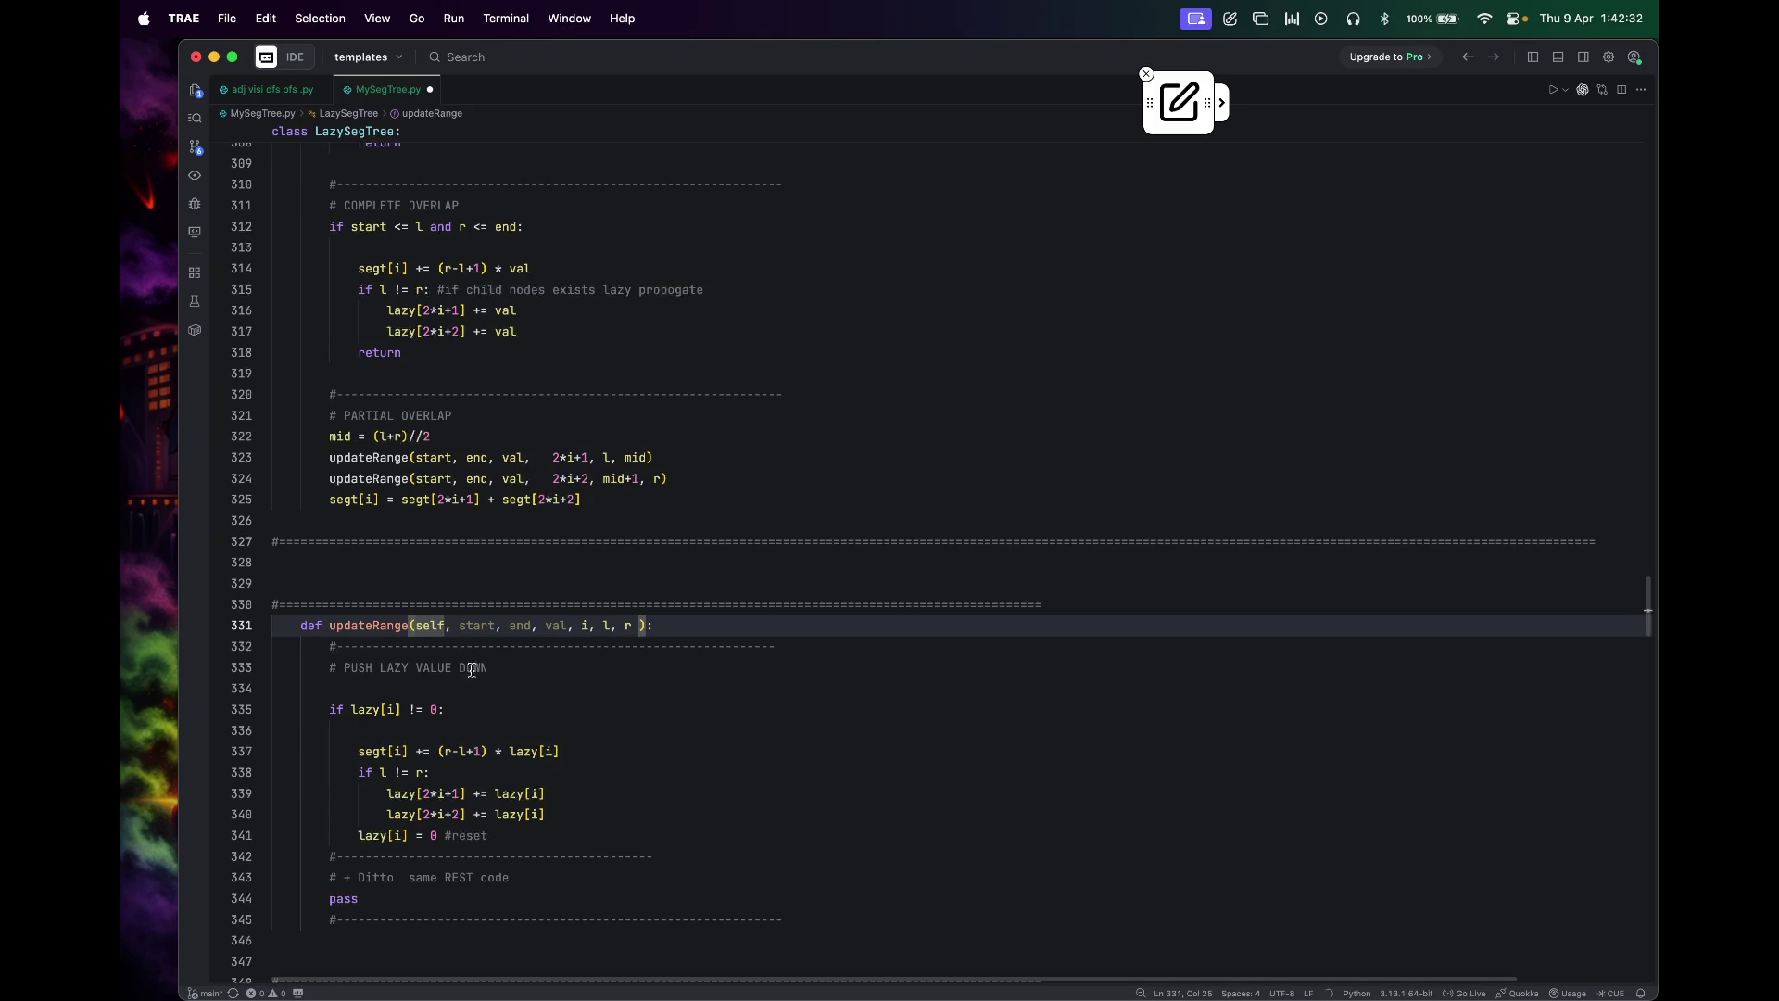
key(BackSpace)
key(BackSpace)
key(BackSpace)
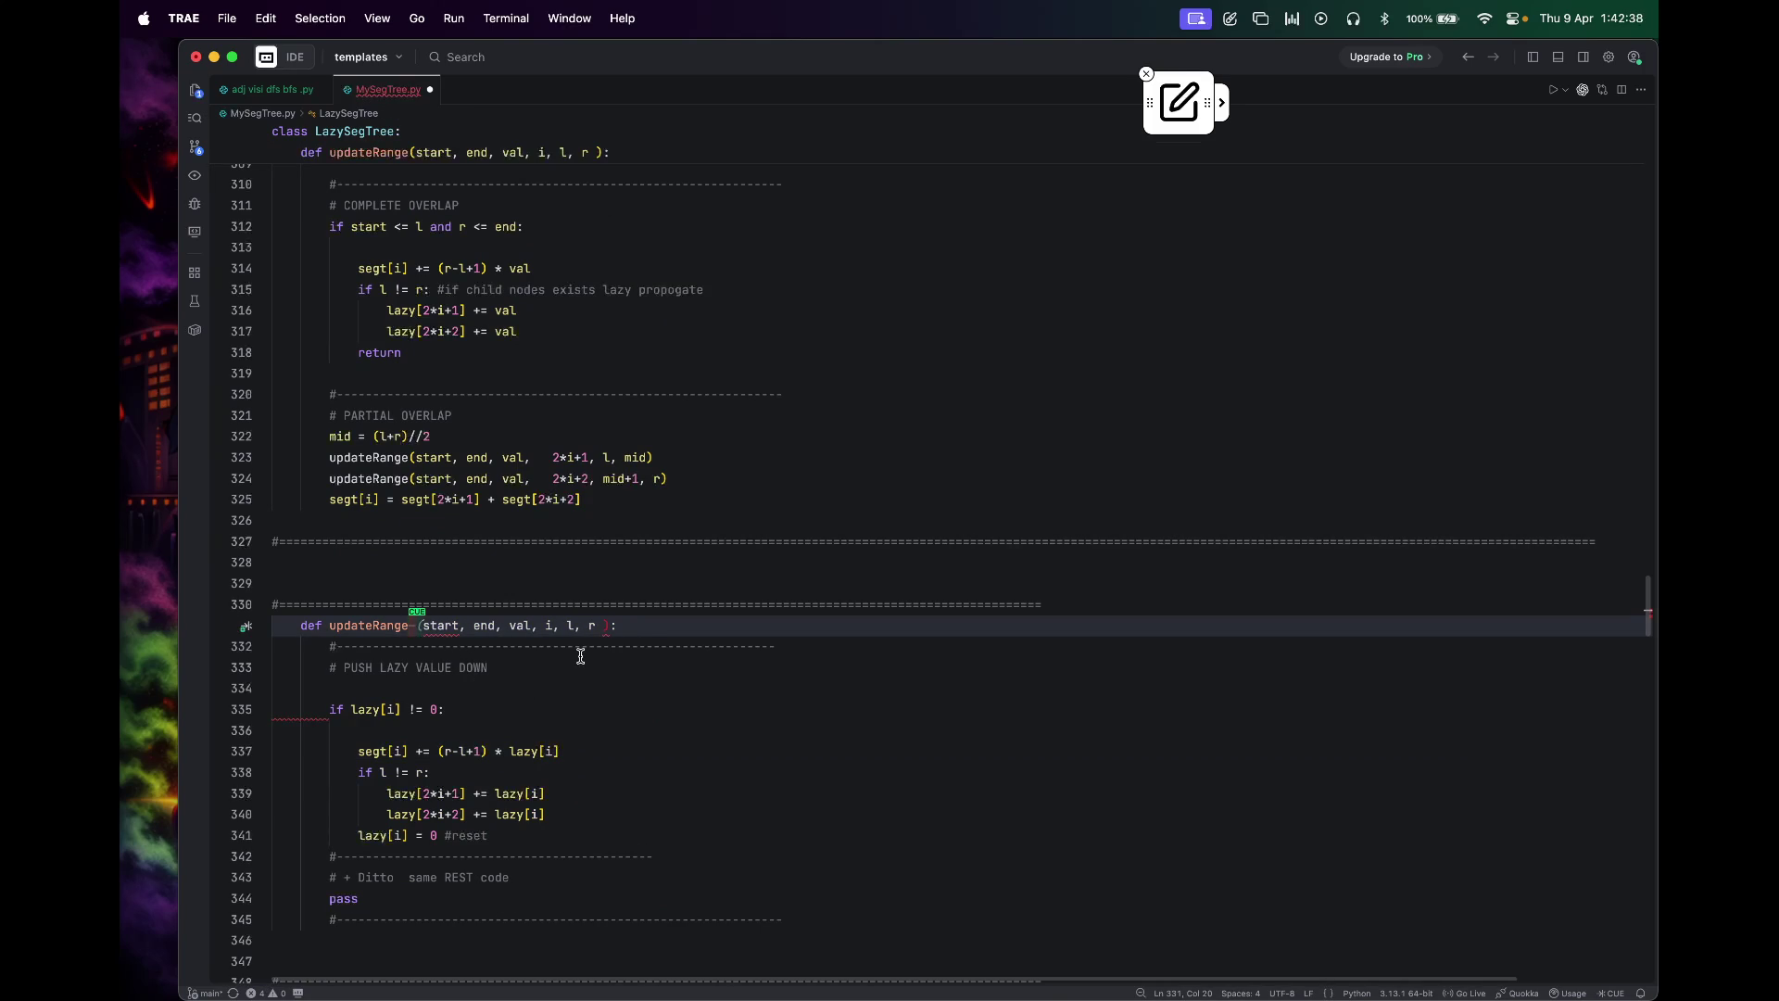
key(Delete)
key(End)
click(649, 688)
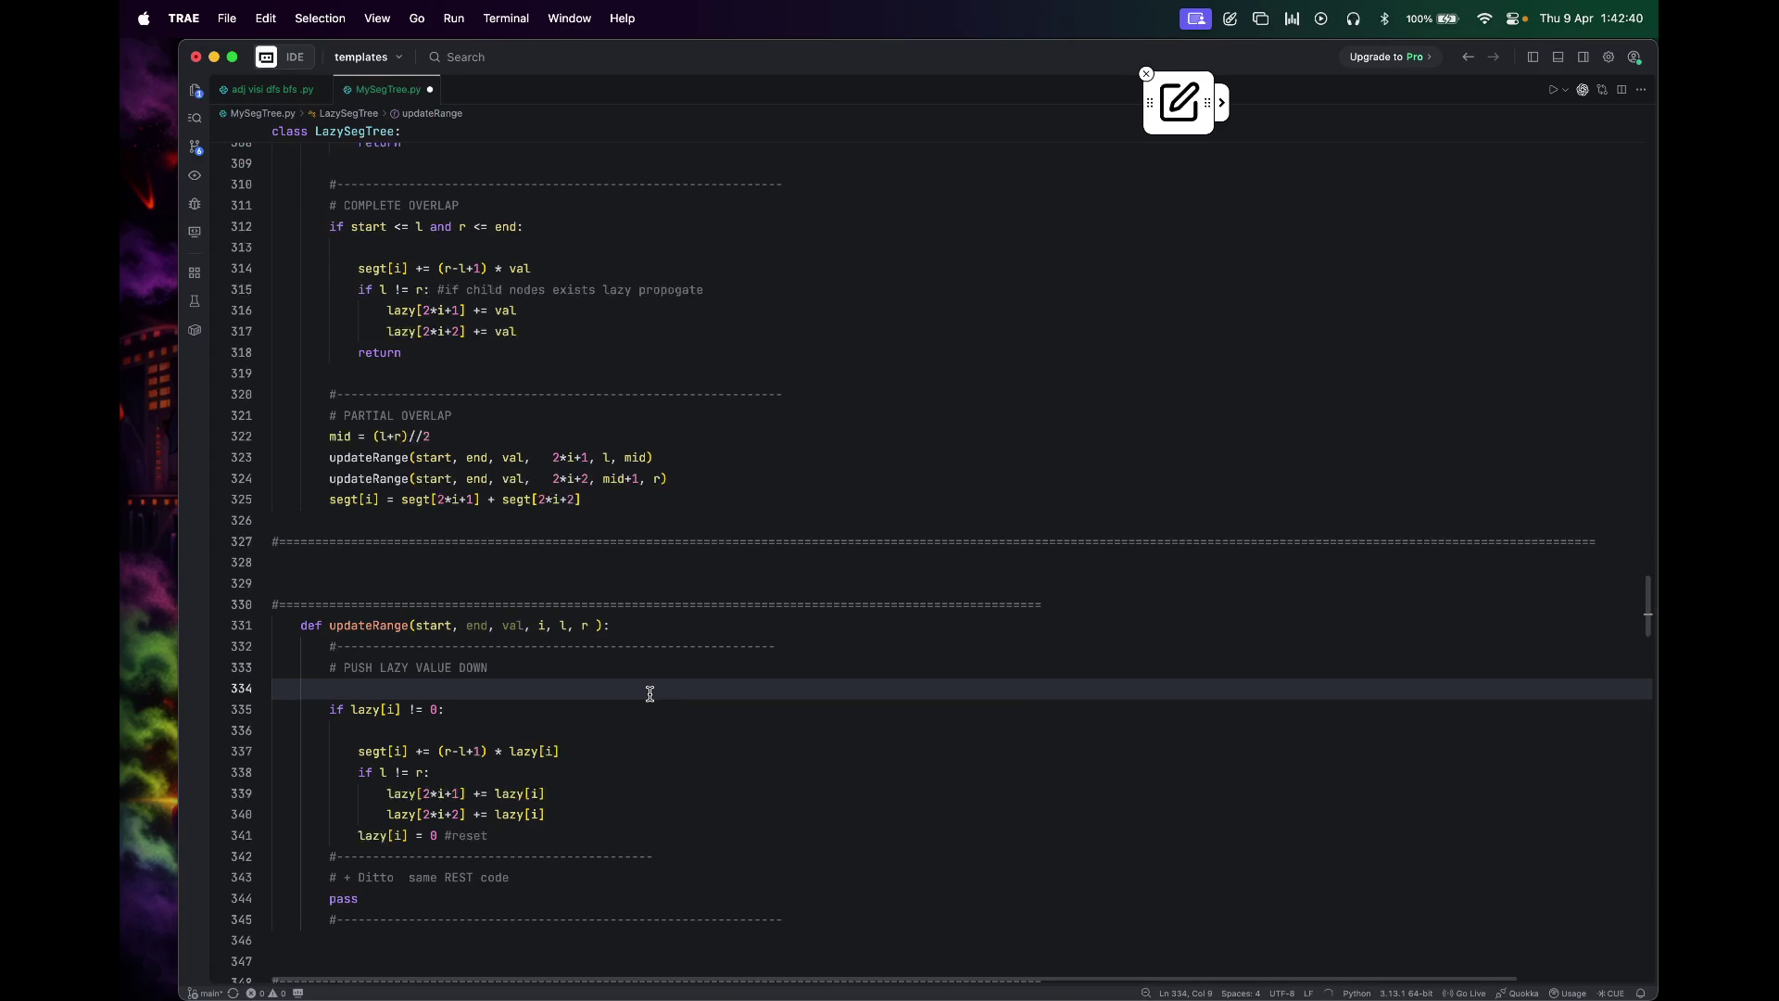
scroll(648, 693, down, 2)
scroll(649, 693, down, 1)
scroll(649, 693, up, 4)
scroll(649, 692, up, 4)
scroll(650, 692, up, 3)
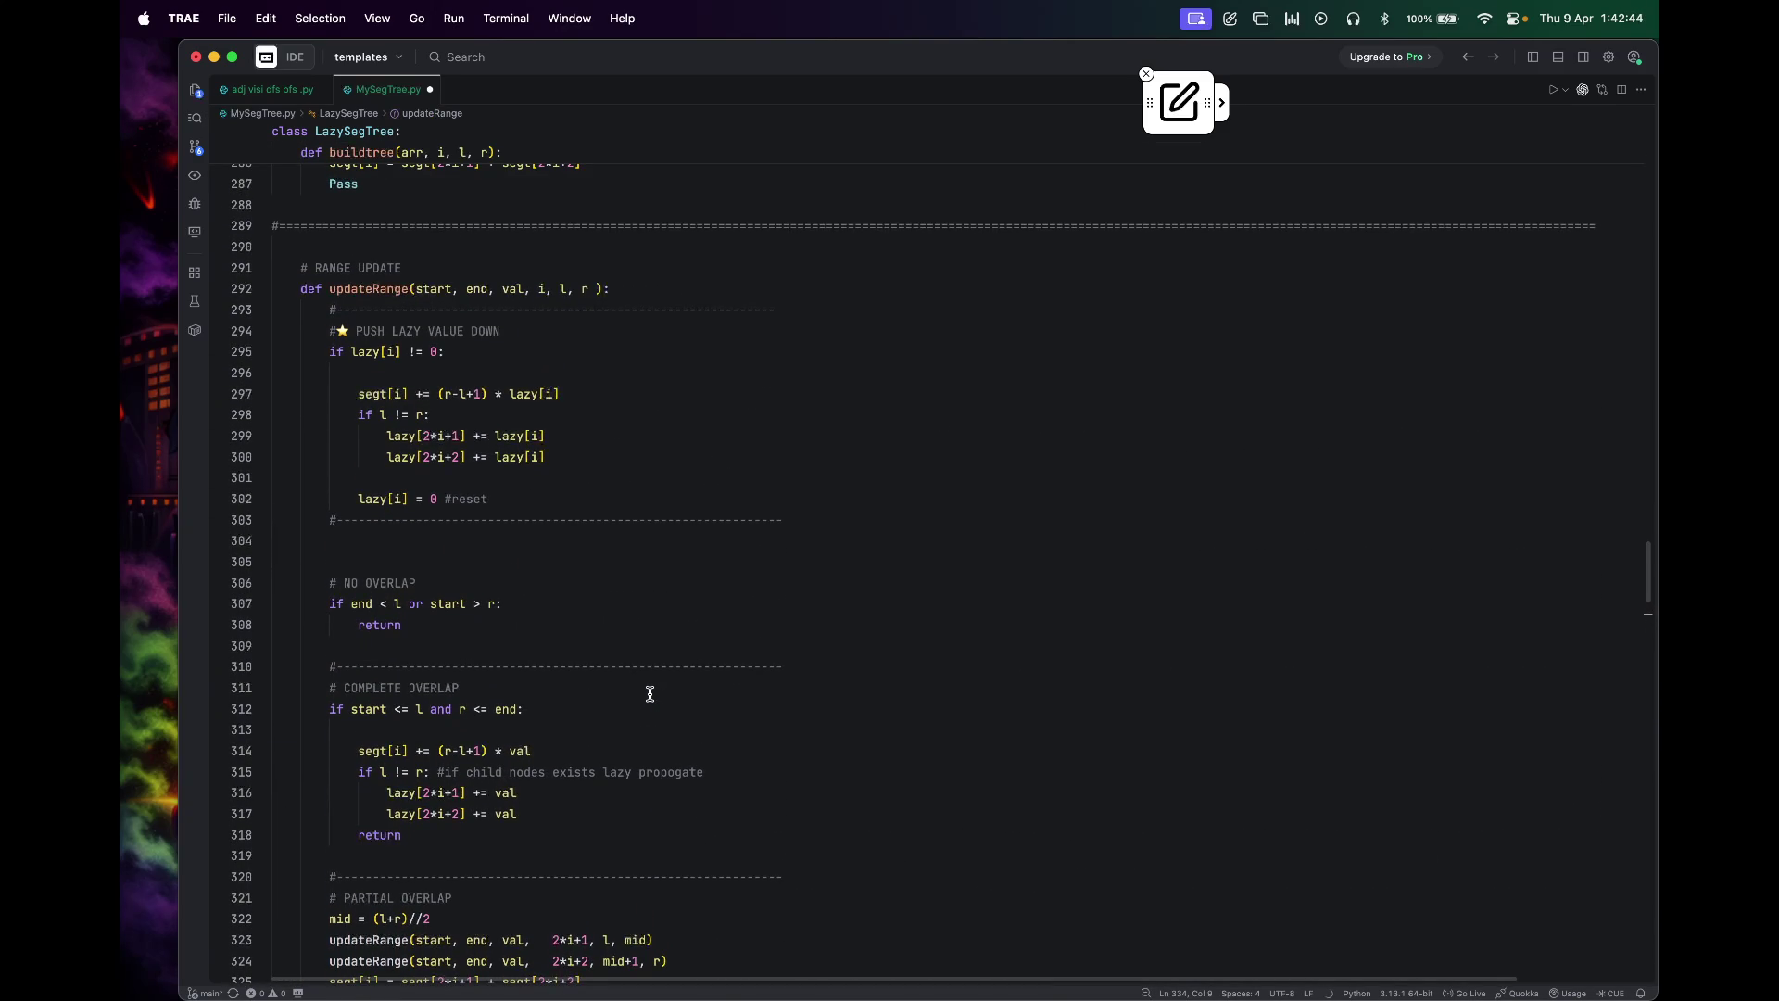
scroll(649, 693, down, 5)
scroll(649, 693, down, 2)
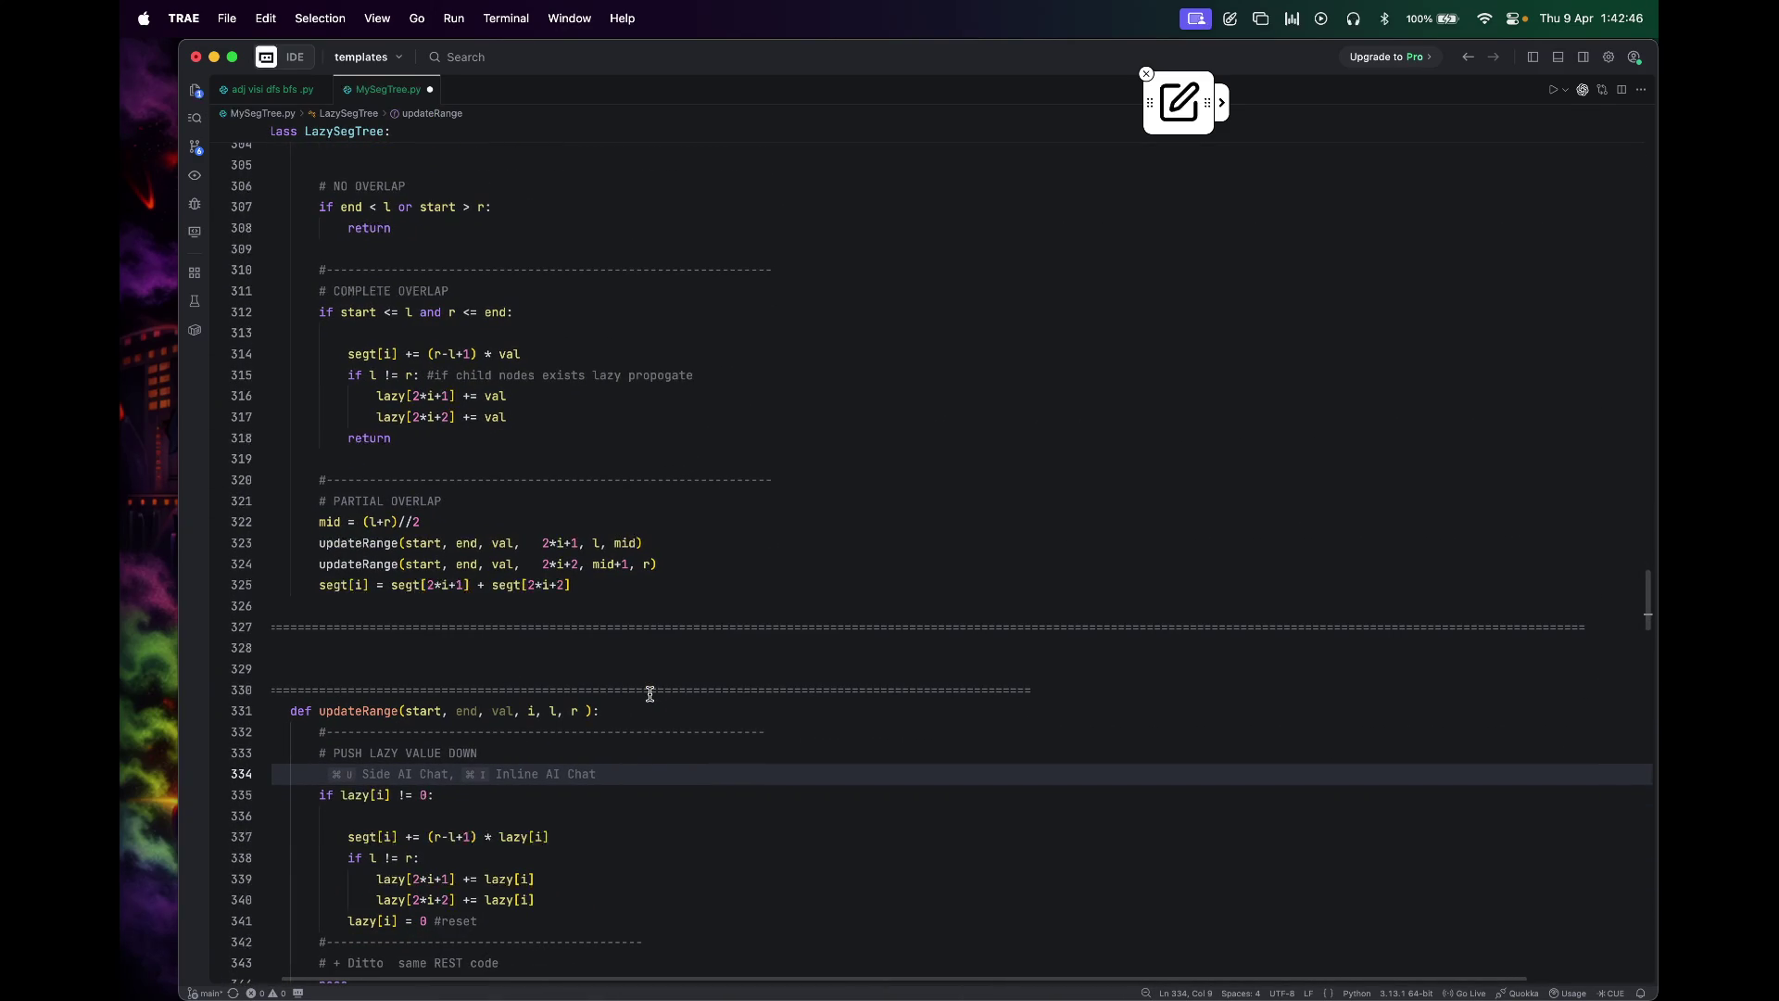
scroll(649, 693, up, 1)
scroll(650, 692, up, 3)
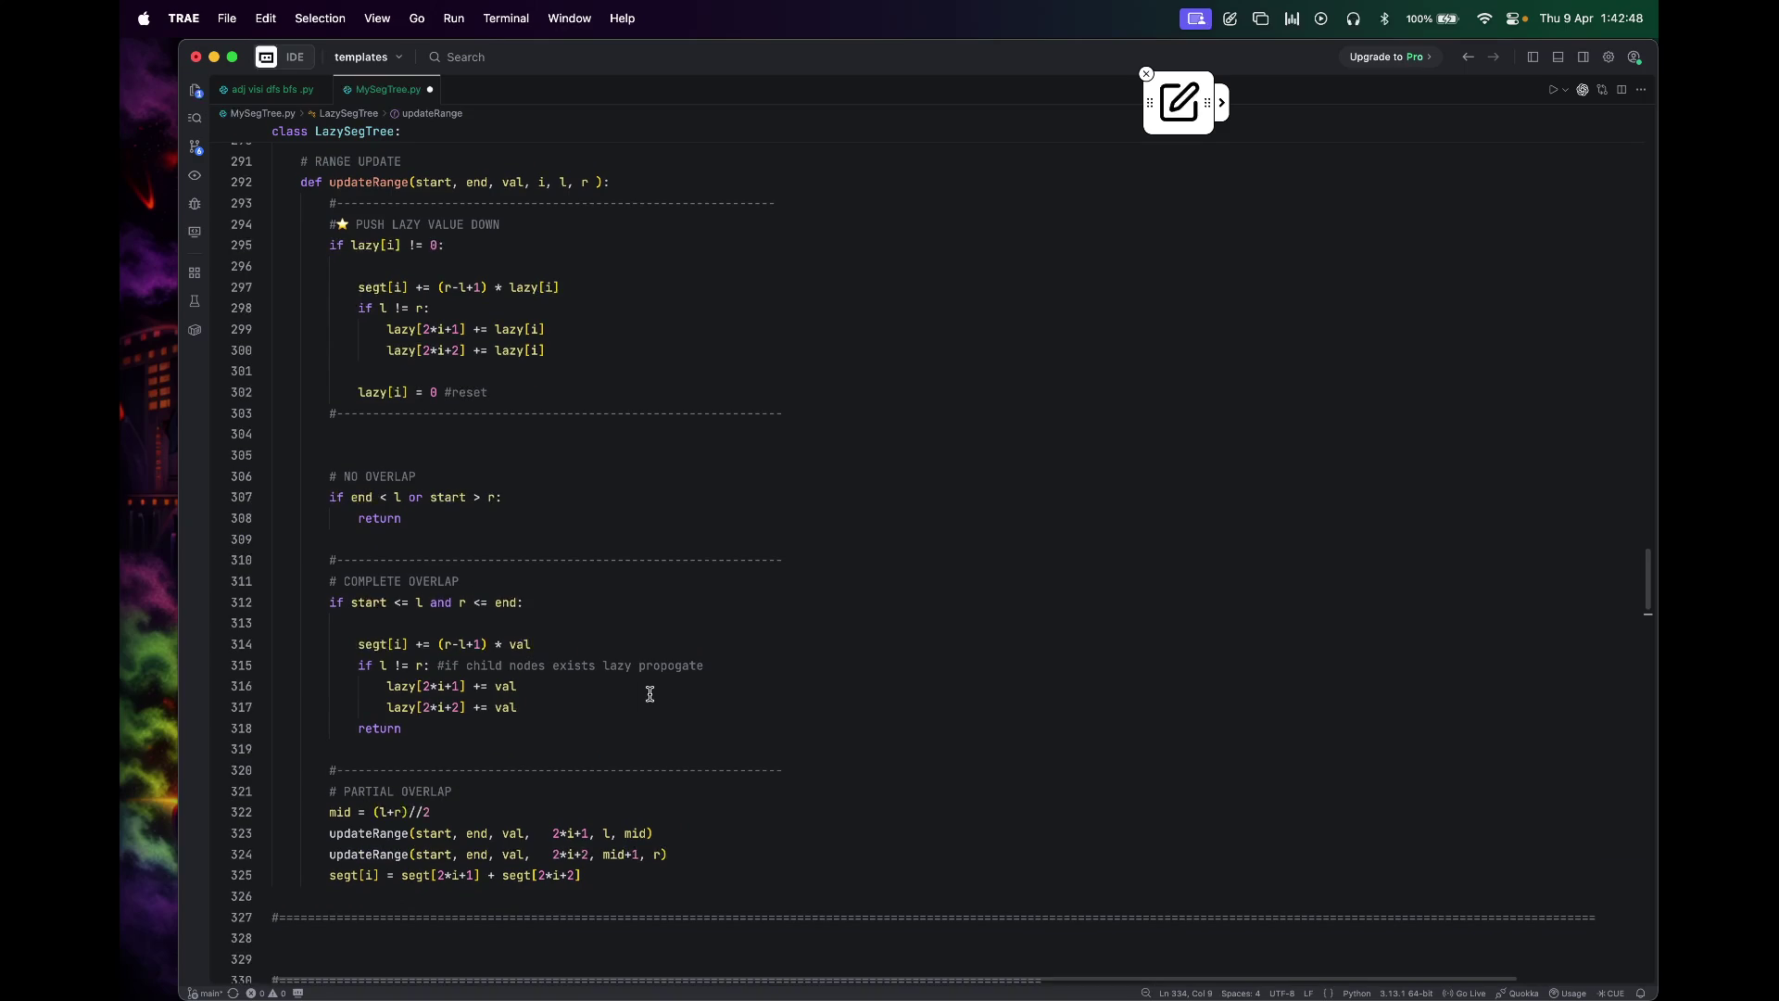
scroll(650, 692, down, 1)
scroll(649, 692, down, 4)
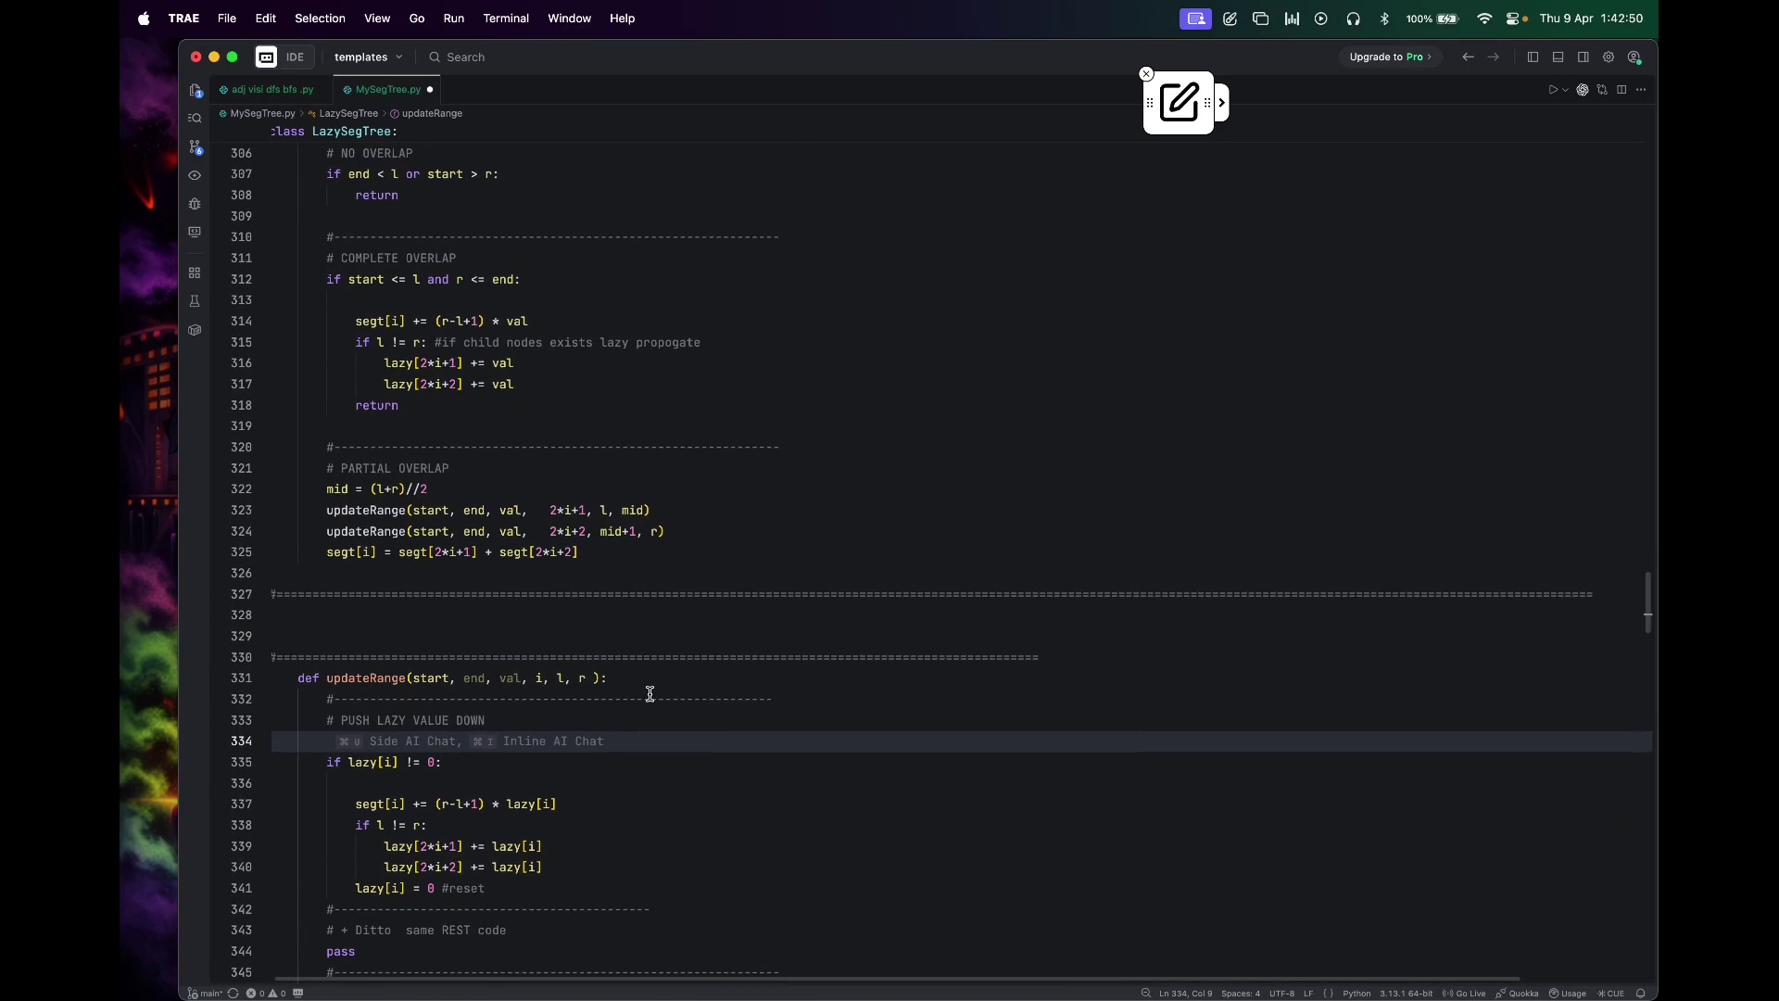
scroll(649, 692, right, 1)
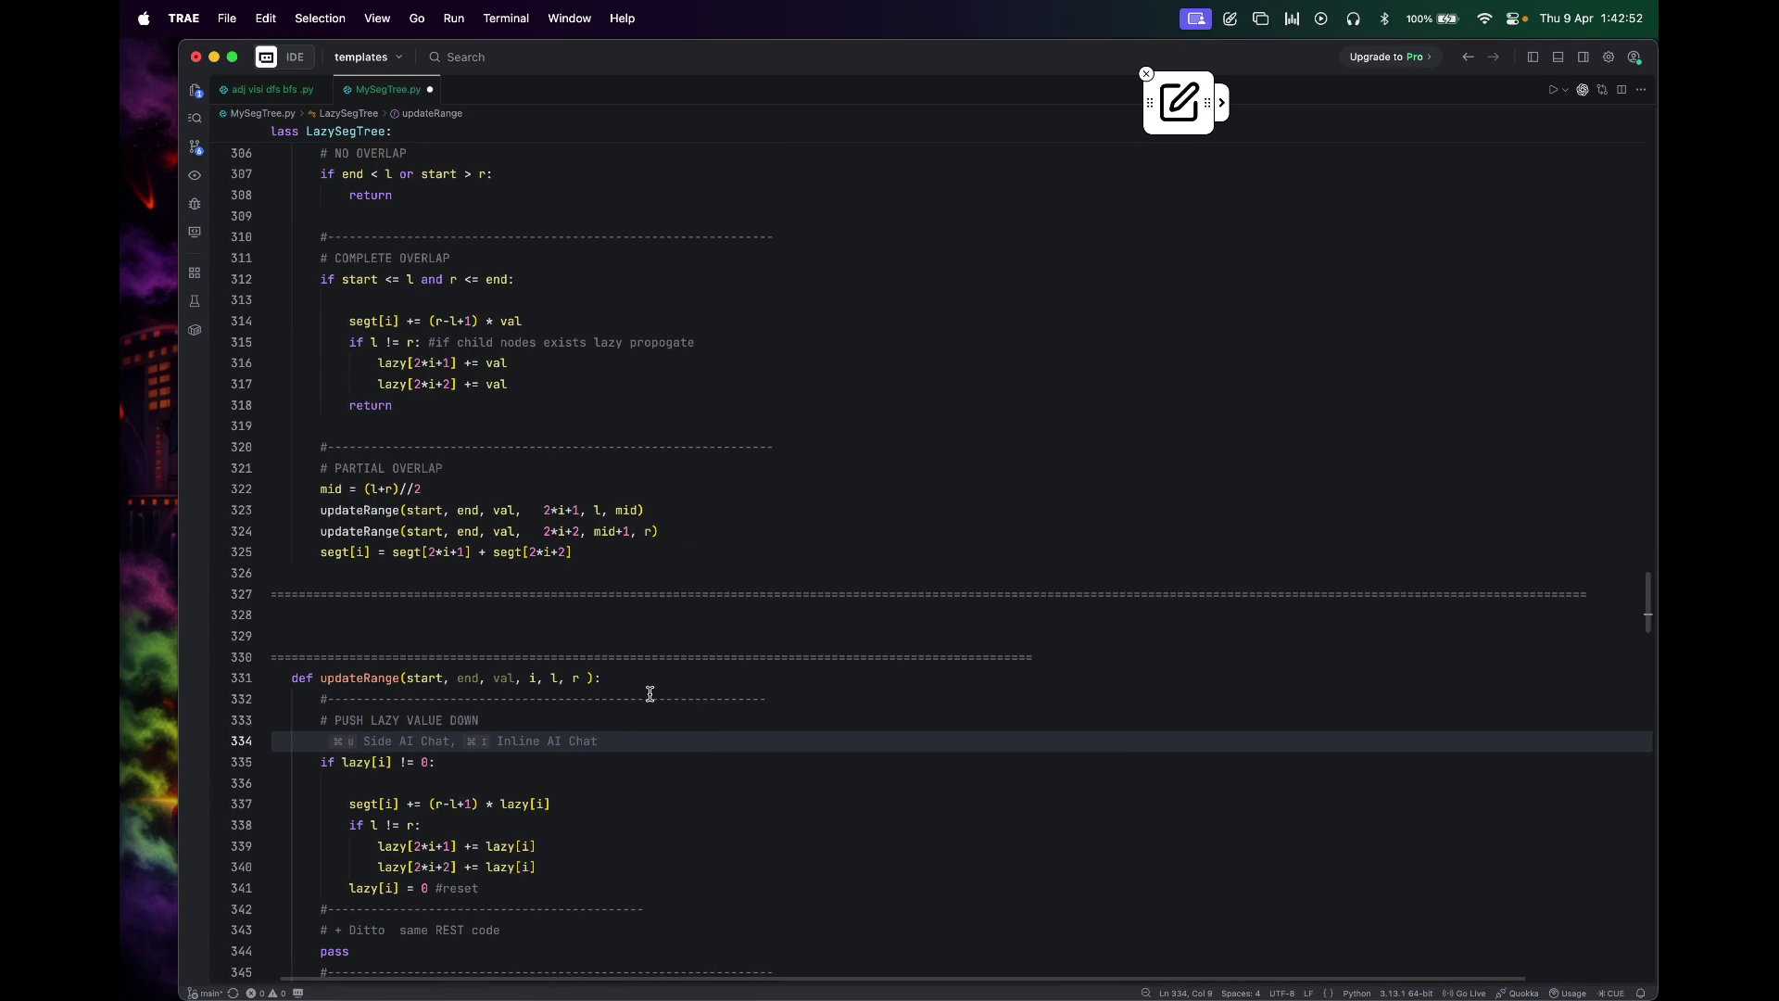
scroll(649, 693, up, 3)
scroll(650, 692, down, 3)
scroll(650, 693, down, 4)
scroll(650, 693, down, 2)
scroll(649, 693, down, 5)
scroll(650, 693, up, 2)
scroll(650, 692, up, 2)
scroll(649, 693, up, 3)
click(449, 421)
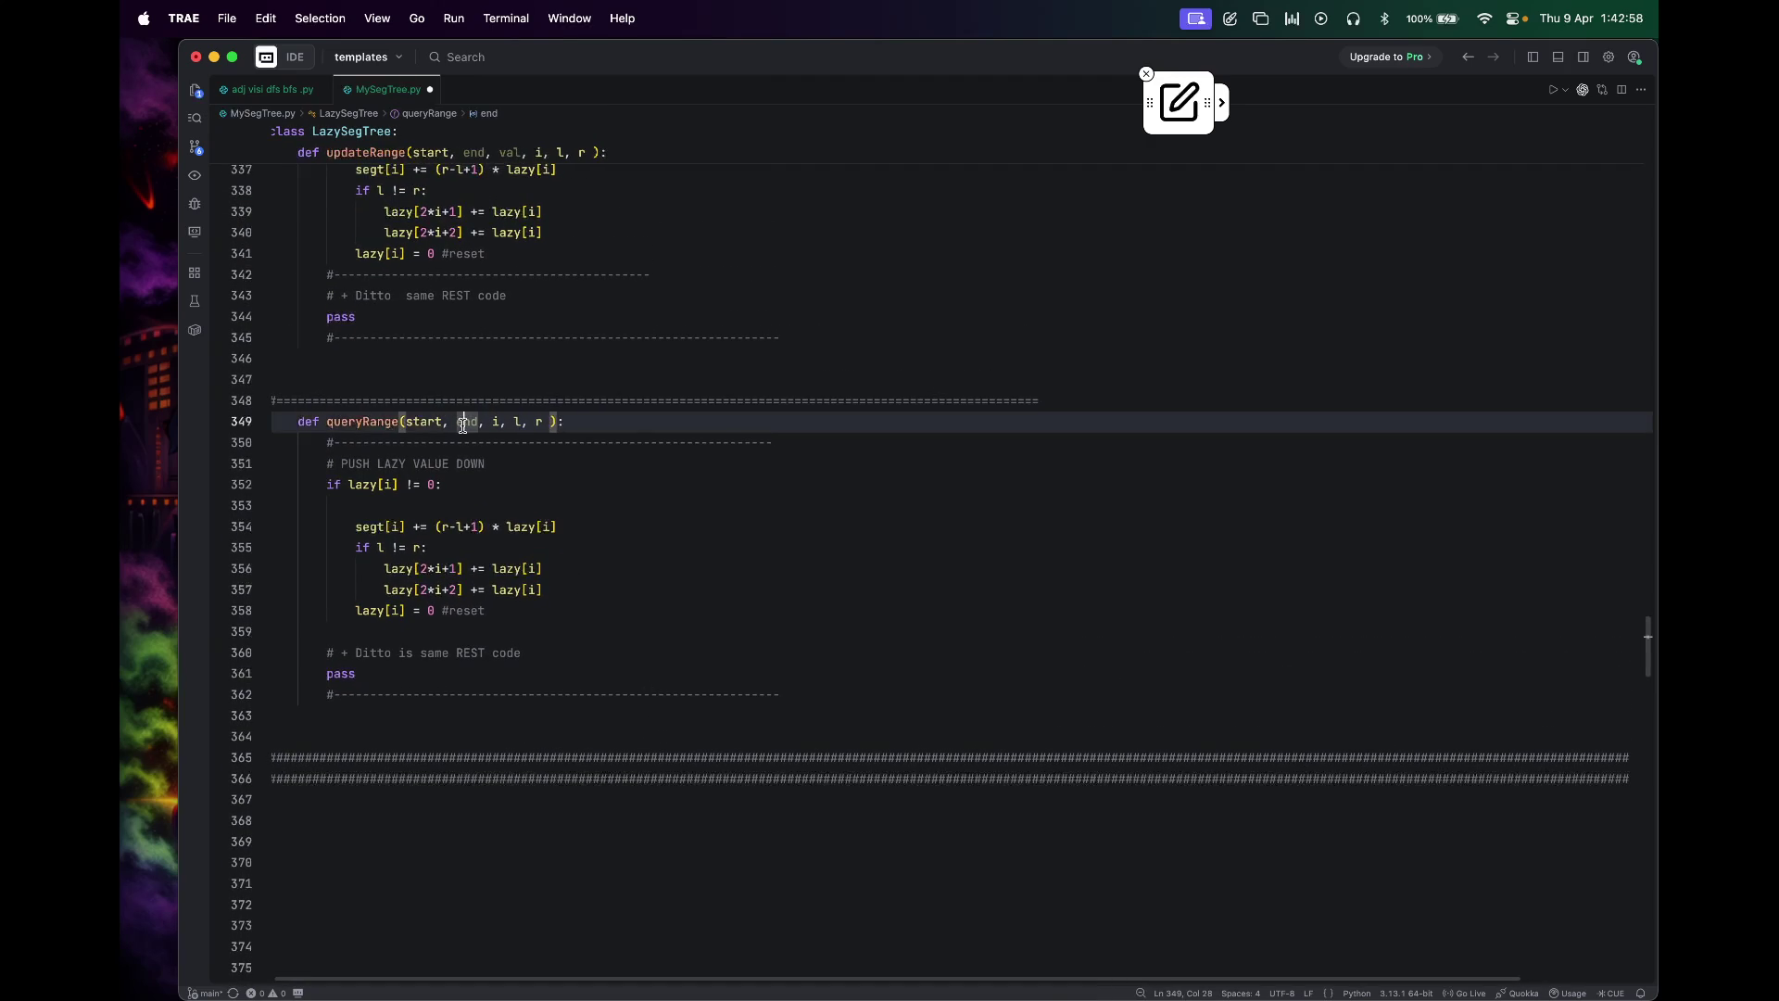
scroll(520, 472, up, 3)
scroll(520, 473, up, 10)
scroll(520, 475, up, 5)
scroll(519, 474, up, 2)
scroll(520, 474, up, 2)
scroll(520, 474, up, 2)
scroll(520, 474, up, 2)
scroll(520, 474, down, 1)
scroll(521, 475, down, 5)
scroll(521, 474, down, 3)
scroll(520, 473, down, 3)
scroll(519, 473, down, 1)
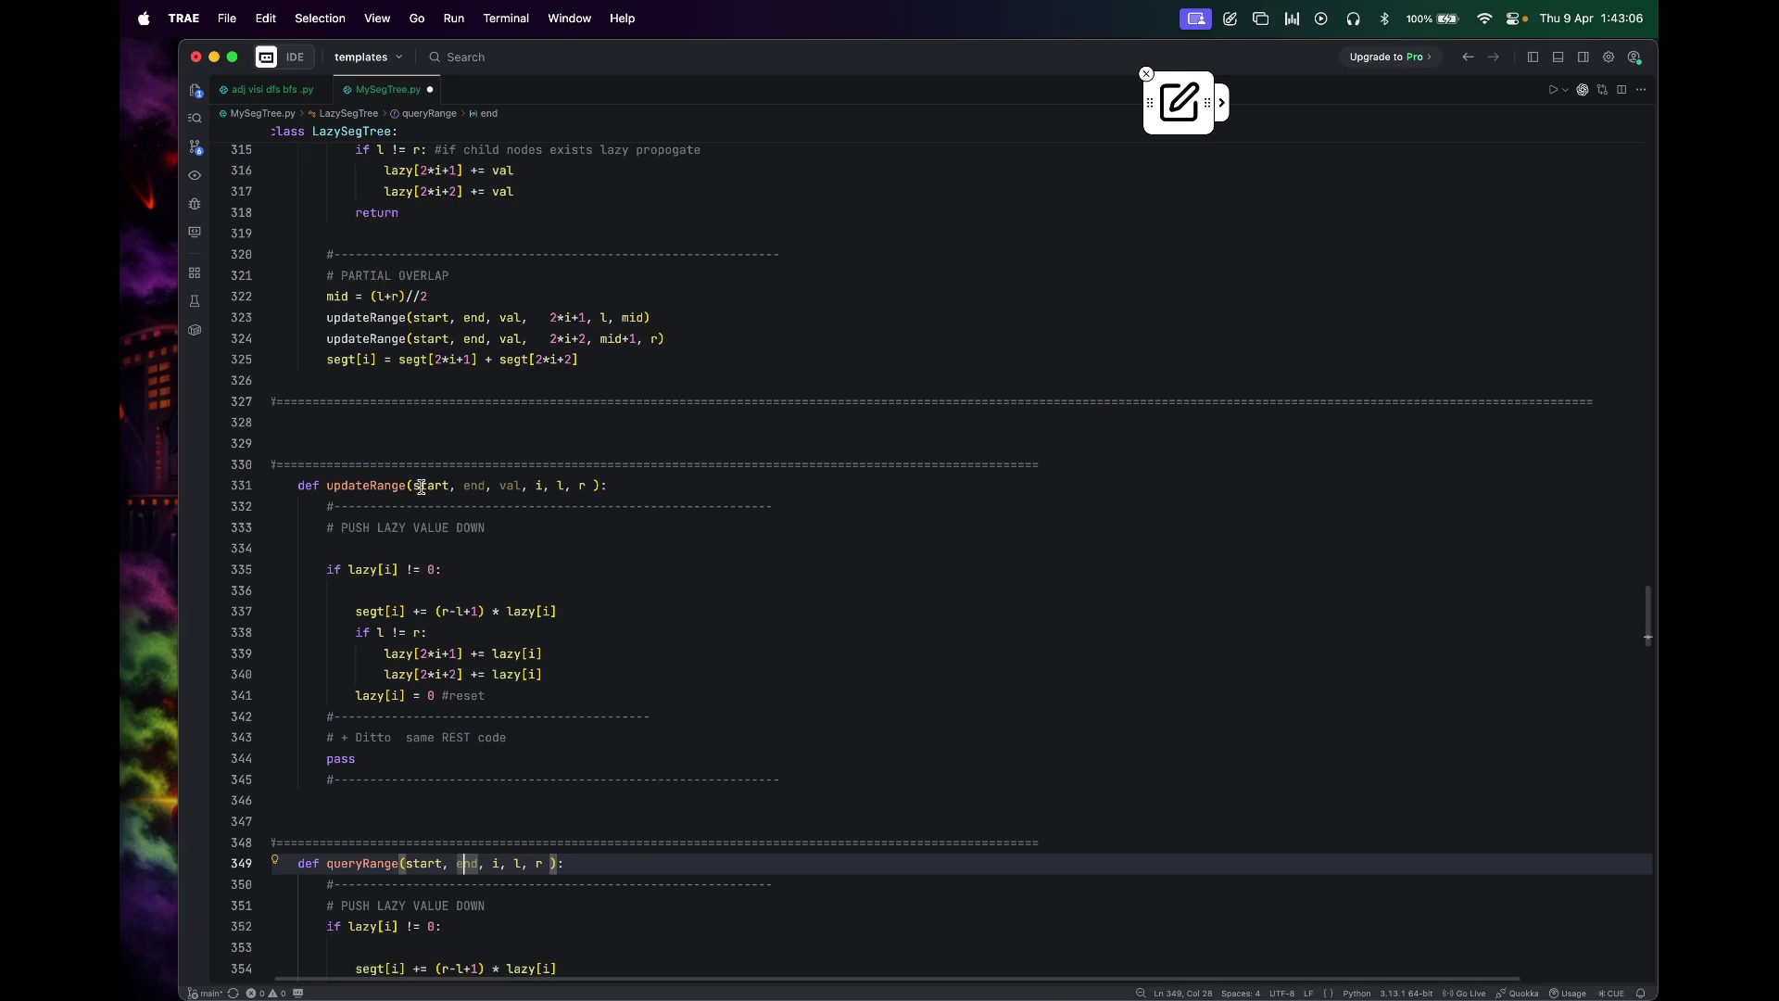
click(468, 484)
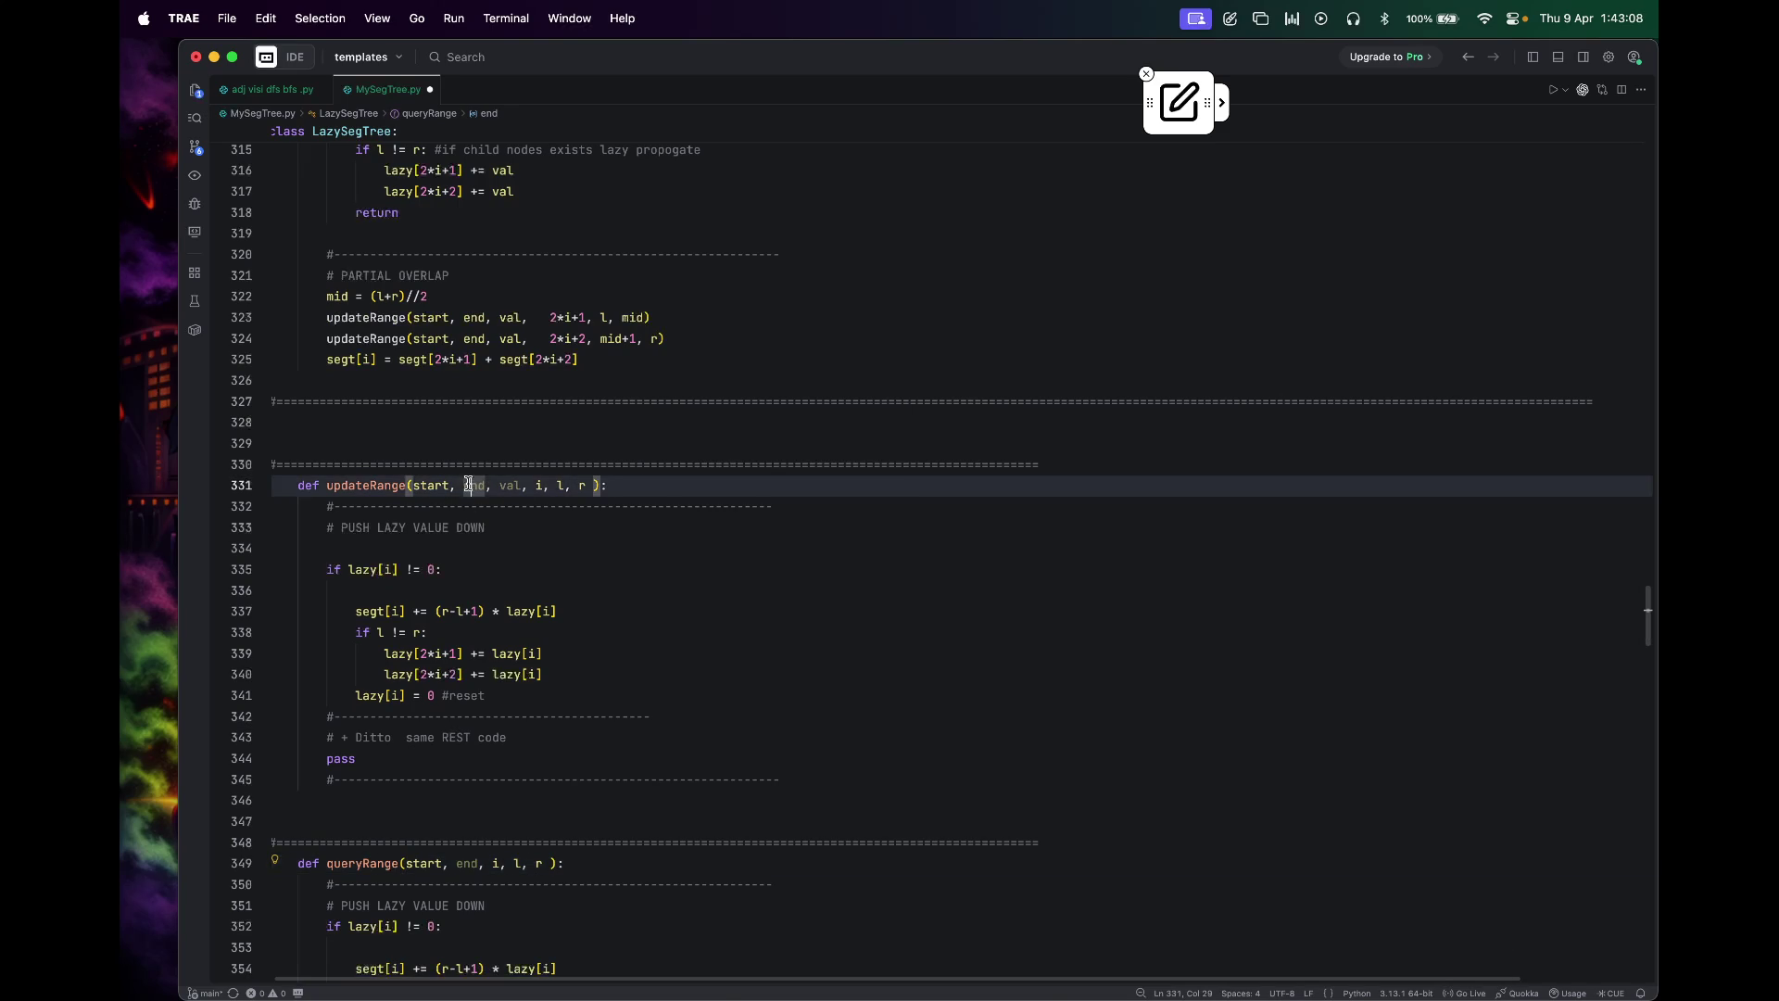
mouse_move(473, 485)
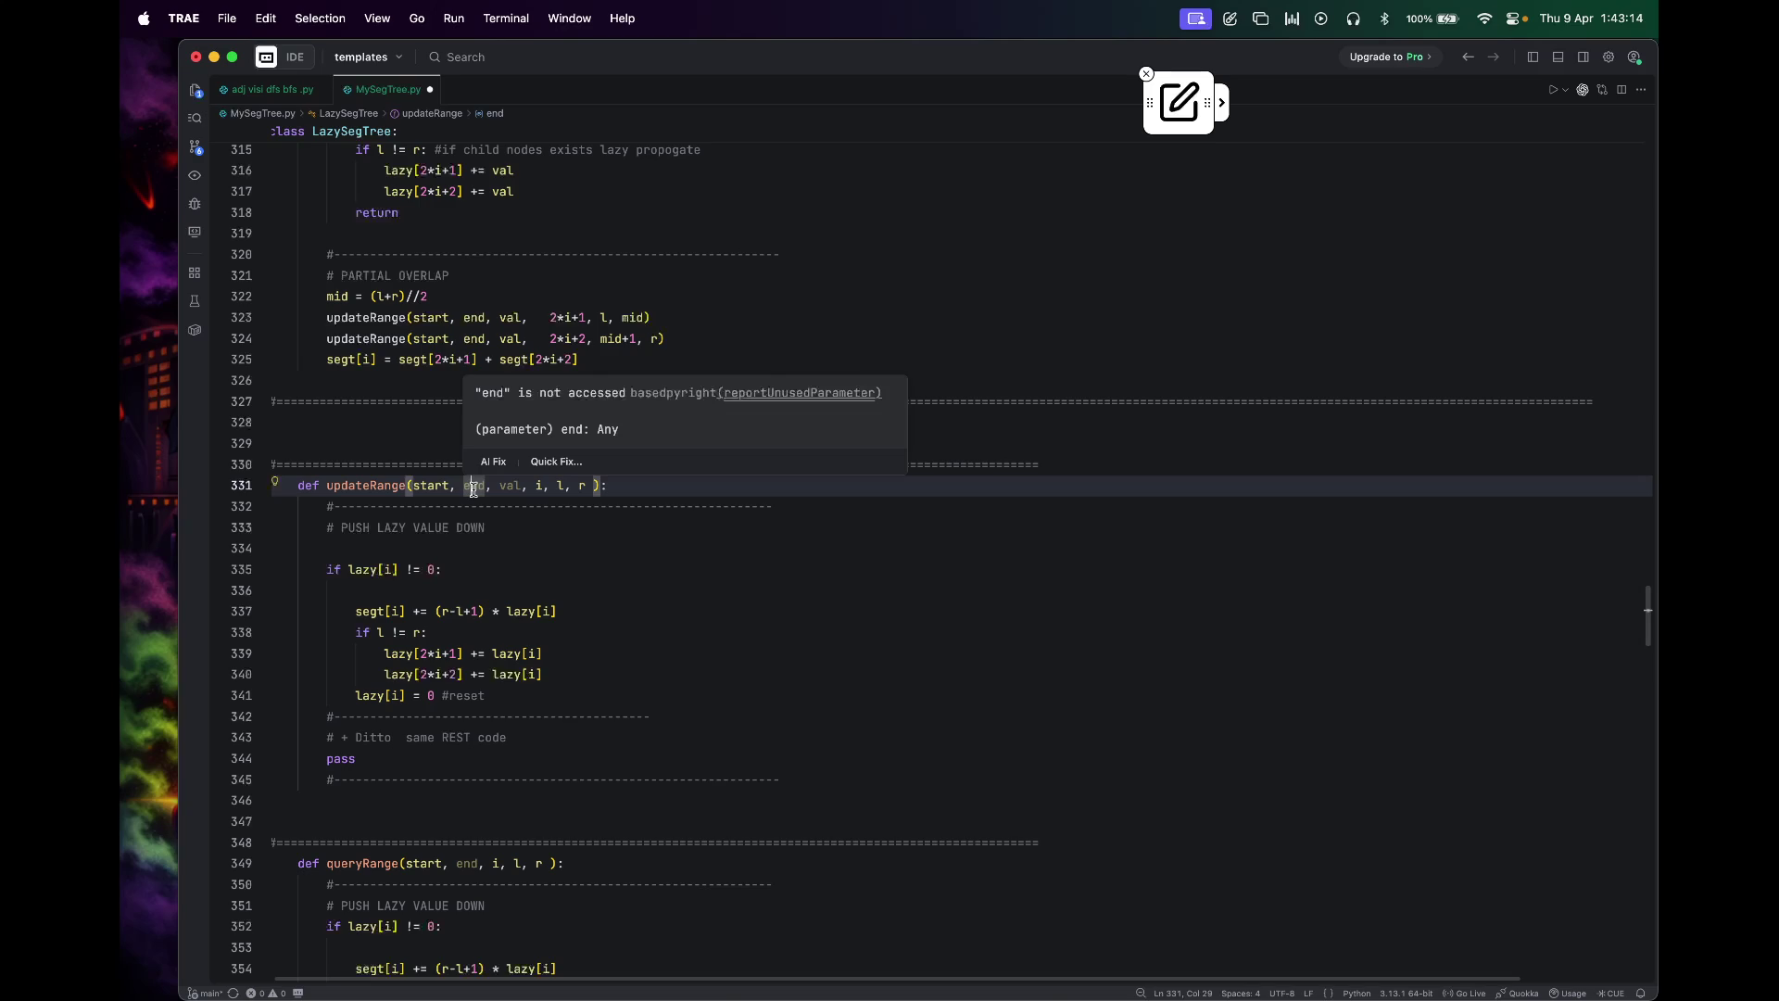
click(591, 570)
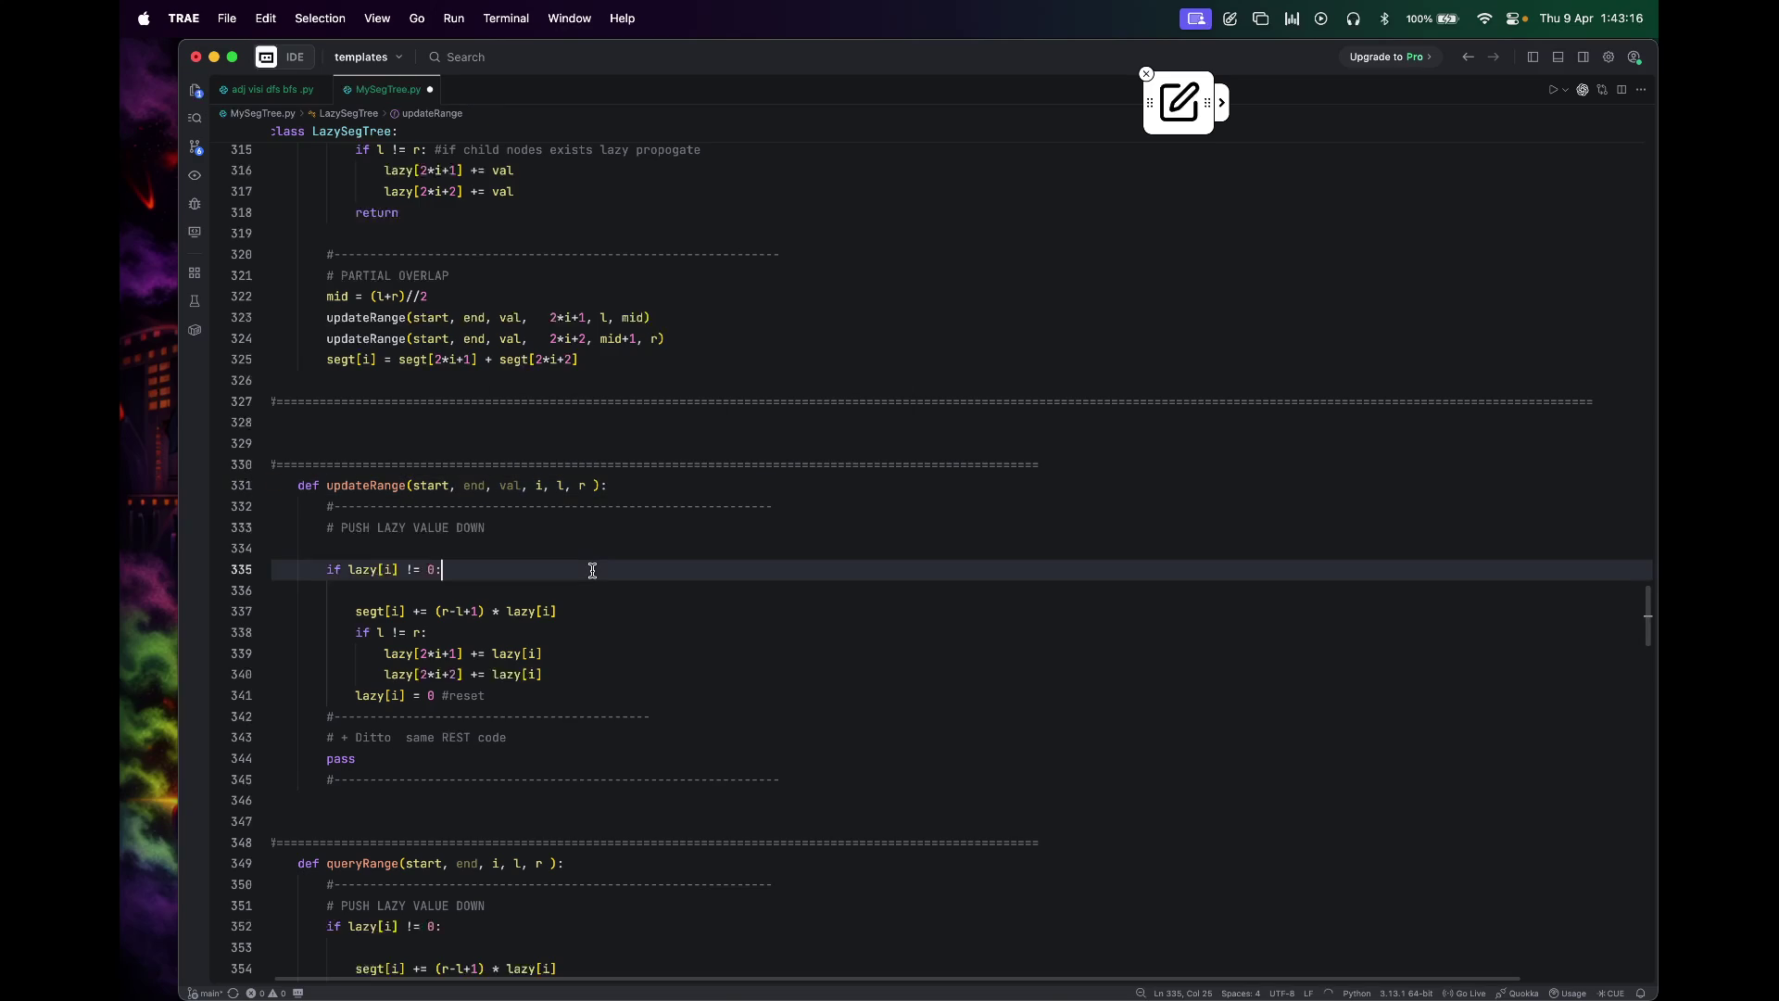
scroll(697, 637, down, 1)
scroll(697, 637, down, 1)
scroll(696, 637, down, 2)
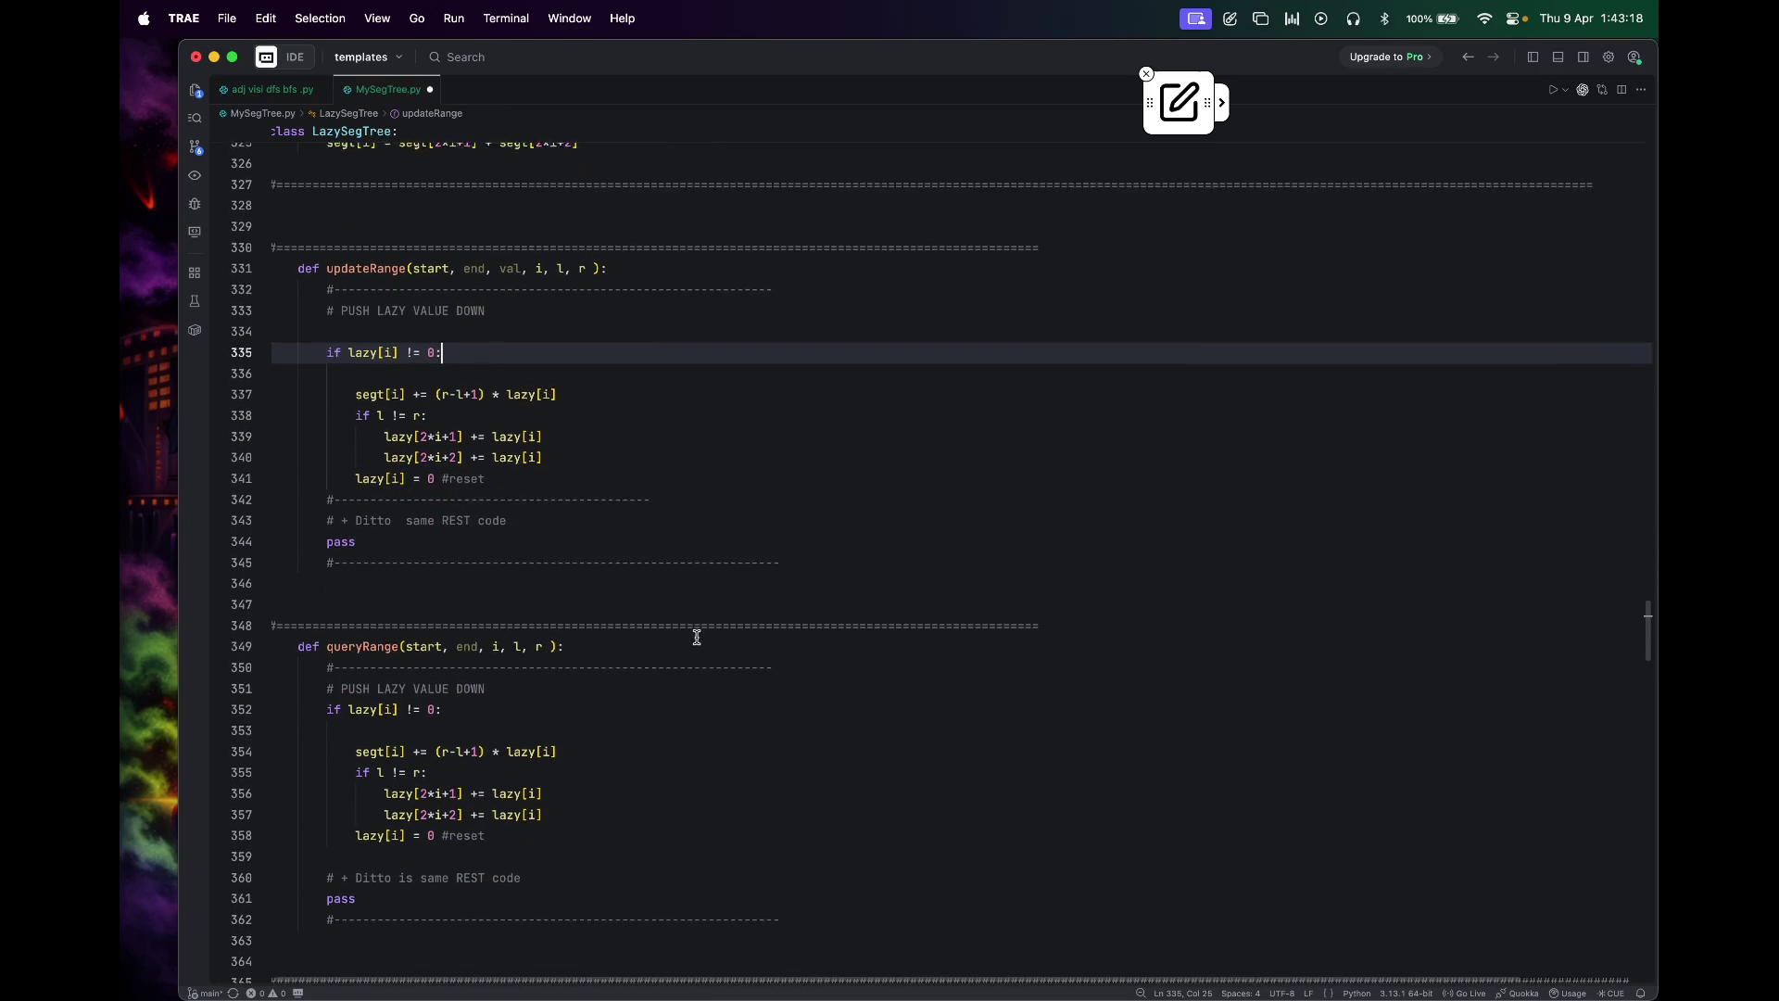
scroll(697, 638, down, 4)
scroll(697, 637, down, 3)
scroll(696, 637, up, 4)
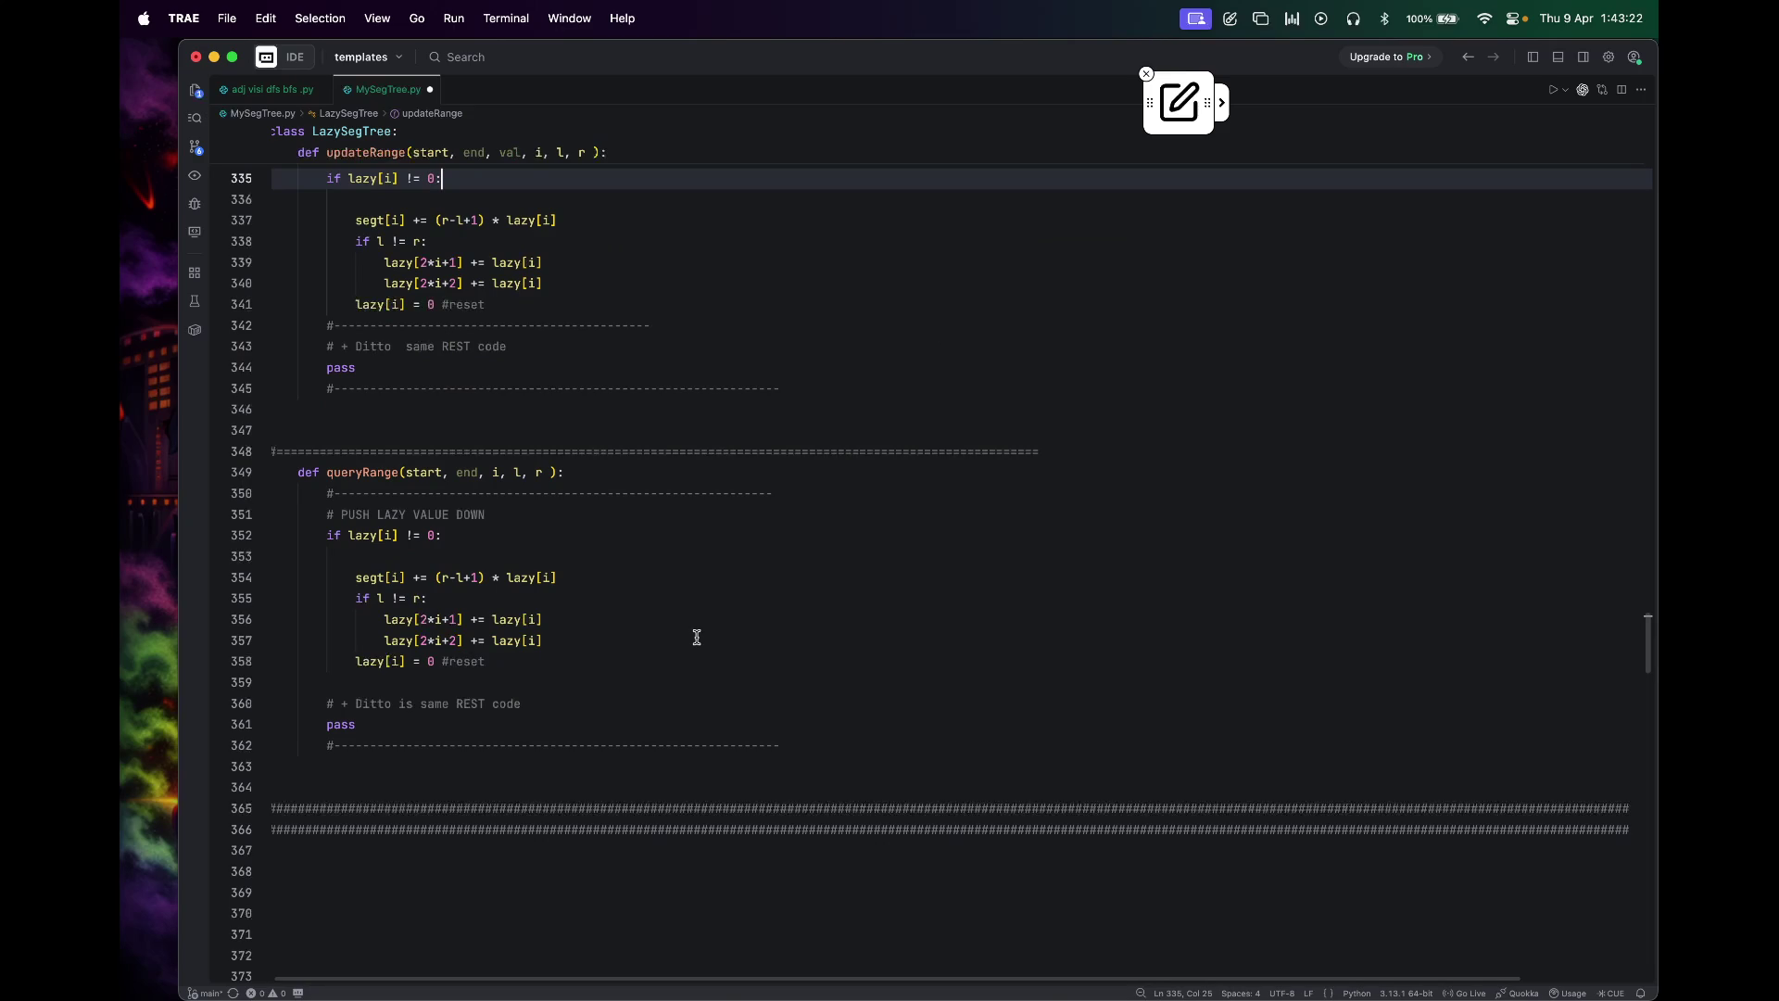
scroll(696, 637, up, 1)
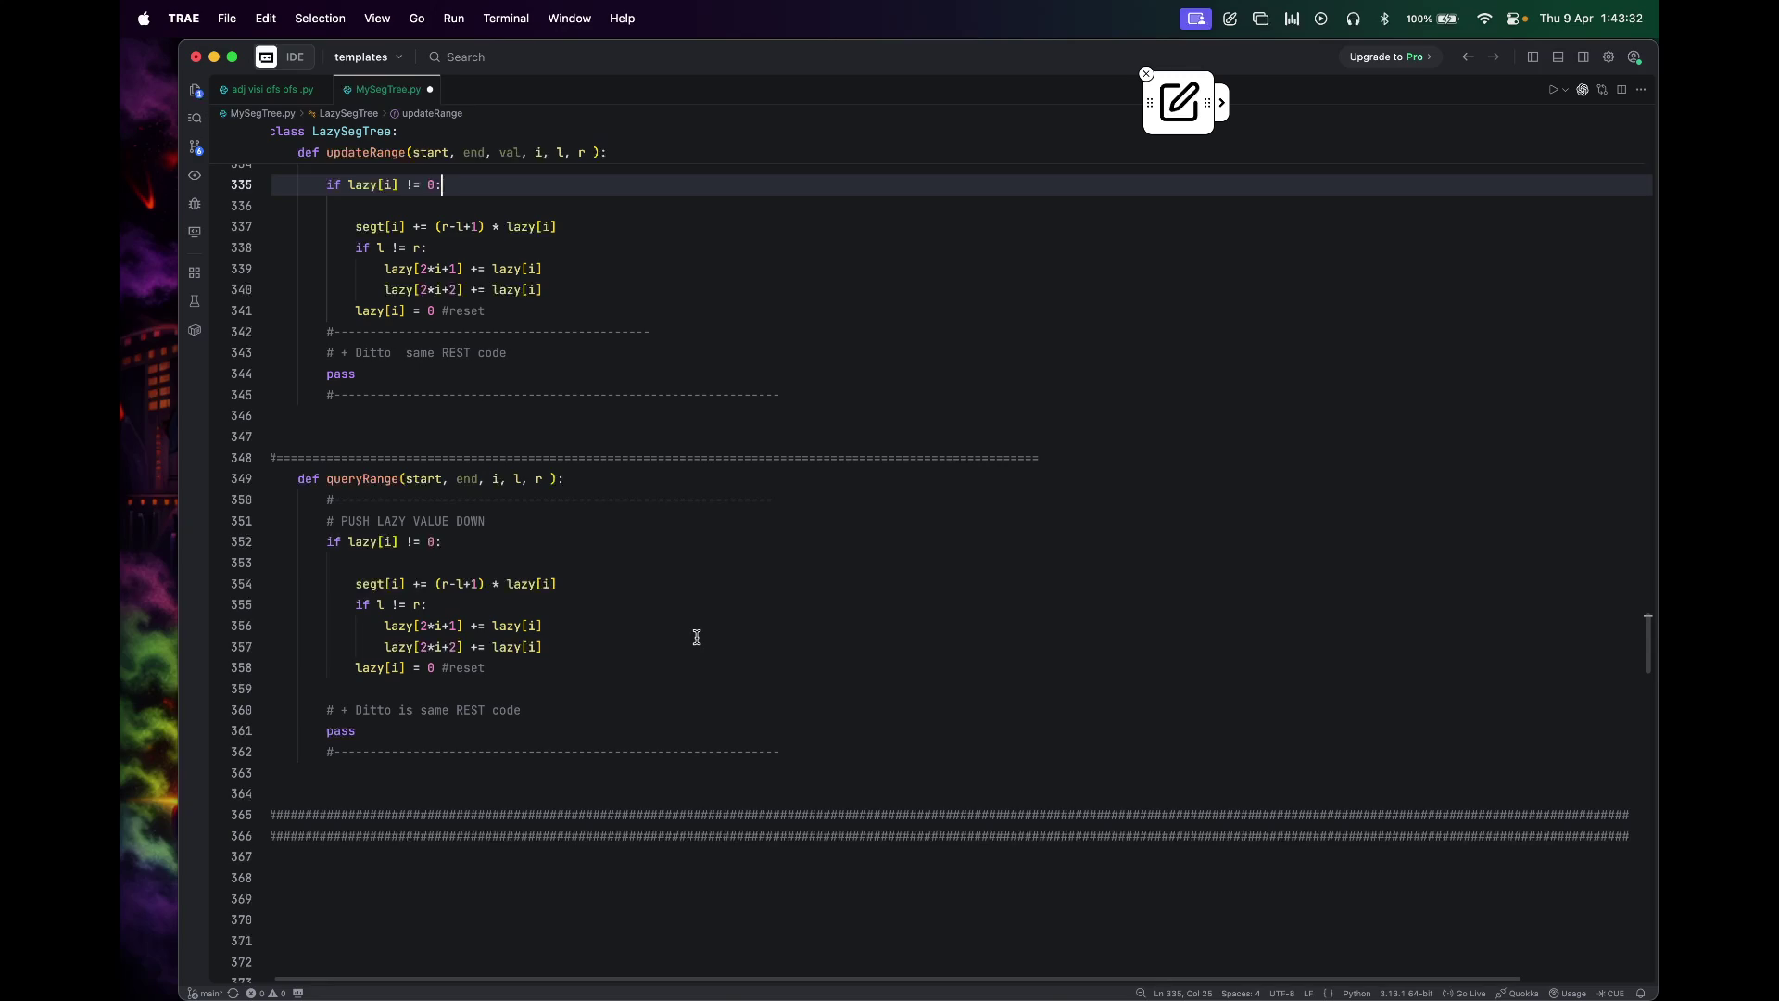
scroll(697, 638, up, 3)
scroll(697, 637, left, 1)
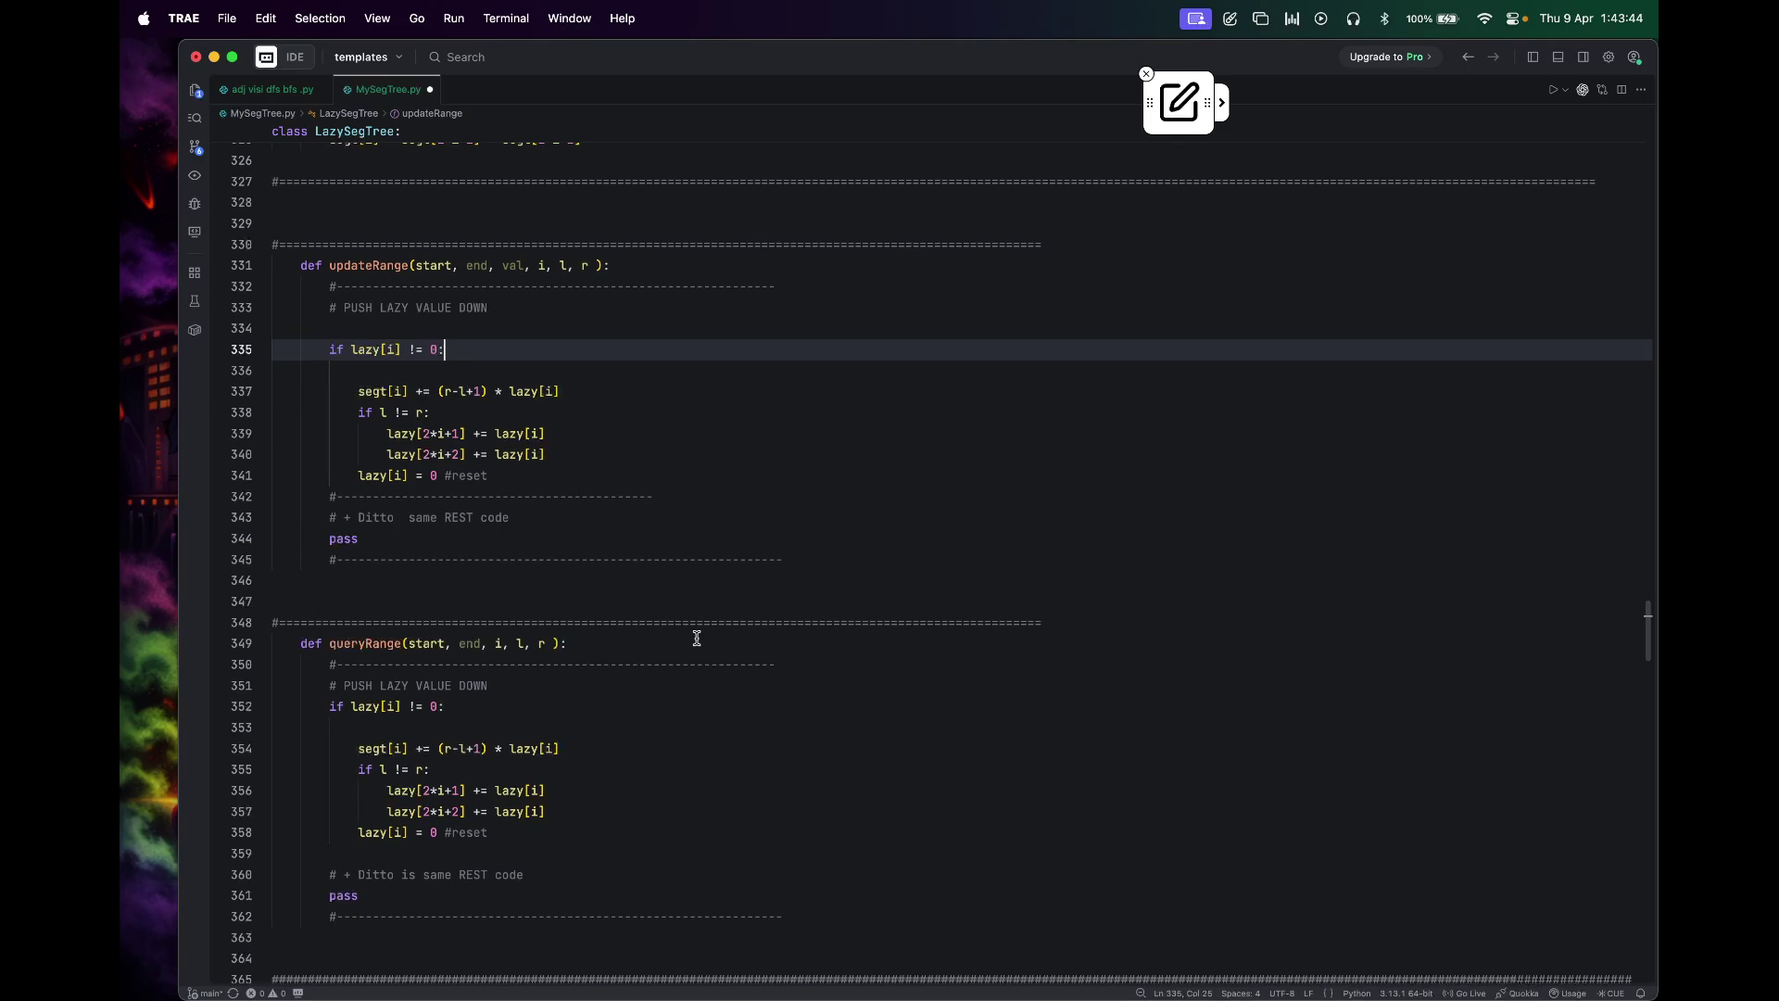
scroll(696, 639, up, 5)
scroll(697, 639, up, 10)
scroll(696, 638, up, 2)
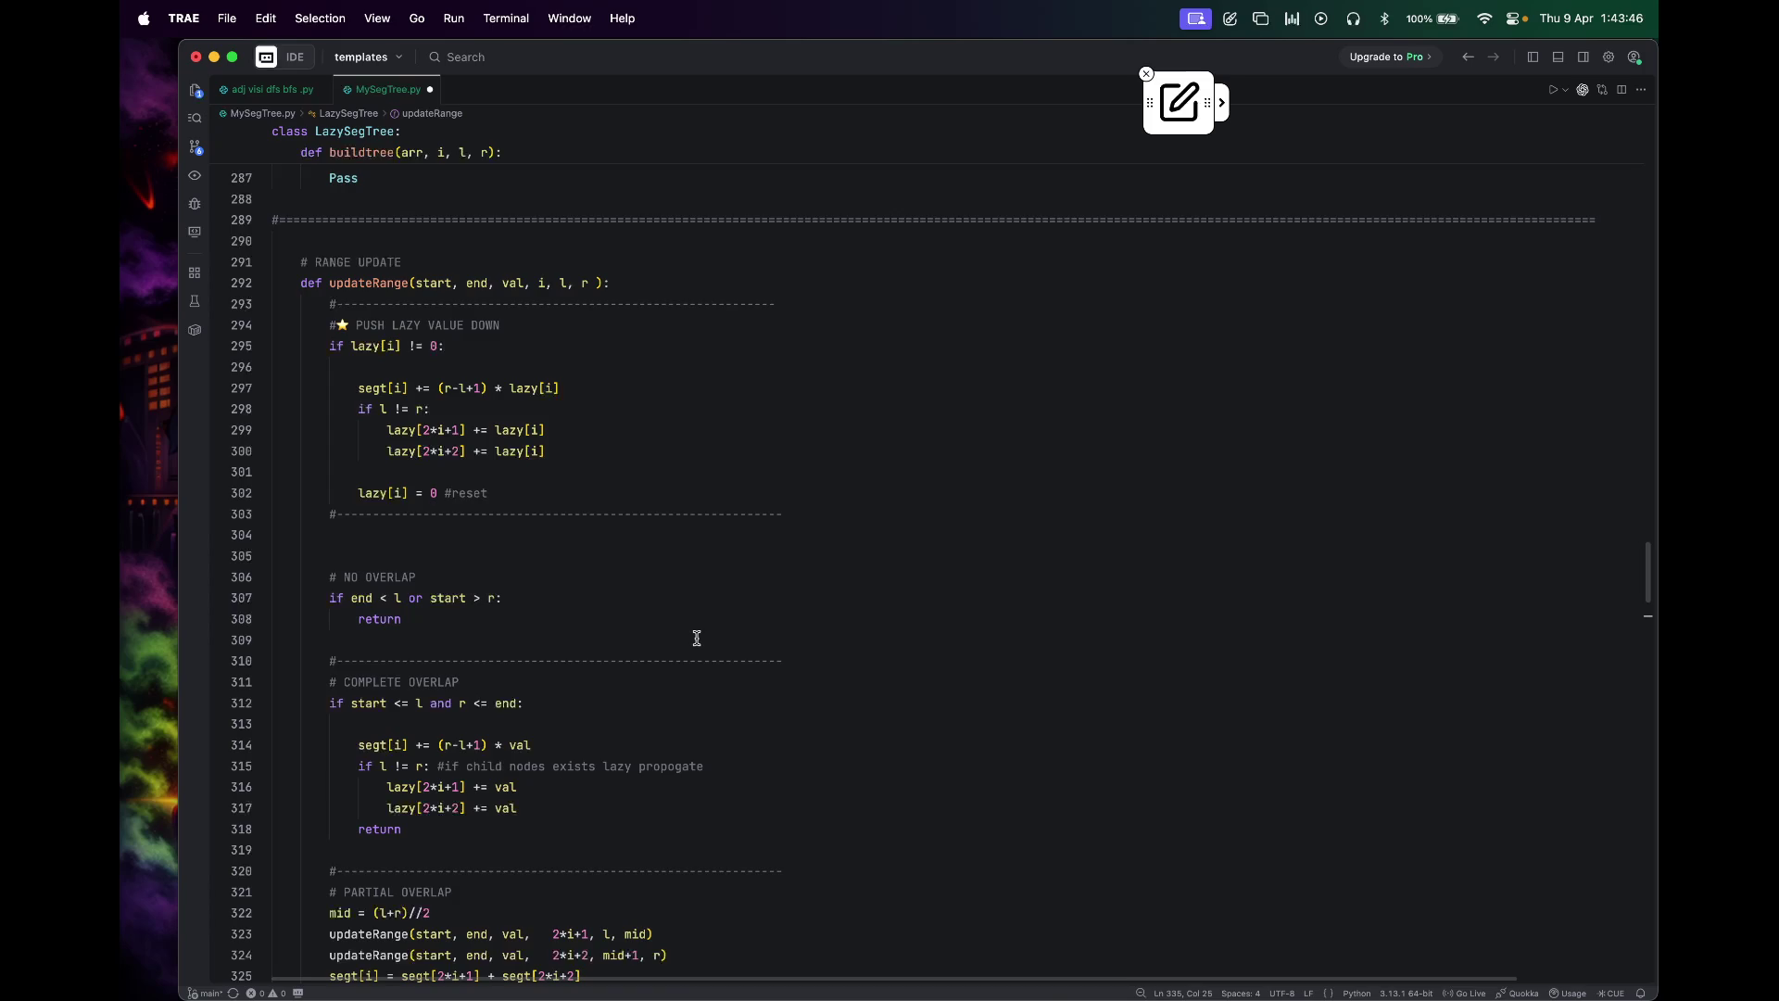
scroll(697, 638, down, 5)
scroll(697, 638, down, 6)
scroll(697, 638, down, 3)
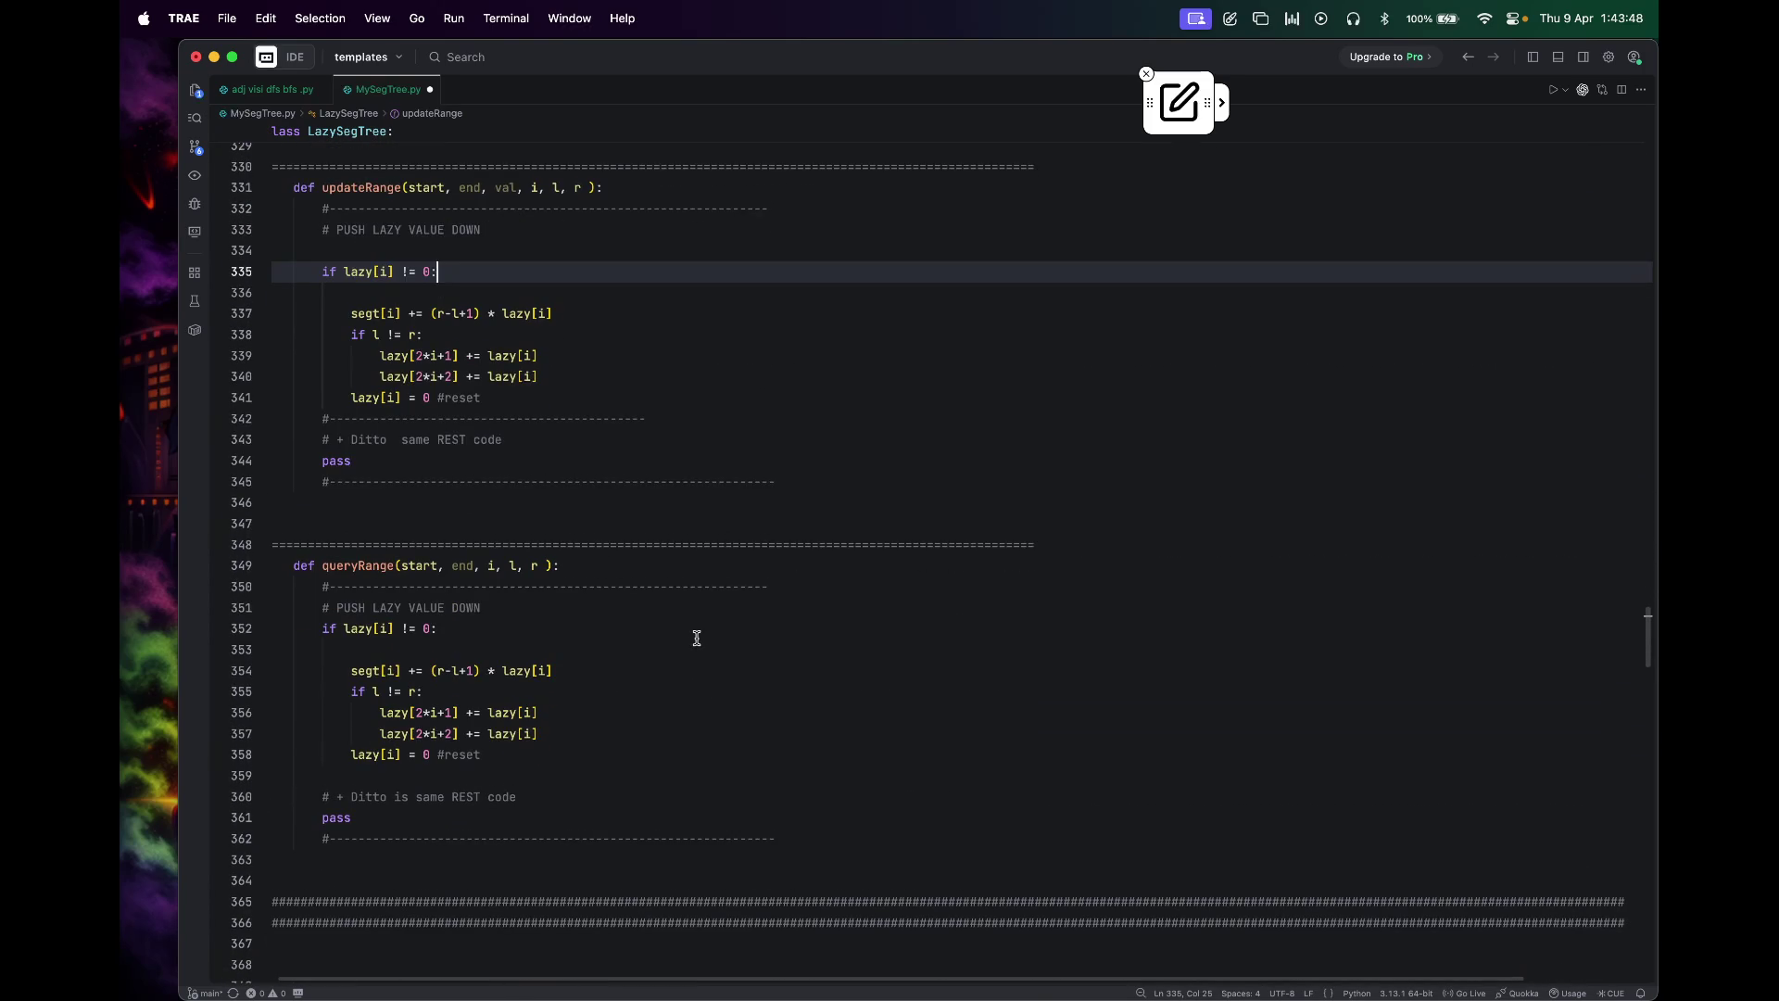
scroll(697, 639, up, 15)
scroll(697, 638, up, 12)
scroll(697, 638, up, 2)
scroll(697, 638, up, 2)
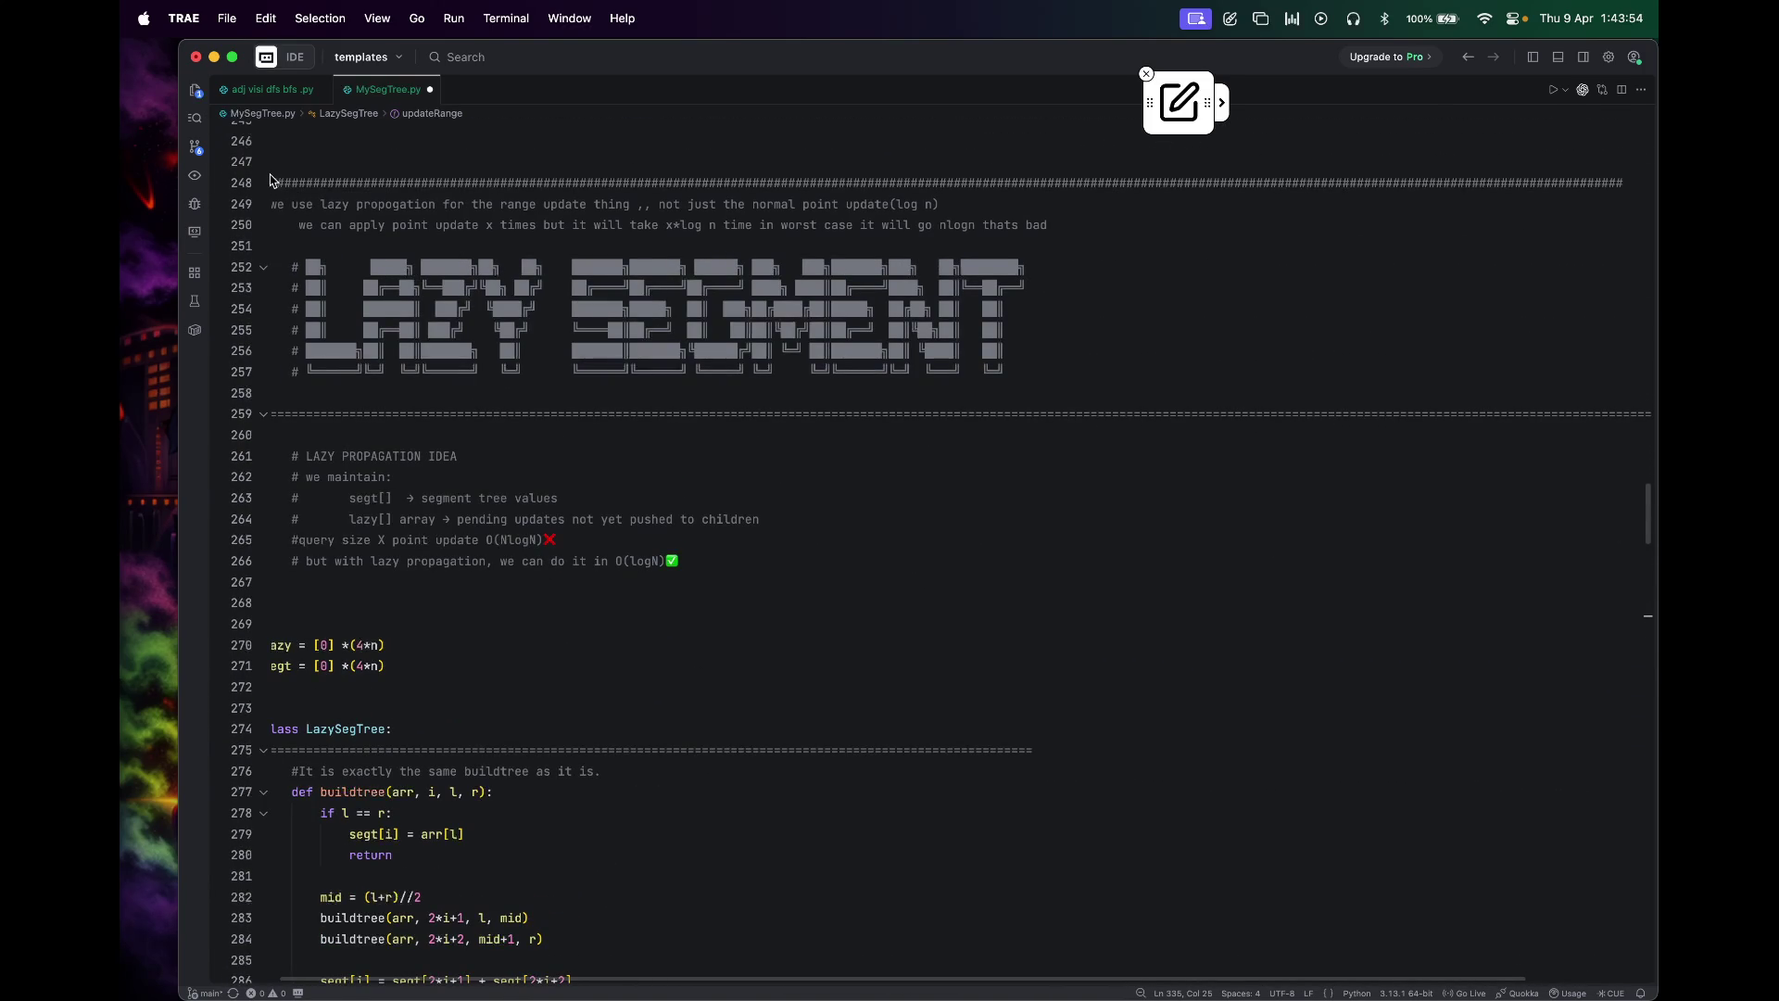
Step: Copy lines 270–327 from the lazy arrays through updateRange, then bring up Mission Control
drag(278, 170, 366, 818)
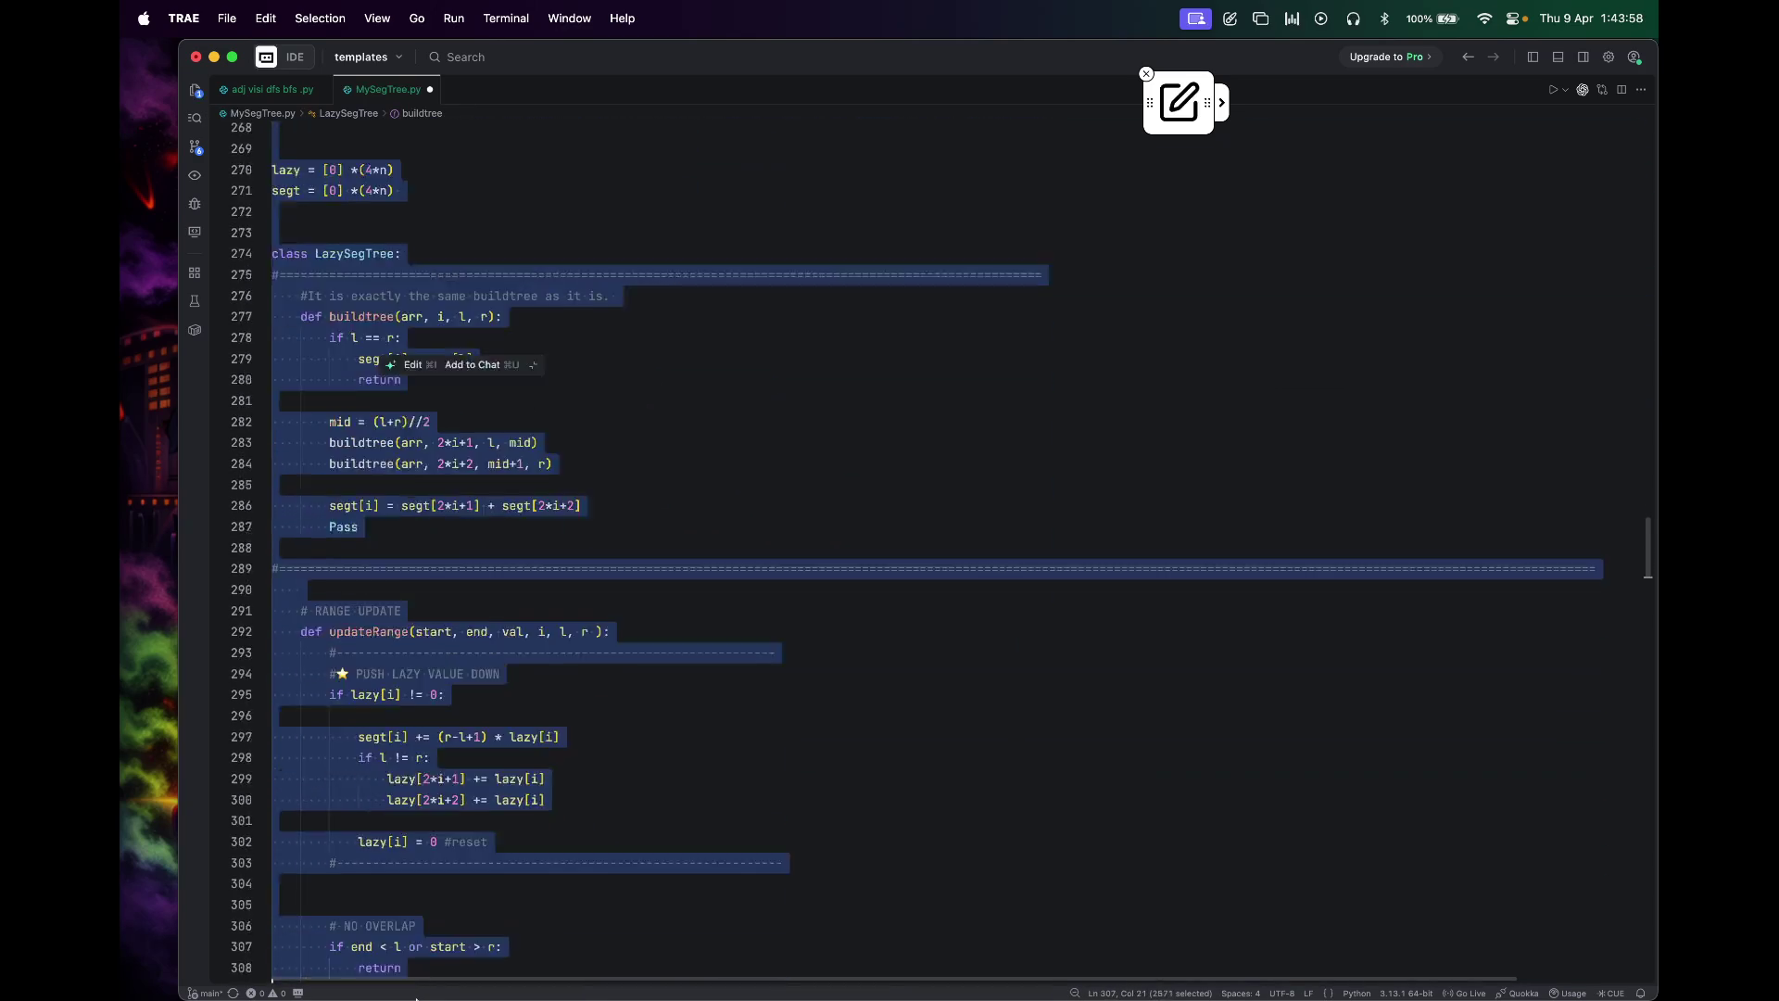
mouse_move(366, 817)
mouse_down()
mouse_move(589, 903)
mouse_move(715, 667)
mouse_up()
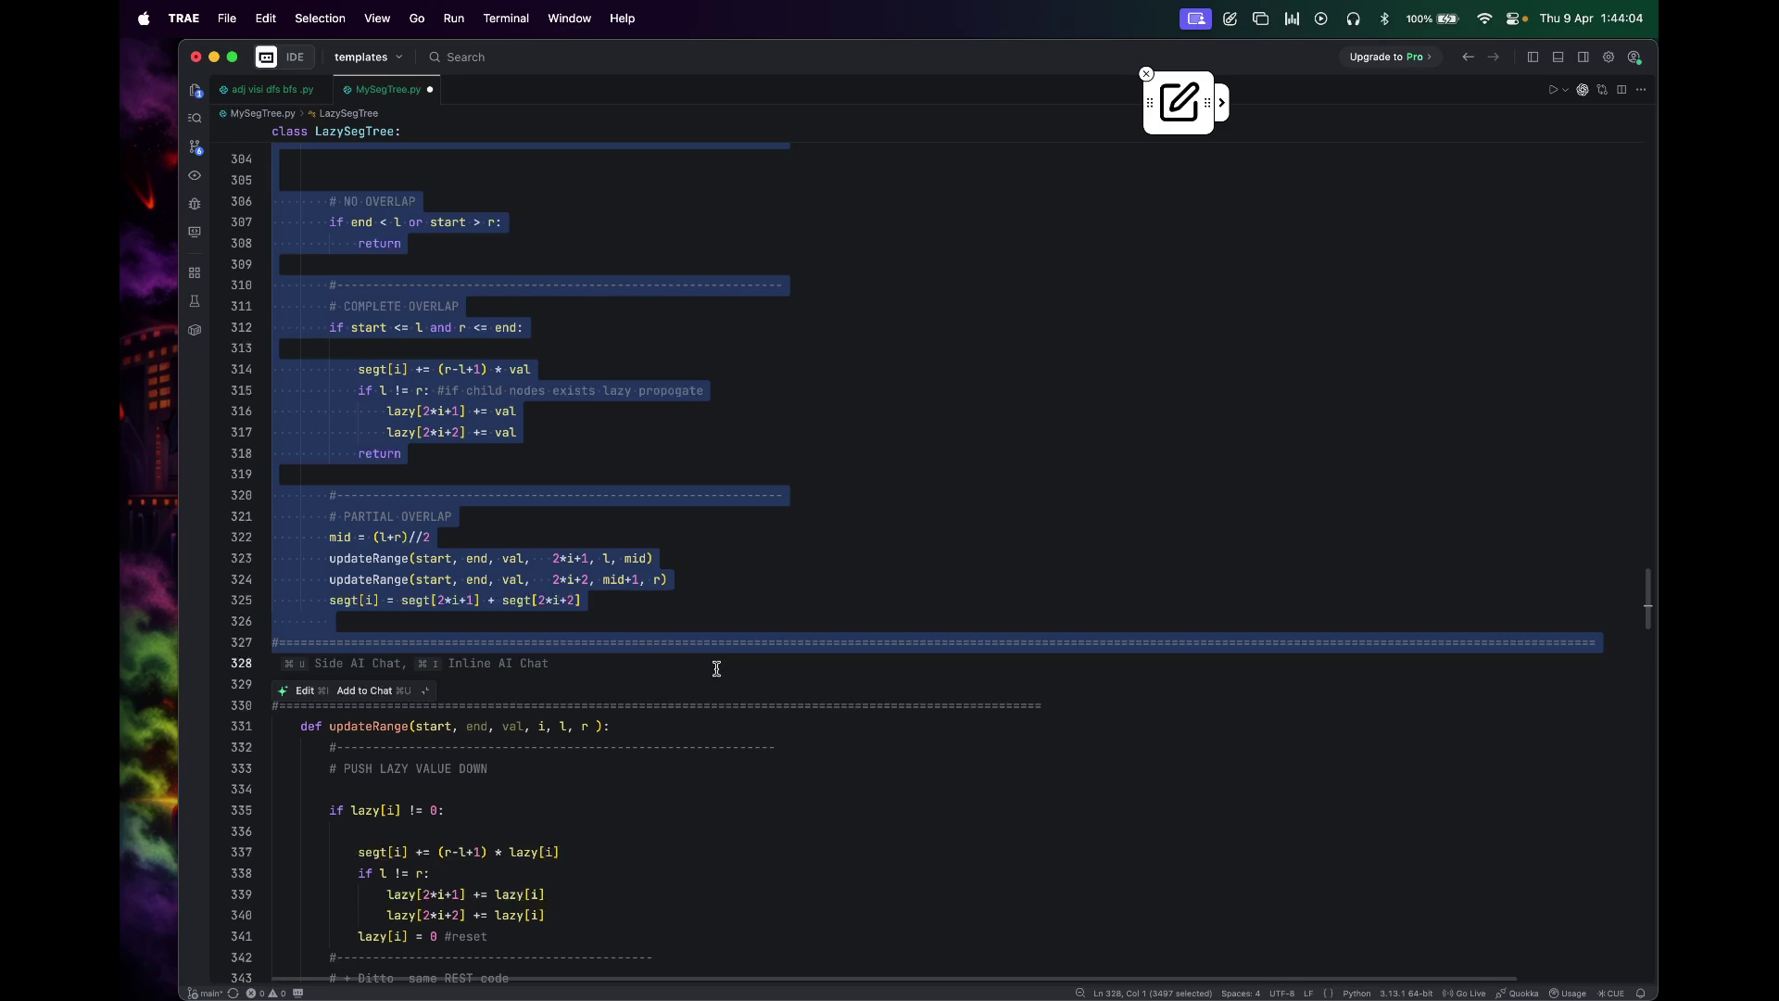
key(ctrl+Right)
right_click(1059, 789)
key(ctrl+Left)
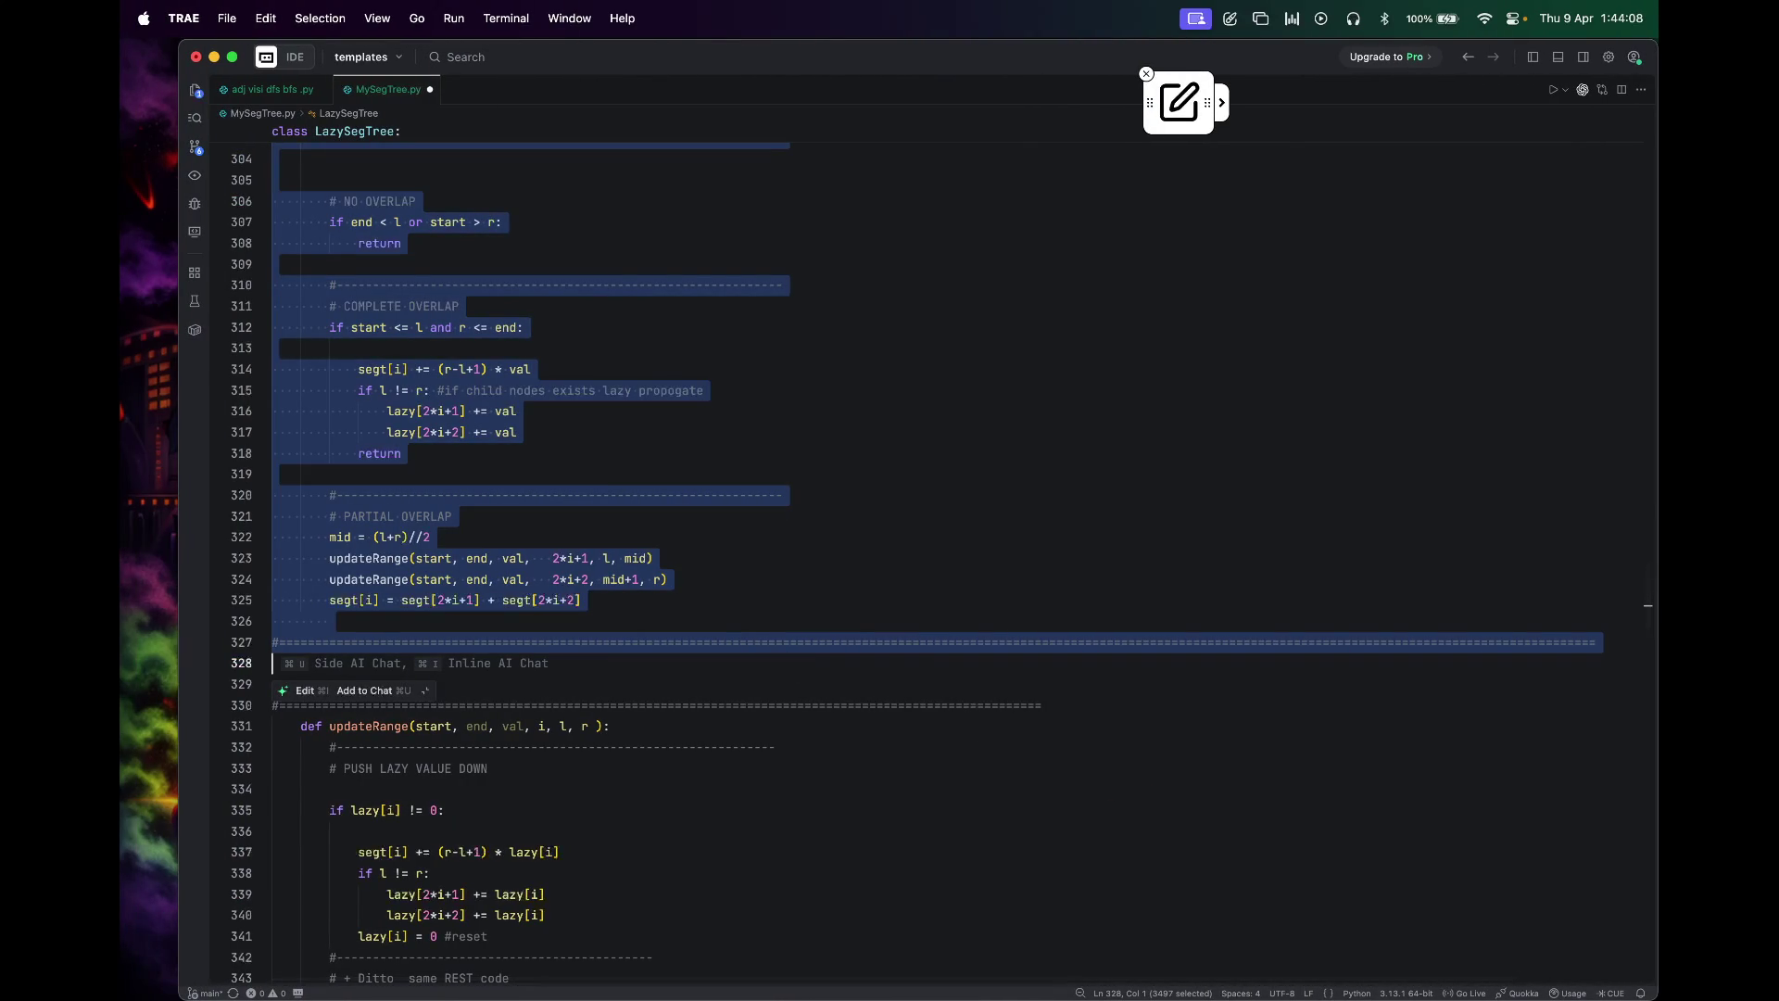
key(ctrl+Up)
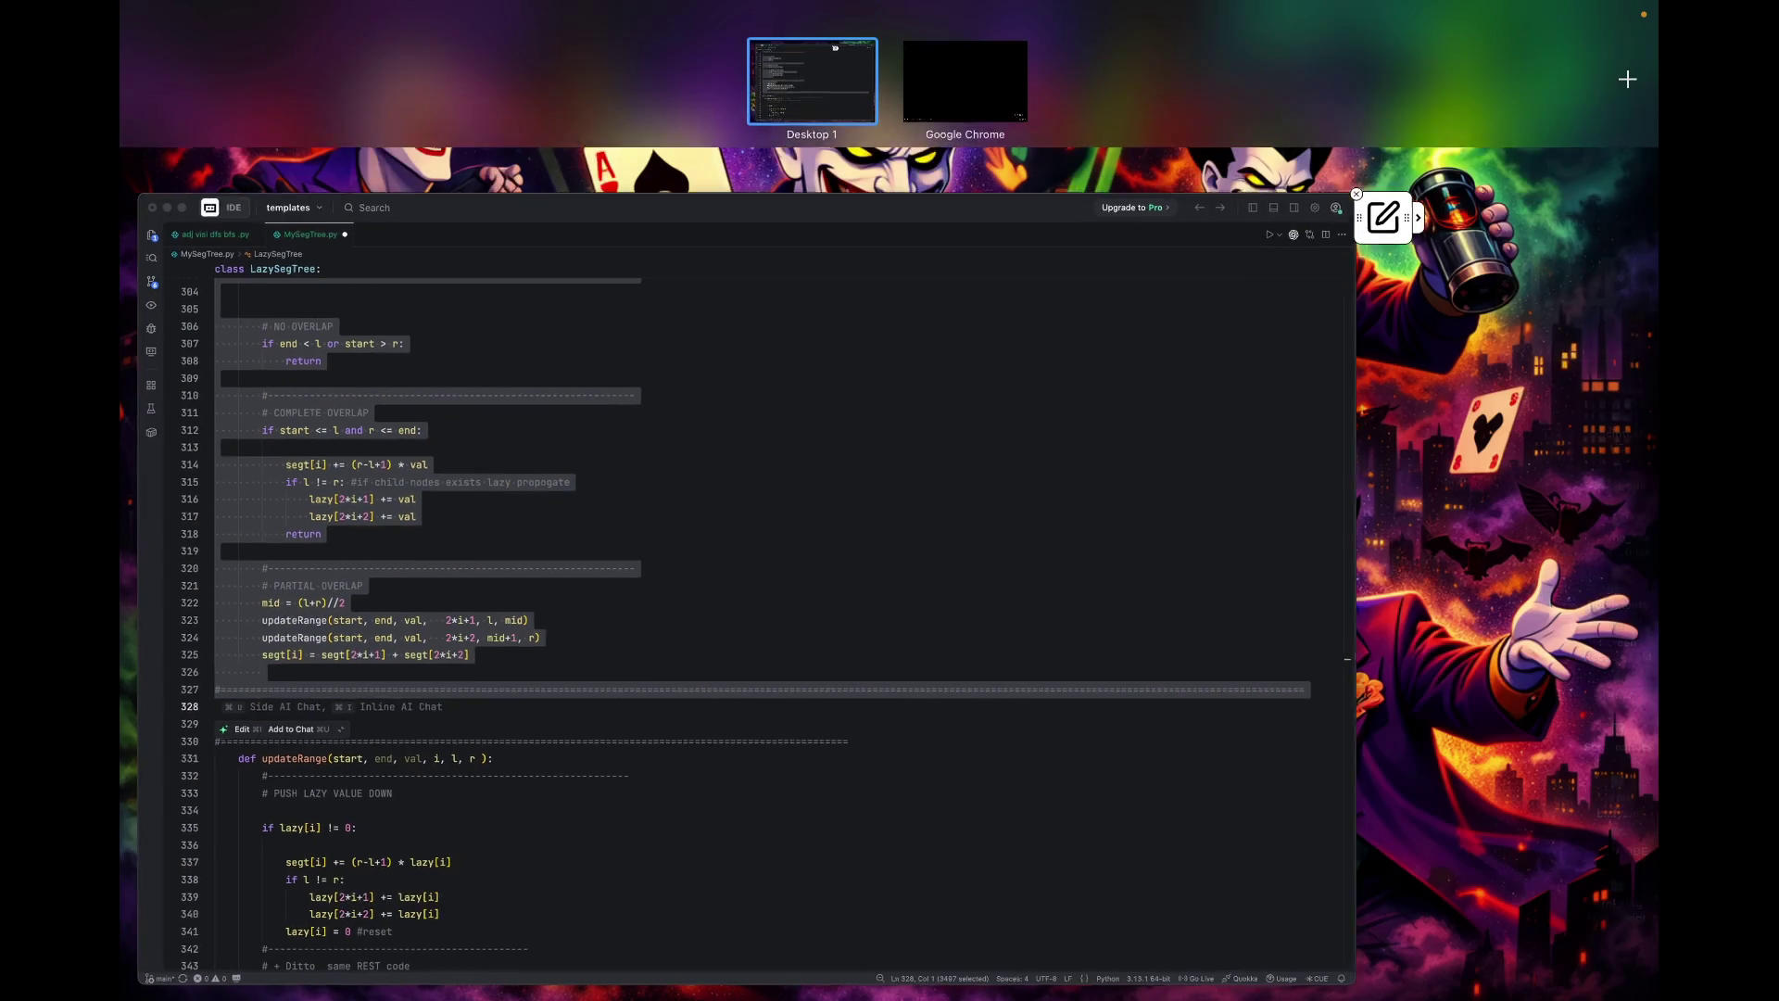
Step: Move ChatGPT to its own desktop, open the Segment Tree chat with the sidebar, and select the old draft
drag(834, 52, 1108, 64)
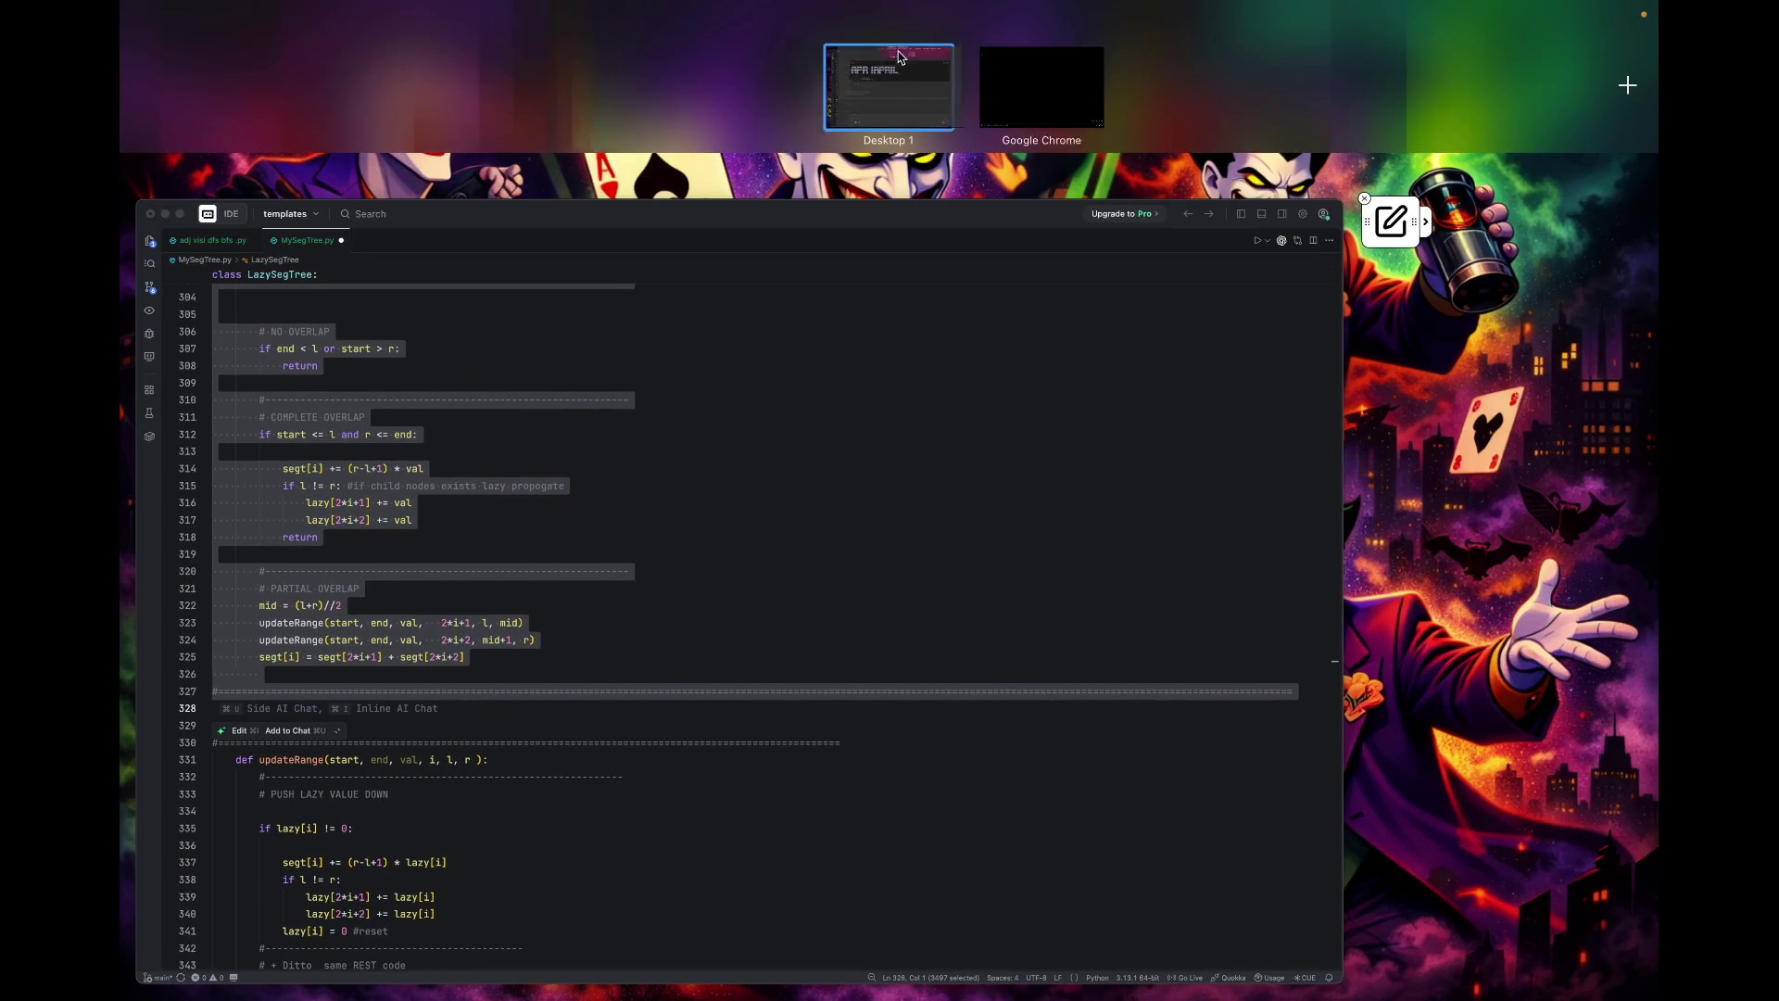
click(1108, 64)
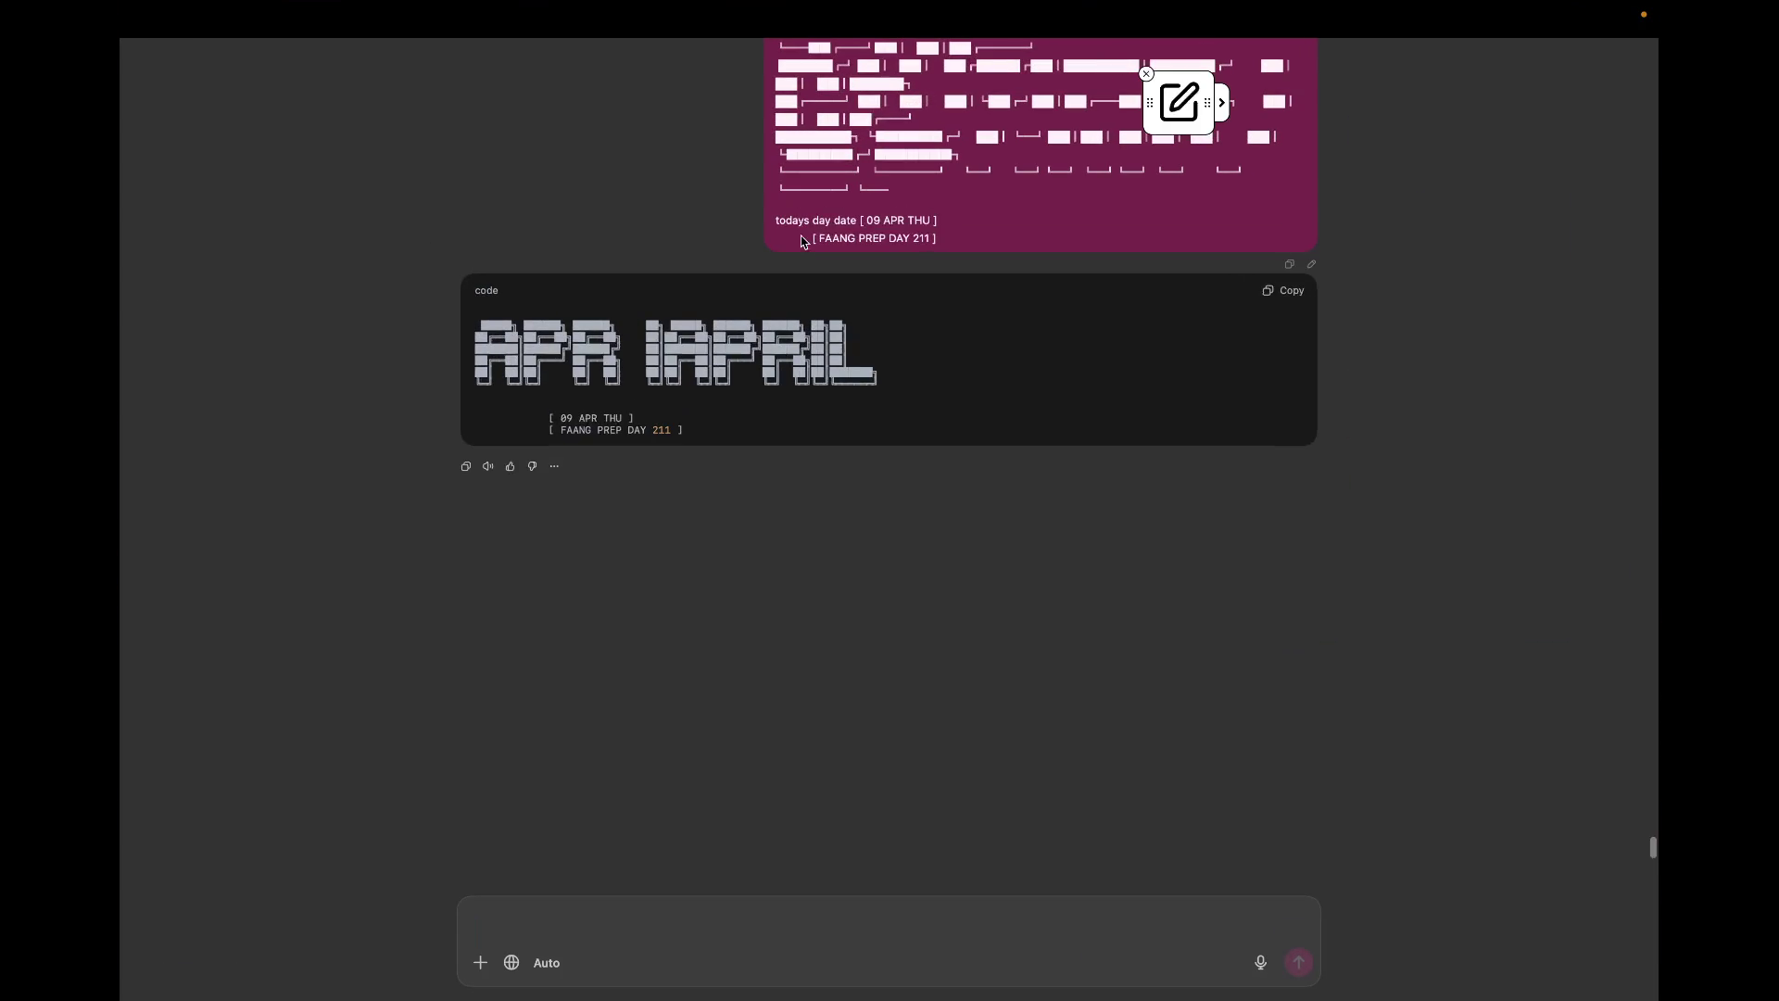
click(215, 61)
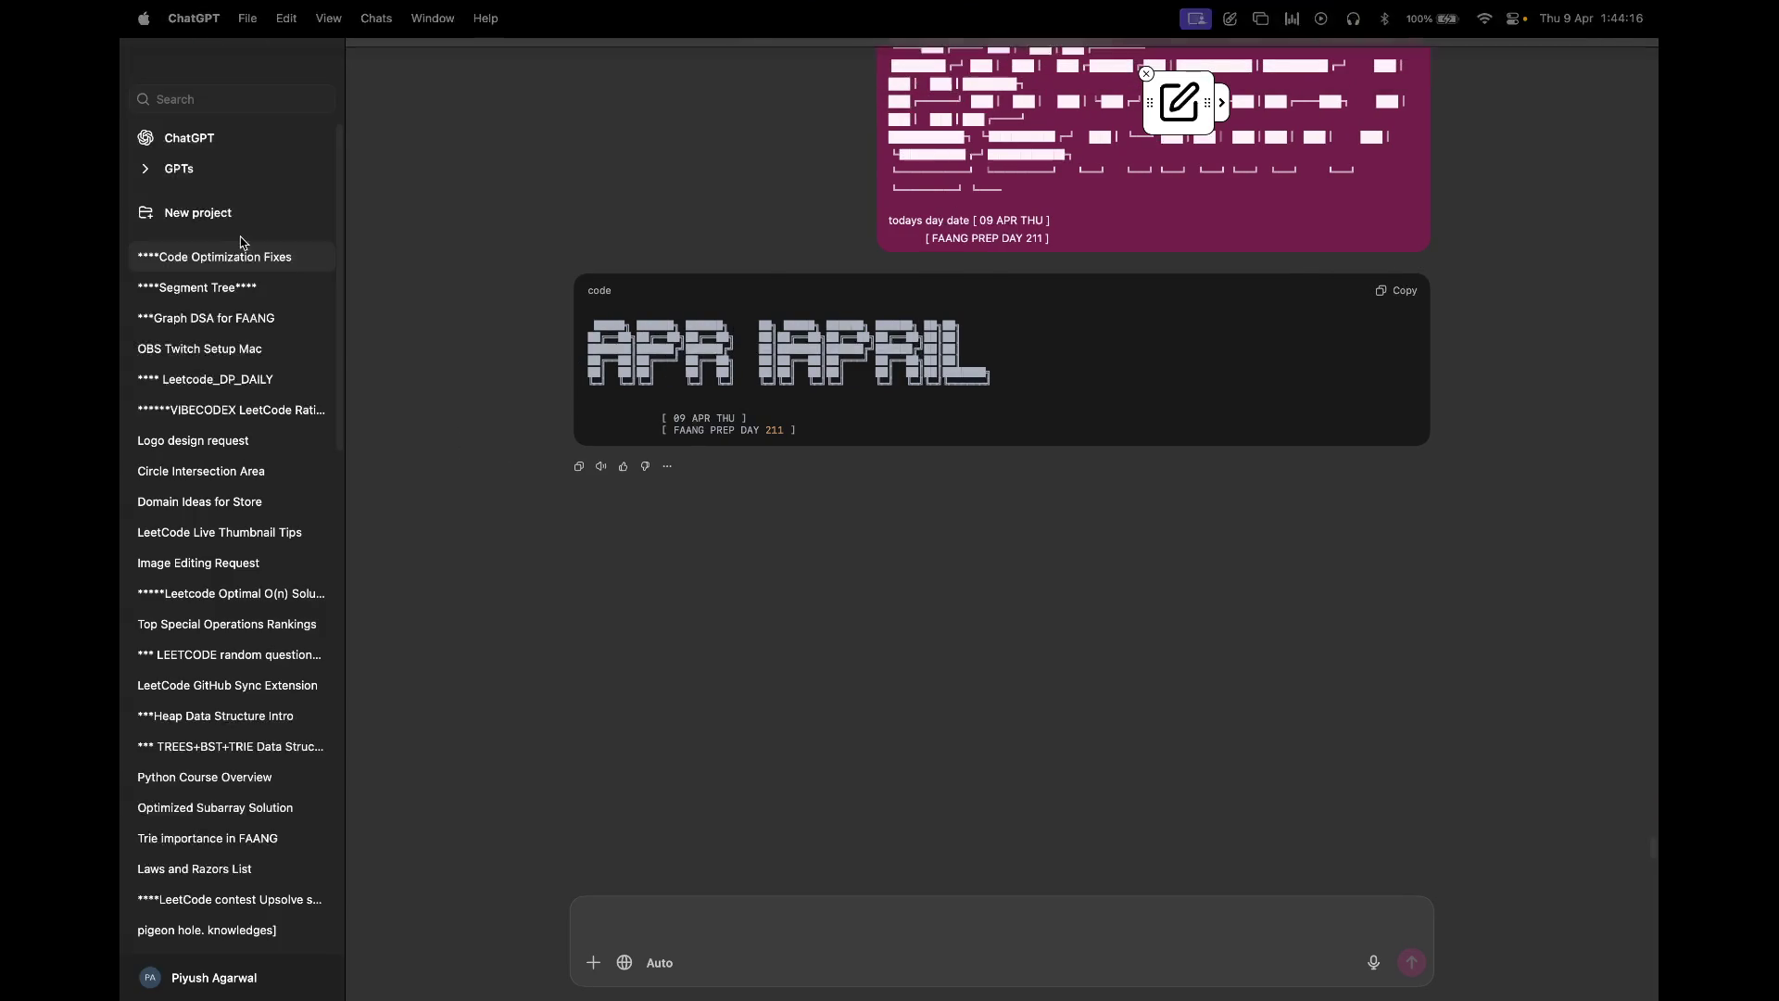
double_click(224, 278)
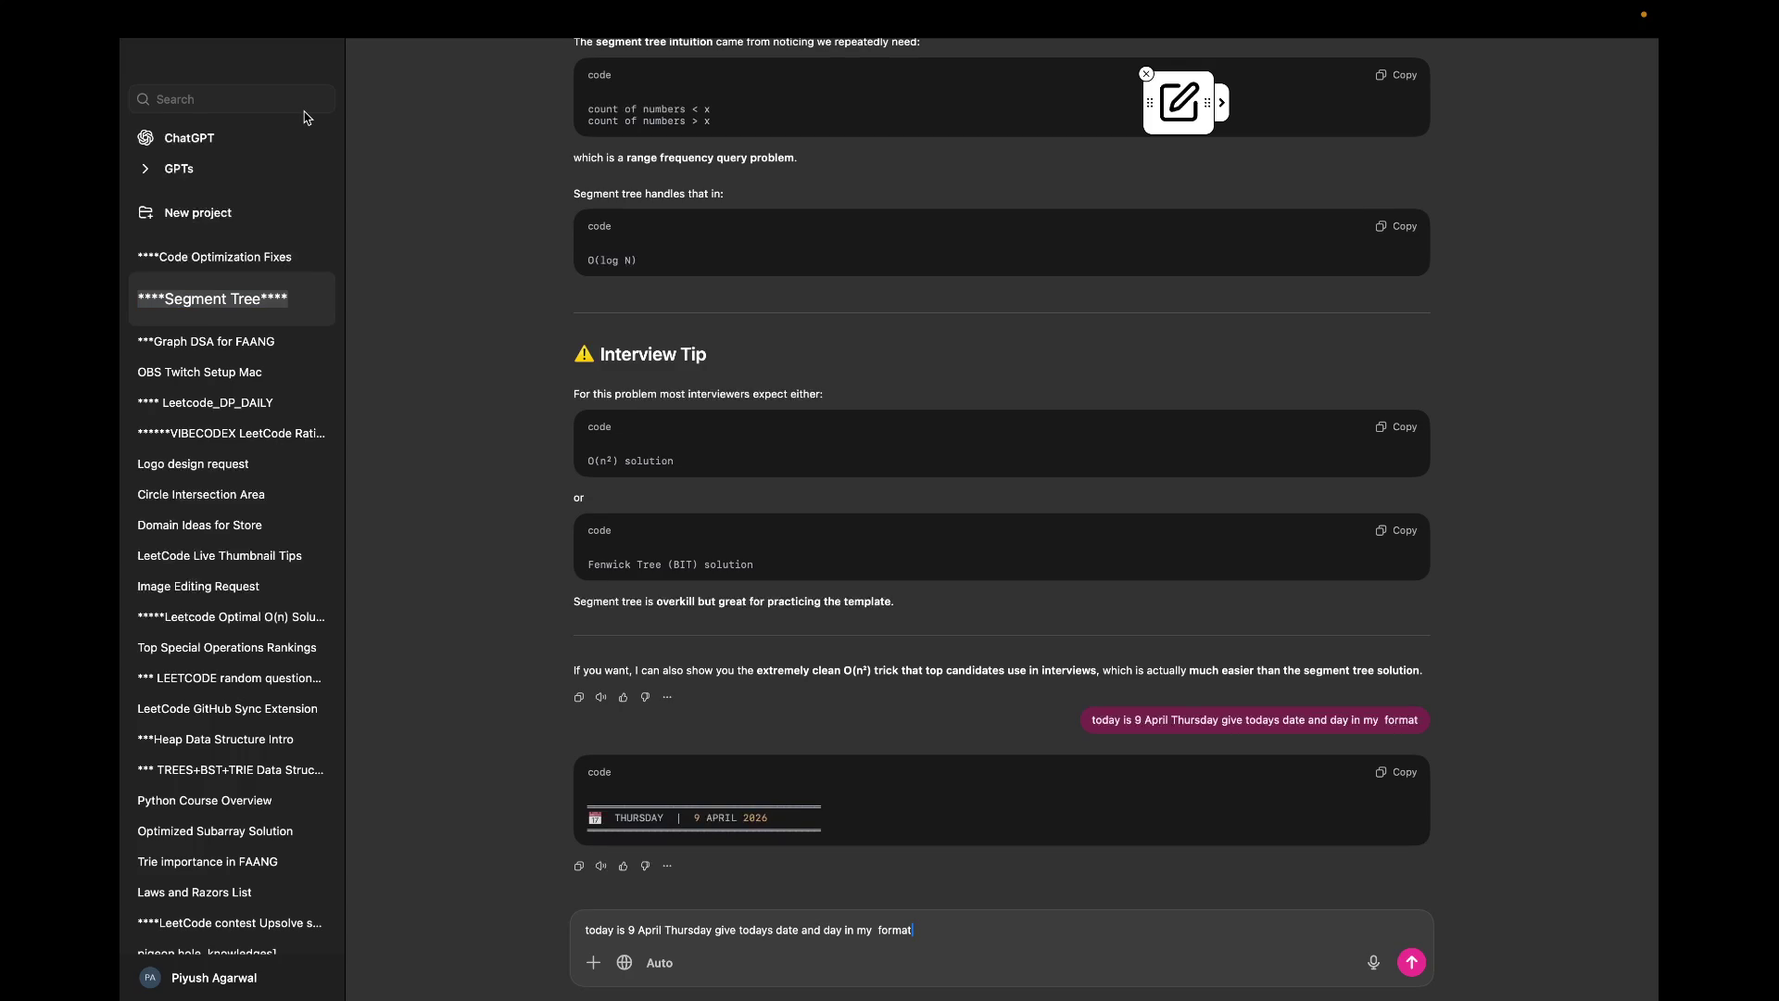
key(ctrl+a)
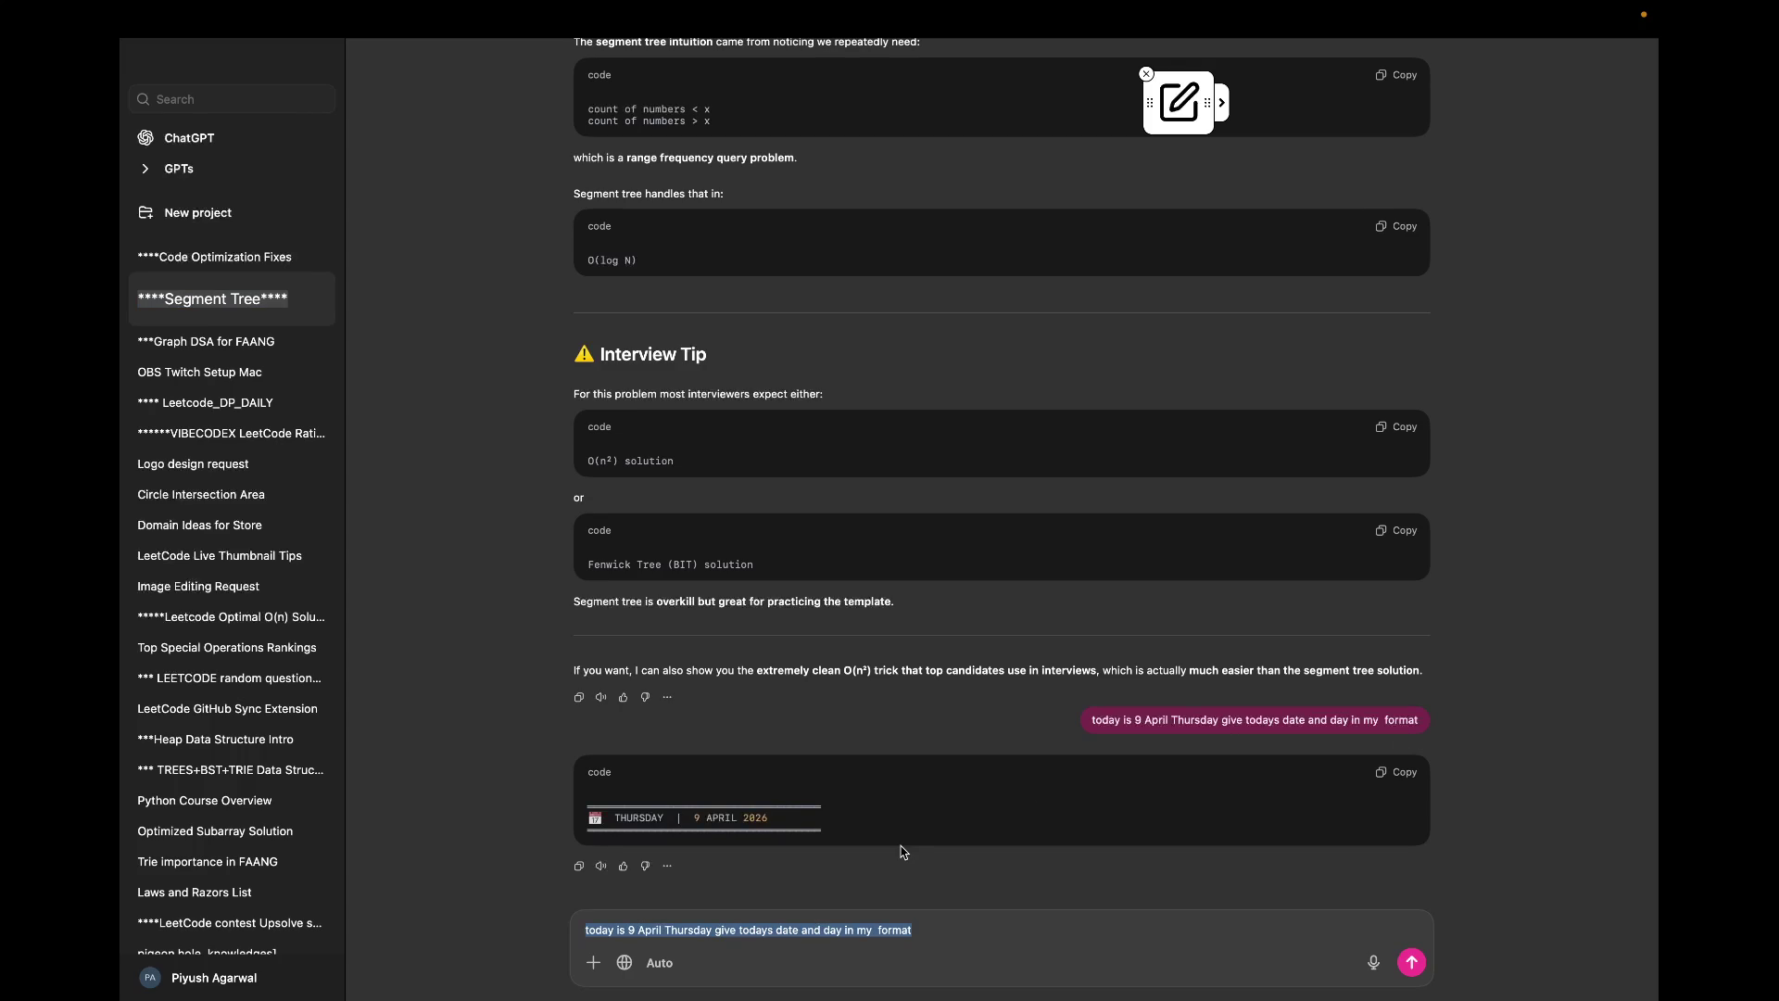
Step: Paste the copied updateRange code into the composer and begin the lazy-propagation question, fixing typos
key(ctrl+v)
text(tel me)
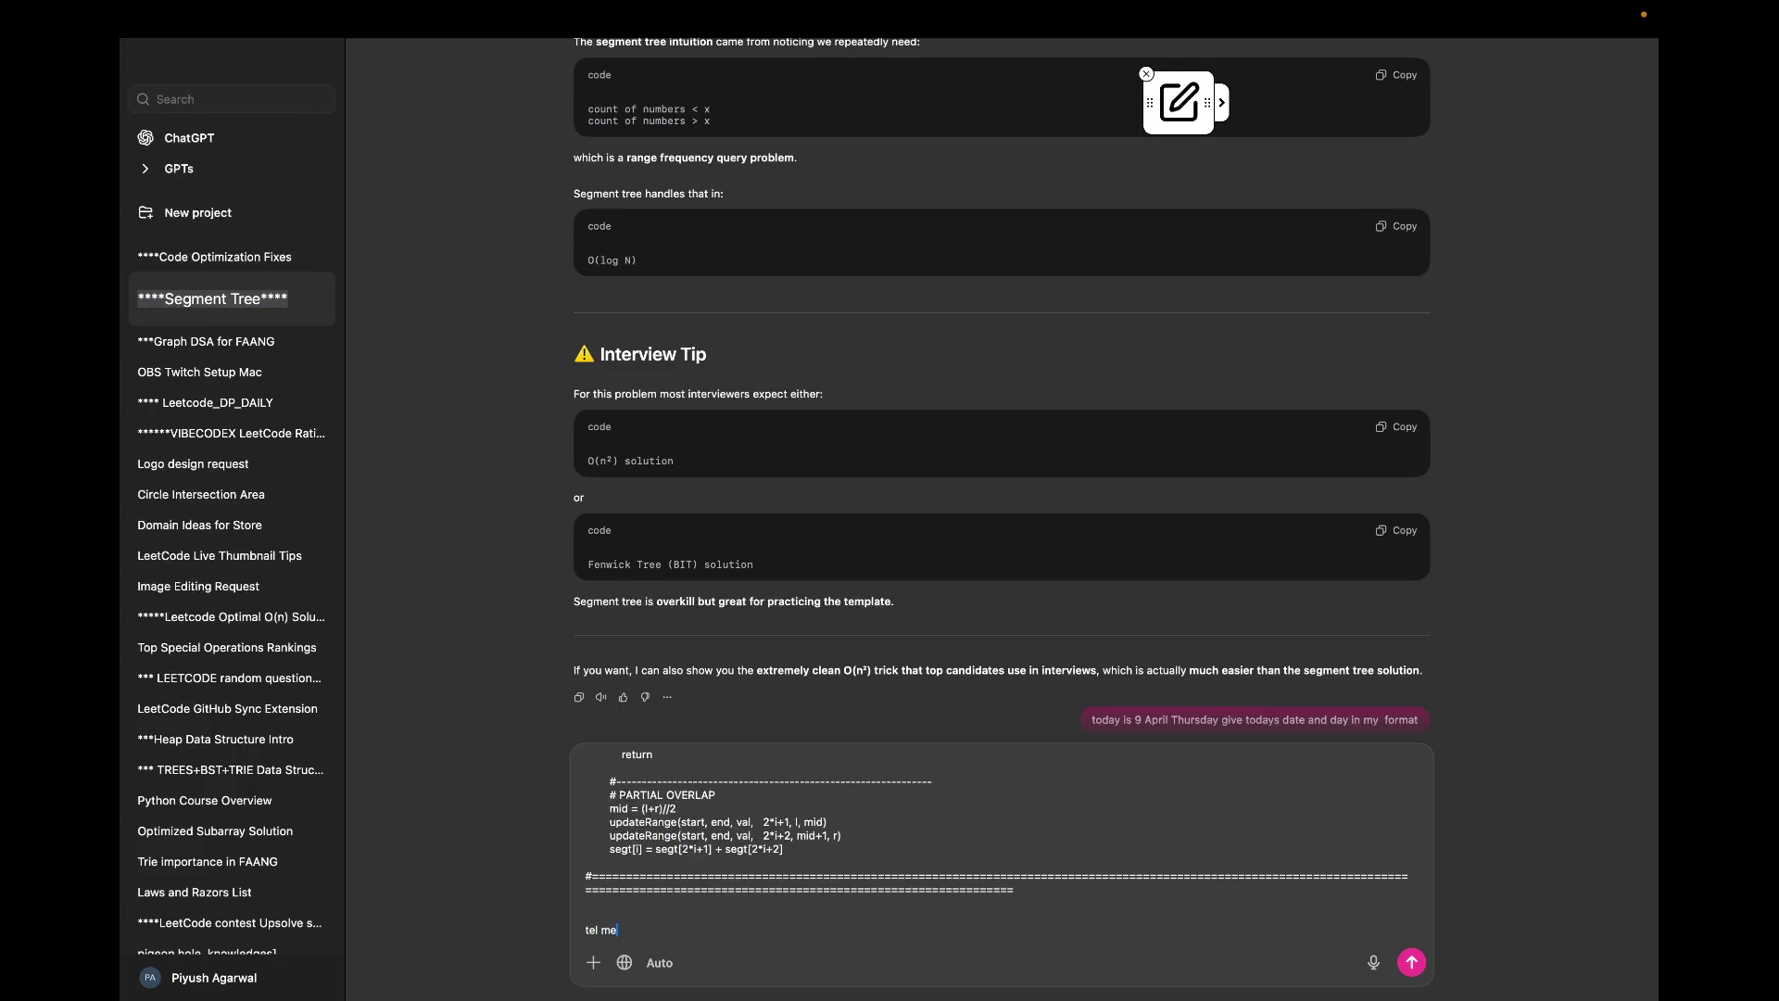
text( what is the idea behn)
key(BackSpace)
key(BackSpace)
text(hind using lazy a)
text(rray)
text( ,, i get how we doing simiar things I)
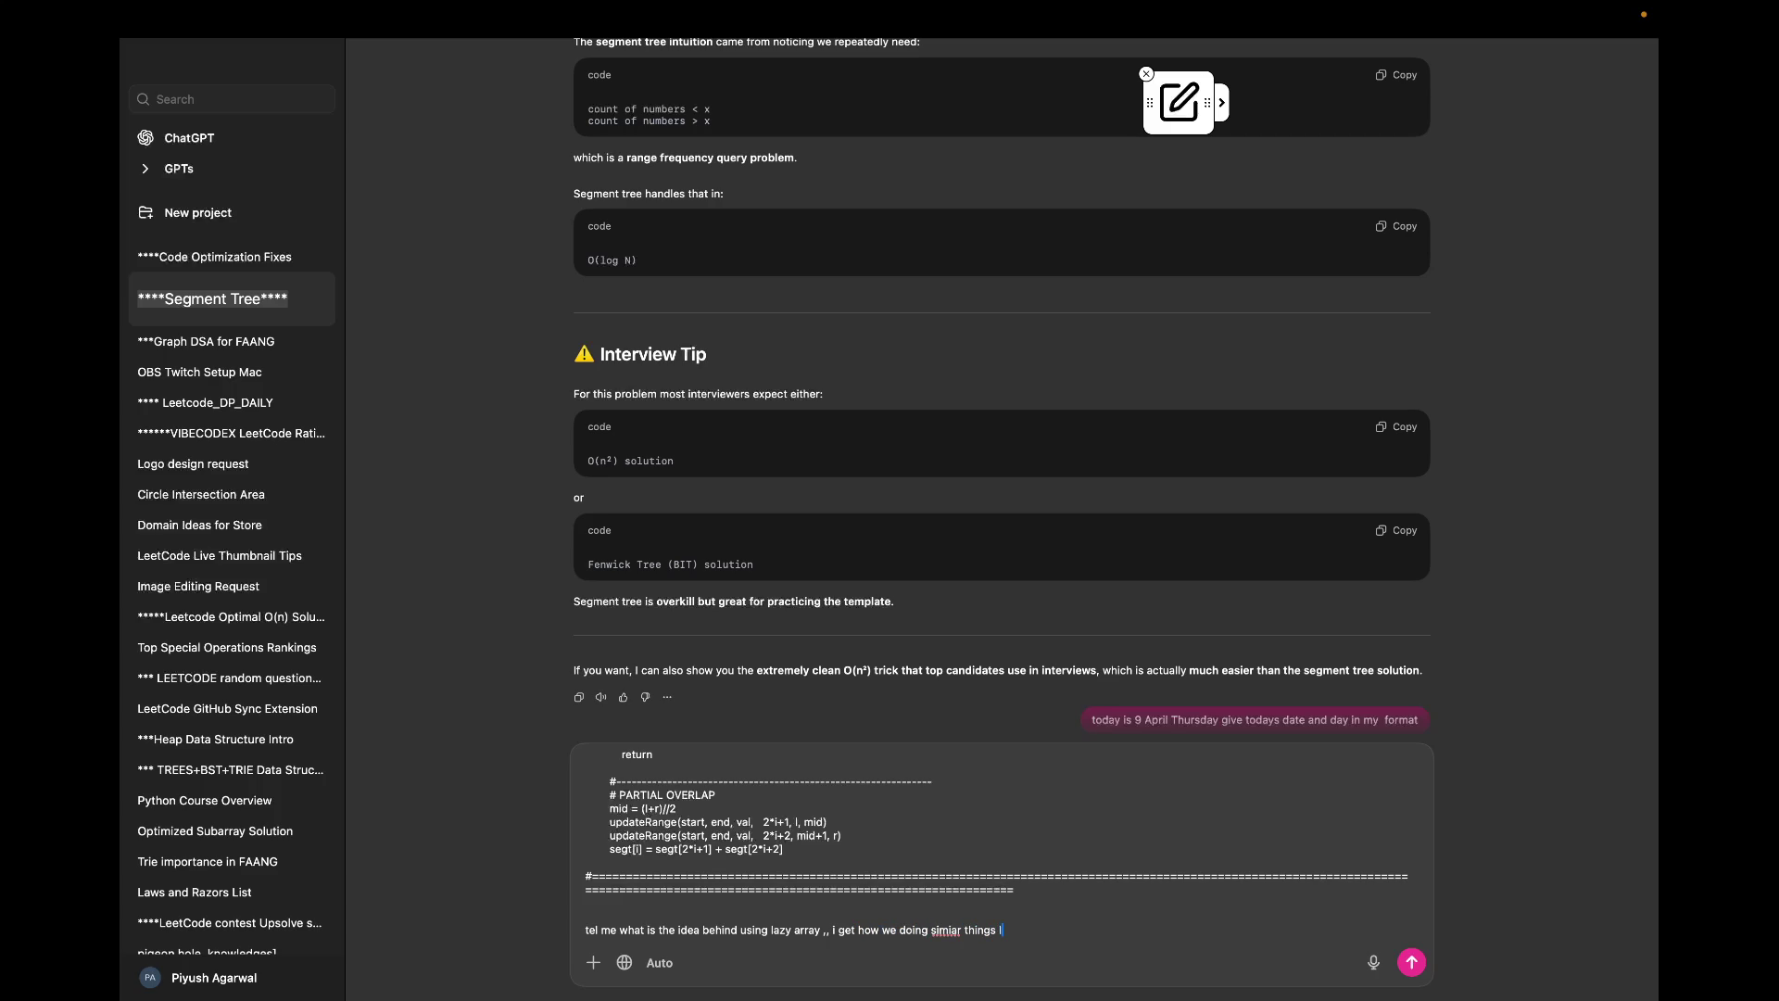
text( lie the sgt code but i dont get this propogaitng)
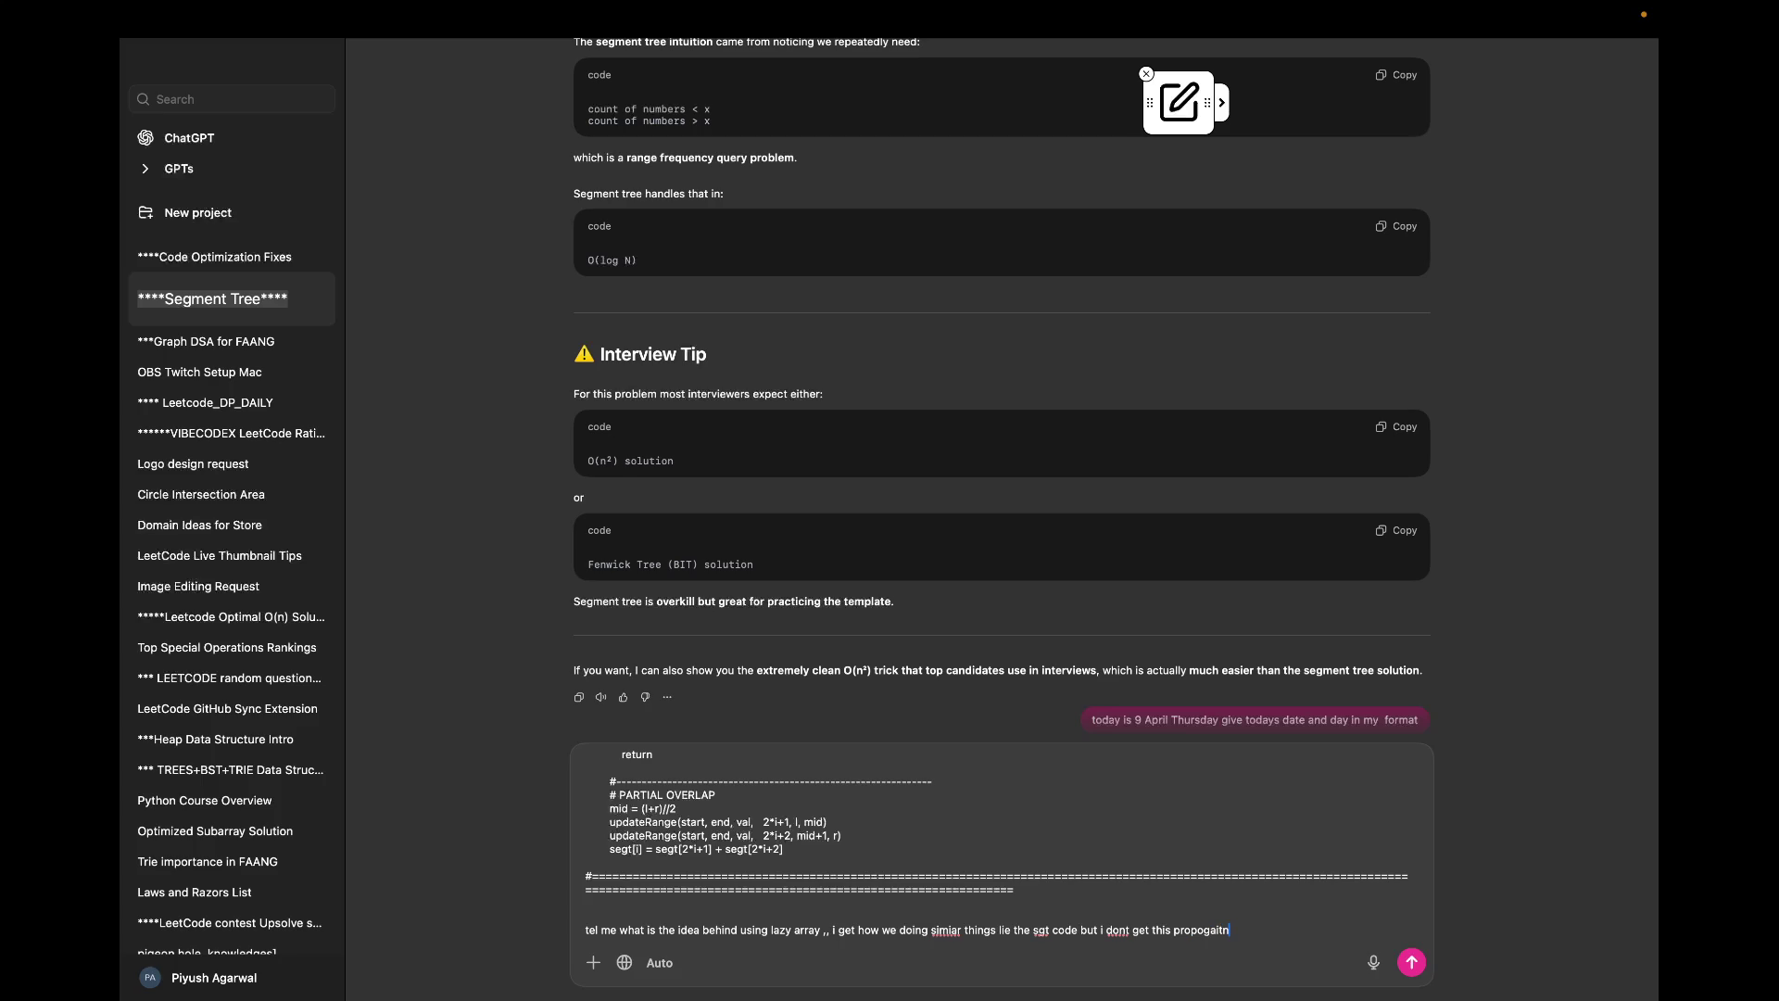
text( changes i)
text(n chold)
text( p)
key(BackSpace)
key(BackSpace)
key(BackSpace)
key(BackSpace)
key(BackSpace)
key(BackSpace)
text(lazy)
text( array thaing i)
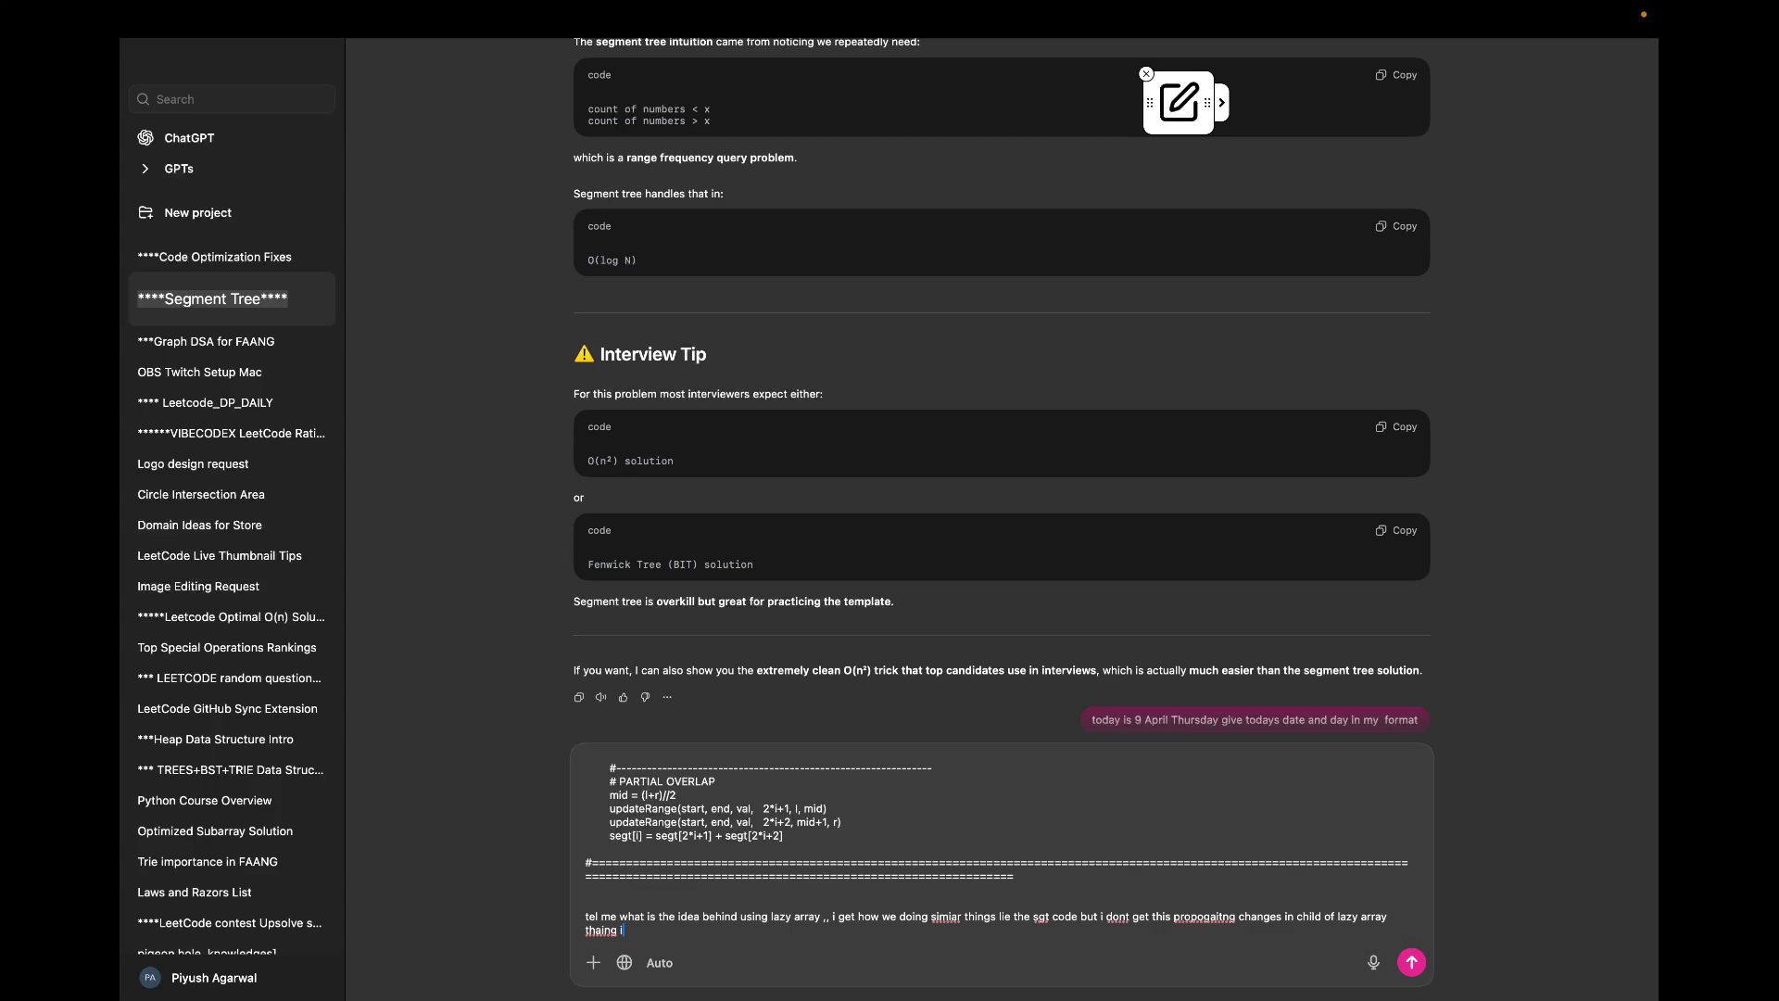
text( need to un)
text(derstand this thing in depth why this)
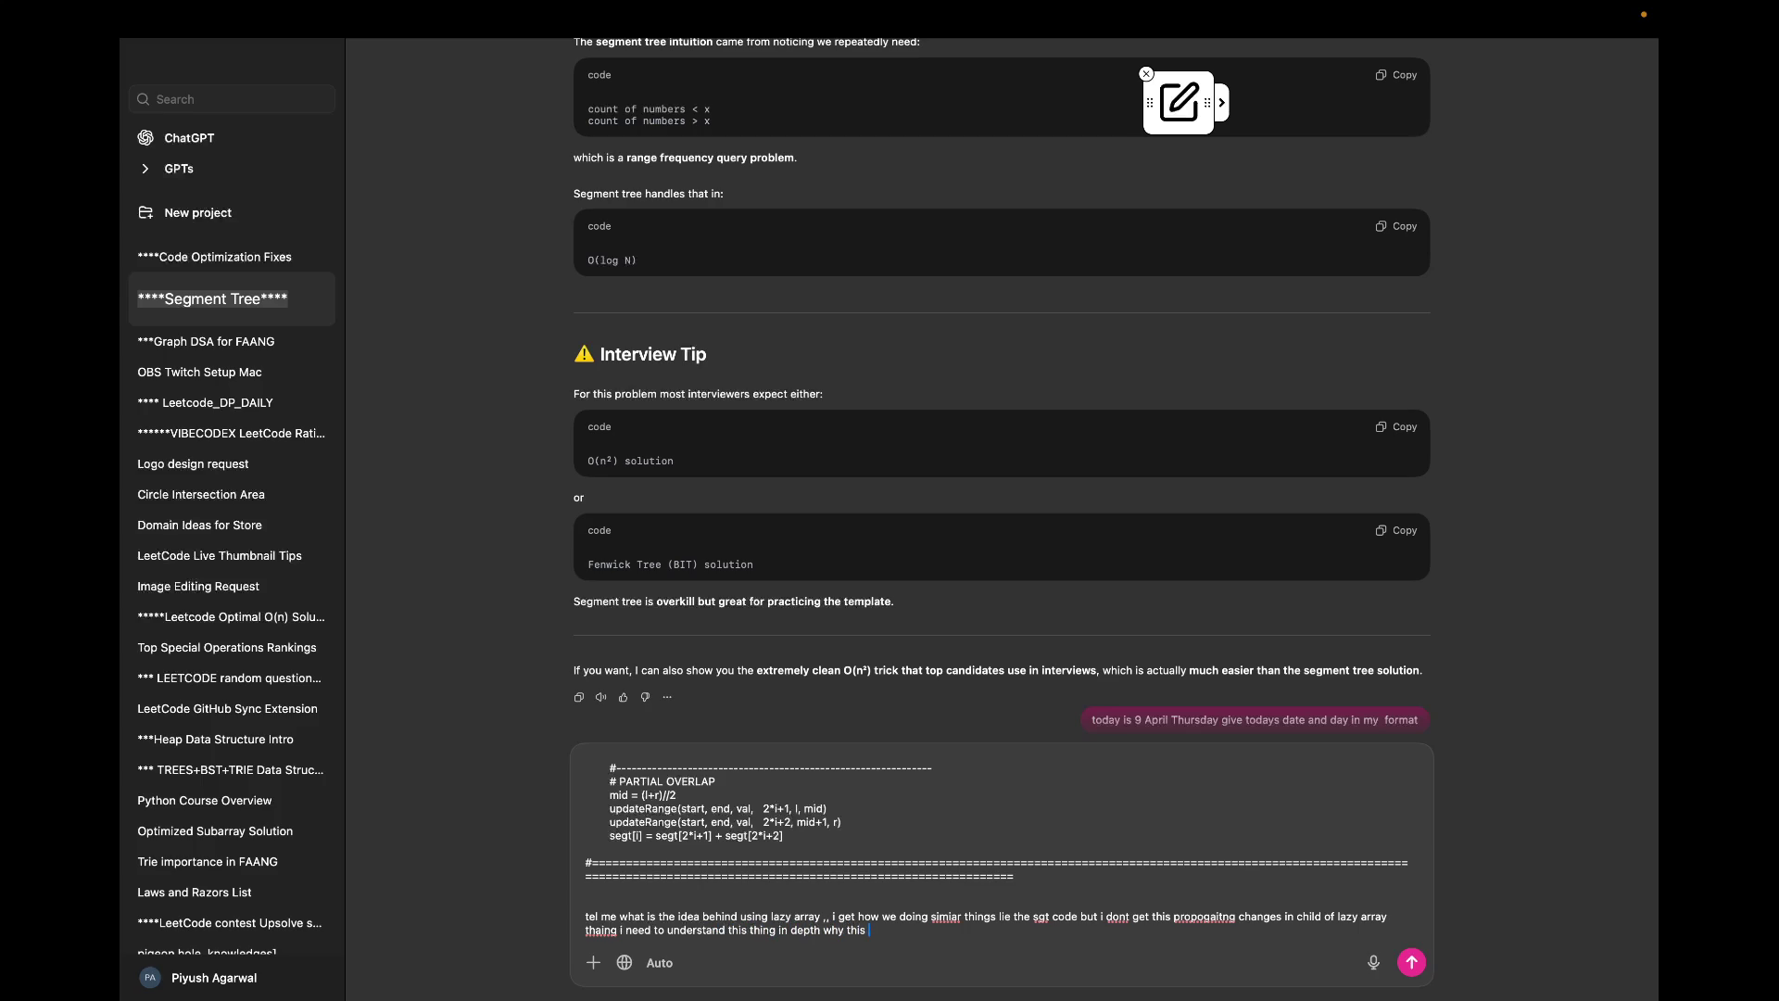
text( is happening)
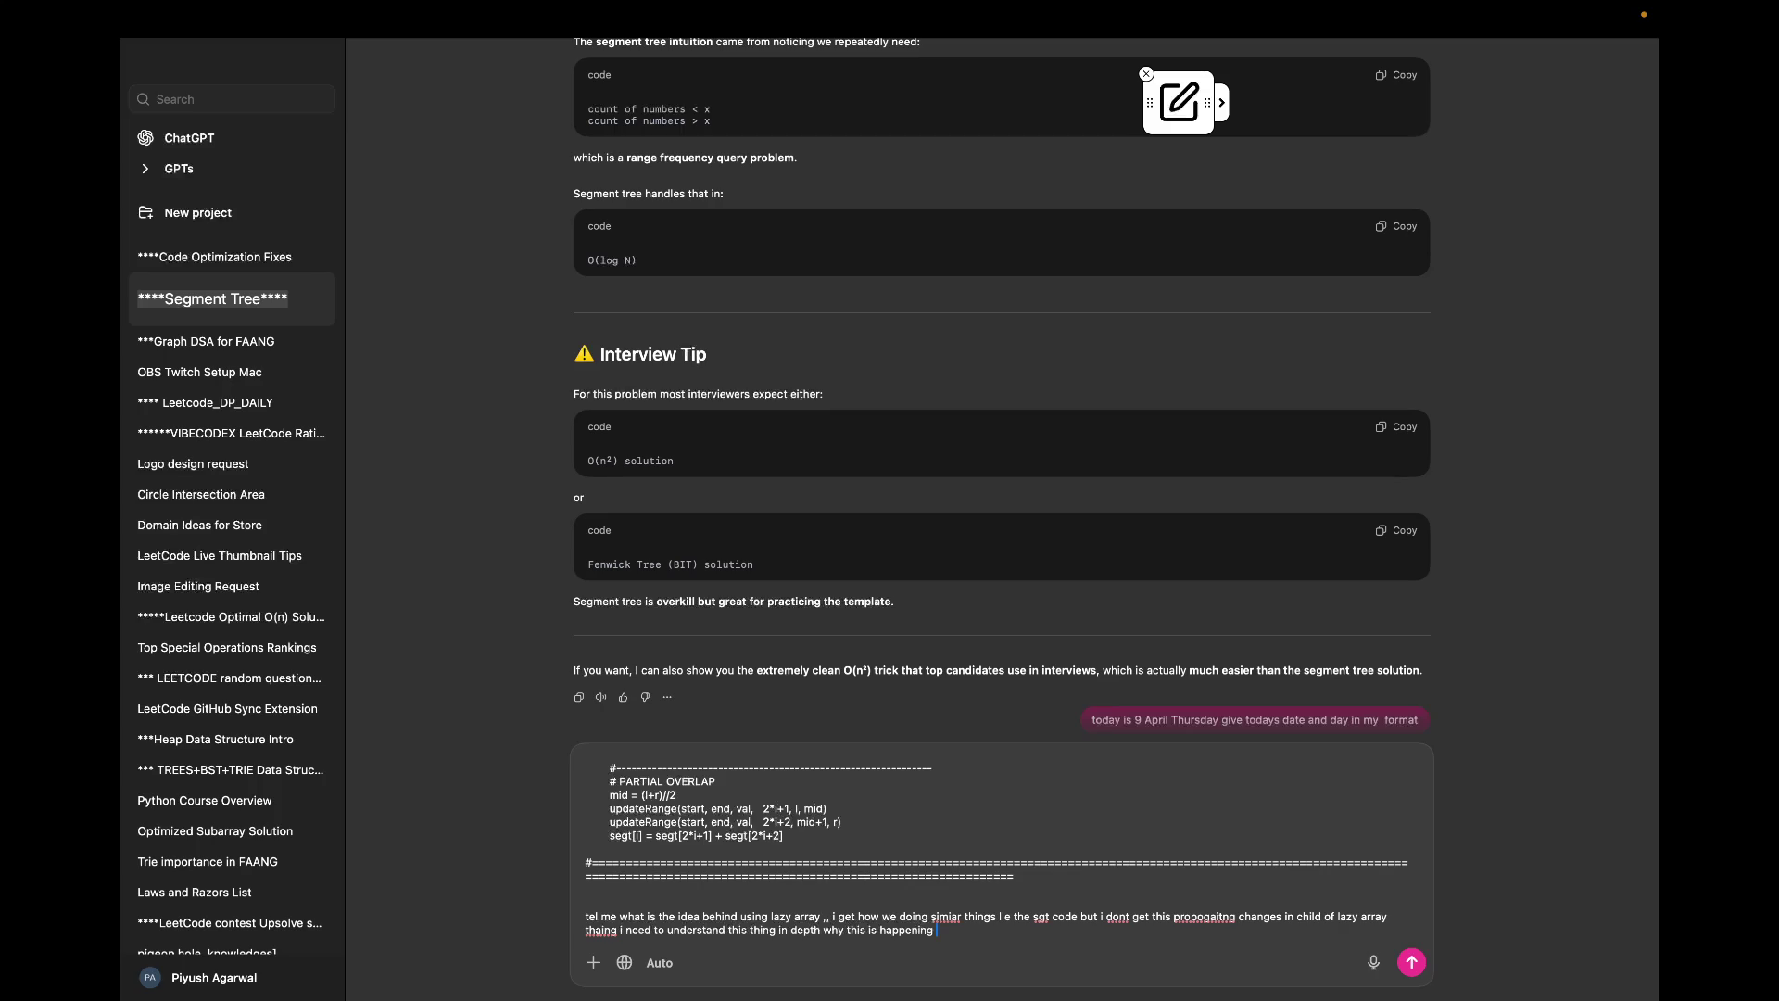
text( i )
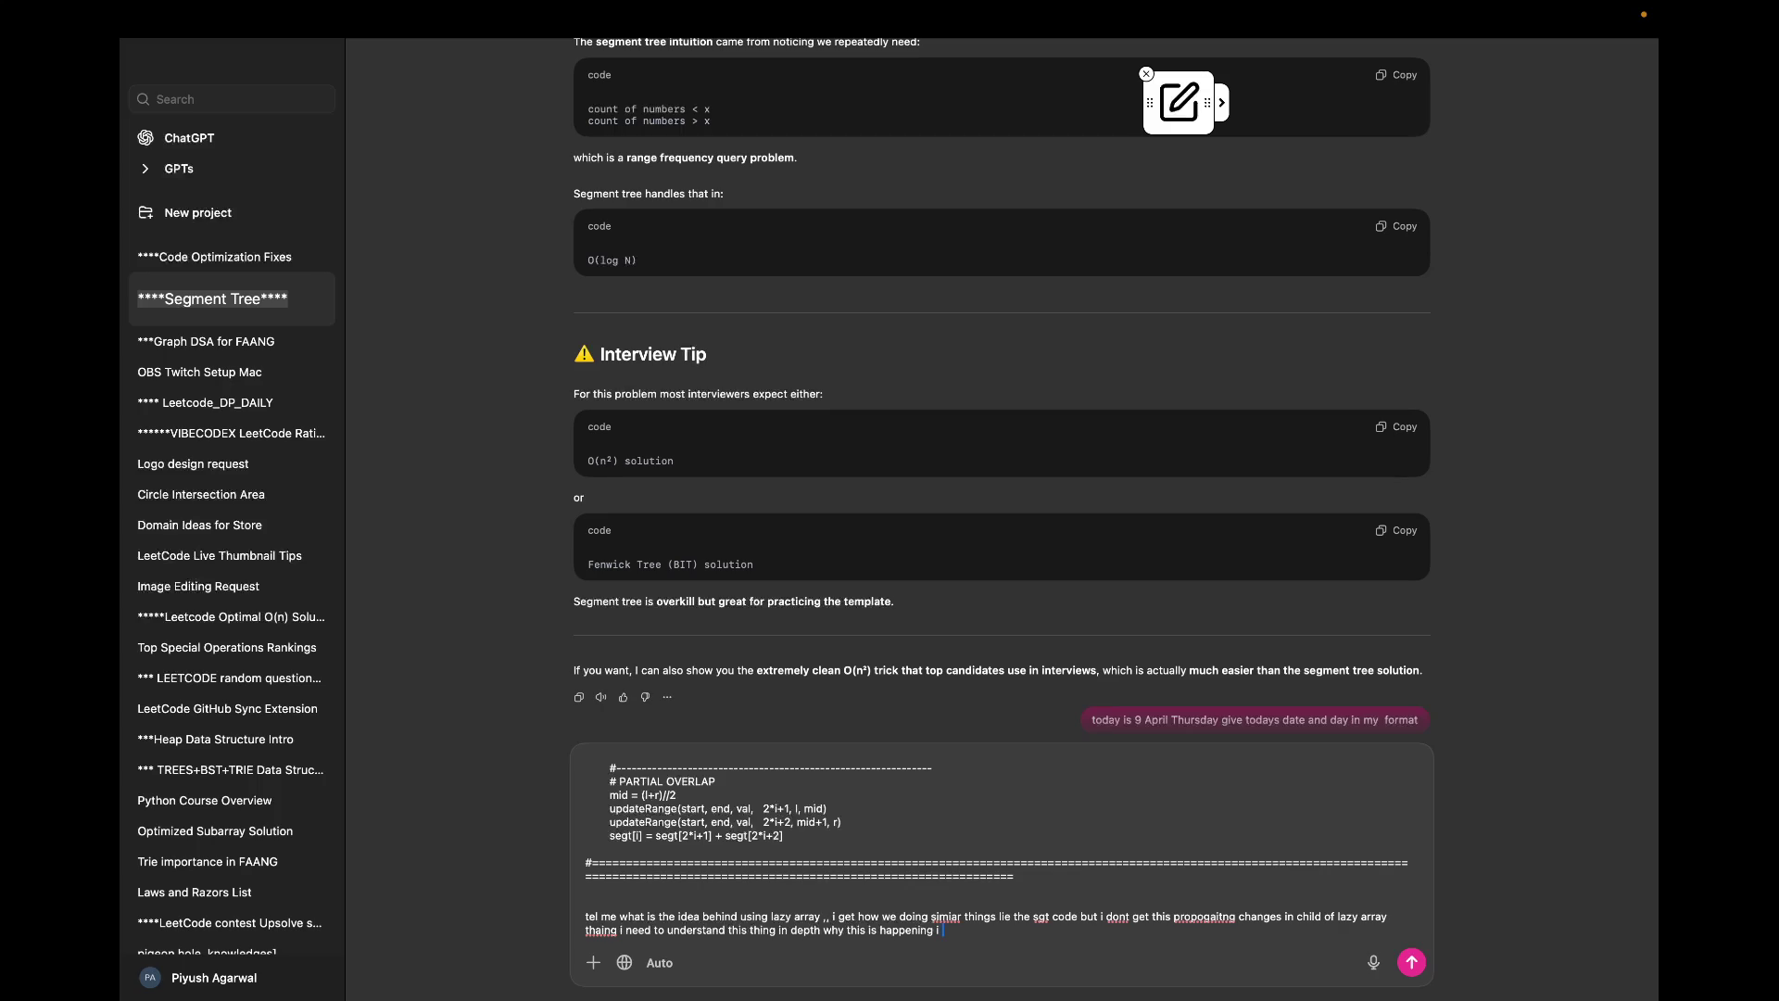
text(dont get the)
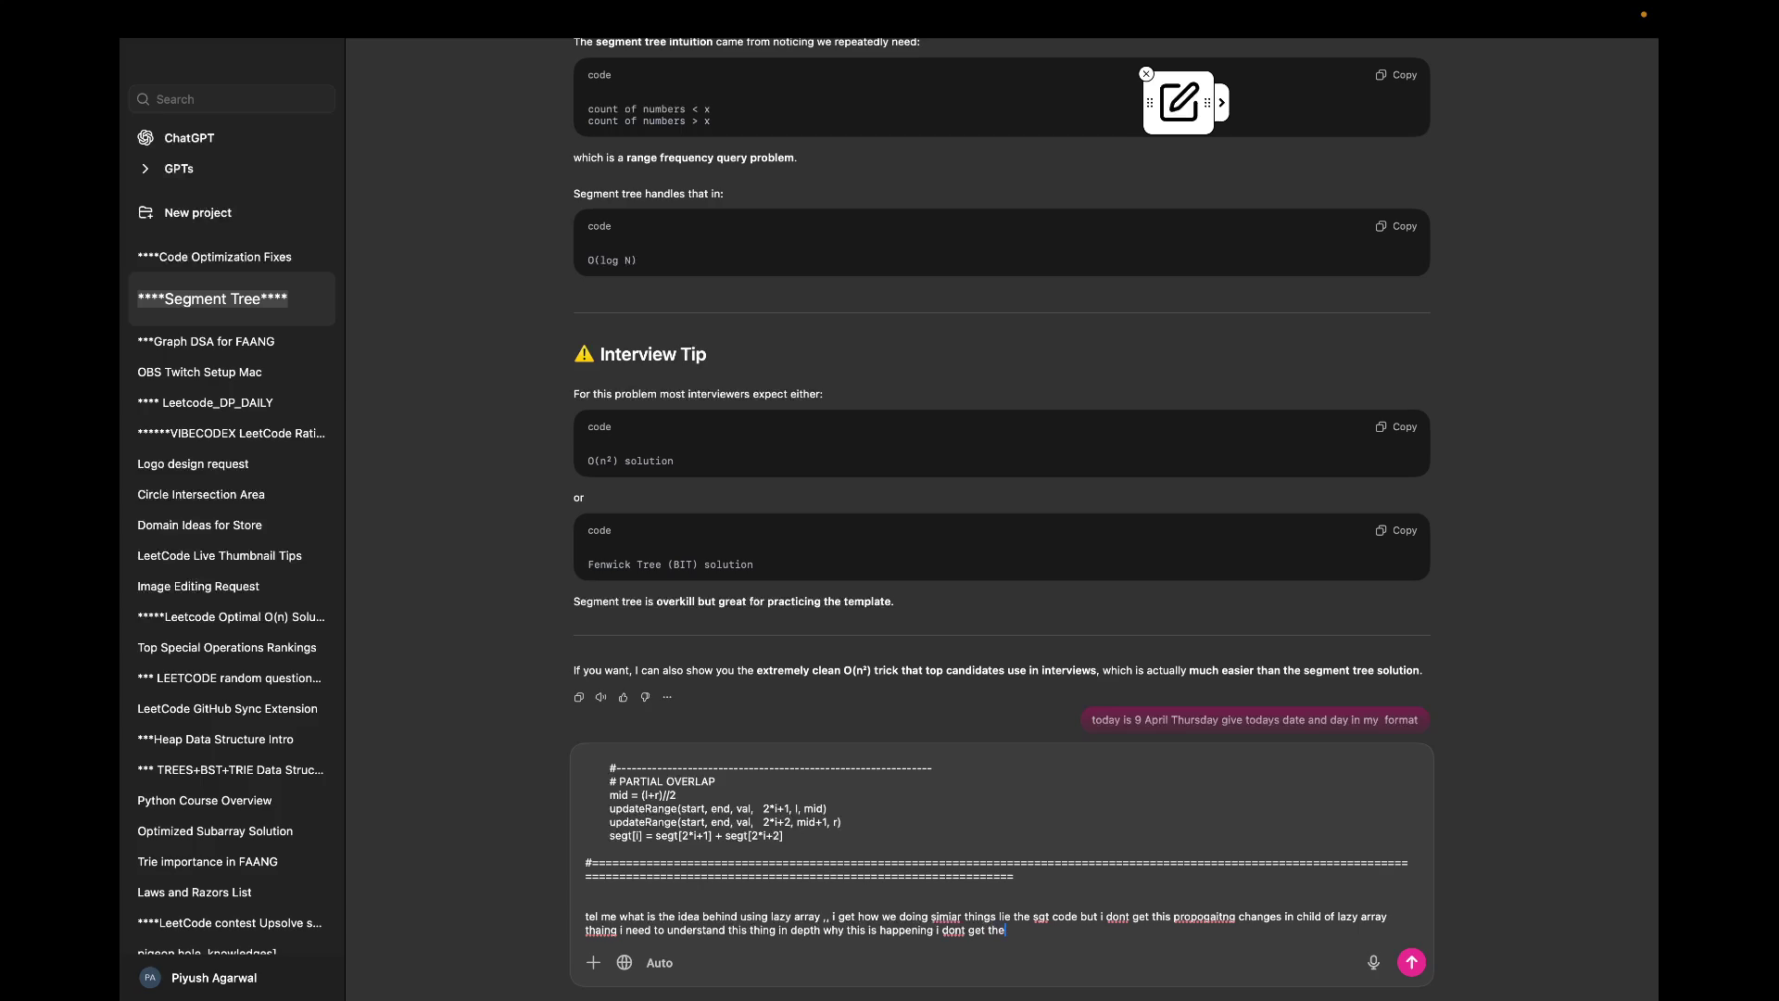
text( idea of using a la)
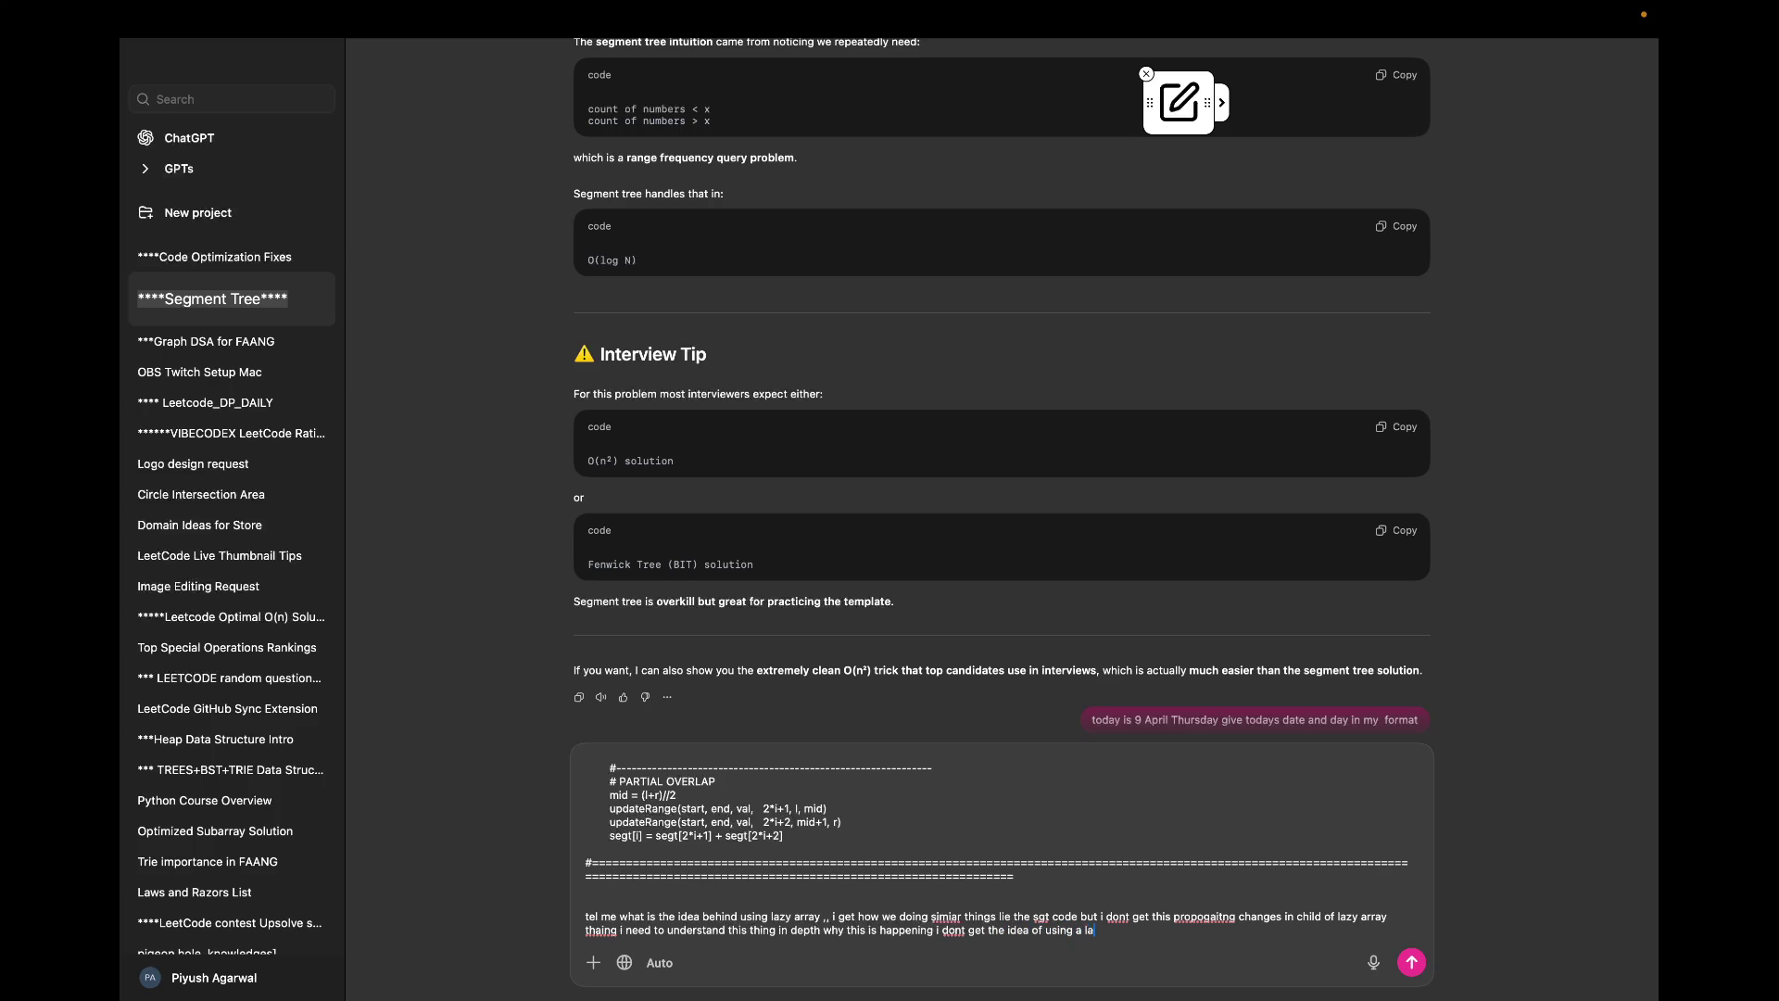
text(zy array i t)
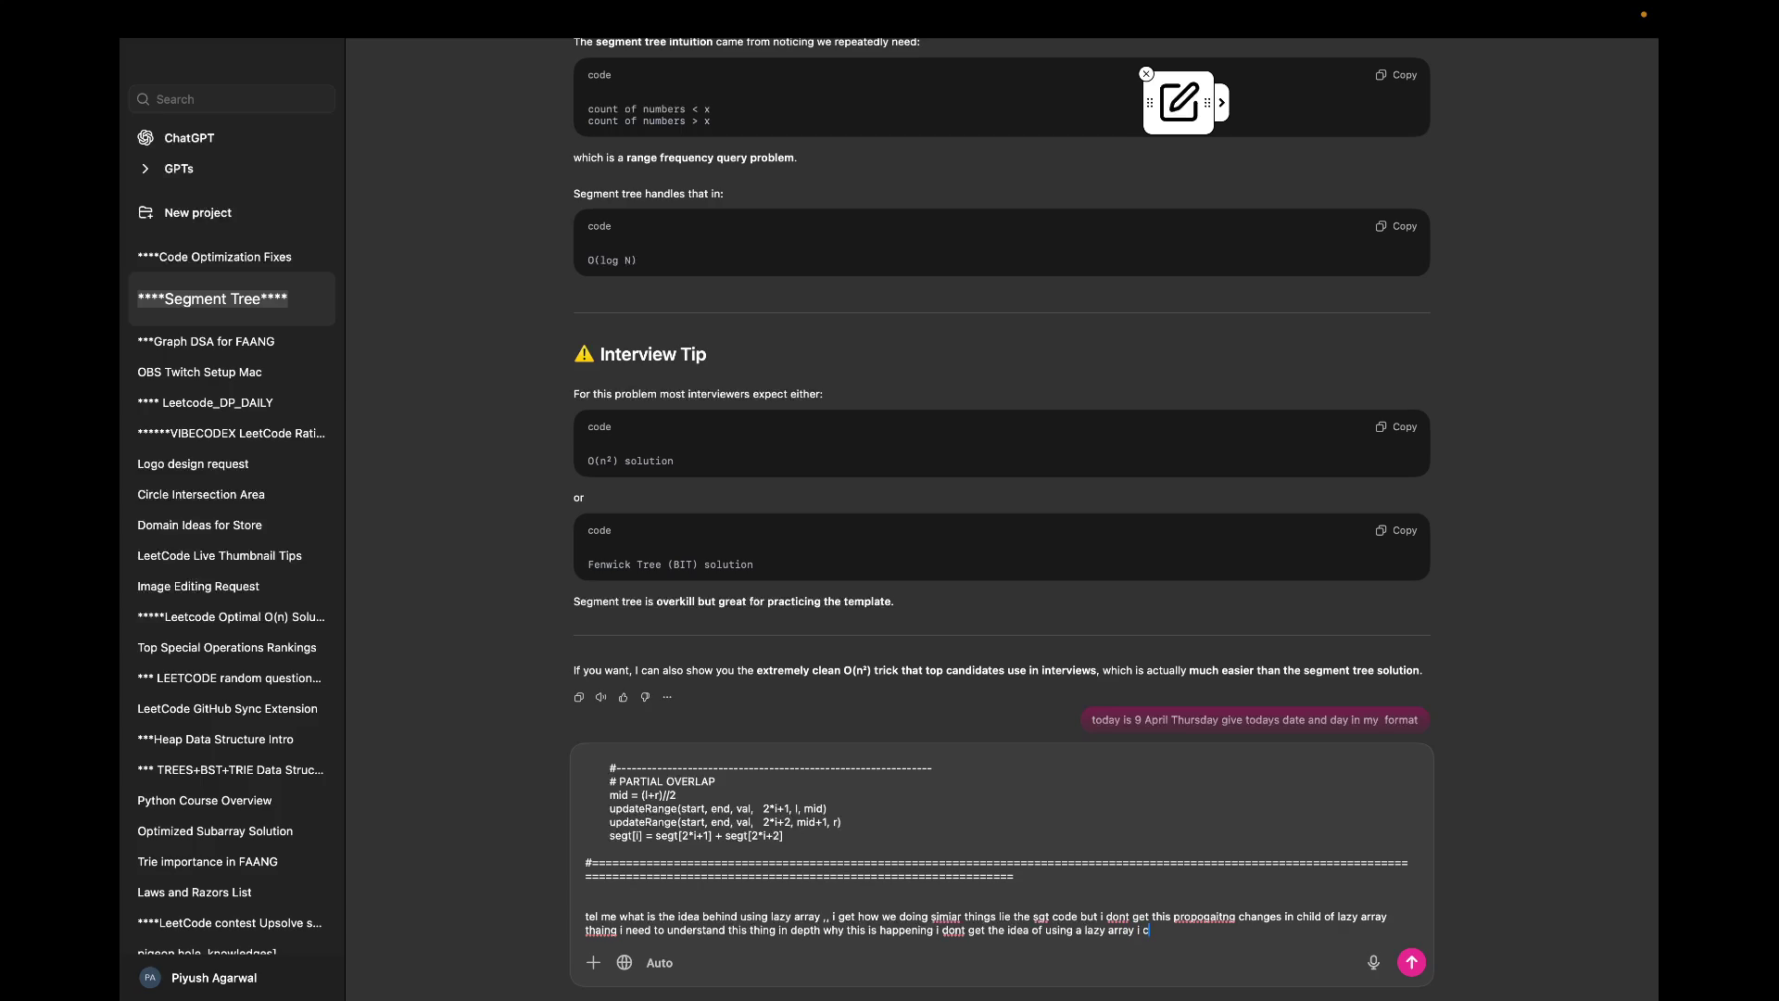
text(hi)
text( why cant)
text( we ki)
text(st)
Step: Finish and send the question asking why a separate lazy array is needed, correcting typos
key(BackSpace)
key(BackSpace)
key(BackSpace)
text(just ude)
key(BackSpace)
key(BackSpace)
text(se a sinngle arrrya only ex)
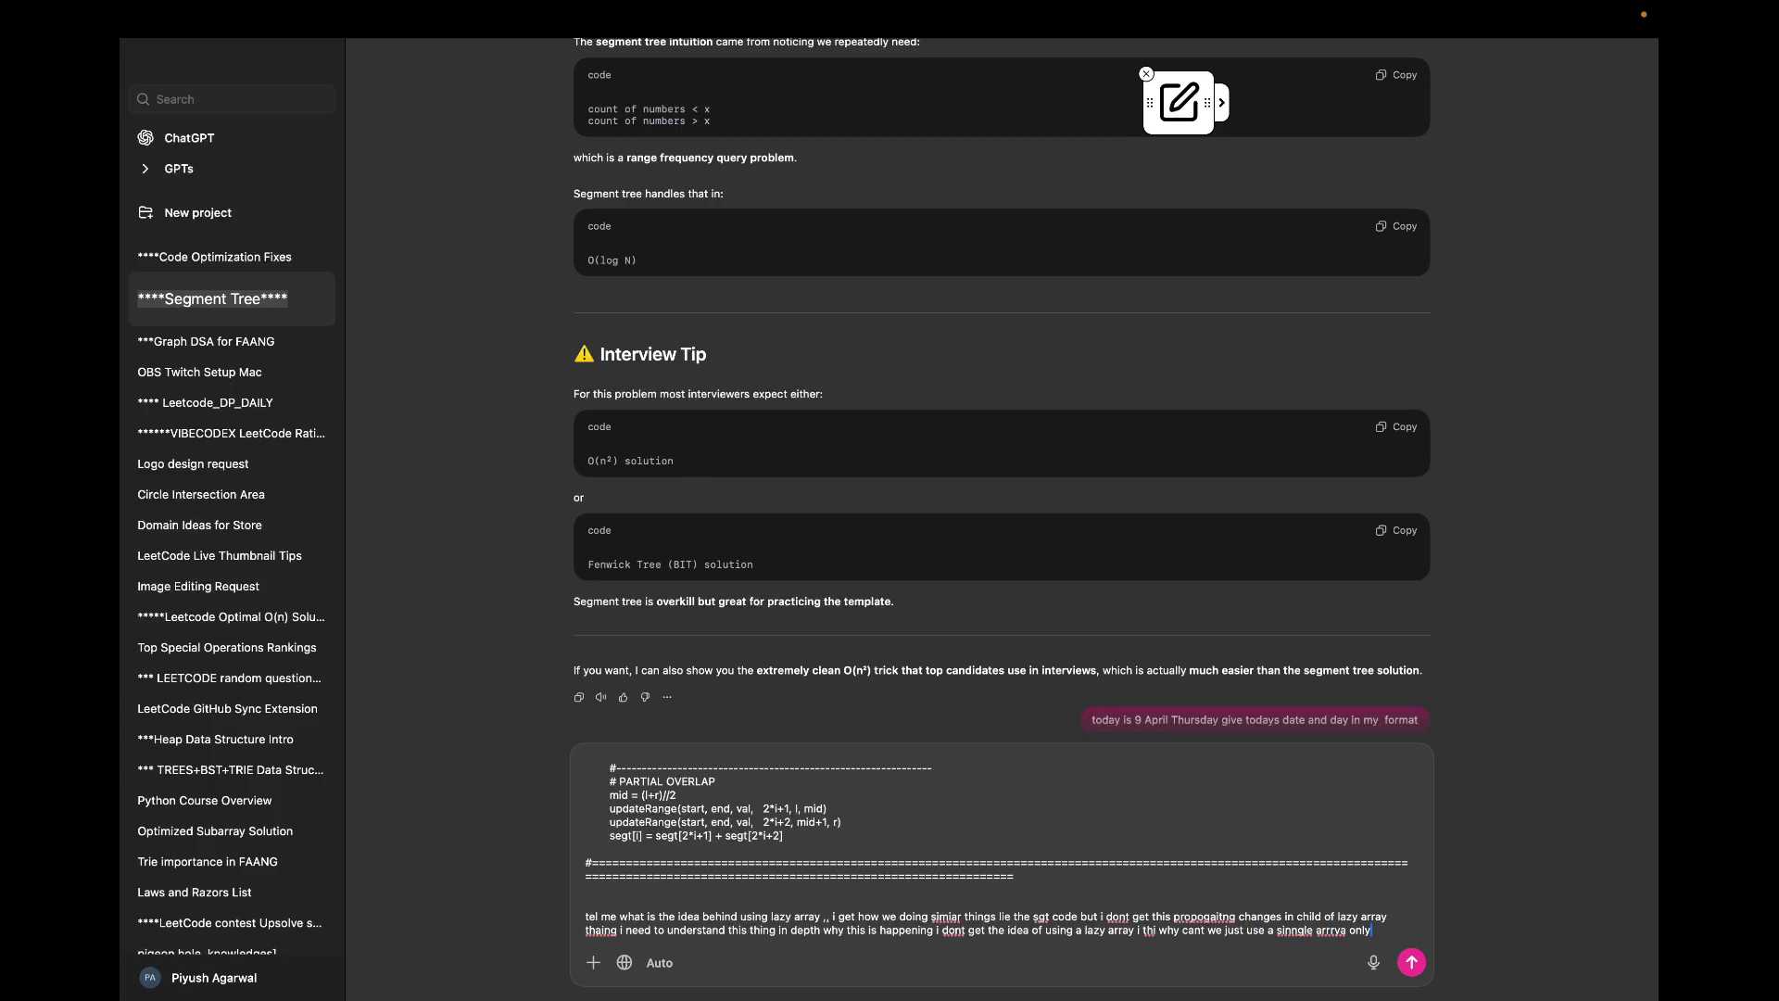
text(plain m)
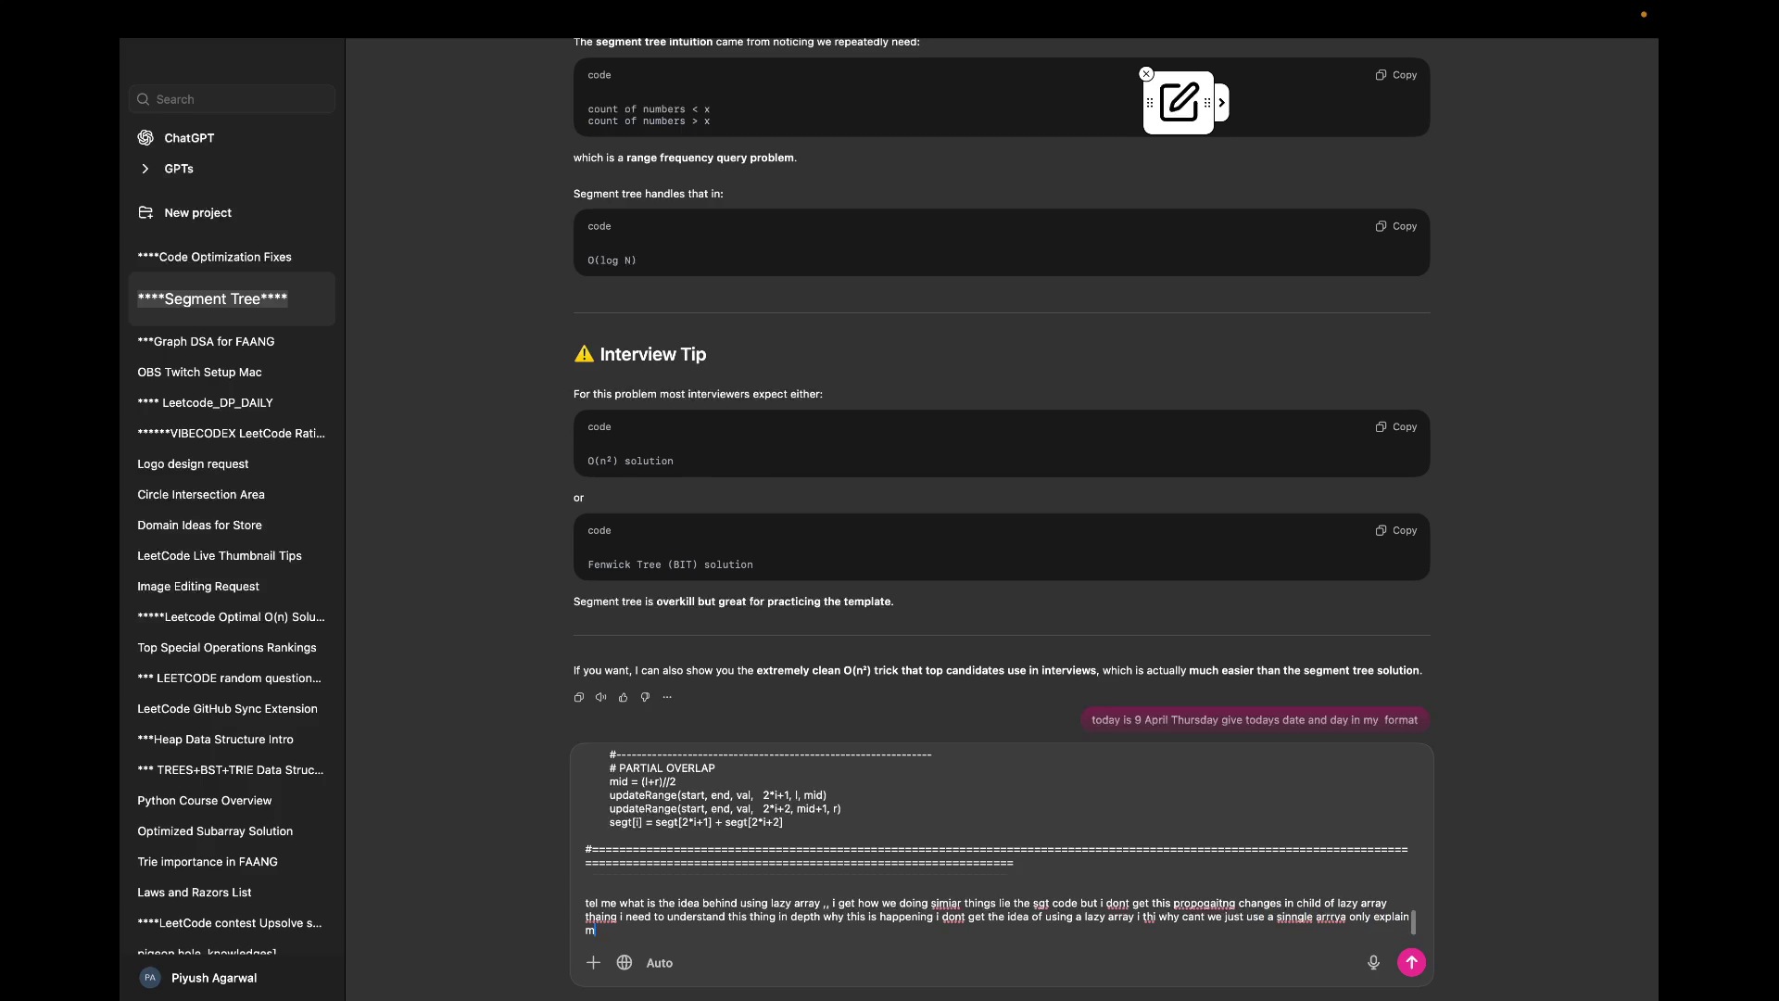
text(e properly)
text( as b)
text(est as)
text( you can u)
key(BackSpace)
key(BackSpace)
text(can because)
text( i dont wan)
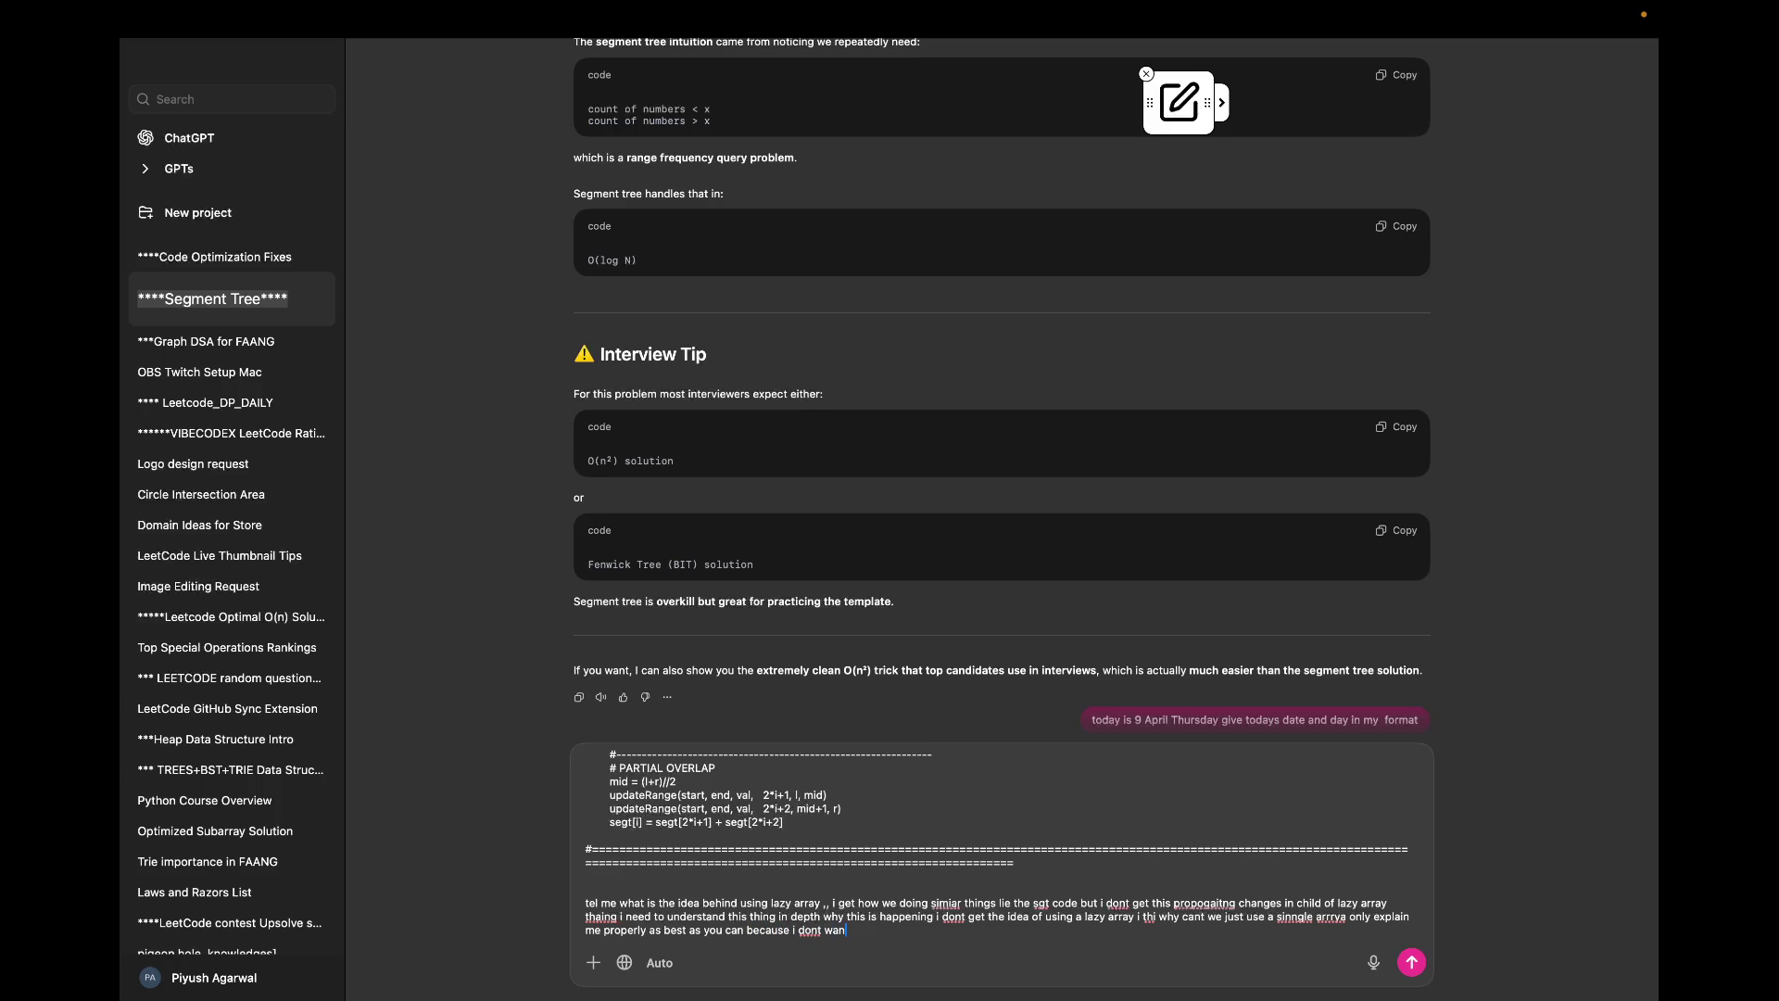
text(t ot)
key(BackSpace)
key(BackSpace)
text(to asak youagain and again to explaIN THIS )
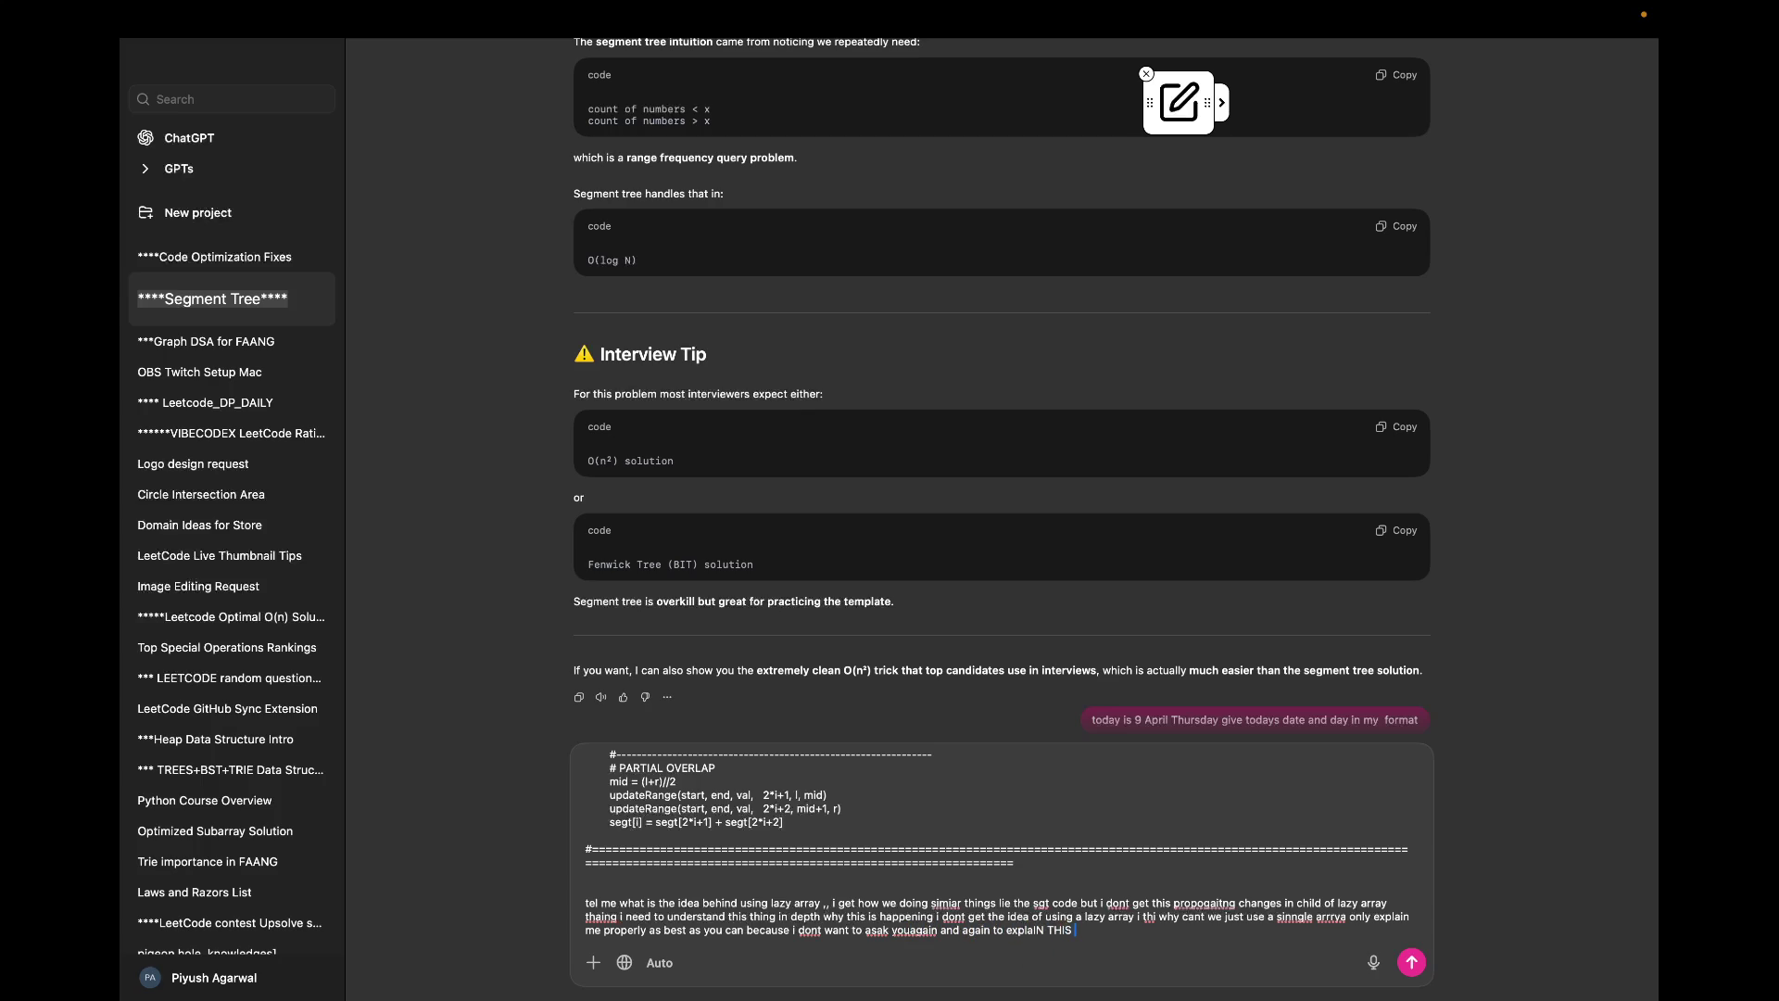
text(IDEA TO ME)
key(super+a)
key(BackSpace)
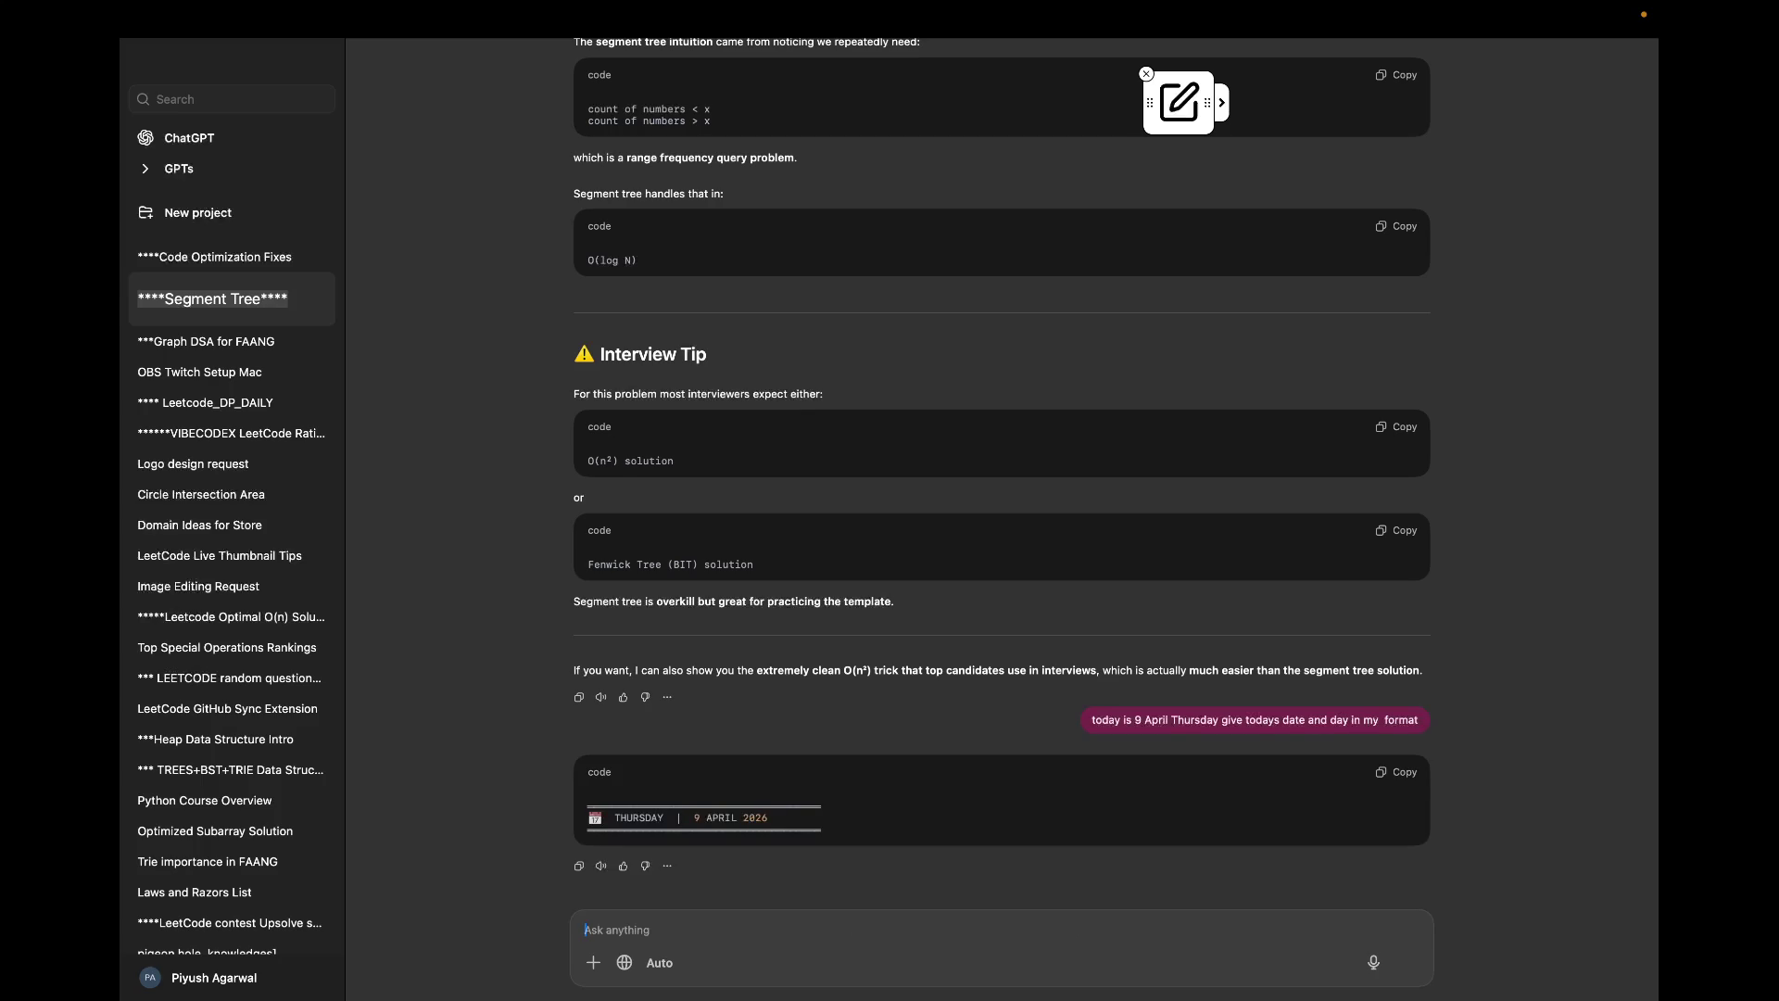
scroll(1001, 488, down, 5)
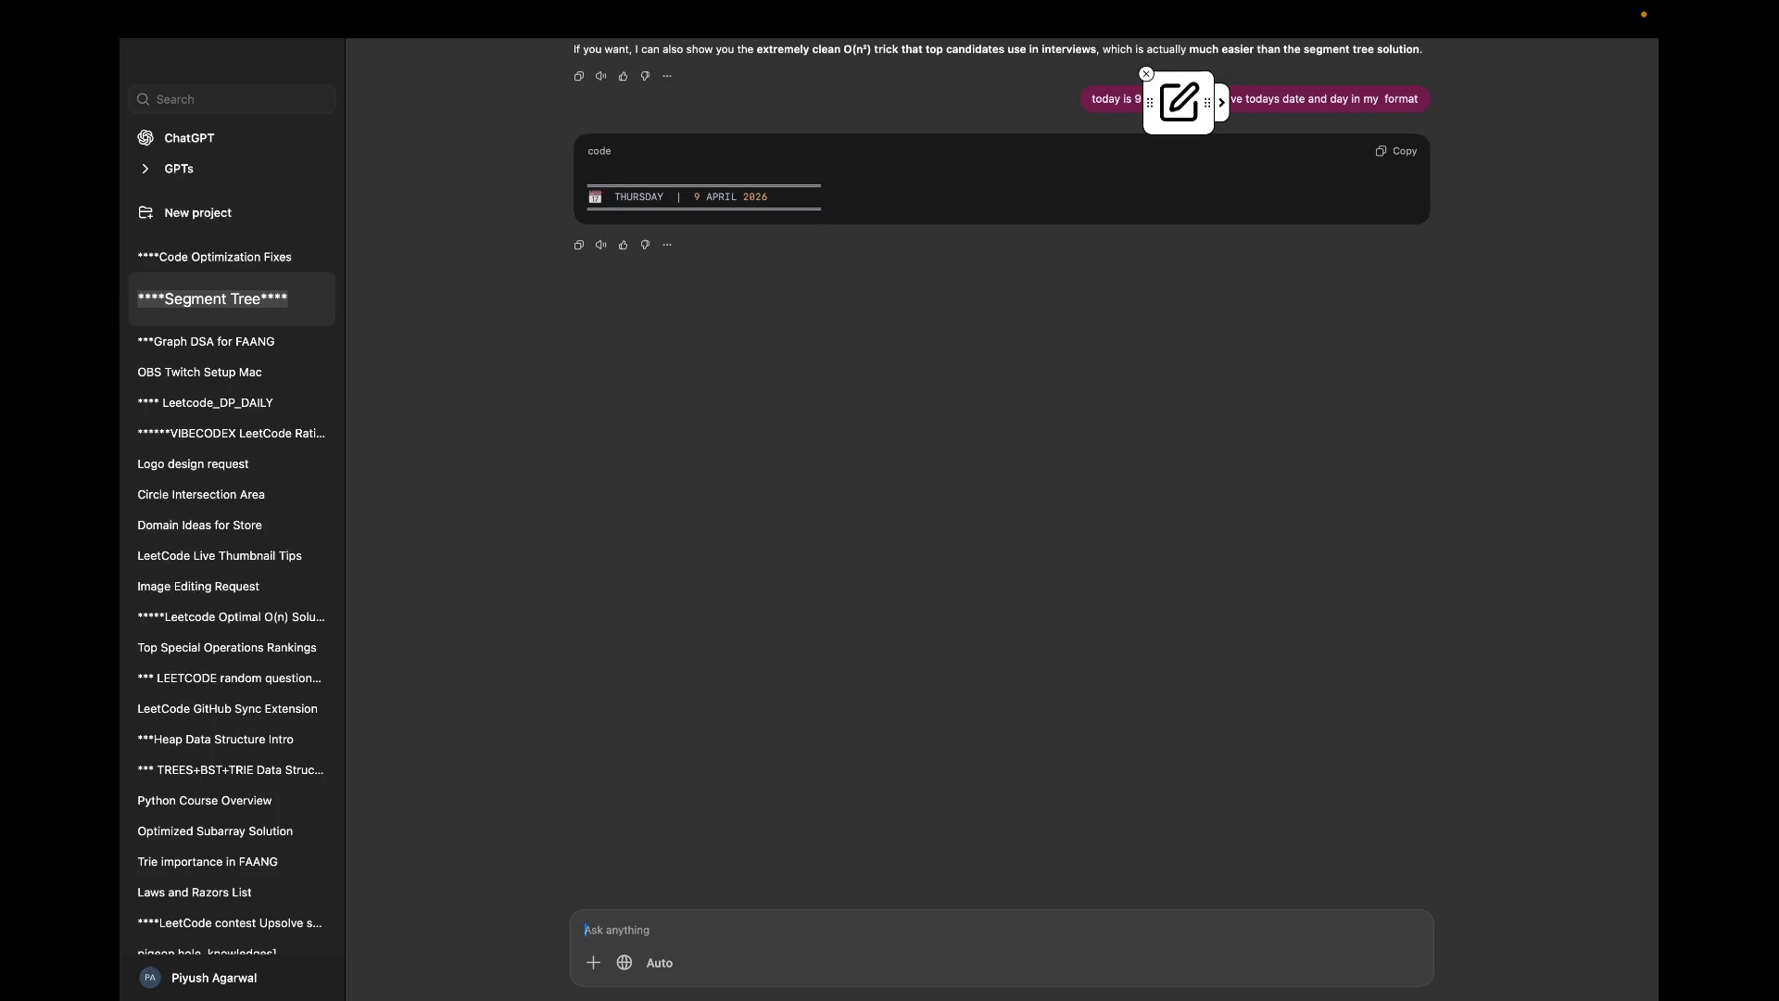
Step: Let the reply stream, raise the volume, and leave the Segment Tree chat title unchanged
key(super+v)
key(Return)
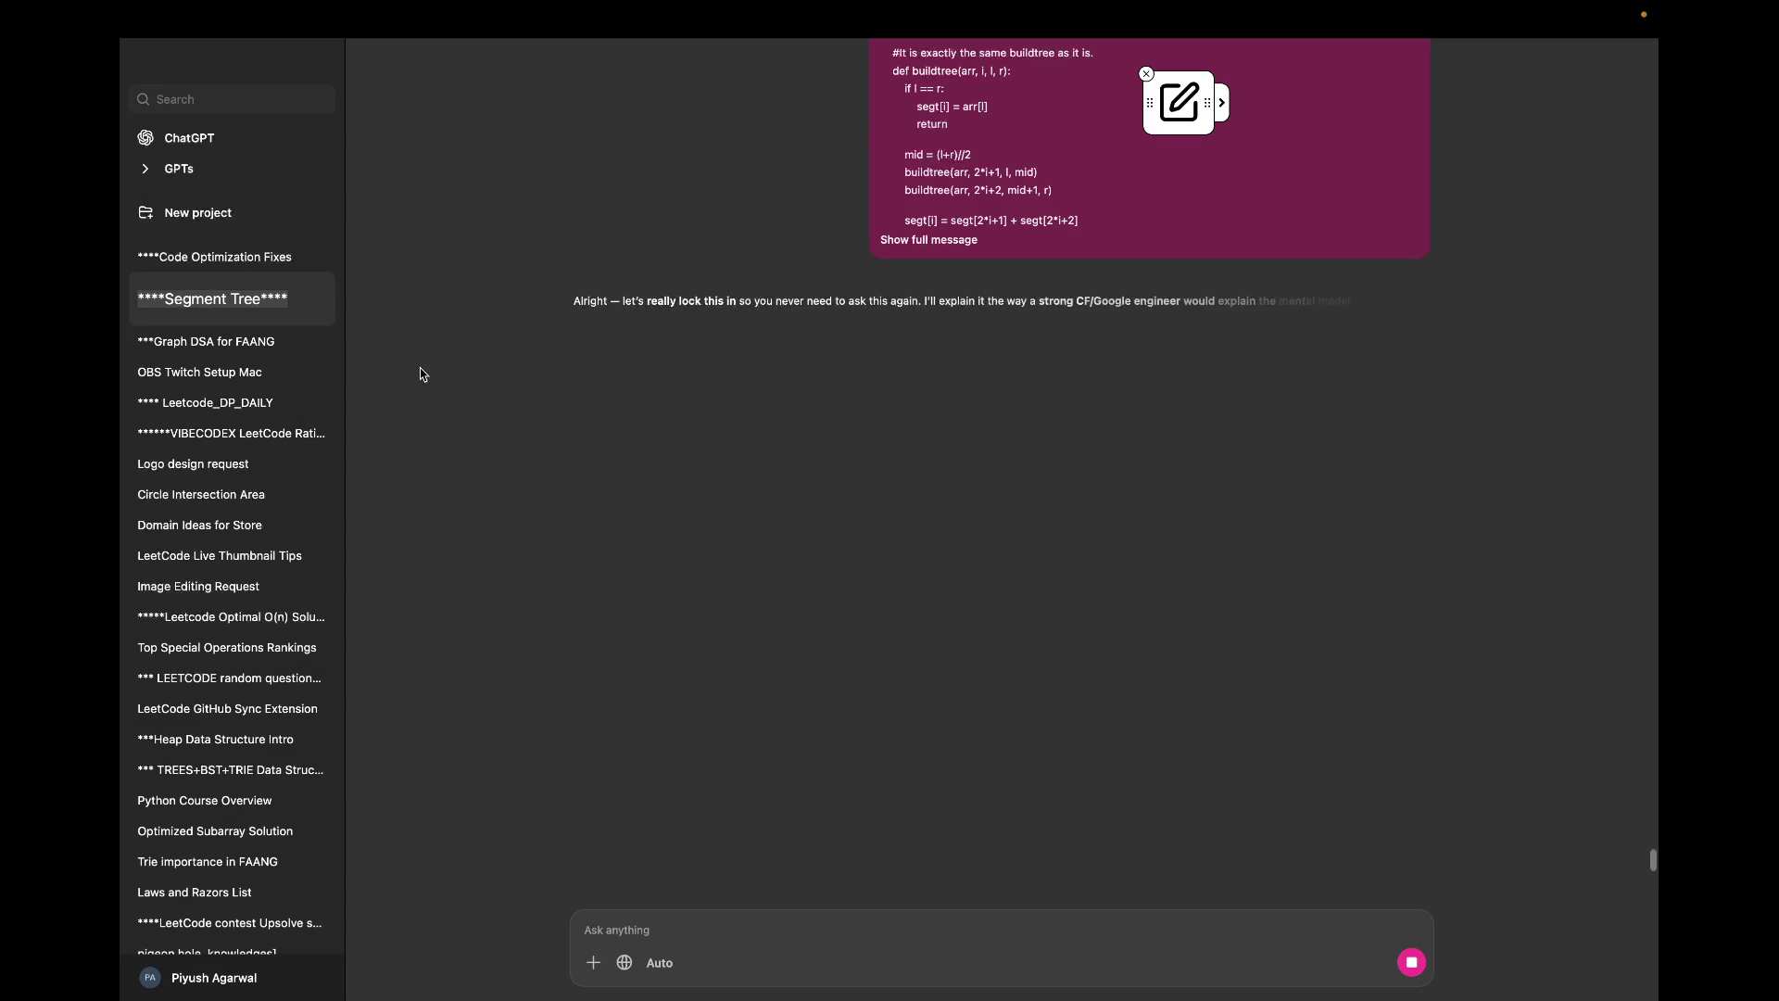
key(XF86AudioRaiseVolume)
key(XF86AudioRaiseVolume)
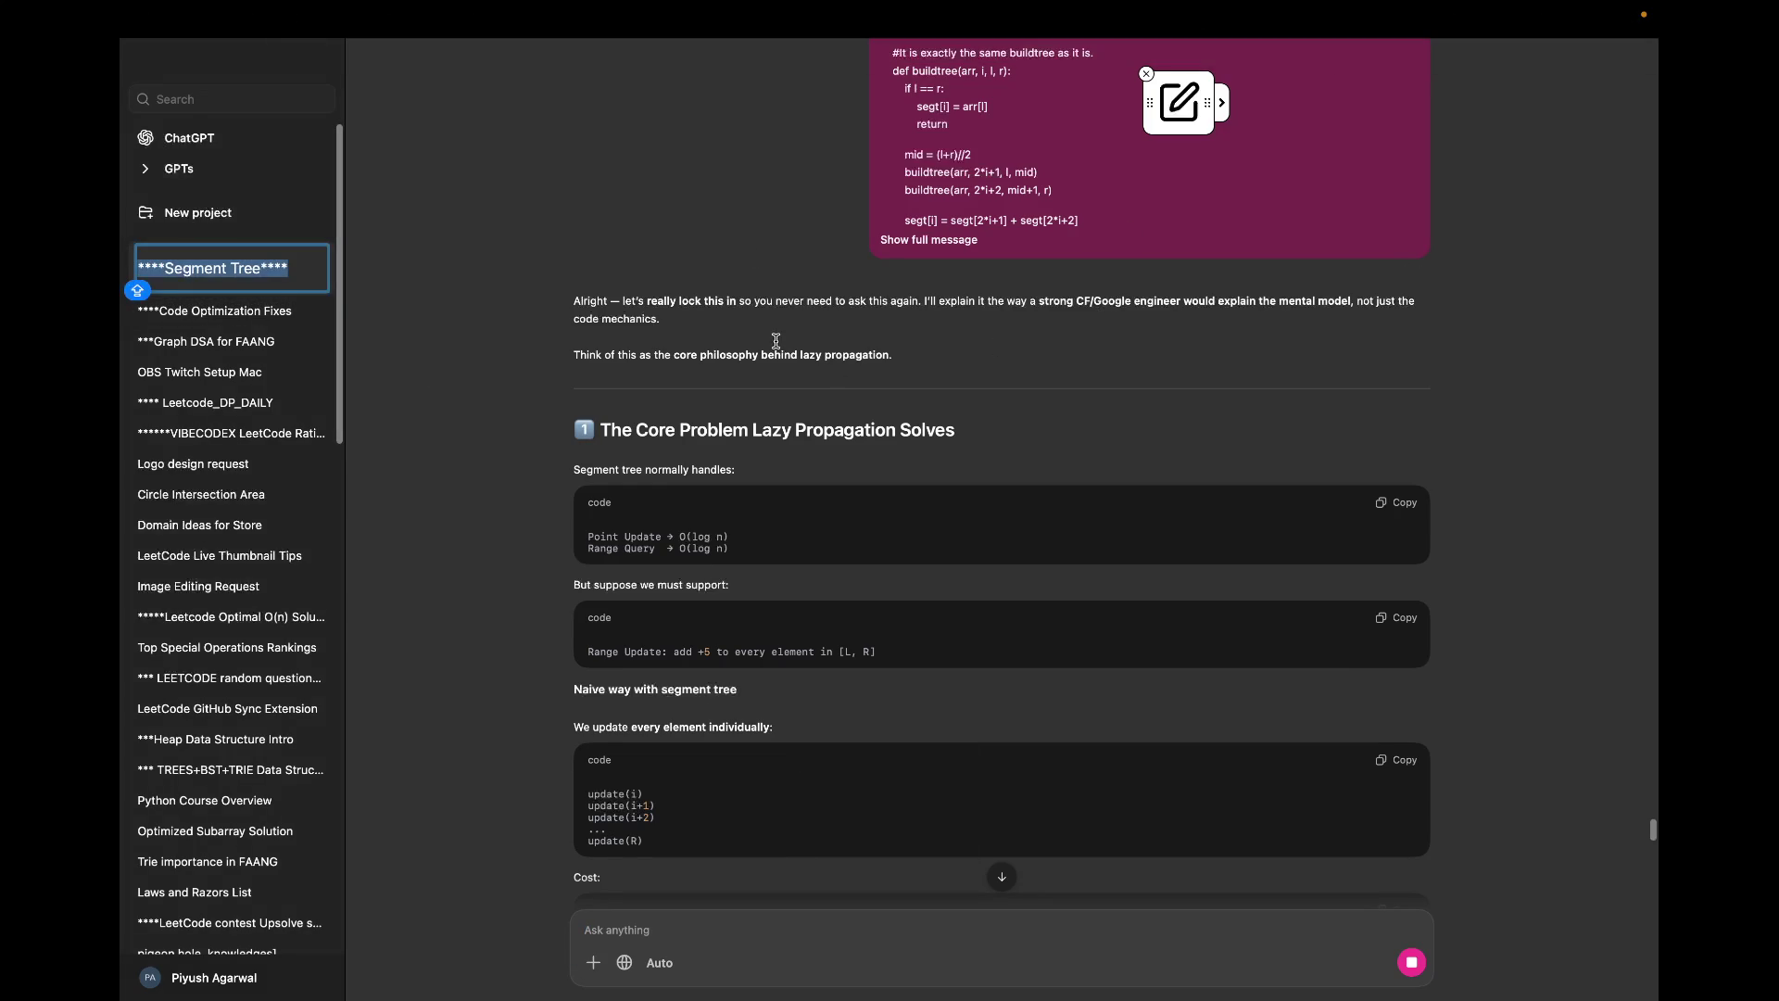
click(776, 340)
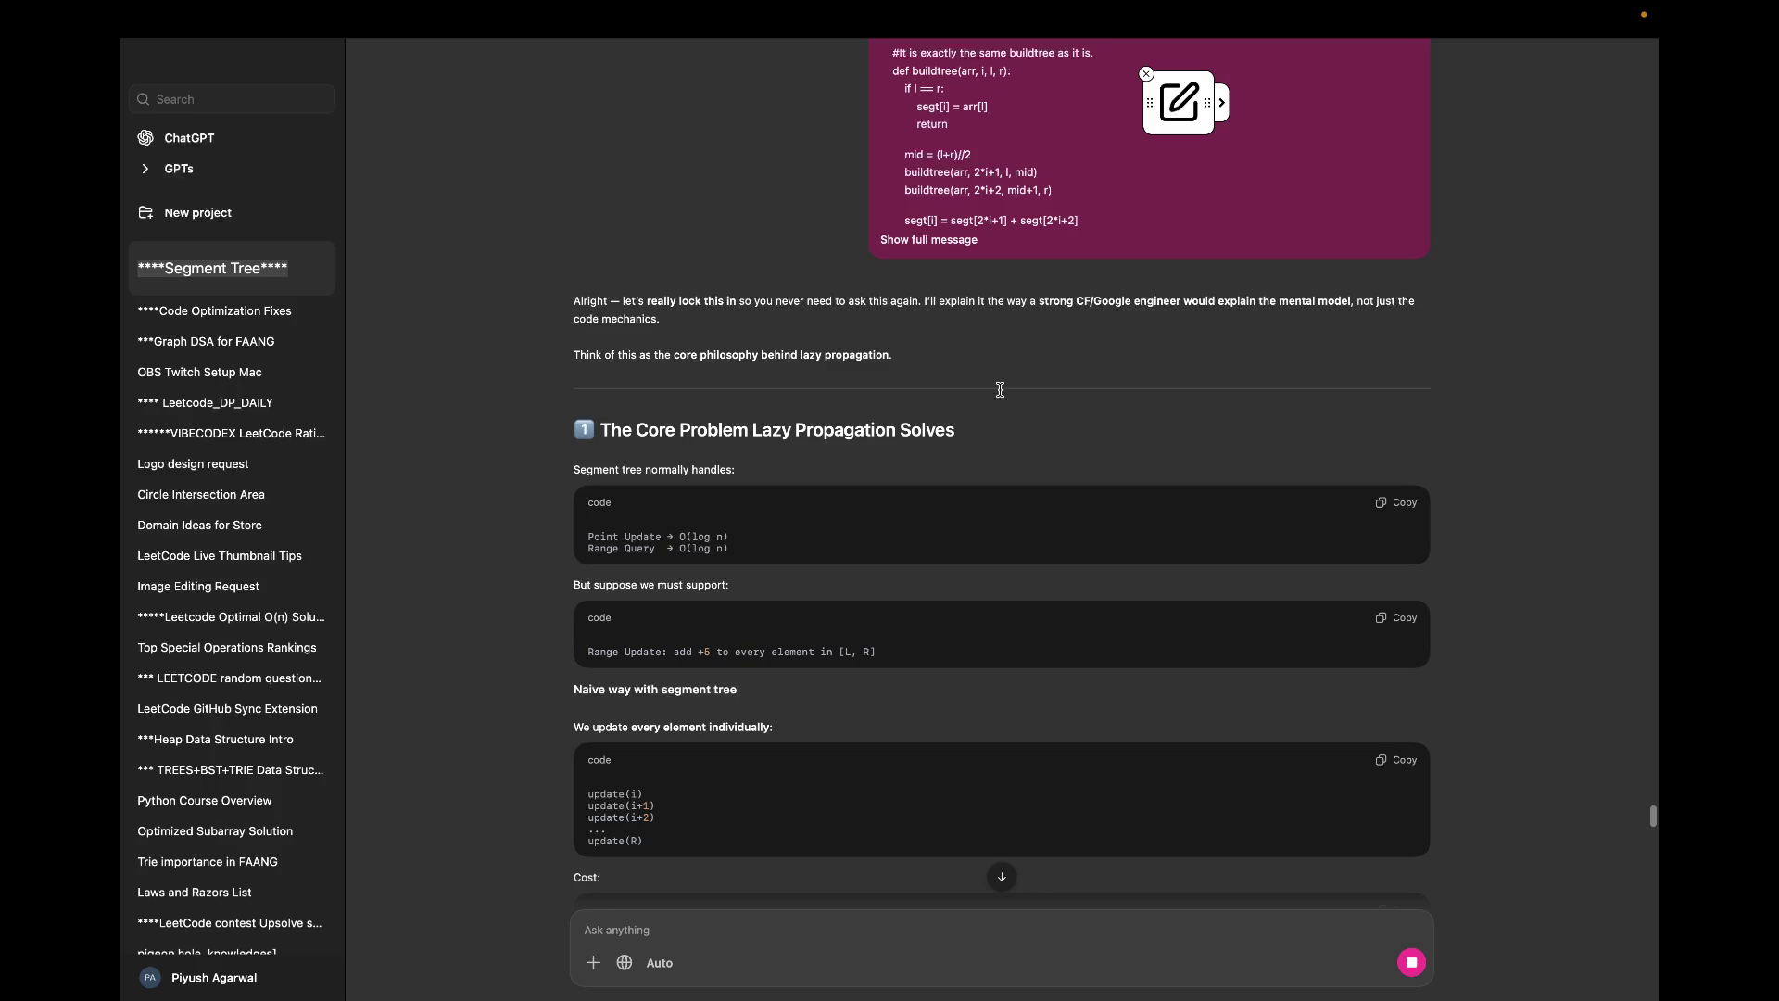
scroll(936, 535, down, 1)
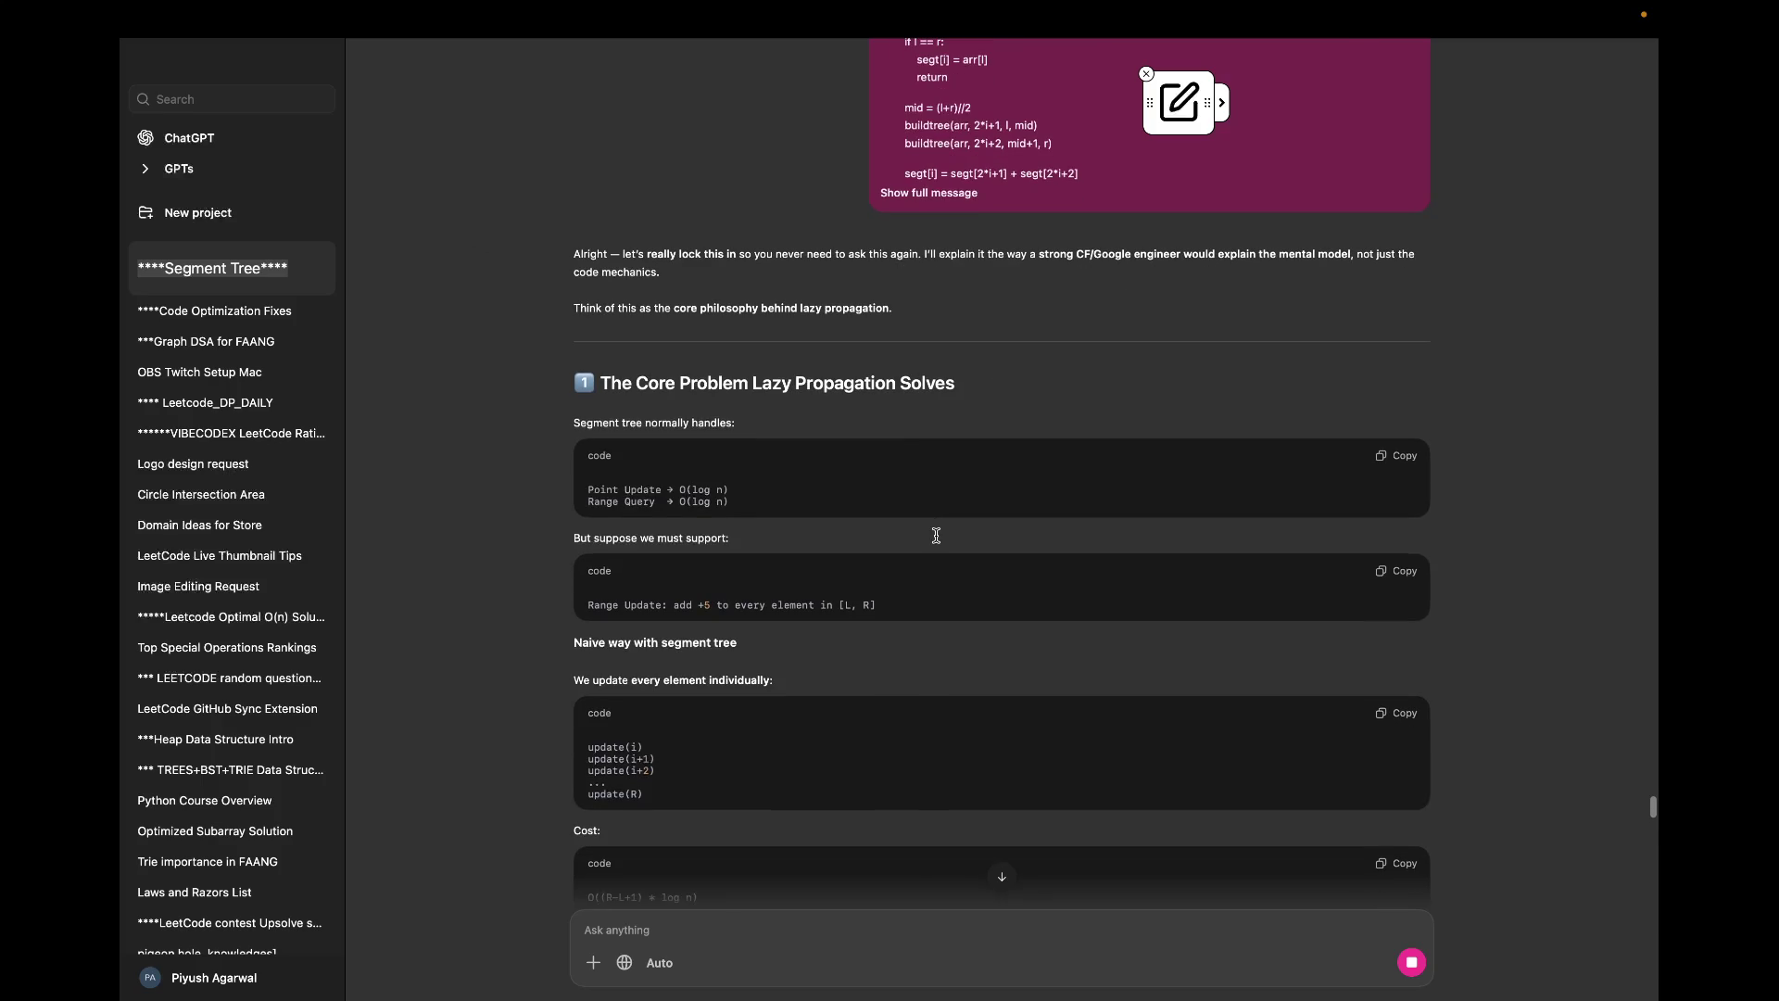
Step: Read the core-philosophy sentence and mark the 'Query → O(log n)' cost line in the reply
triple_click(637, 267)
click(640, 269)
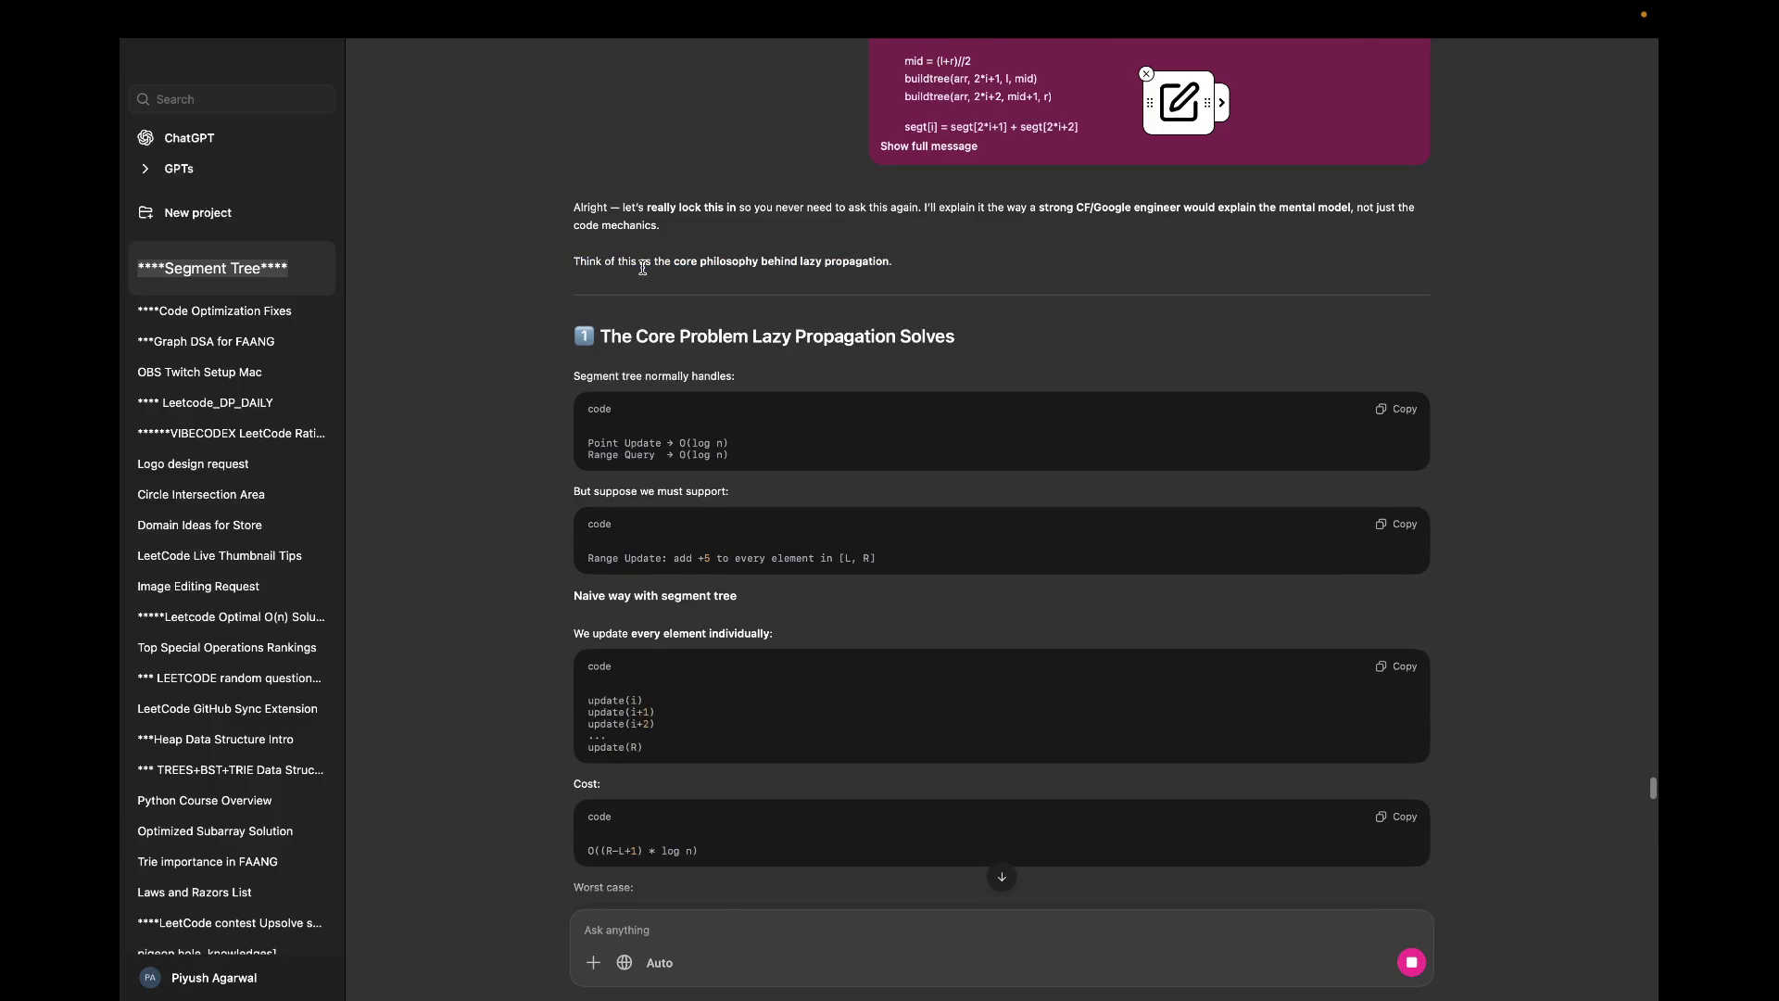
scroll(629, 343, down, 1)
scroll(629, 343, down, 1)
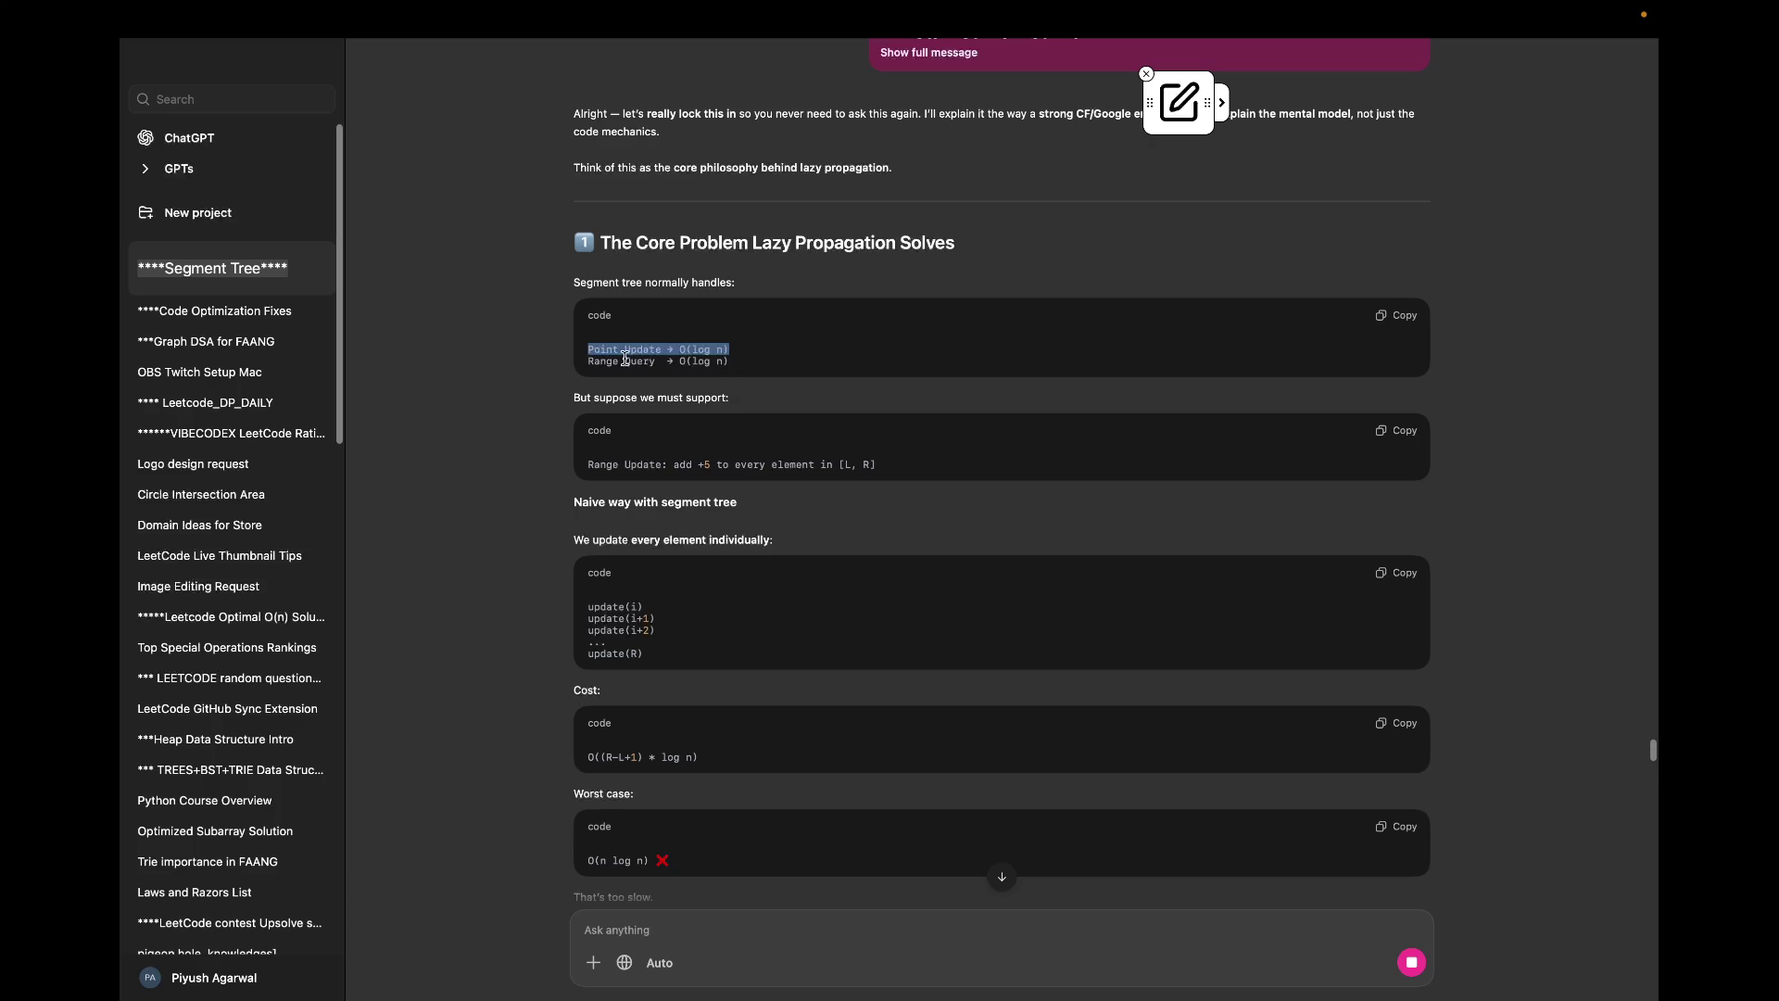
drag(627, 362, 745, 372)
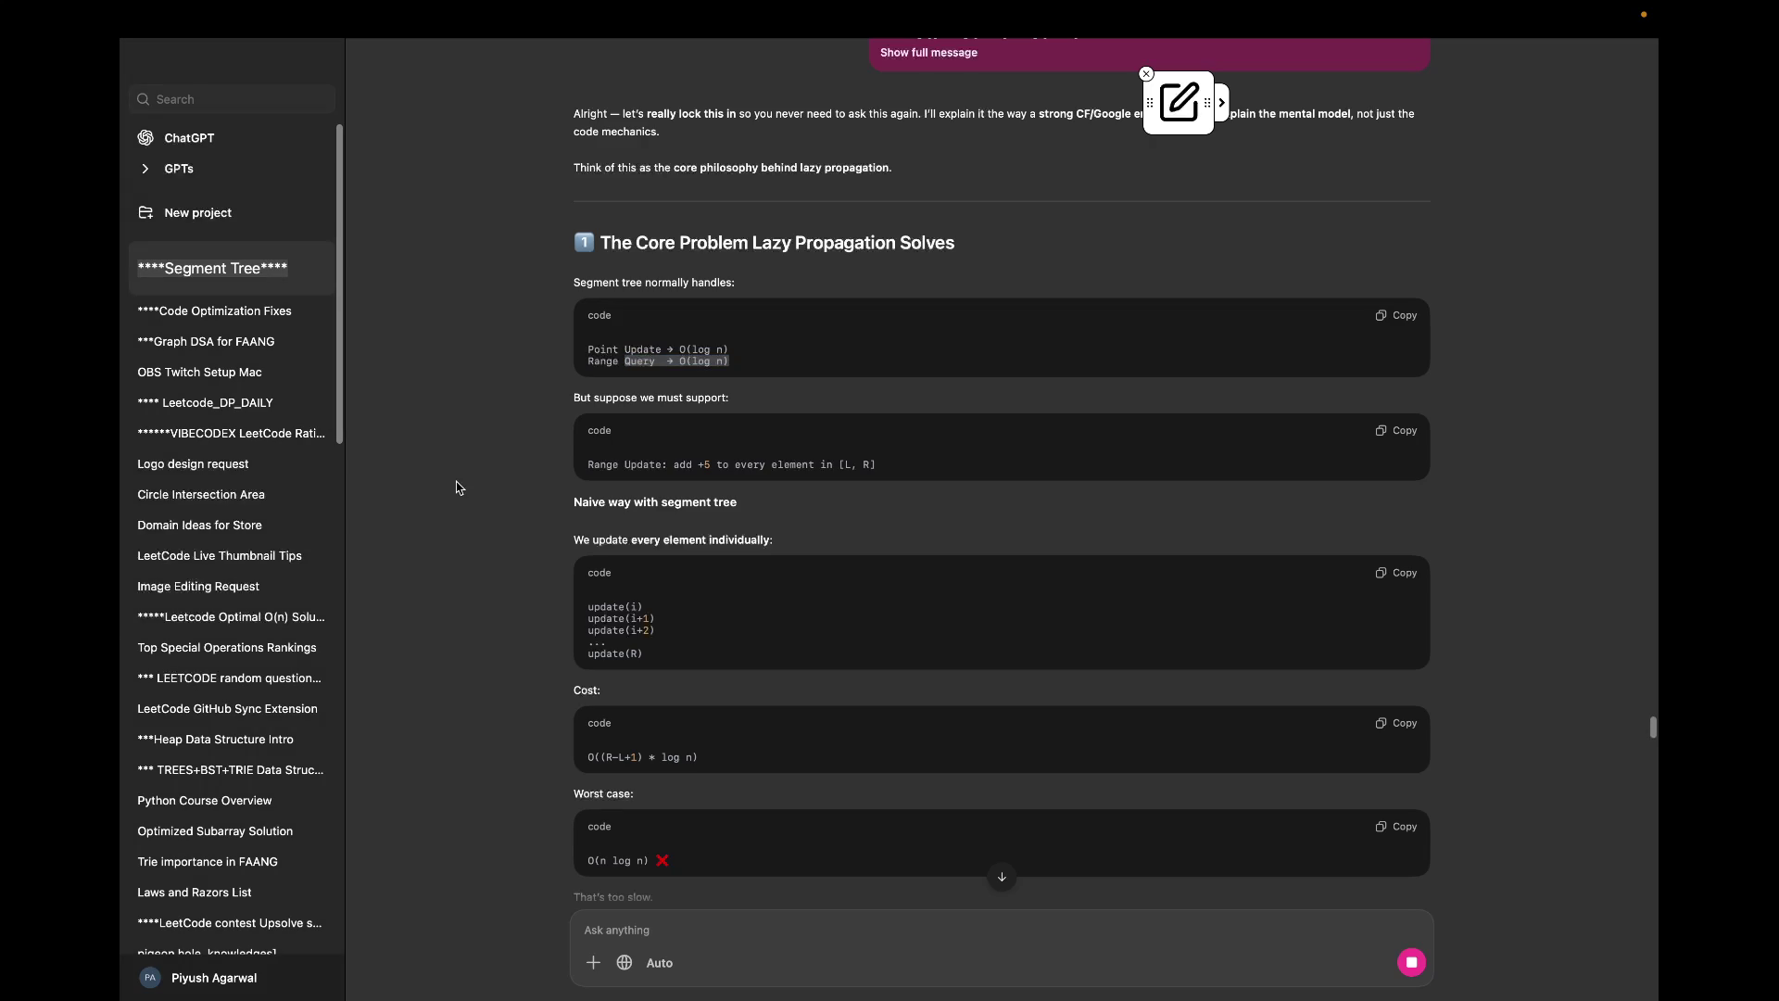
scroll(578, 594, down, 2)
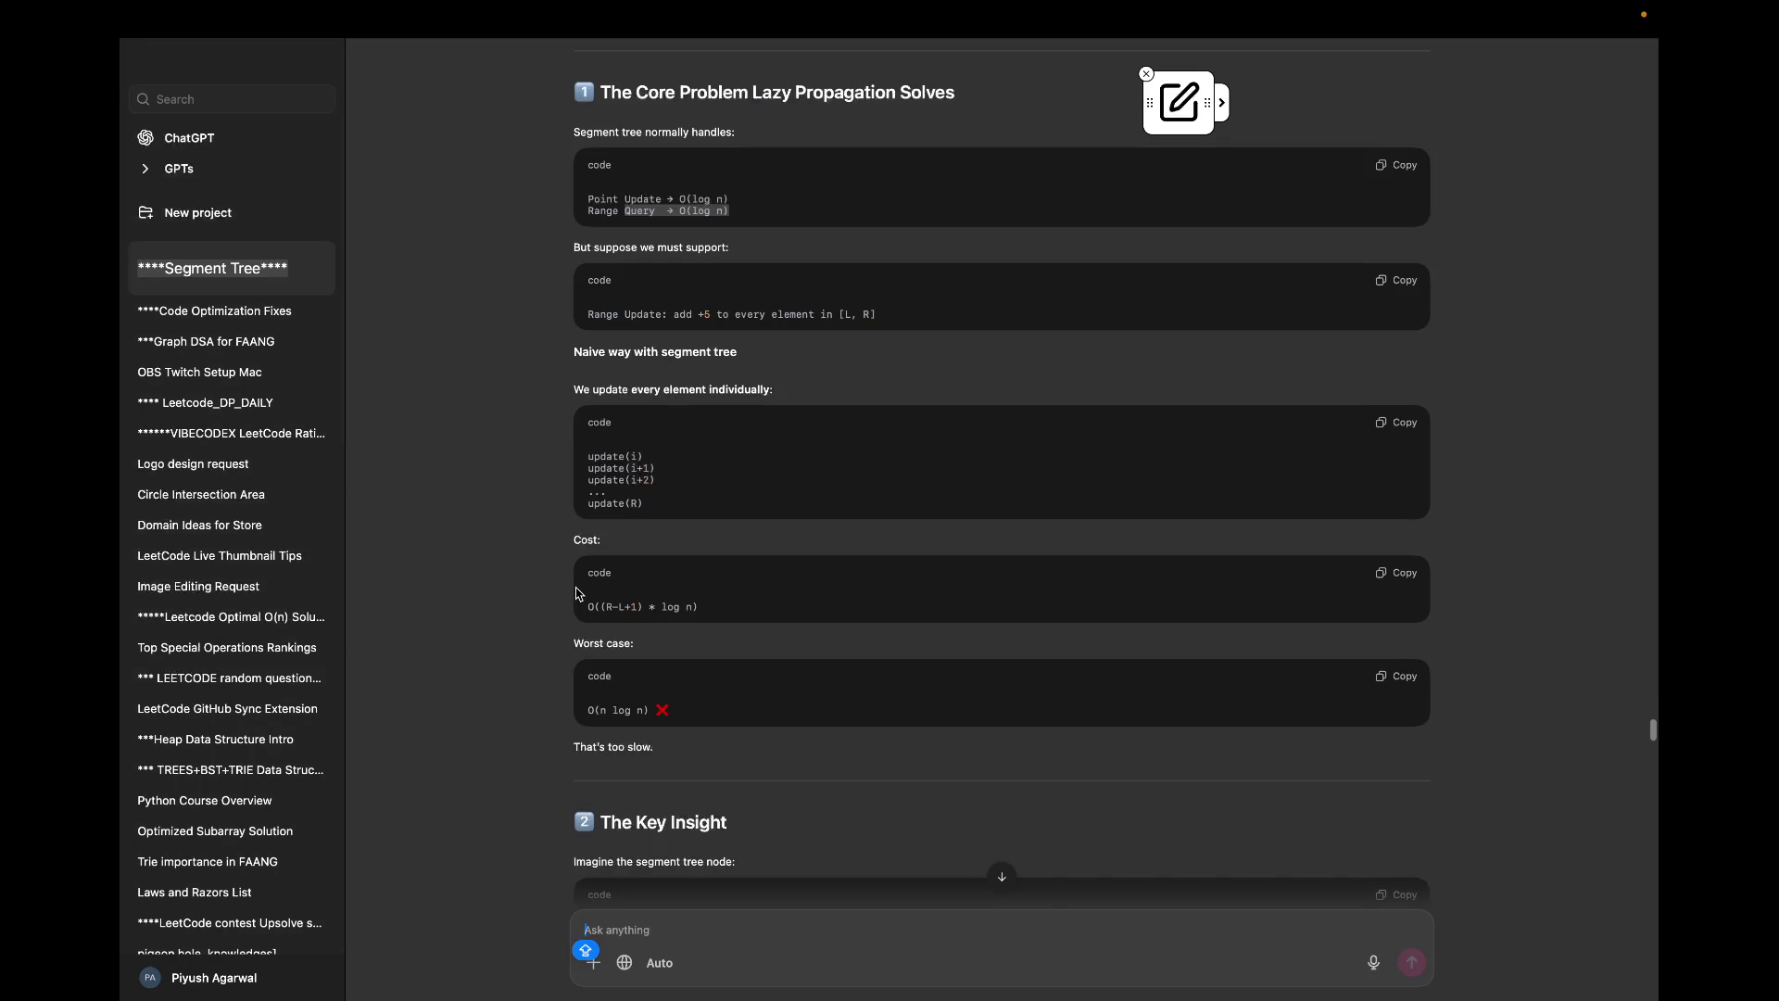
scroll(578, 594, up, 1)
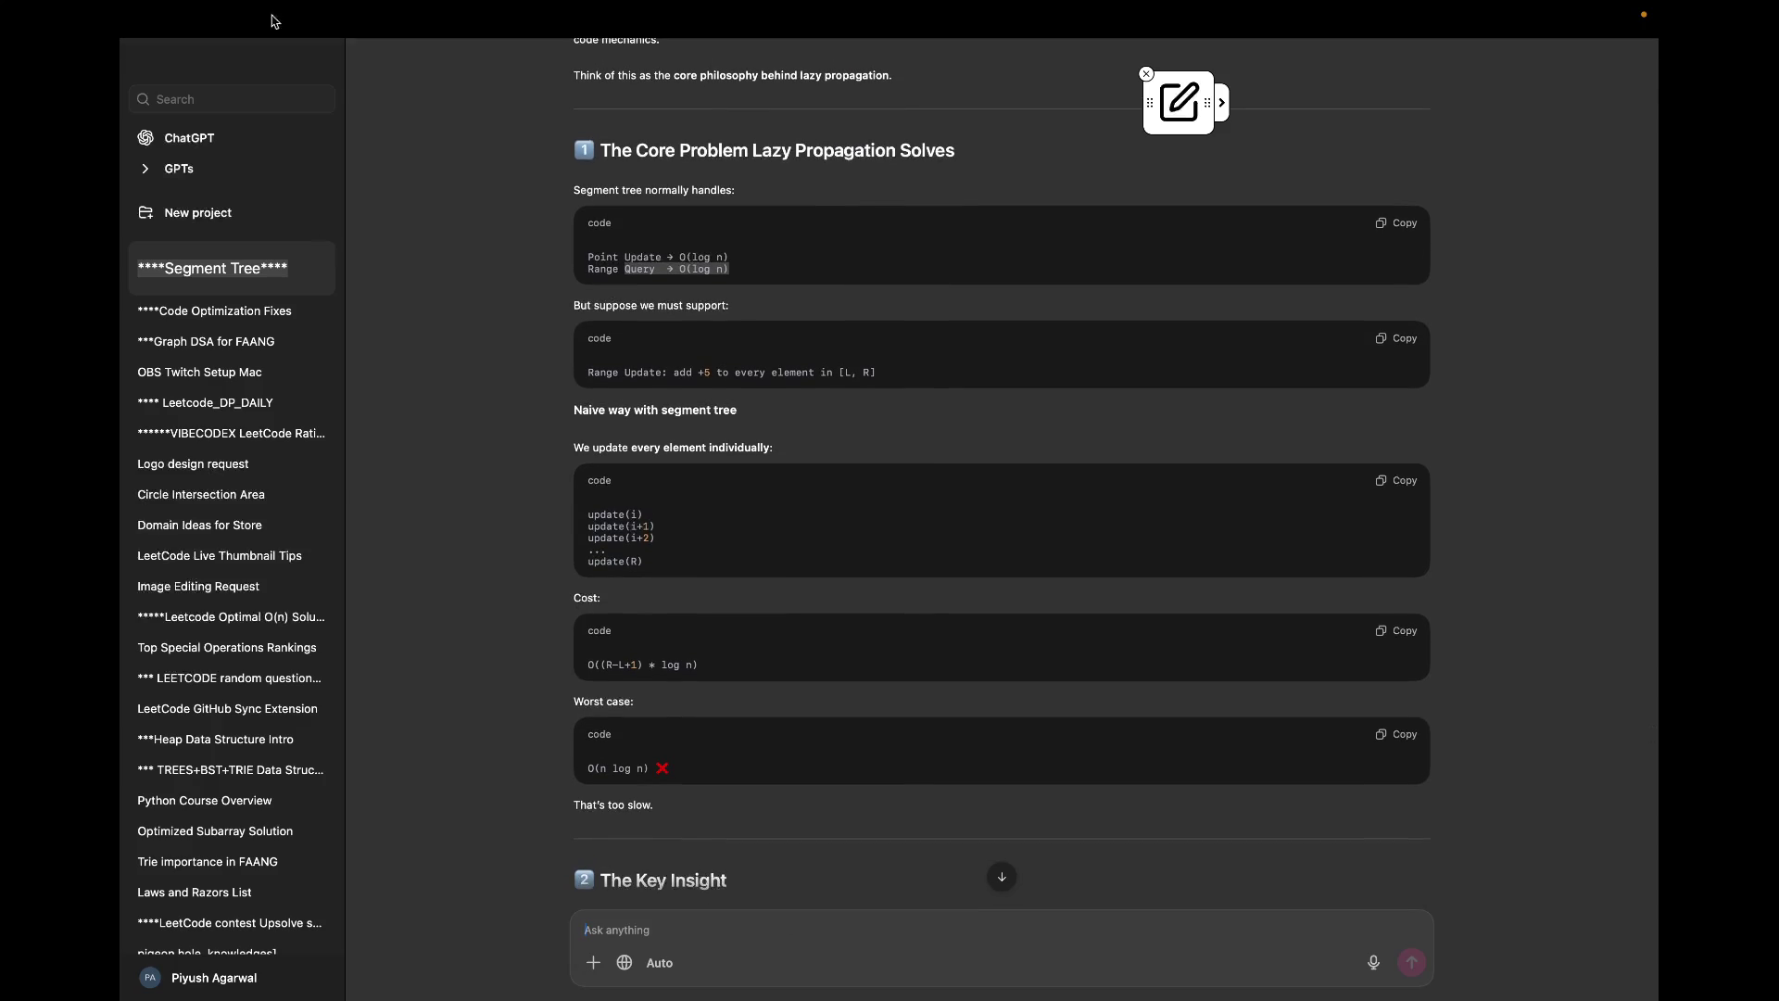
Step: Hide the chat sidebar and reposition the floating annotation widget toward the top-right
click(215, 68)
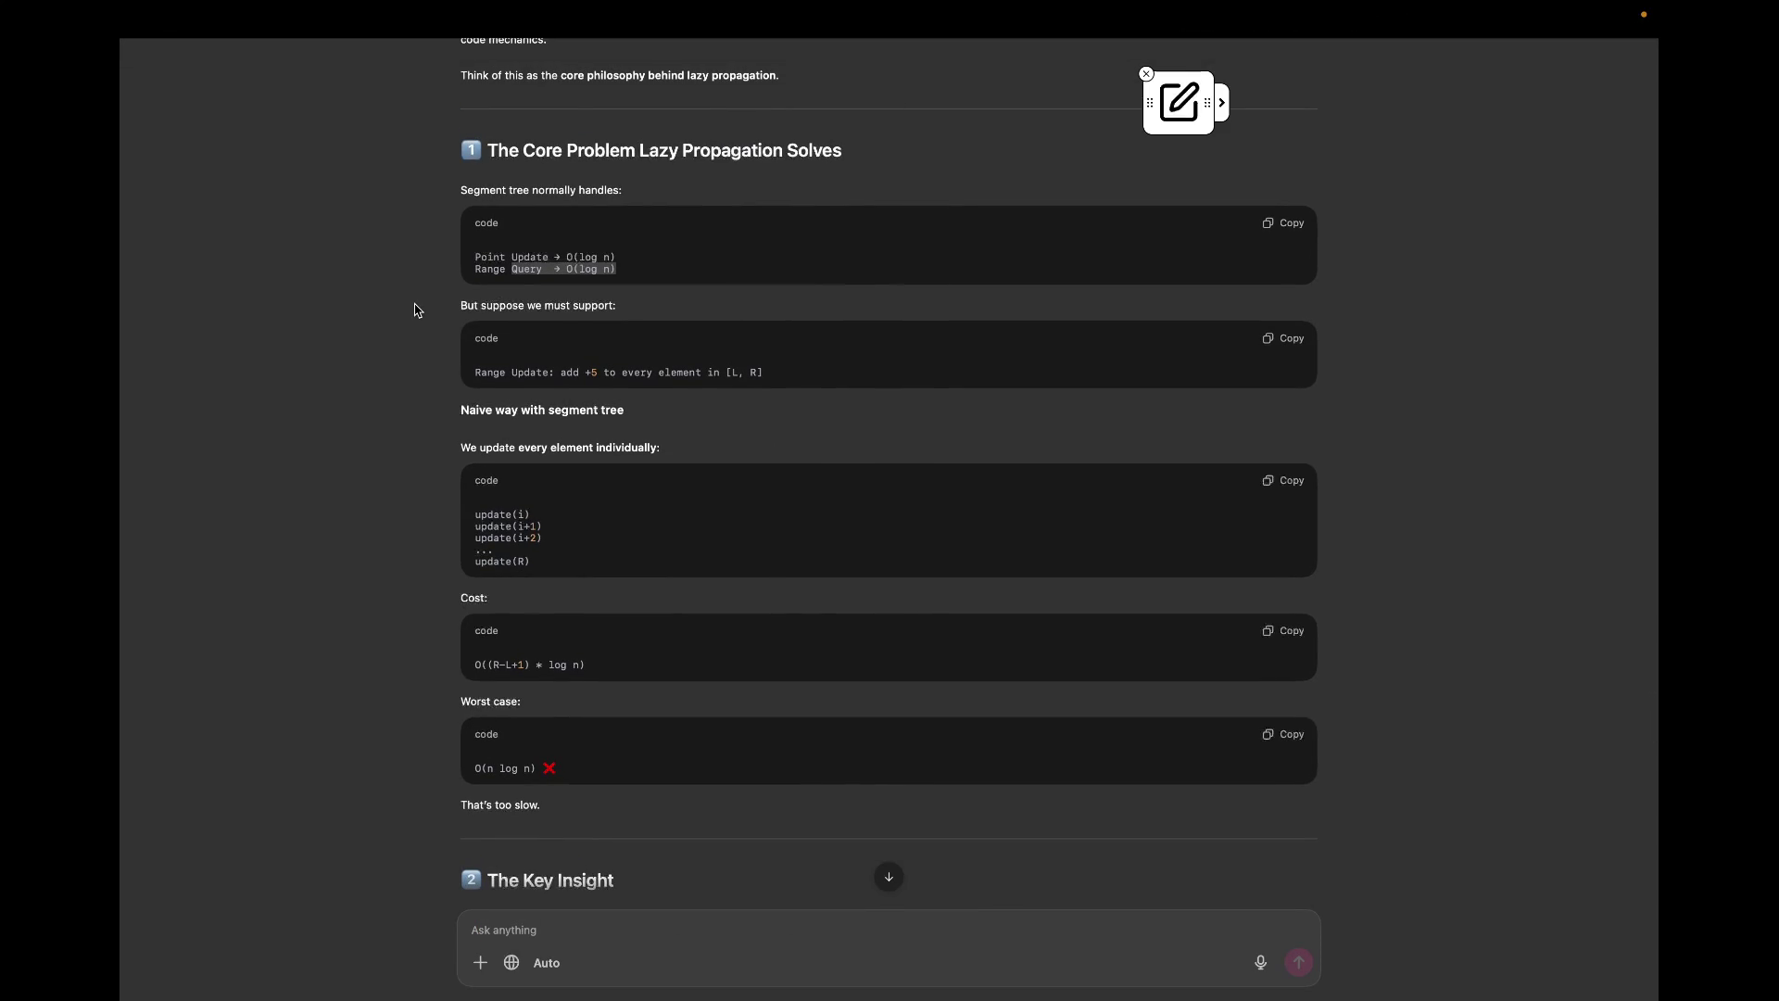
mouse_move(1146, 111)
mouse_down()
mouse_move(1335, 104)
mouse_move(1339, 87)
mouse_up()
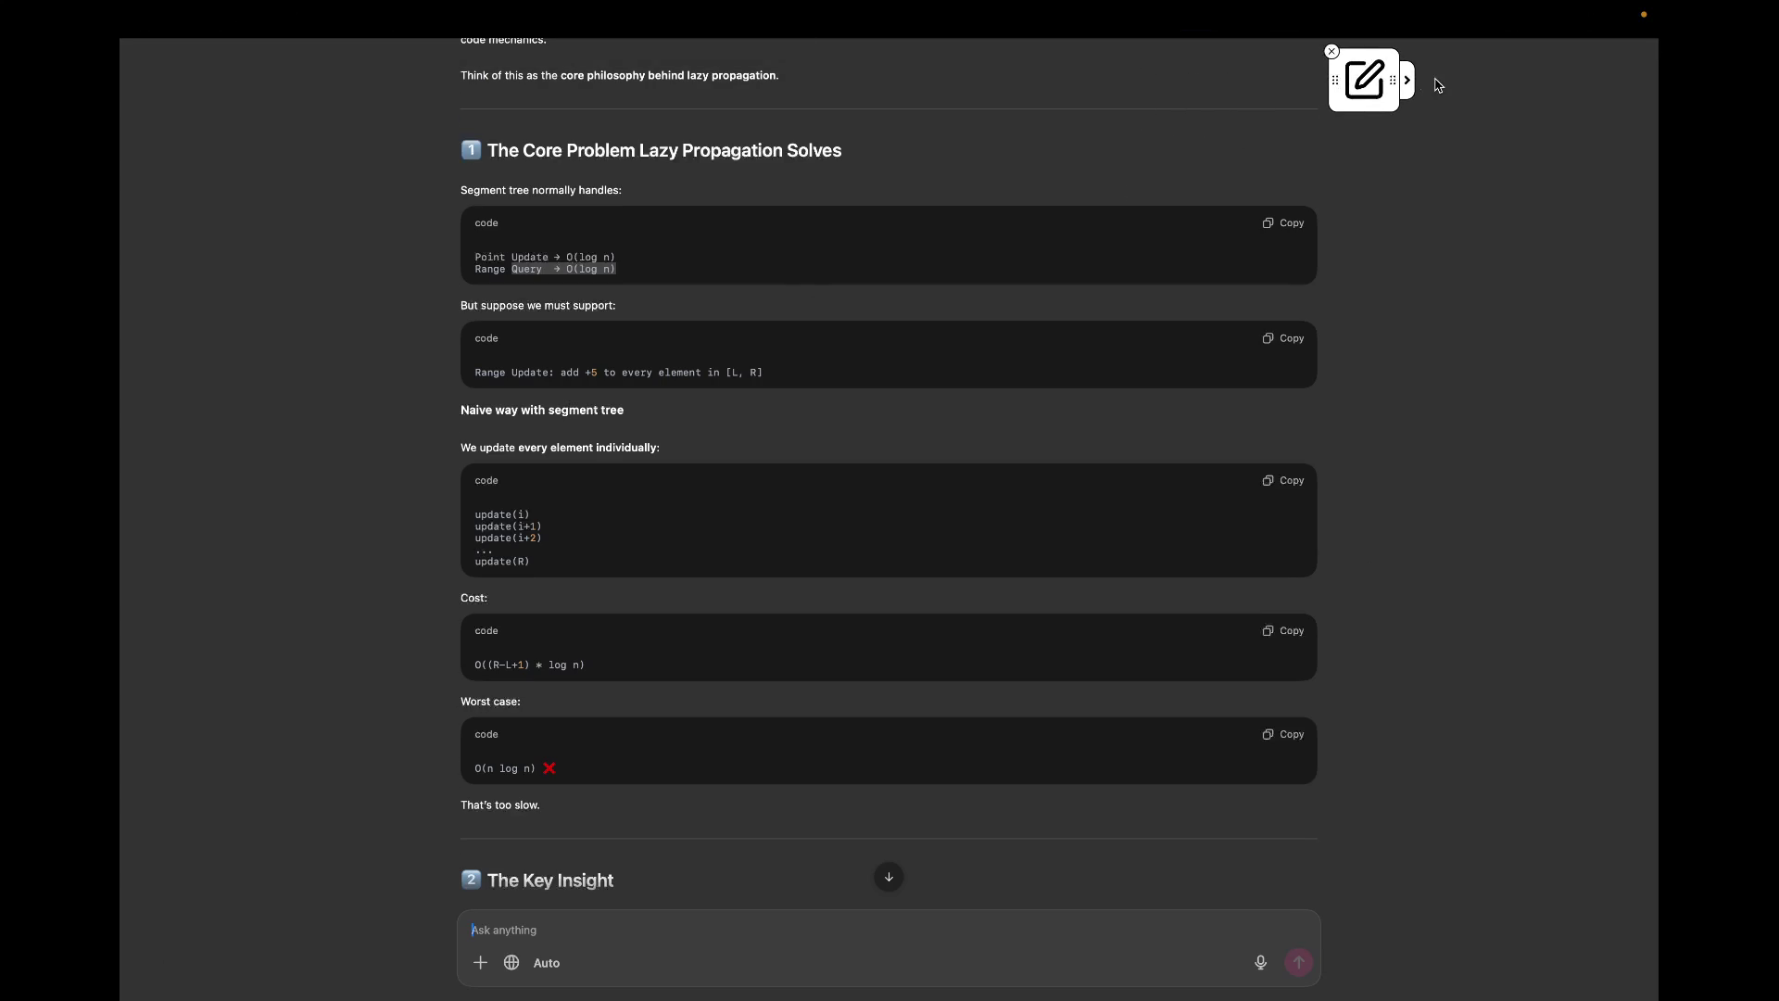
mouse_move(1335, 76)
mouse_down()
mouse_move(404, 73)
mouse_move(324, 23)
mouse_move(350, 24)
mouse_up()
scroll(782, 336, down, 1)
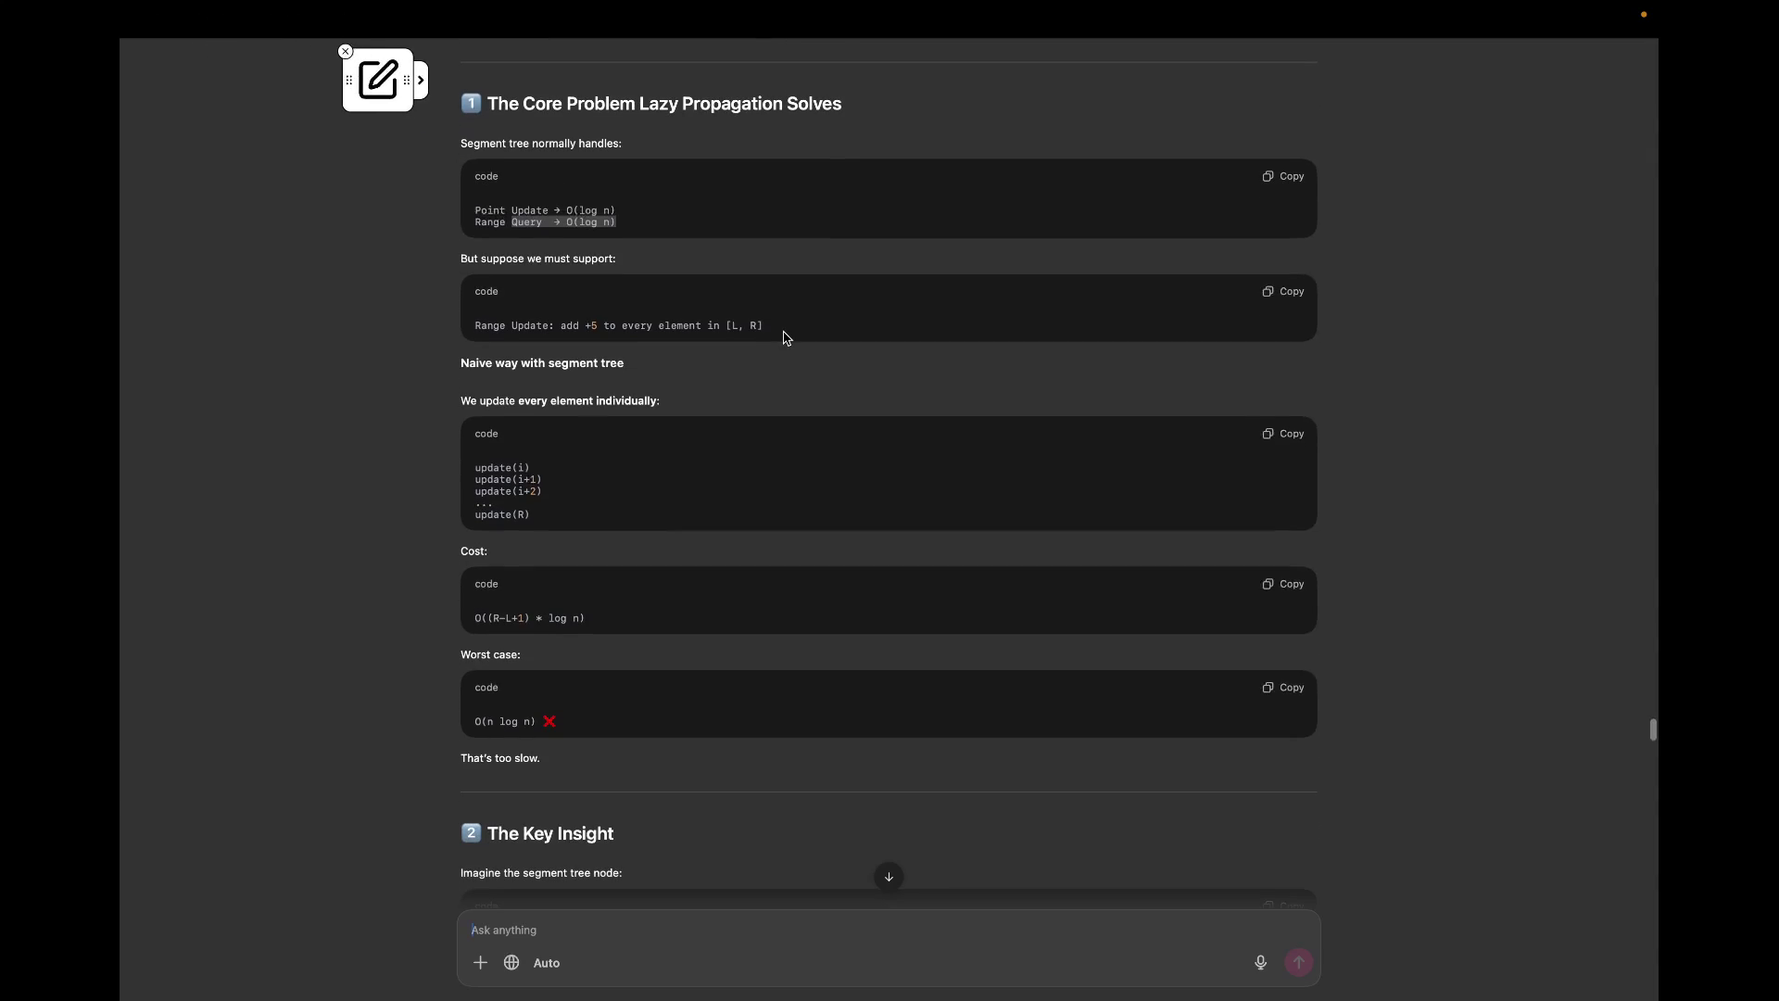
mouse_move(351, 83)
mouse_down()
mouse_move(1135, 137)
mouse_move(1331, 95)
mouse_up()
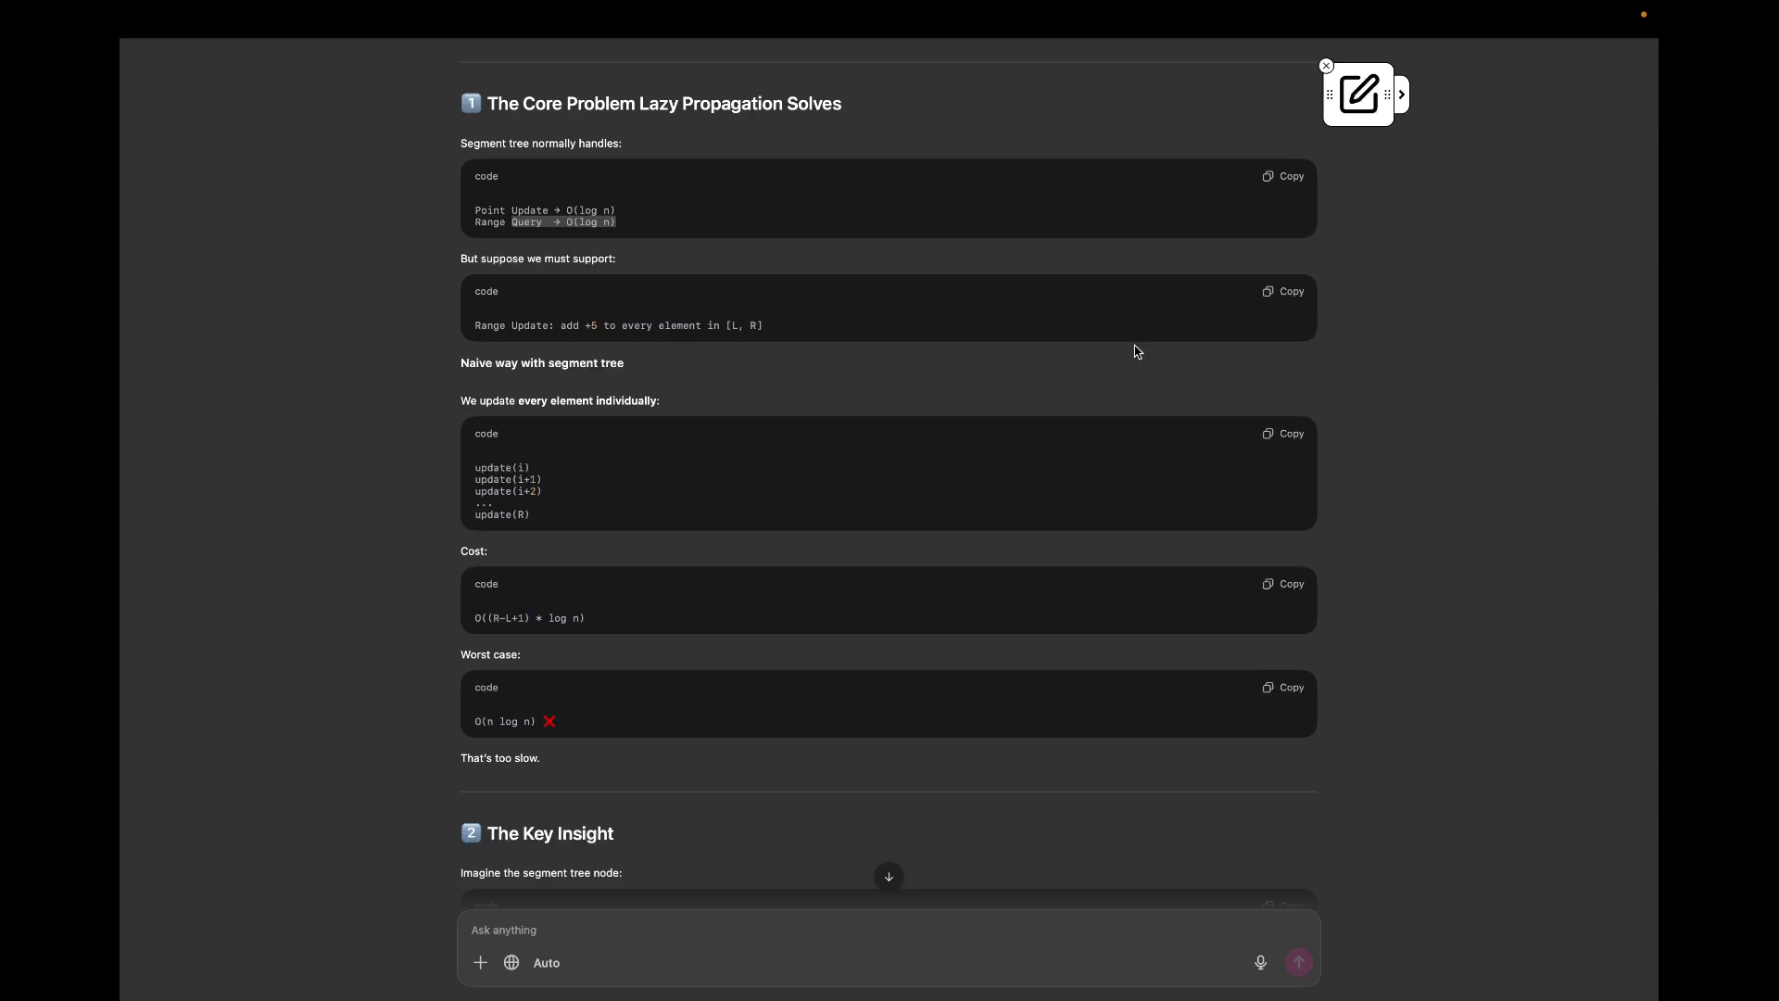
scroll(528, 403, up, 1)
scroll(612, 384, up, 1)
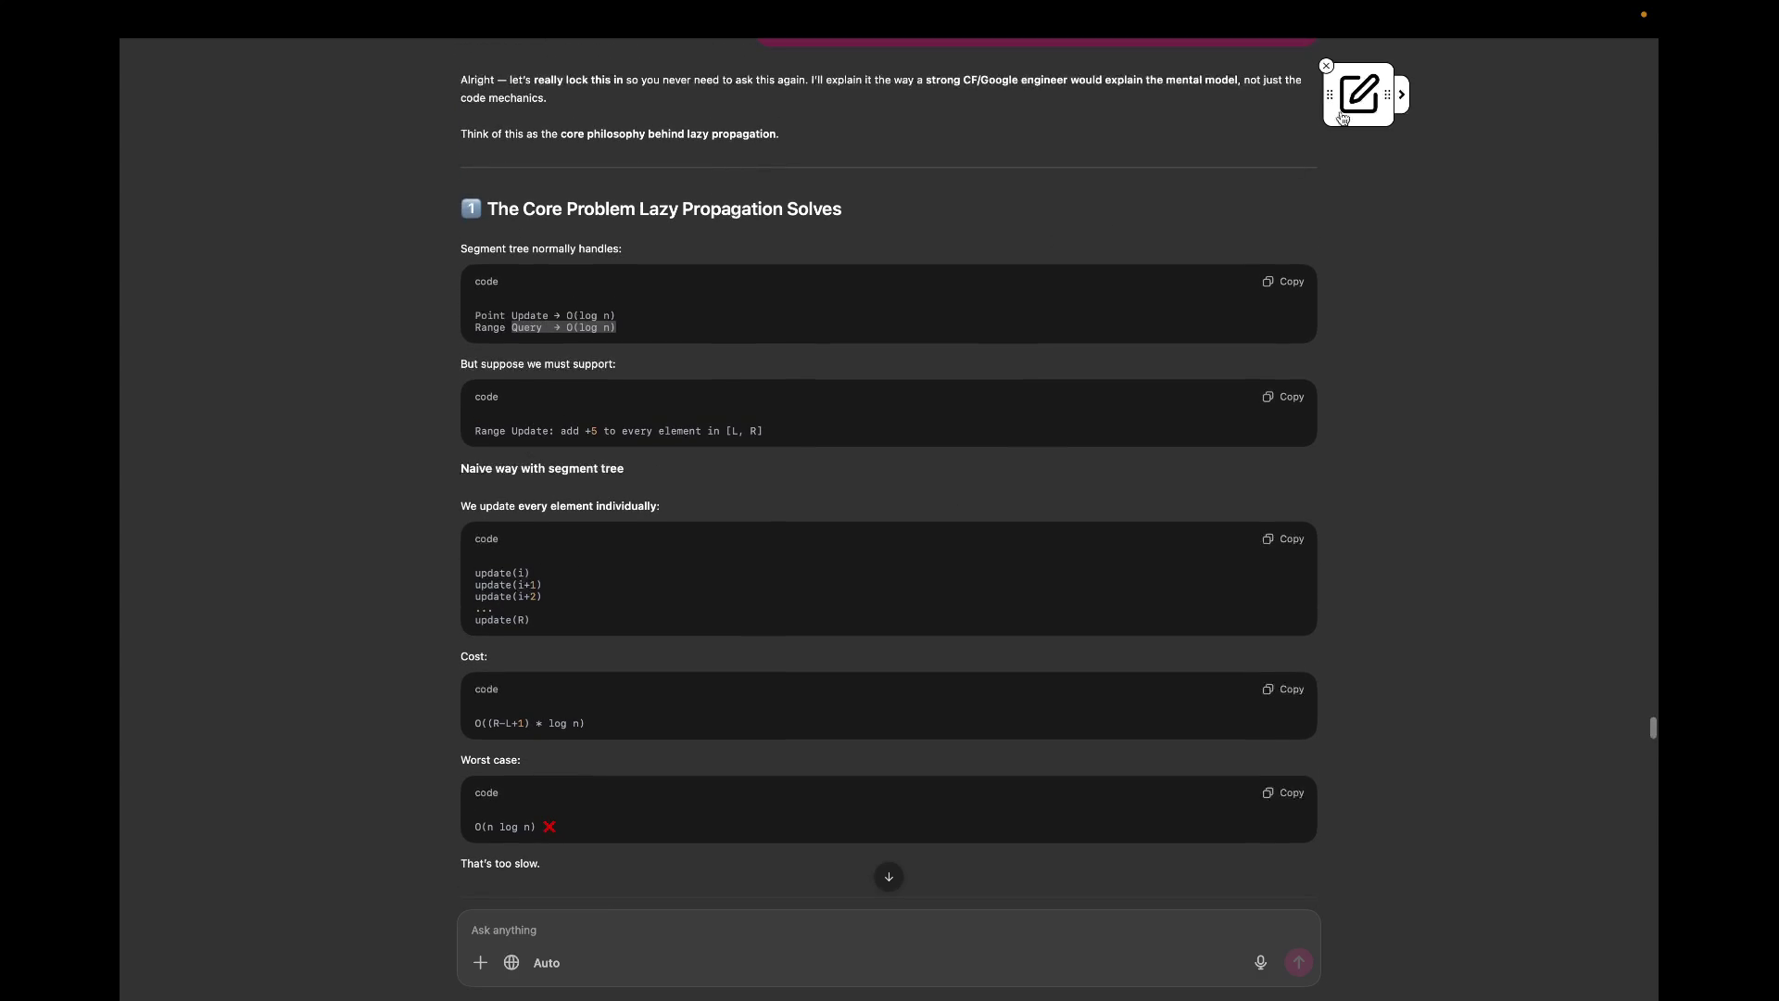
drag(1333, 92, 1347, 75)
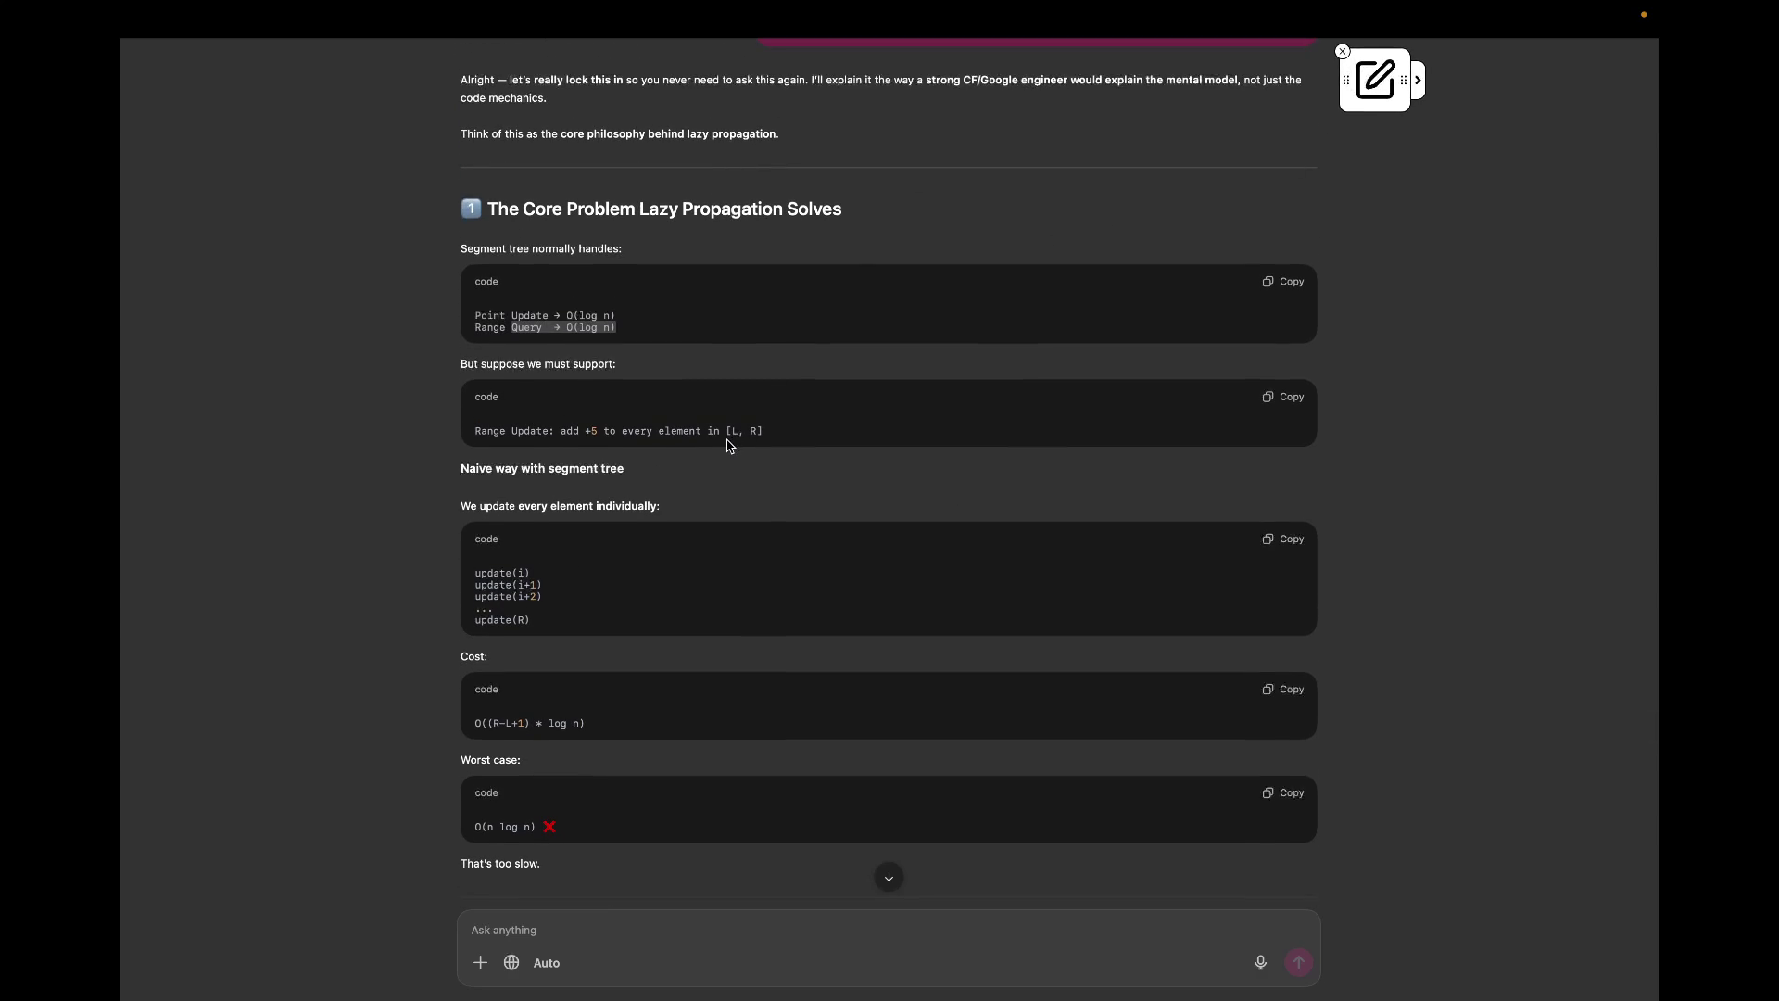
scroll(727, 446, down, 1)
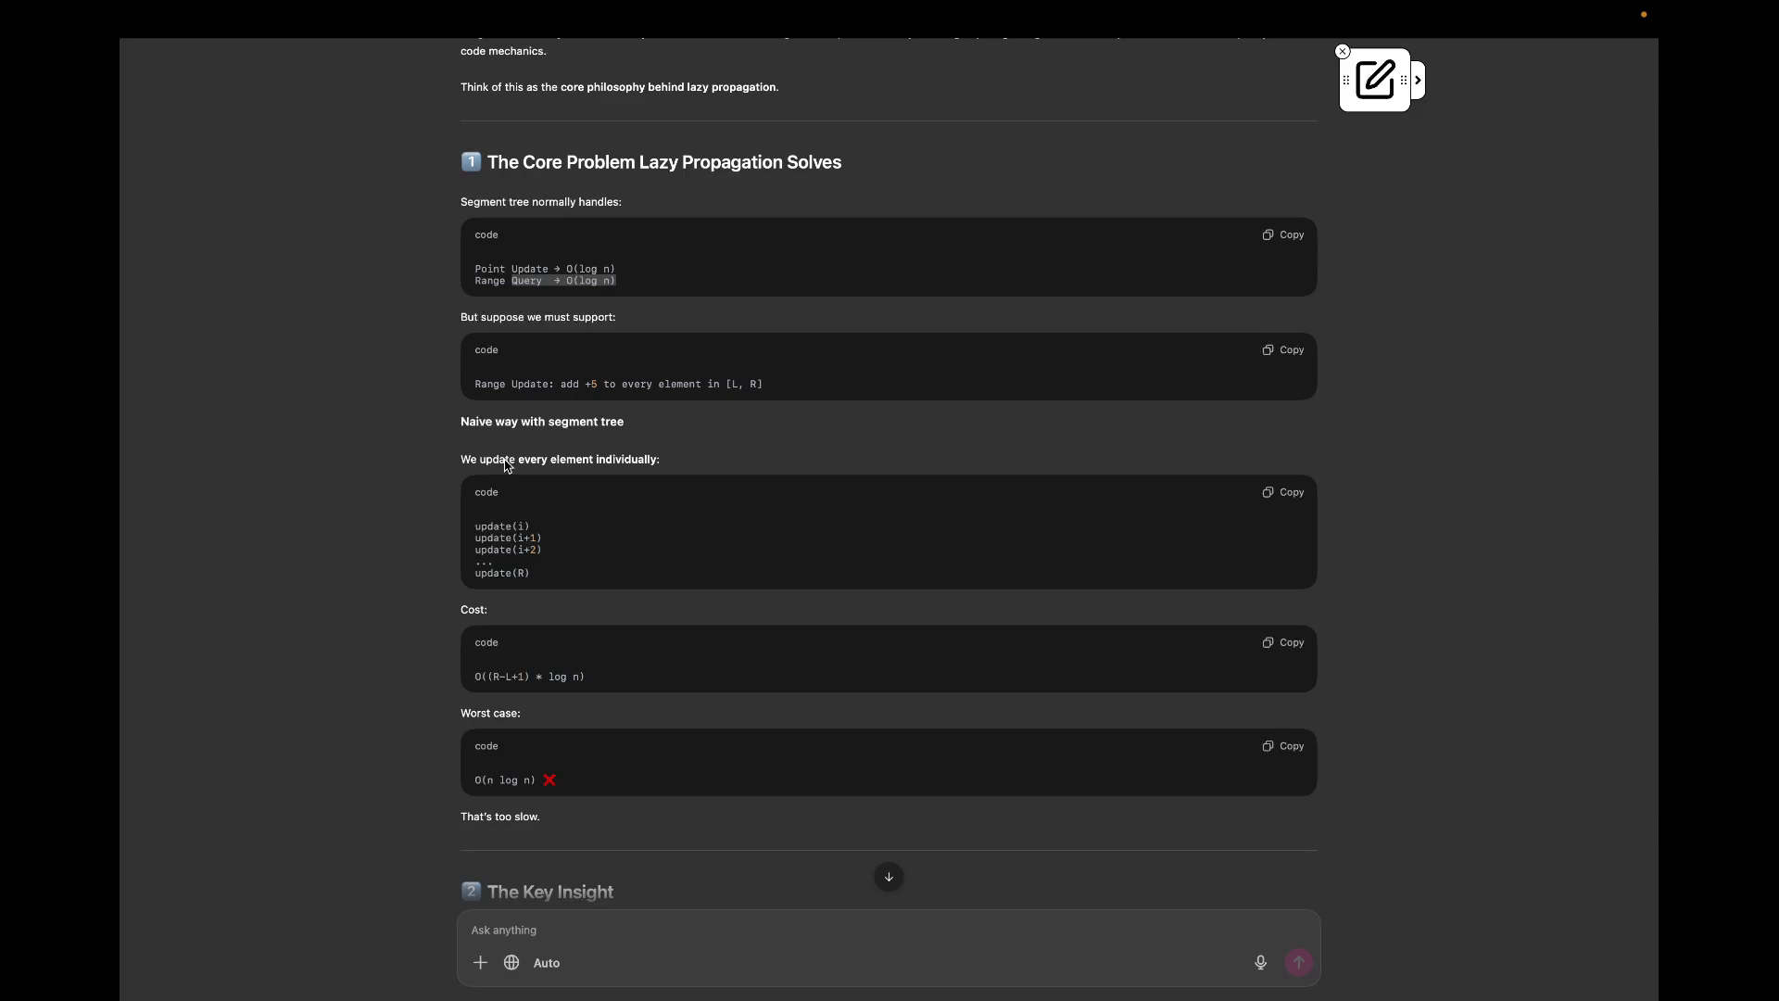
scroll(487, 517, down, 1)
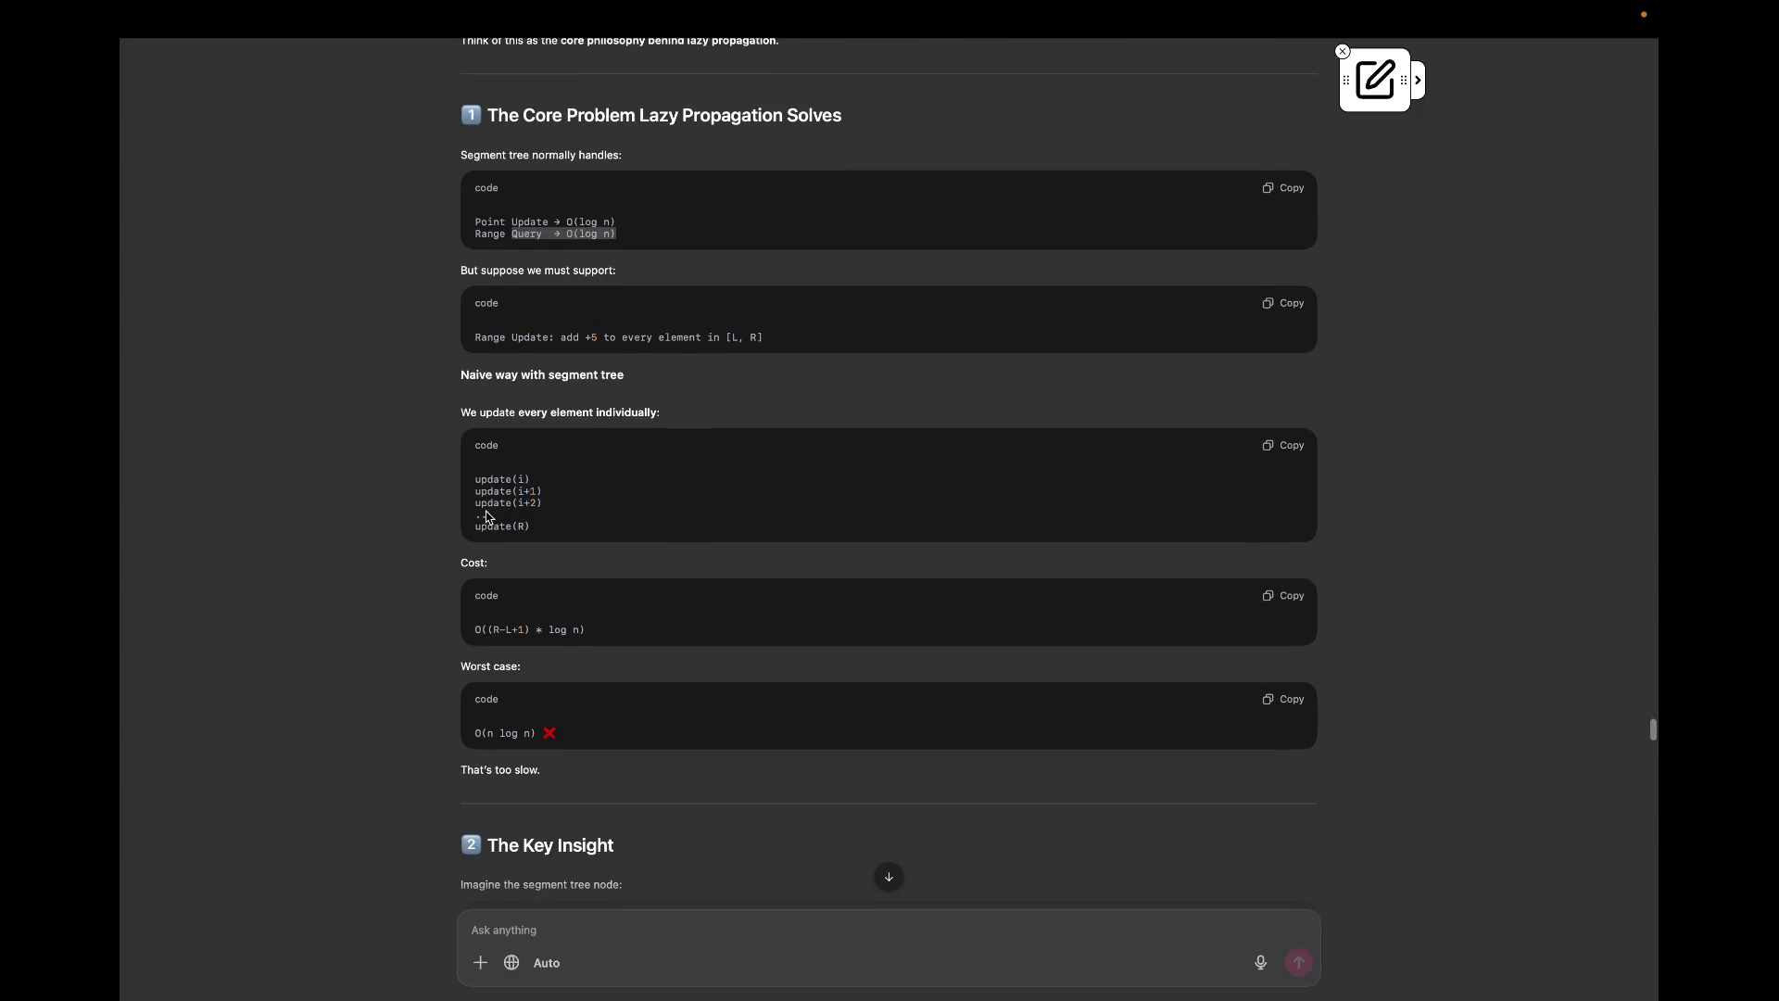
scroll(486, 517, down, 1)
scroll(487, 516, down, 1)
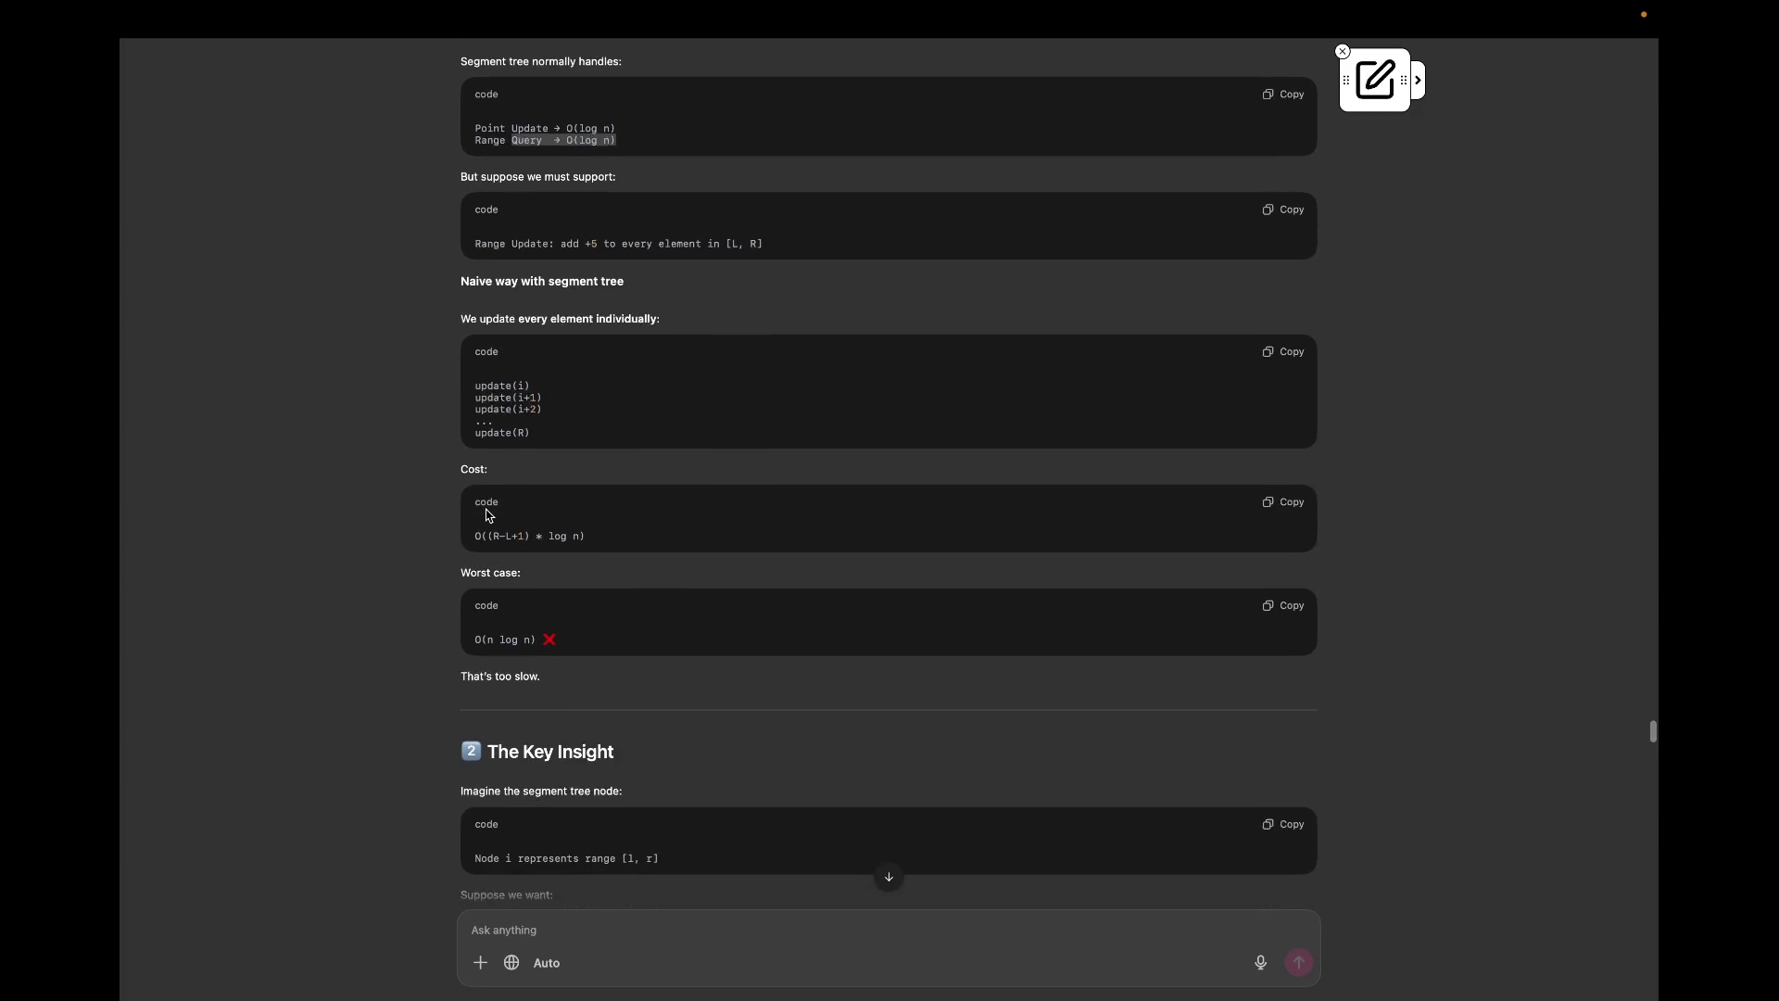
scroll(486, 516, down, 1)
scroll(486, 516, down, 1)
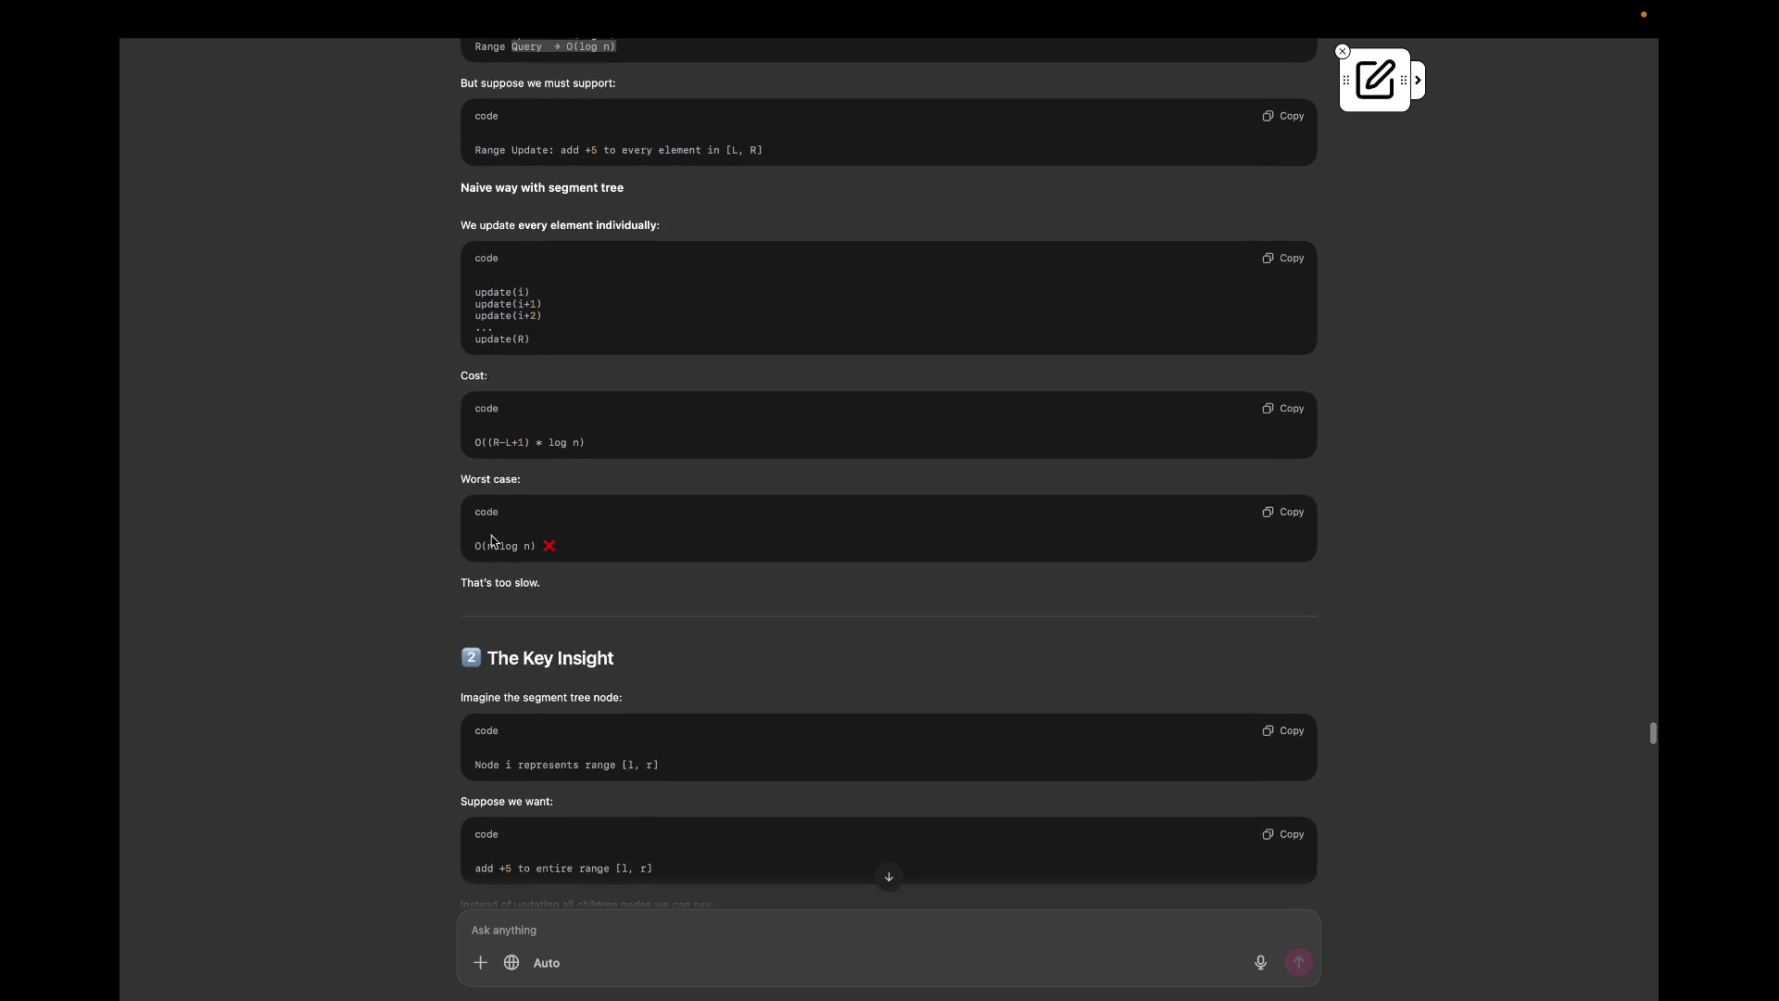
scroll(507, 584, down, 1)
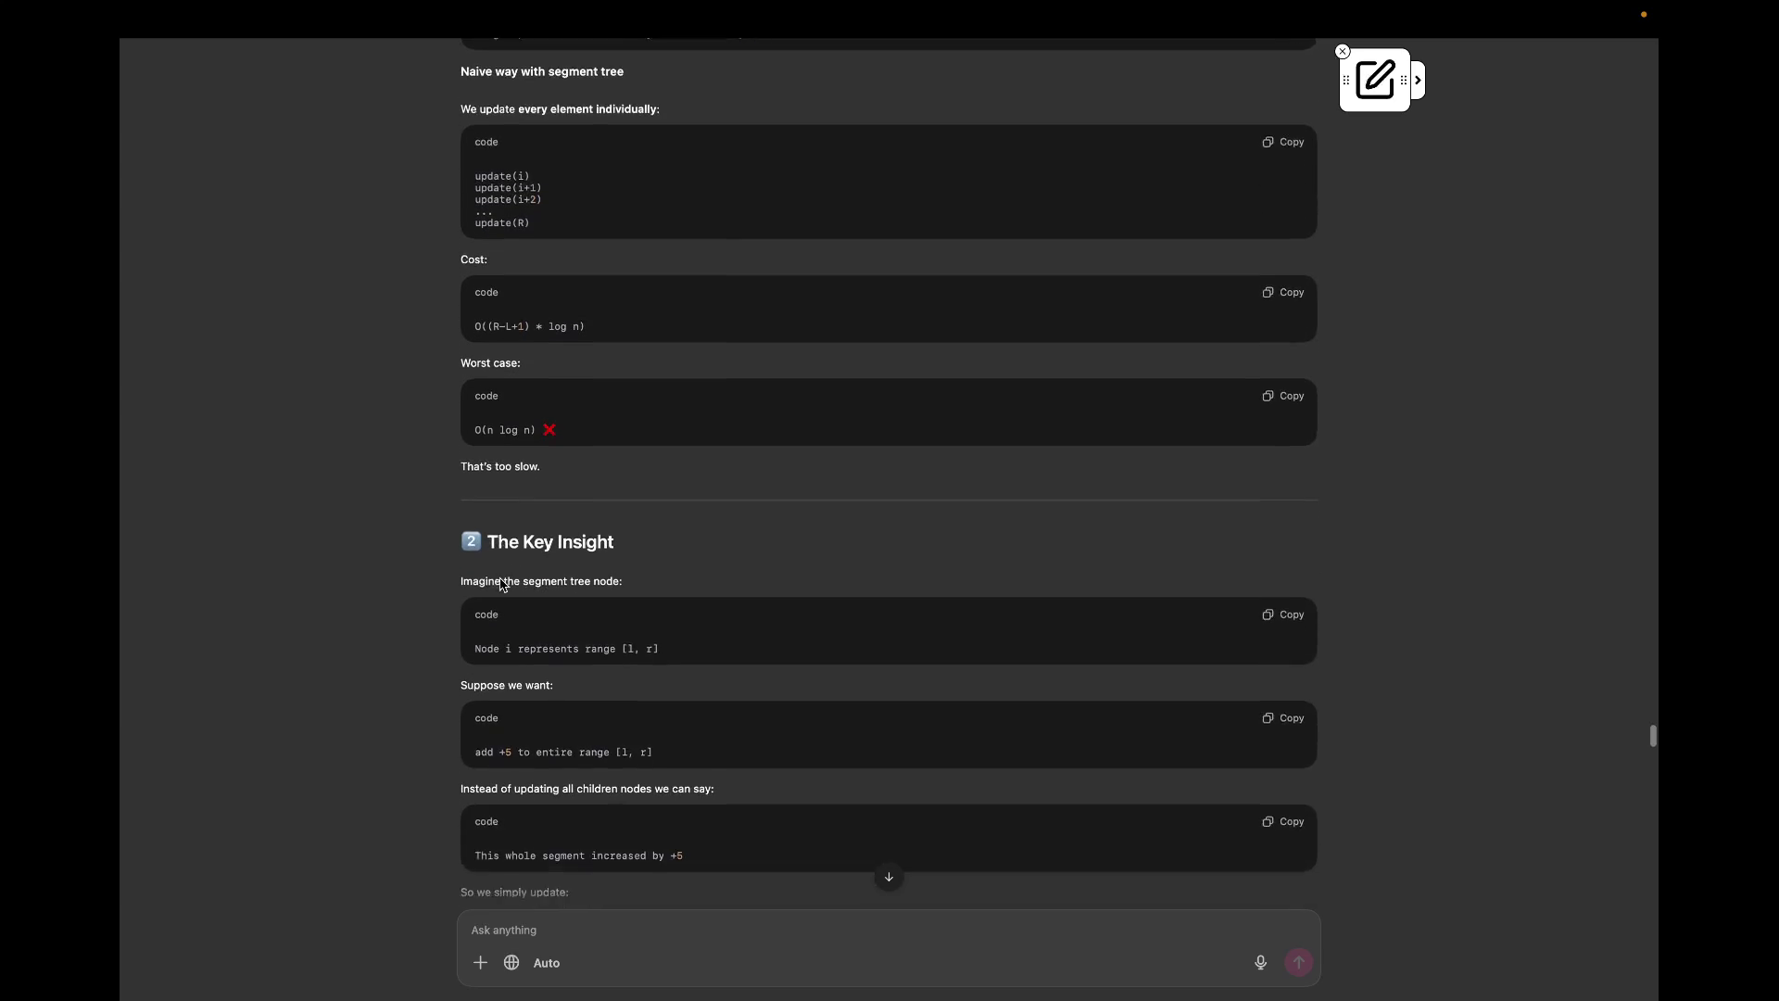
scroll(500, 584, down, 1)
scroll(501, 584, down, 1)
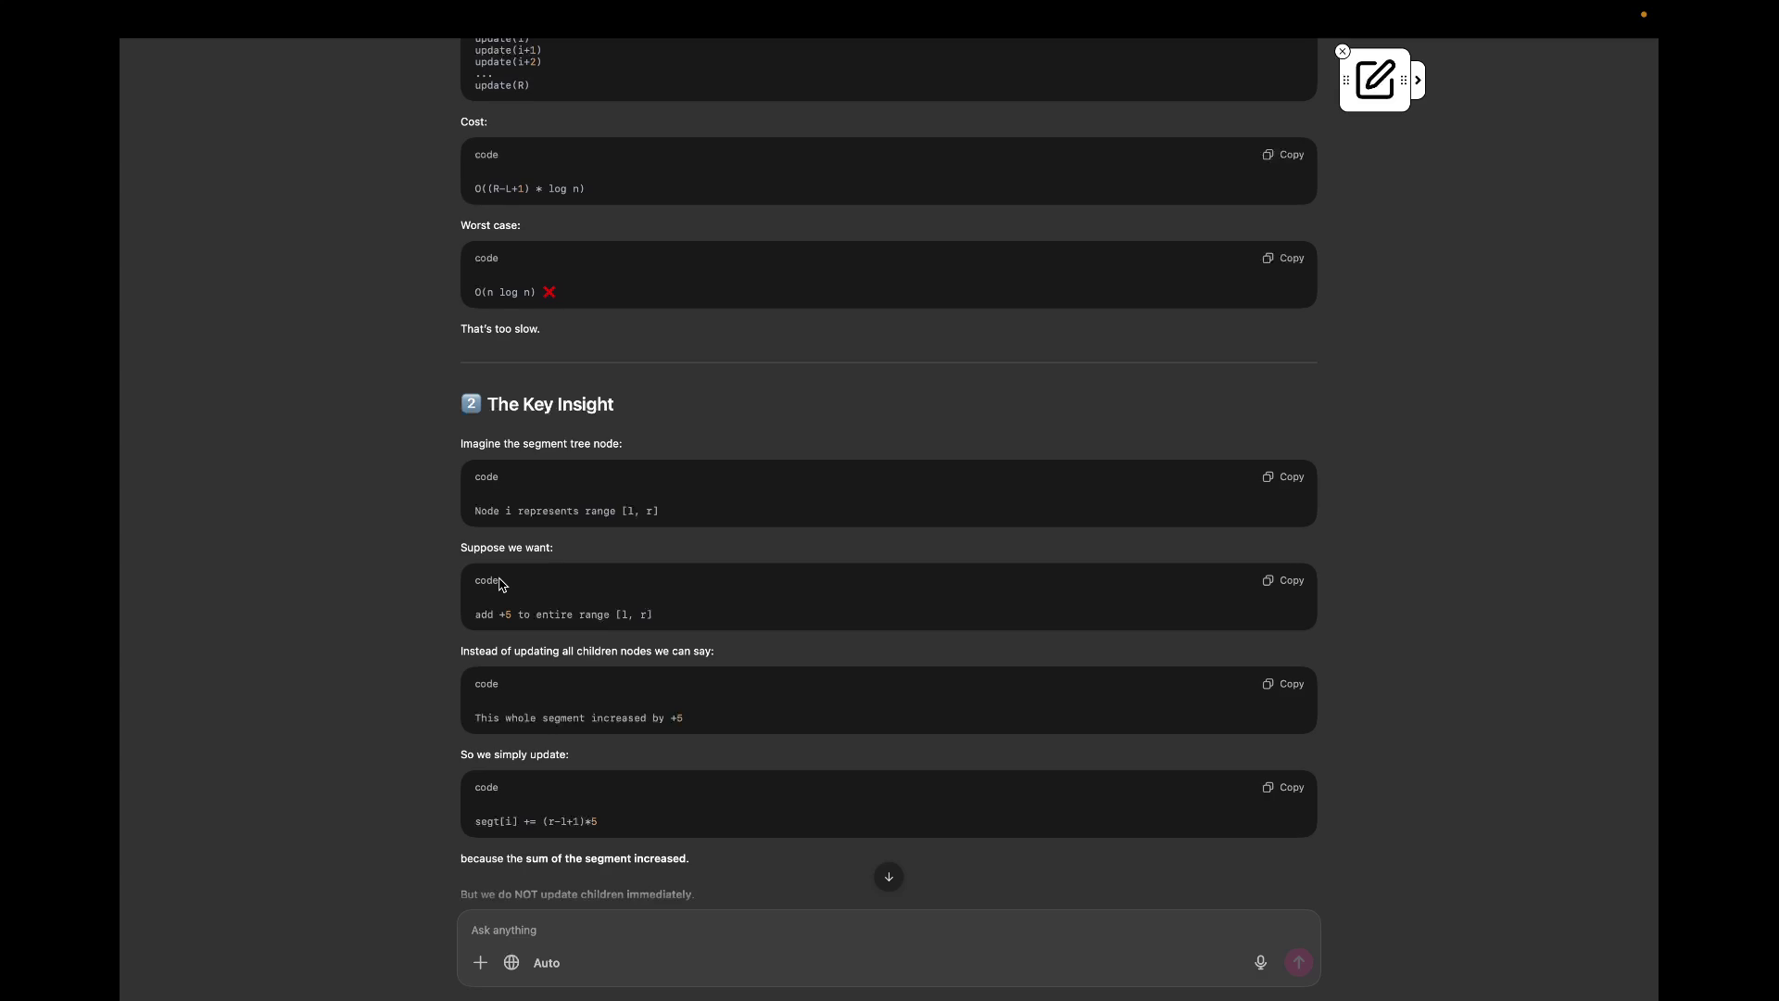
scroll(500, 585, down, 1)
scroll(501, 585, down, 2)
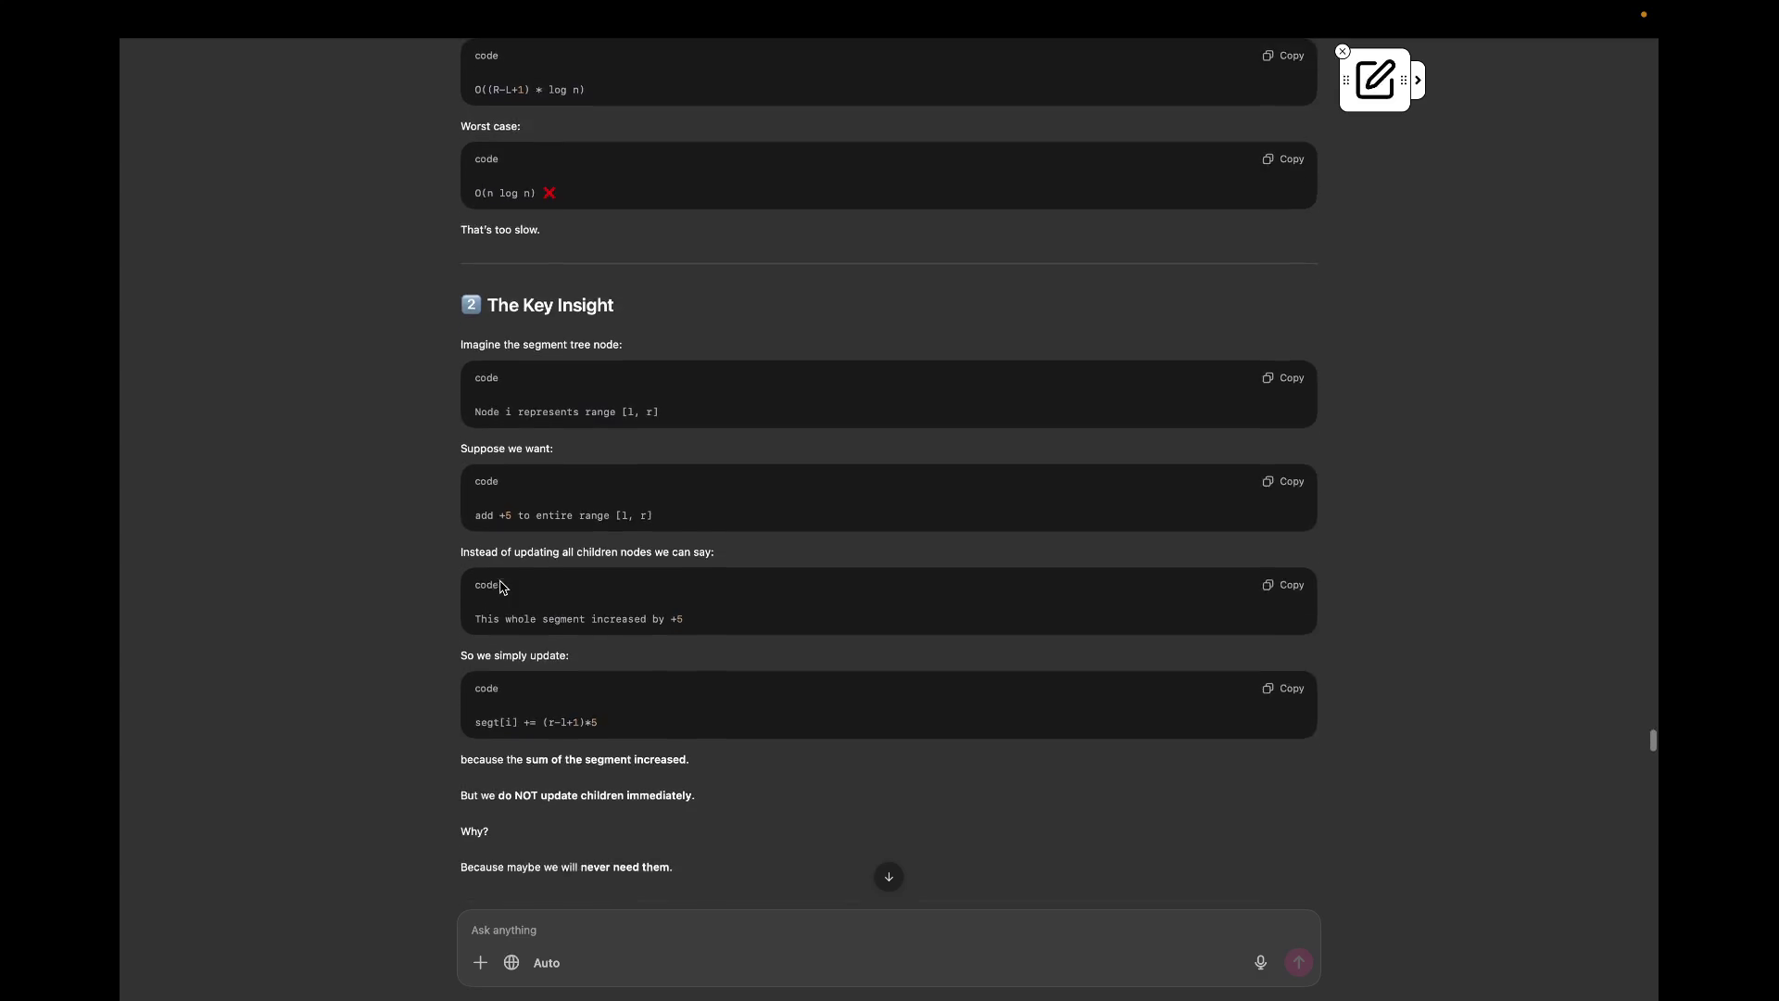
scroll(500, 586, down, 1)
scroll(500, 589, down, 2)
scroll(500, 589, down, 1)
scroll(500, 590, down, 1)
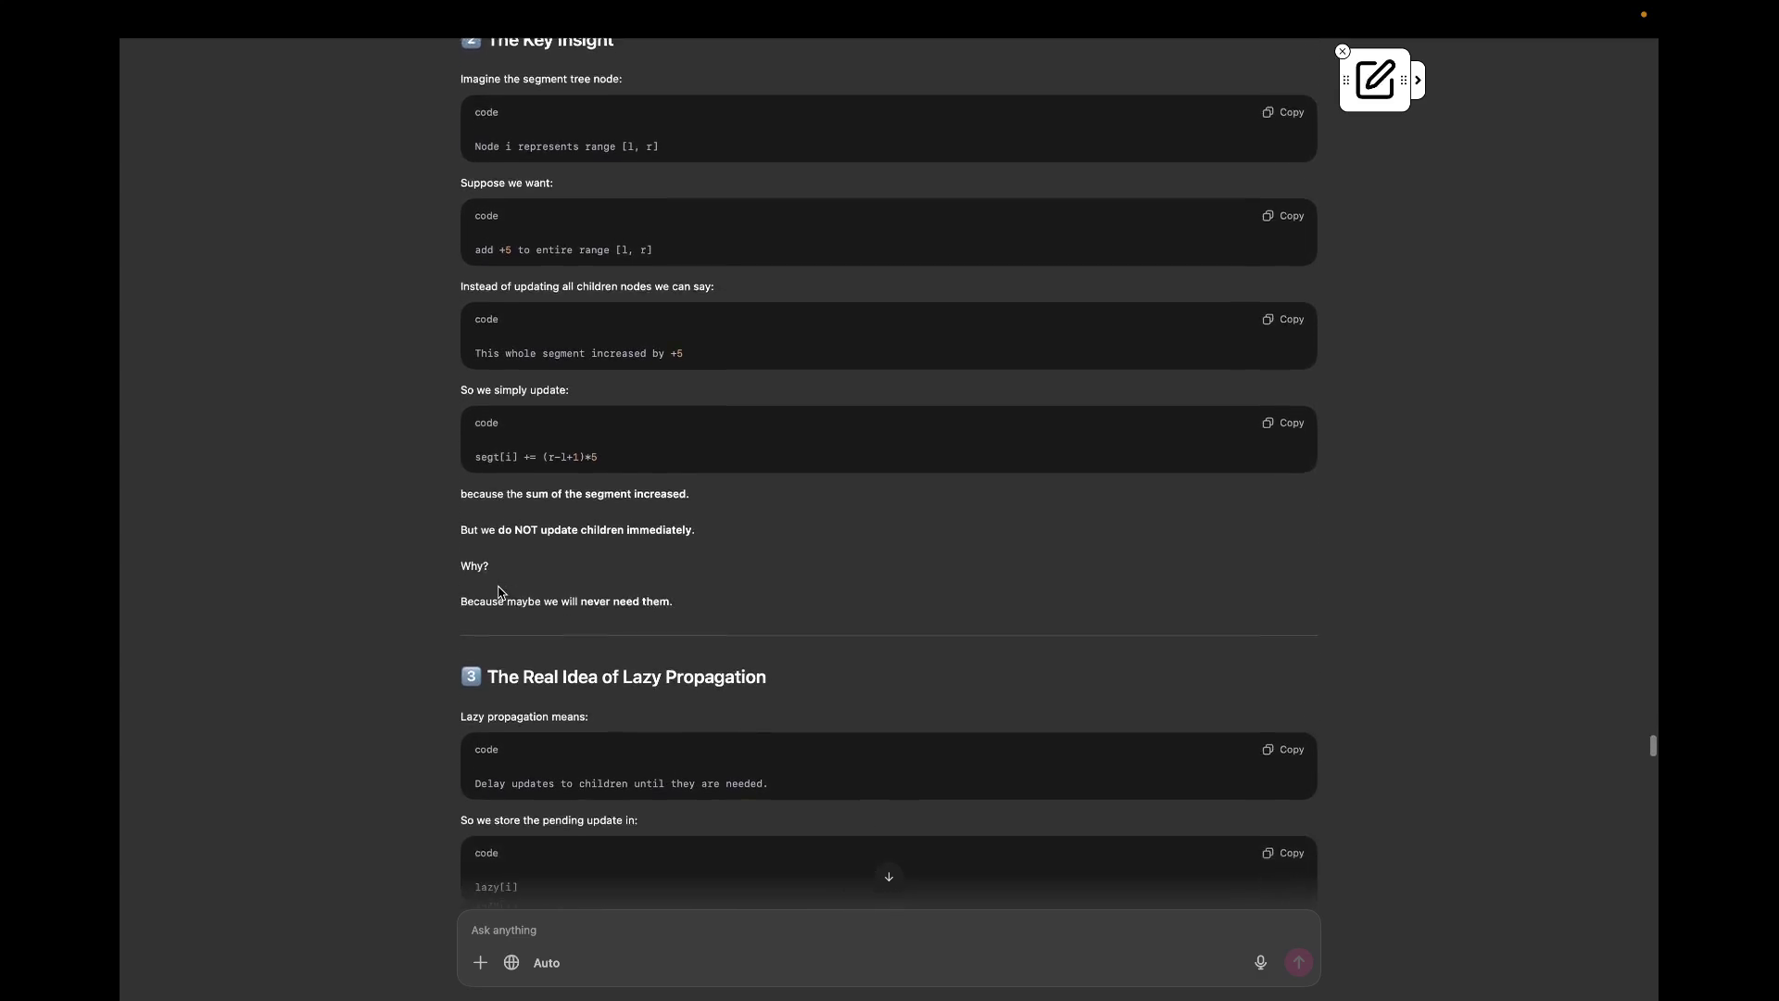
scroll(500, 592, down, 2)
scroll(498, 595, down, 1)
scroll(498, 595, down, 1)
scroll(498, 595, down, 1)
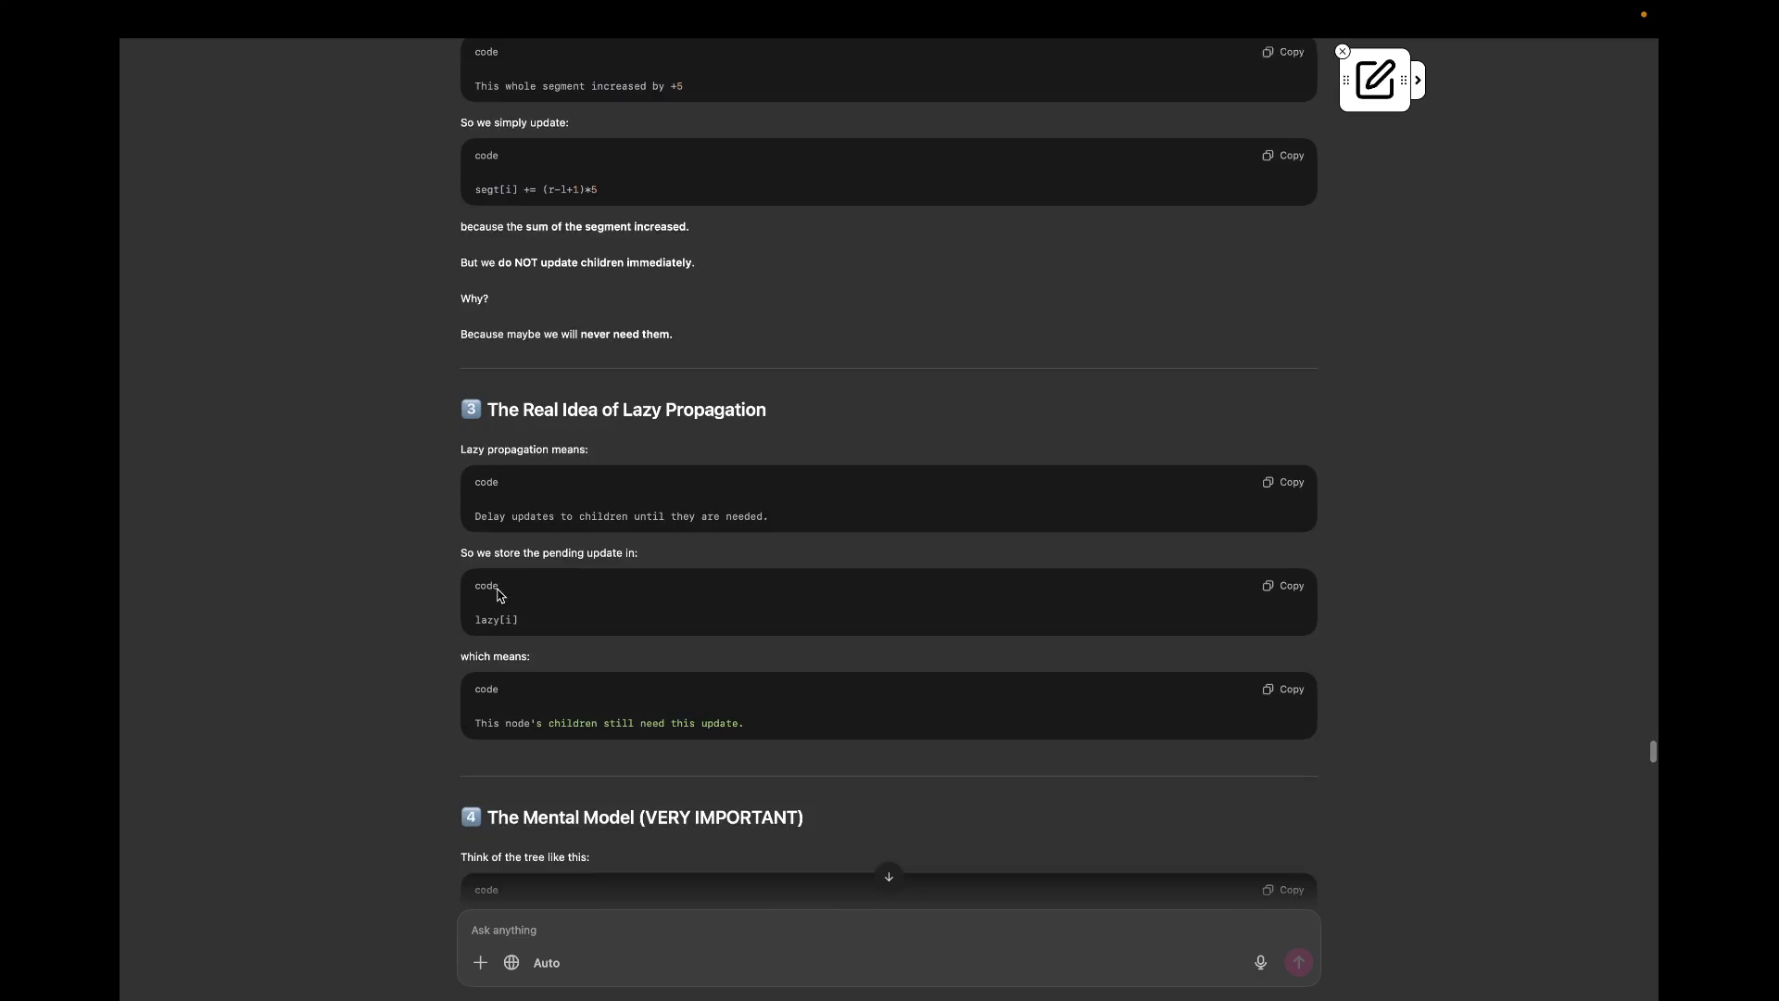
scroll(497, 596, down, 1)
scroll(498, 596, down, 1)
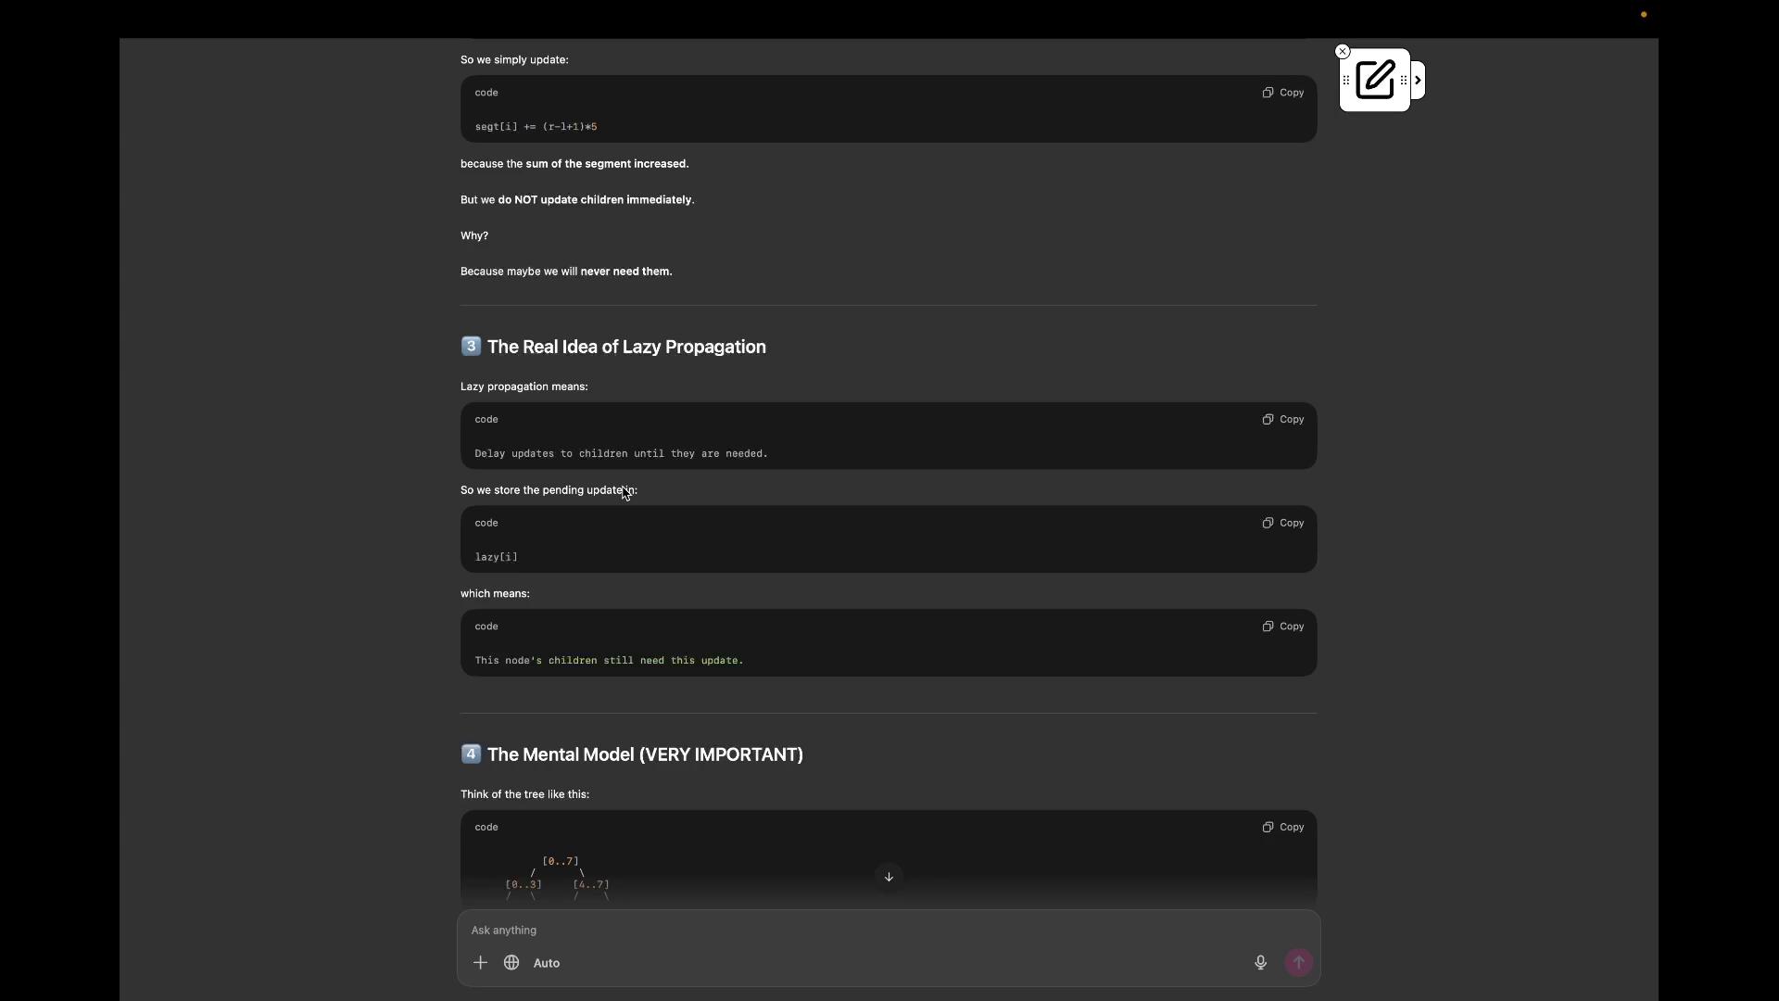
scroll(624, 492, down, 3)
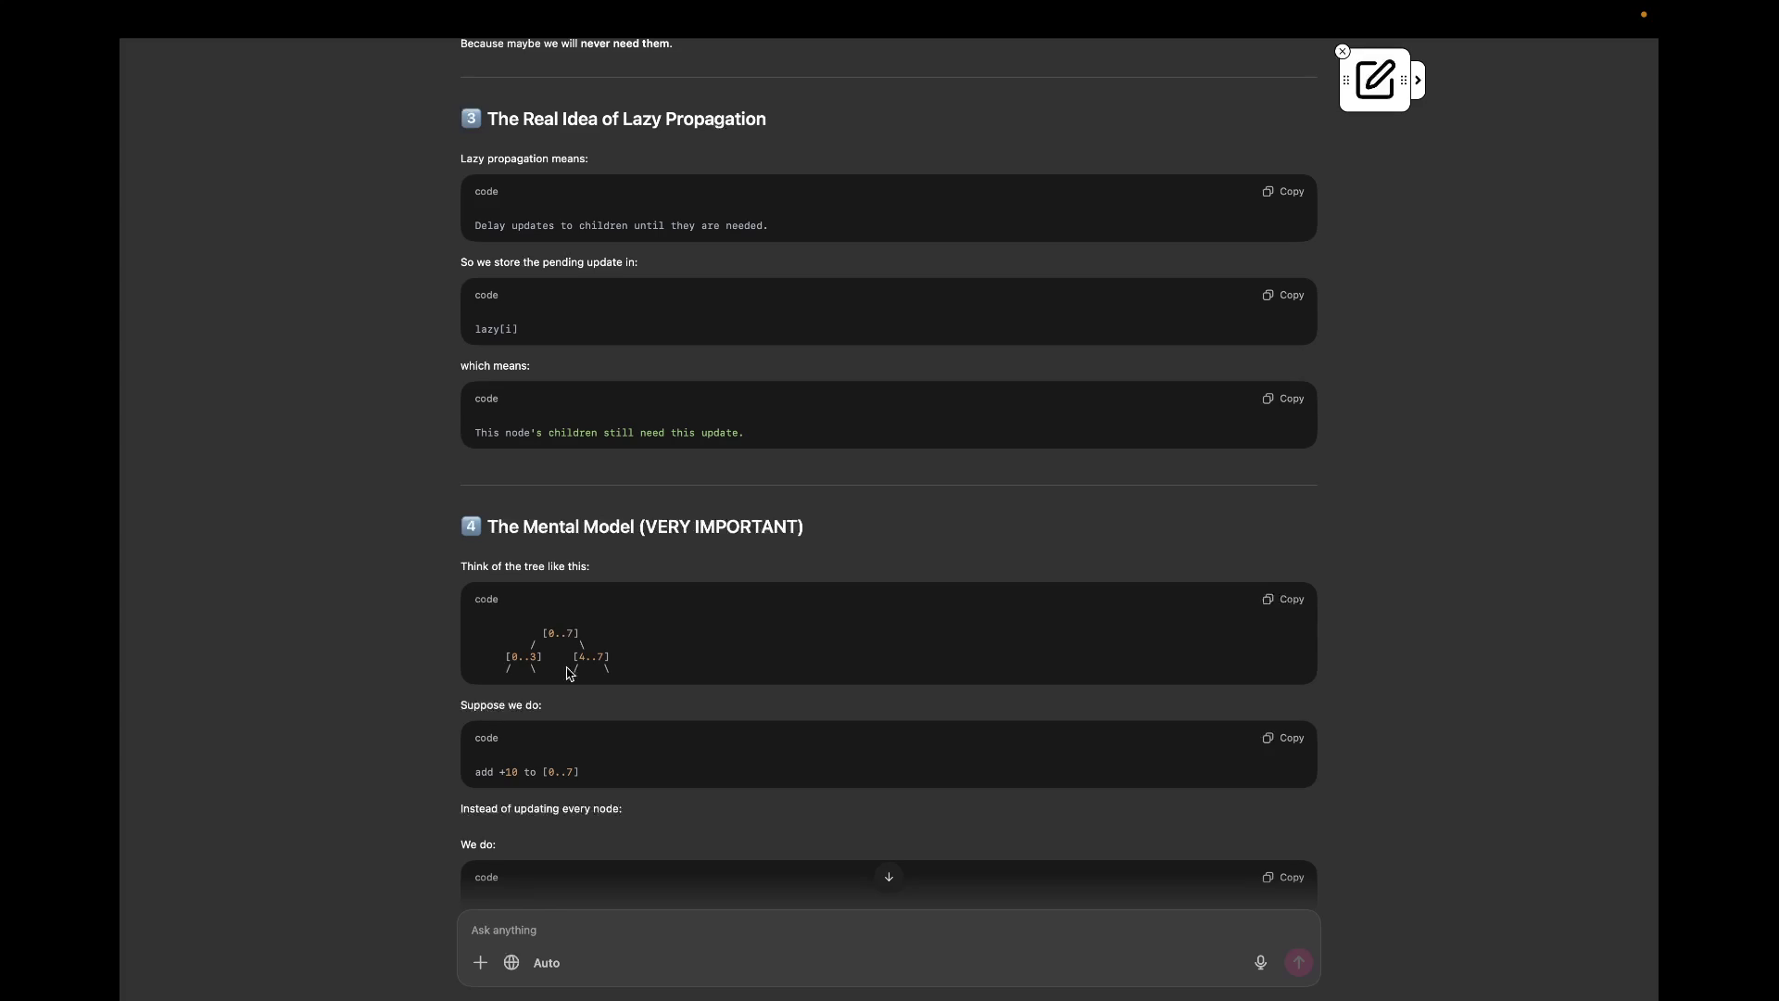
scroll(567, 674, down, 1)
scroll(567, 674, down, 1)
scroll(567, 672, down, 2)
scroll(567, 673, down, 1)
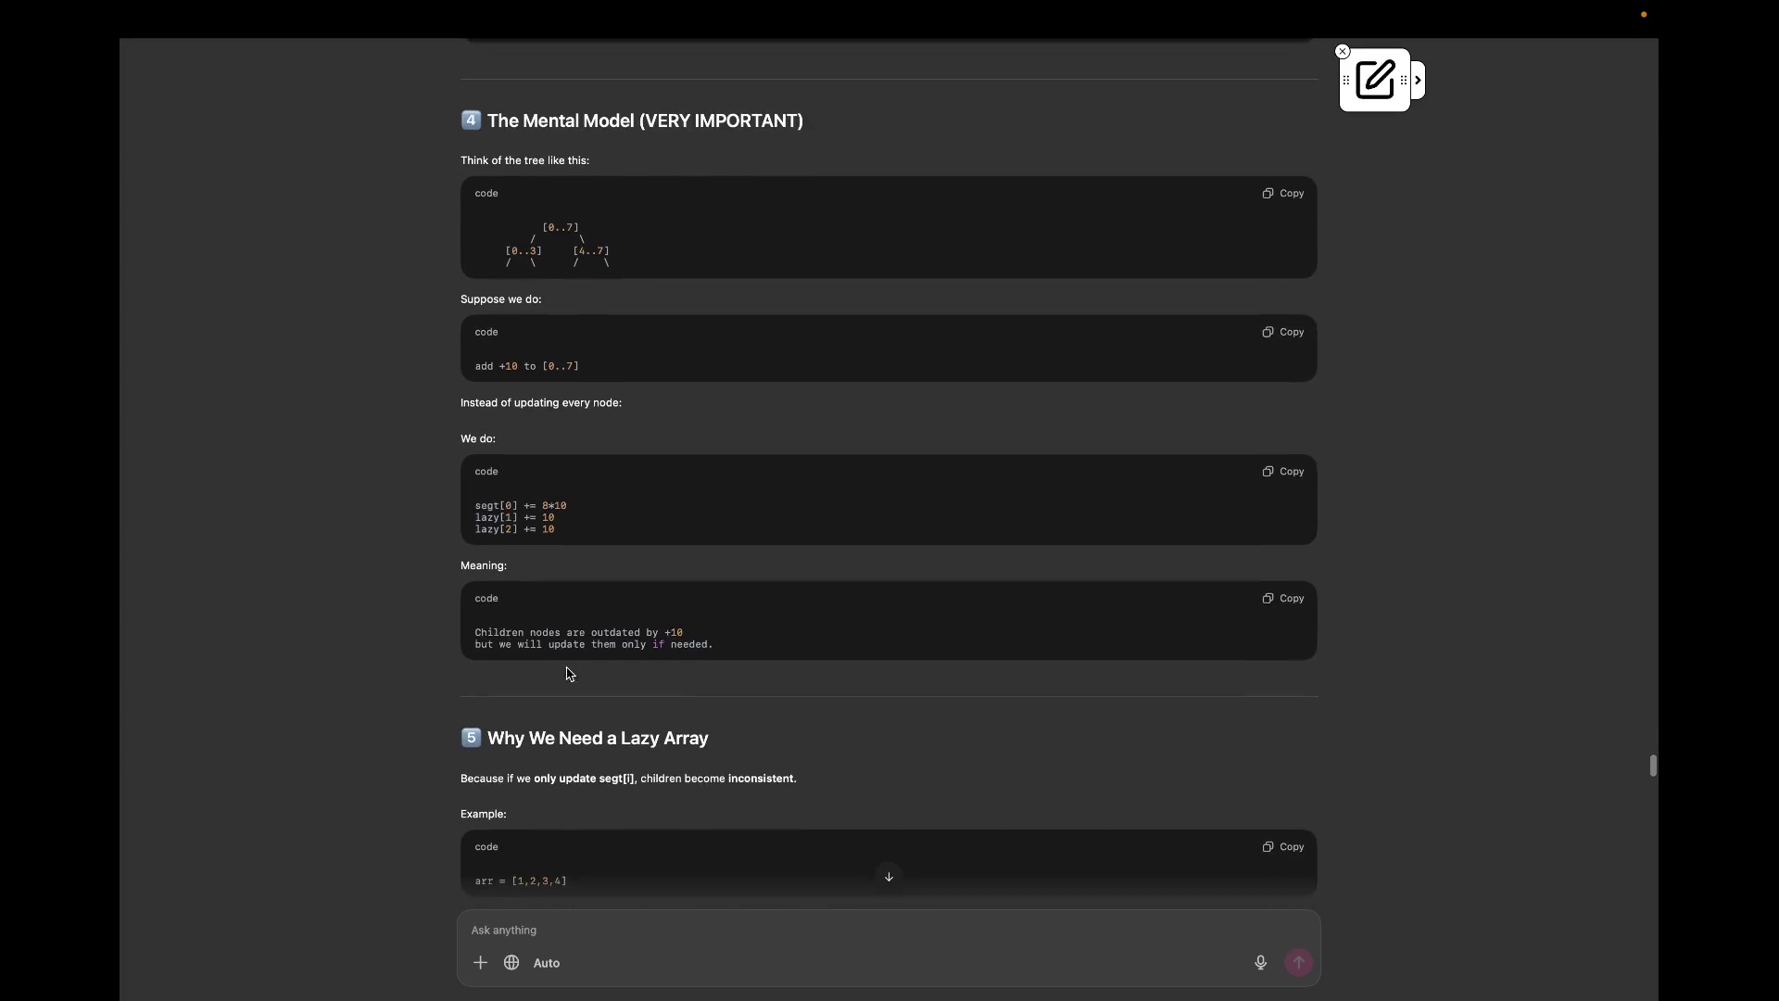
scroll(567, 672, down, 1)
scroll(568, 674, down, 1)
scroll(568, 674, down, 1)
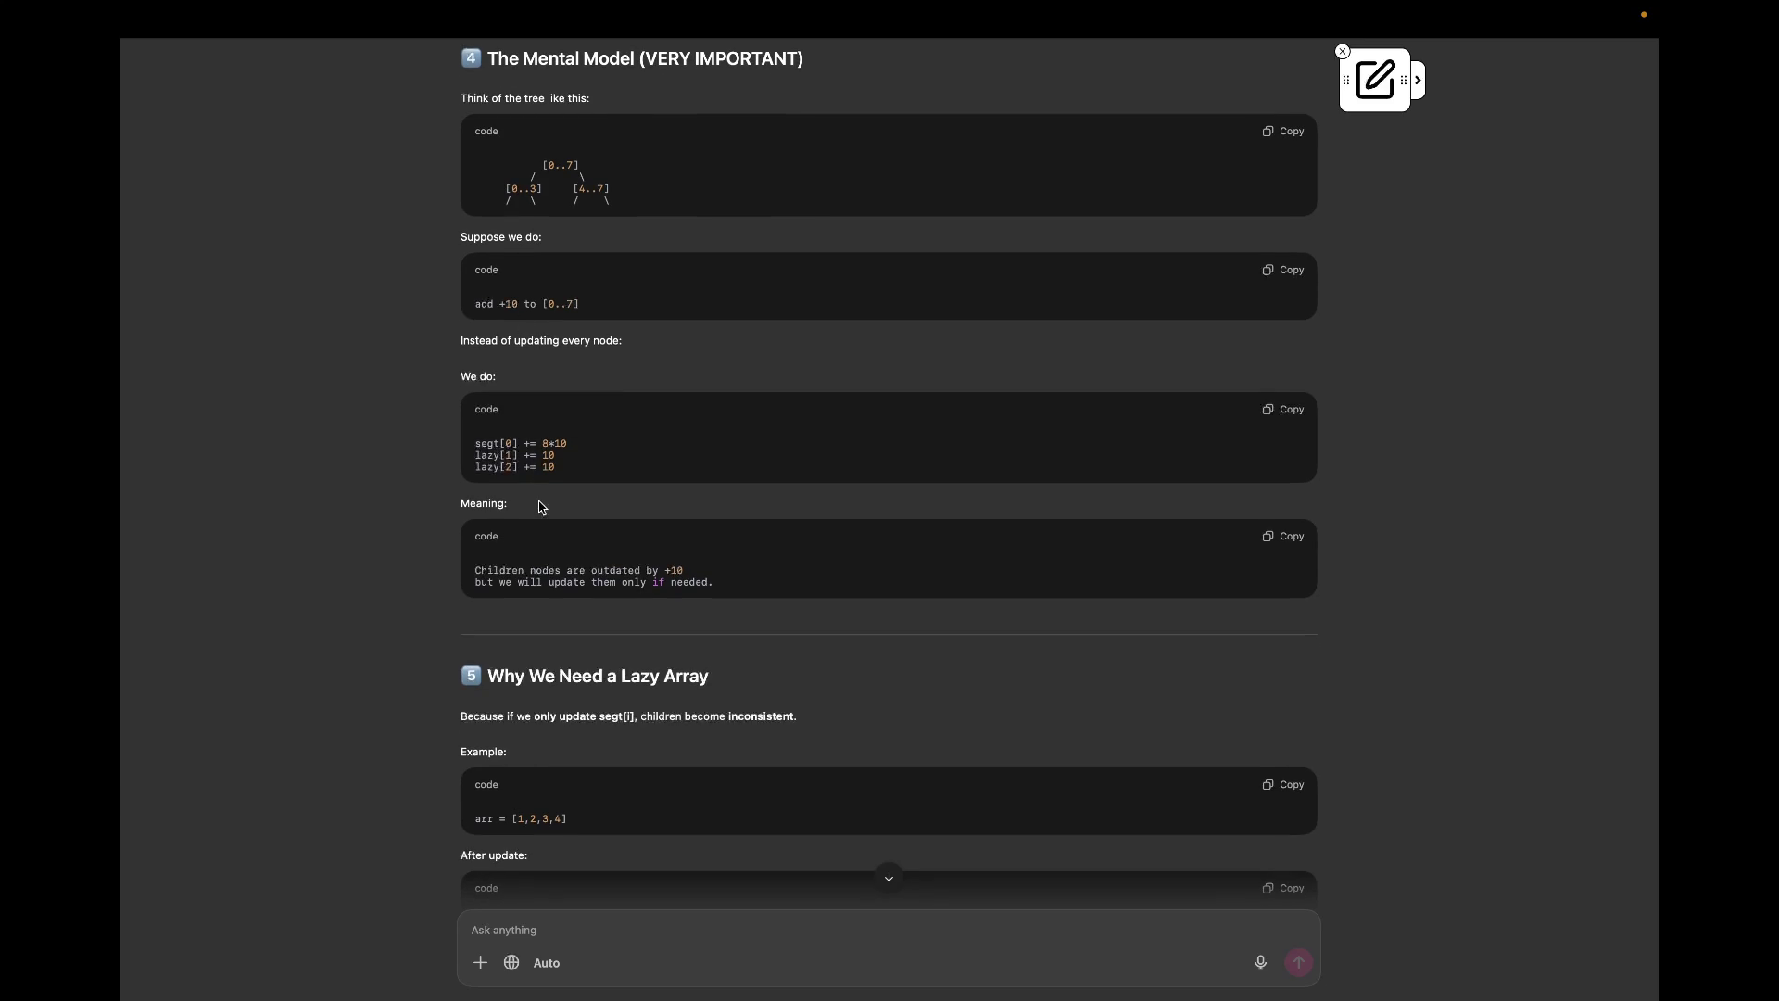
scroll(542, 506, down, 2)
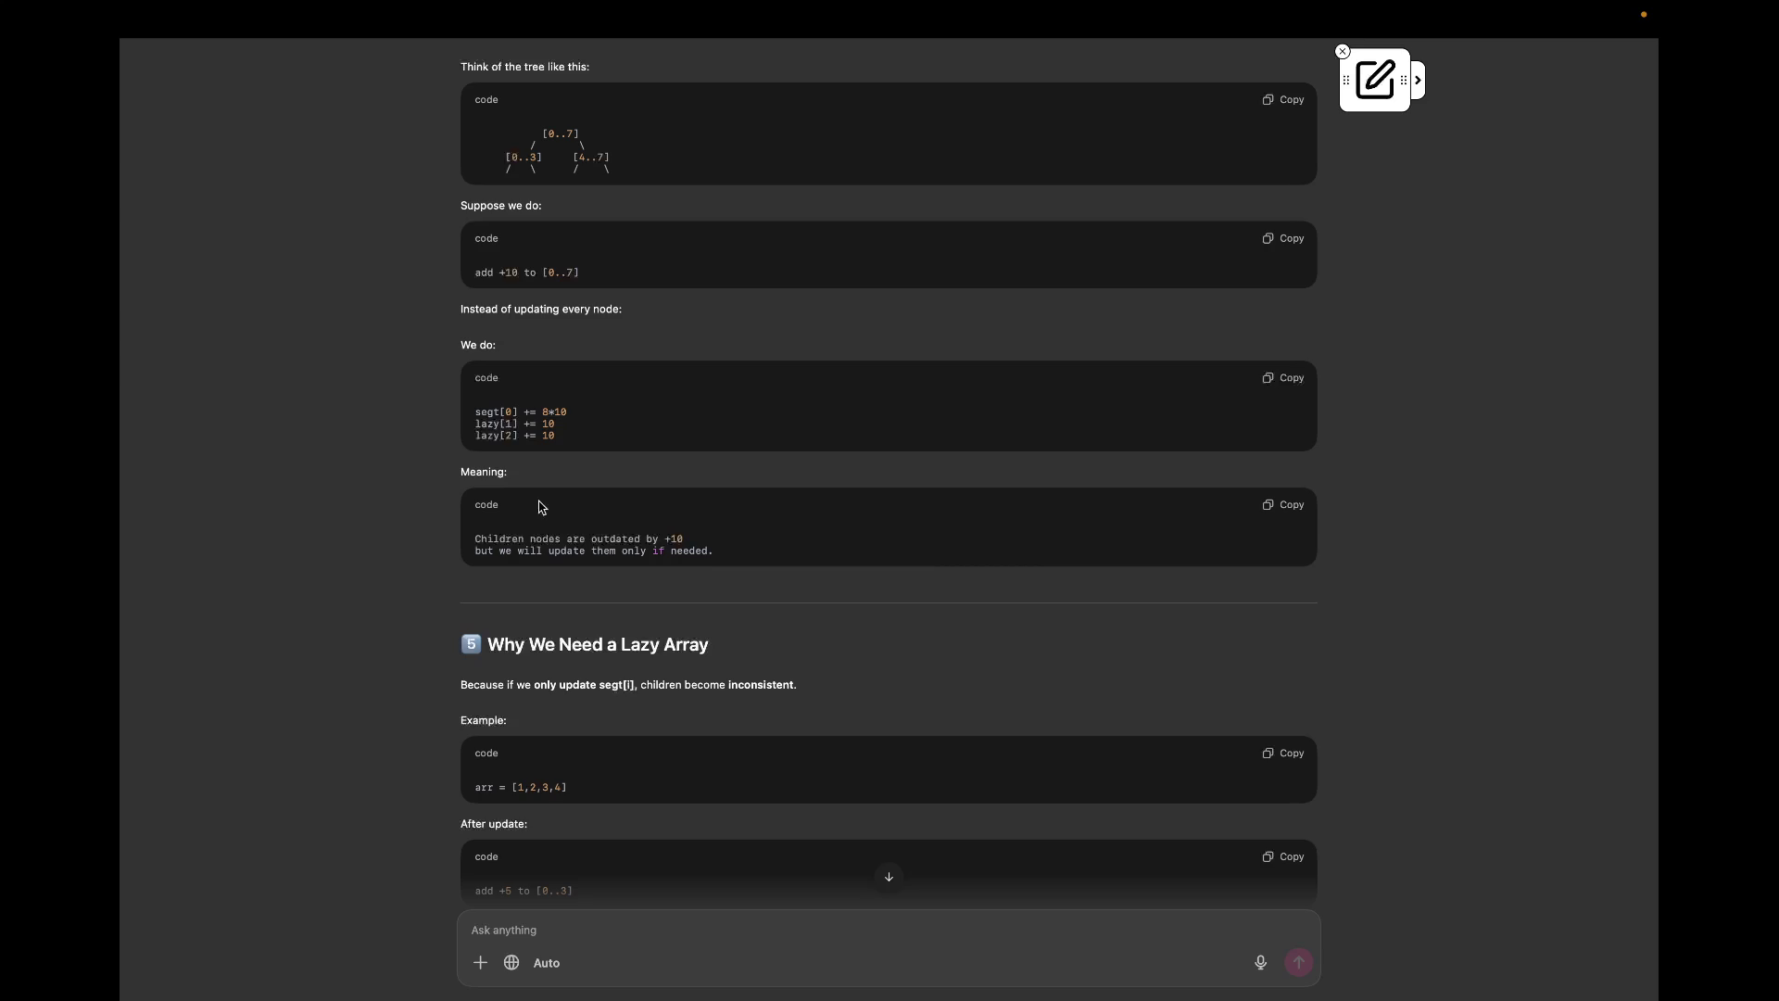
scroll(540, 507, down, 5)
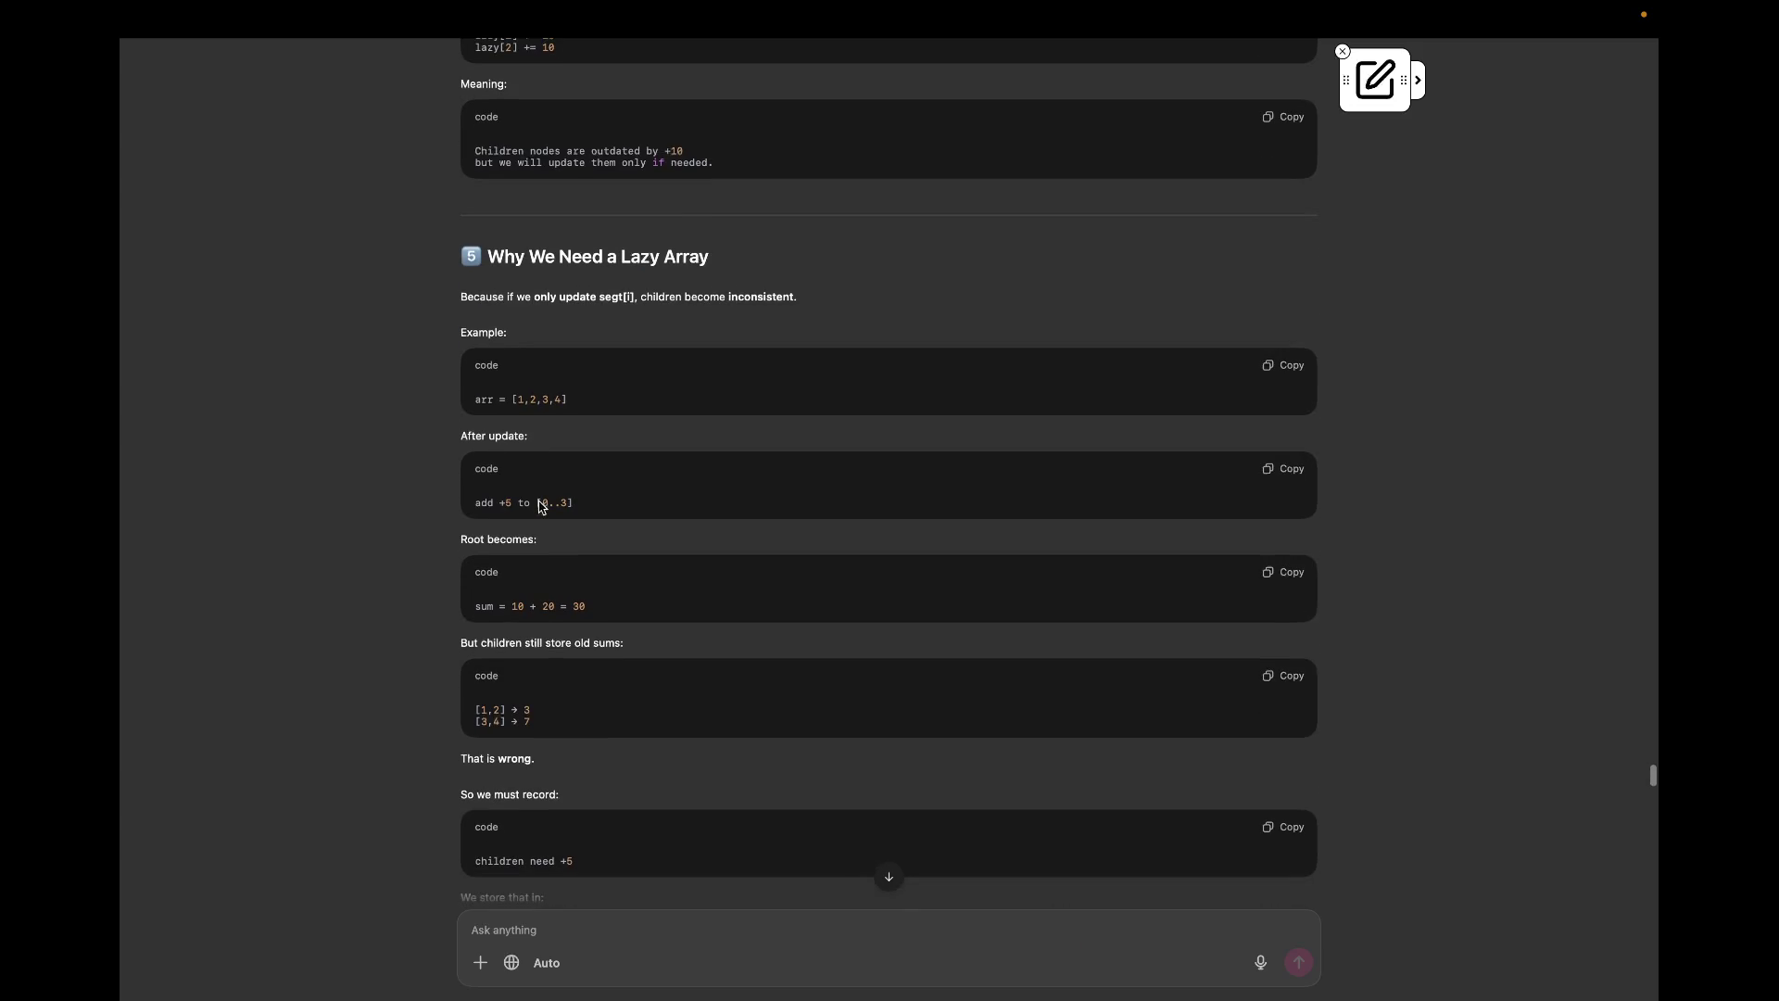
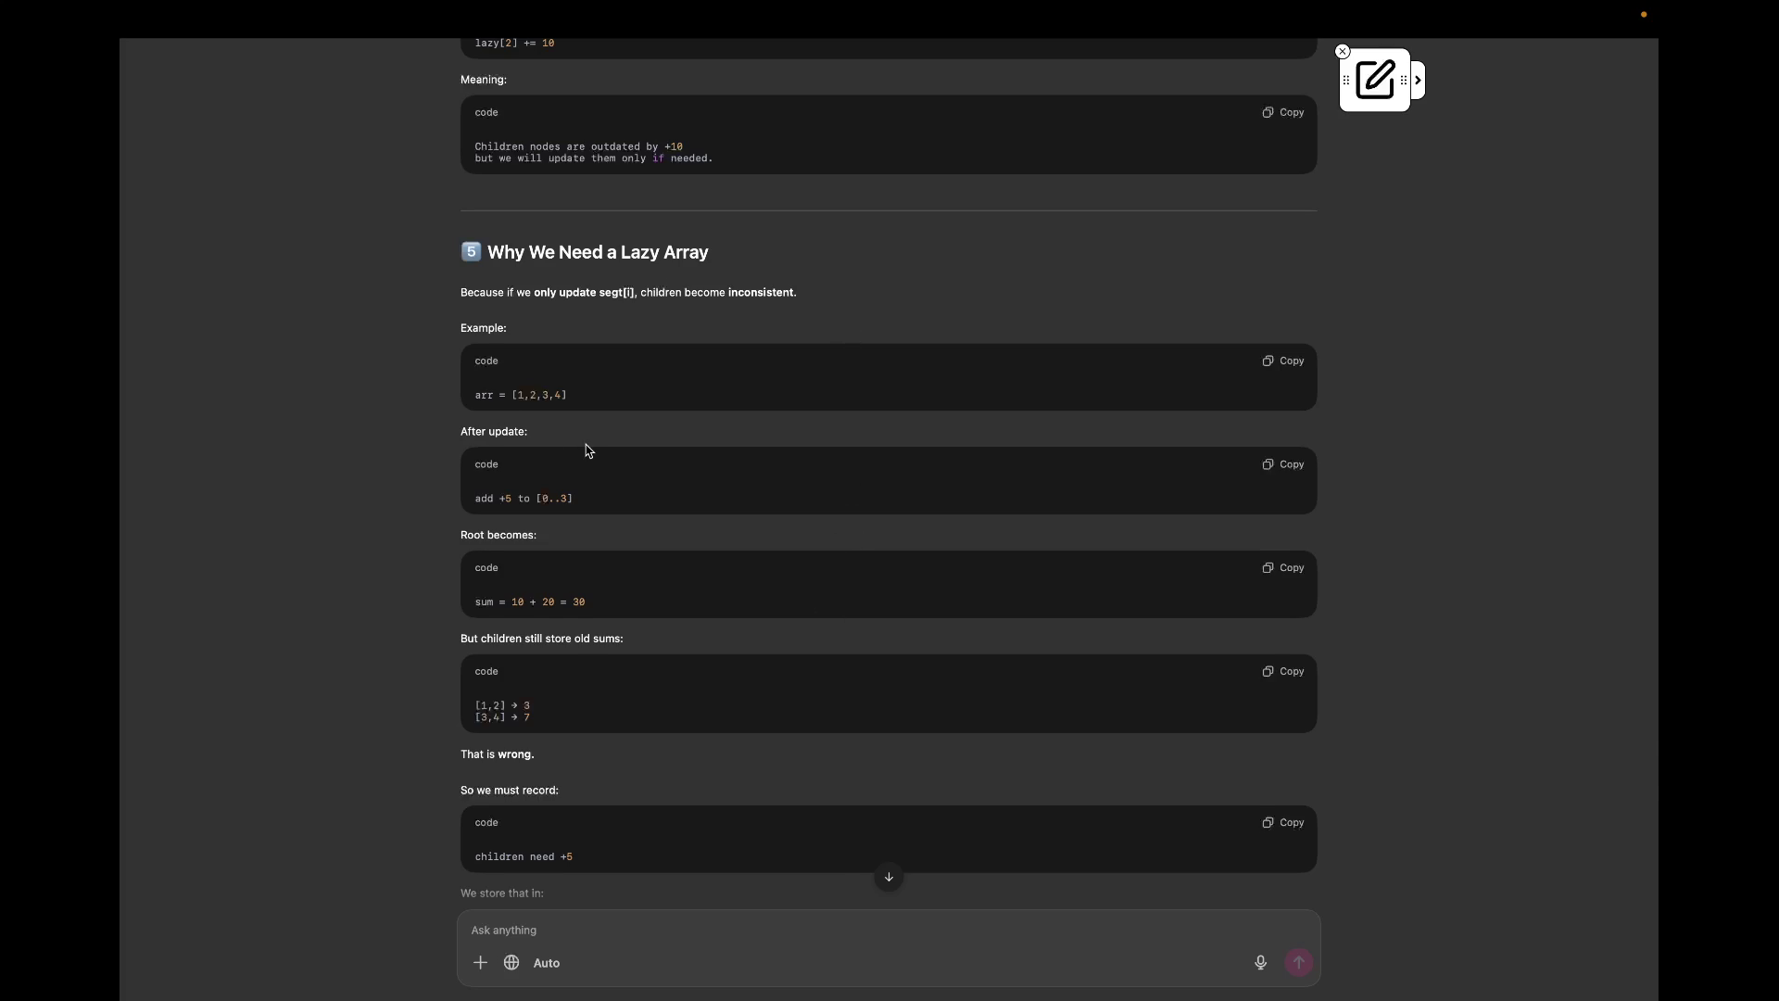
scroll(584, 445, down, 2)
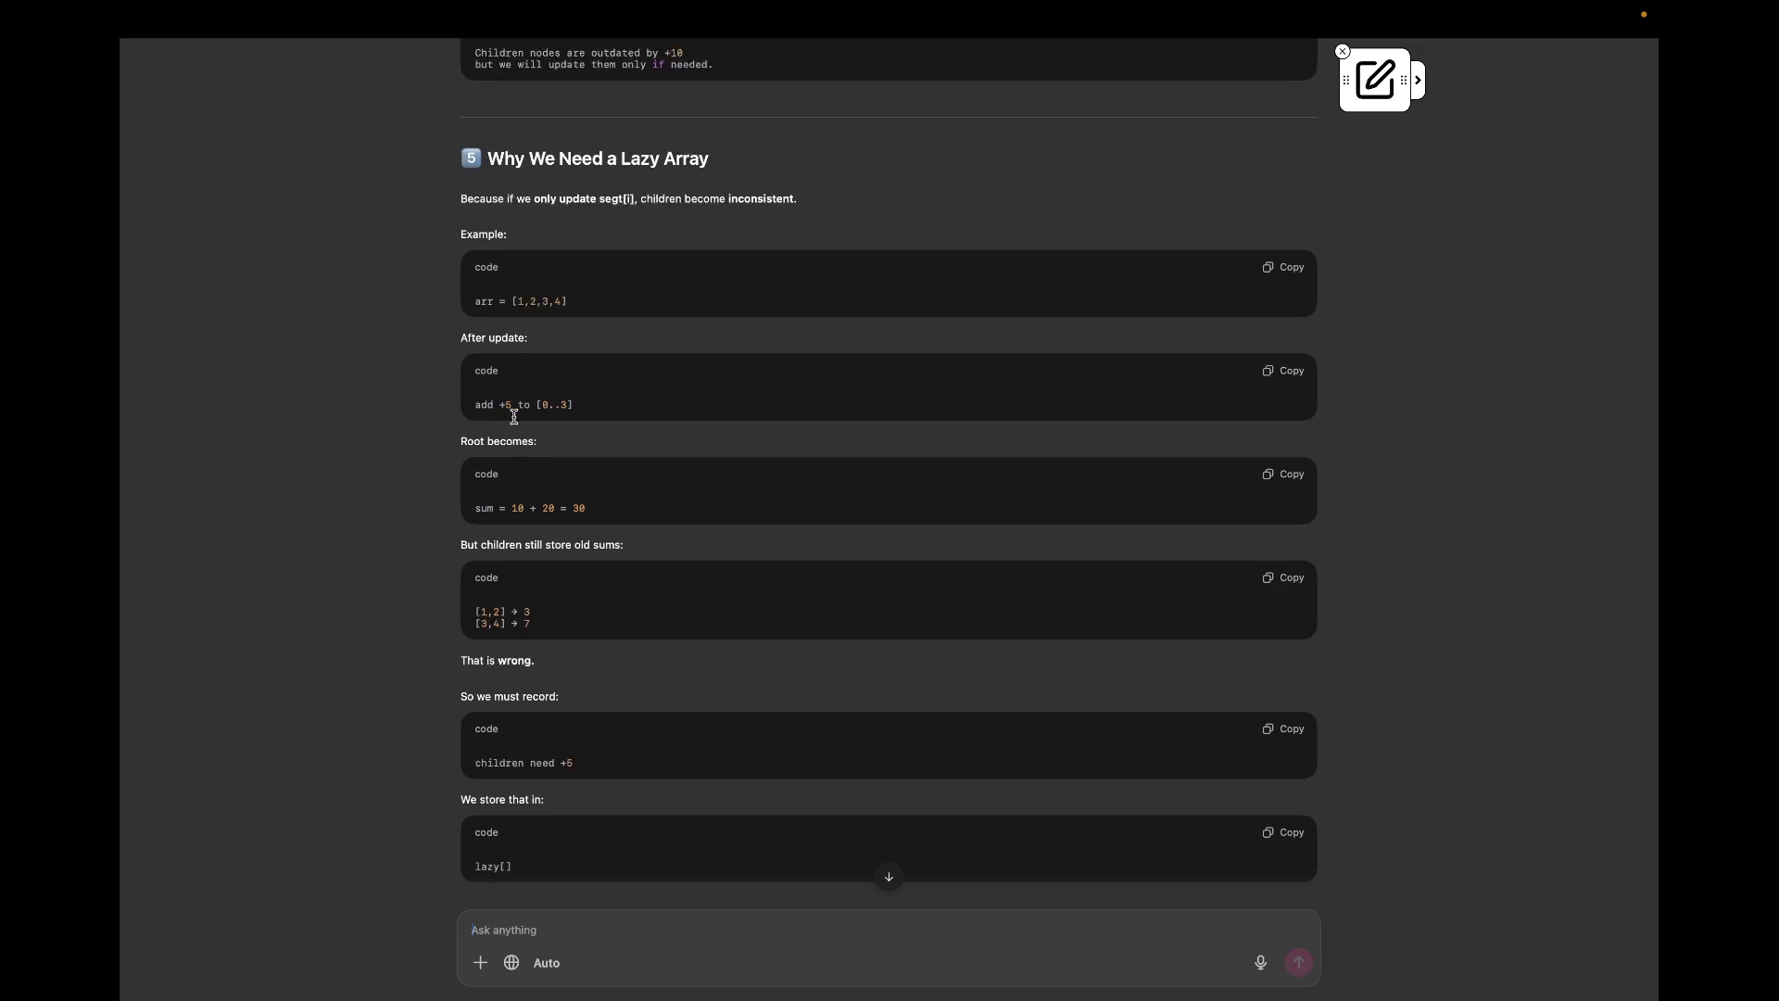
scroll(525, 720, down, 1)
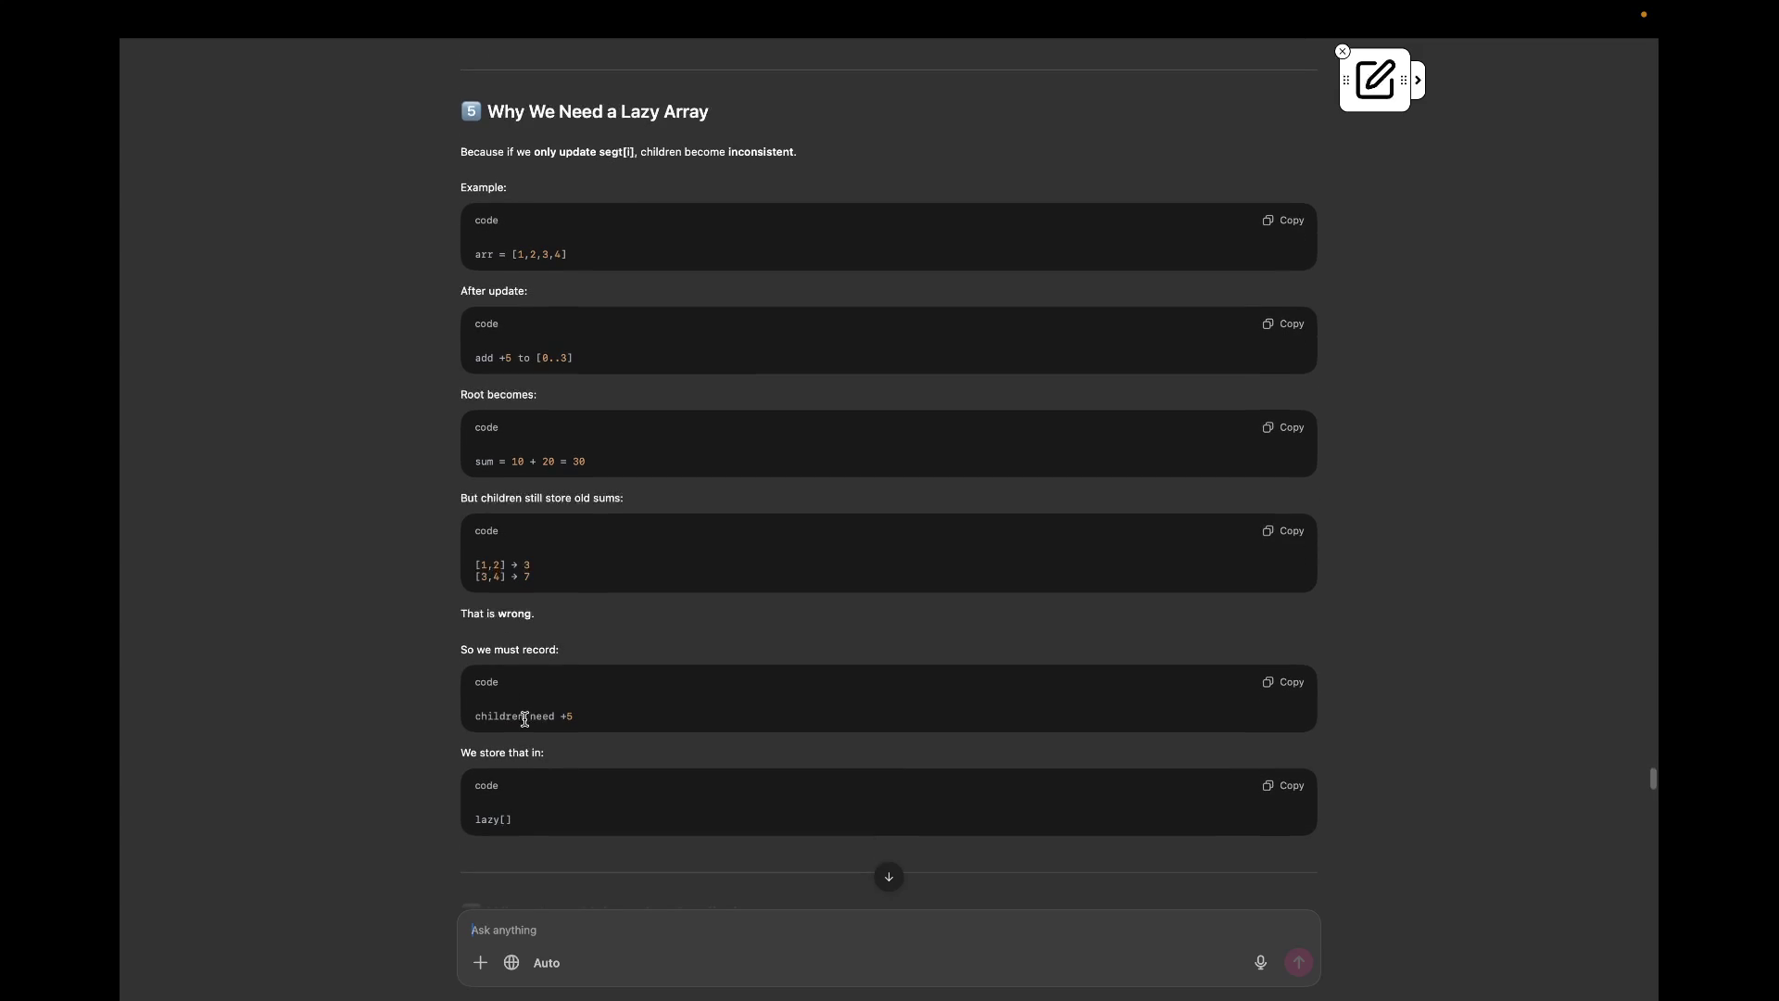
scroll(532, 746, down, 1)
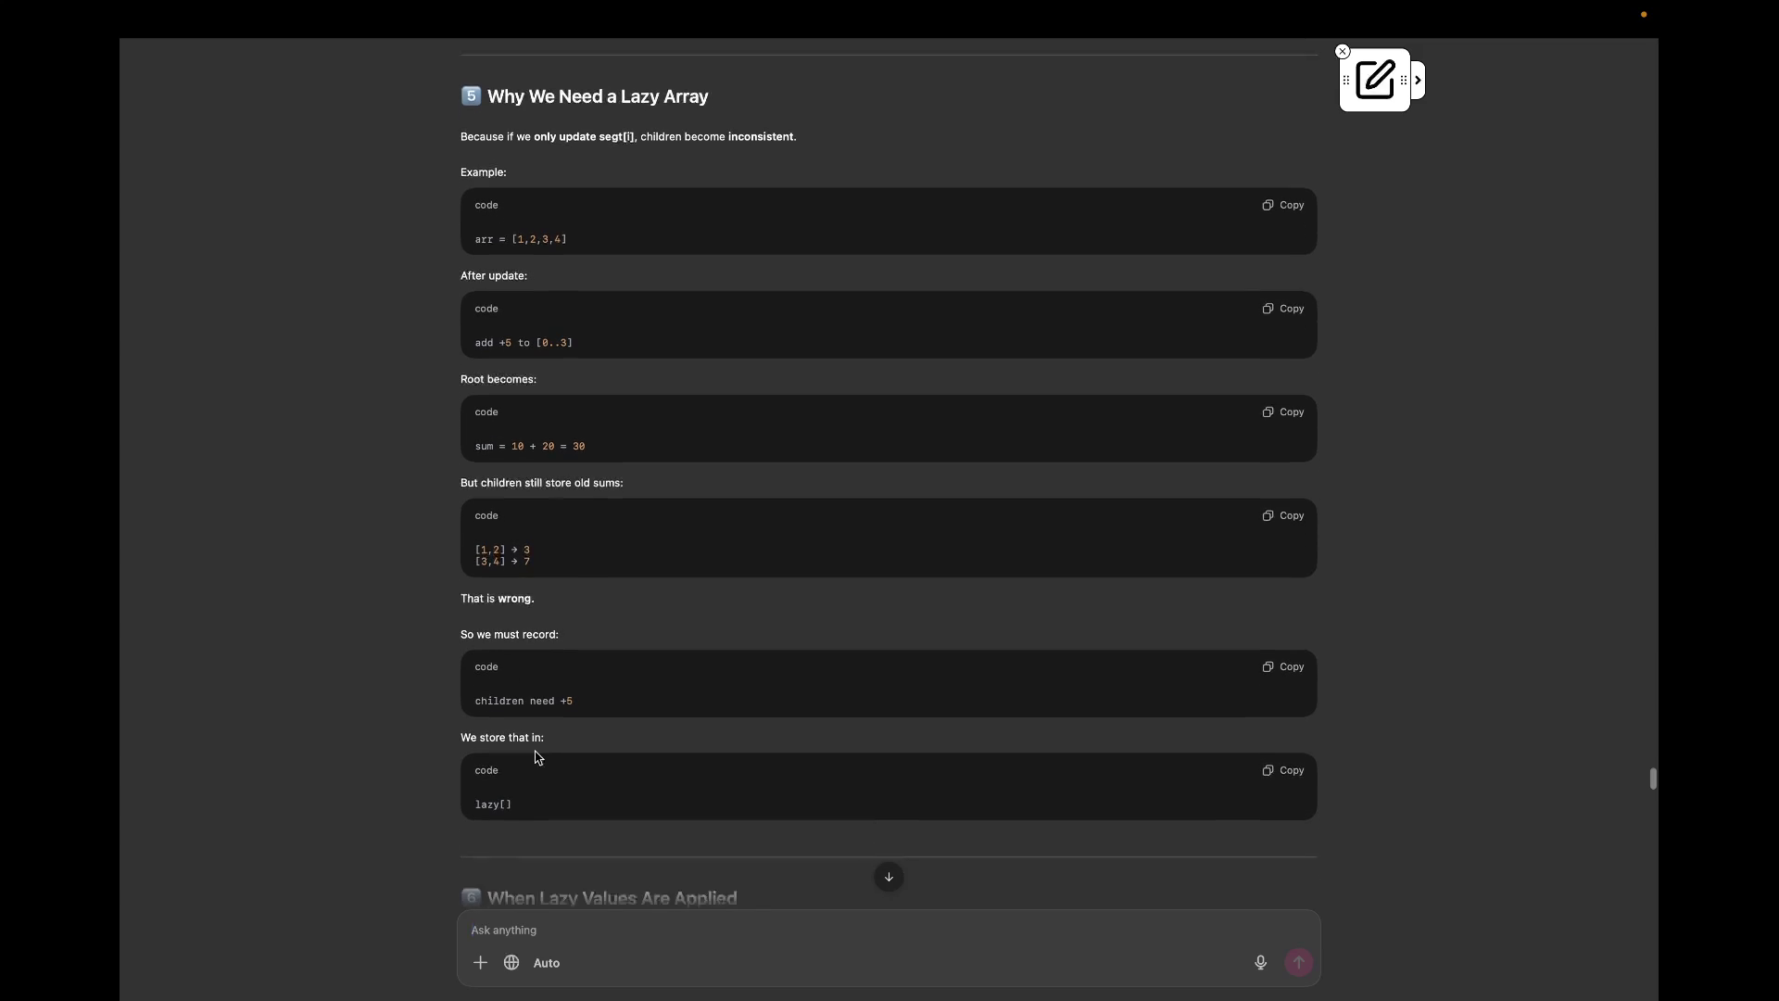
scroll(536, 768, down, 1)
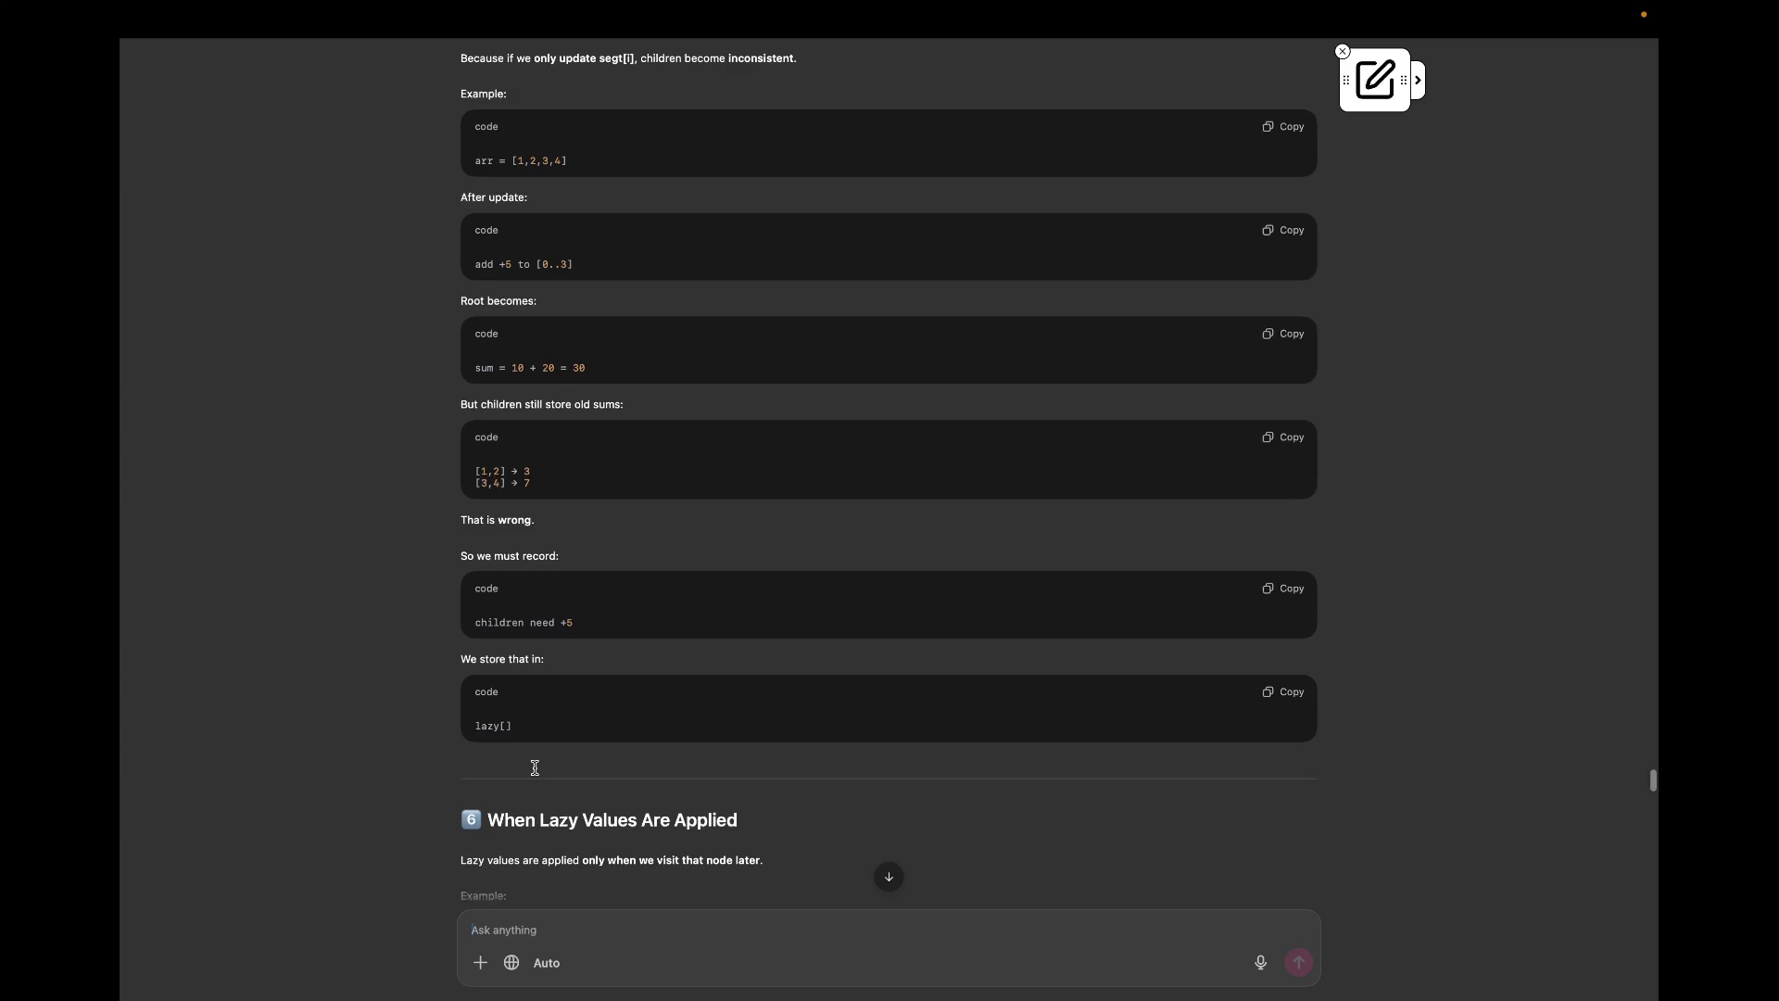
scroll(535, 768, down, 1)
scroll(535, 767, down, 2)
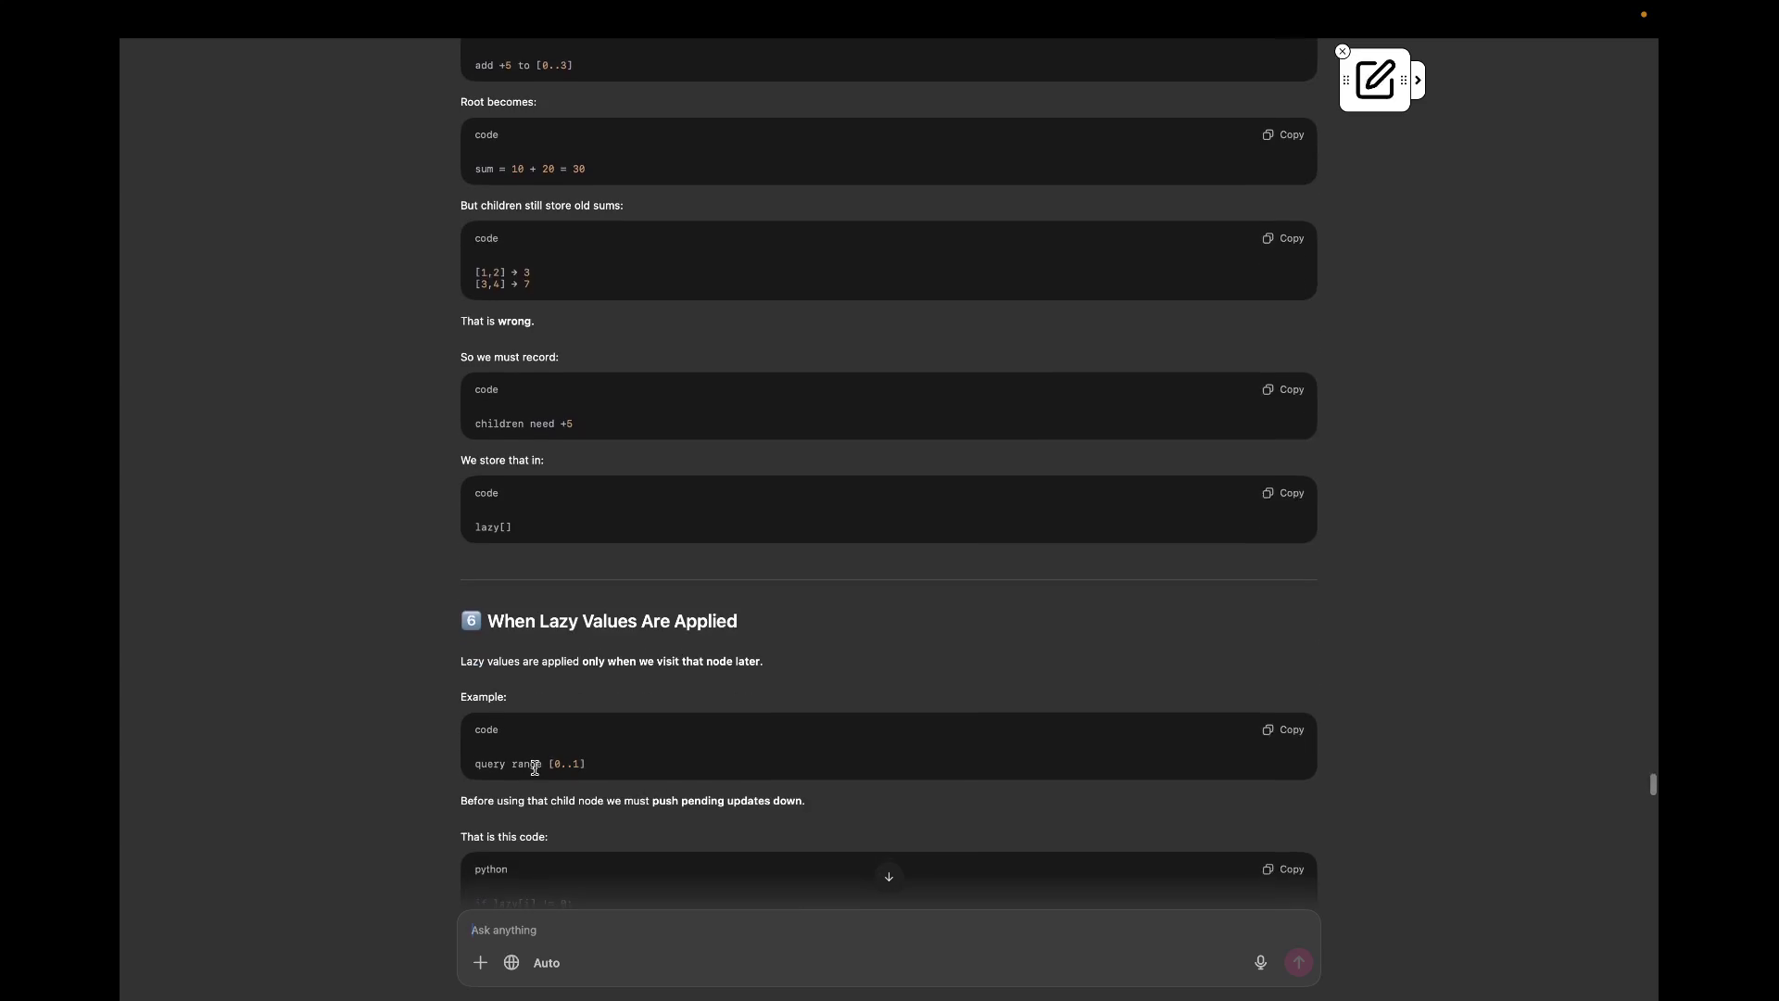
scroll(536, 770, down, 1)
scroll(535, 772, down, 1)
scroll(536, 773, down, 1)
scroll(535, 773, down, 1)
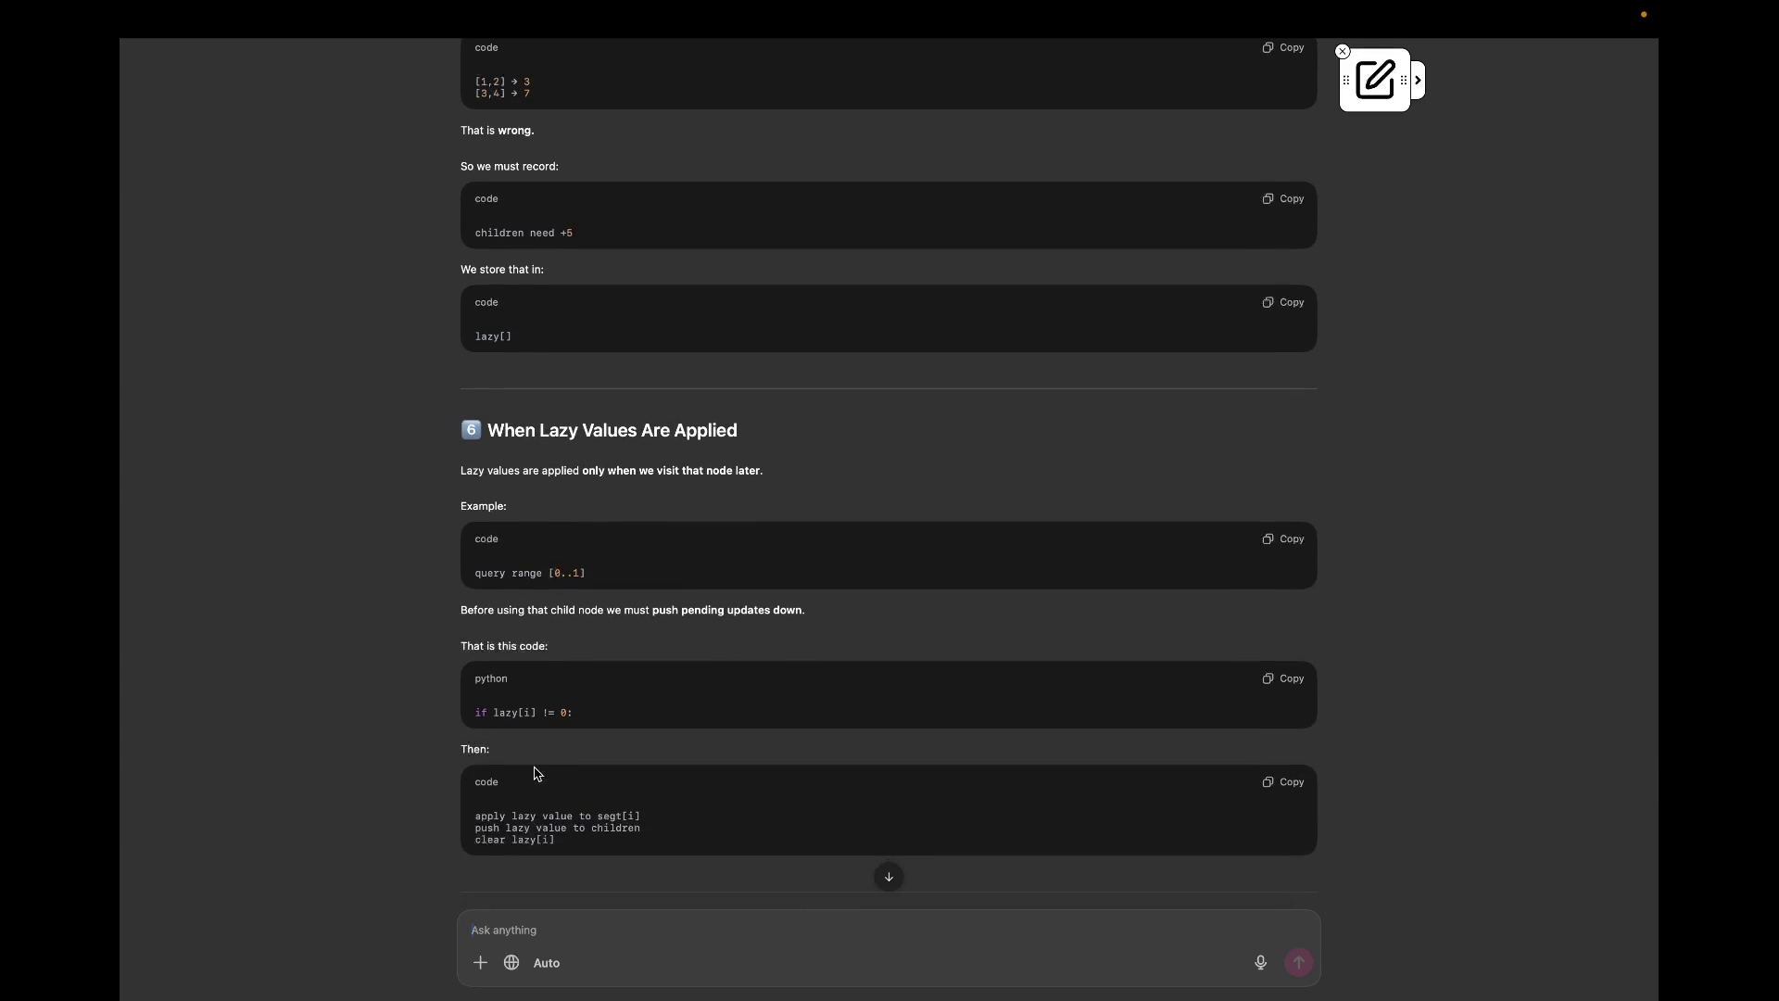
scroll(534, 773, down, 1)
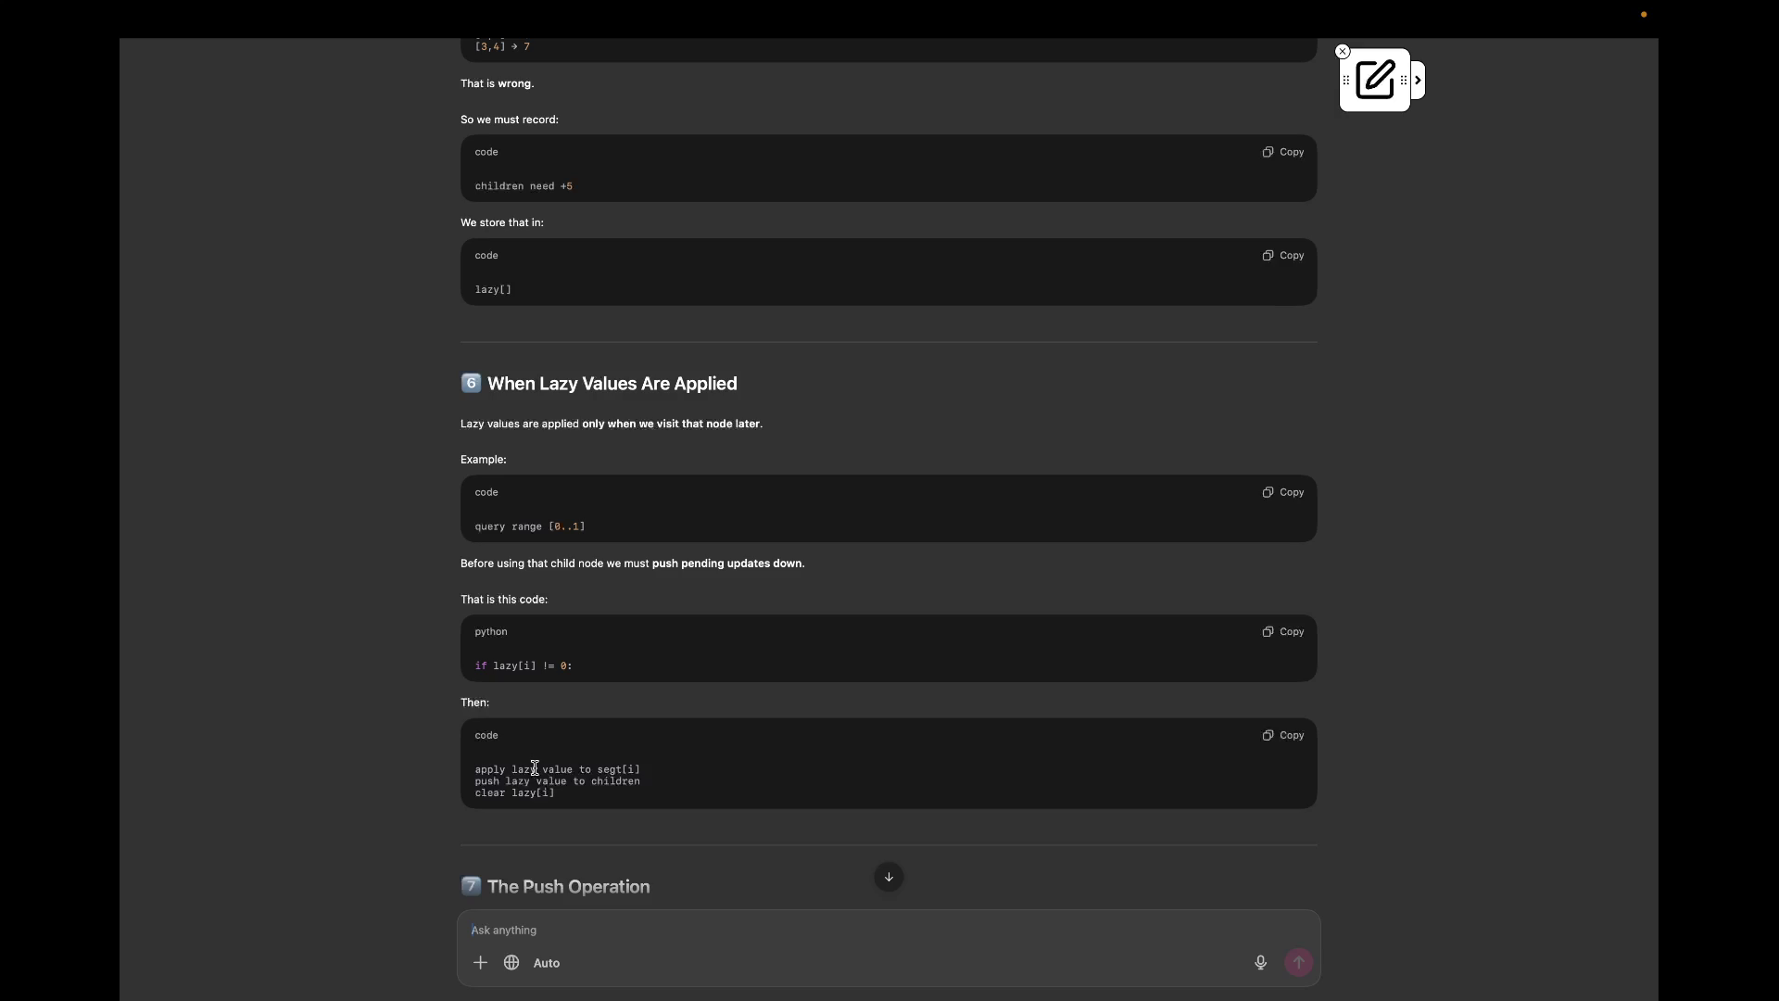
scroll(534, 767, down, 1)
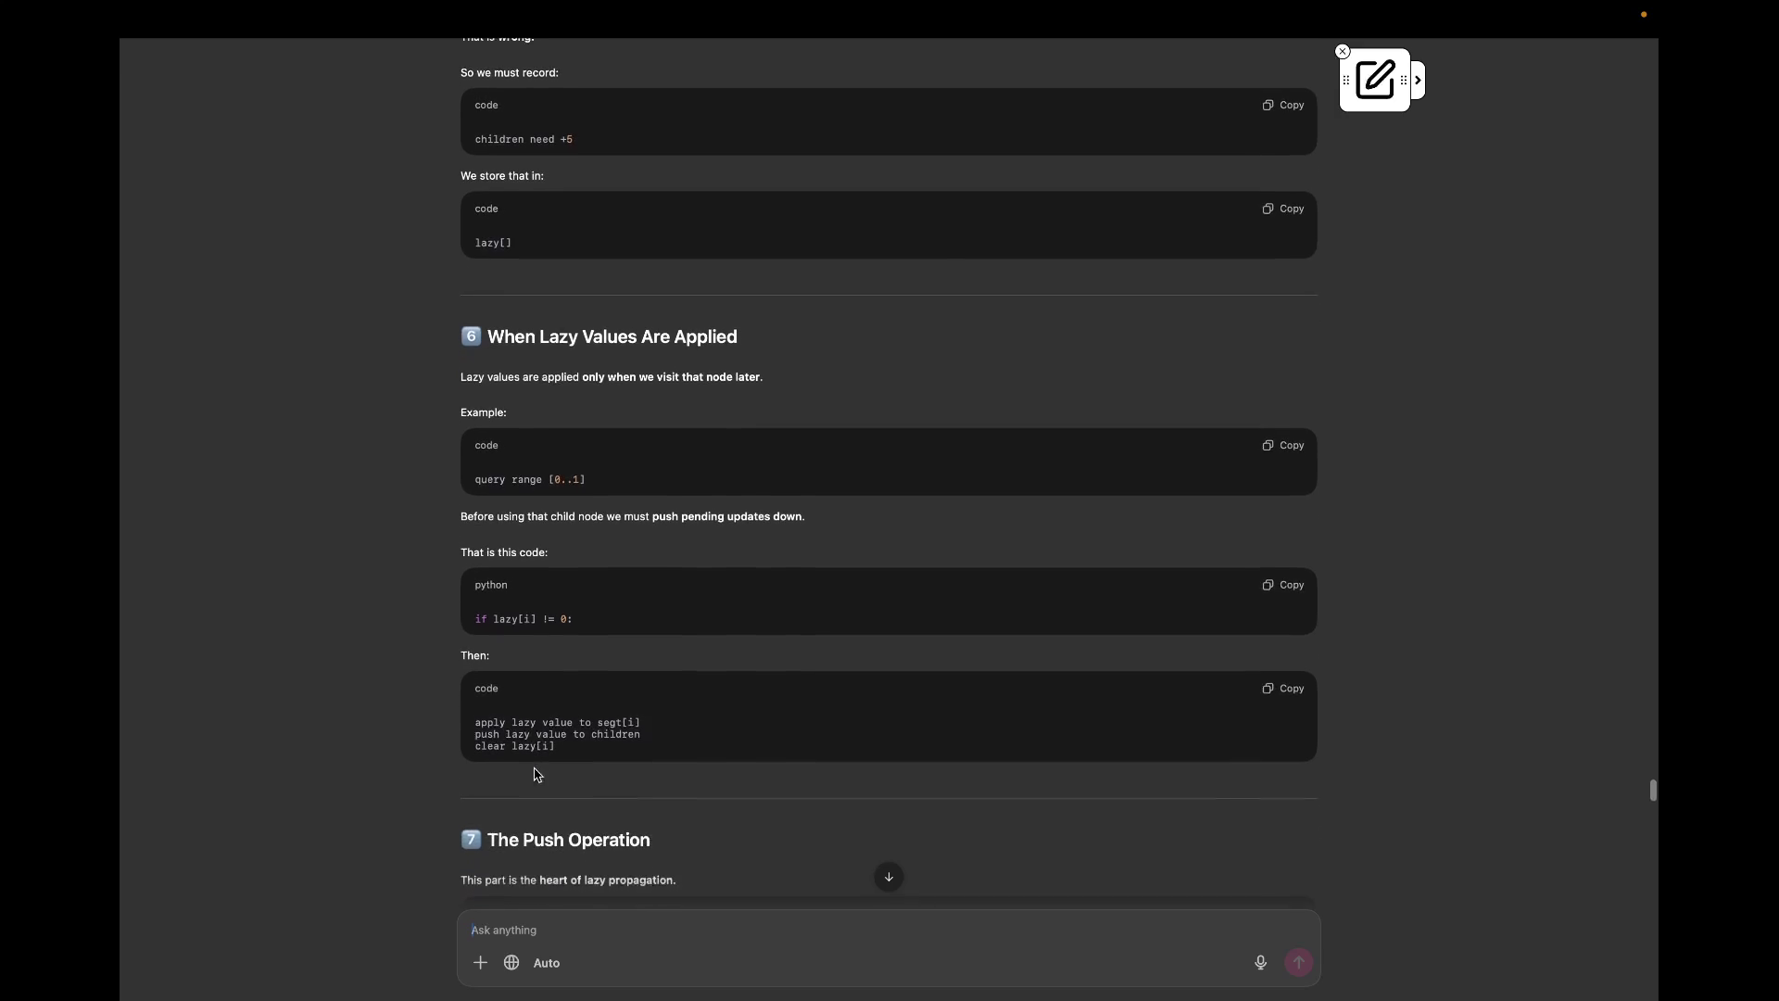
scroll(534, 768, down, 1)
scroll(535, 768, down, 1)
scroll(534, 769, down, 1)
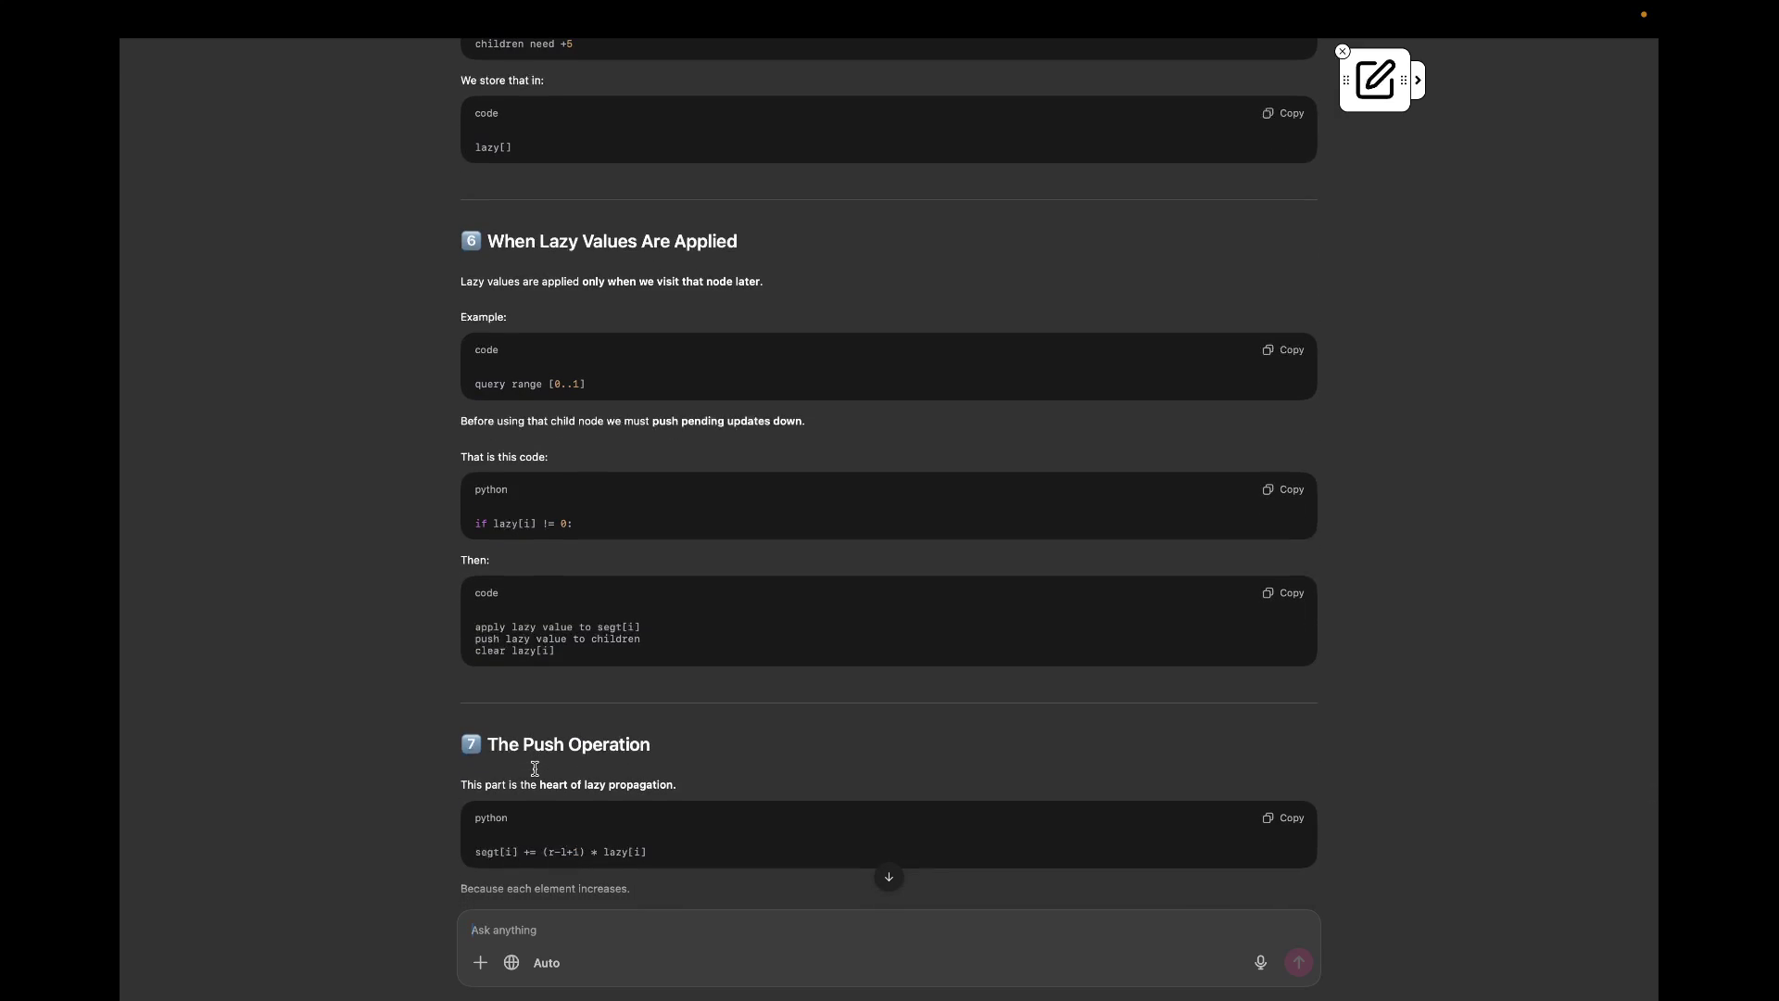
scroll(534, 768, down, 1)
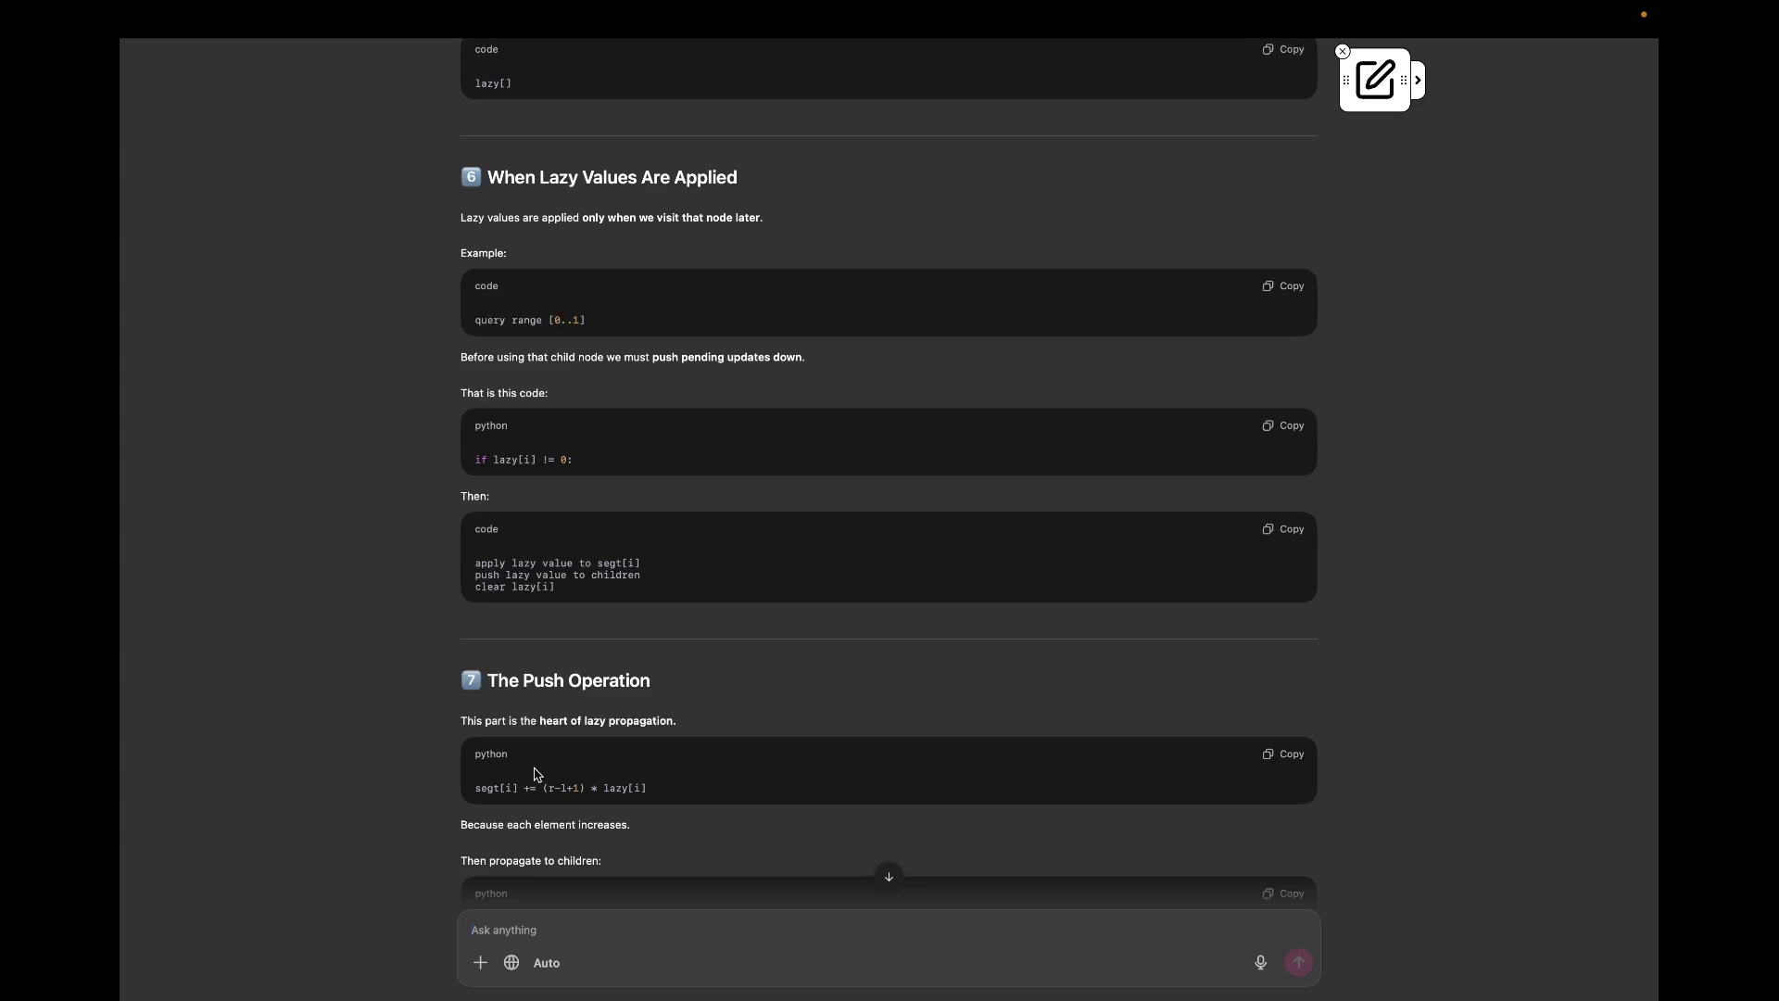
scroll(534, 775, down, 3)
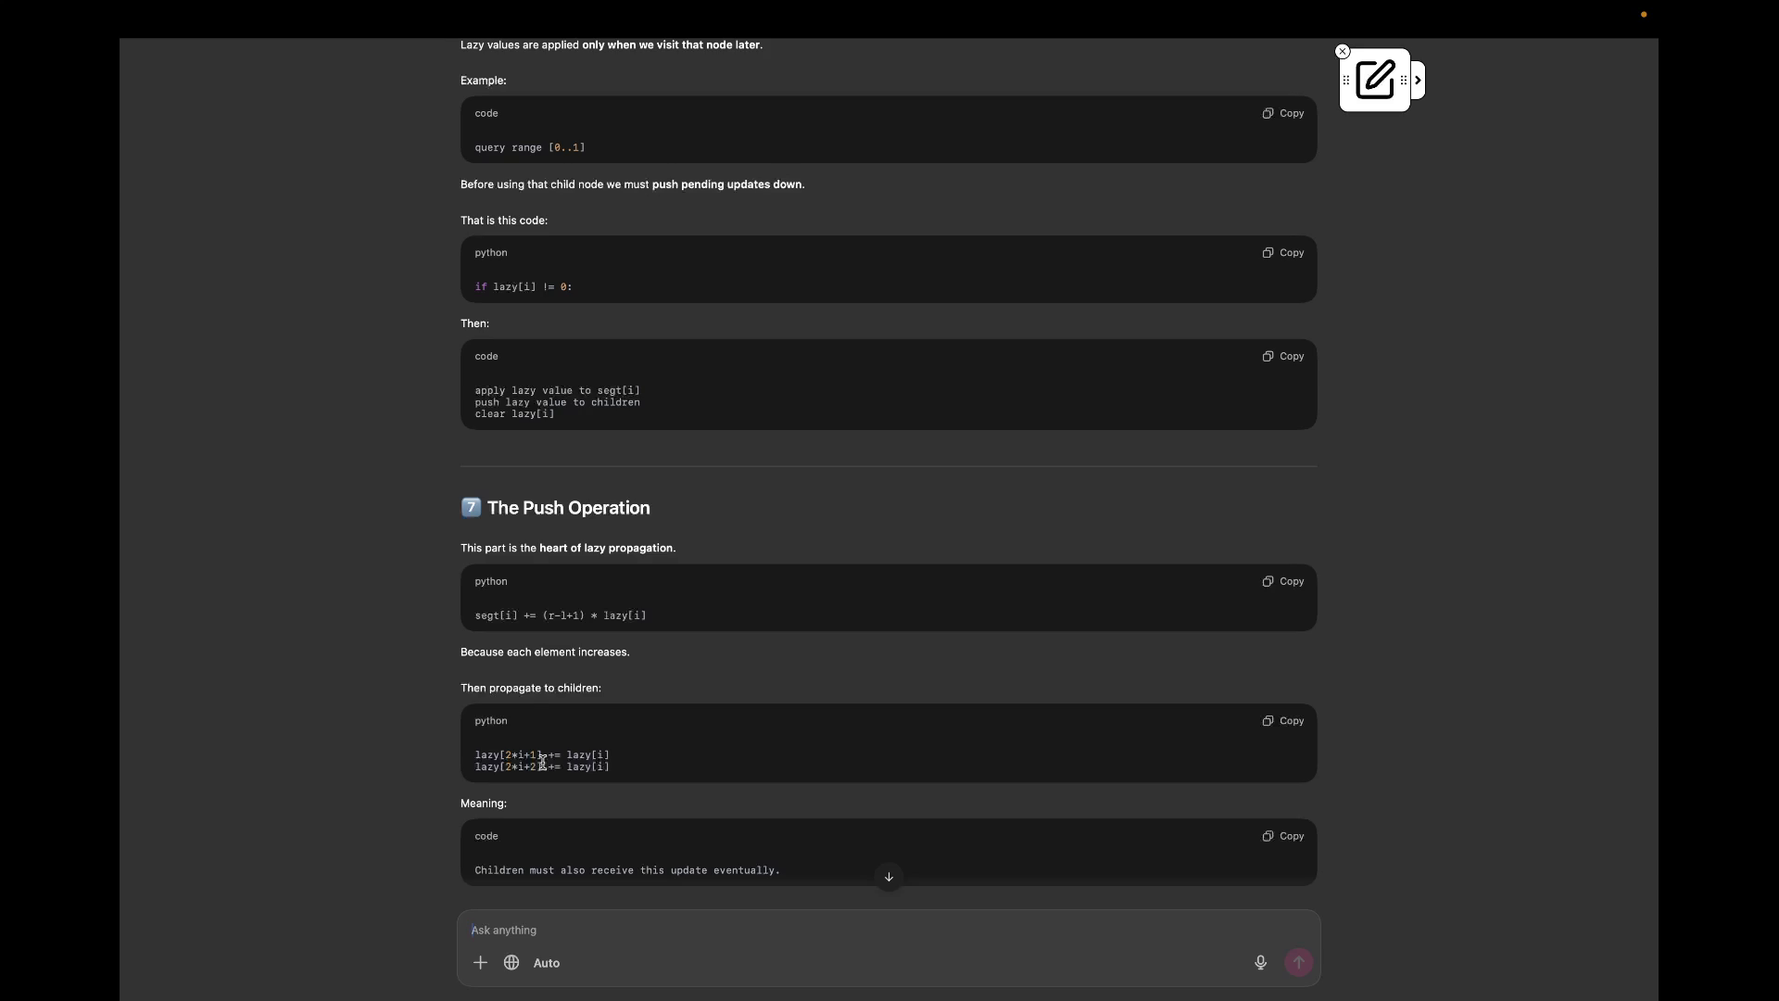
scroll(543, 757, down, 1)
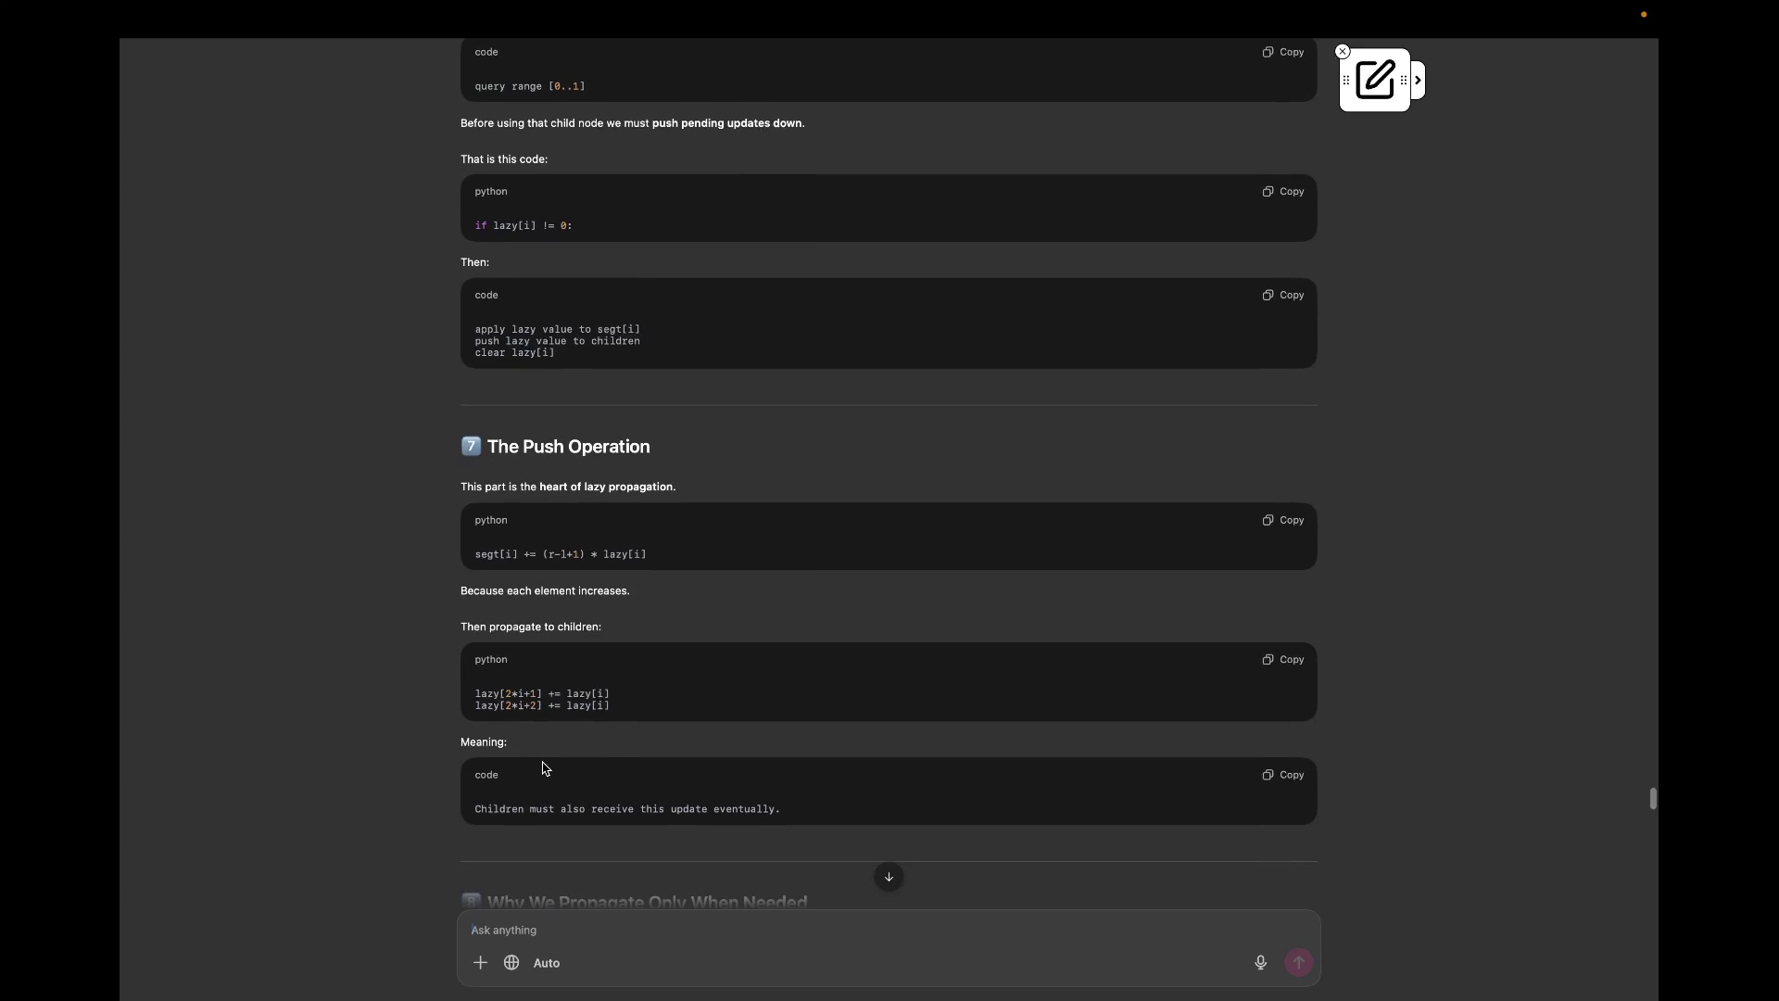
scroll(544, 768, down, 1)
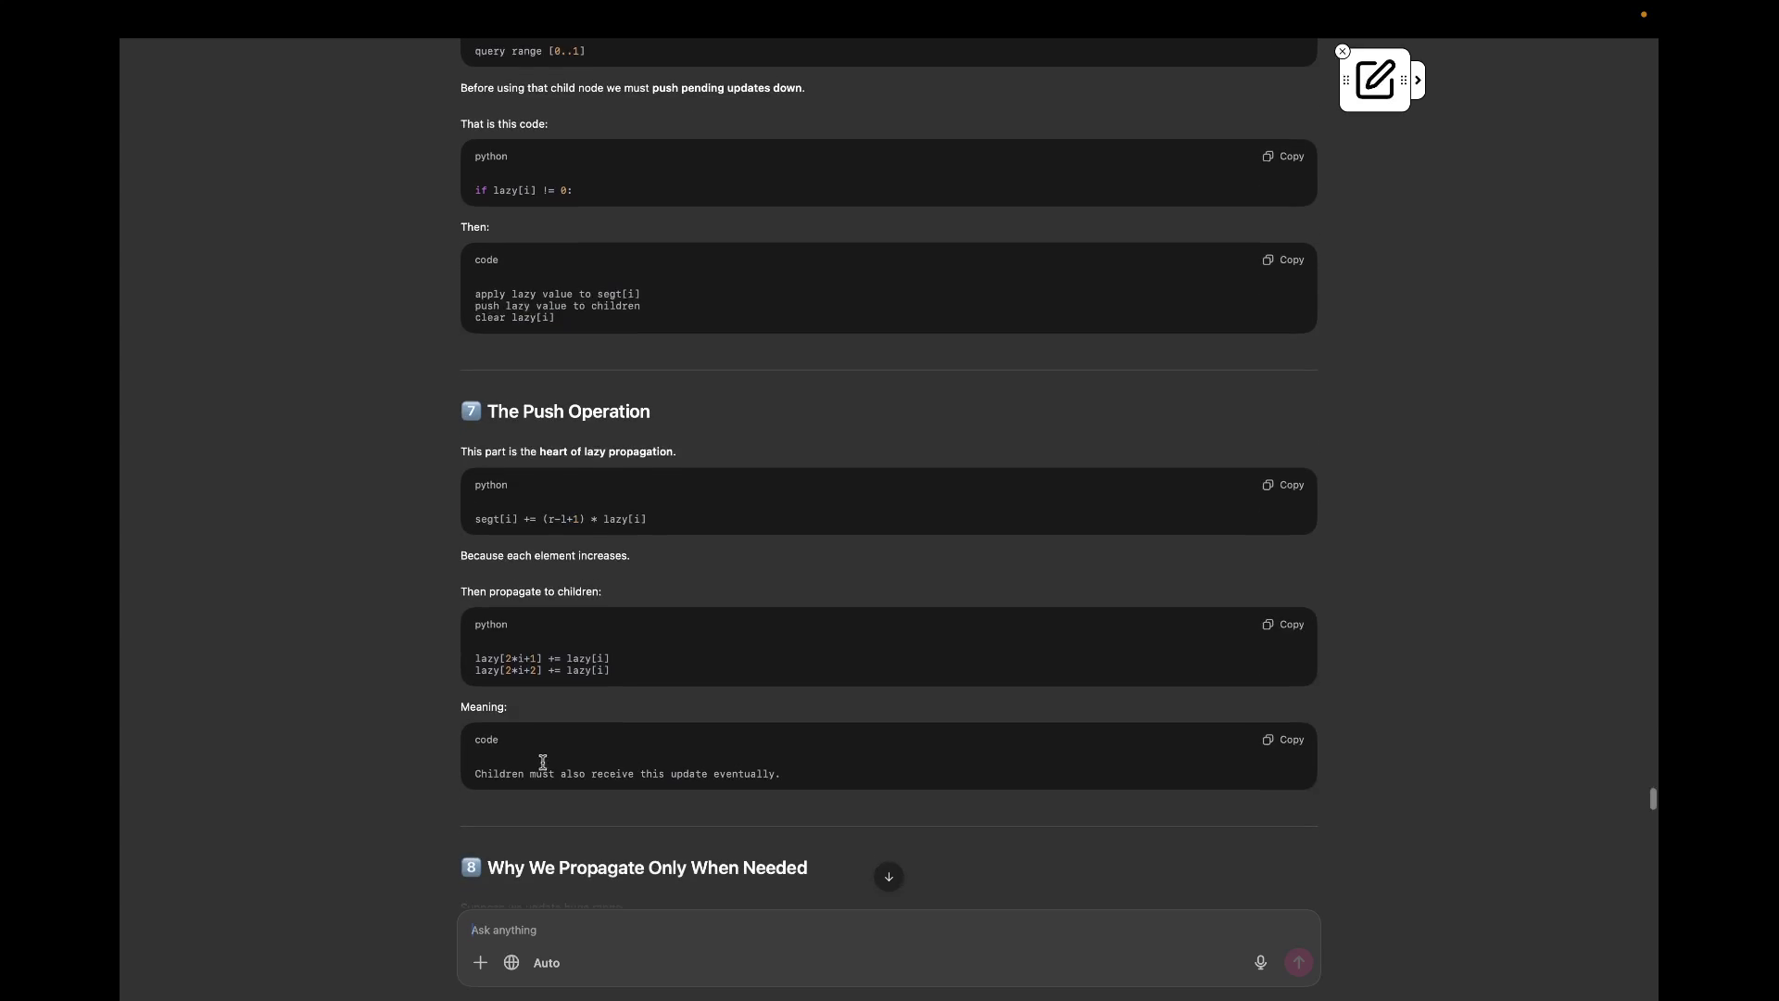
scroll(543, 767, down, 1)
scroll(543, 765, down, 1)
scroll(543, 759, down, 1)
scroll(542, 759, down, 1)
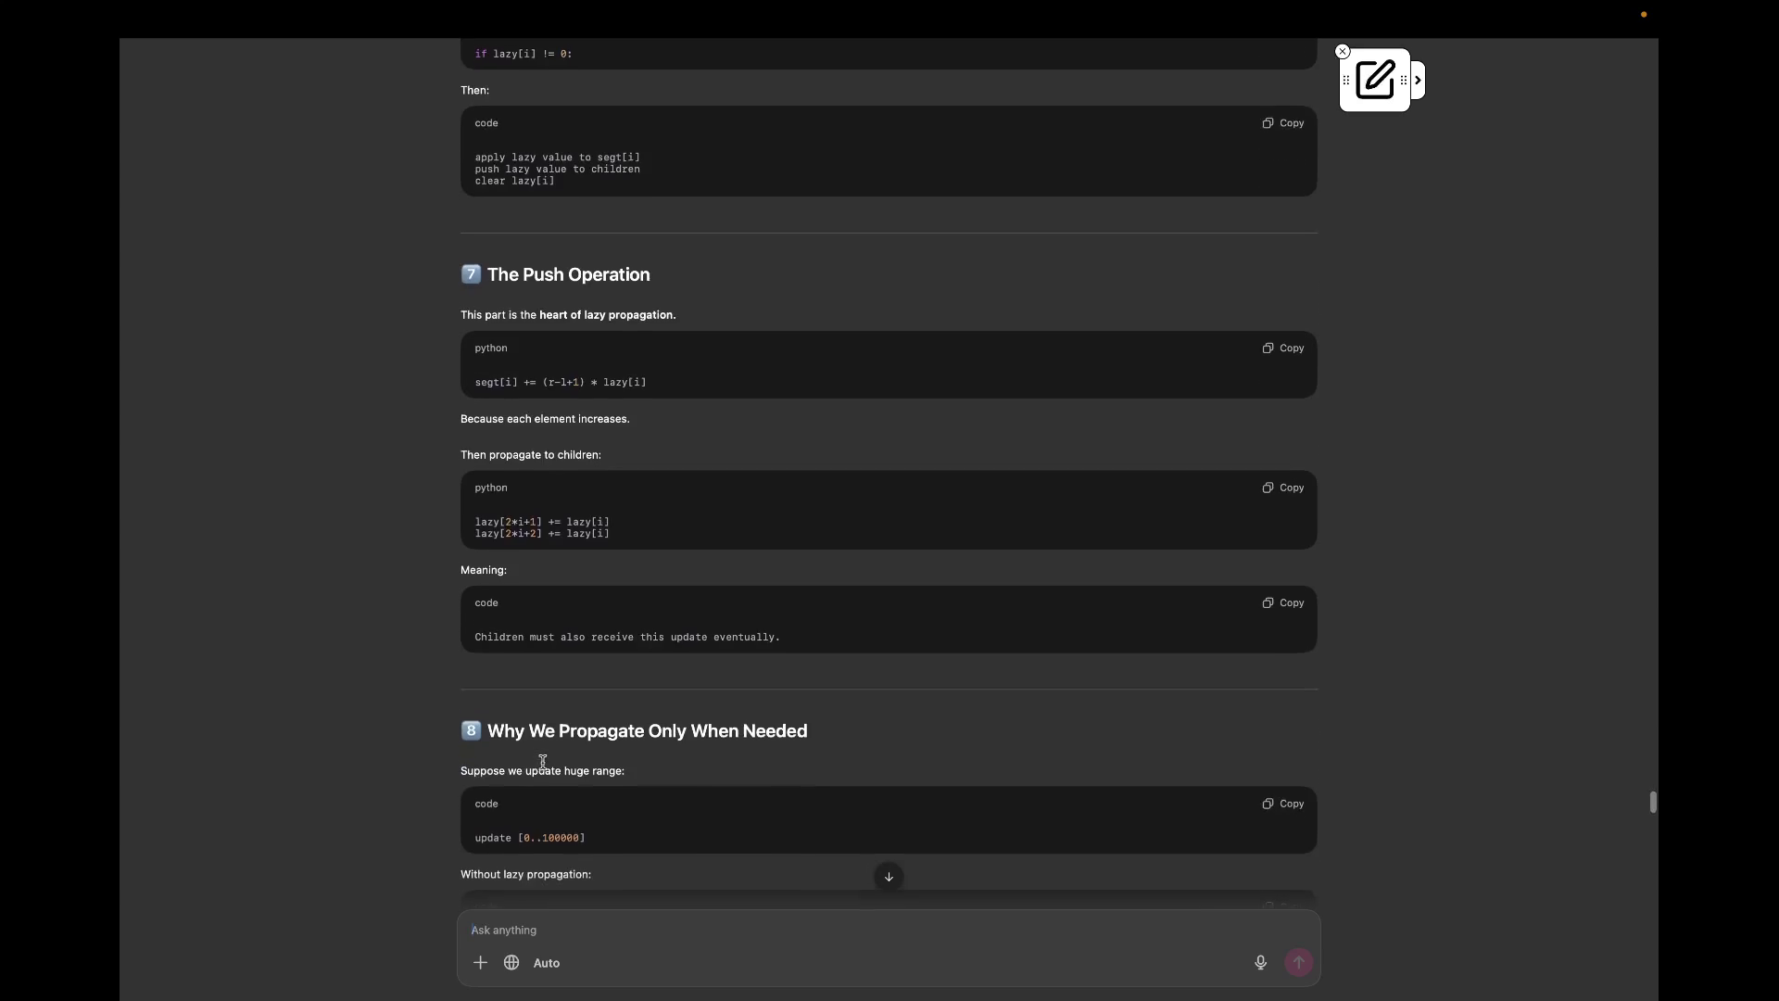
scroll(542, 759, down, 1)
scroll(543, 759, down, 1)
scroll(542, 761, down, 1)
scroll(542, 762, down, 1)
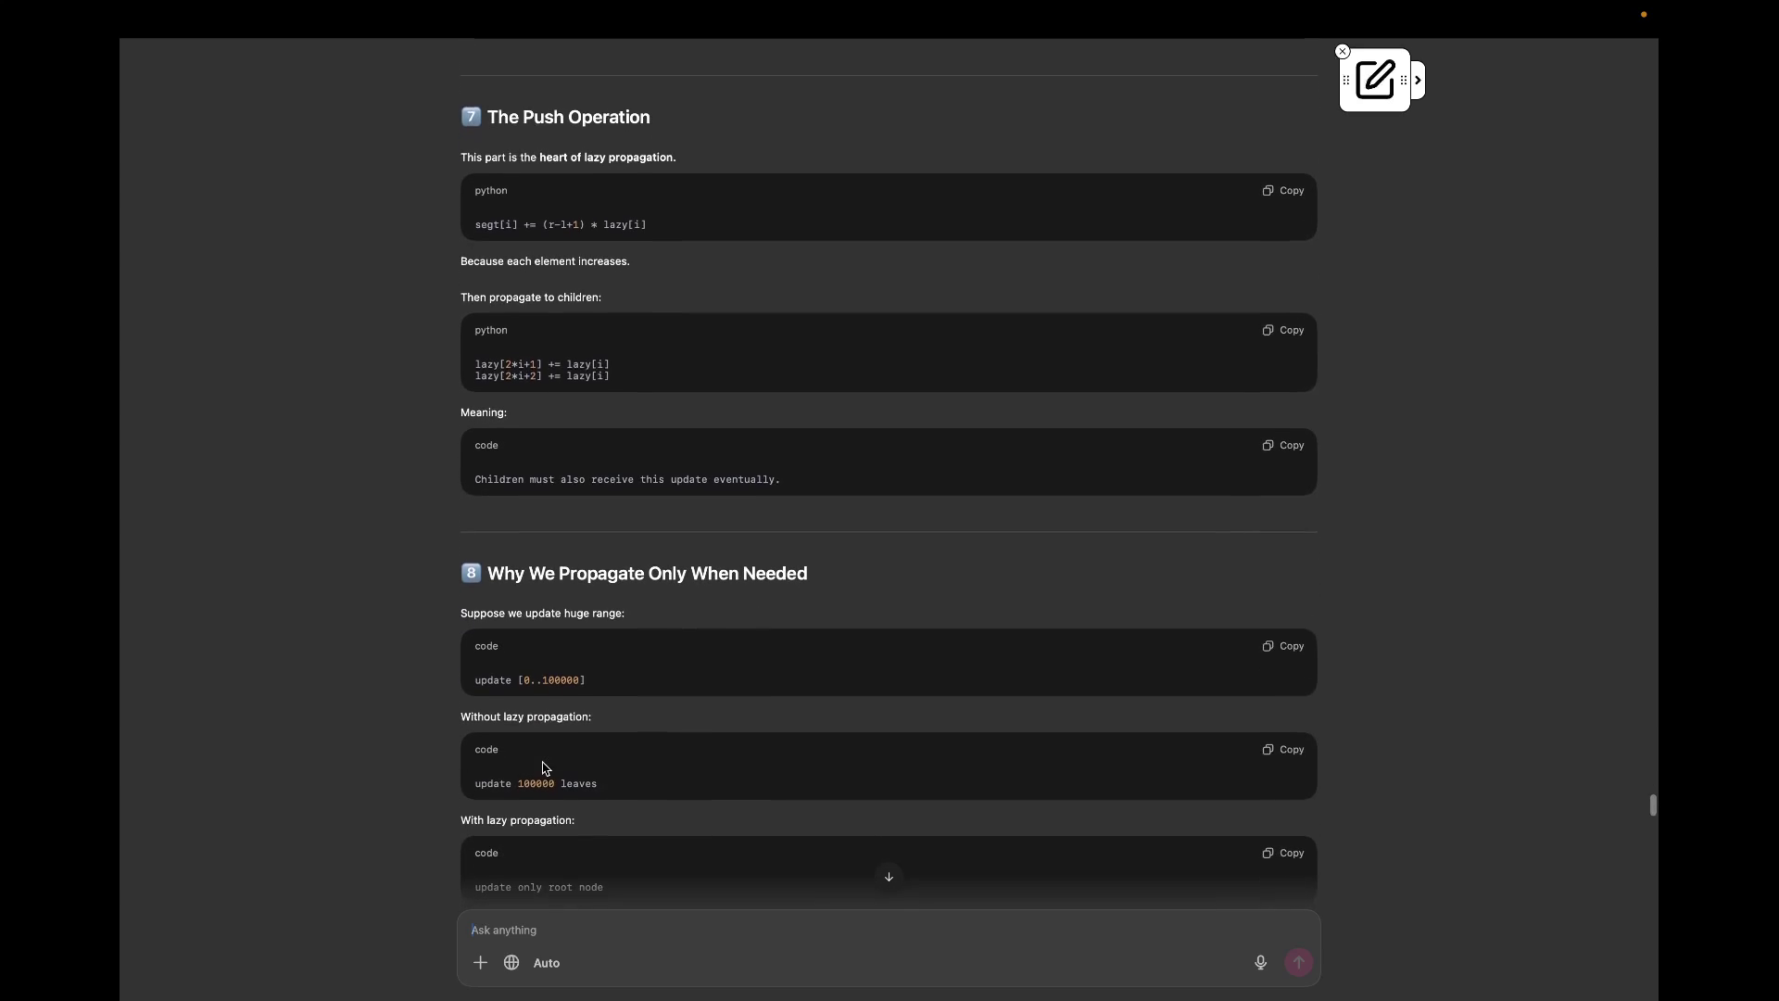
scroll(543, 763, down, 1)
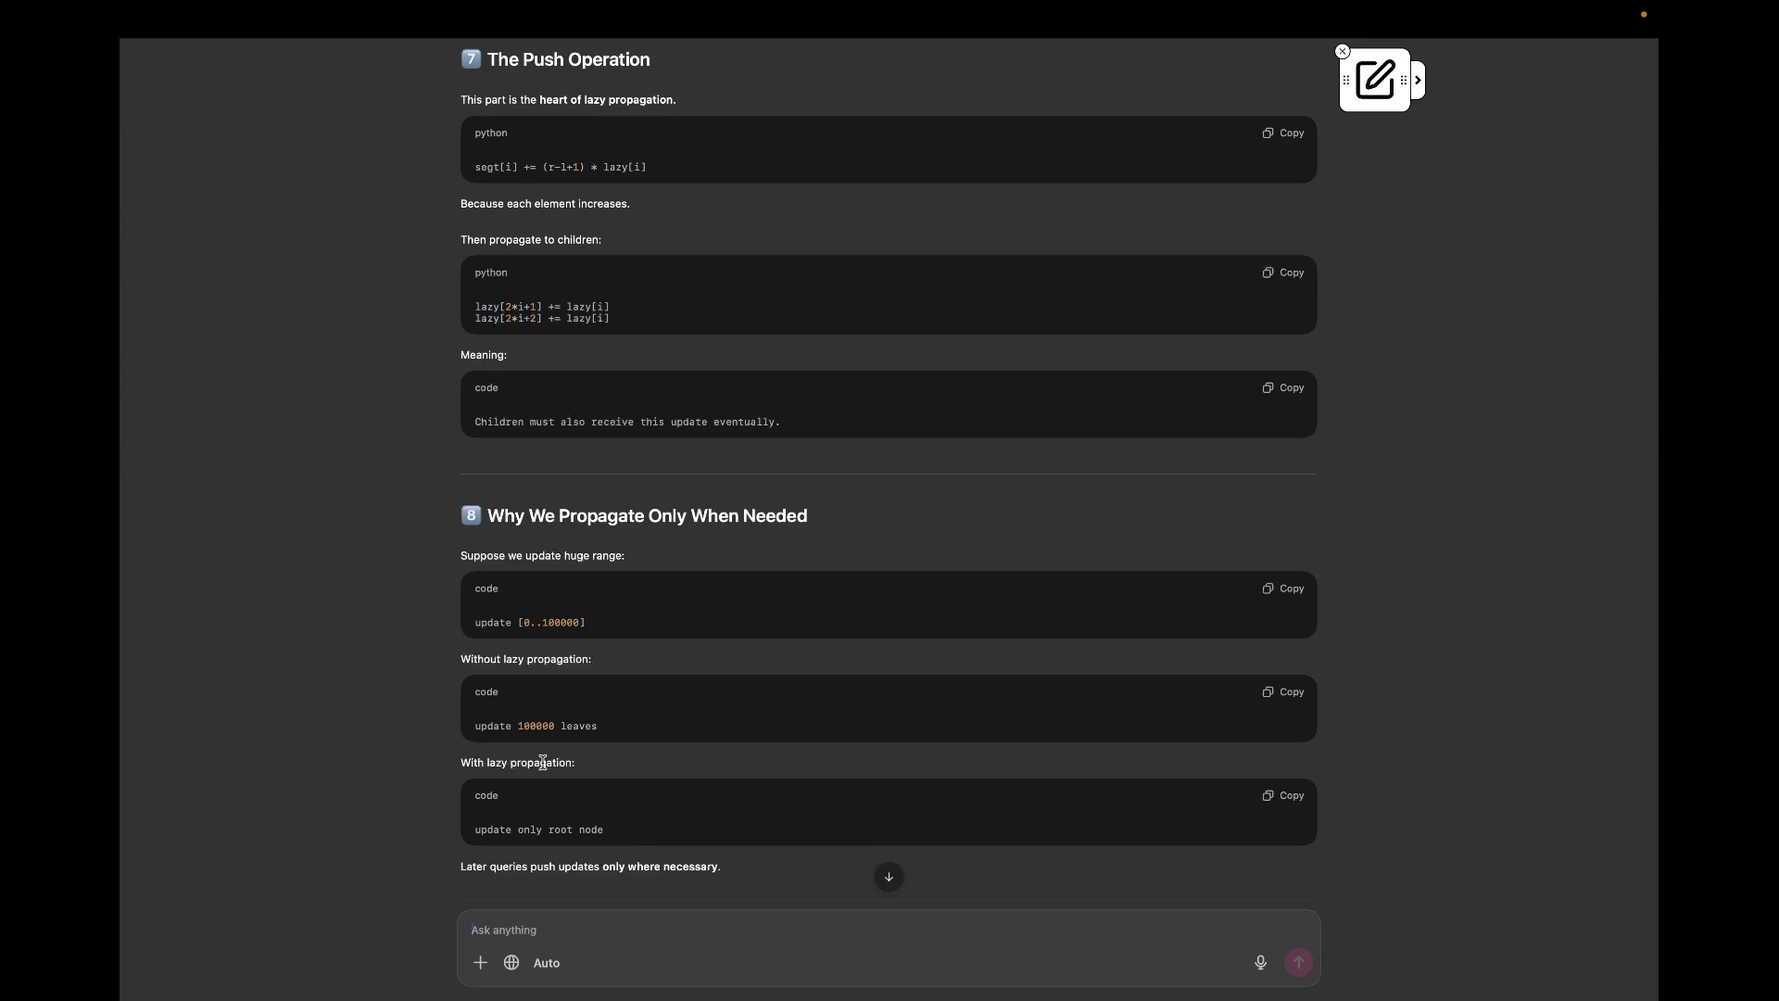
scroll(542, 761, down, 1)
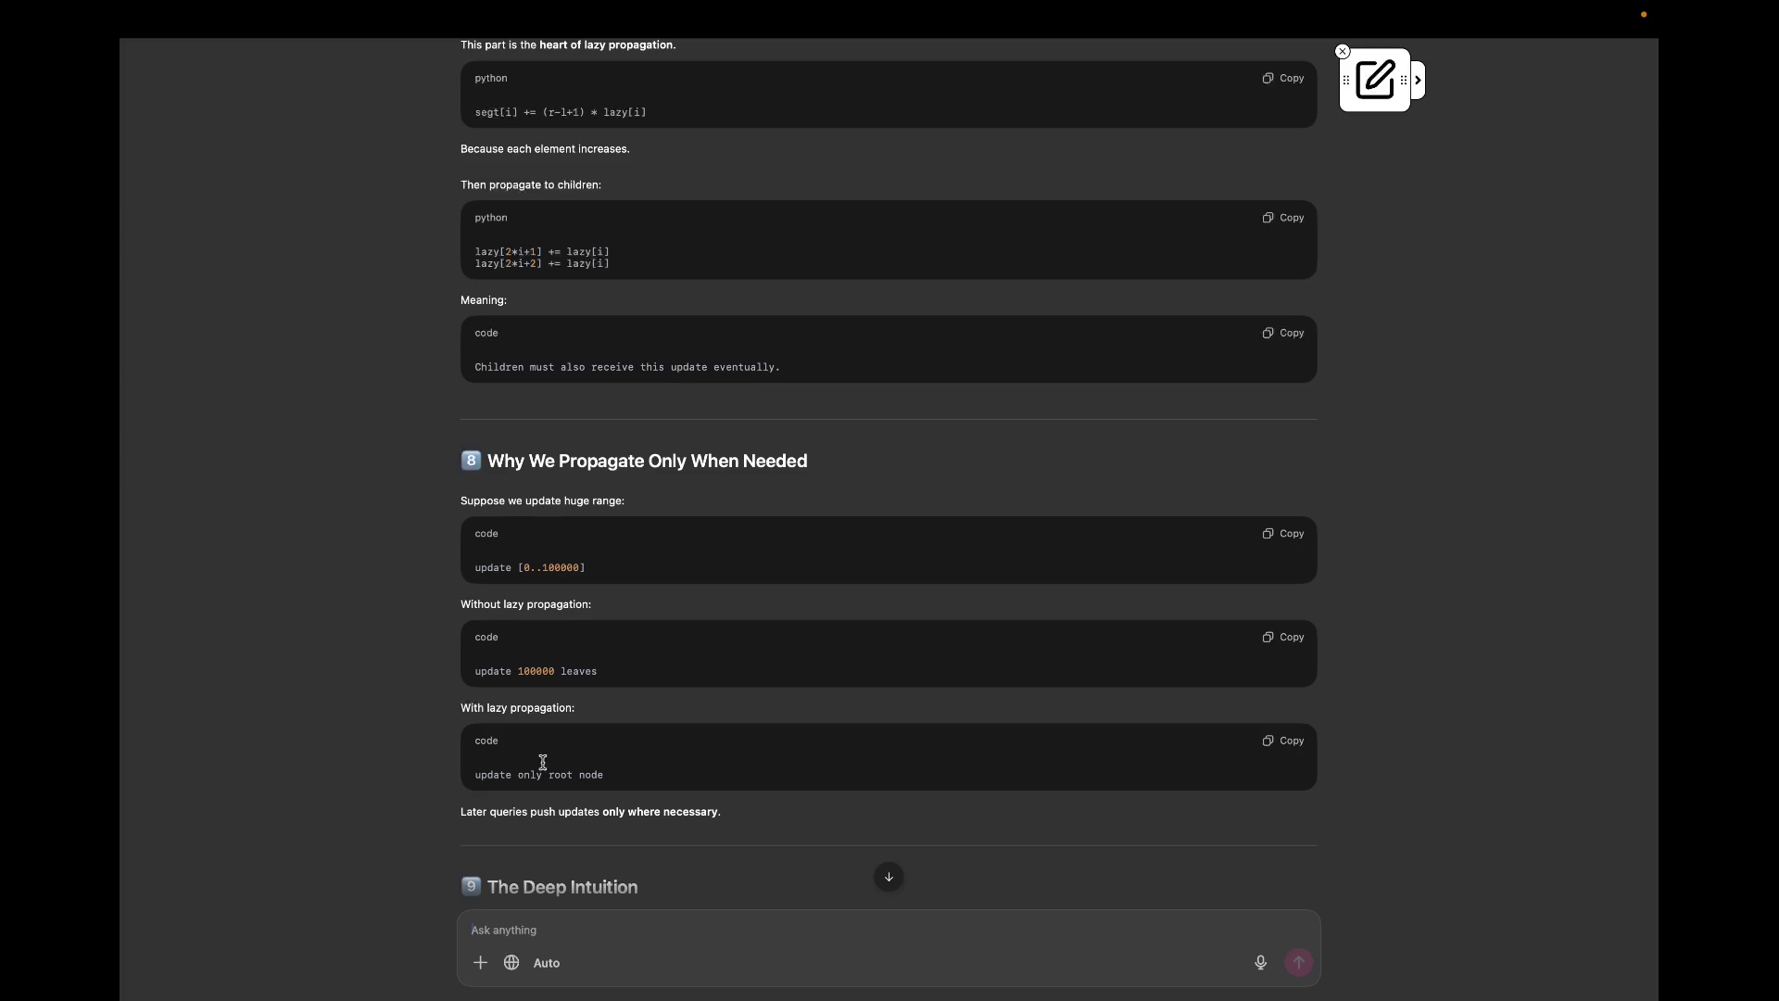
scroll(543, 762, down, 5)
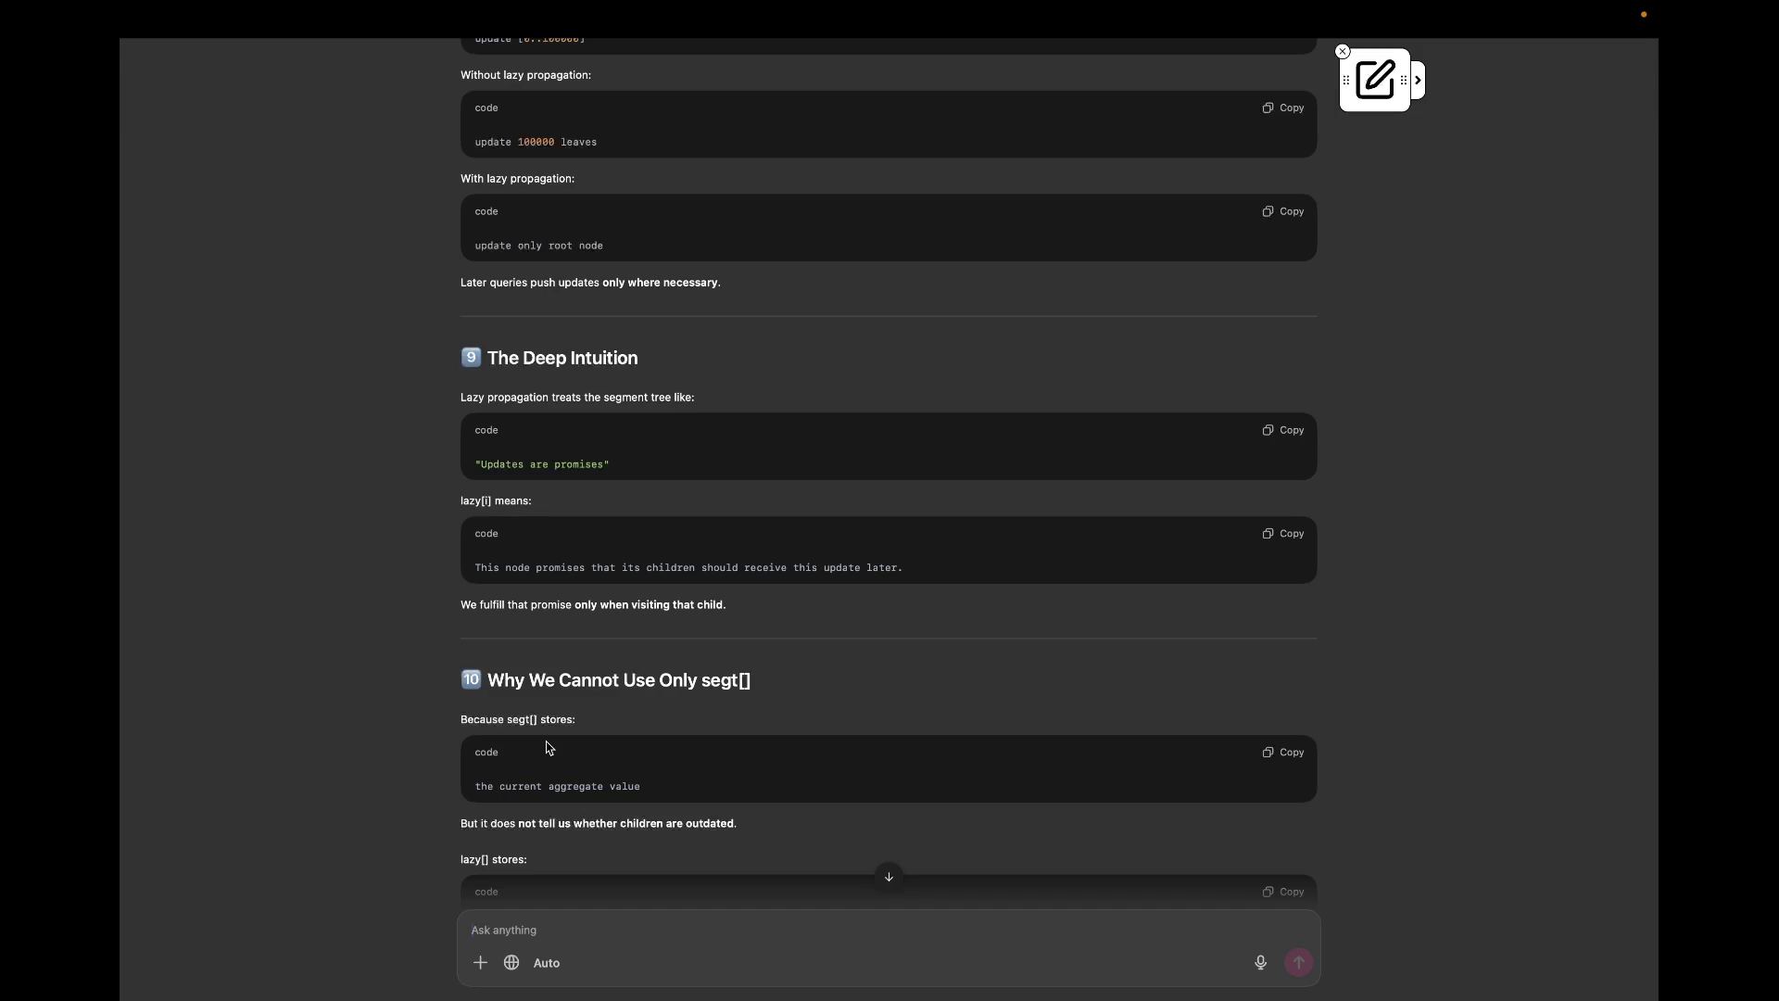
scroll(547, 746, down, 3)
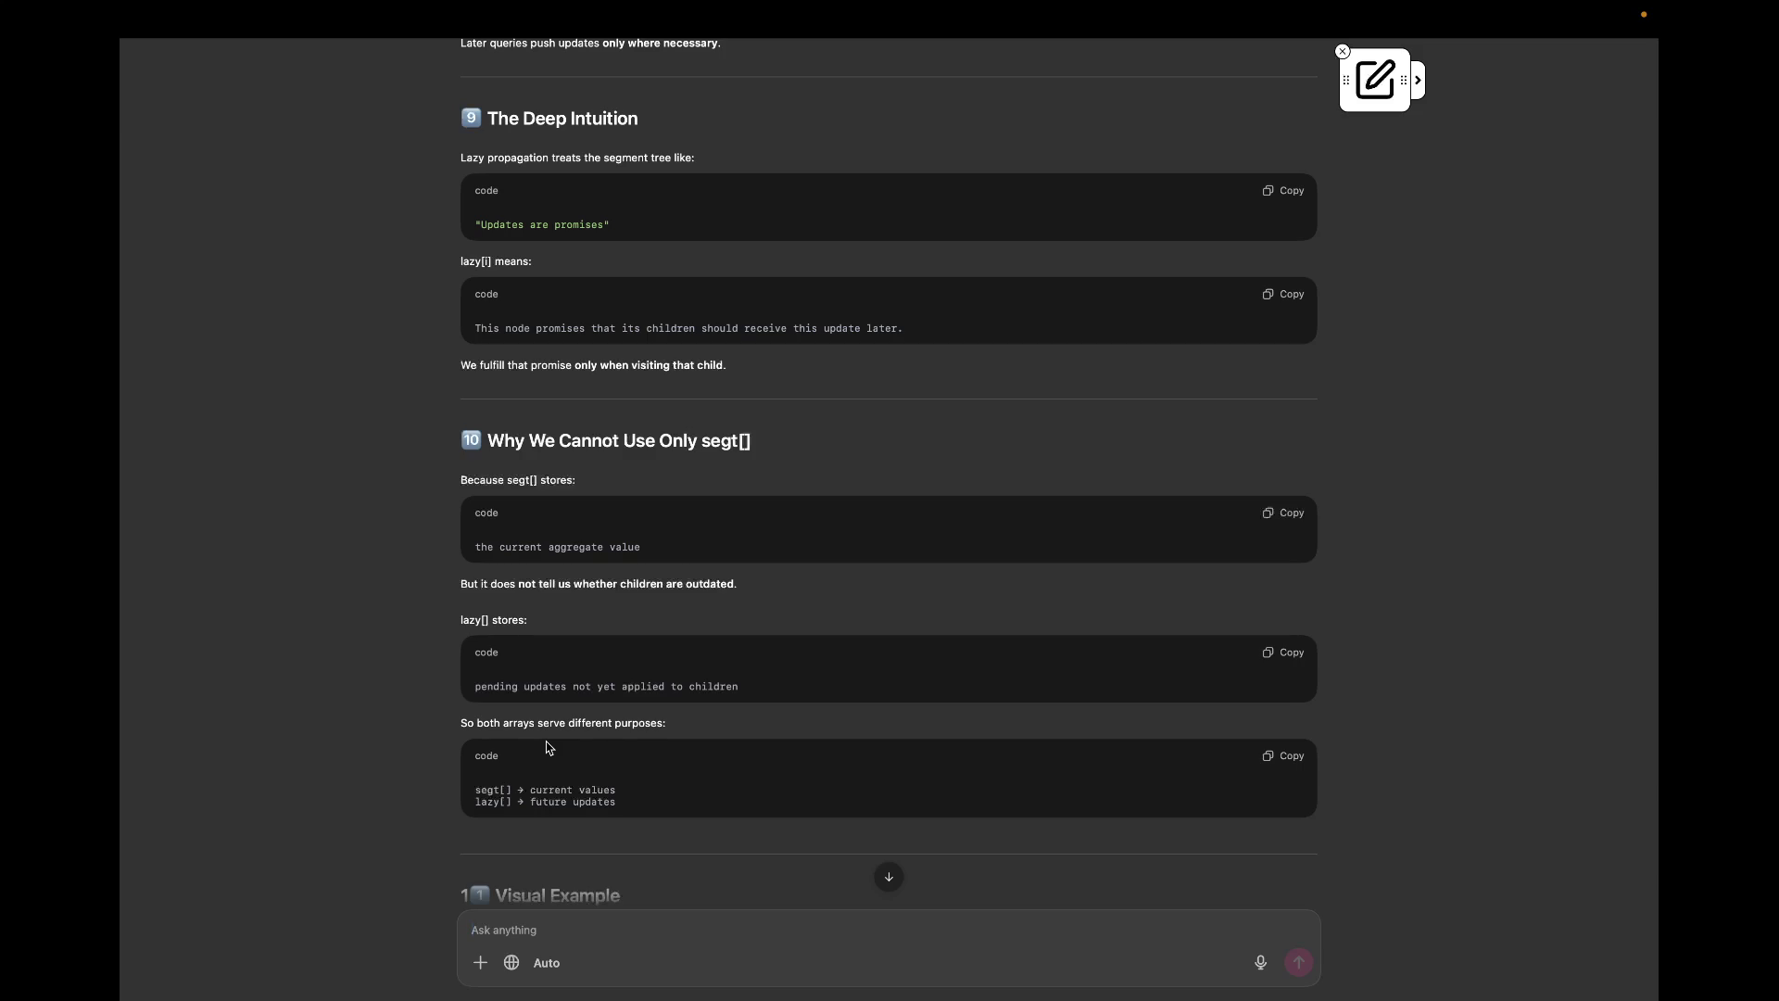
scroll(547, 747, down, 2)
scroll(547, 747, down, 3)
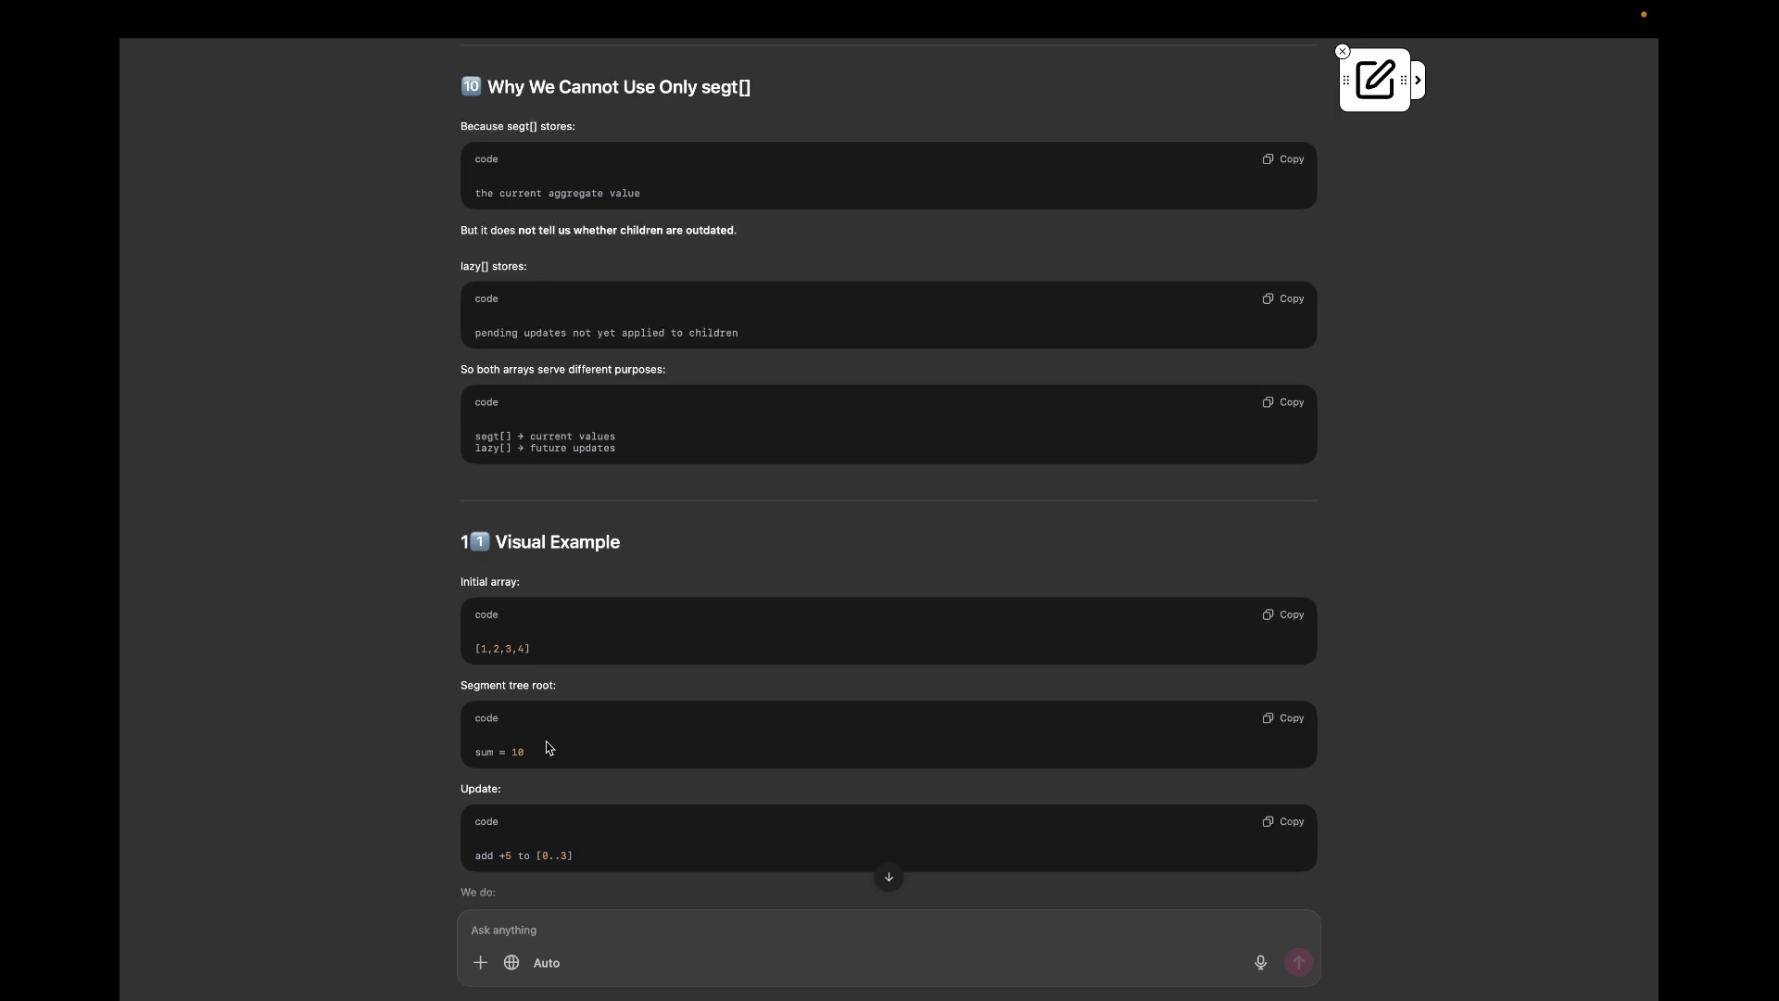
scroll(545, 748, down, 1)
scroll(550, 747, down, 2)
scroll(553, 743, down, 2)
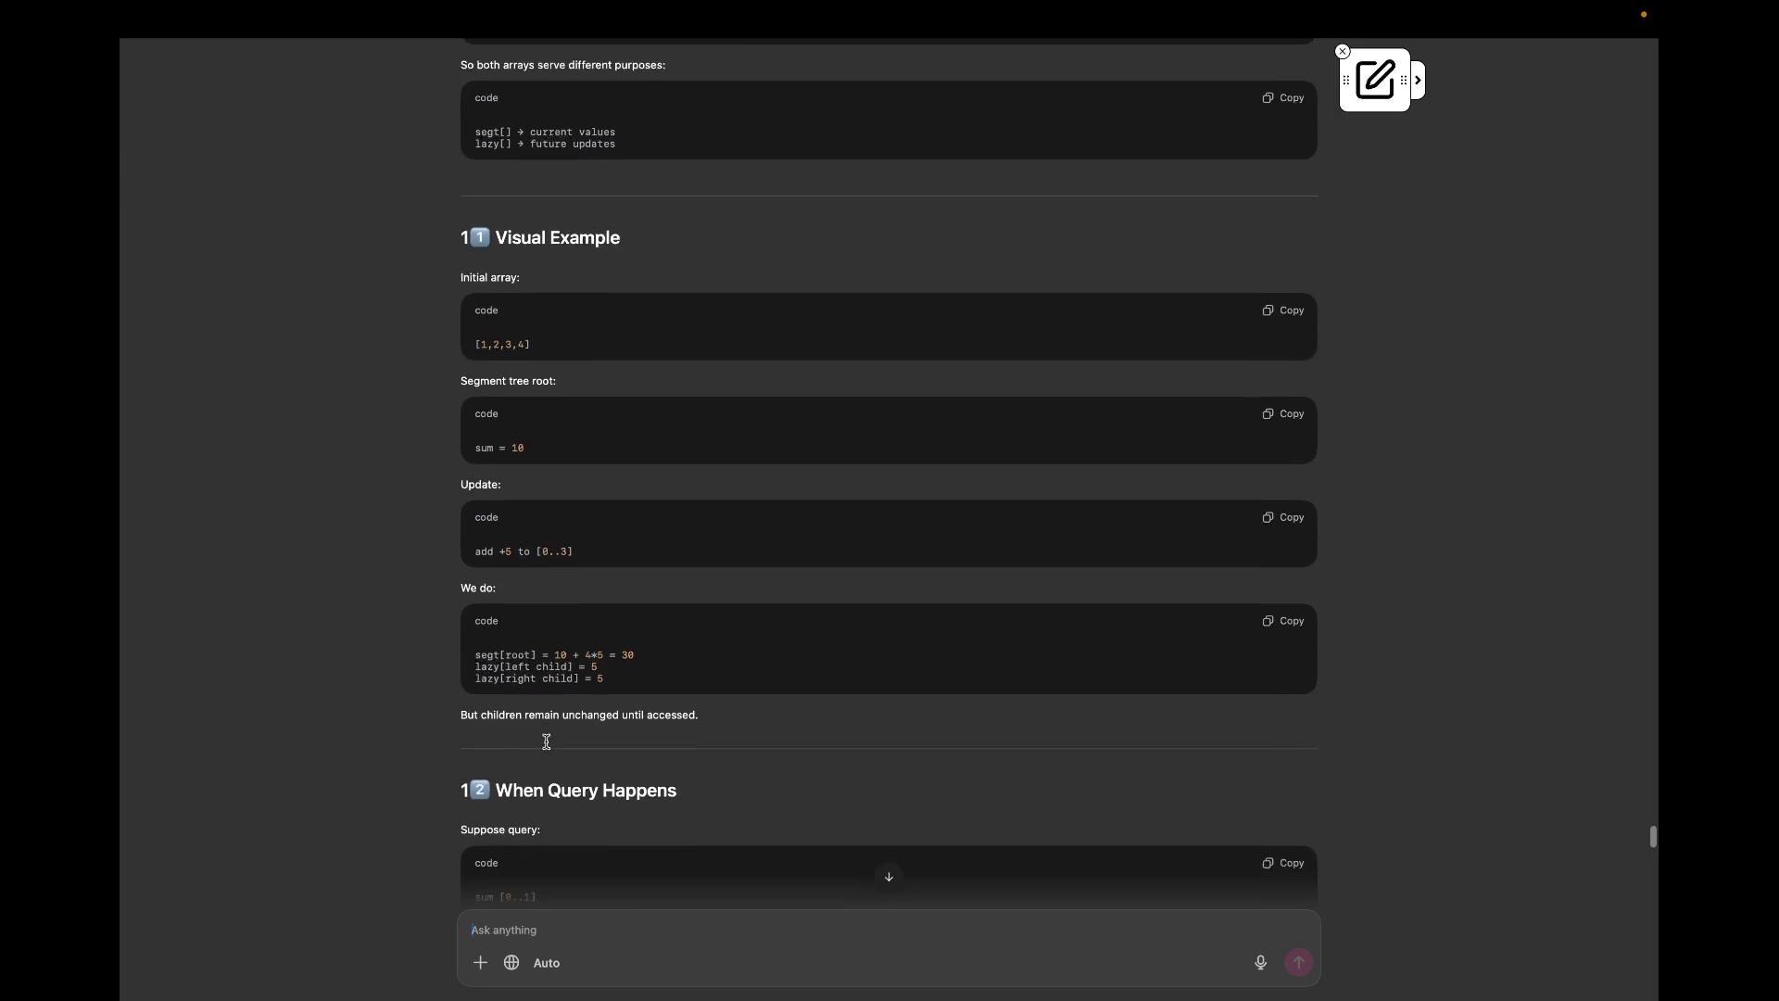
scroll(556, 740, down, 1)
scroll(556, 741, down, 1)
scroll(557, 740, down, 2)
scroll(556, 741, down, 1)
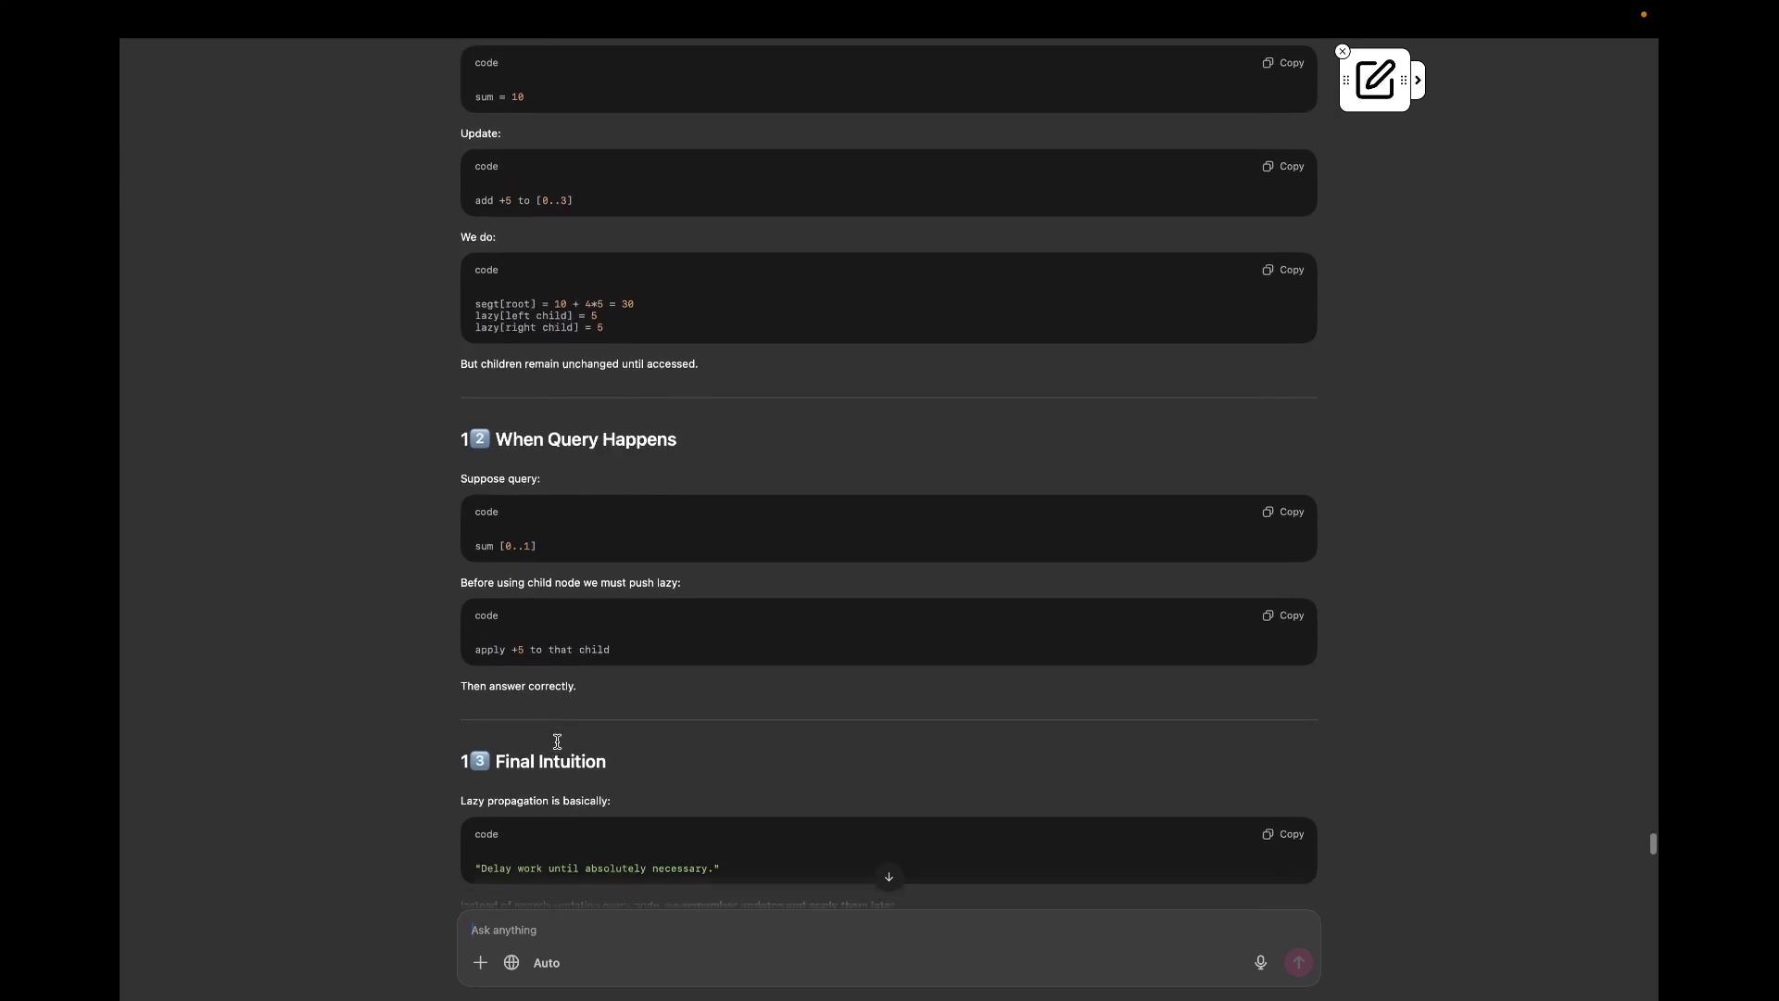
scroll(556, 742, down, 1)
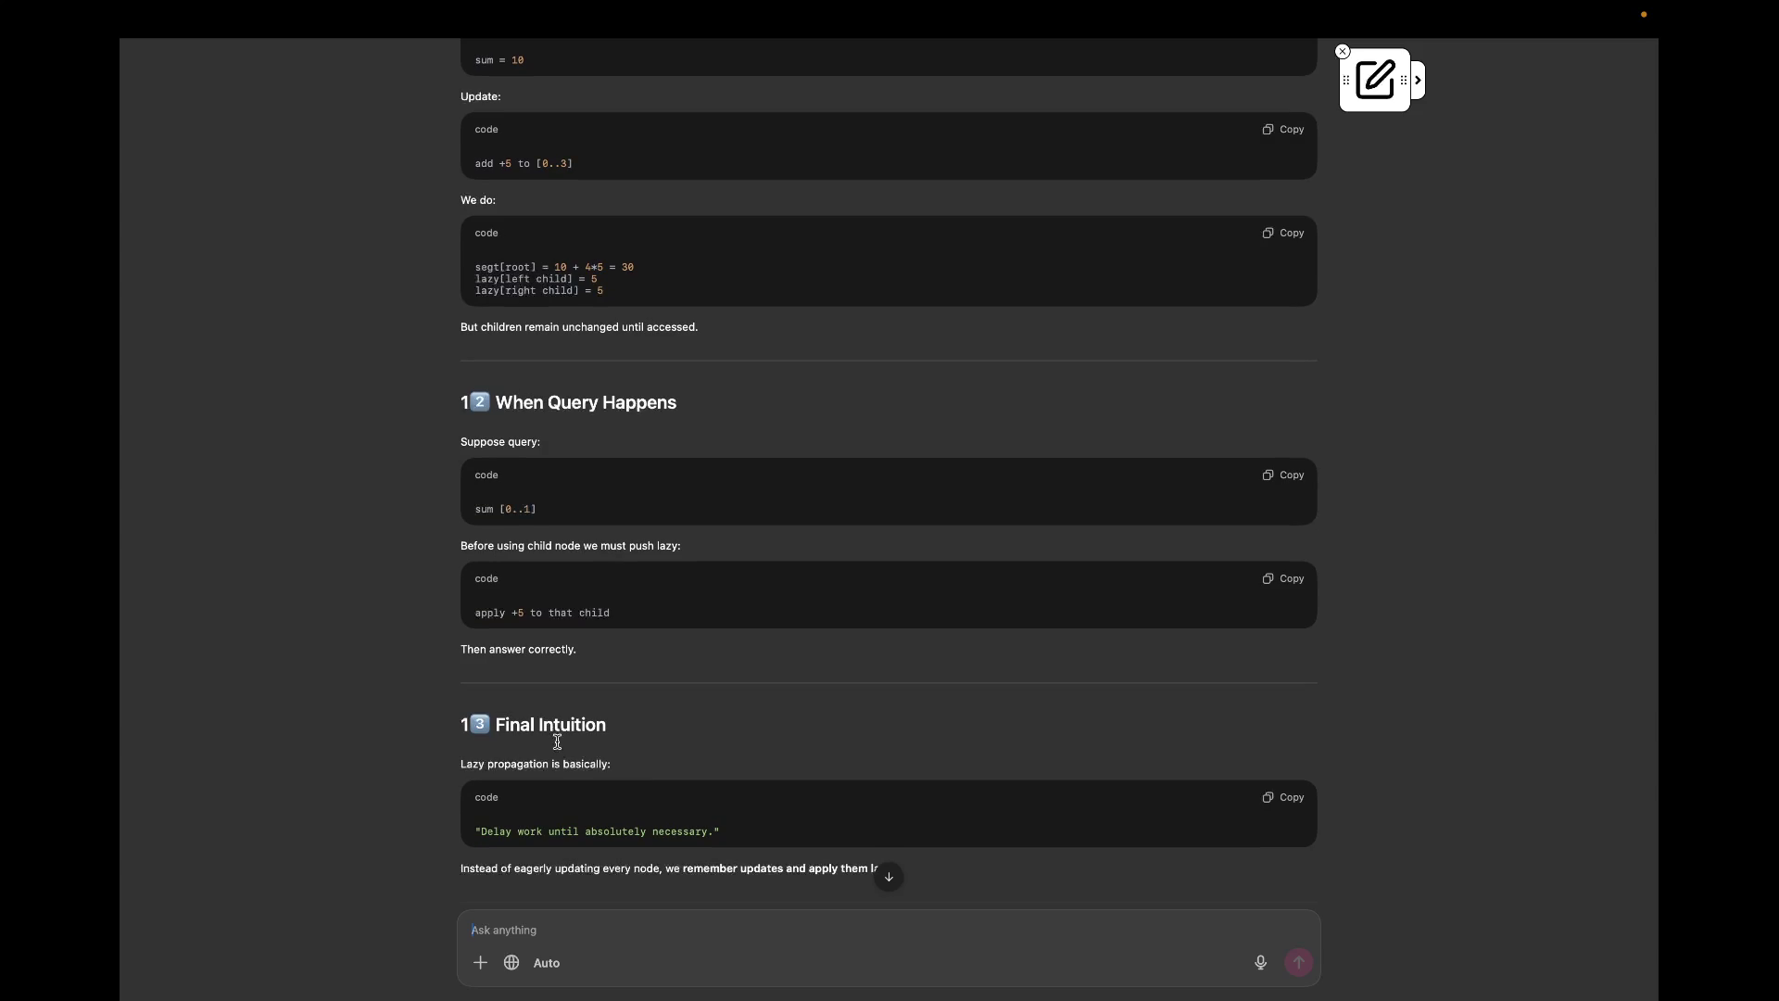
scroll(557, 741, up, 1)
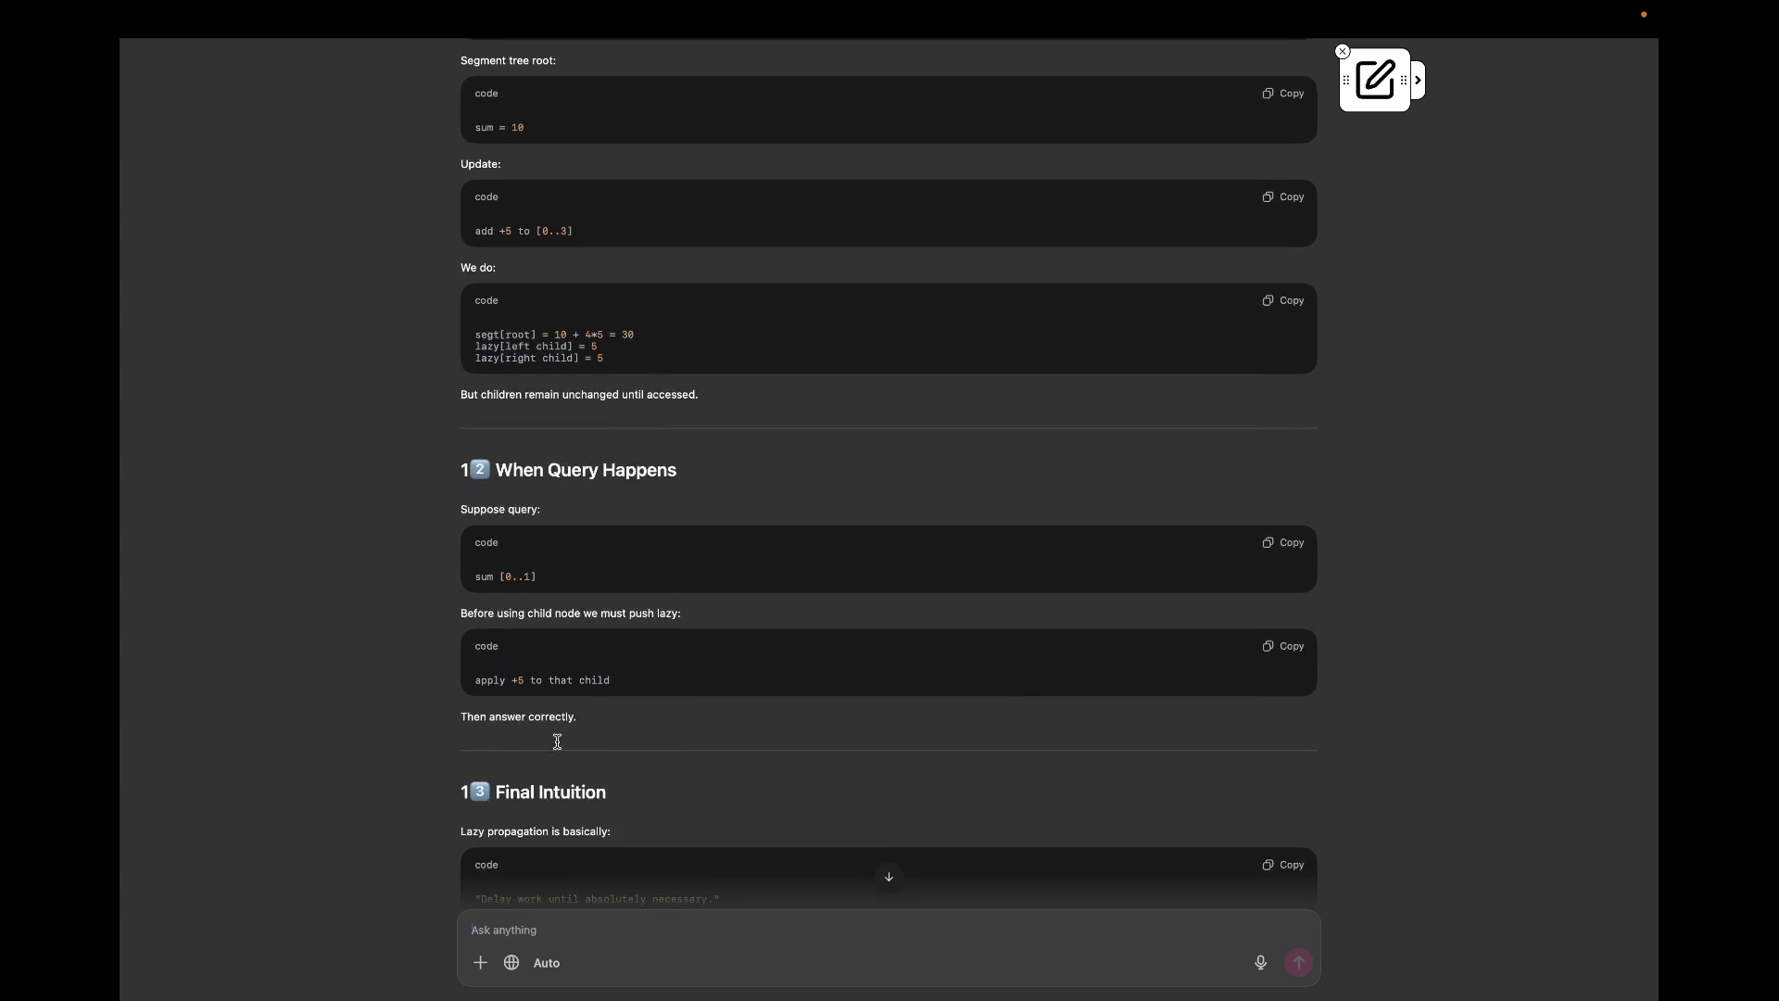
scroll(557, 741, down, 1)
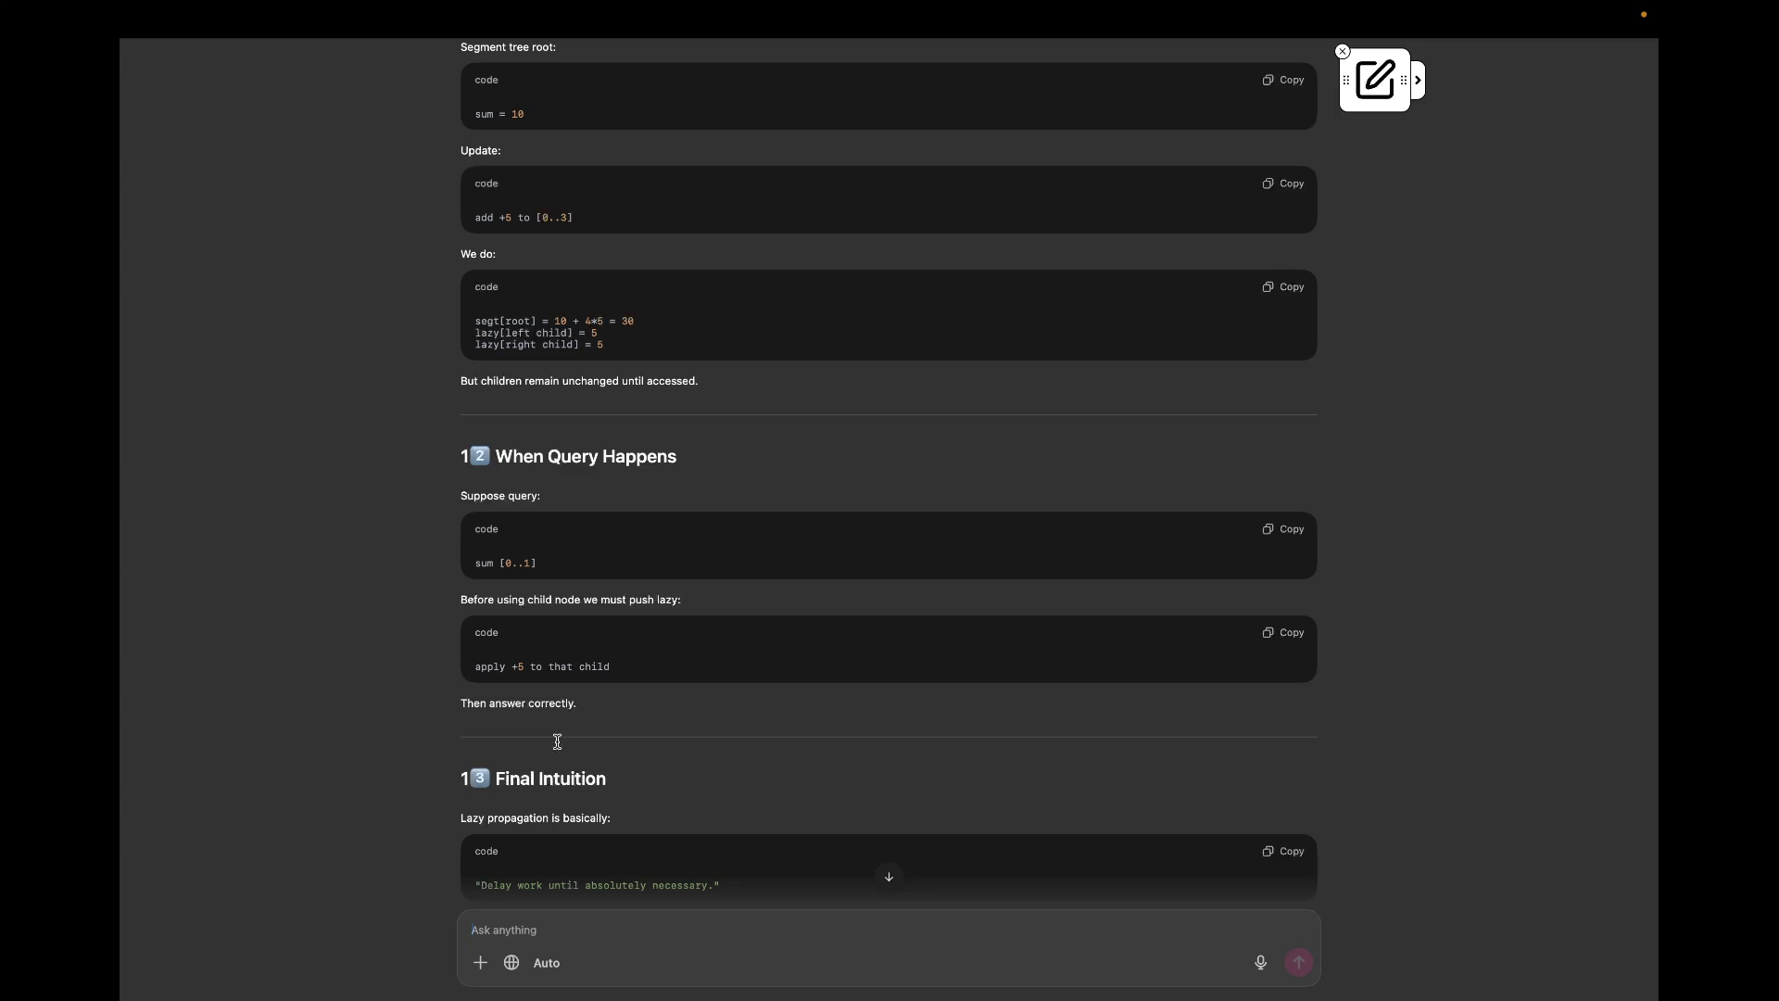
scroll(558, 742, down, 2)
scroll(558, 742, down, 1)
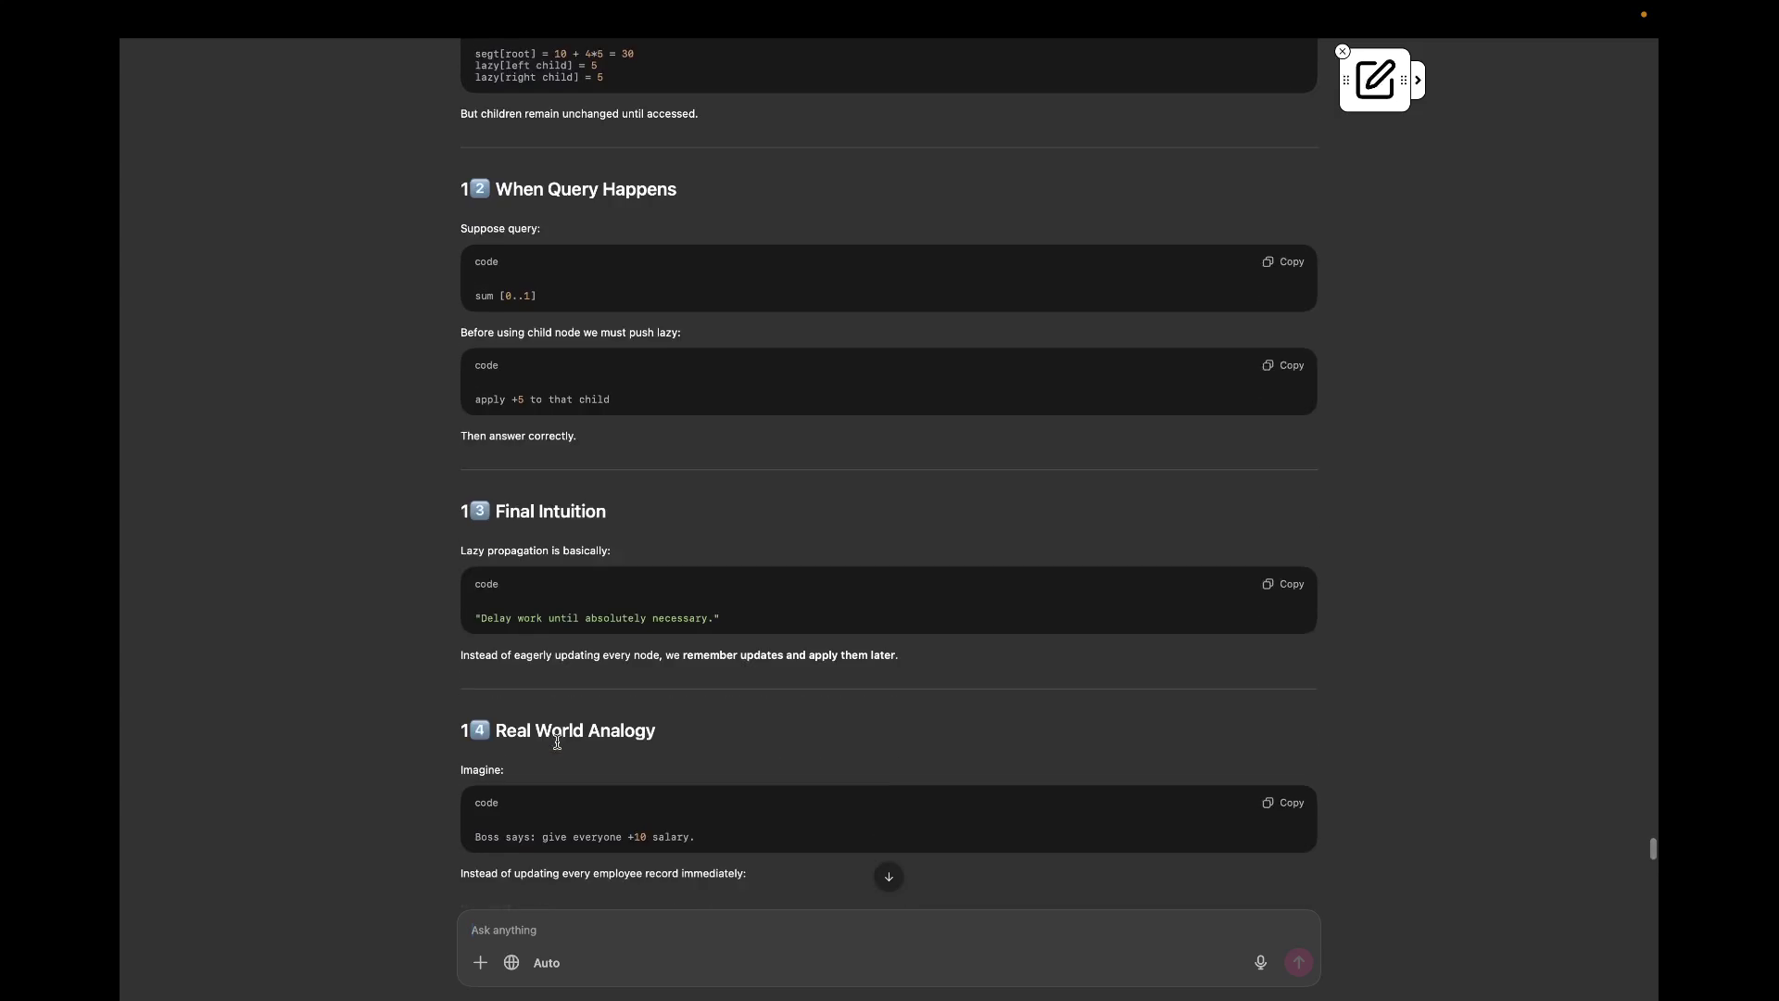
scroll(556, 742, down, 1)
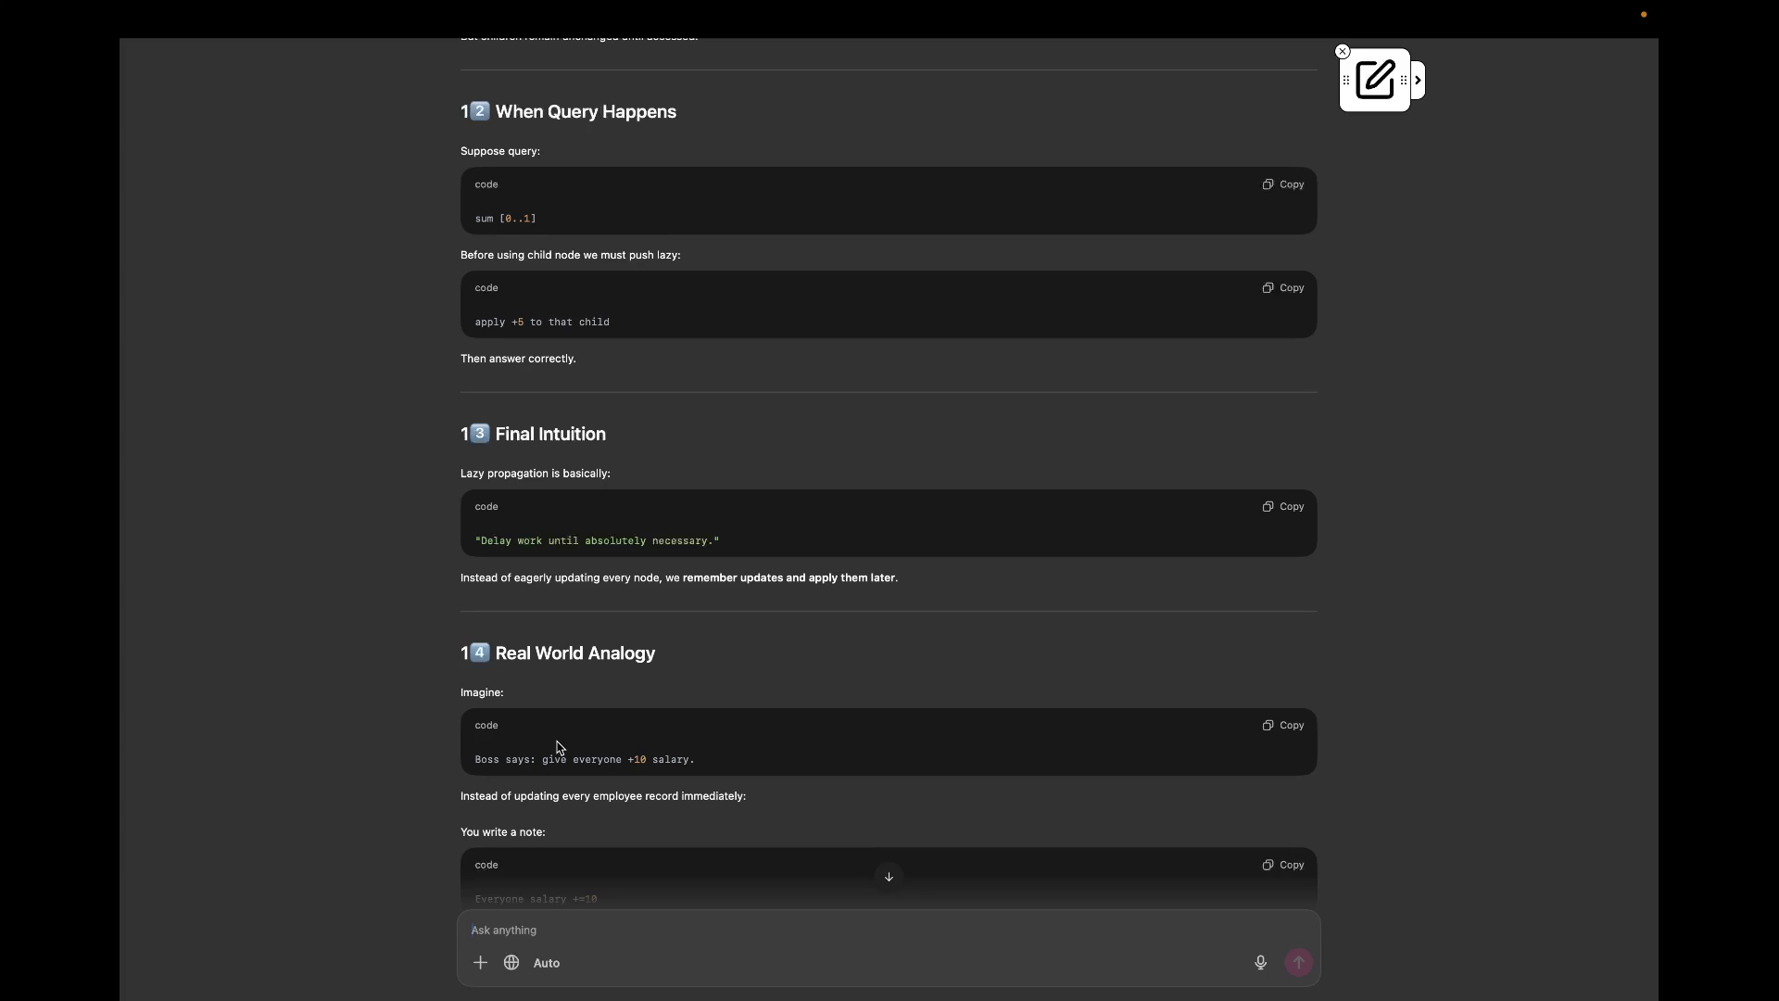
scroll(556, 745, down, 2)
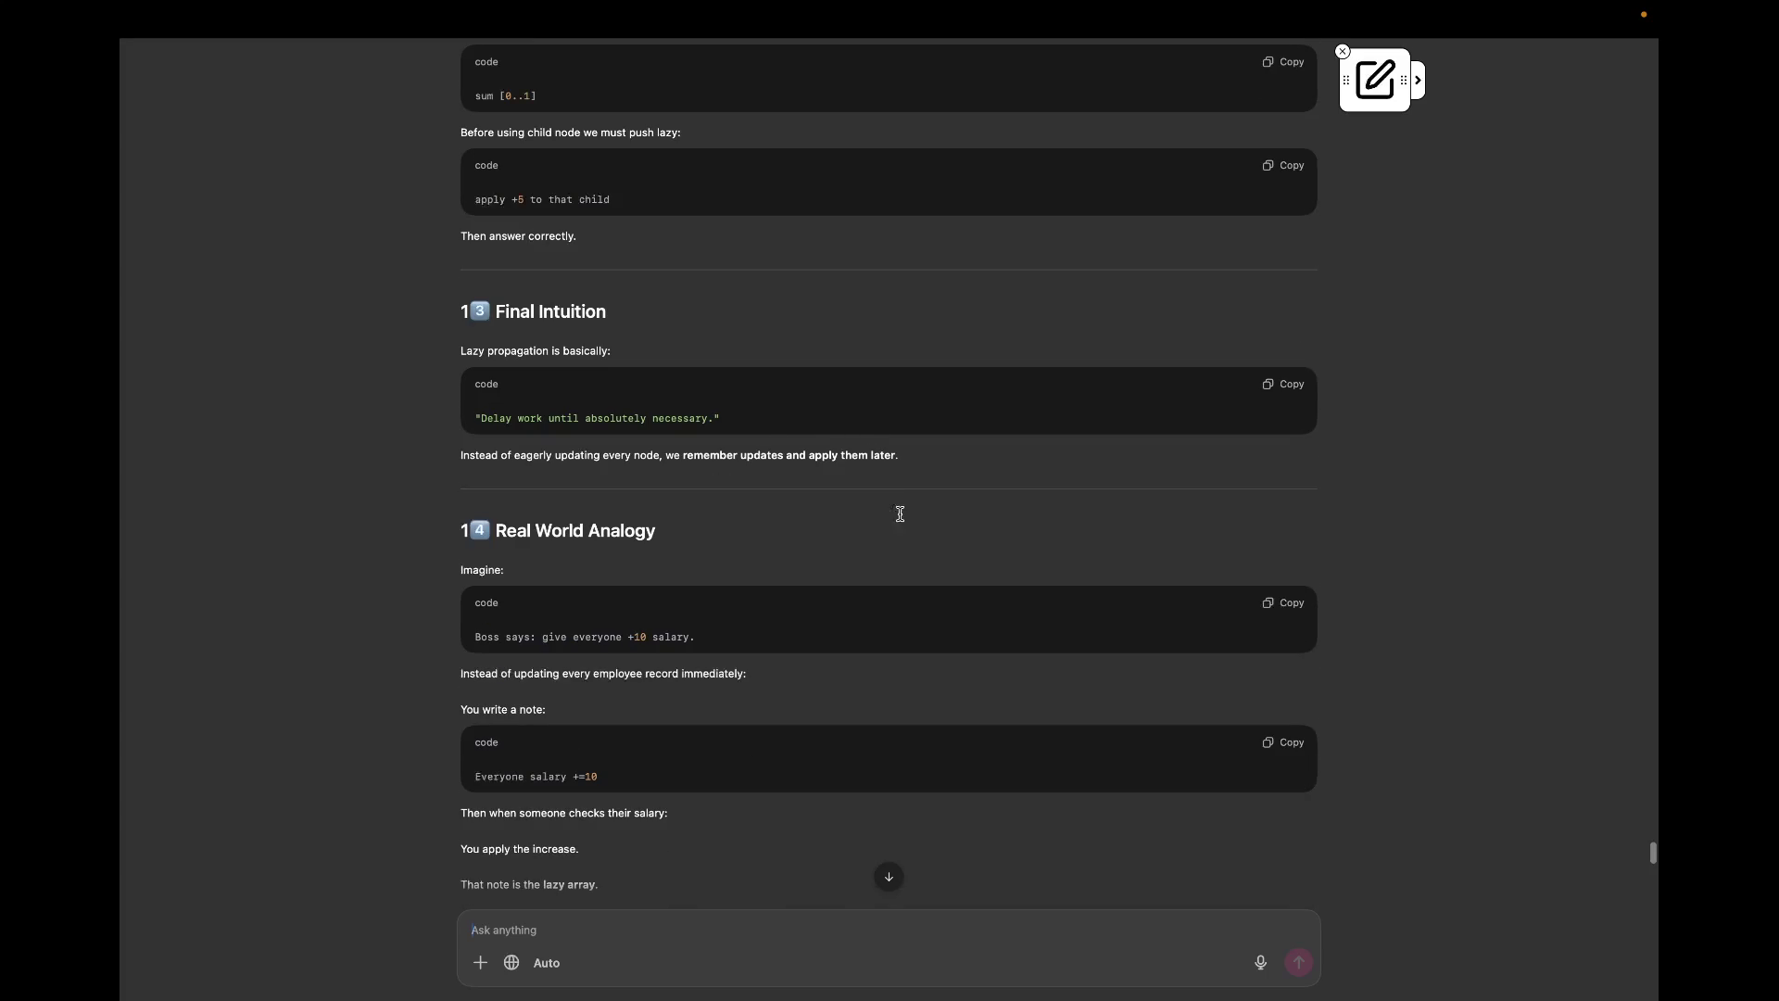
scroll(857, 442, down, 2)
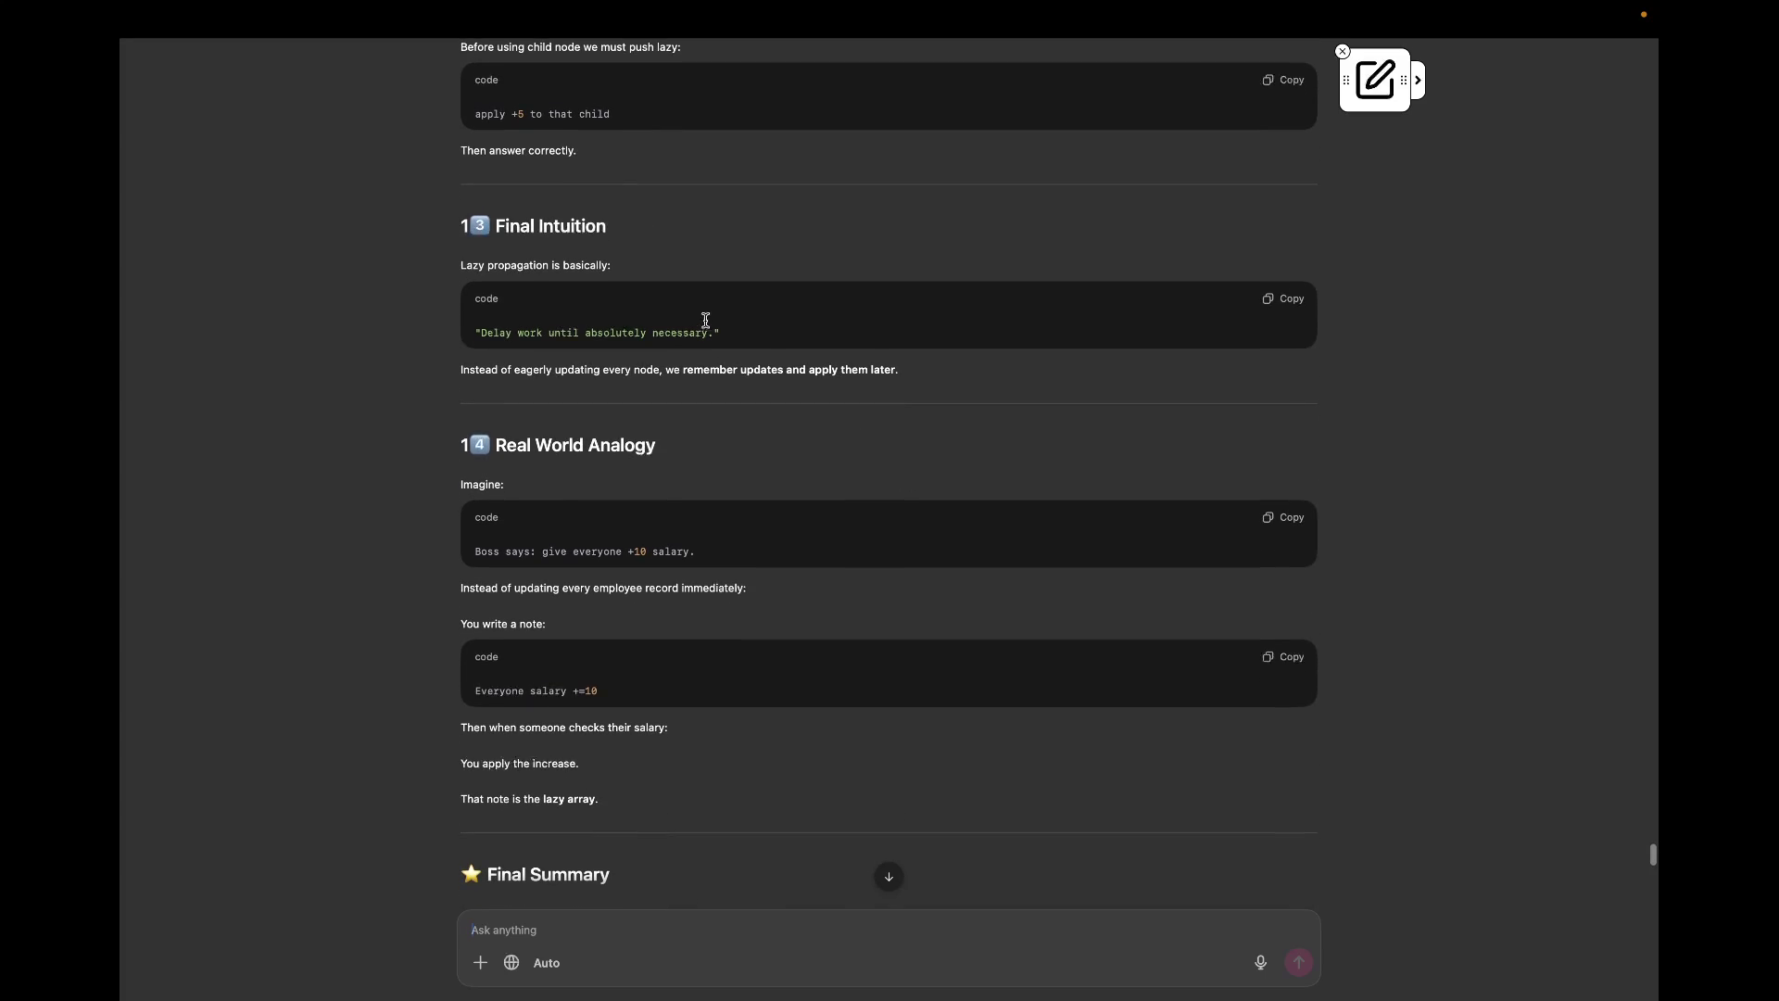
scroll(706, 317, down, 1)
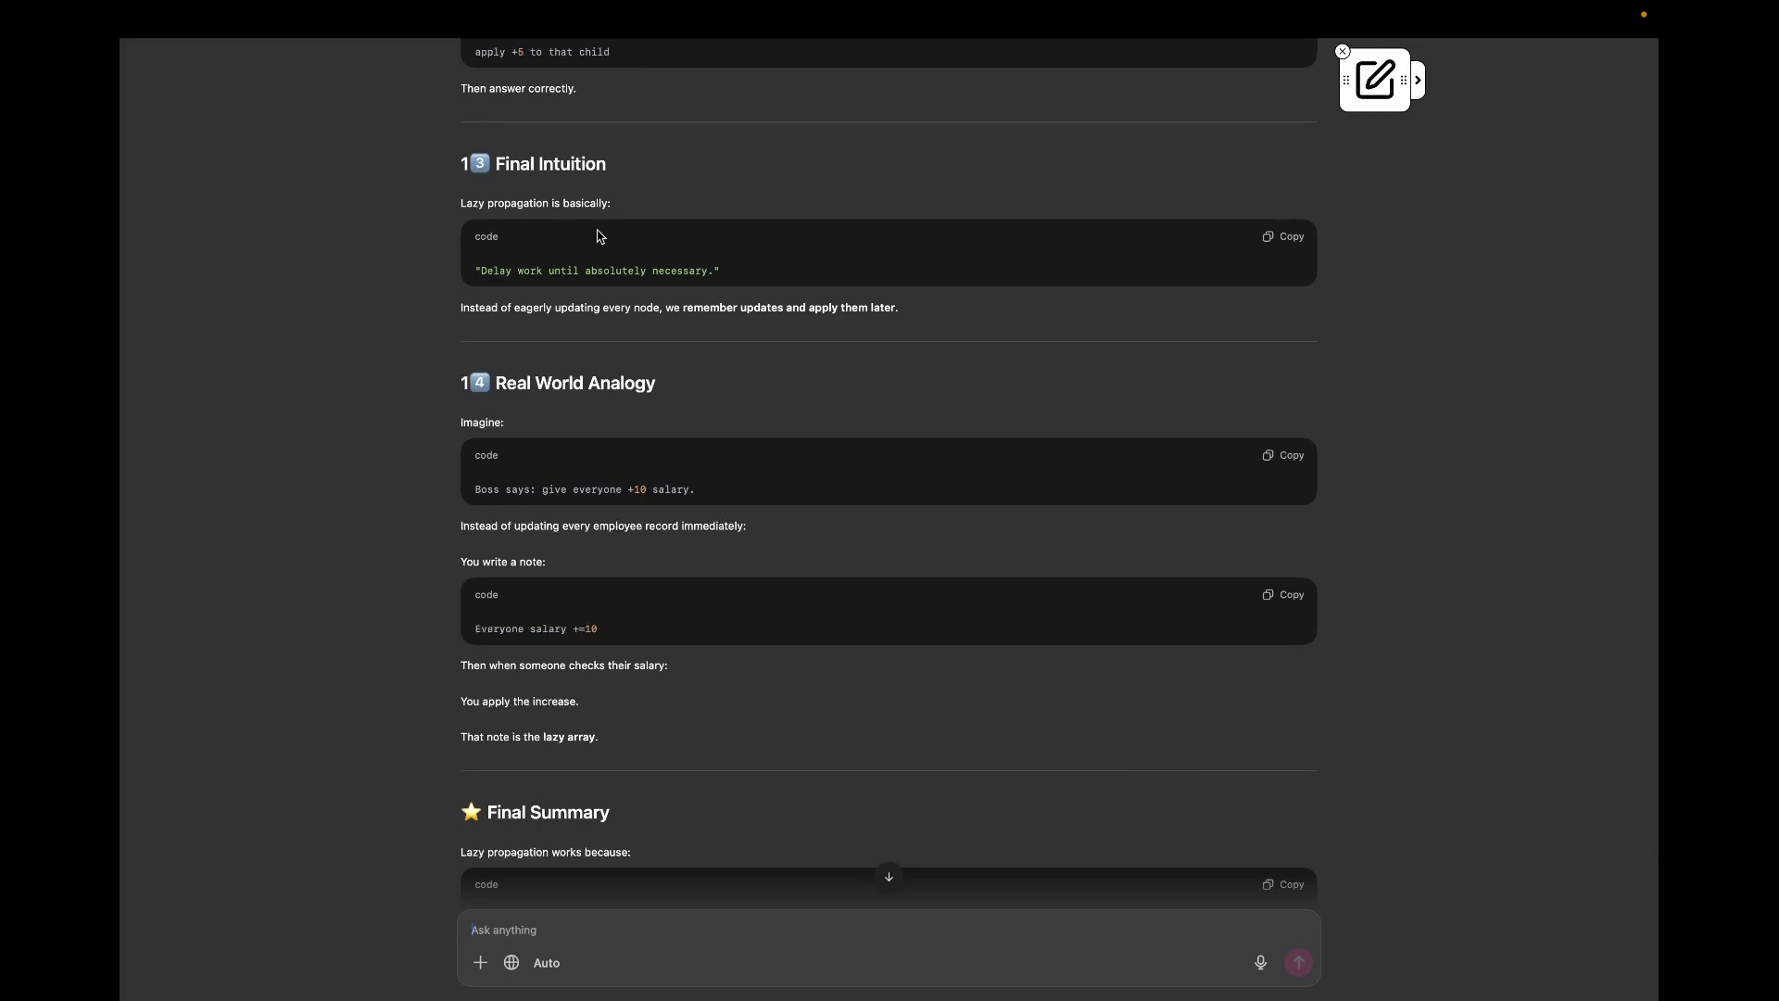
scroll(598, 236, down, 1)
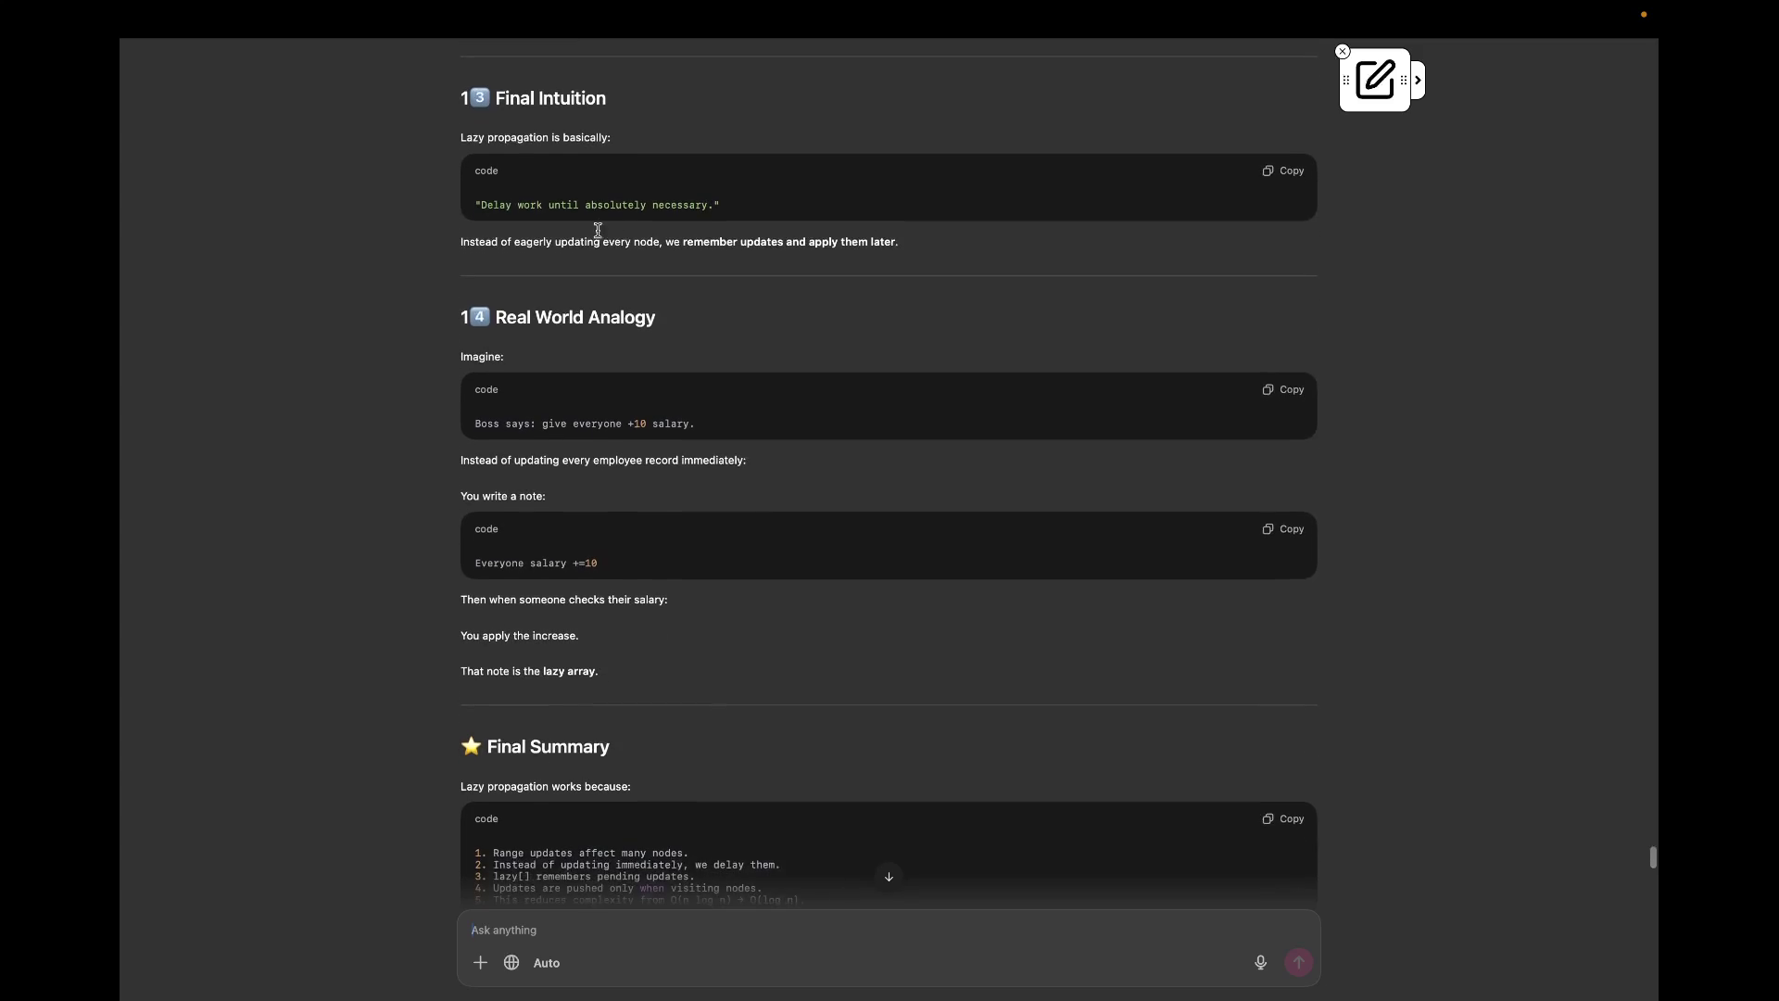
scroll(769, 549, down, 2)
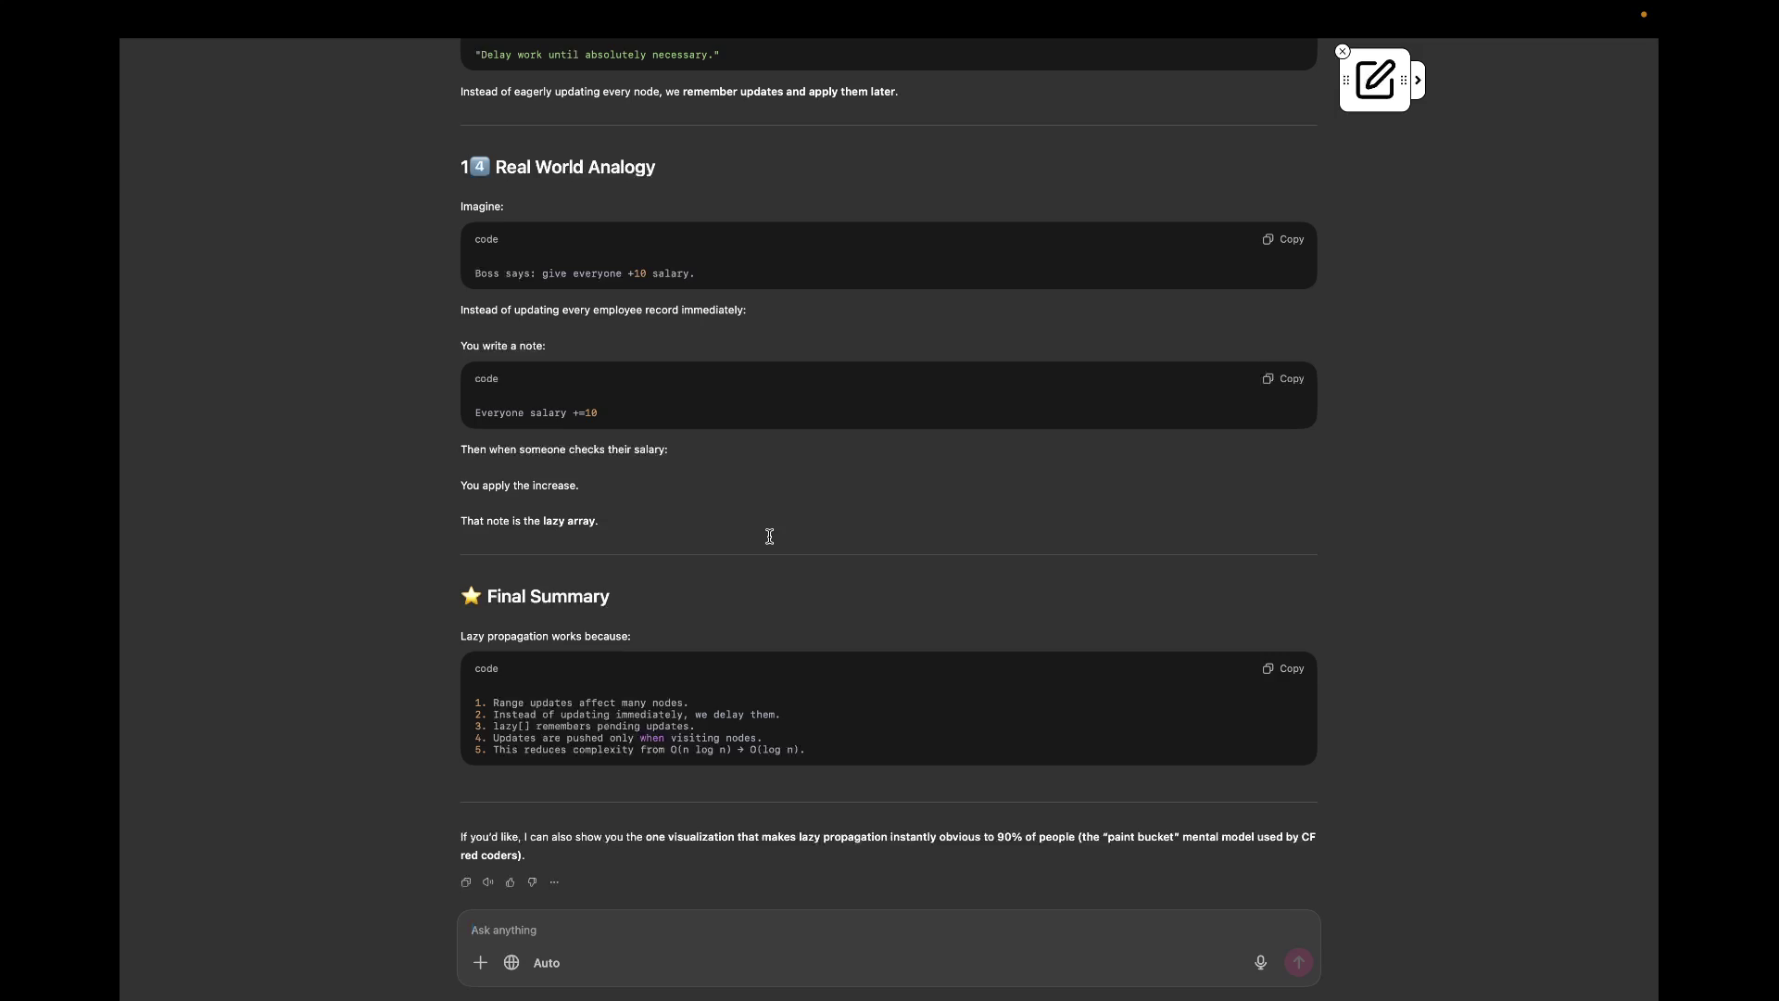
scroll(769, 536, down, 1)
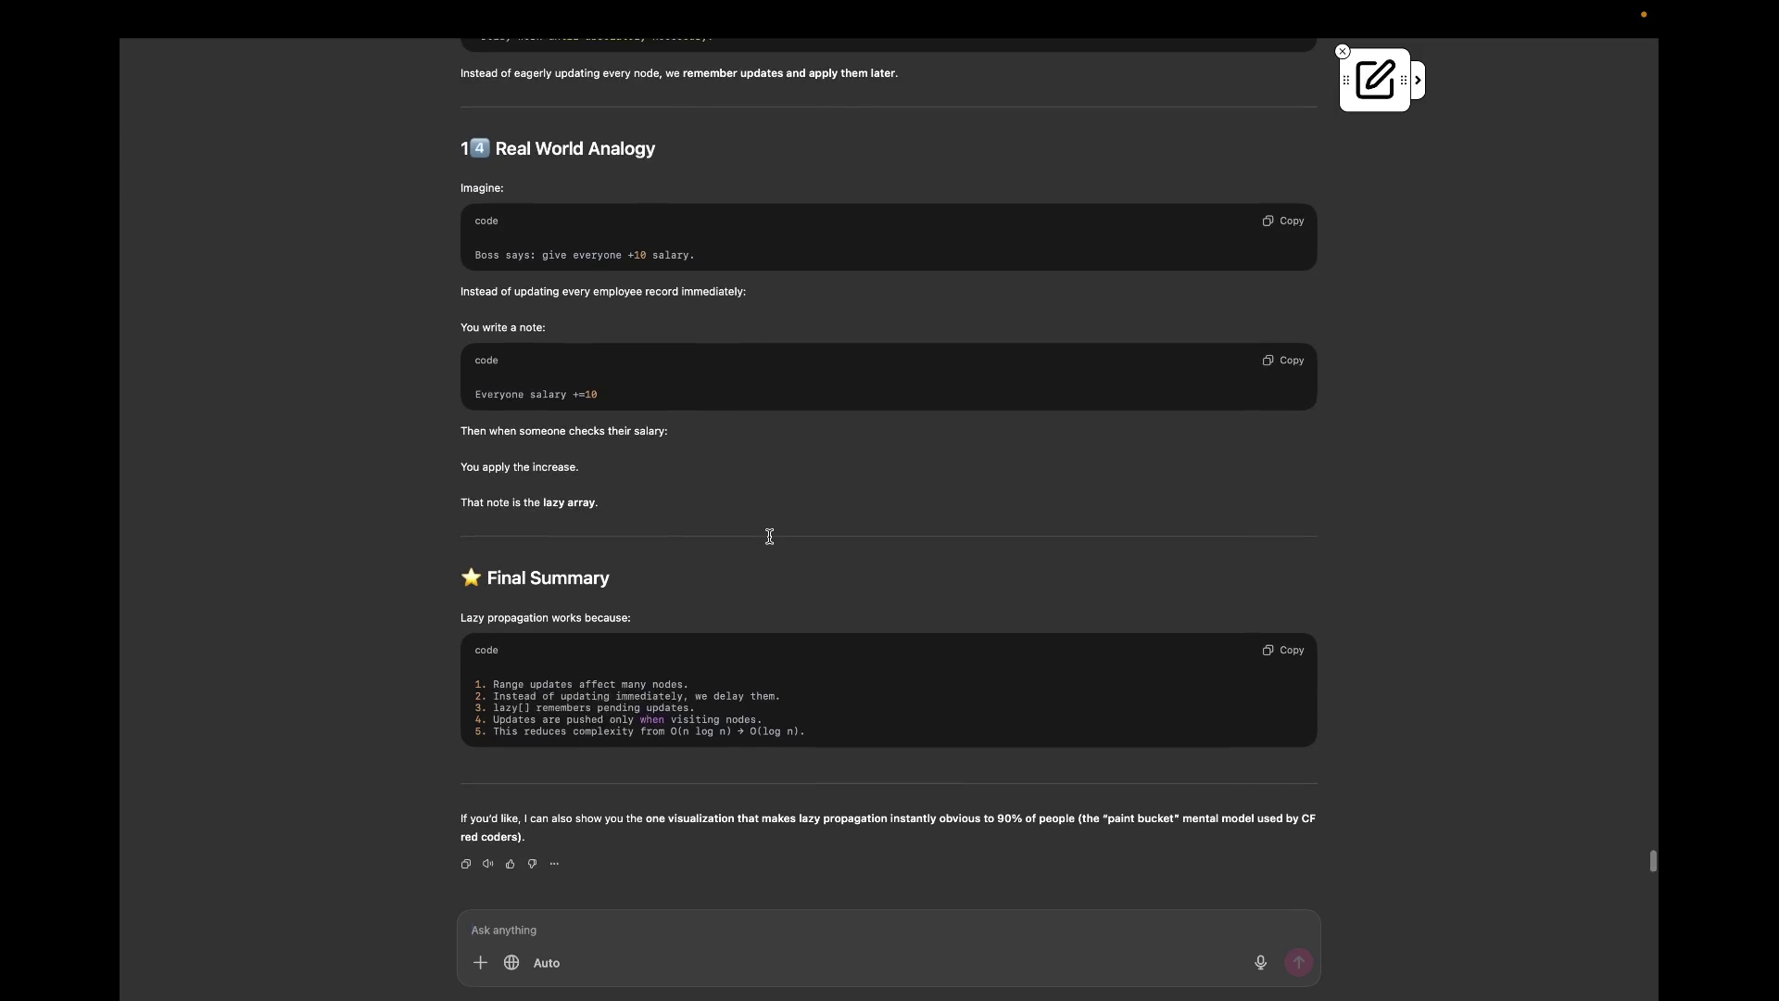
text(now)
text( want t)
text(ou to exp)
Step: Fix typos in the 20-line comments request, correct the last word to 'analogy', and send it
key(BackSpace)
key(BackSpace)
key(BackSpace)
text(give me proper comp)
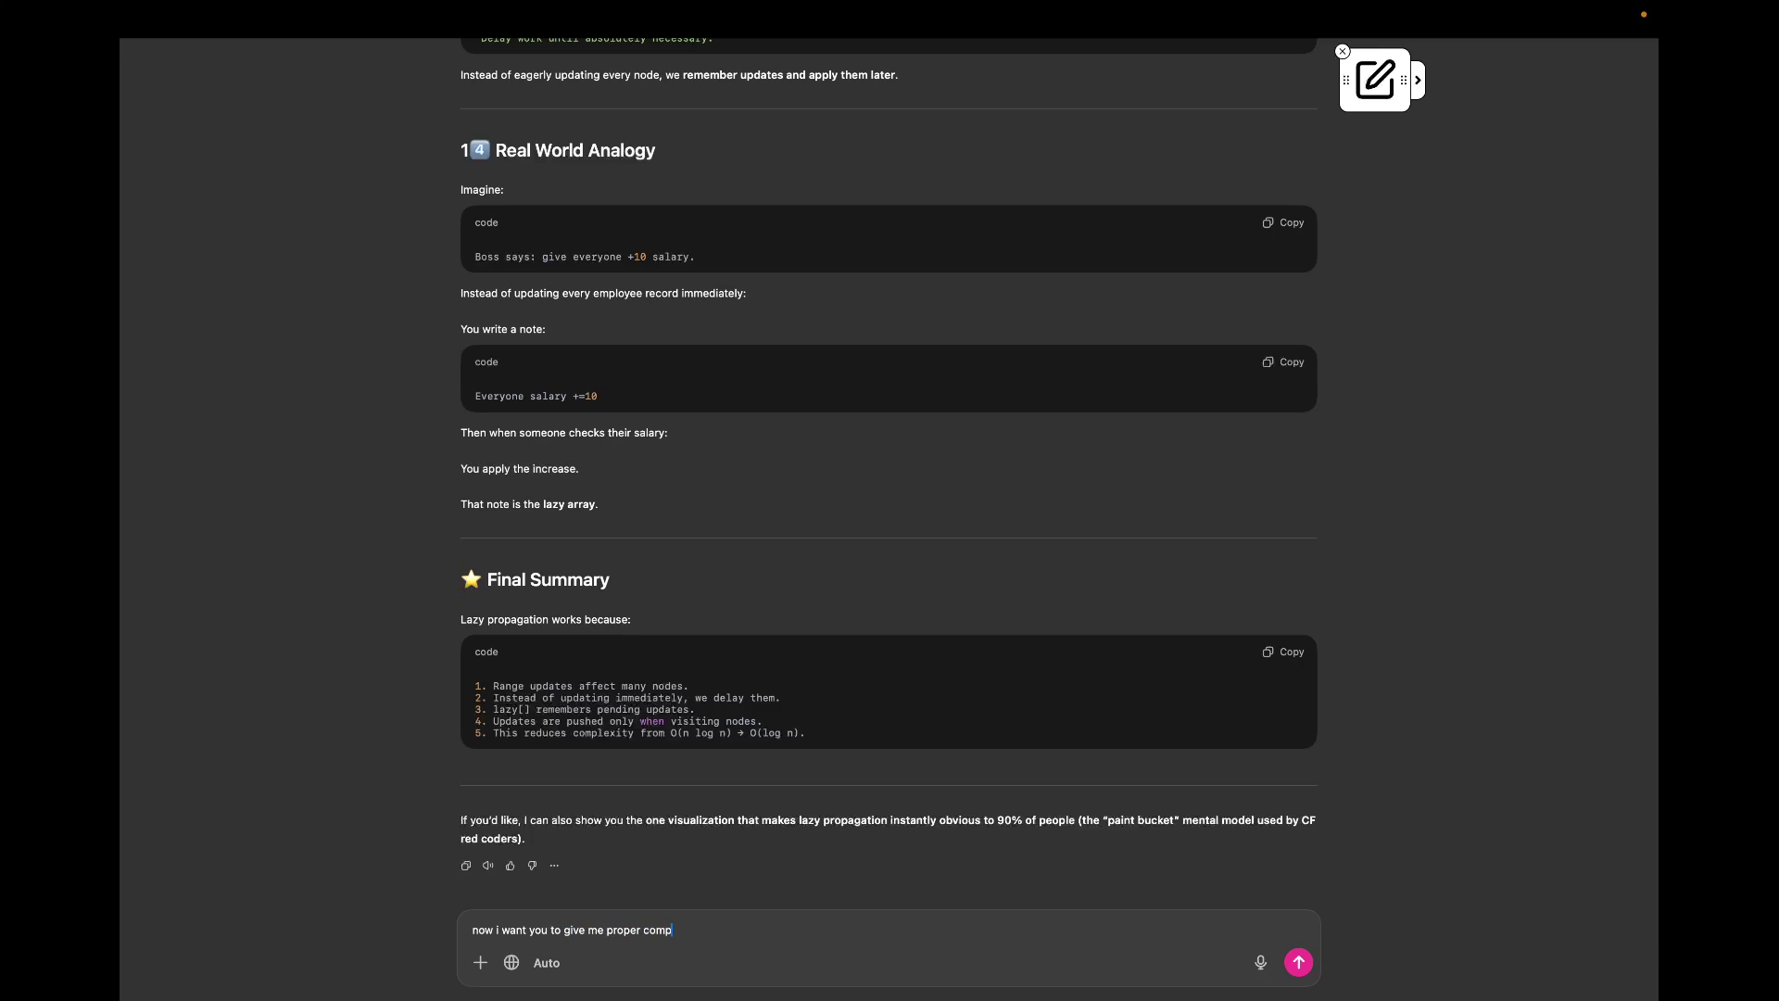
text(ment)
text( ths)
text( ti should in)
text( my above template so that way letsa say)
text( if i)
text( read those)
text( 20 lines of commments iwill understand the)
text(t)
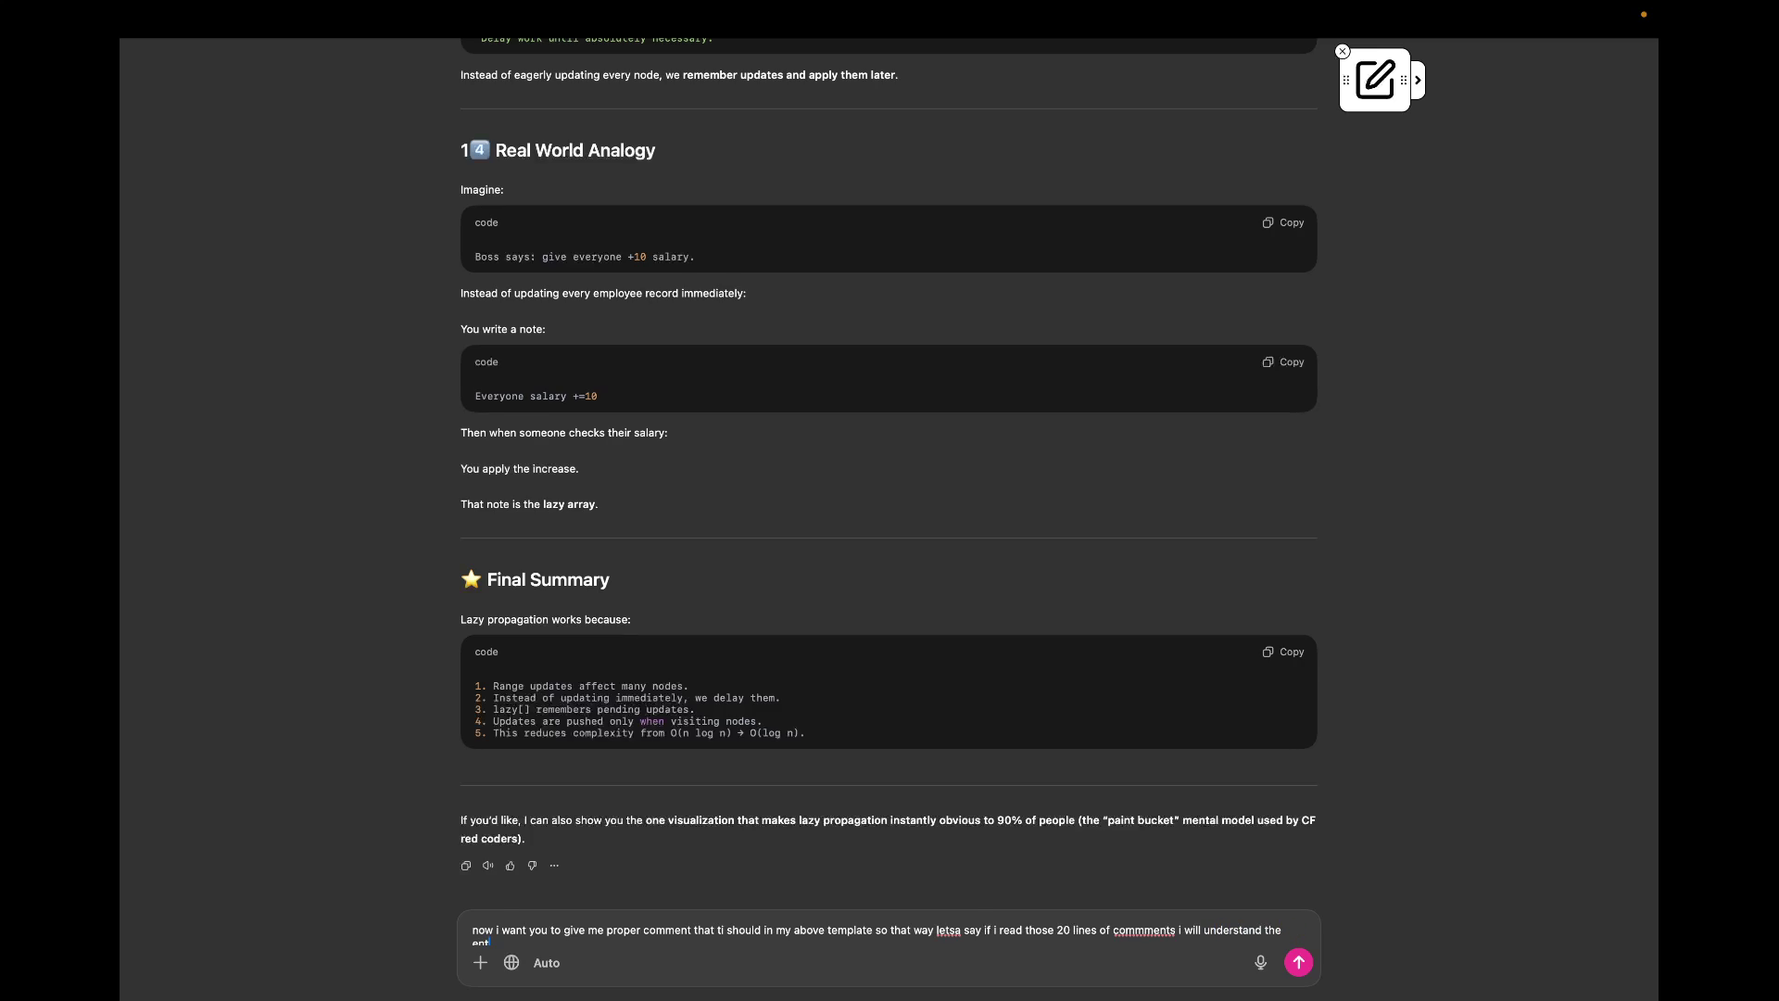
text(rire game ex)
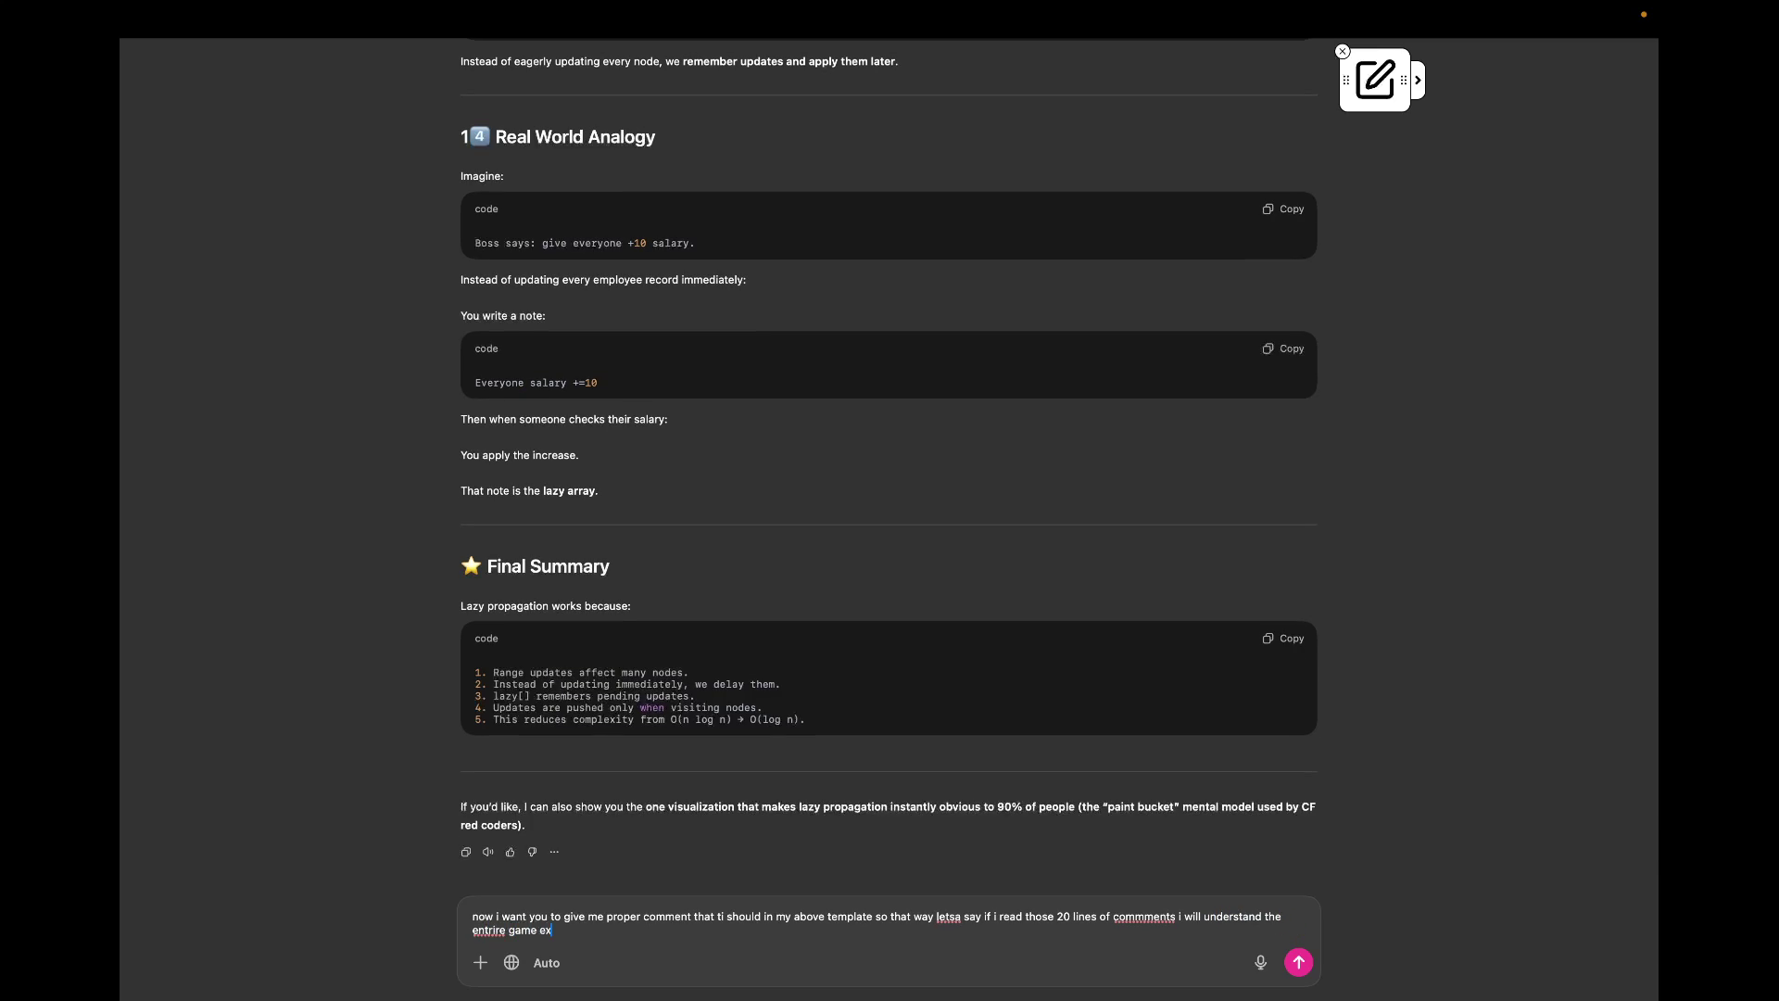
text(lain in 20 lin)
text(e sof omments the whole game a)
key(BackSpace)
text(the)
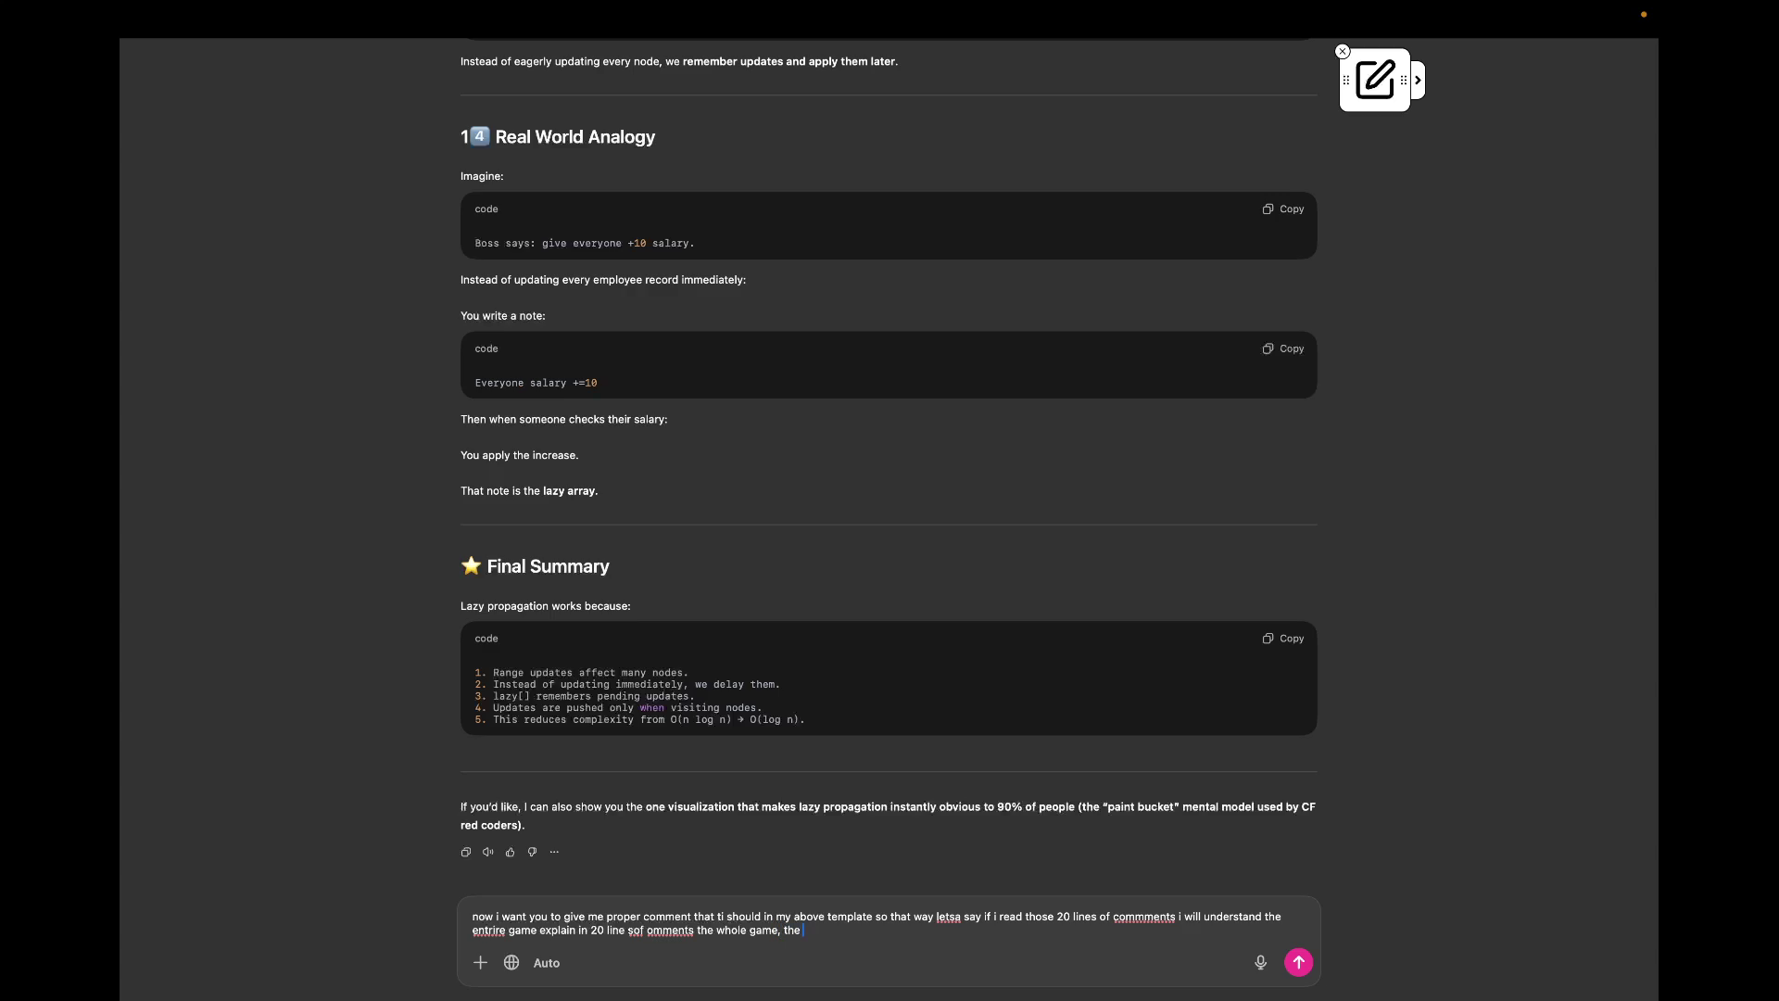
text( need and ev)
text(ert)
text(yhting exactly like you exp)
text(lained above with beautiful example and)
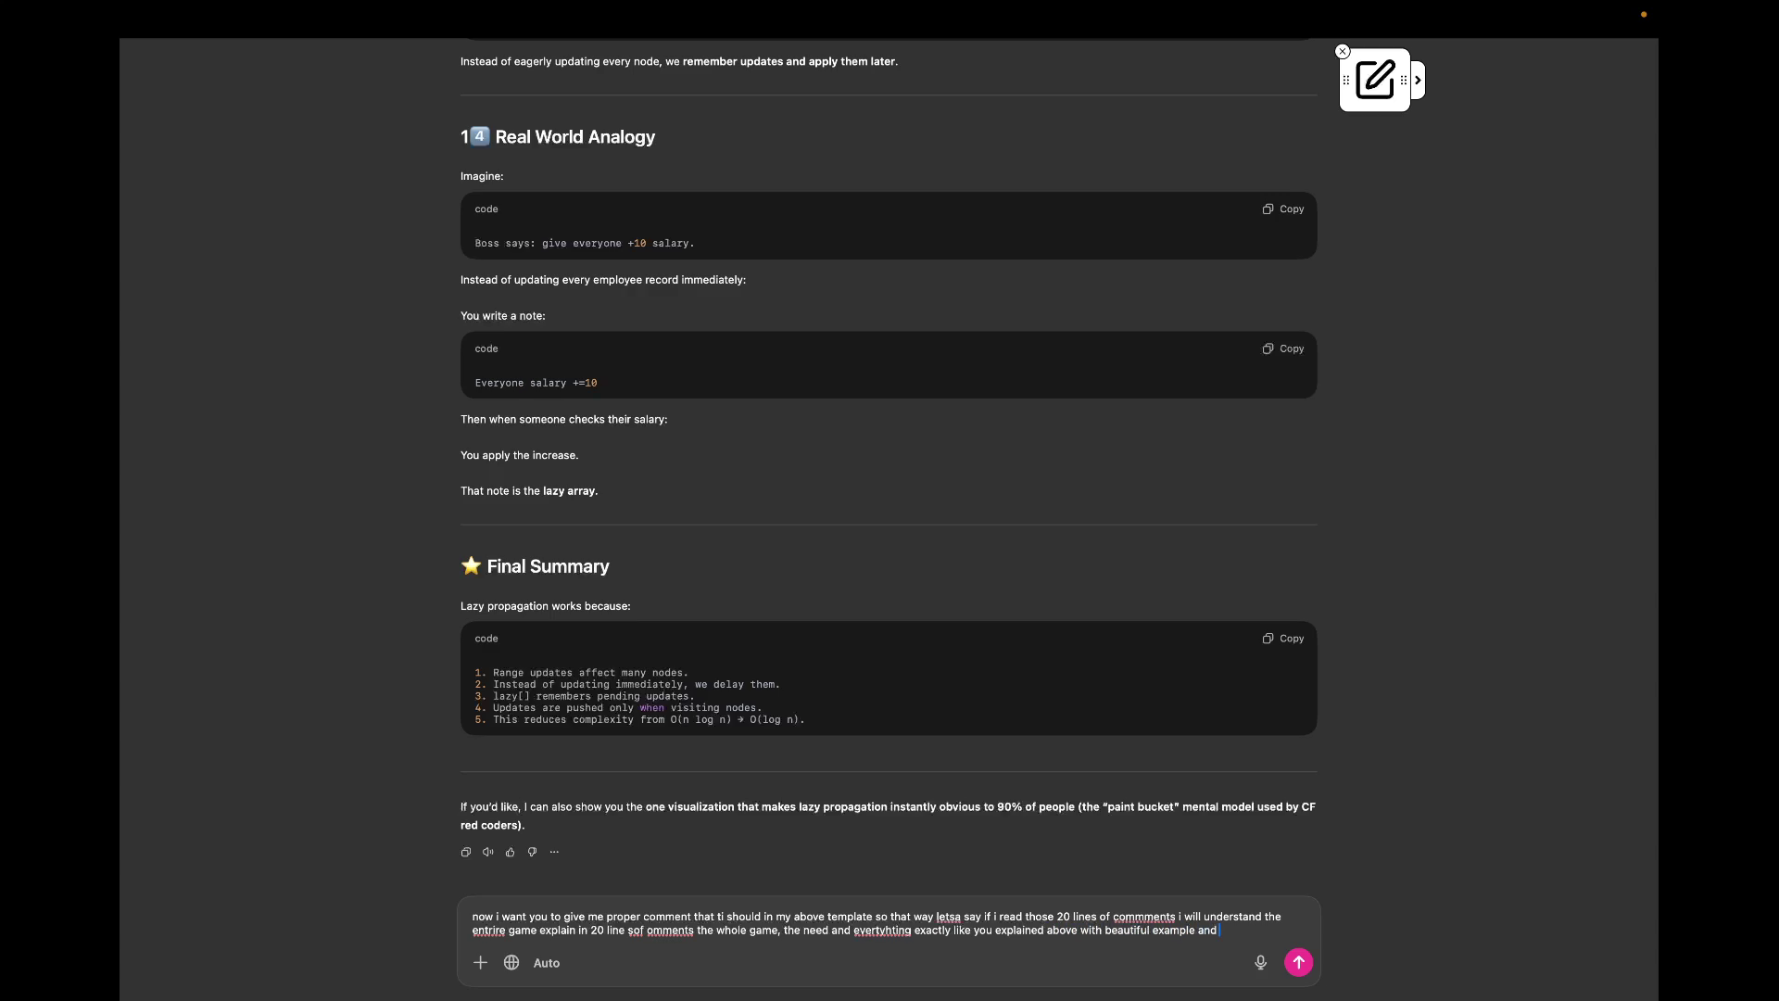
text( salaray coupon)
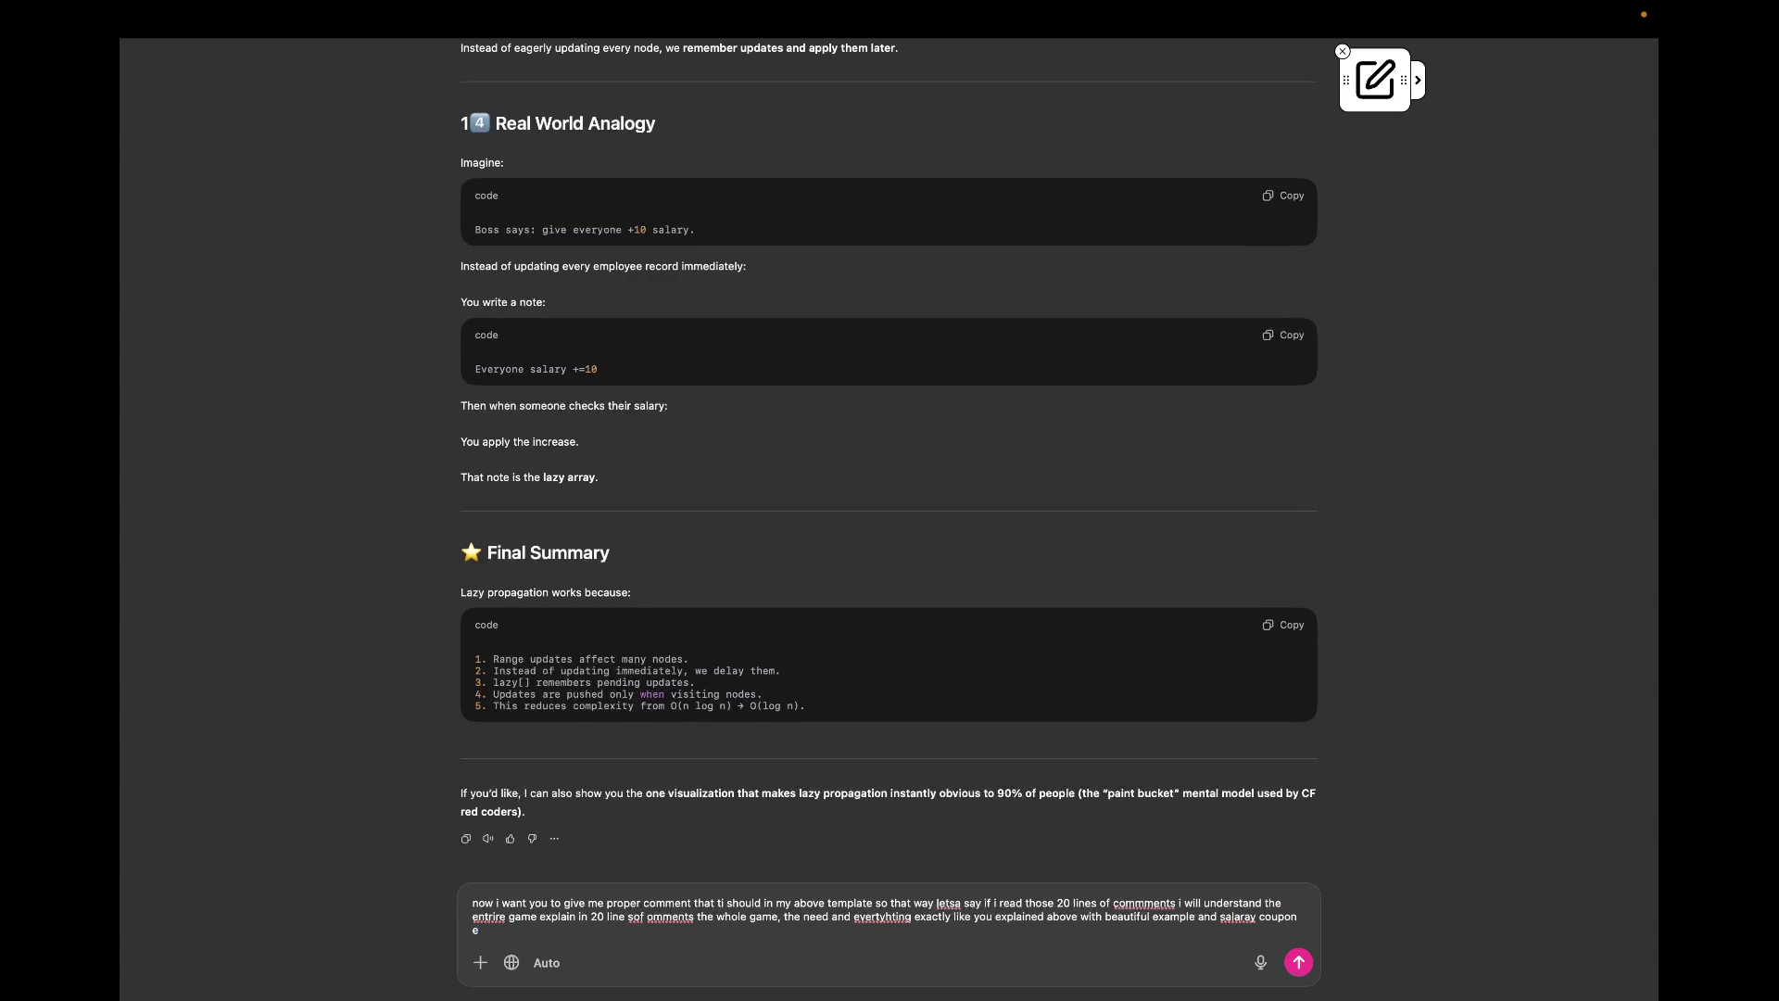
key(BackSpace)
text(analog)
key(BackSpace)
text(y)
key(BackSpace)
text(gy)
key(Return)
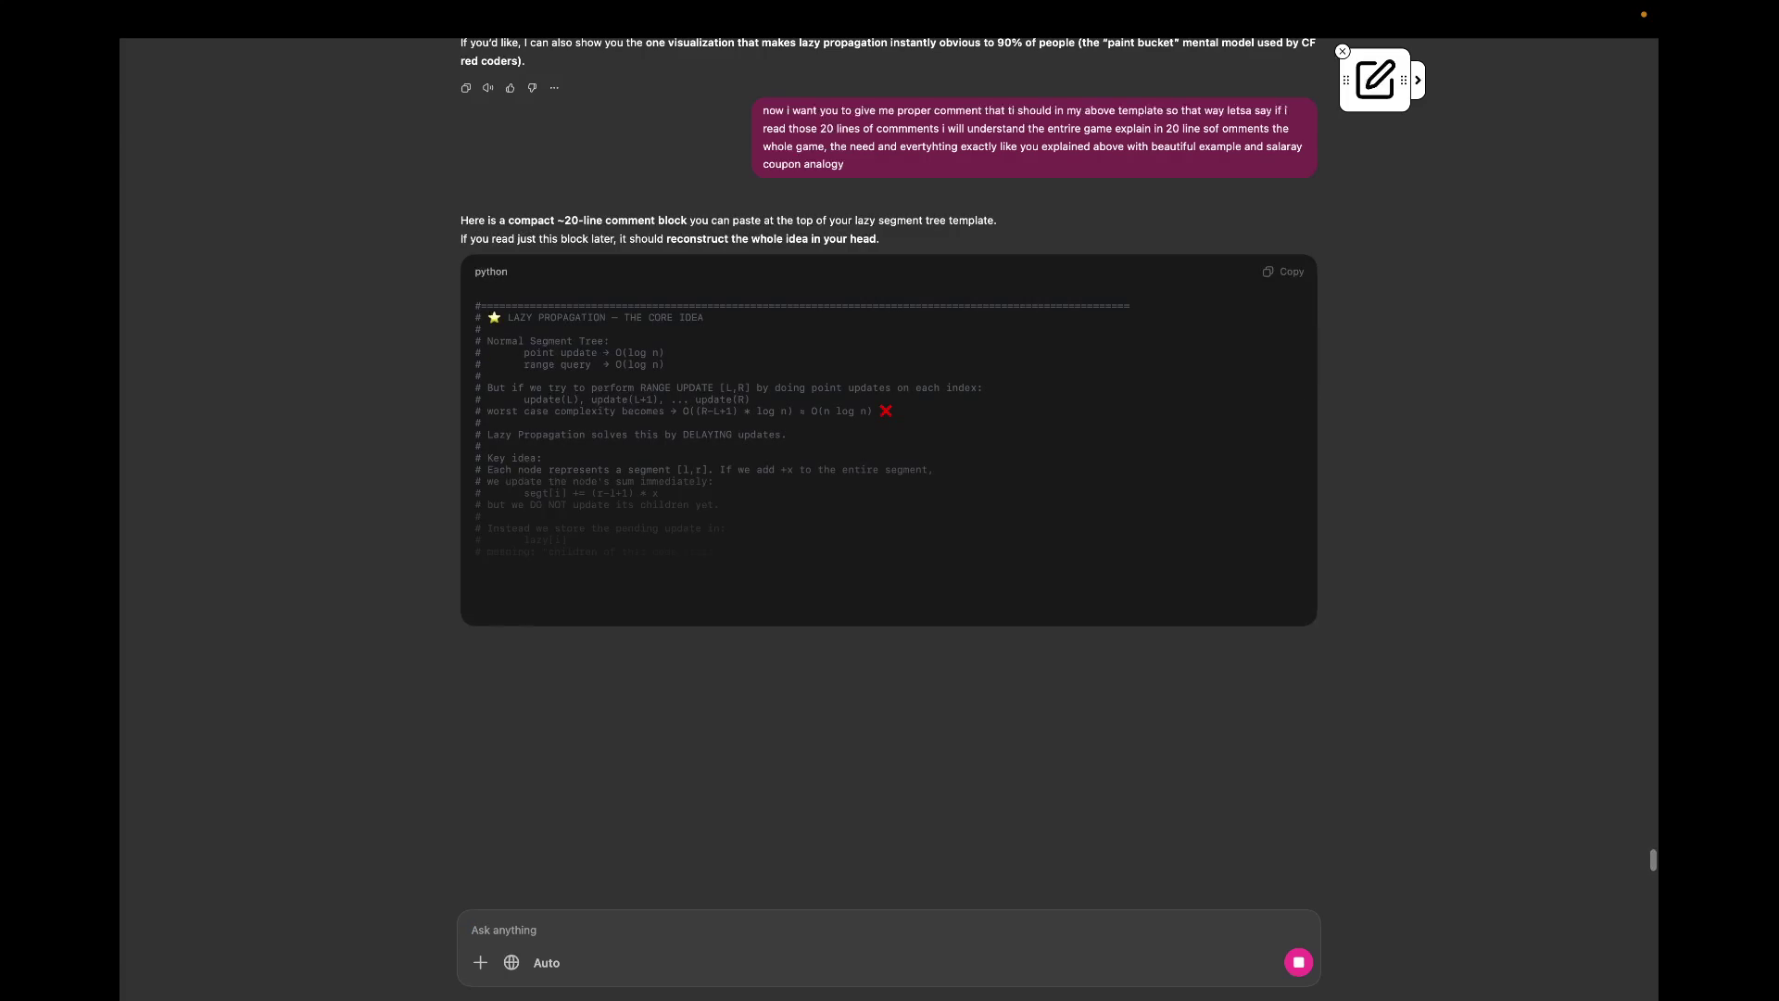
scroll(1065, 760, down, 1)
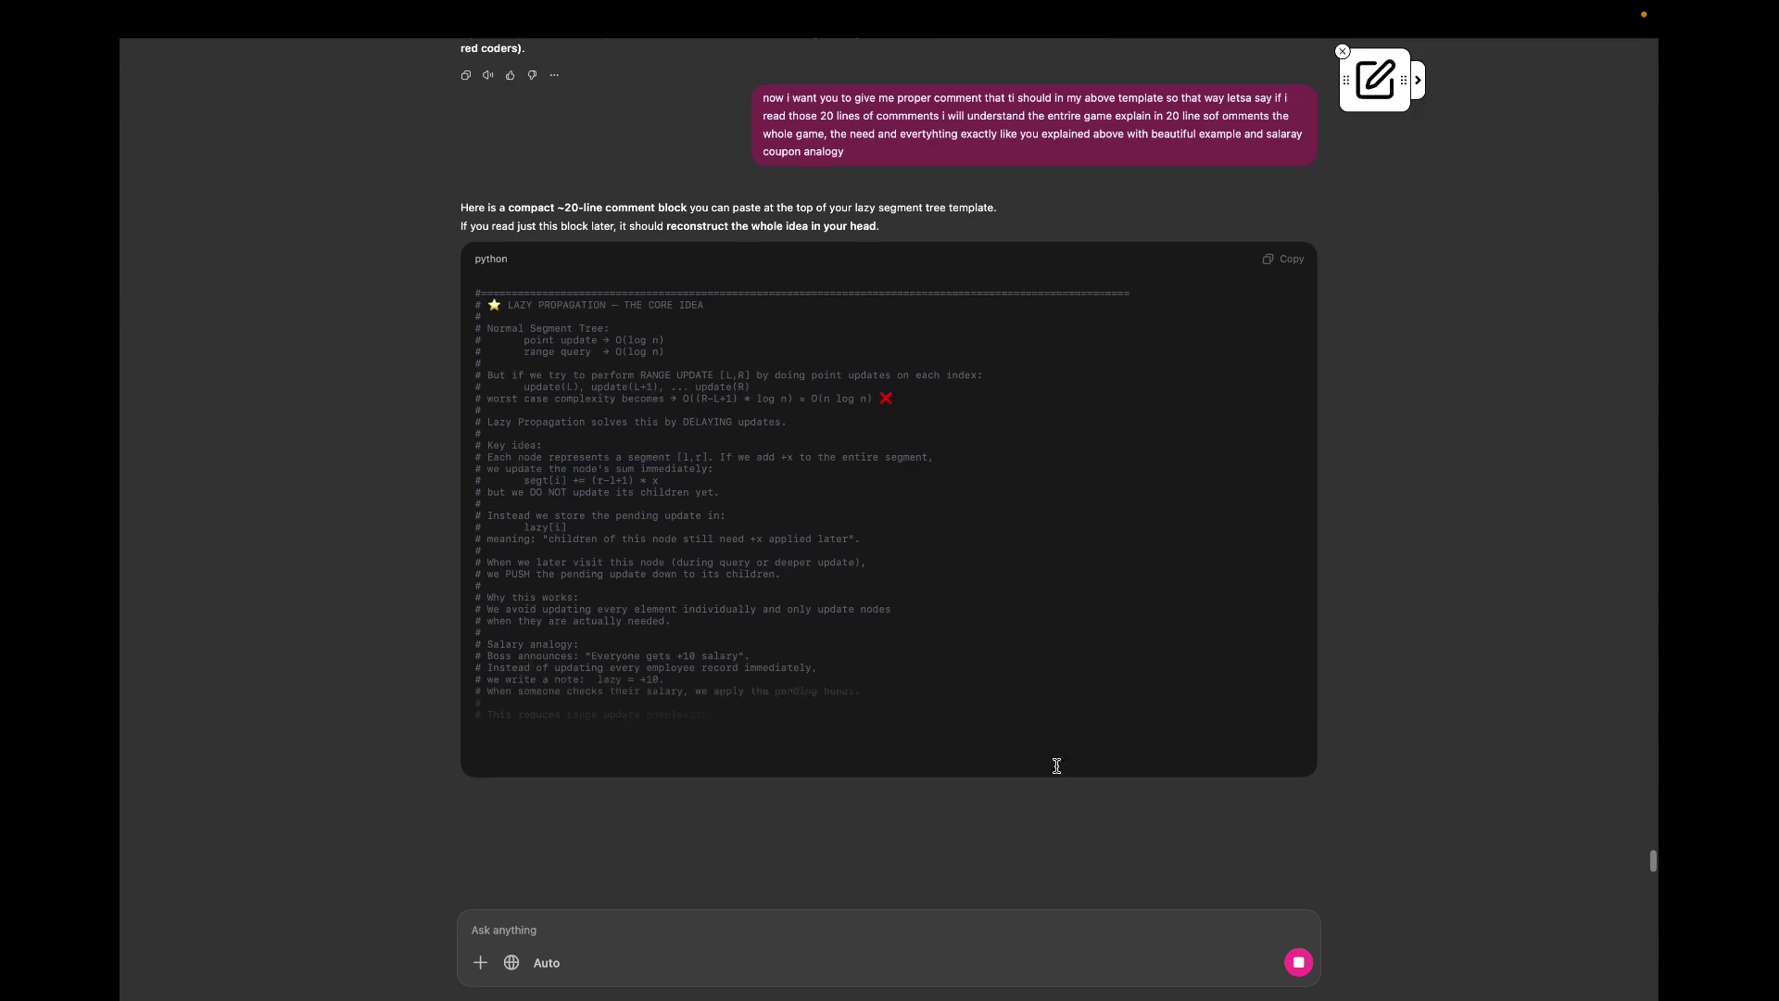
scroll(1056, 772, up, 1)
scroll(1054, 764, up, 1)
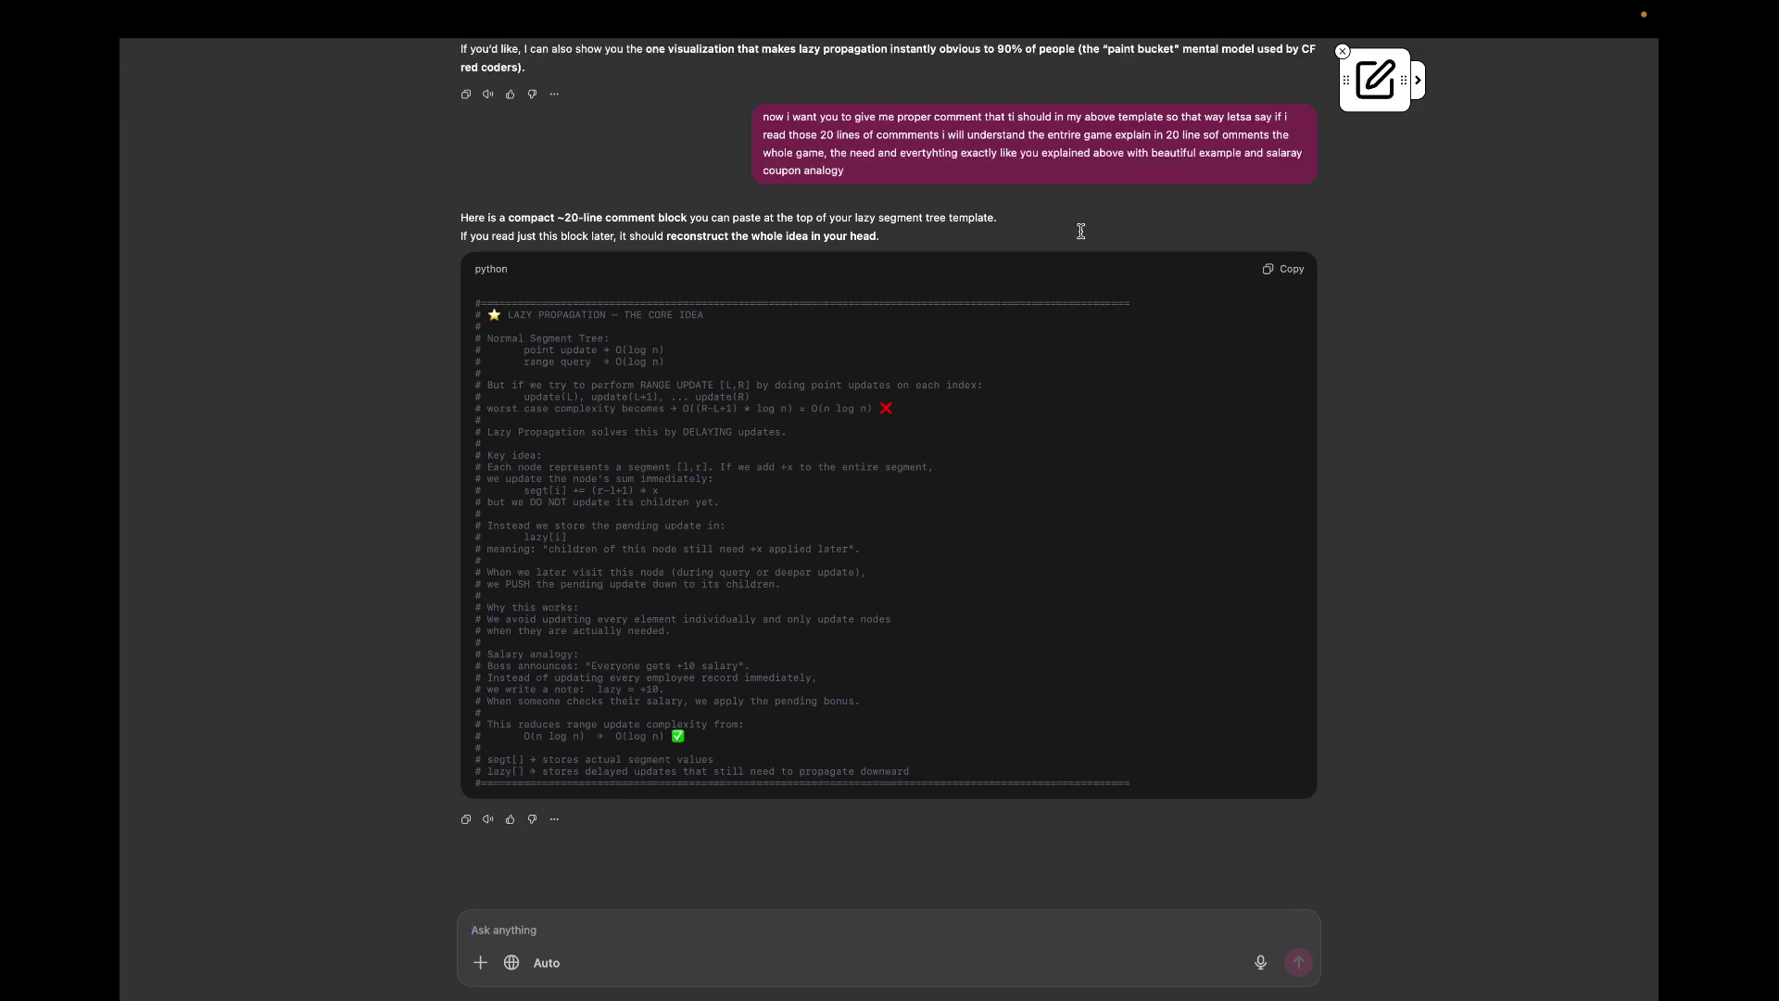
text(explain in 30 line s comments properly more refined)
Step: Send the request for a more refined 30-line comment explanation
key(Return)
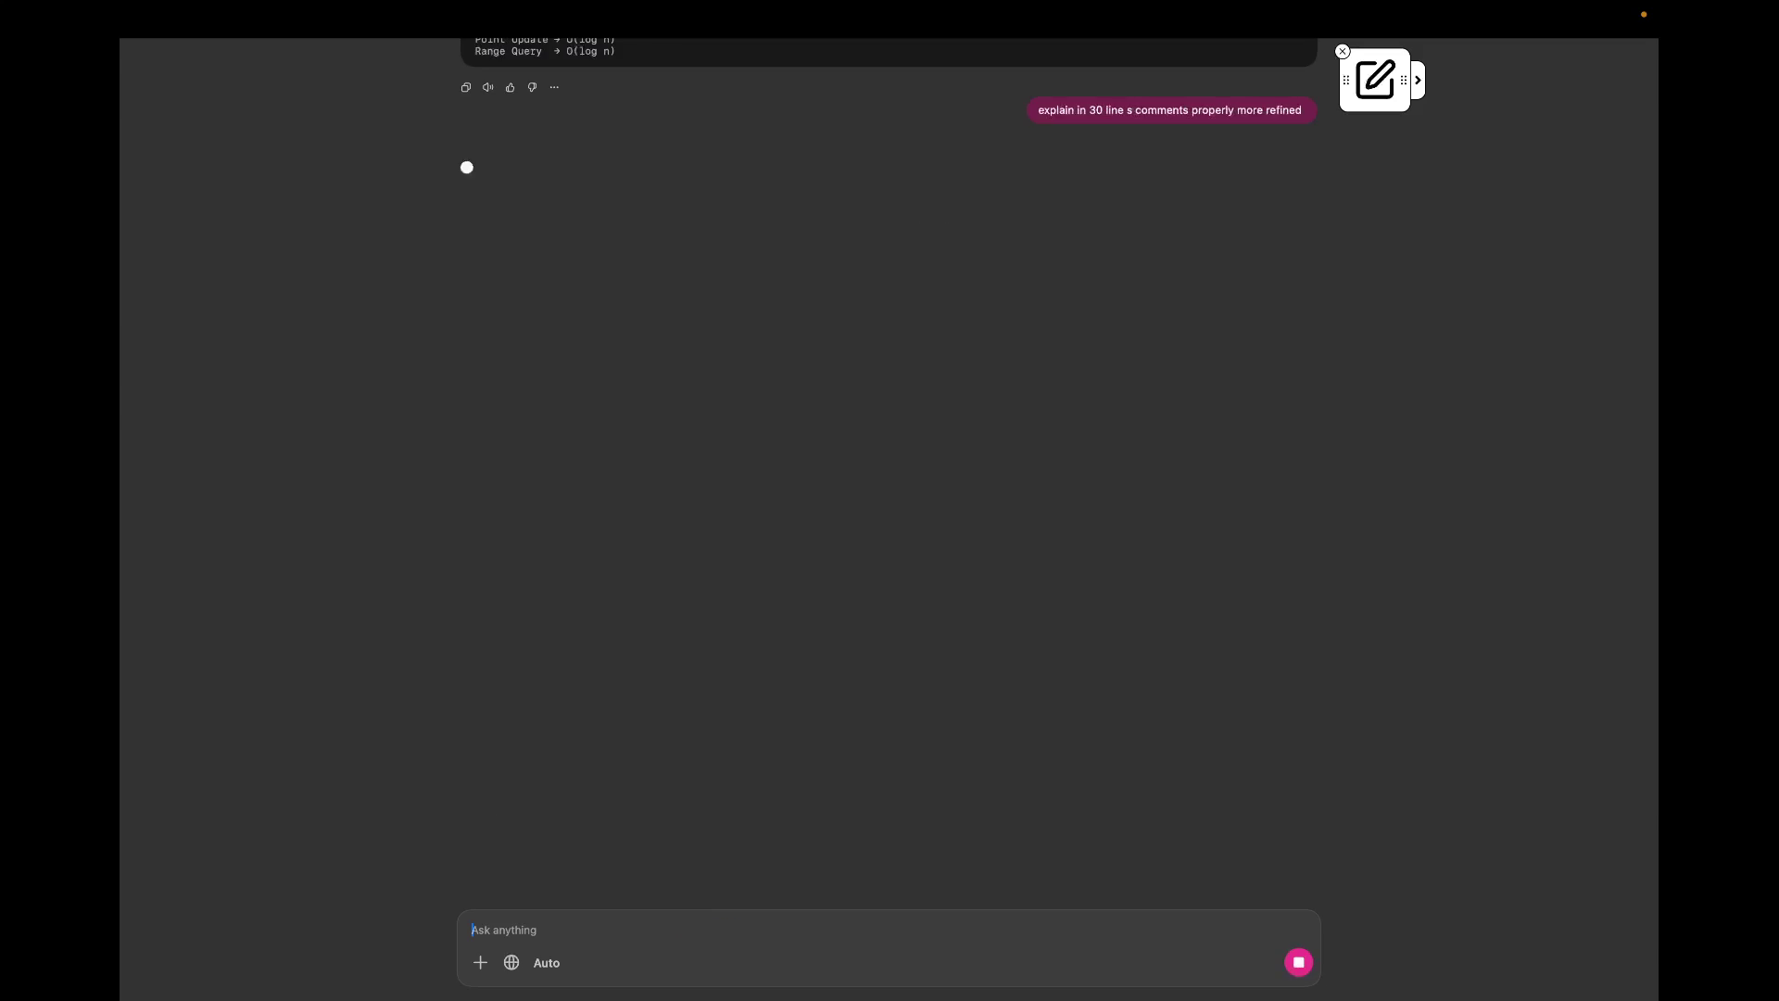
scroll(1033, 421, up, 4)
scroll(1038, 414, up, 5)
scroll(1036, 405, up, 2)
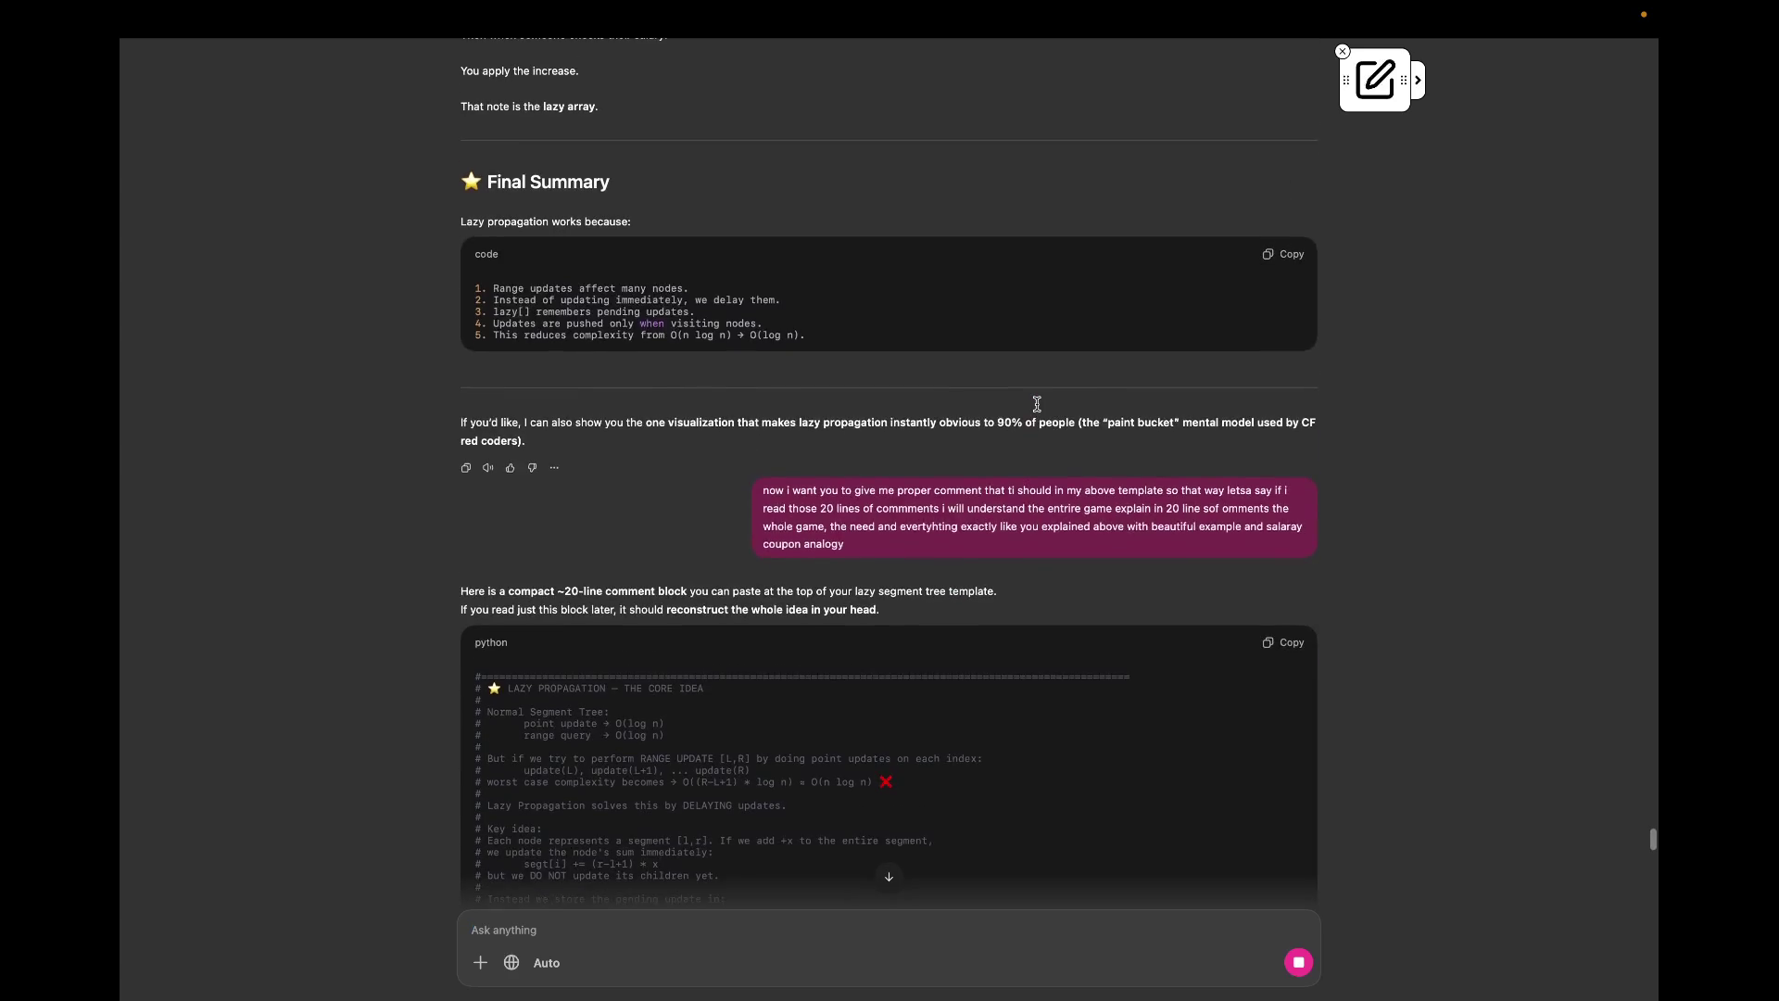
scroll(1036, 405, down, 3)
scroll(1036, 405, down, 3)
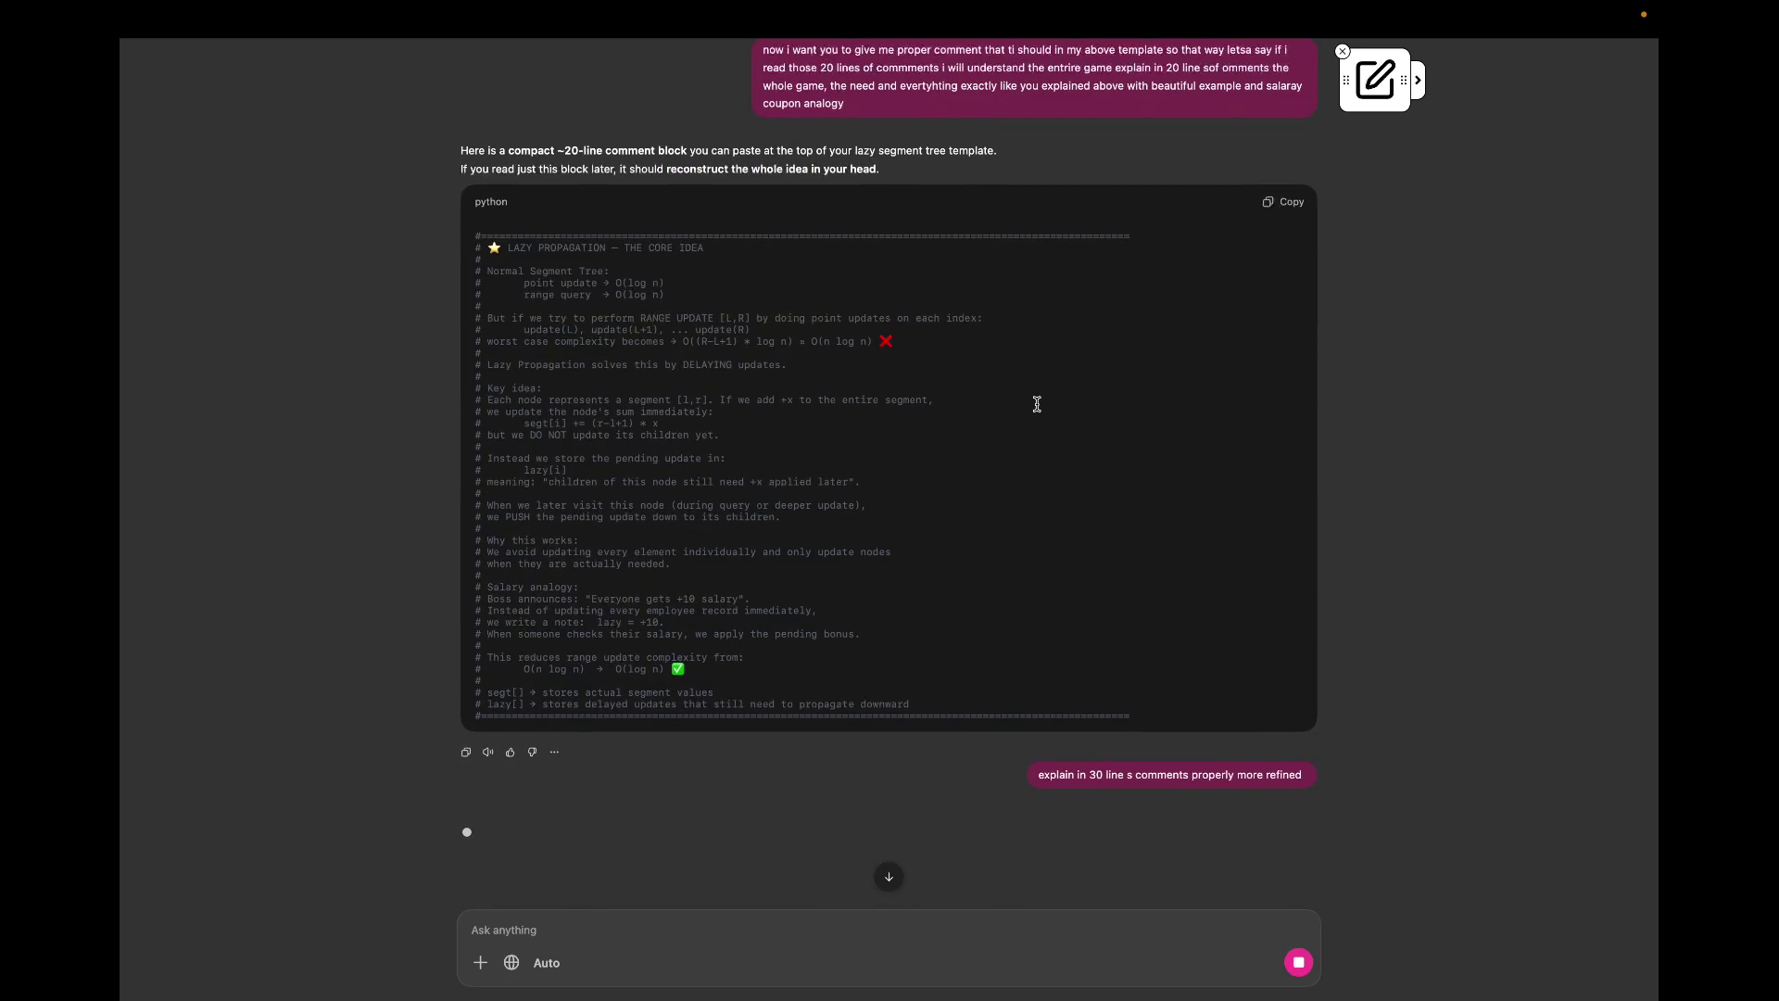
scroll(1036, 404, down, 2)
scroll(1037, 407, down, 3)
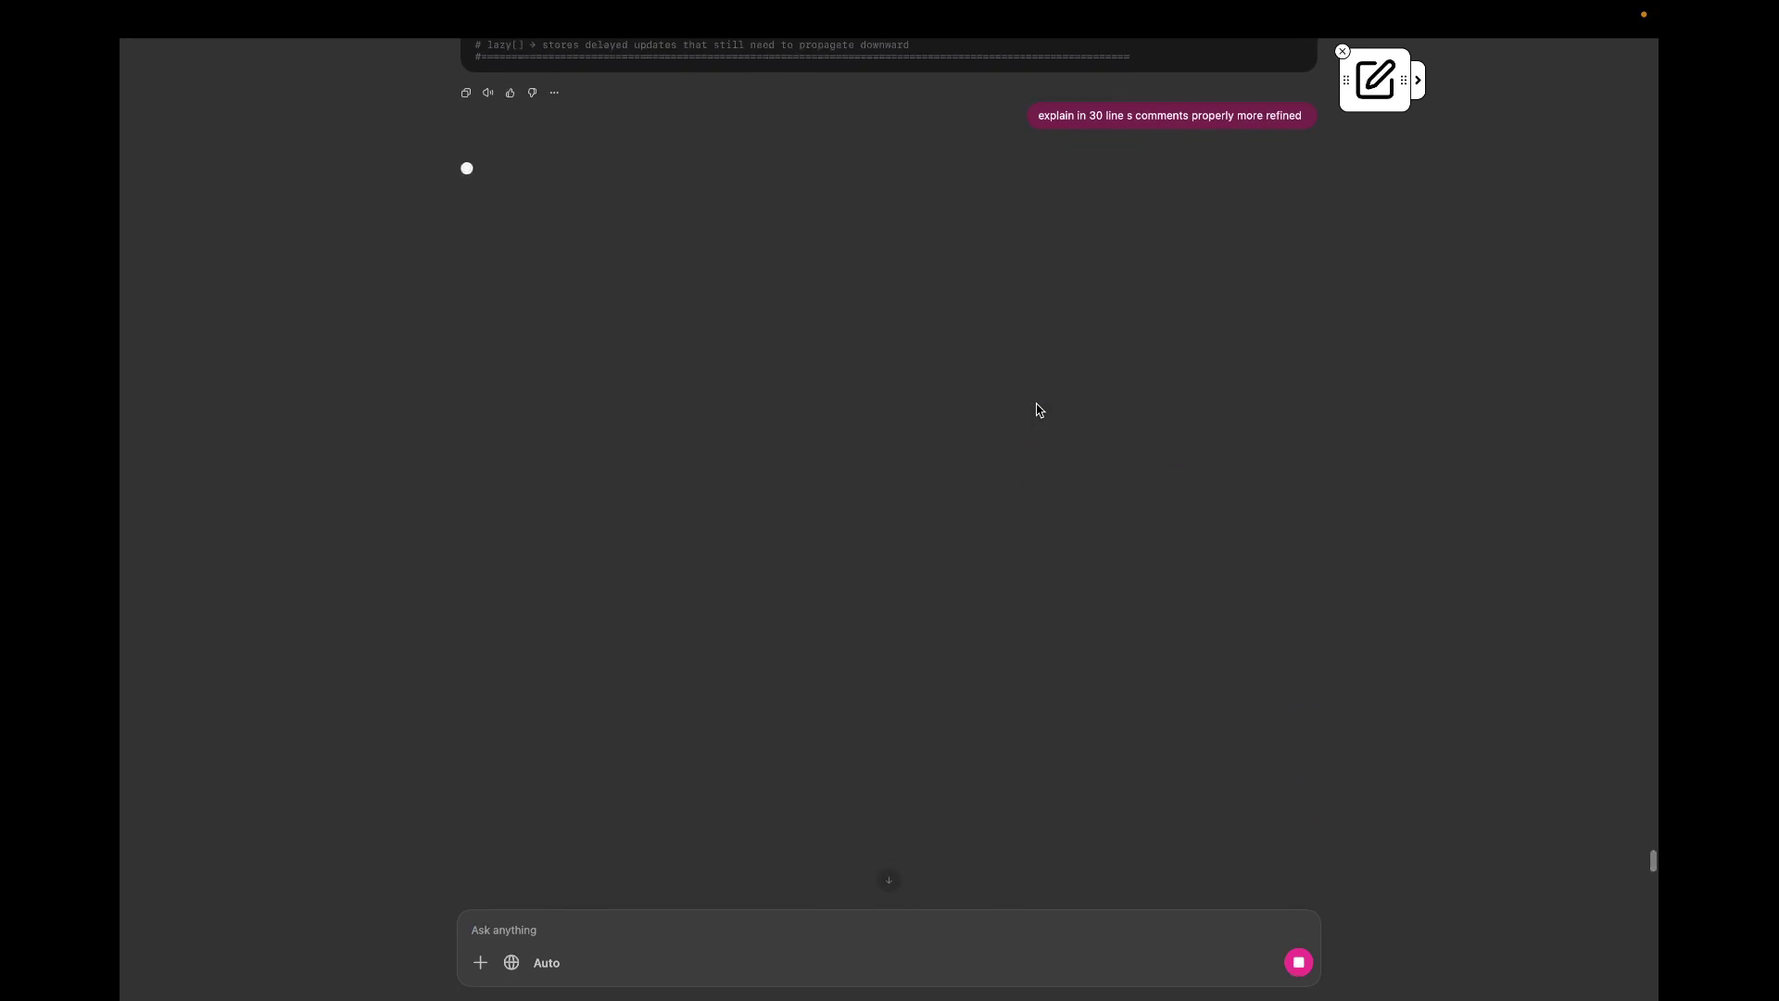
scroll(1036, 410, up, 3)
scroll(1036, 404, up, 3)
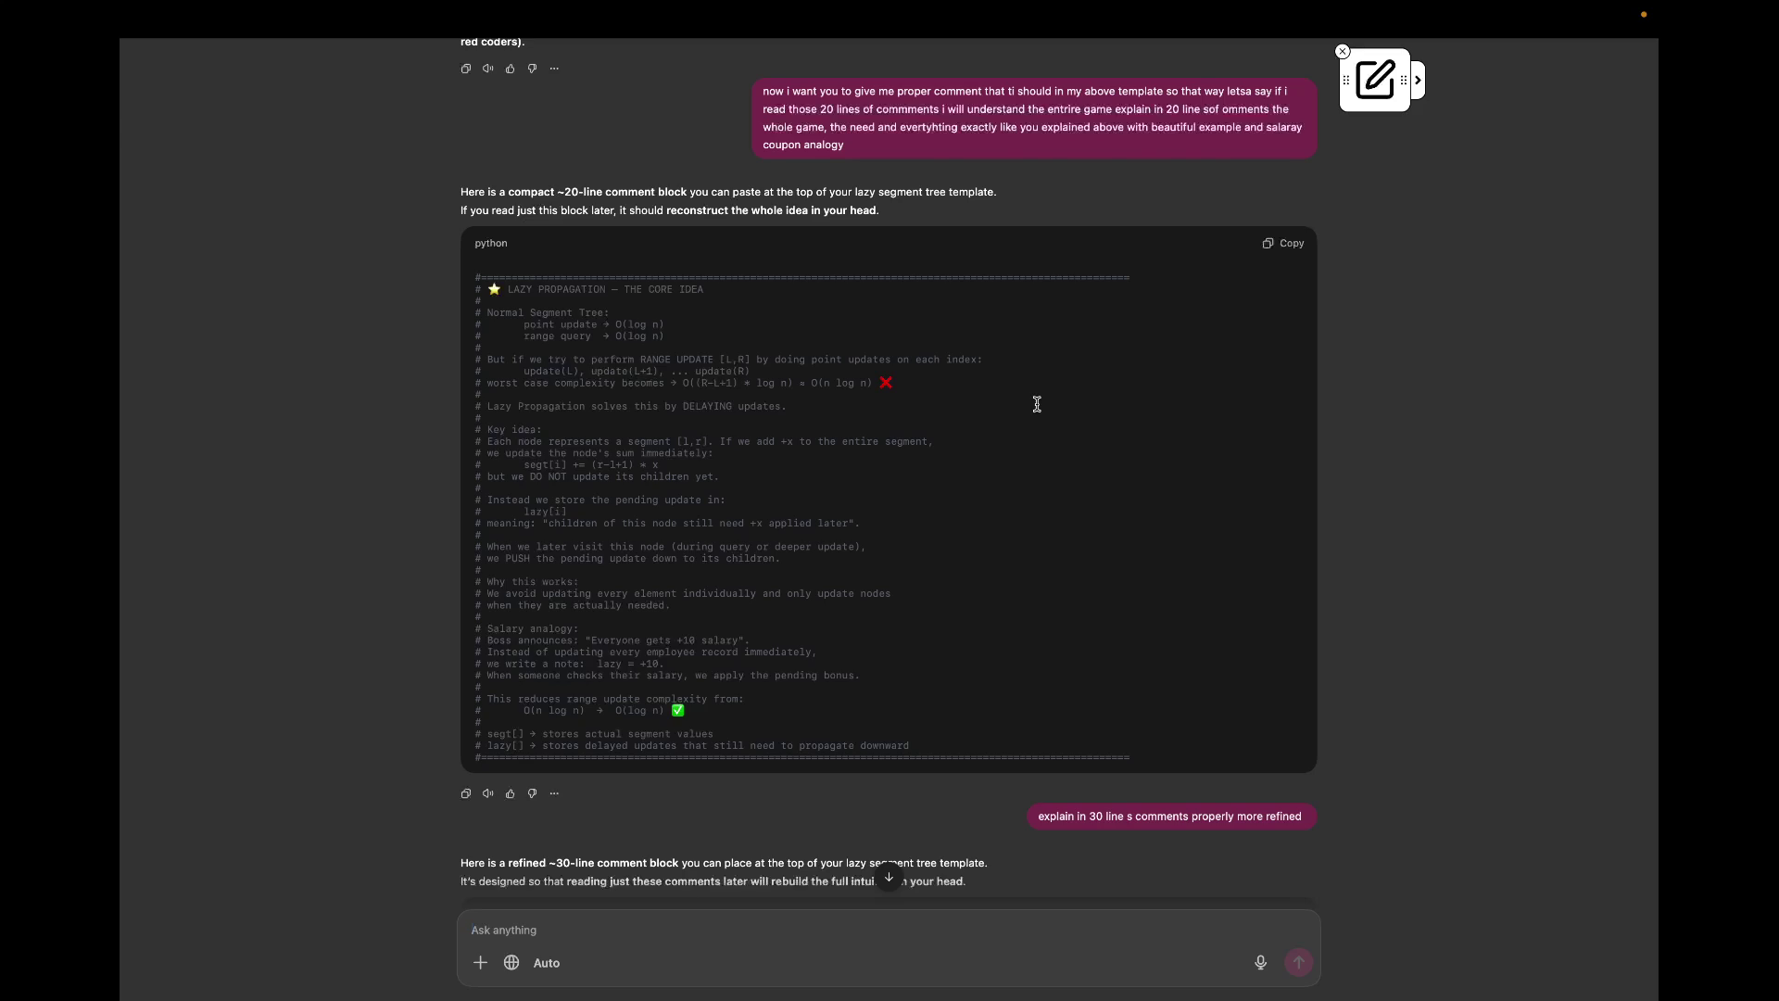
Step: Read the first block, highlighting the 'We avoid updating' lines and the O(n log n) complexity text
key(XF86MonBrightnessUp)
scroll(937, 544, down, 1)
drag(610, 494, 780, 489)
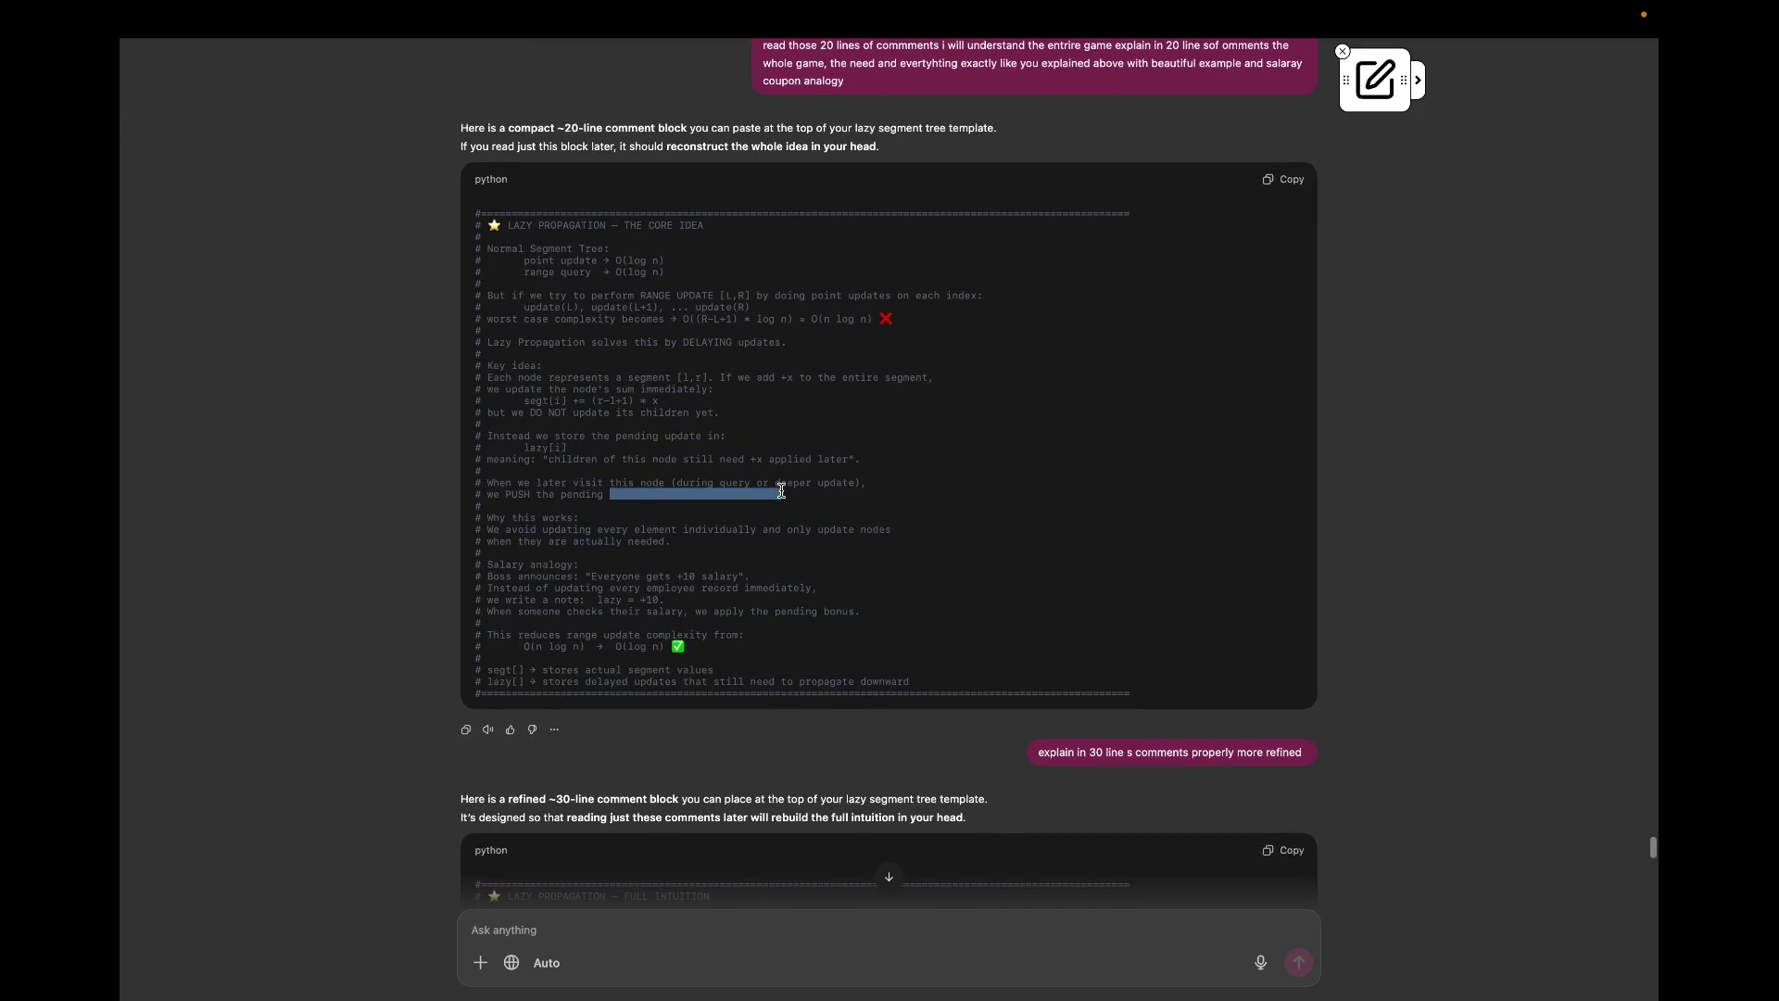
click(821, 512)
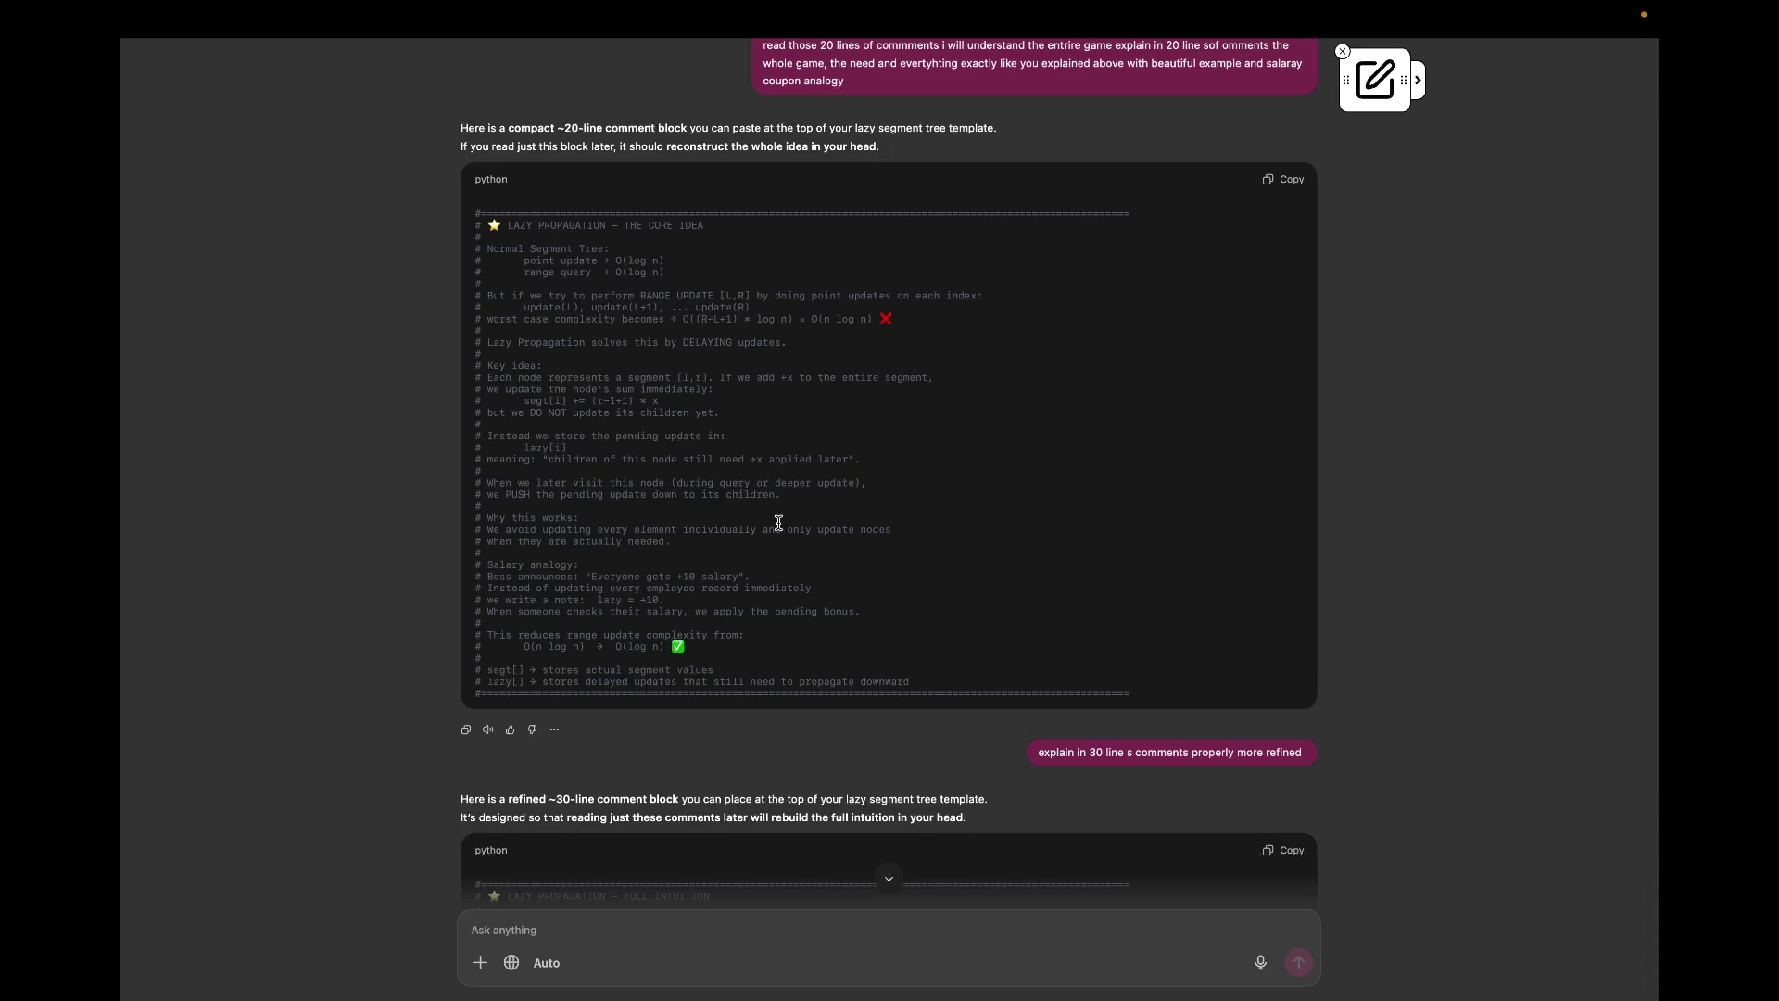
scroll(778, 523, down, 1)
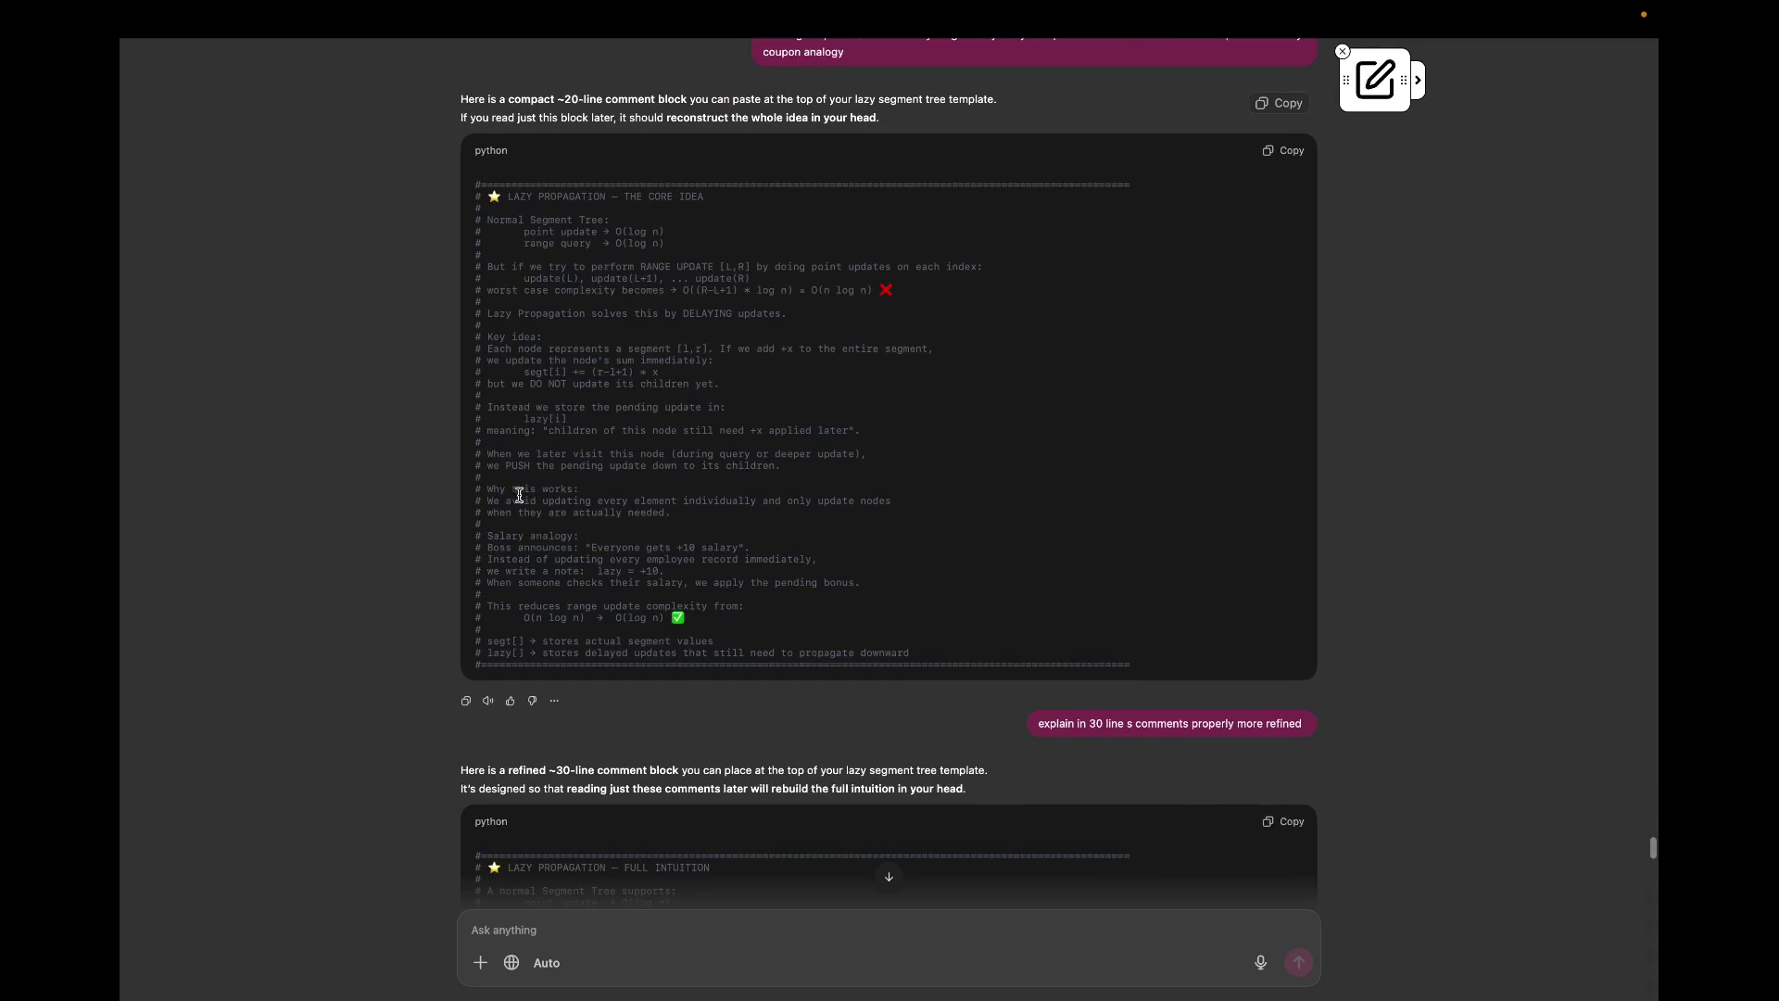
drag(507, 498, 649, 501)
click(649, 501)
drag(676, 522, 678, 494)
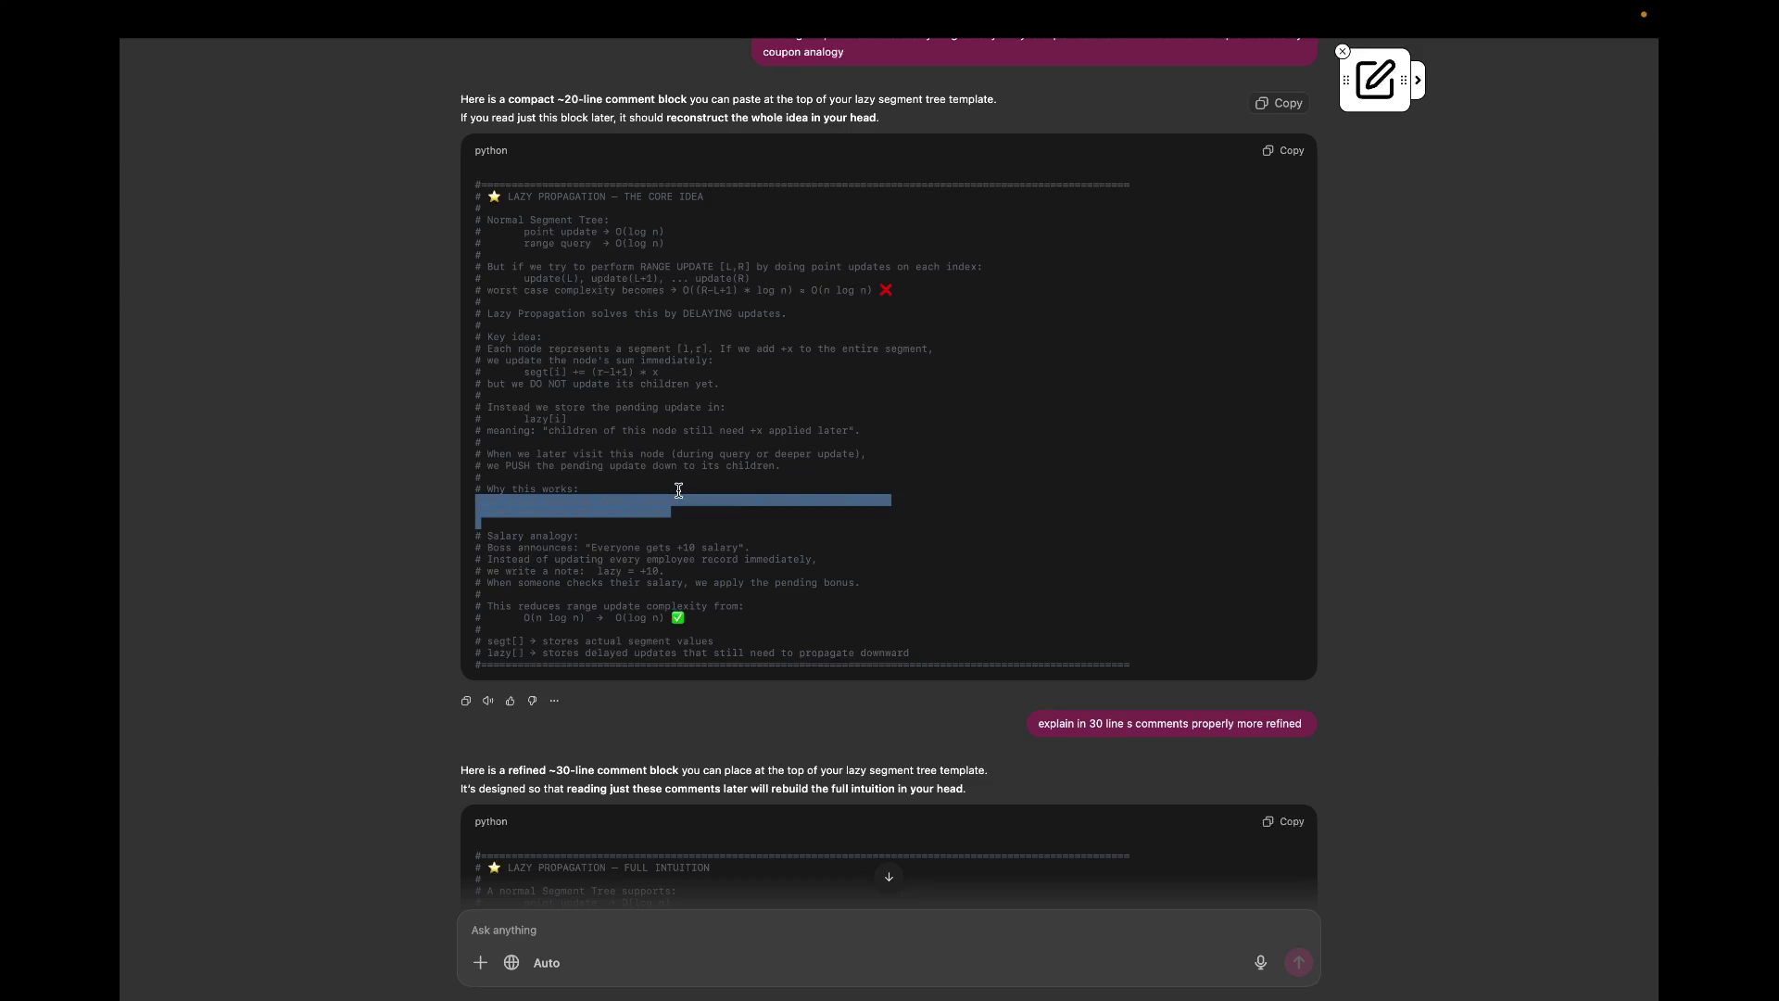
click(698, 534)
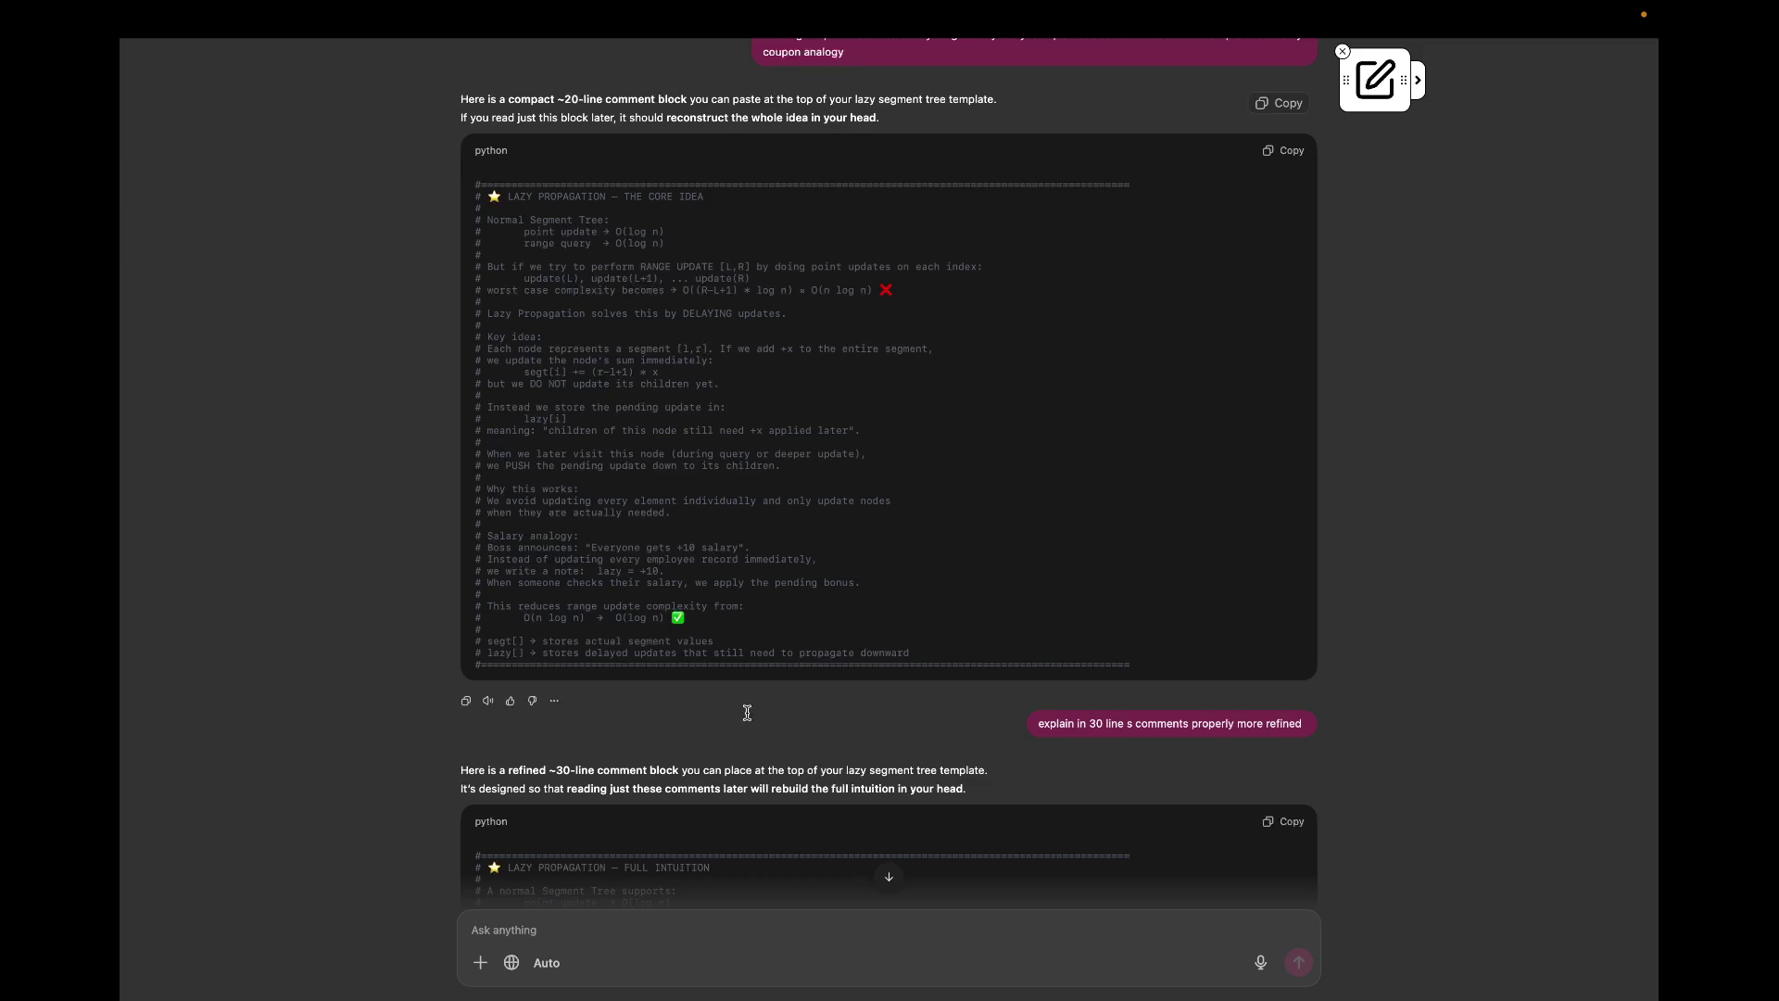
scroll(760, 730, down, 1)
scroll(758, 736, down, 1)
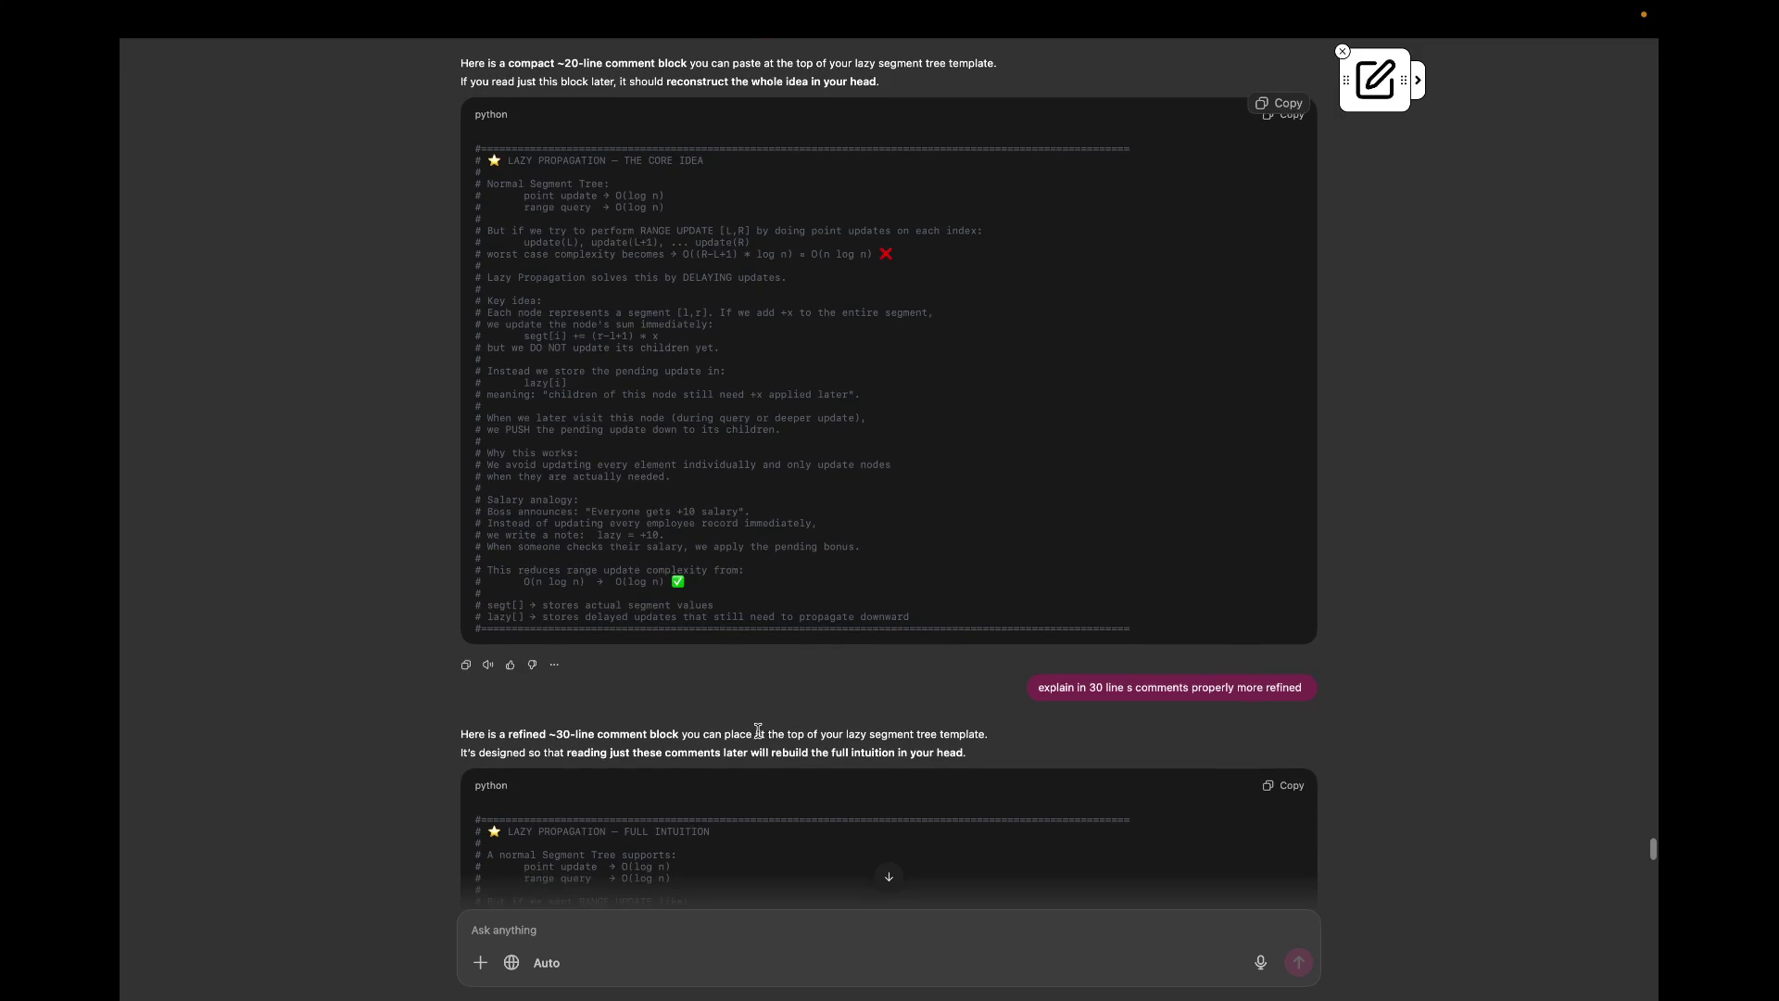
scroll(759, 731, down, 2)
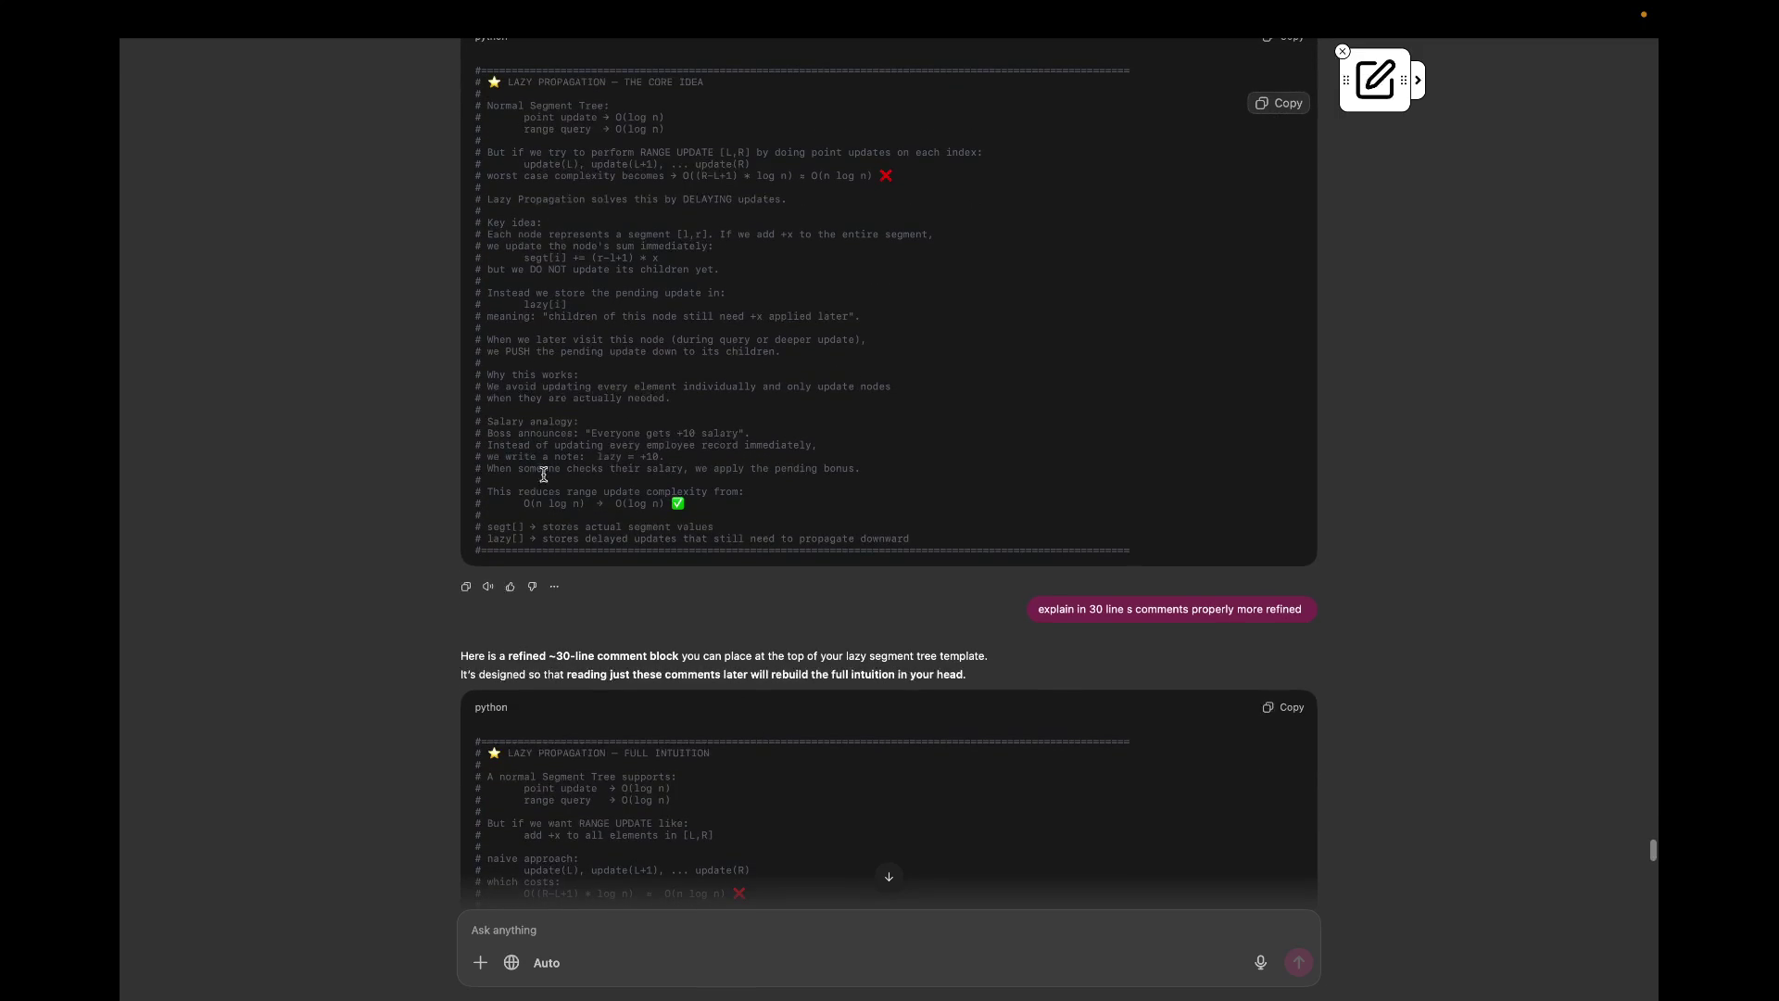
drag(518, 504, 697, 504)
scroll(699, 503, down, 2)
scroll(838, 676, down, 1)
scroll(834, 677, down, 2)
scroll(591, 612, down, 1)
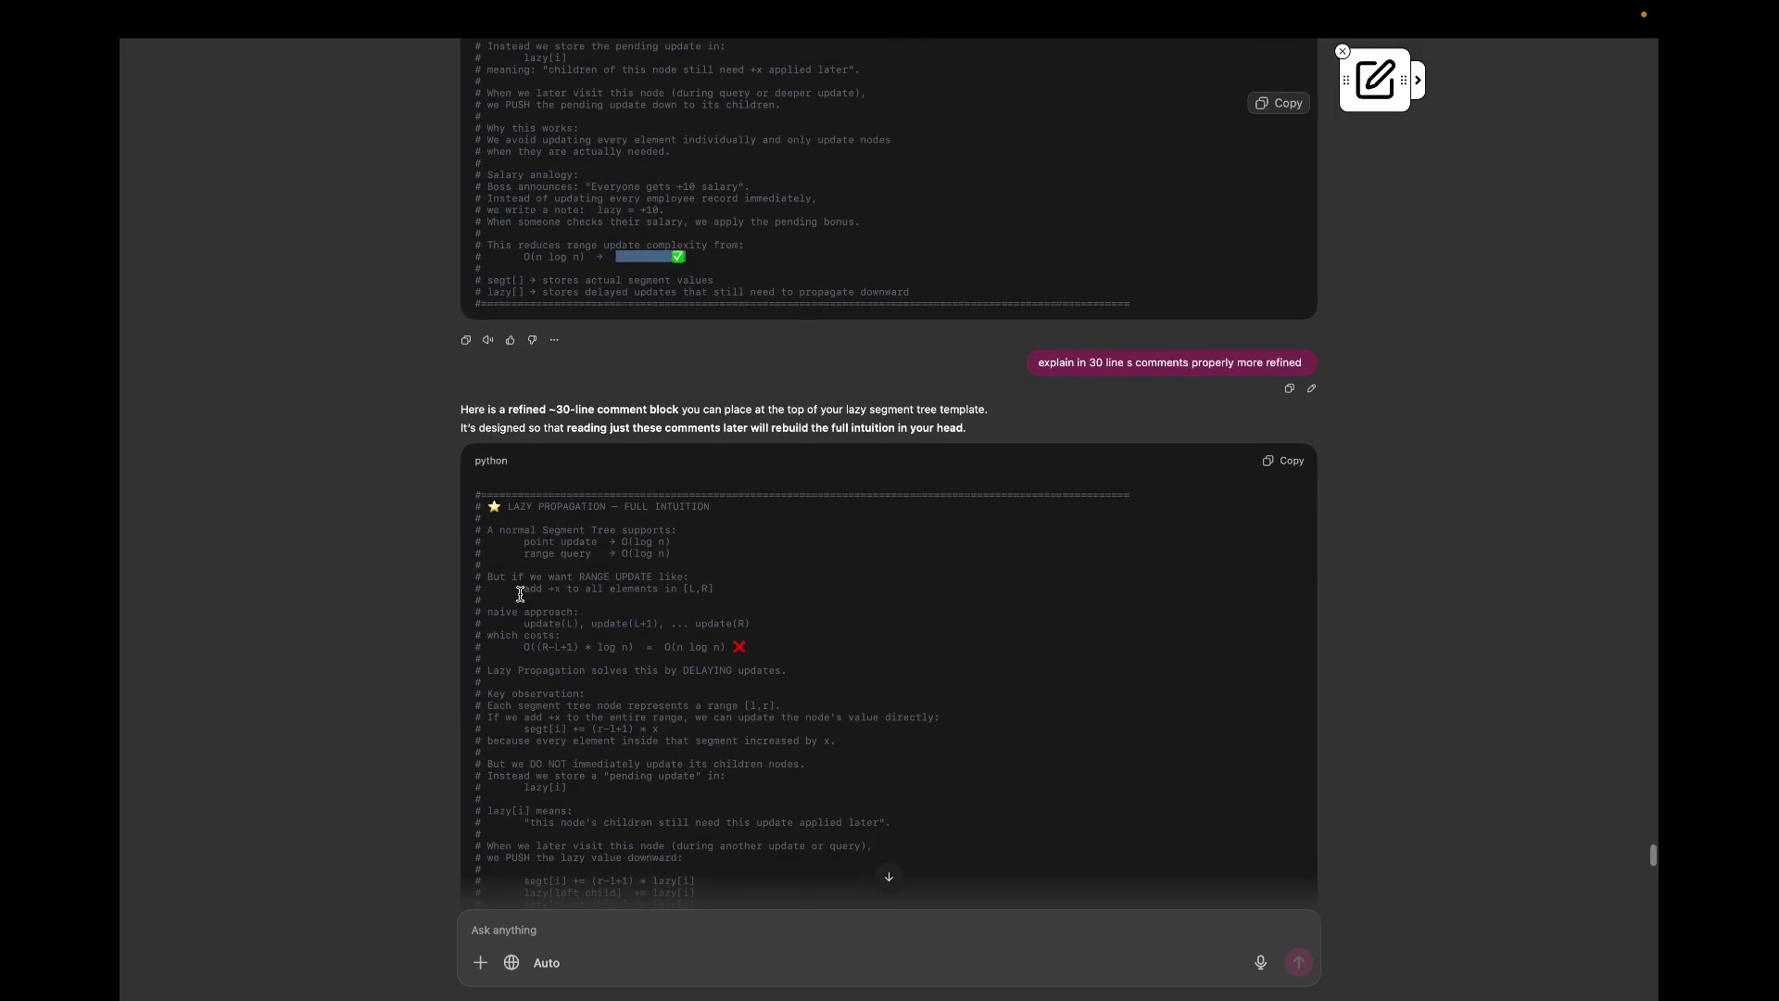
Step: Read the refined block's naive approach section, highlighting the 'add +x to all elements' line
drag(519, 589, 714, 588)
click(609, 595)
scroll(551, 642, down, 1)
drag(526, 600, 607, 601)
triple_click(612, 600)
click(591, 622)
double_click(523, 621)
click(546, 658)
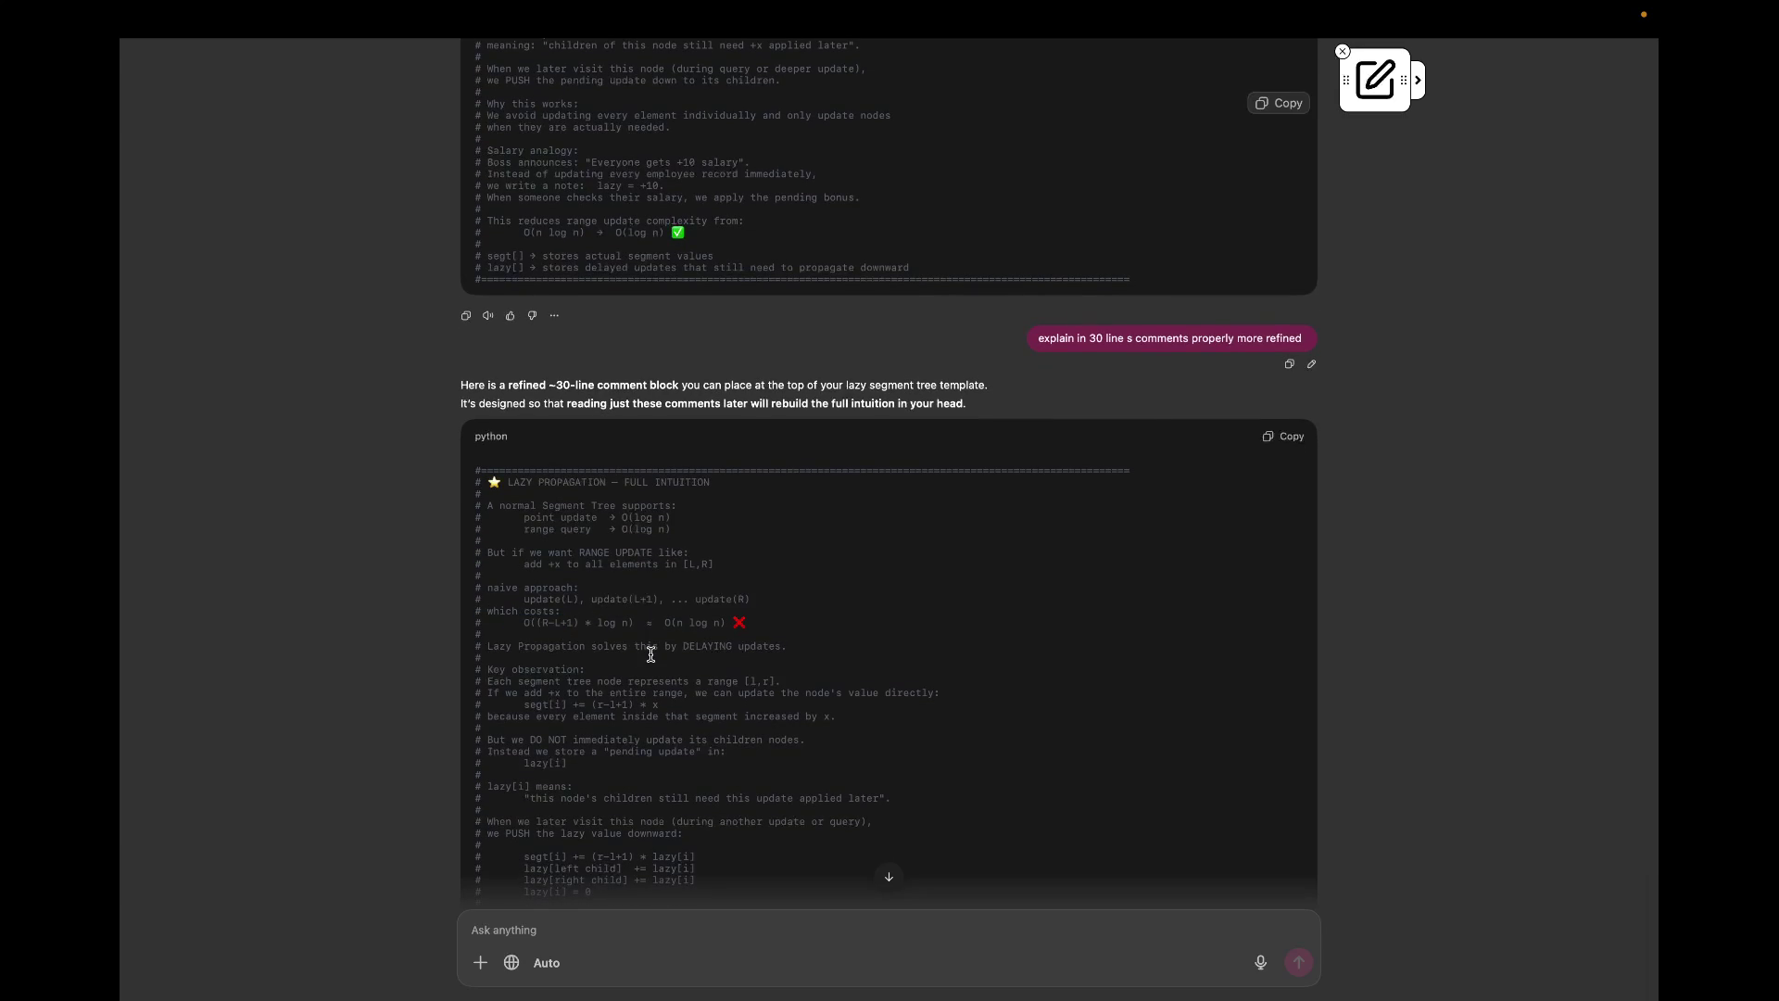
scroll(638, 665, down, 4)
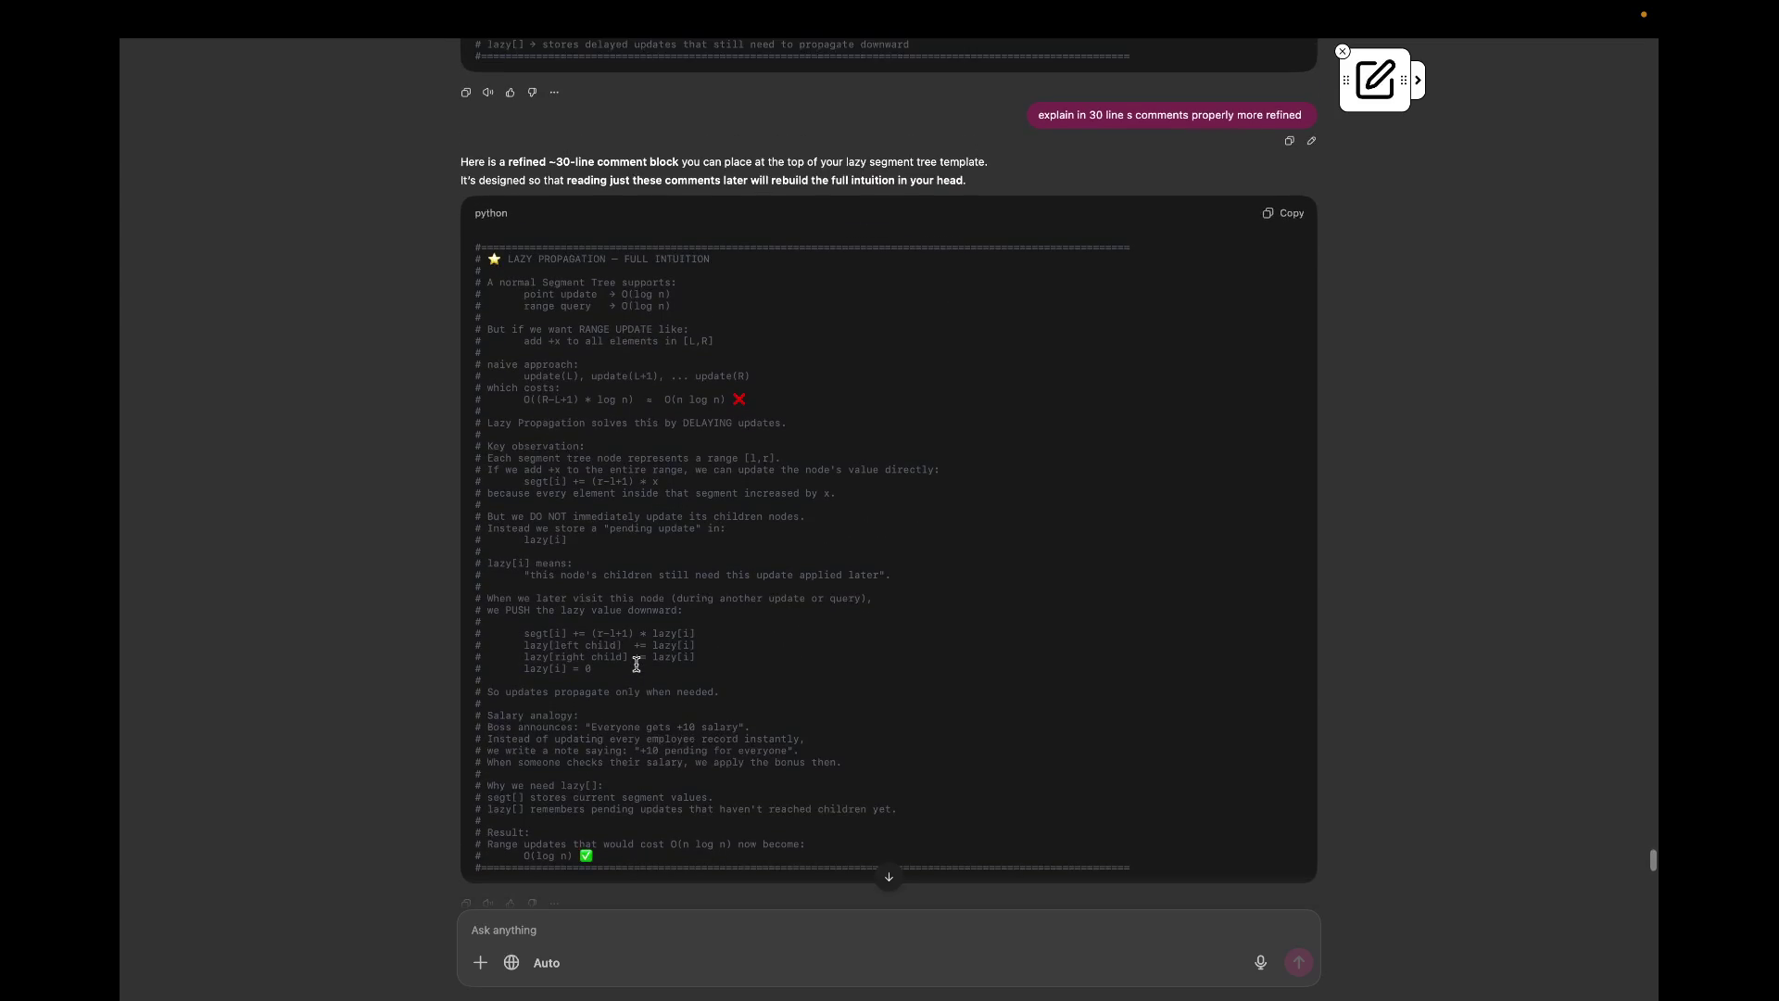
scroll(636, 664, up, 2)
scroll(637, 664, up, 2)
scroll(637, 667, up, 3)
scroll(637, 671, down, 5)
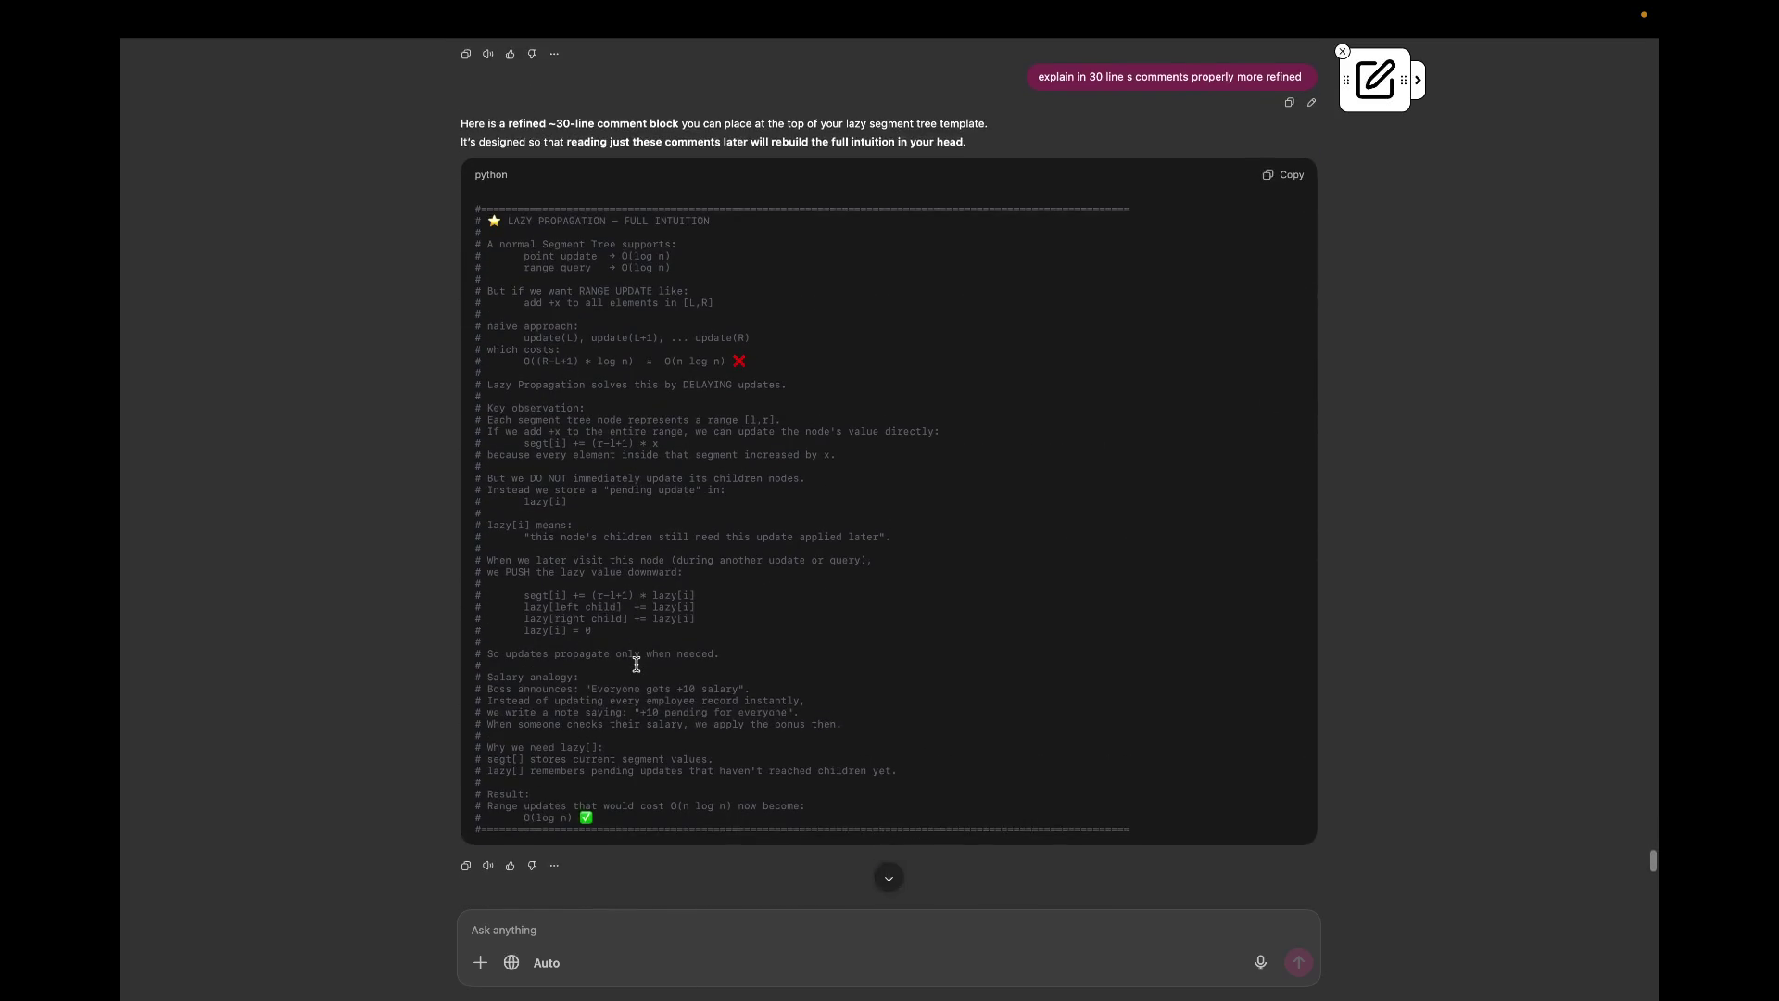
Step: Edit the previous request, change 30 to 40 lines, and resend it
click(1312, 102)
double_click(529, 928)
text(40)
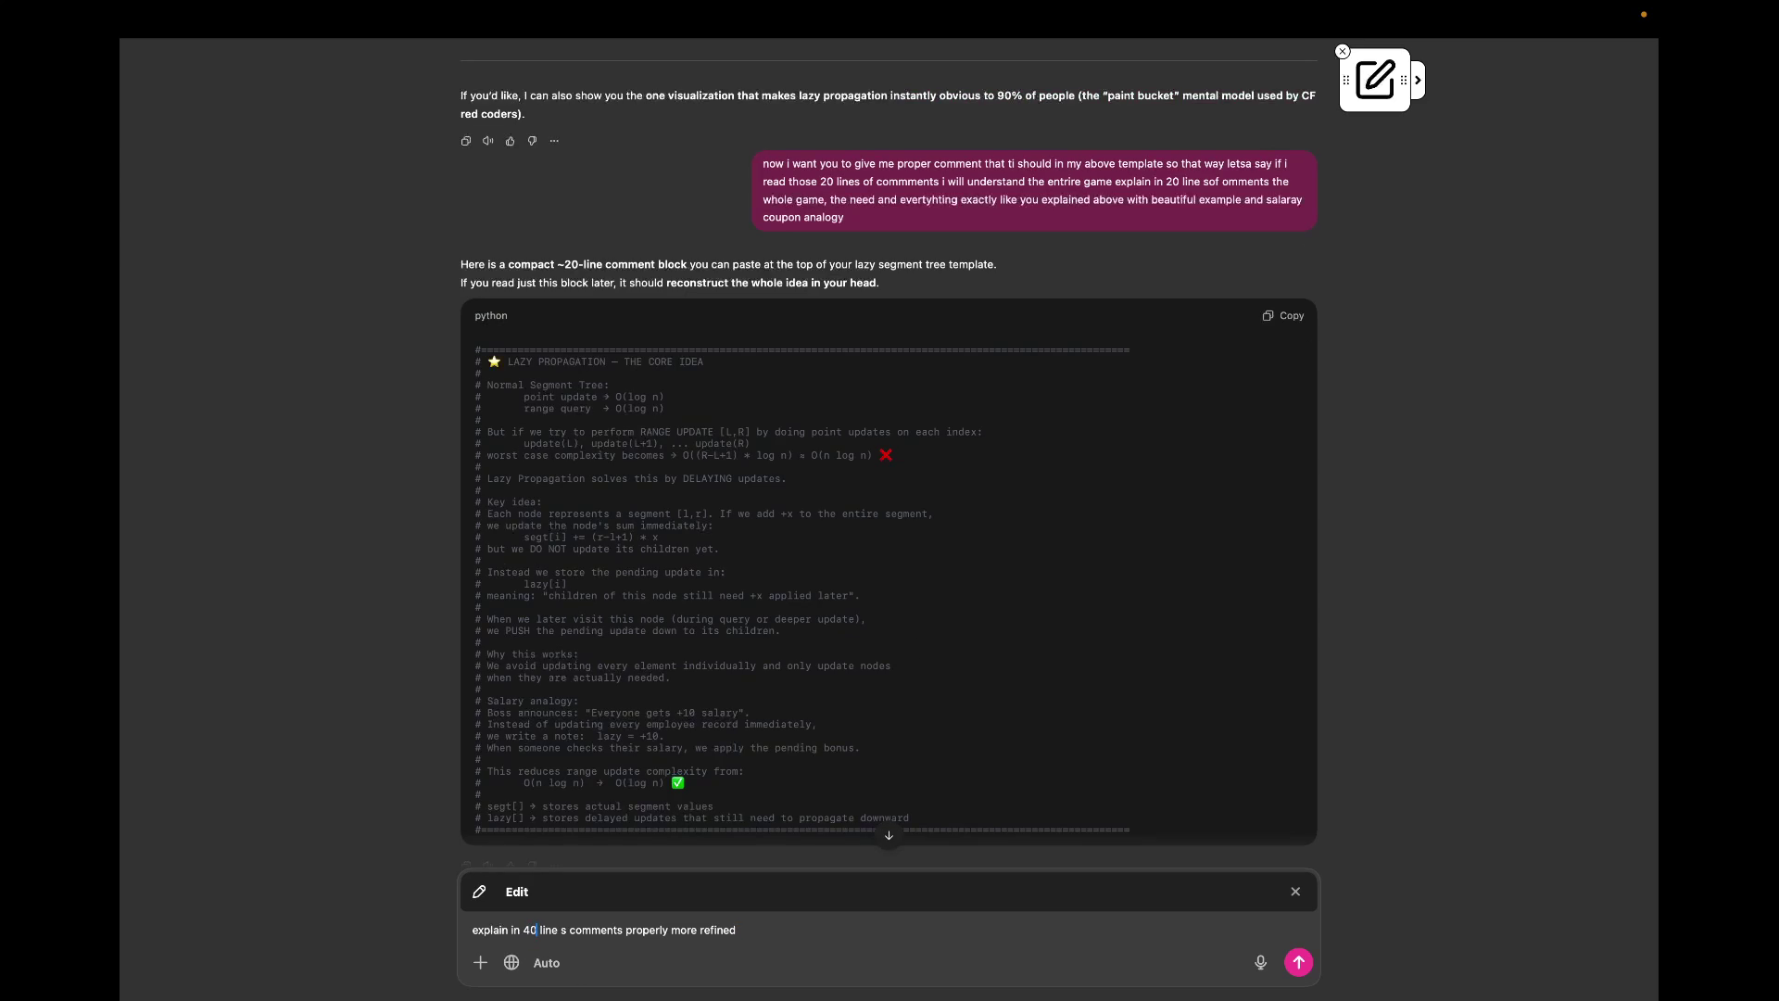
key(Return)
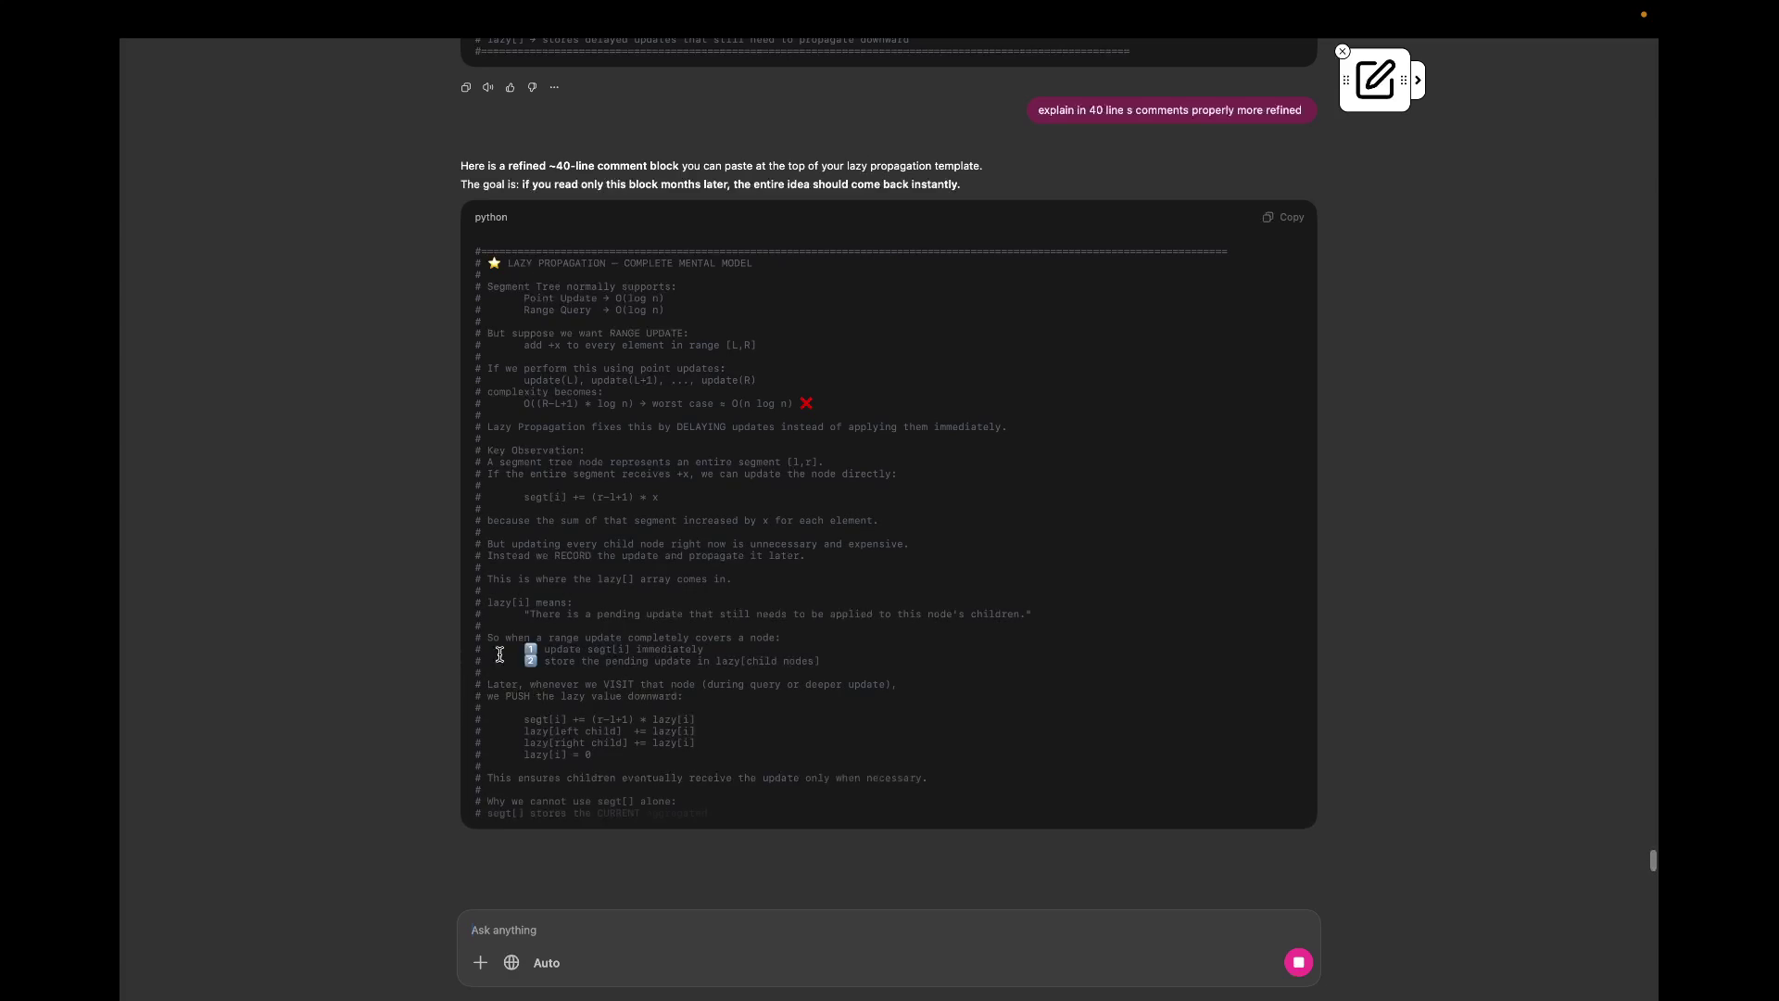
scroll(653, 564, down, 1)
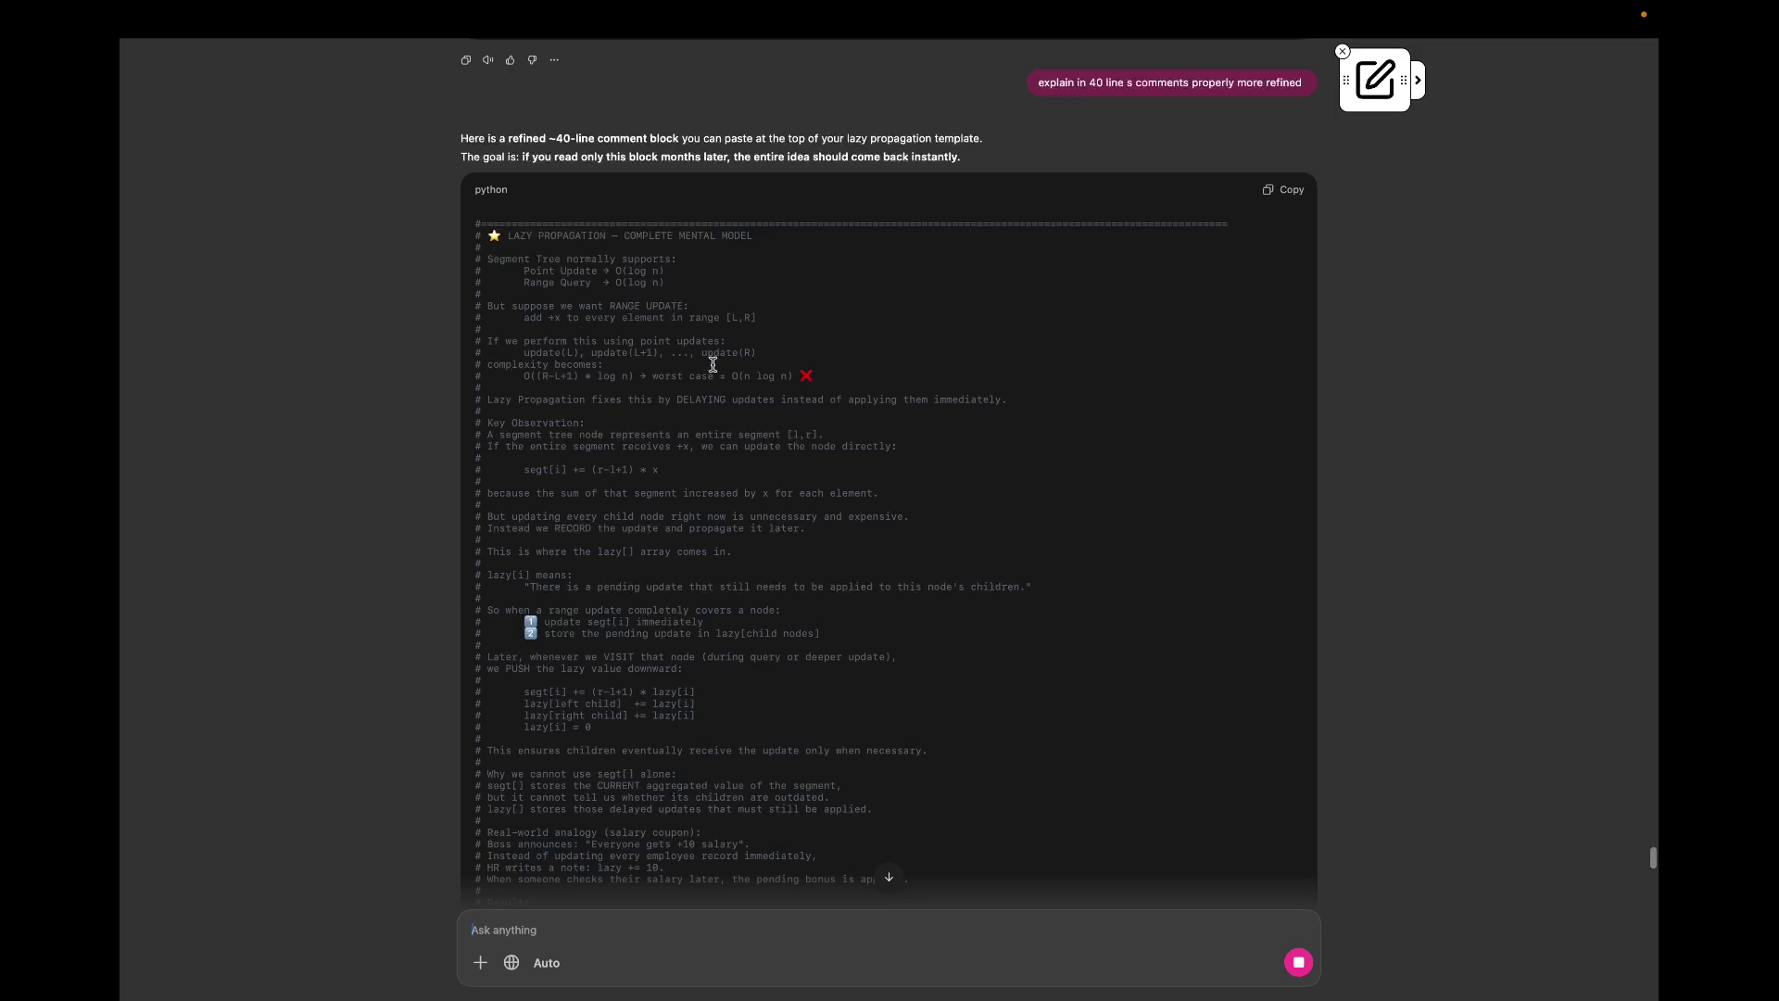
Step: Read the 40-line block, highlighting its opening lines and the Lazy Propagation and Key Observation lines
drag(813, 365, 799, 211)
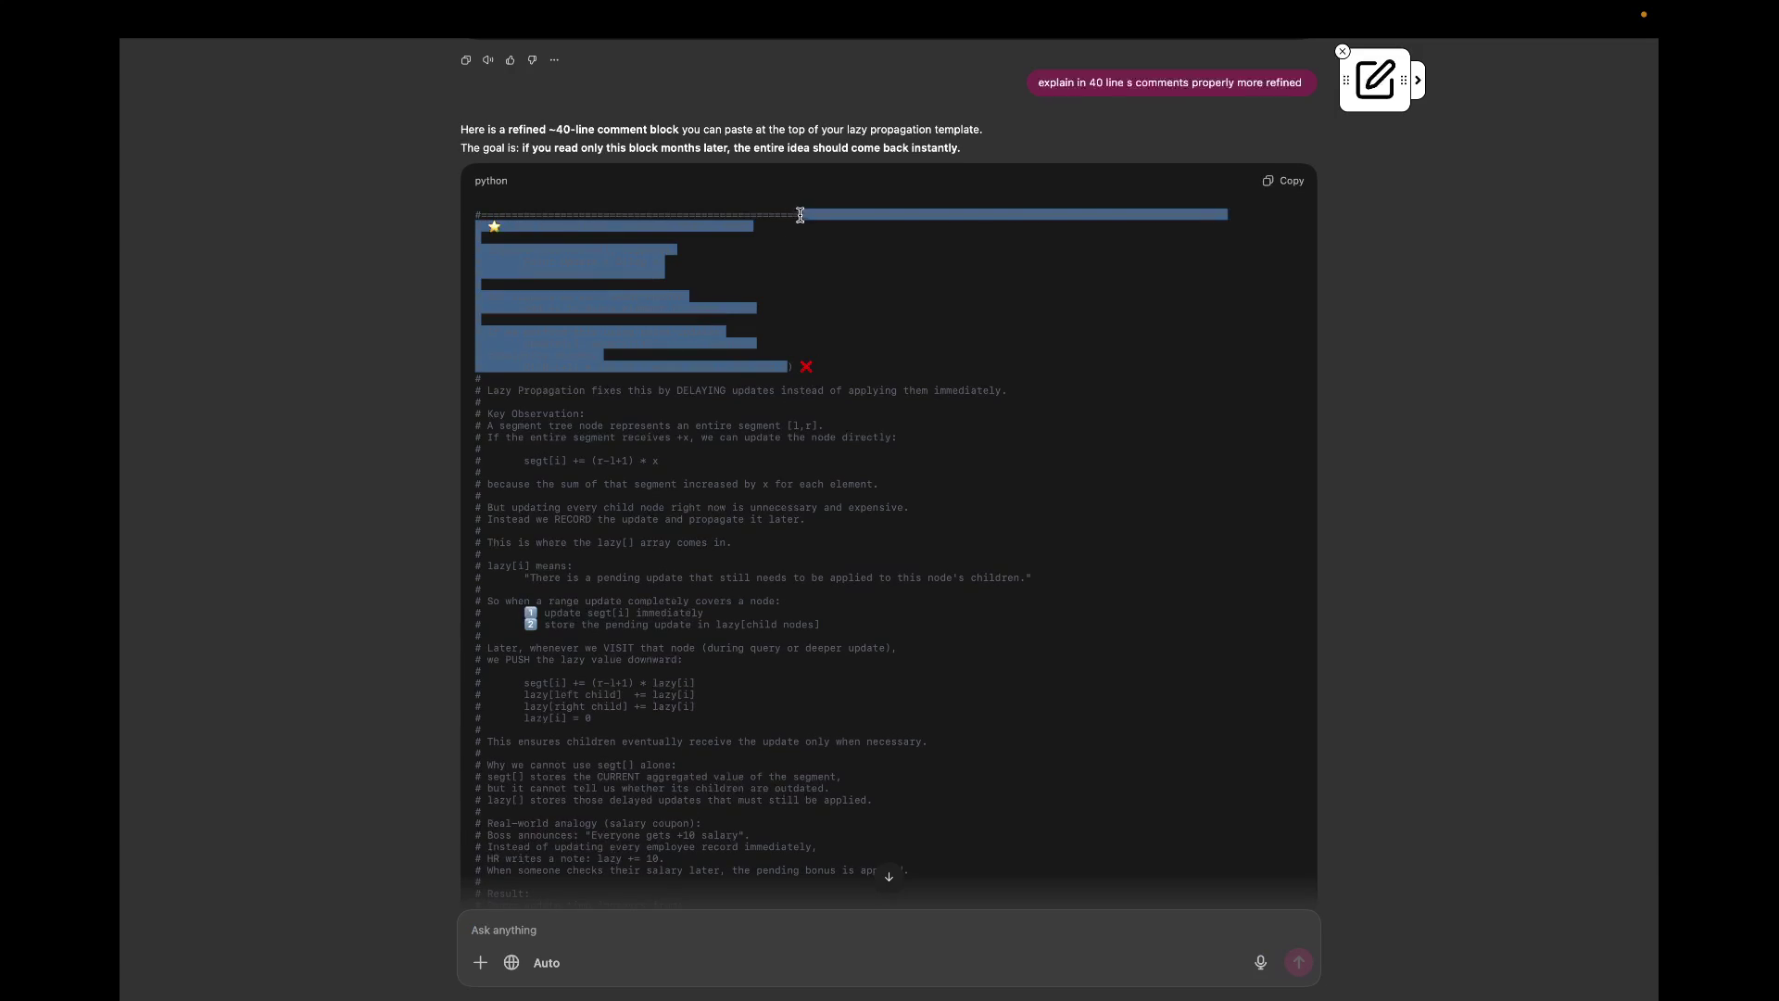
click(806, 358)
drag(484, 390, 945, 411)
click(996, 413)
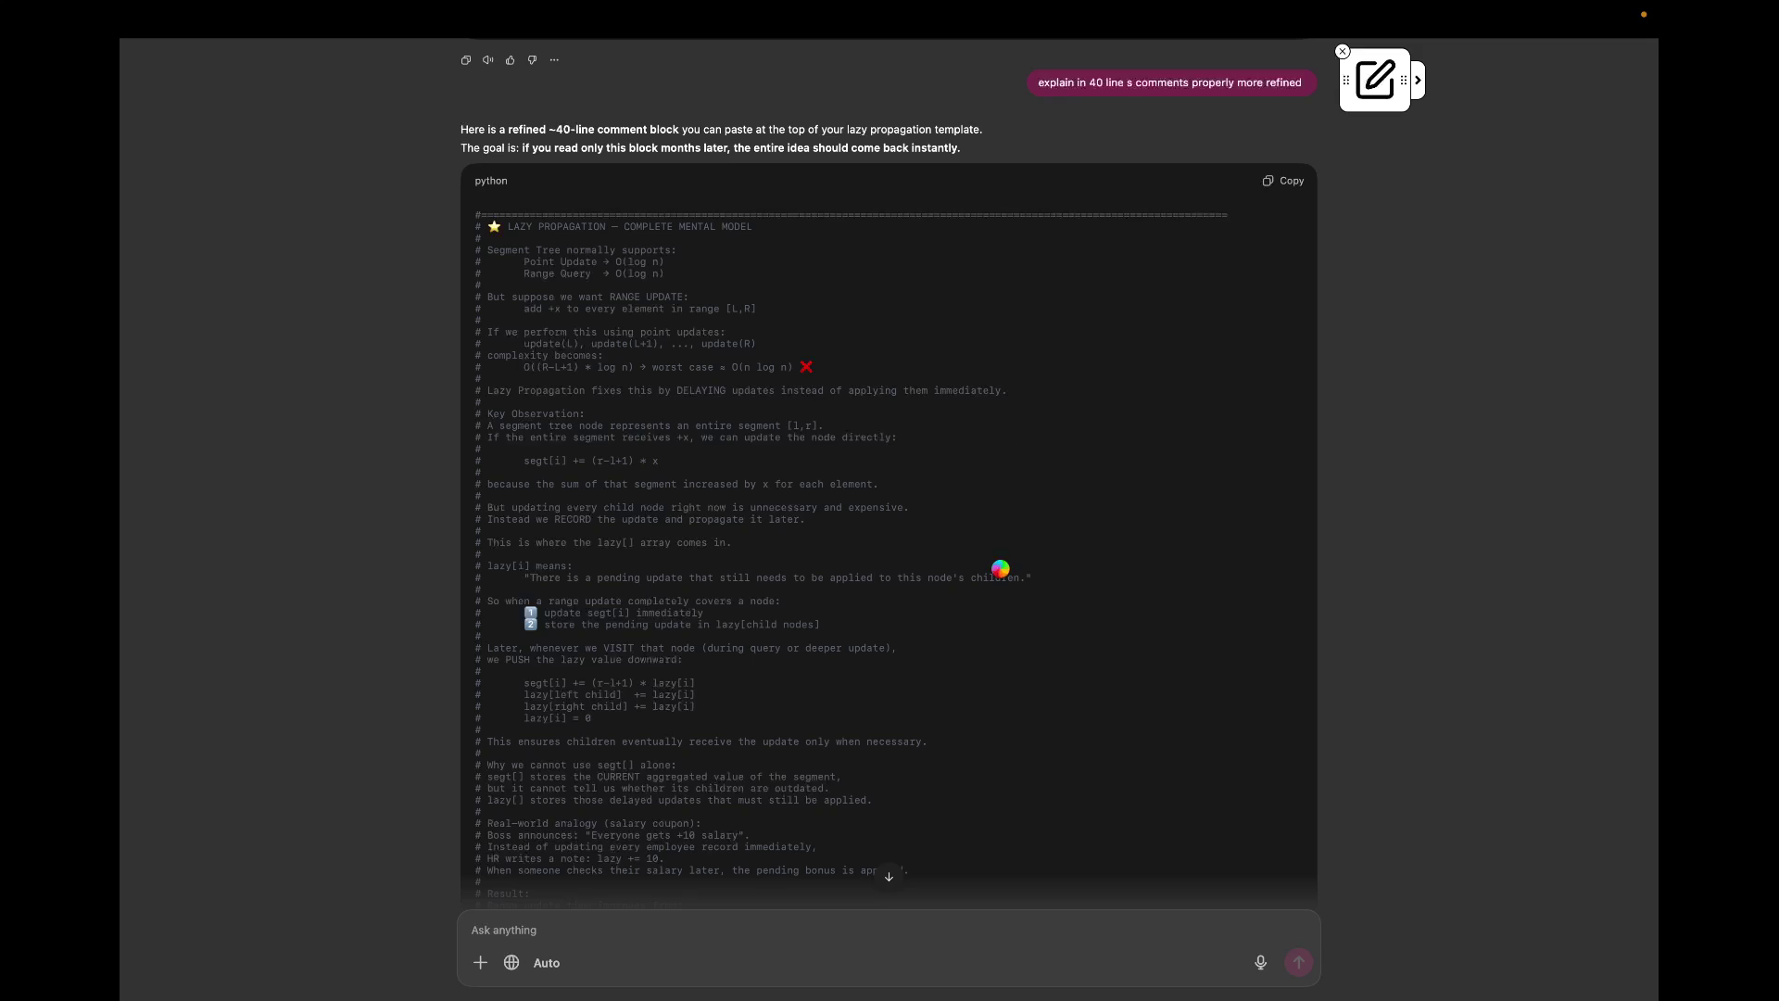
scroll(1000, 568, up, 2)
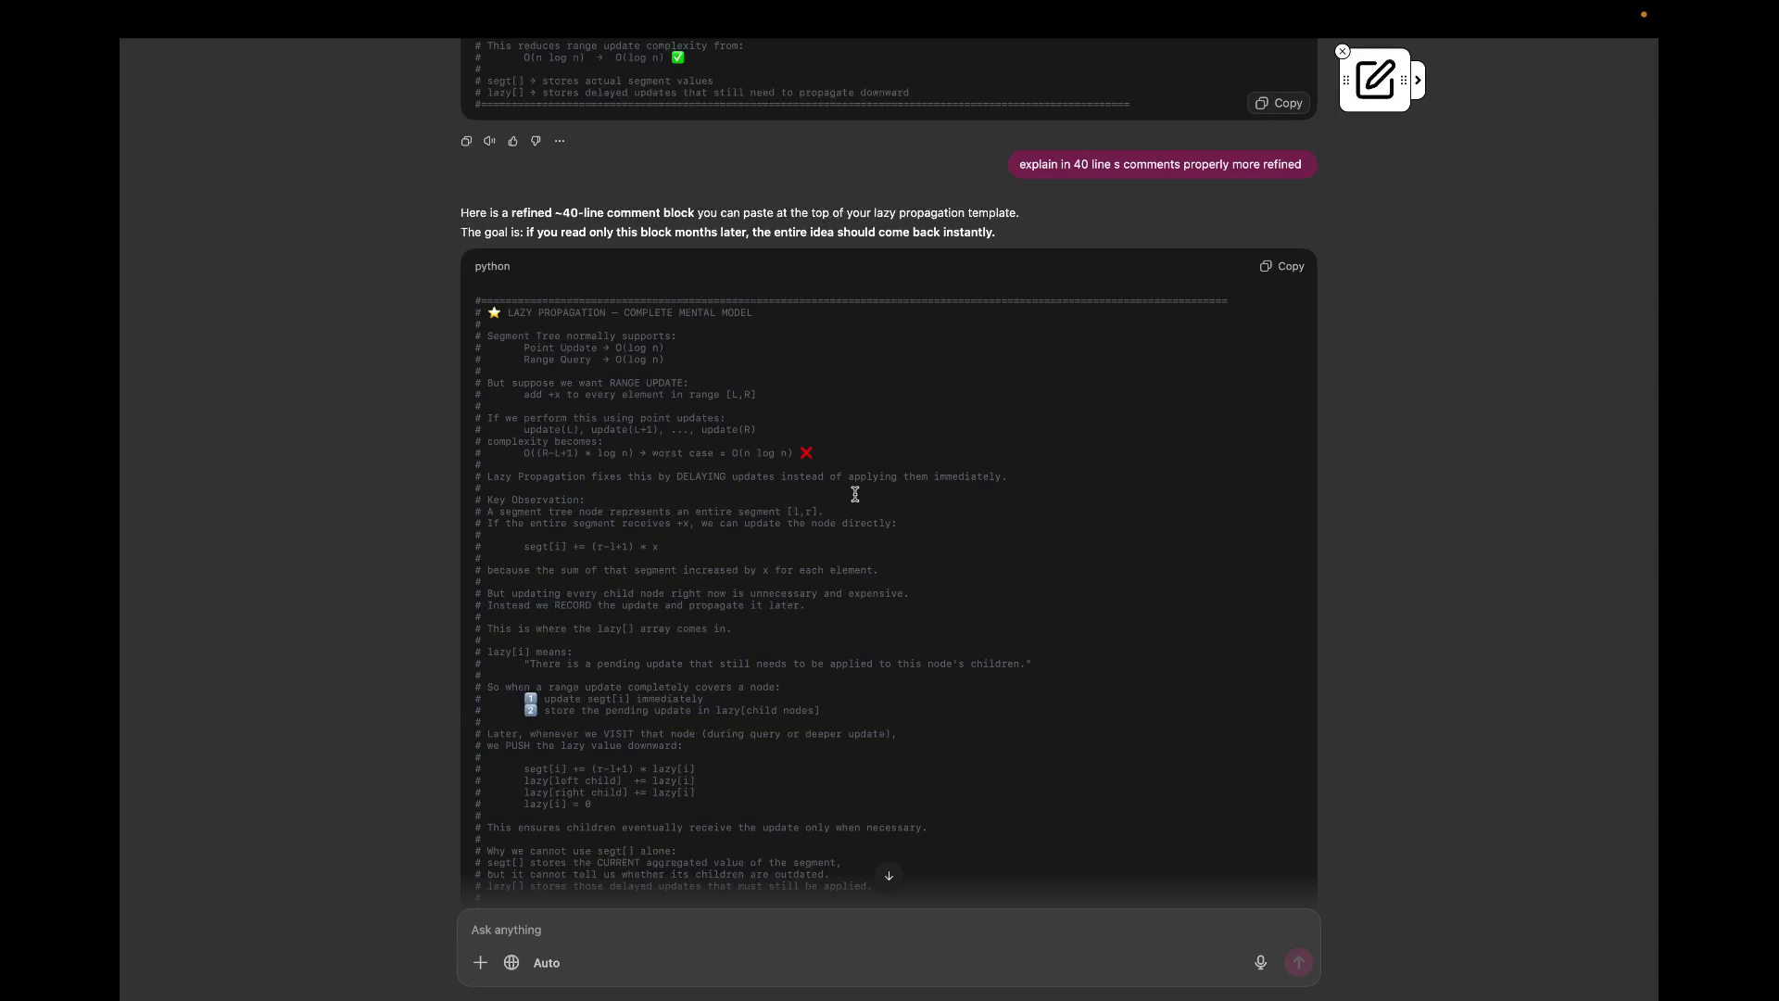
scroll(855, 494, down, 3)
scroll(543, 427, down, 1)
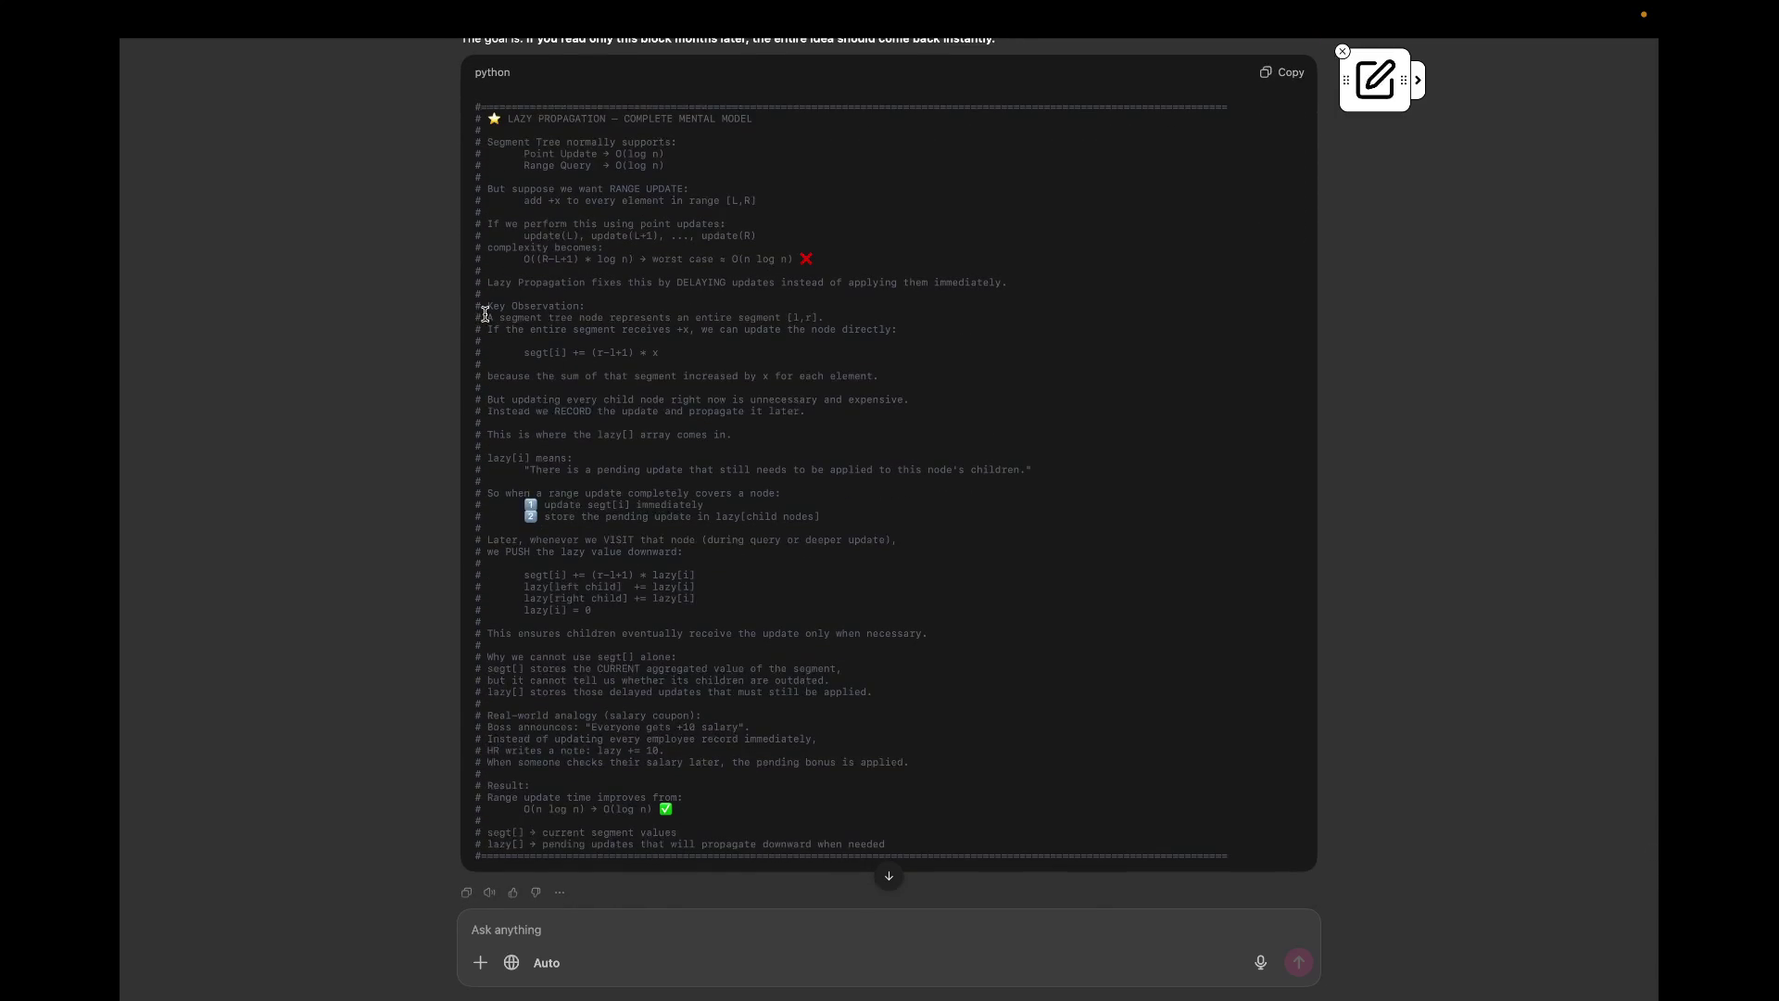
drag(481, 279, 552, 277)
click(596, 329)
scroll(595, 330, down, 1)
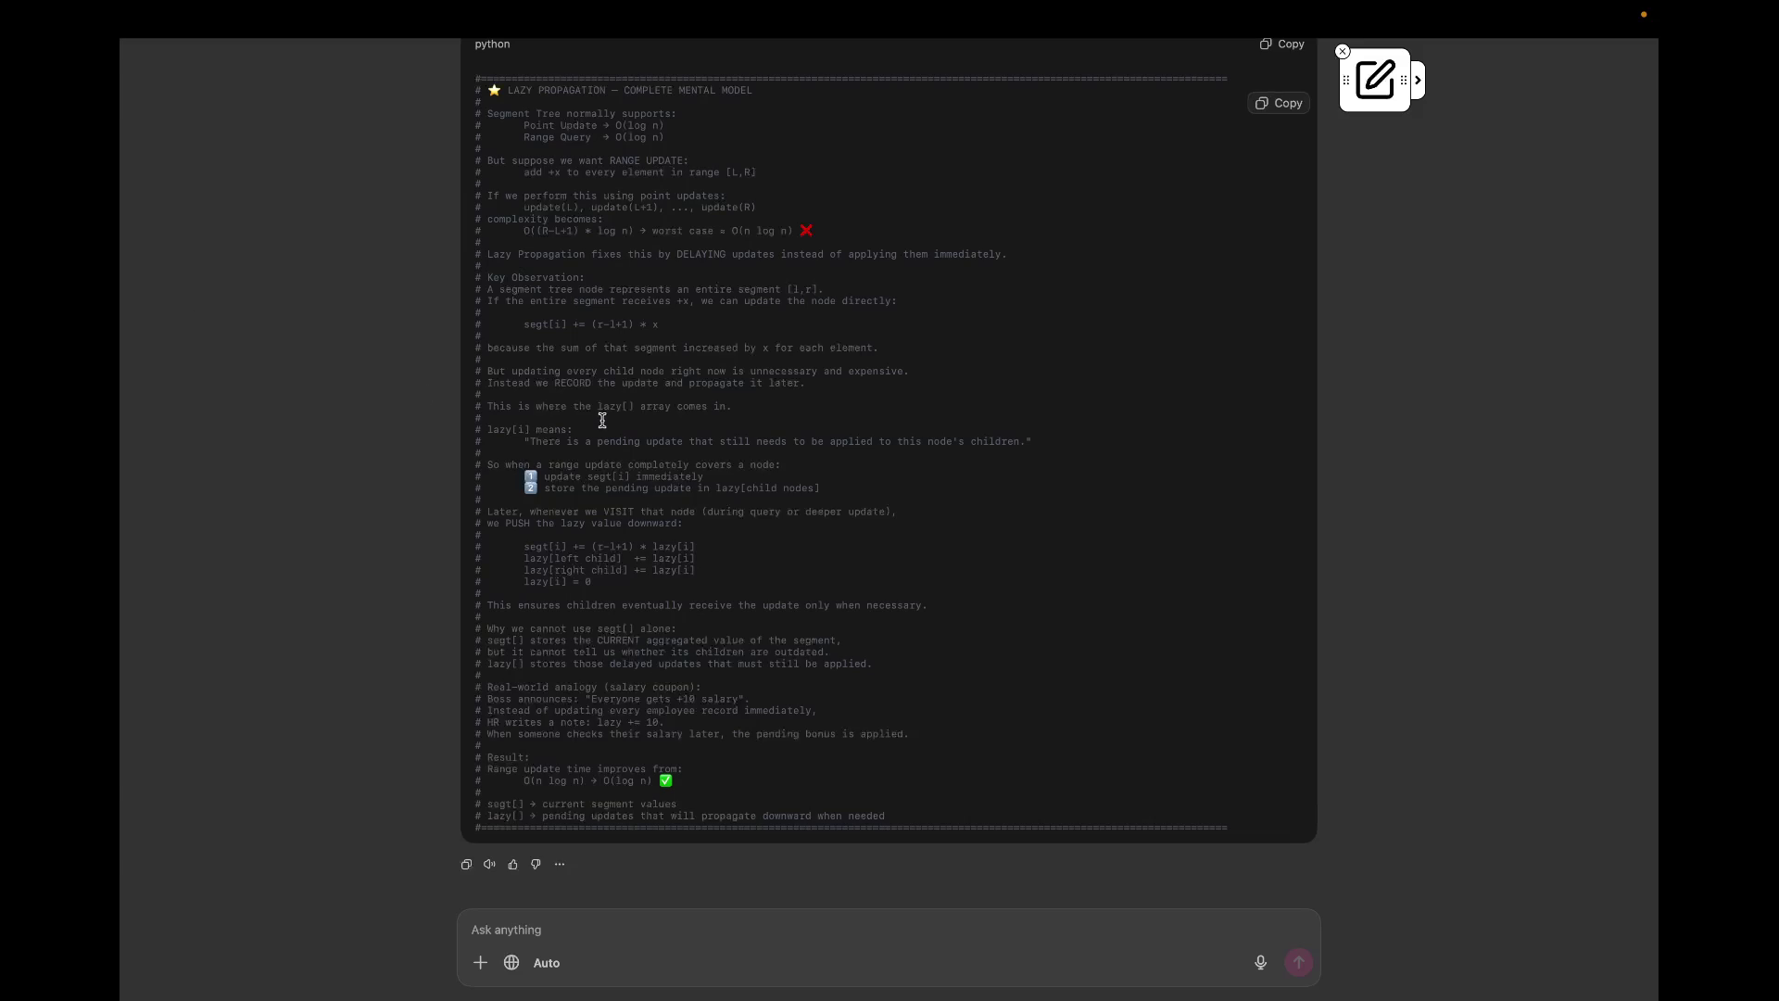
triple_click(505, 463)
click(603, 533)
scroll(989, 518, up, 1)
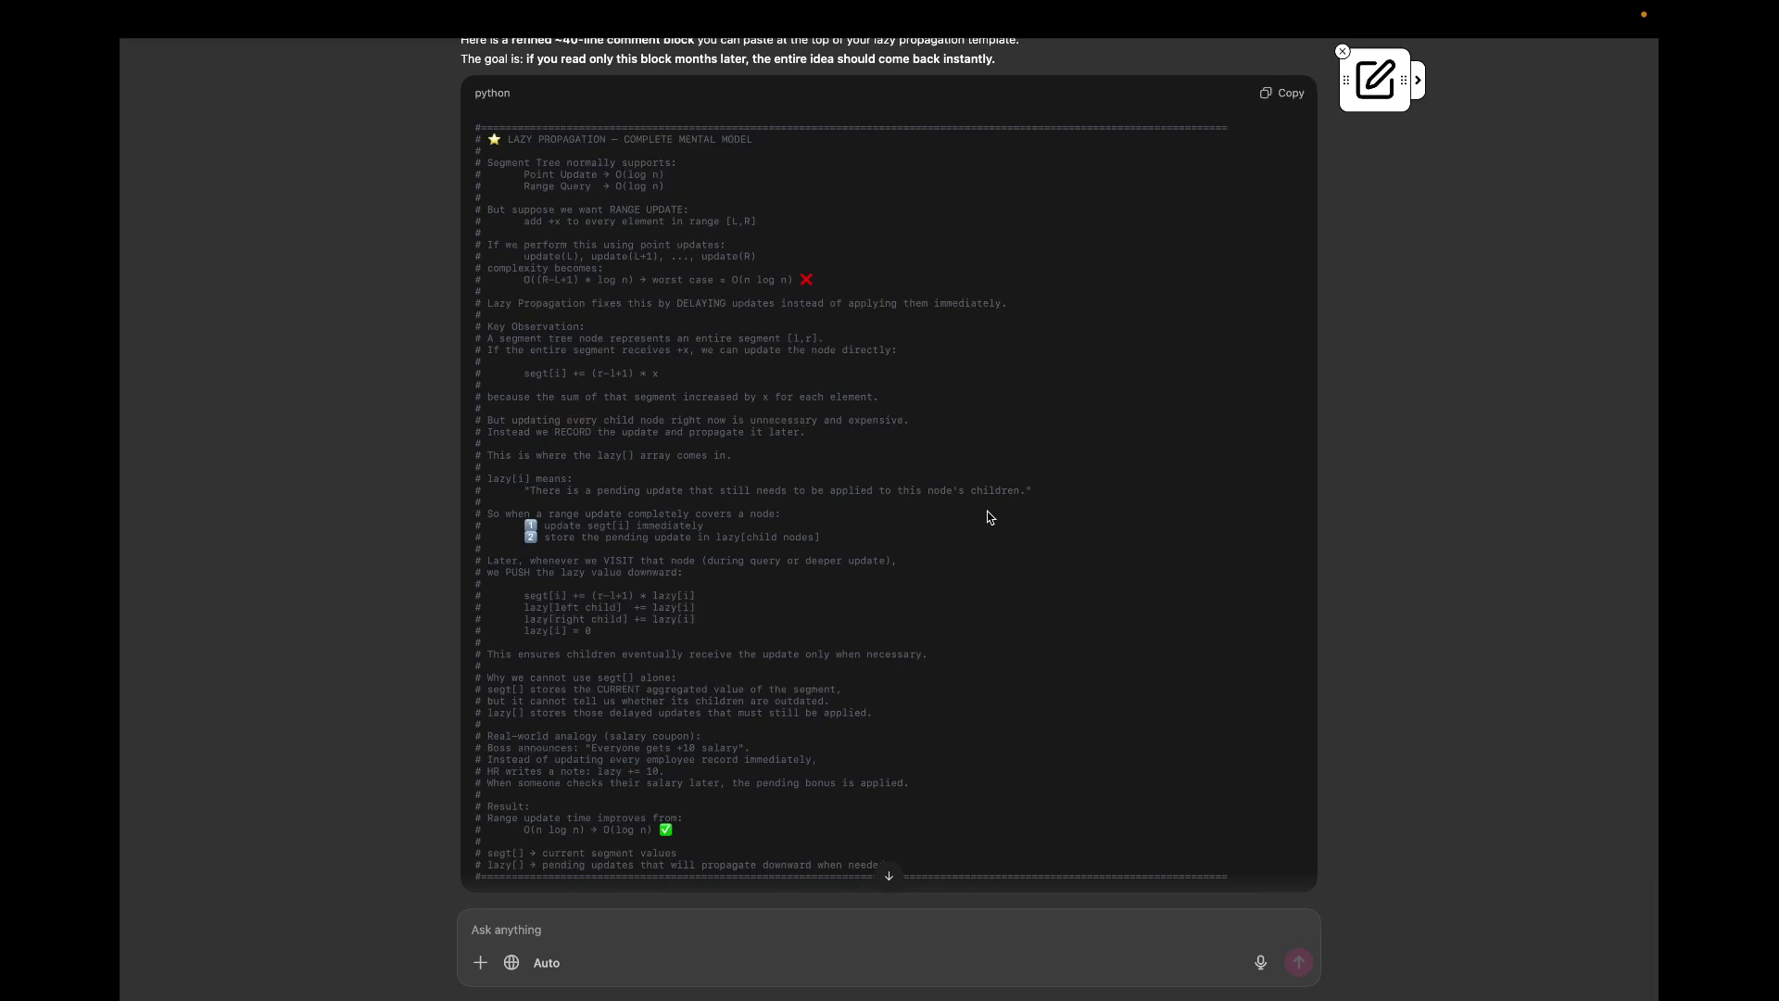
scroll(988, 517, up, 1)
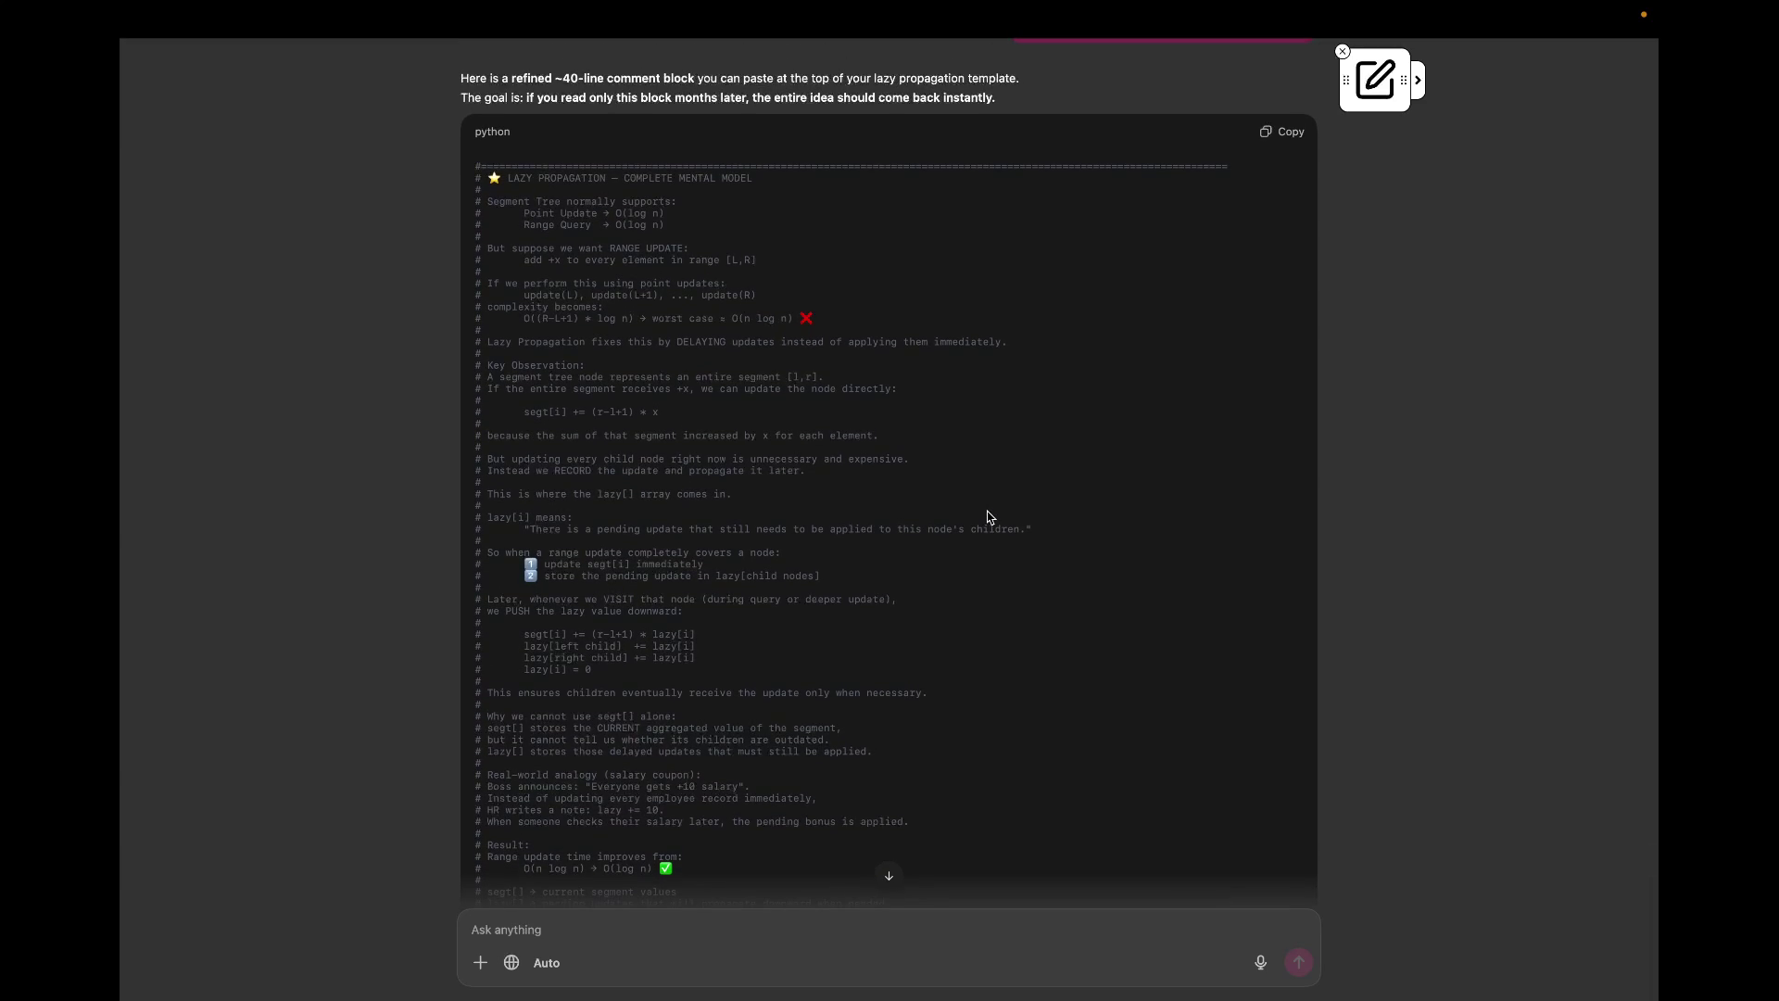
scroll(988, 517, down, 1)
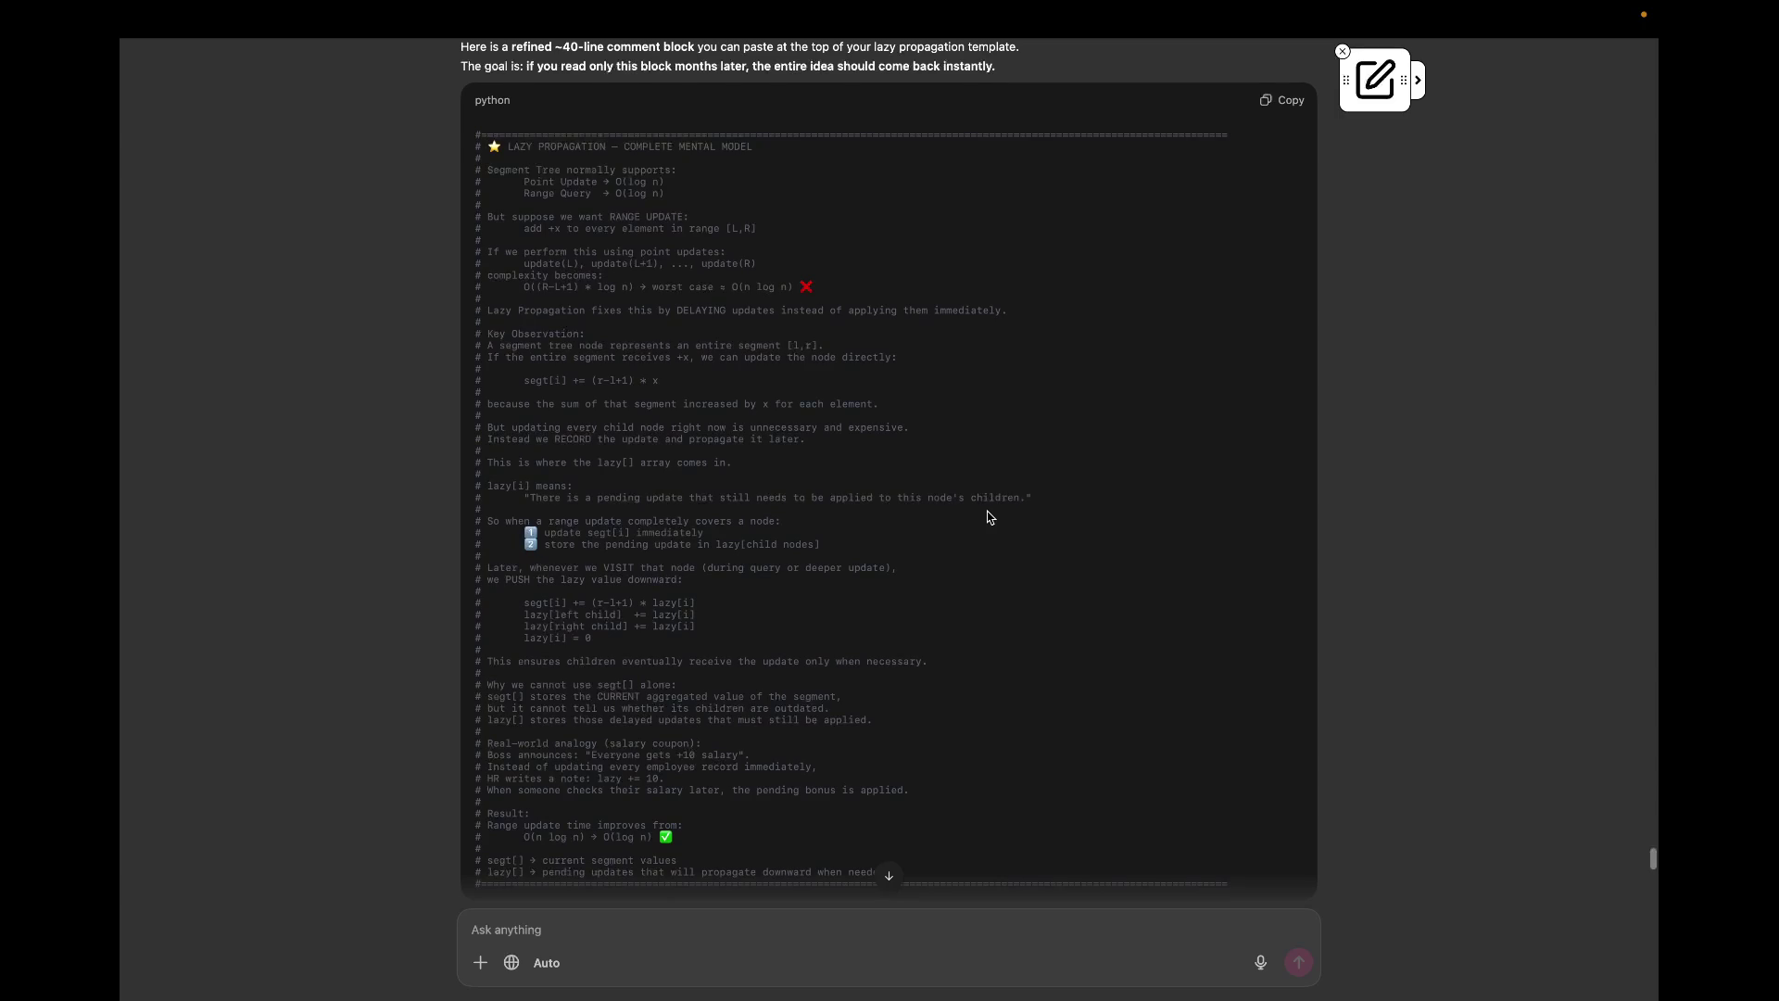
scroll(989, 518, down, 1)
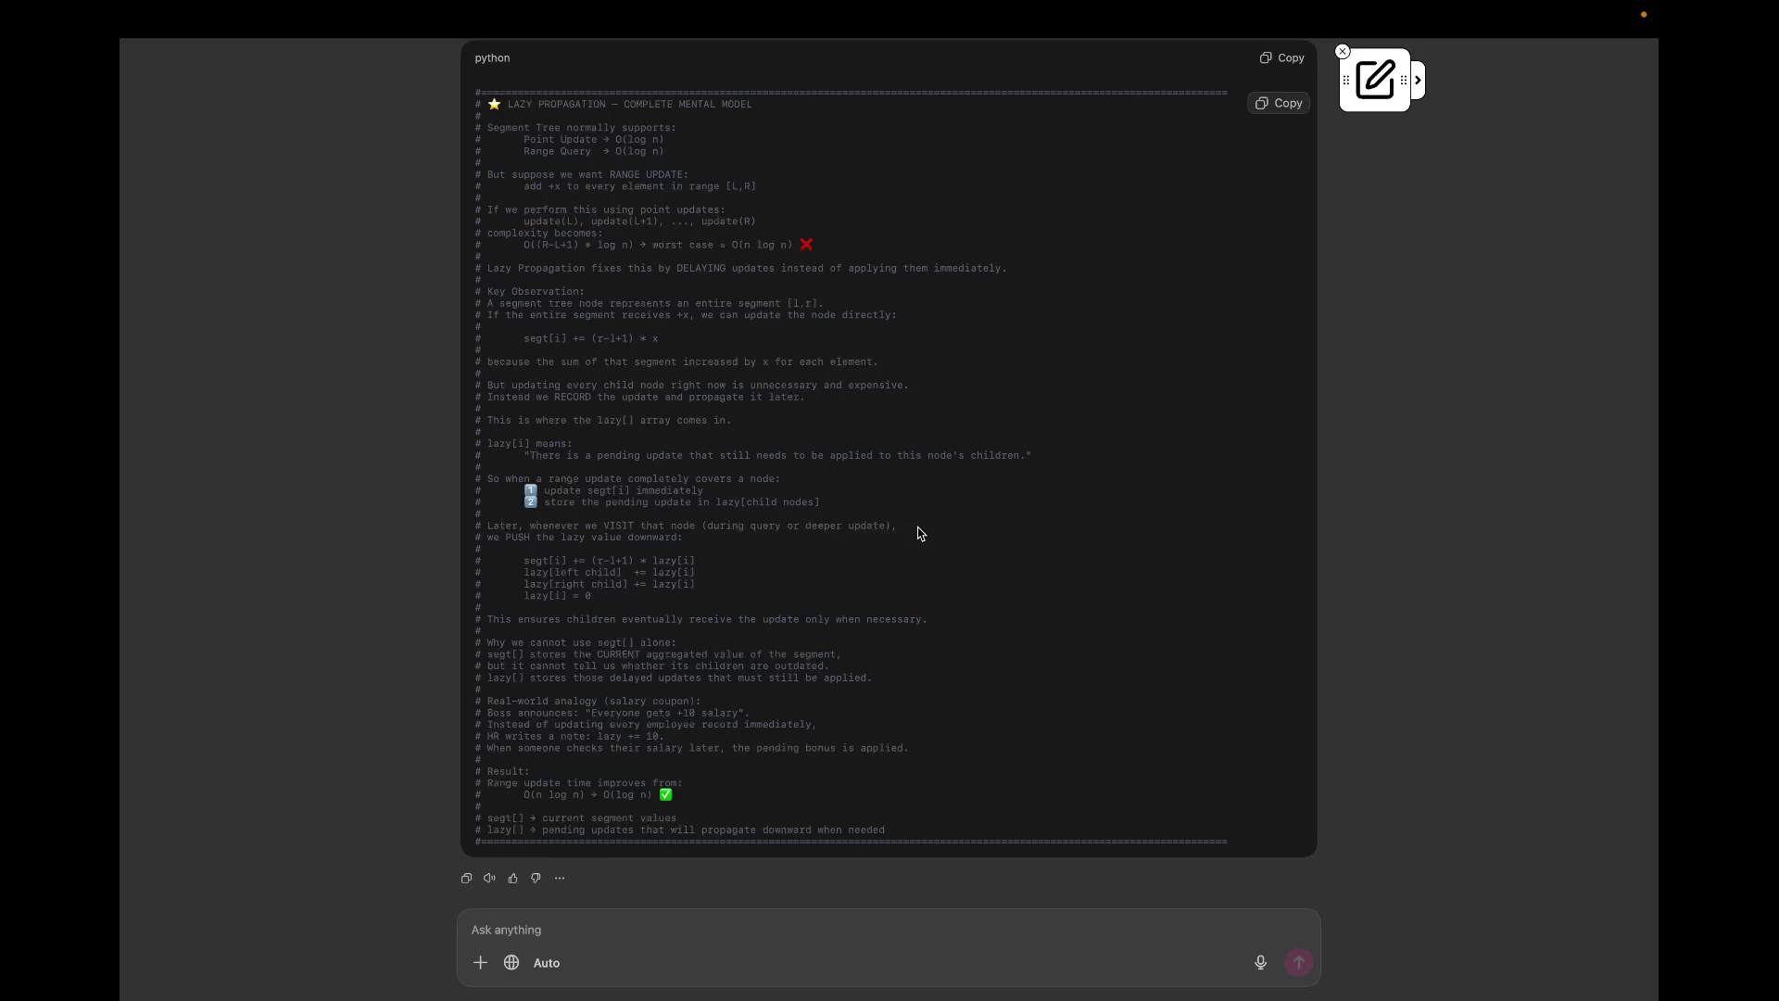
Step: Enable on-screen drawing with Ctrl+Shift+A over the comment block
key(ctrl+shift+a)
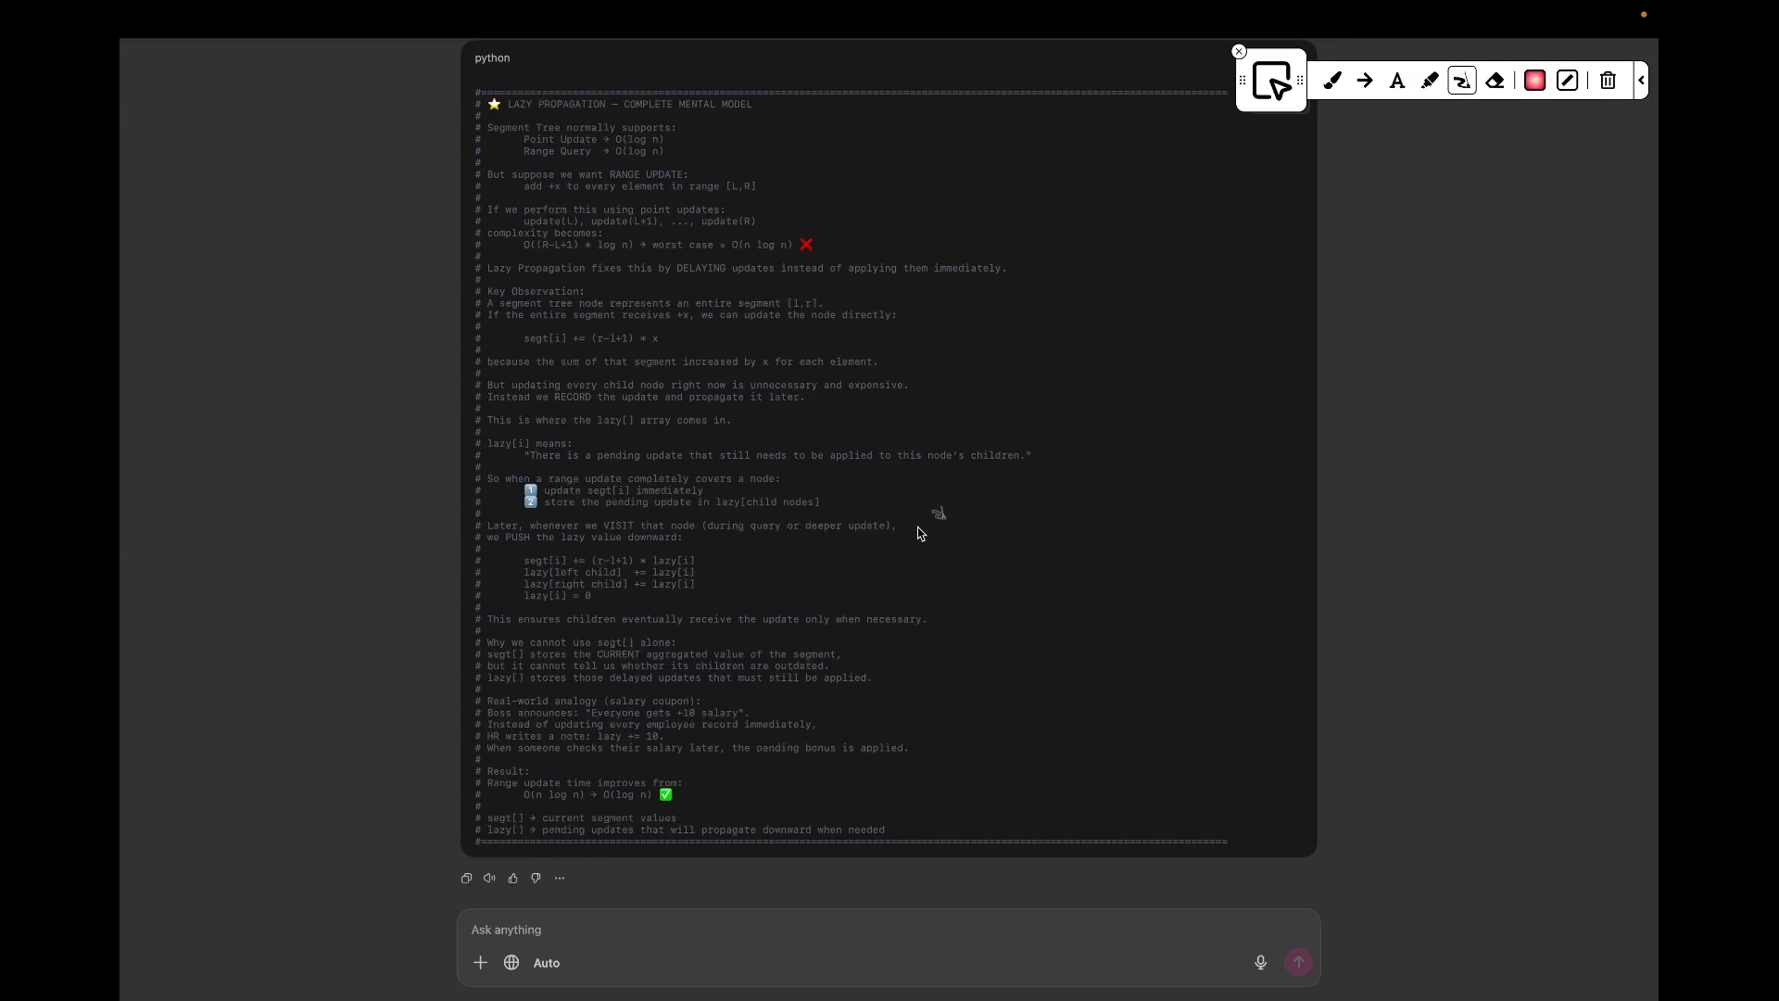
Step: Pick the green freehand brush, underline 'Range Query' and 'every element in range [L,R]', and add a check beside the red X
click(1334, 79)
drag(510, 170, 666, 164)
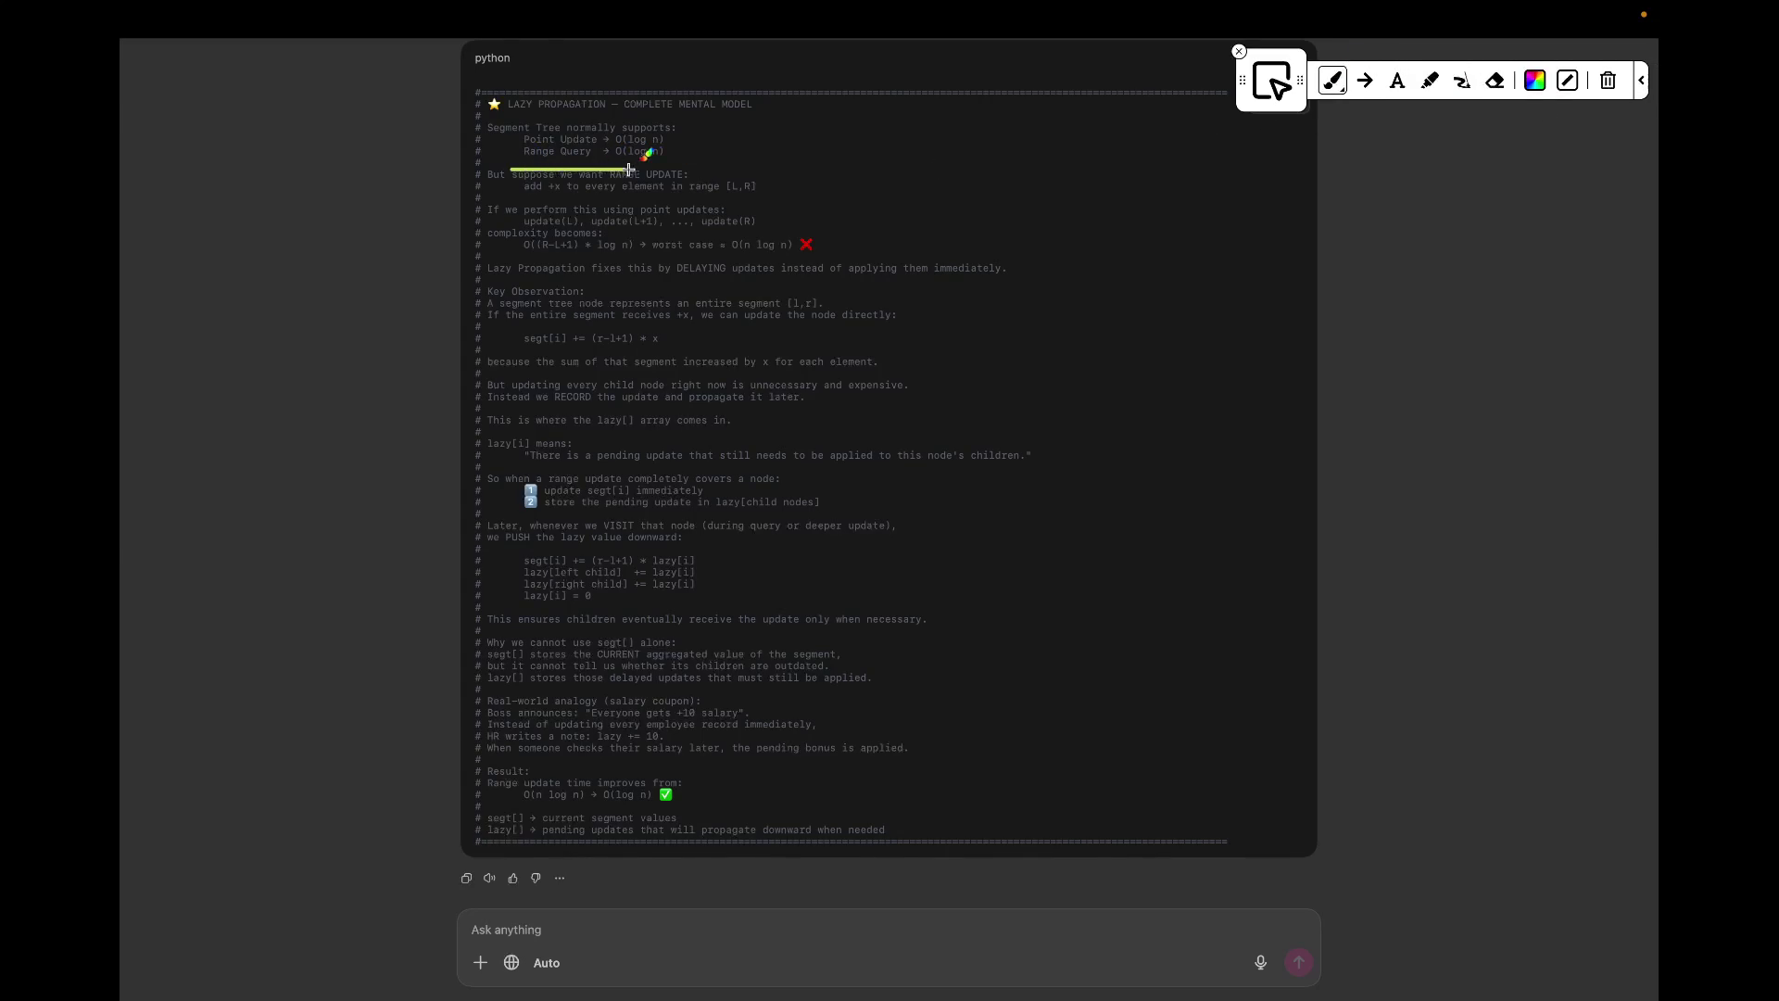
click(1567, 79)
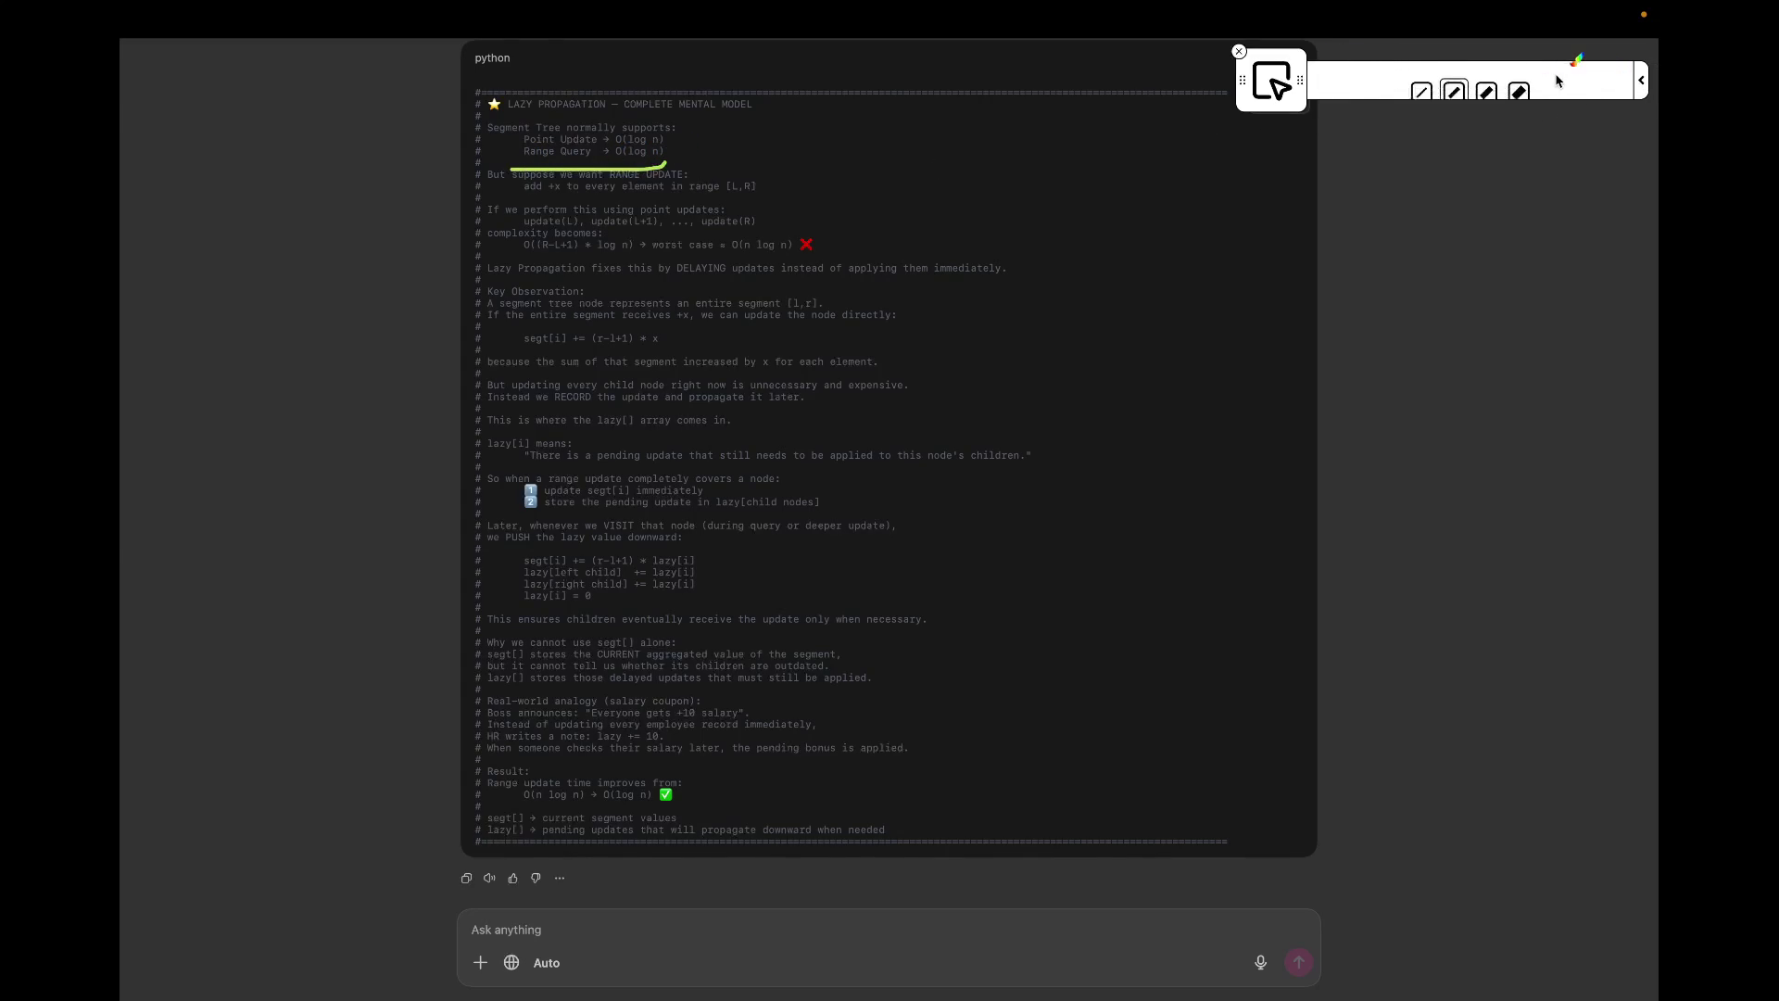
click(1421, 84)
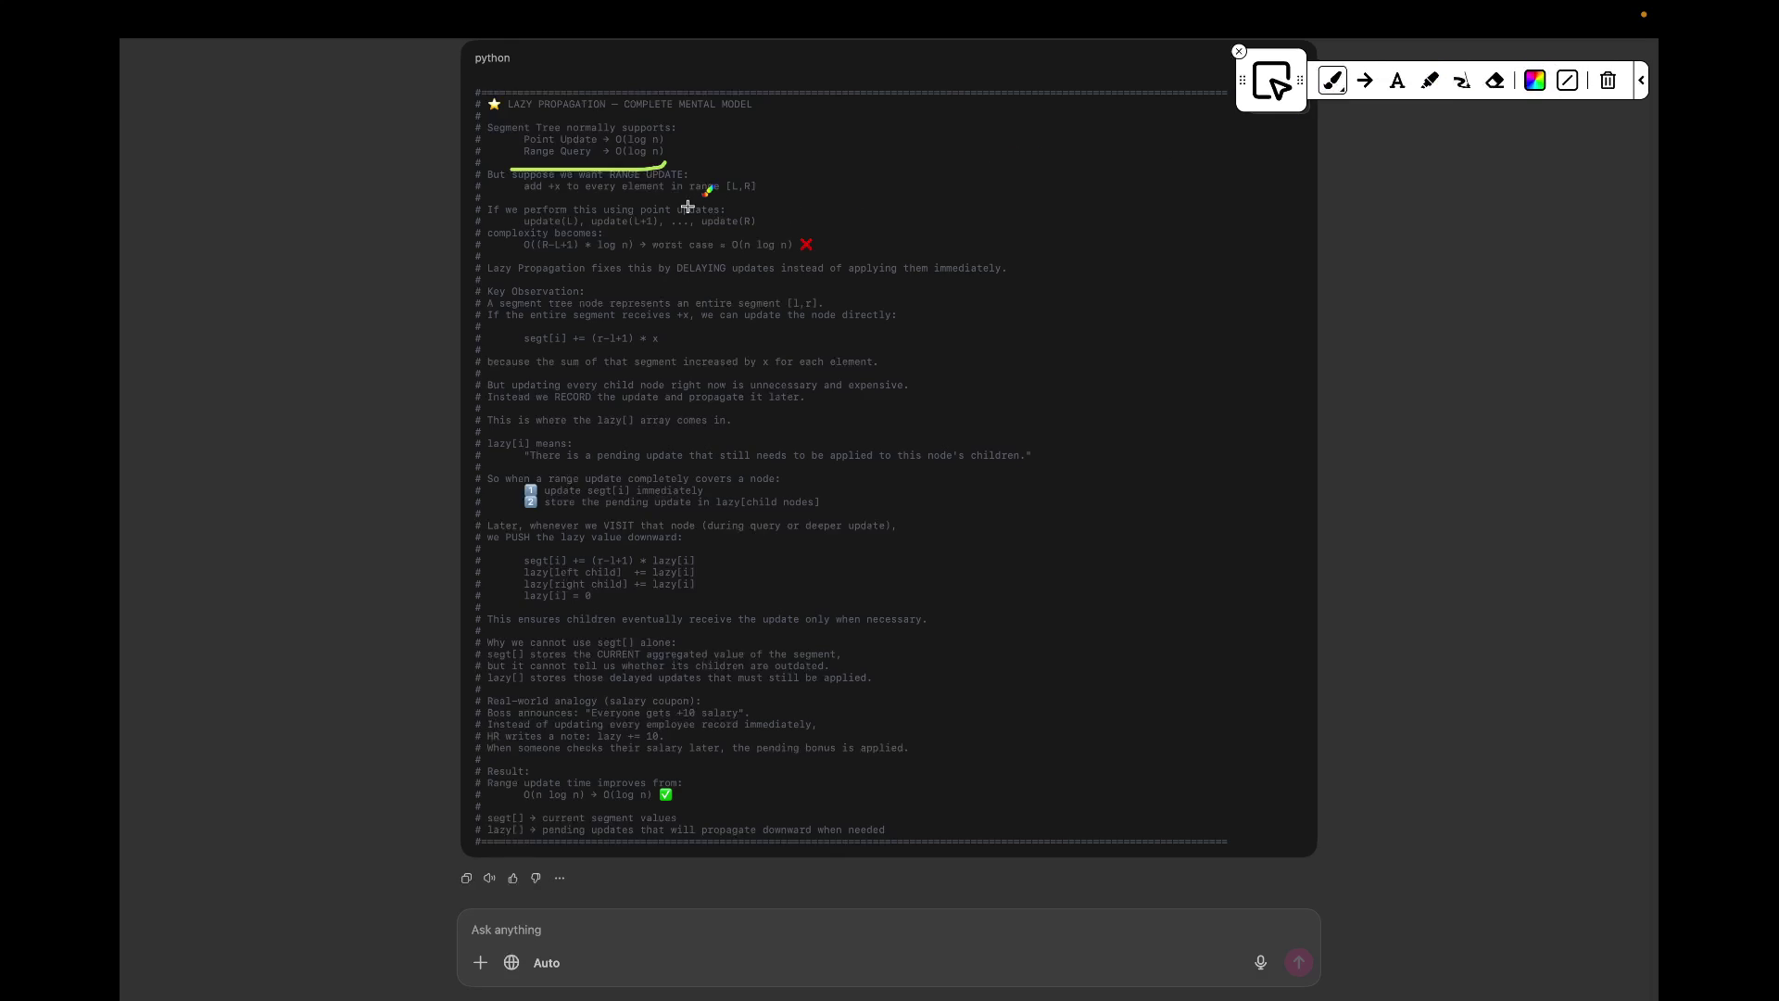
drag(557, 202, 743, 197)
drag(815, 232, 867, 221)
Step: Underline 'entire segment receives +x', 'for each element', the x and 'RECORD', and circle (r-l+1) in the formula
drag(507, 323, 695, 325)
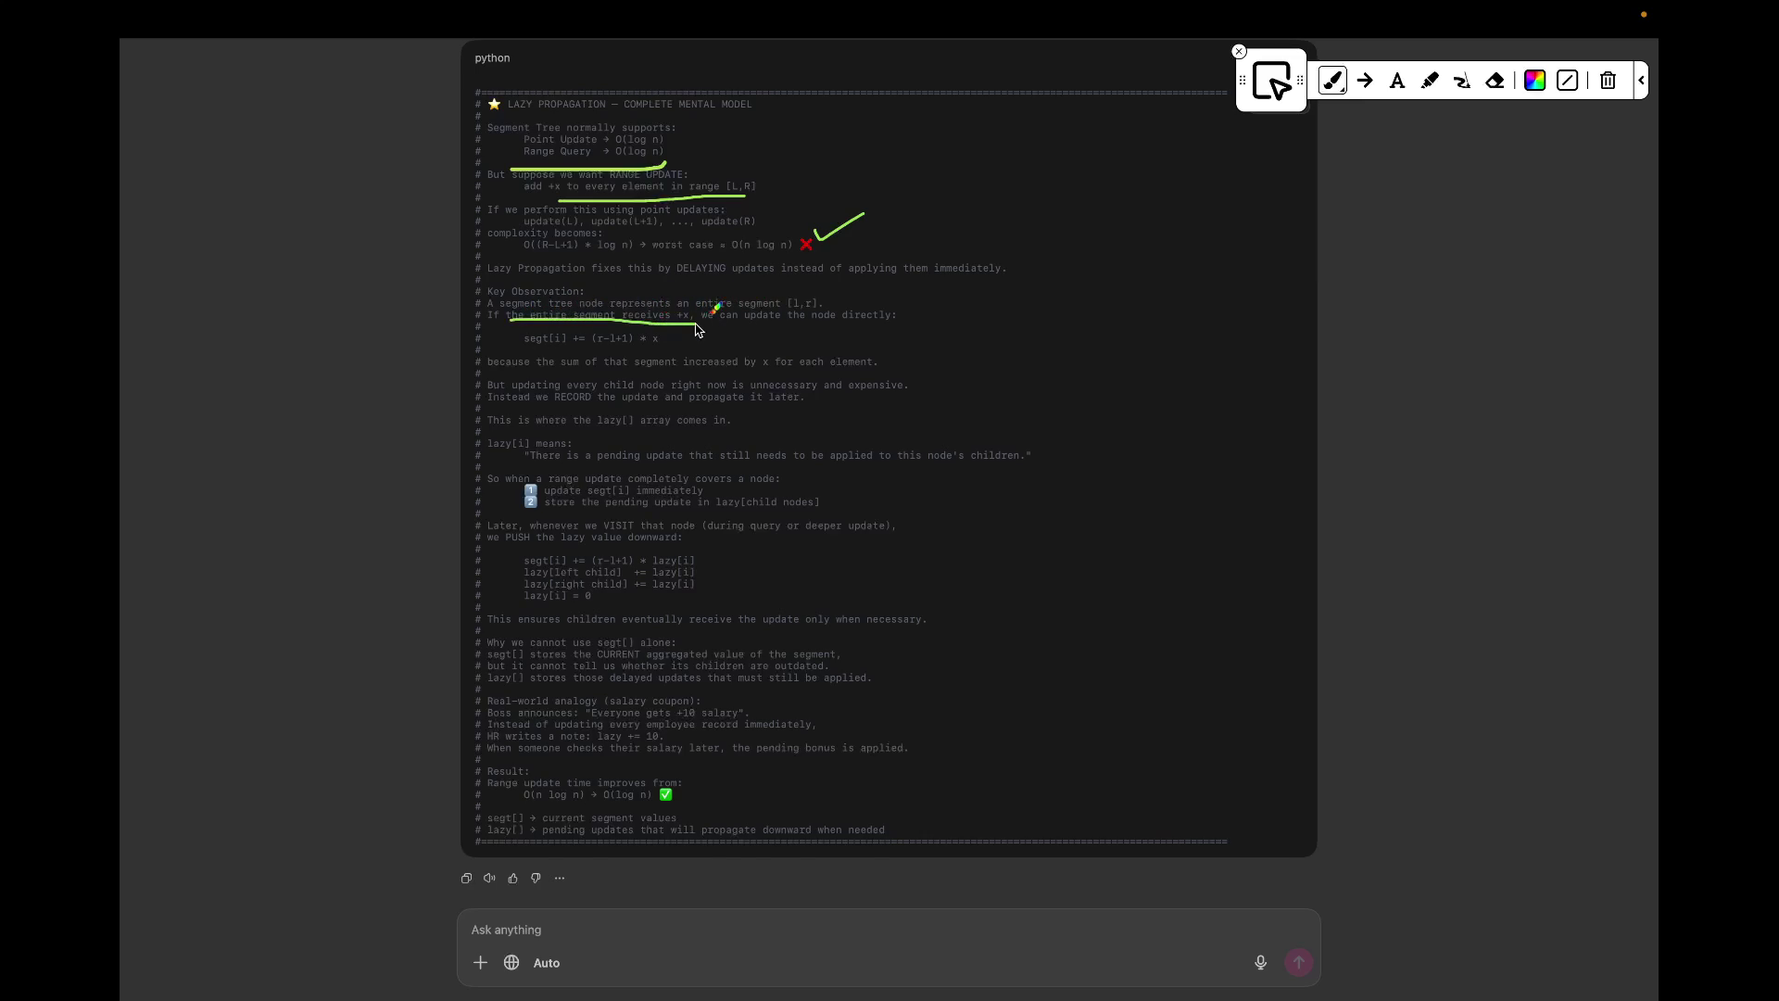
mouse_move(582, 328)
mouse_down()
mouse_move(502, 334)
mouse_move(644, 350)
mouse_up()
drag(775, 372, 853, 376)
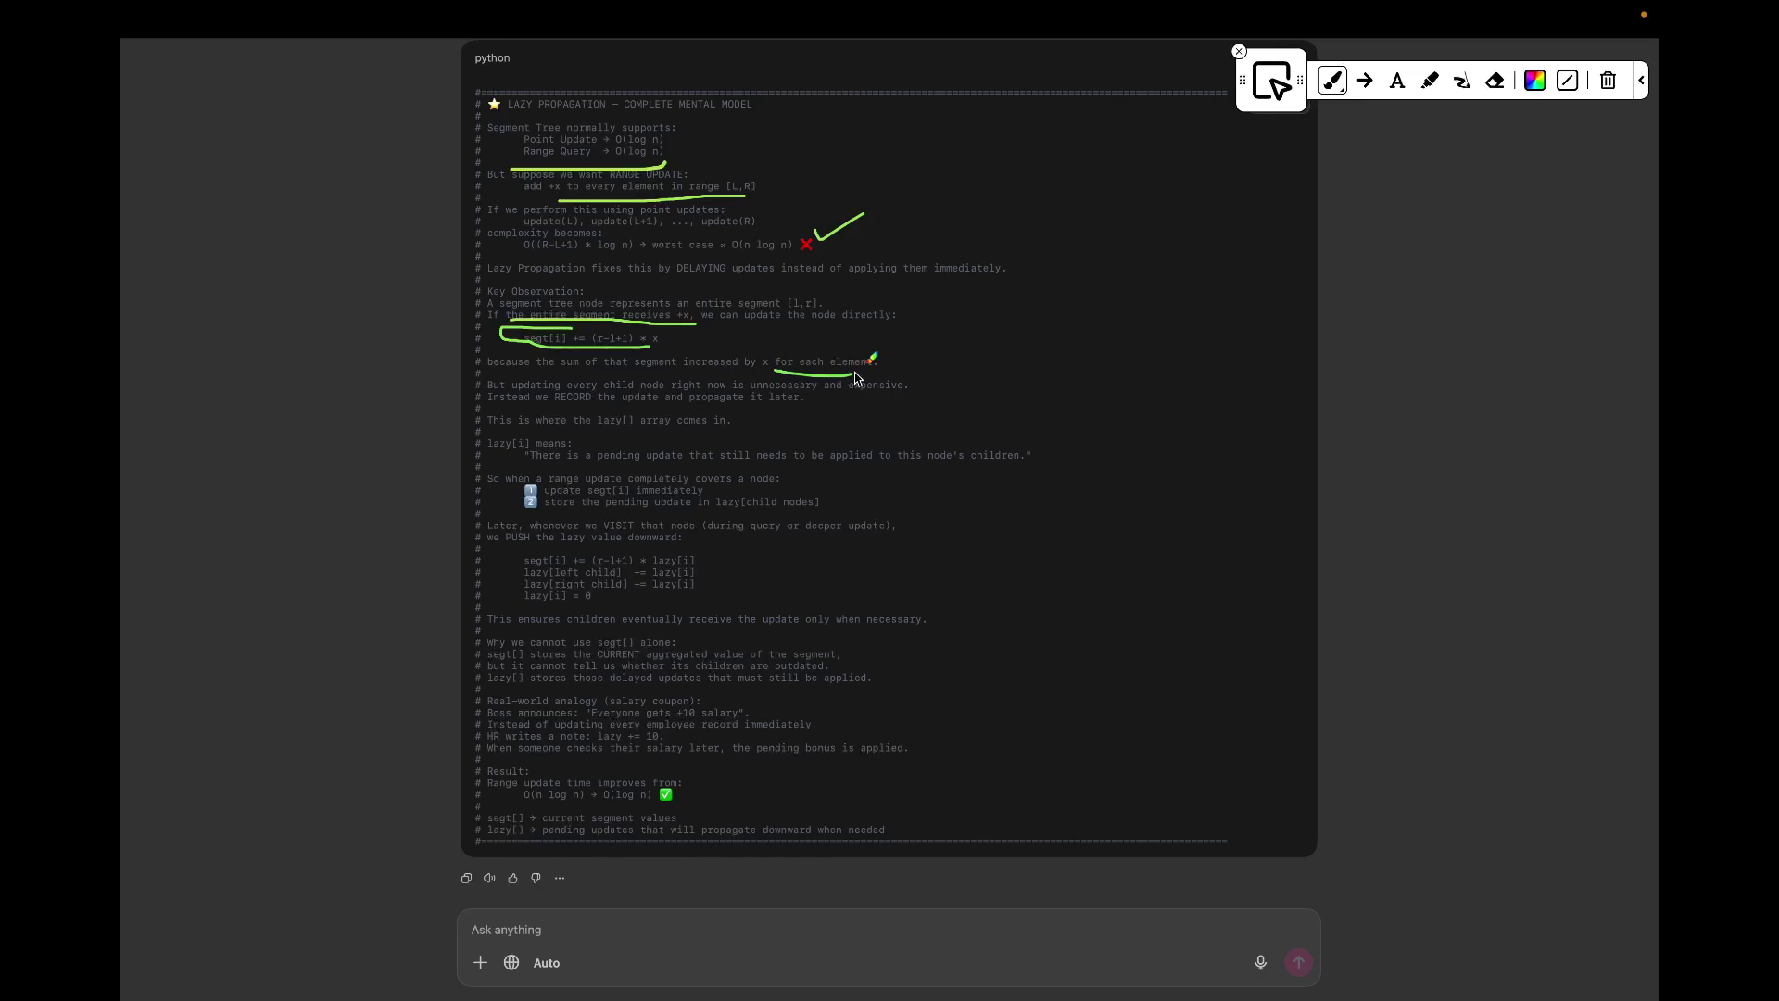
drag(601, 330, 628, 352)
drag(628, 352, 618, 337)
drag(815, 348, 775, 350)
drag(524, 407, 810, 403)
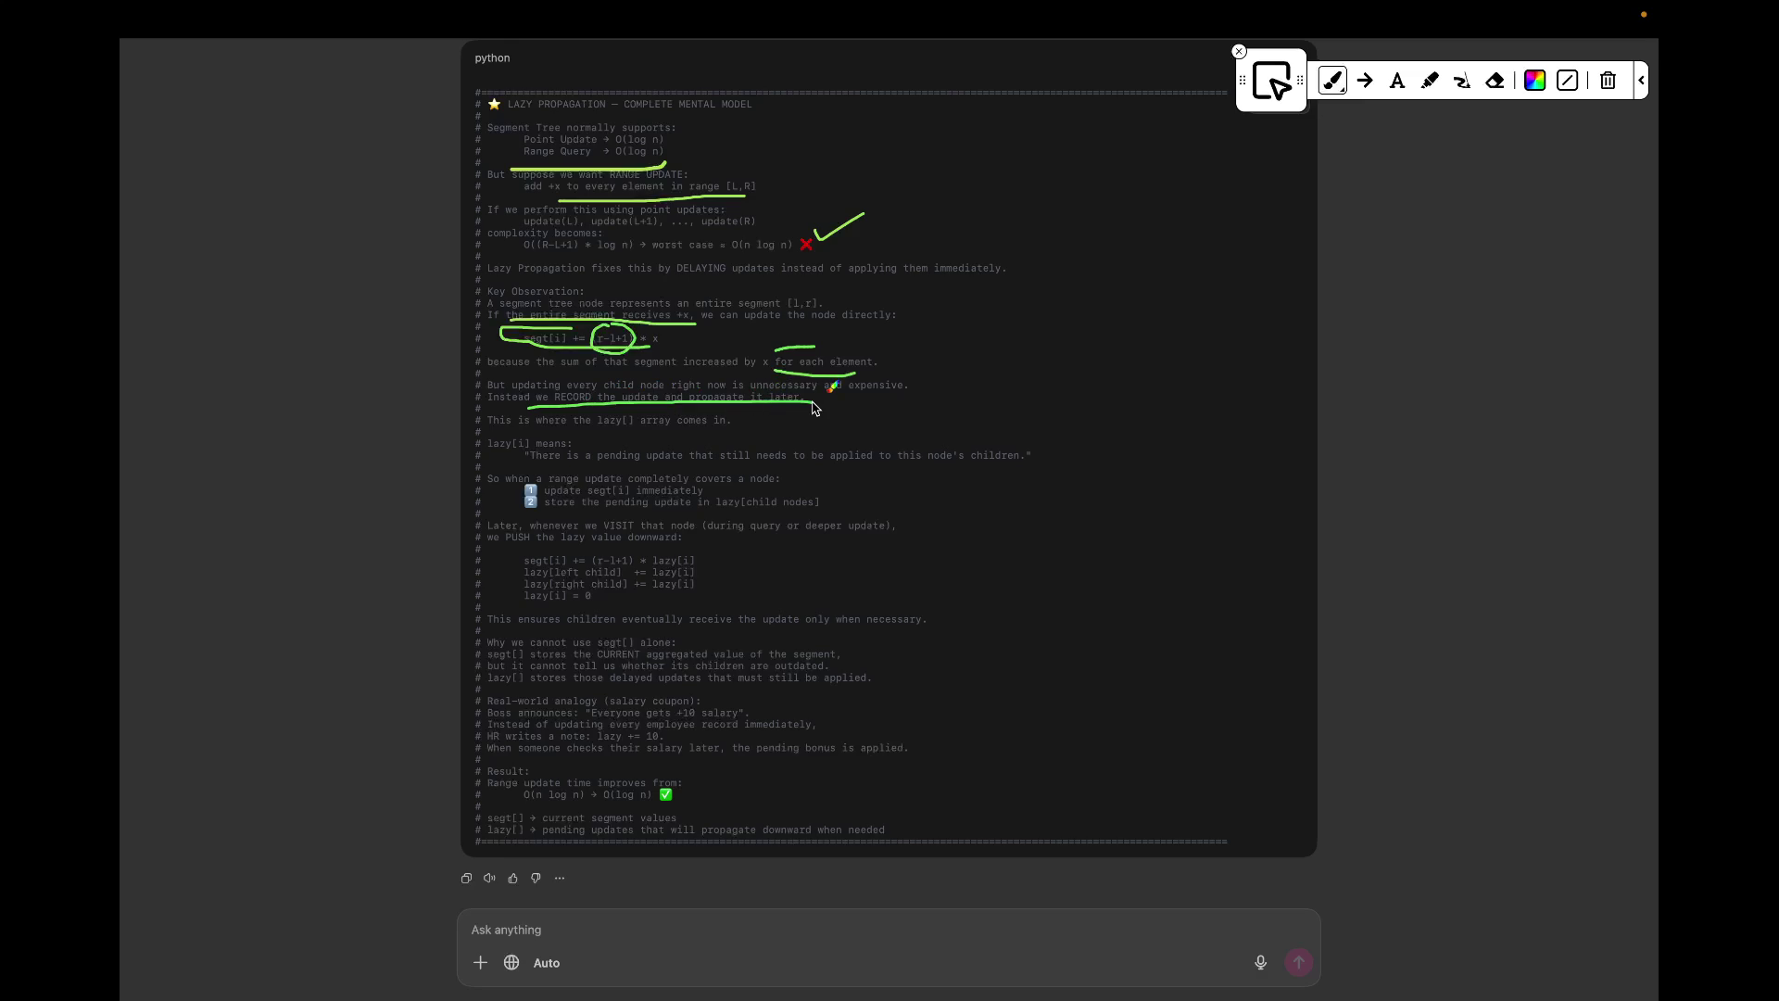
Step: Underline lazy[] and 'pending', mark the update-immediately line, and undo the underline on the store-pending line
drag(591, 433, 654, 431)
drag(601, 464, 1004, 475)
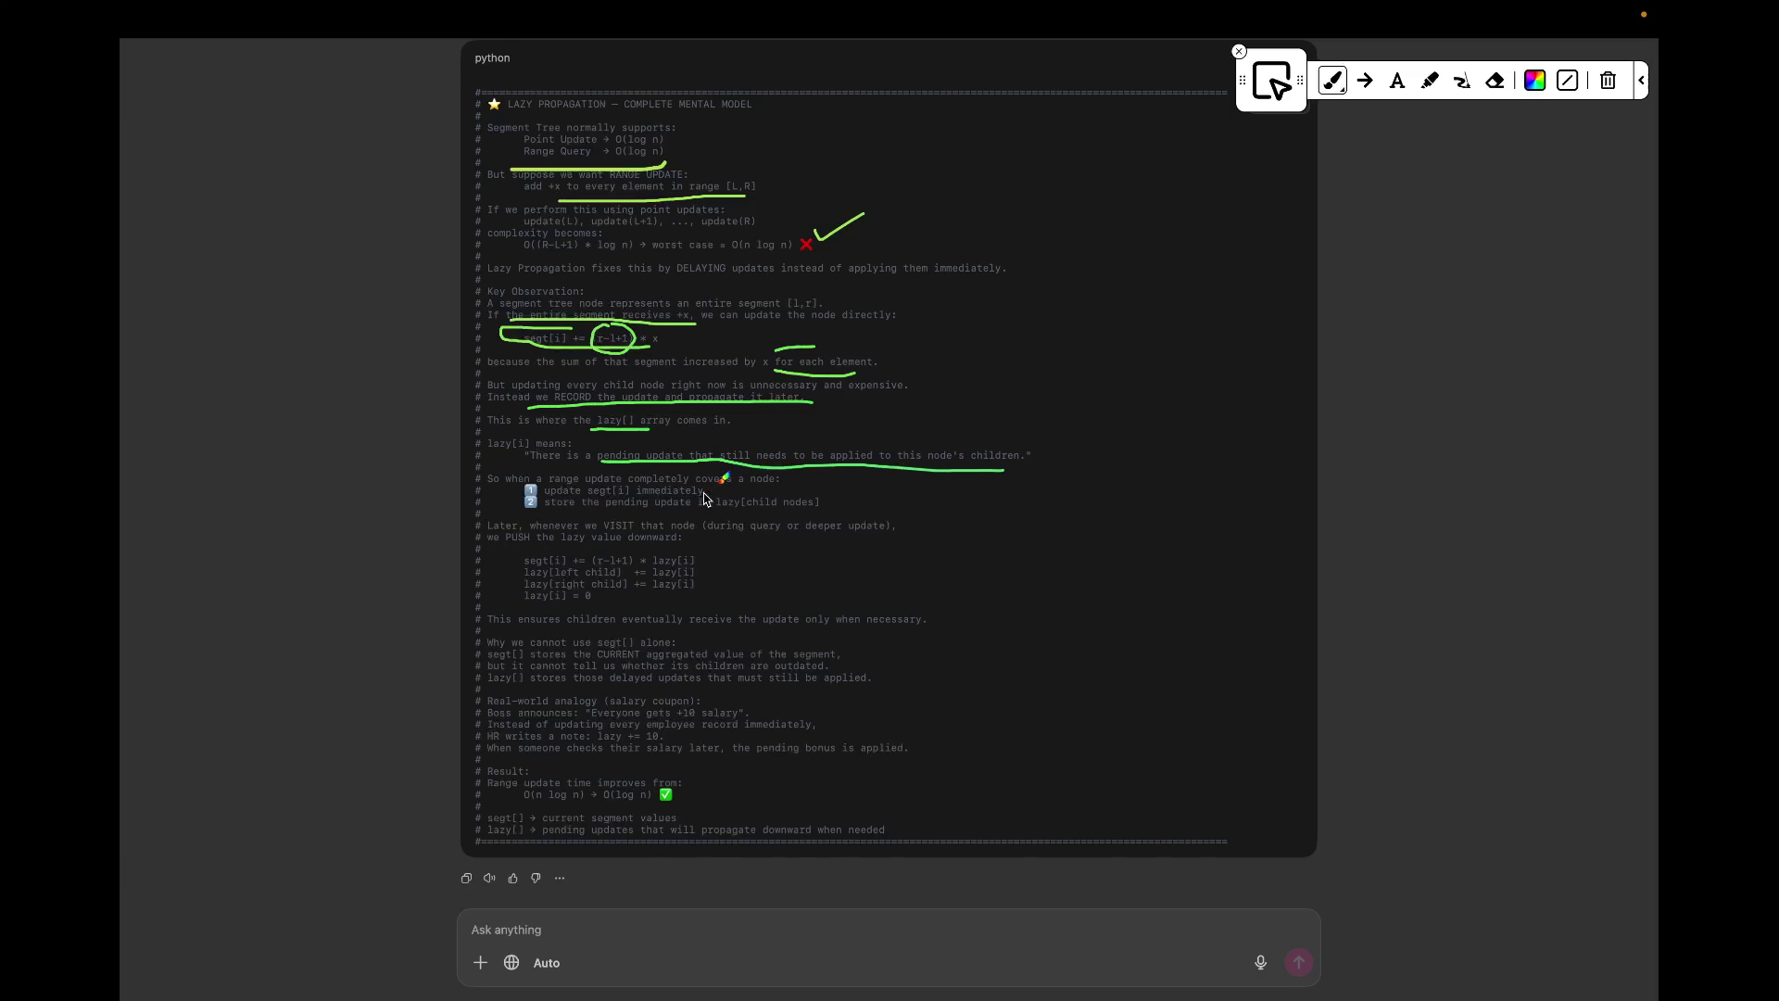
drag(704, 483, 716, 483)
drag(541, 505, 640, 511)
key(ctrl+z)
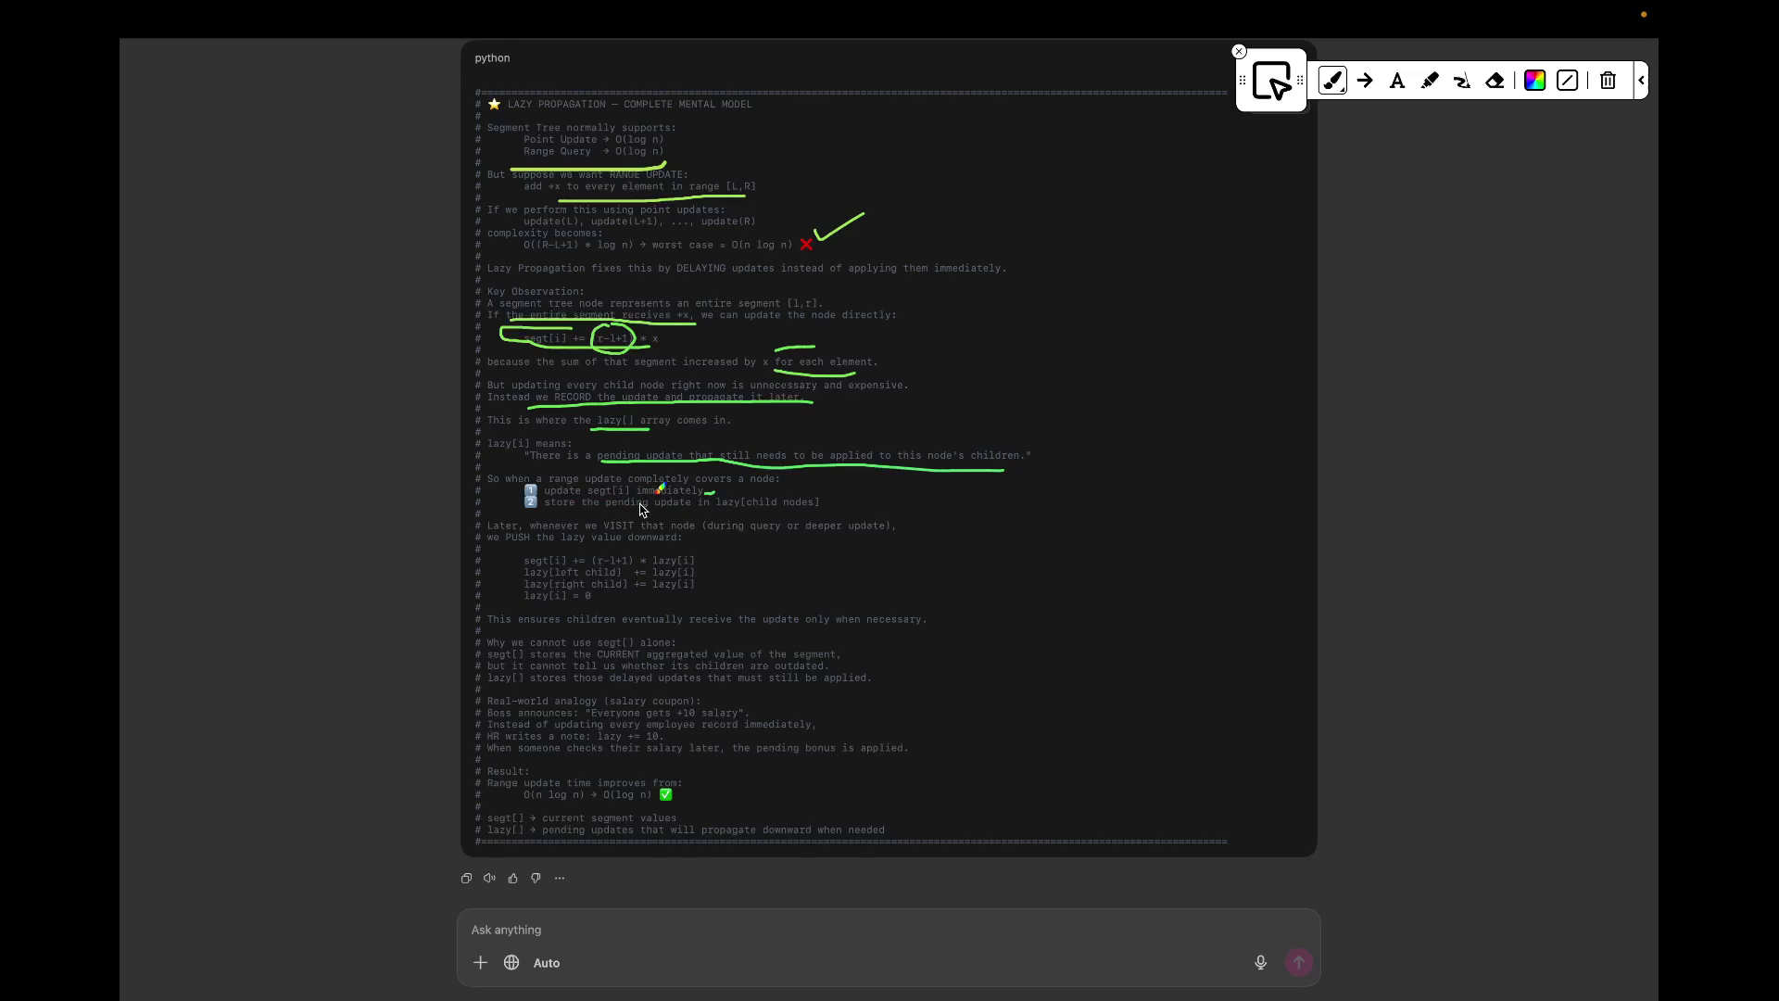